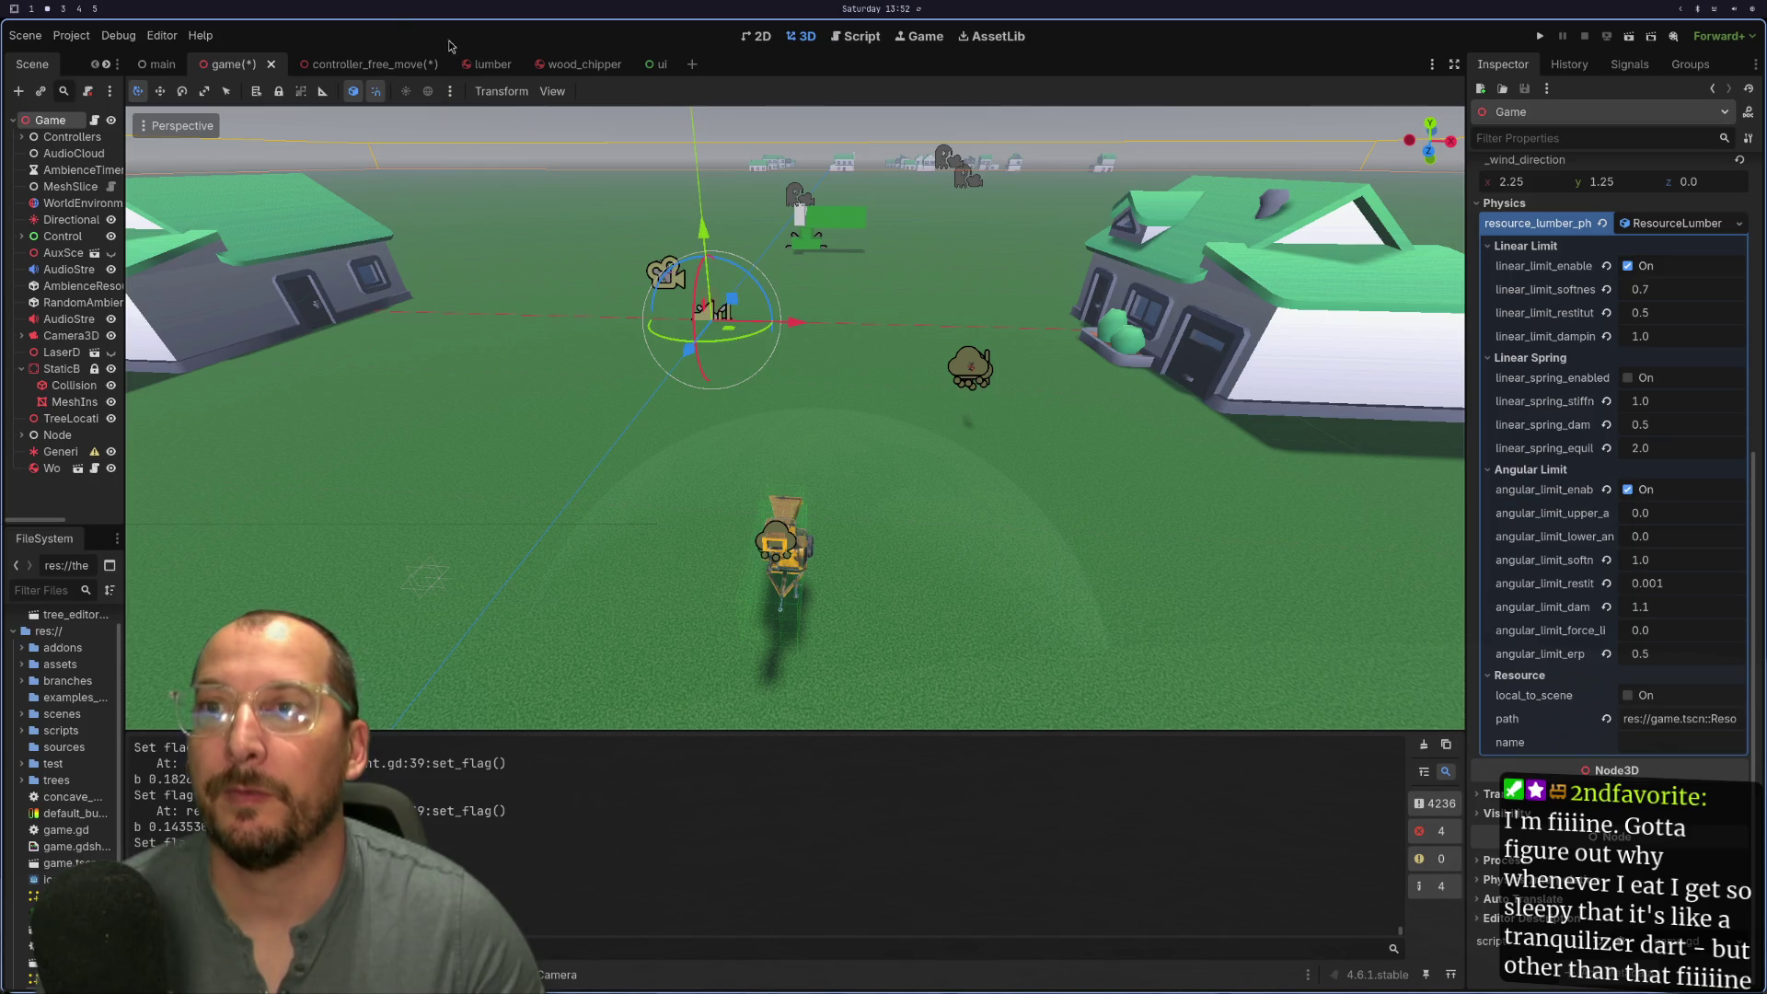
# Step: Show the controller_free_move scene's Generic6DOFJoint3D limits (softness 0.7, restitution 0.5, damping 1.0)
pyautogui.click(360, 64)
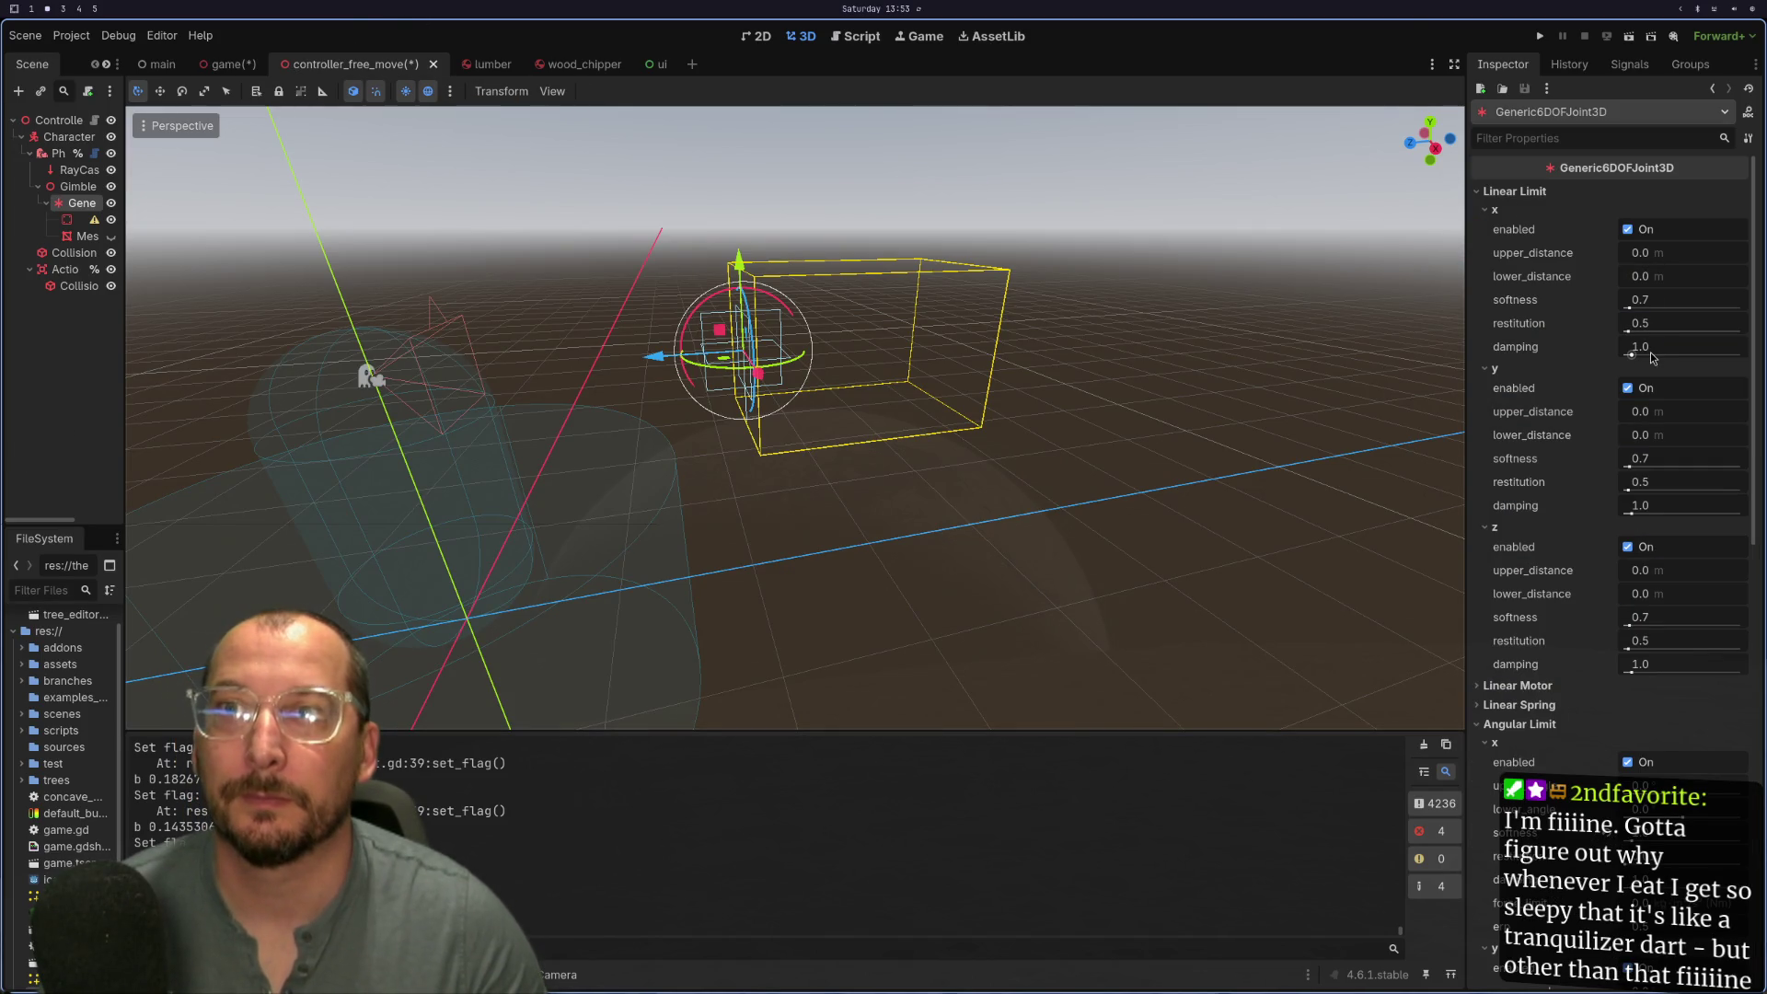
pyautogui.click(230, 66)
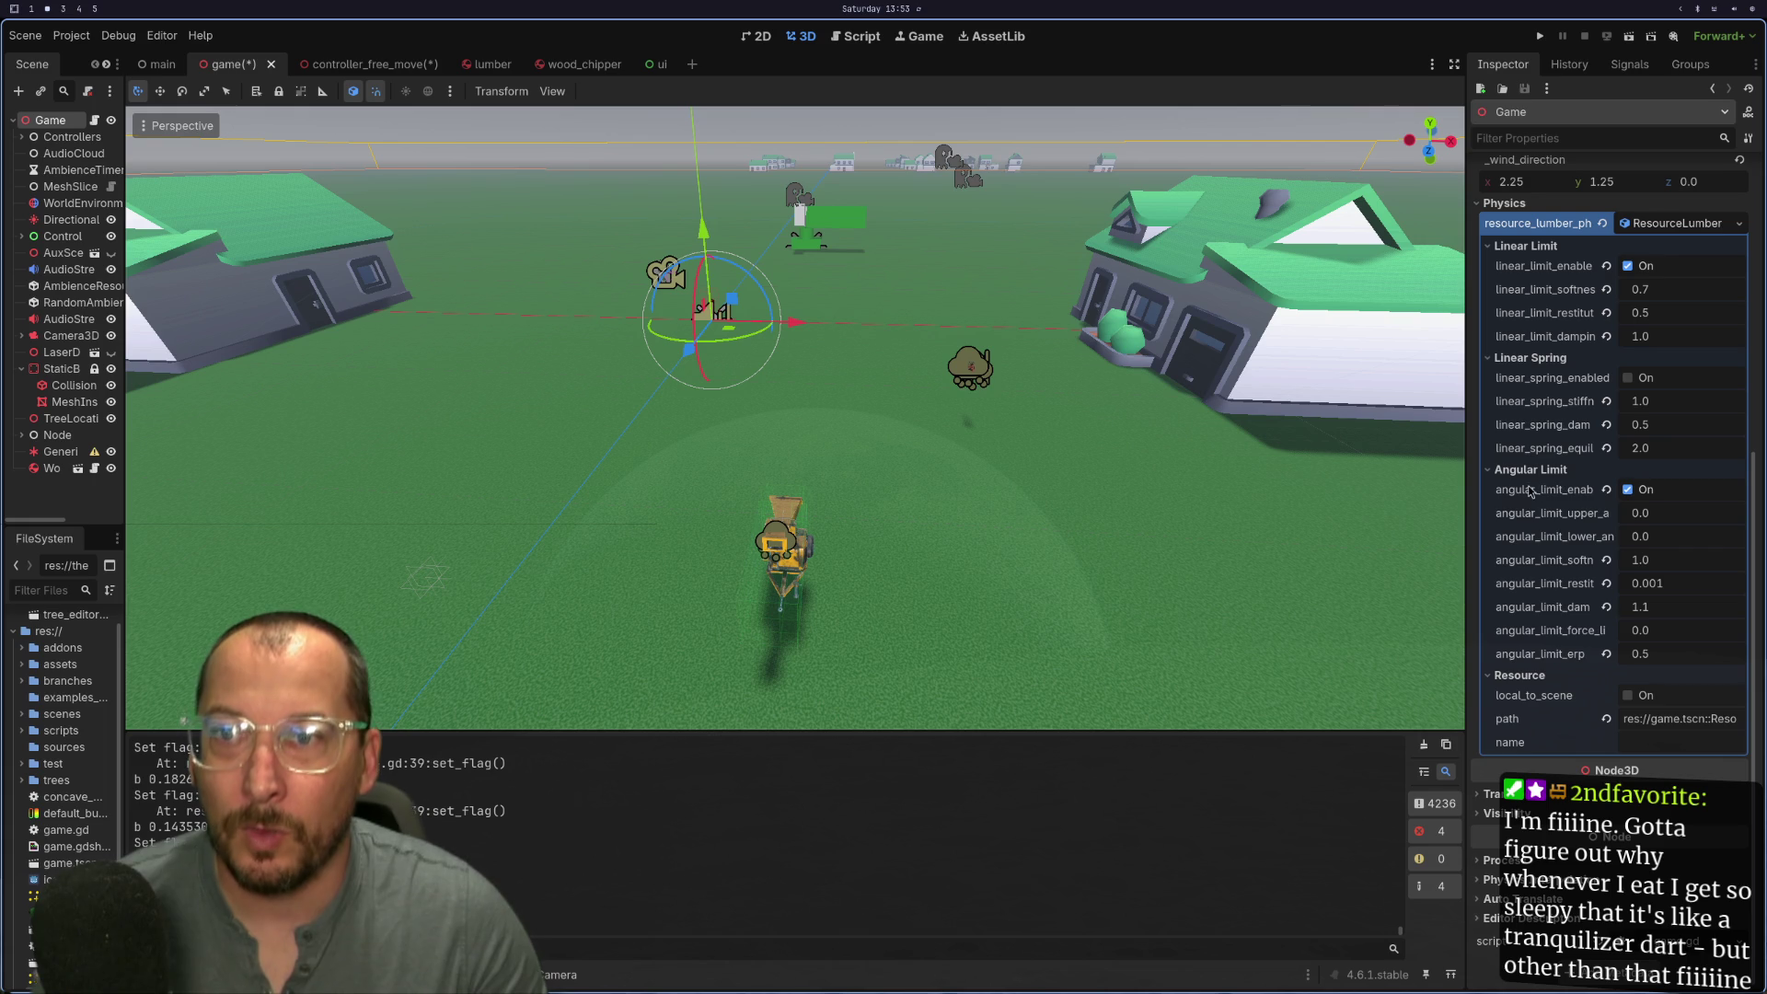
pyautogui.doubleClick(1692, 590)
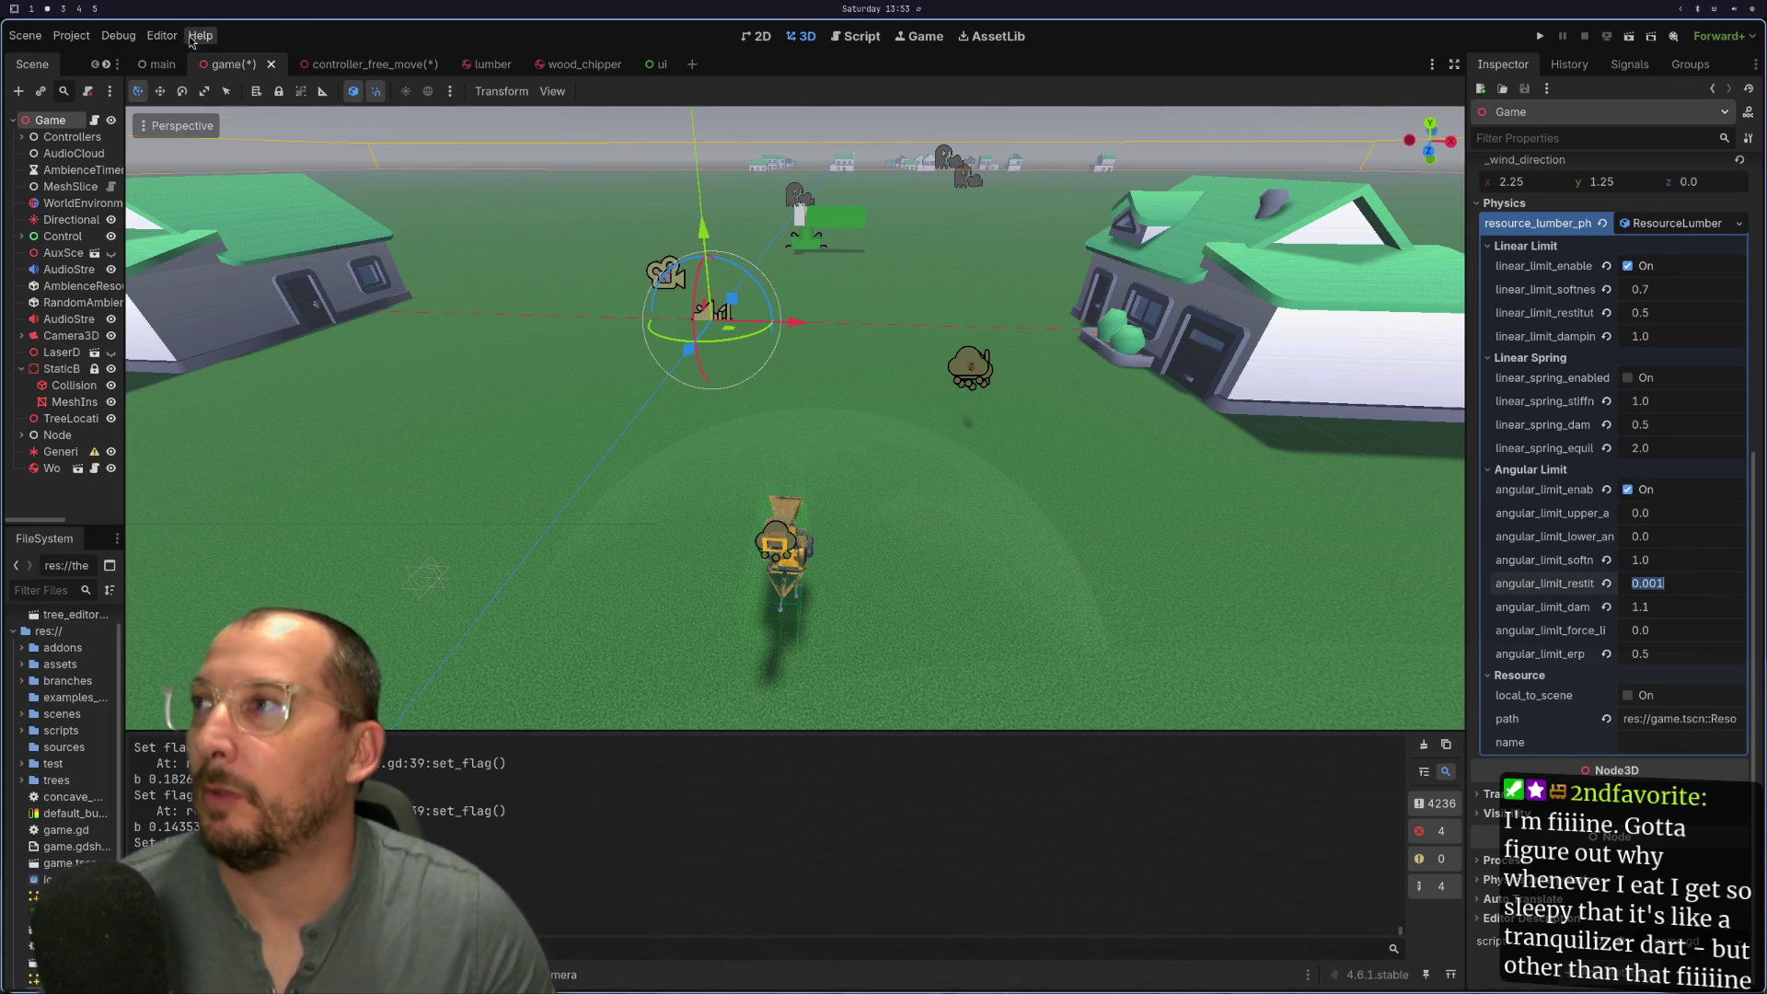
pyautogui.click(333, 70)
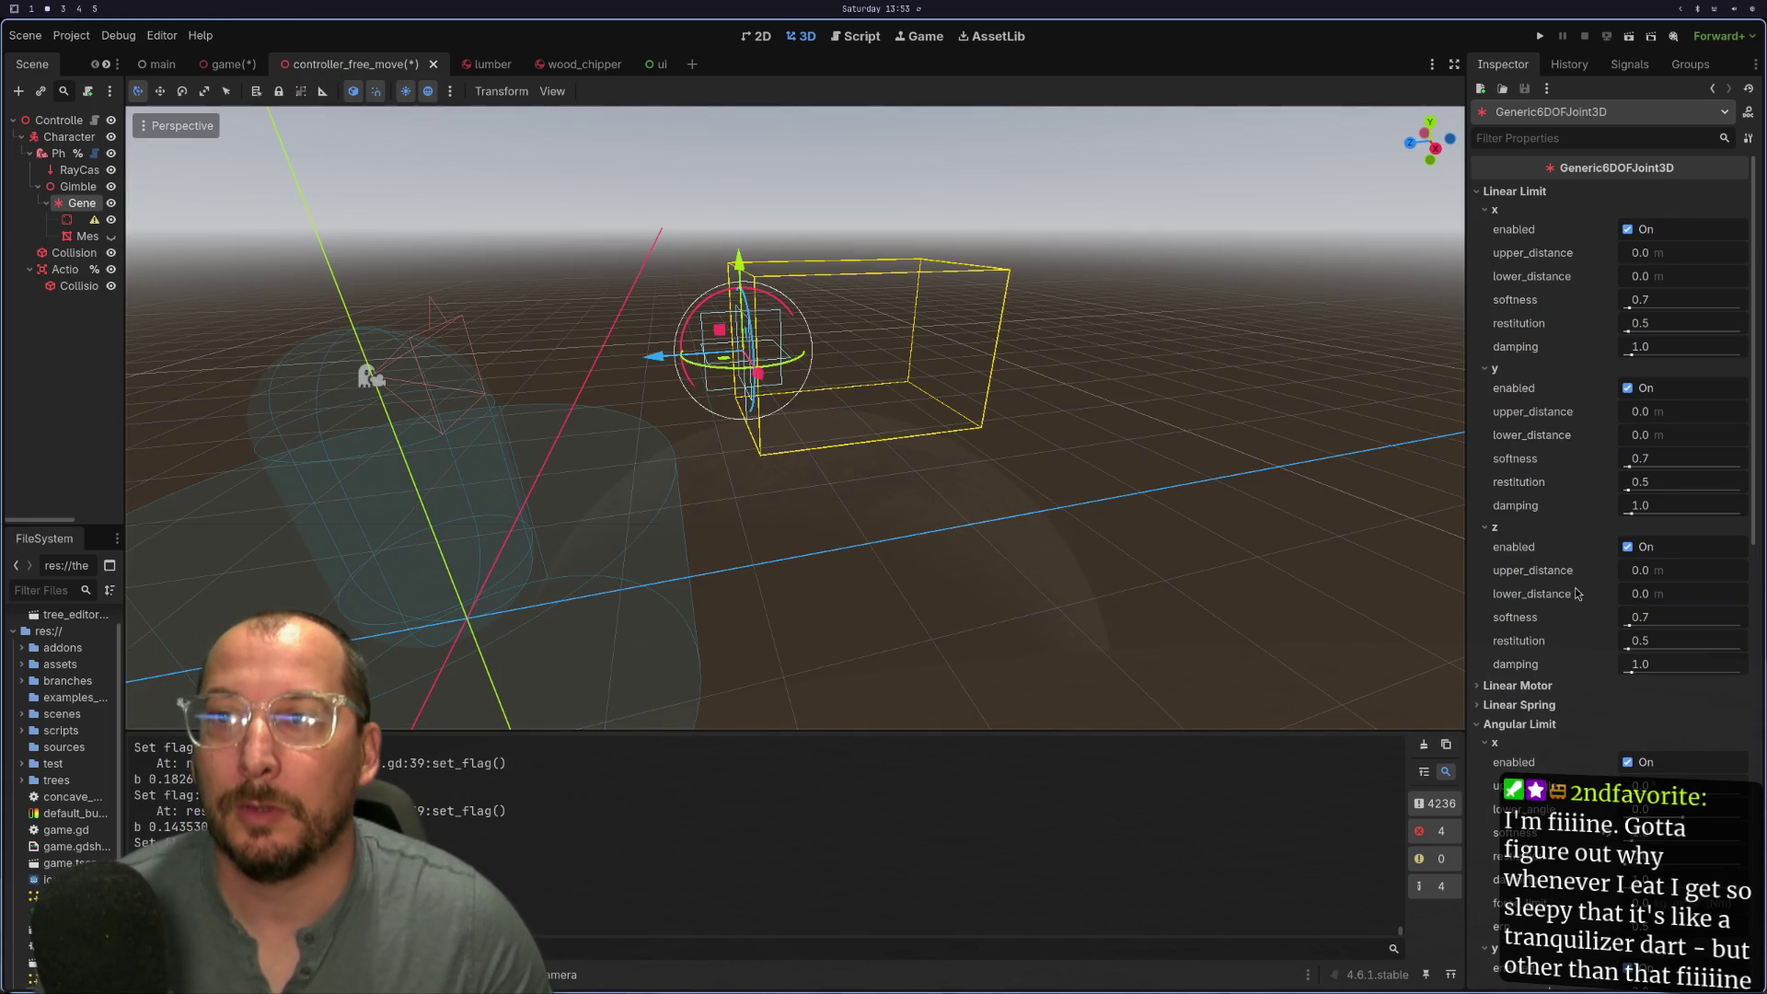
pyautogui.scroll(-3, 1577, 594)
pyautogui.scroll(-4, 1587, 711)
pyautogui.click(1672, 753)
pyautogui.write('0.001')
pyautogui.click(1673, 548)
pyautogui.write('0.001')
pyautogui.press('Return')
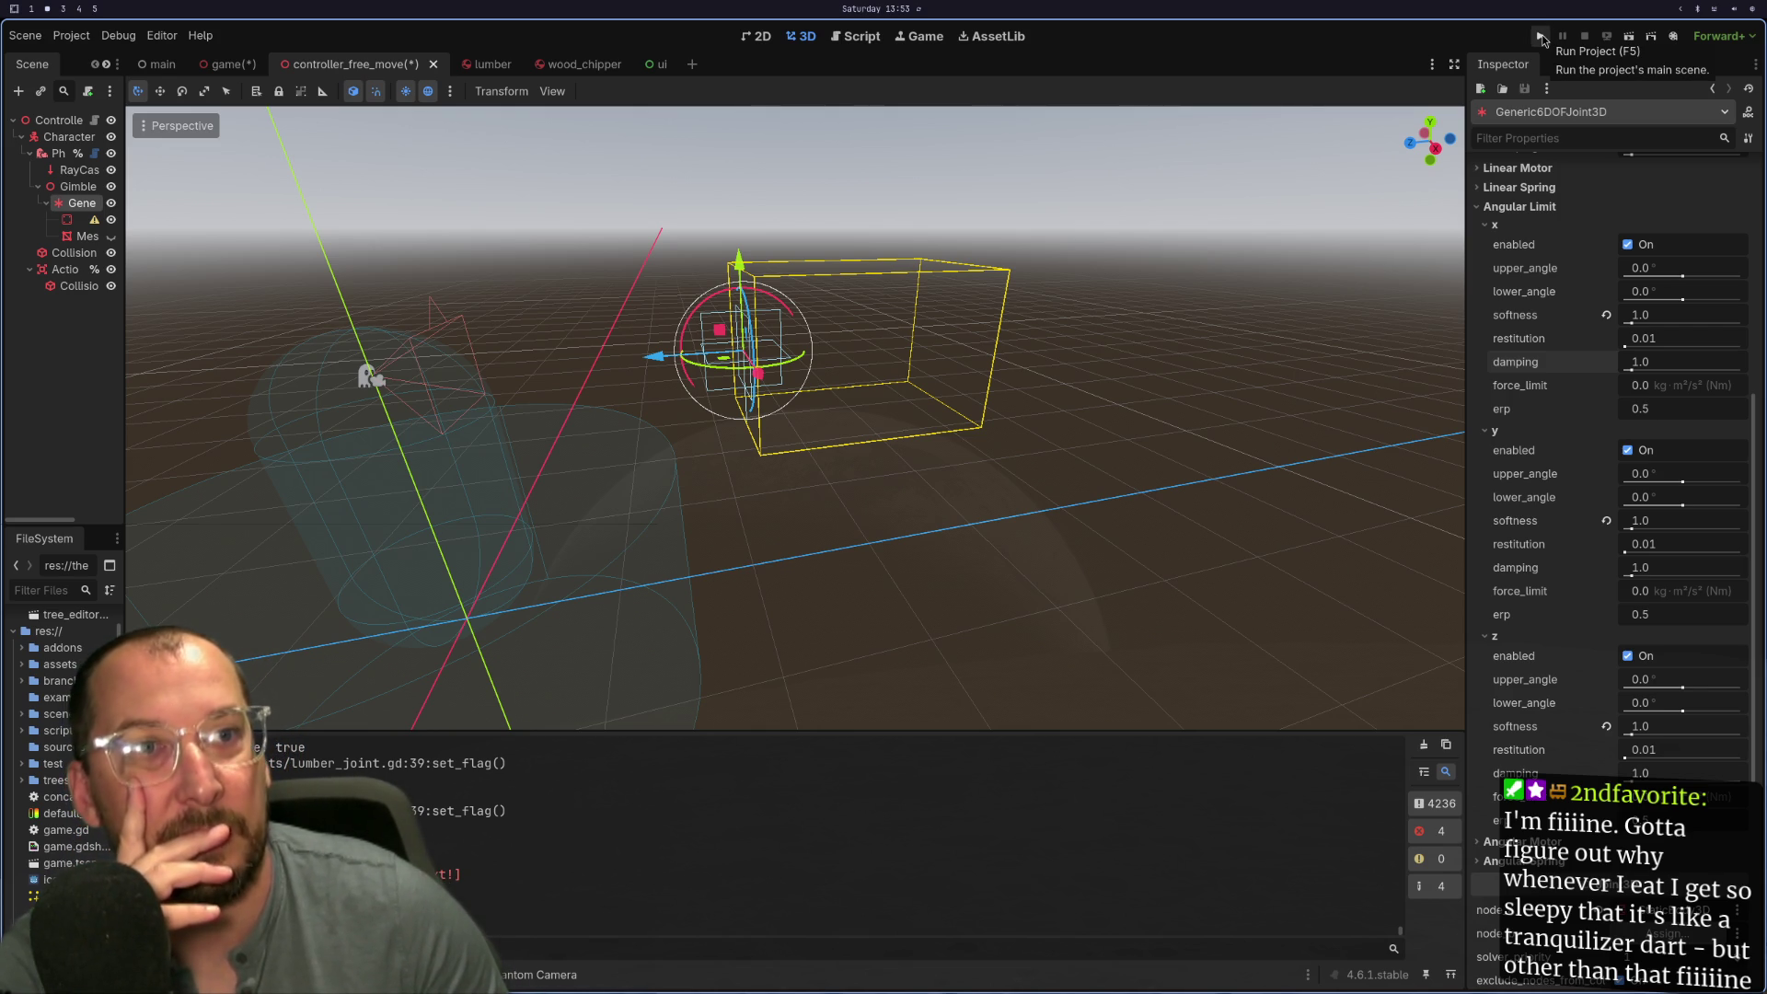
pyautogui.click(1543, 35)
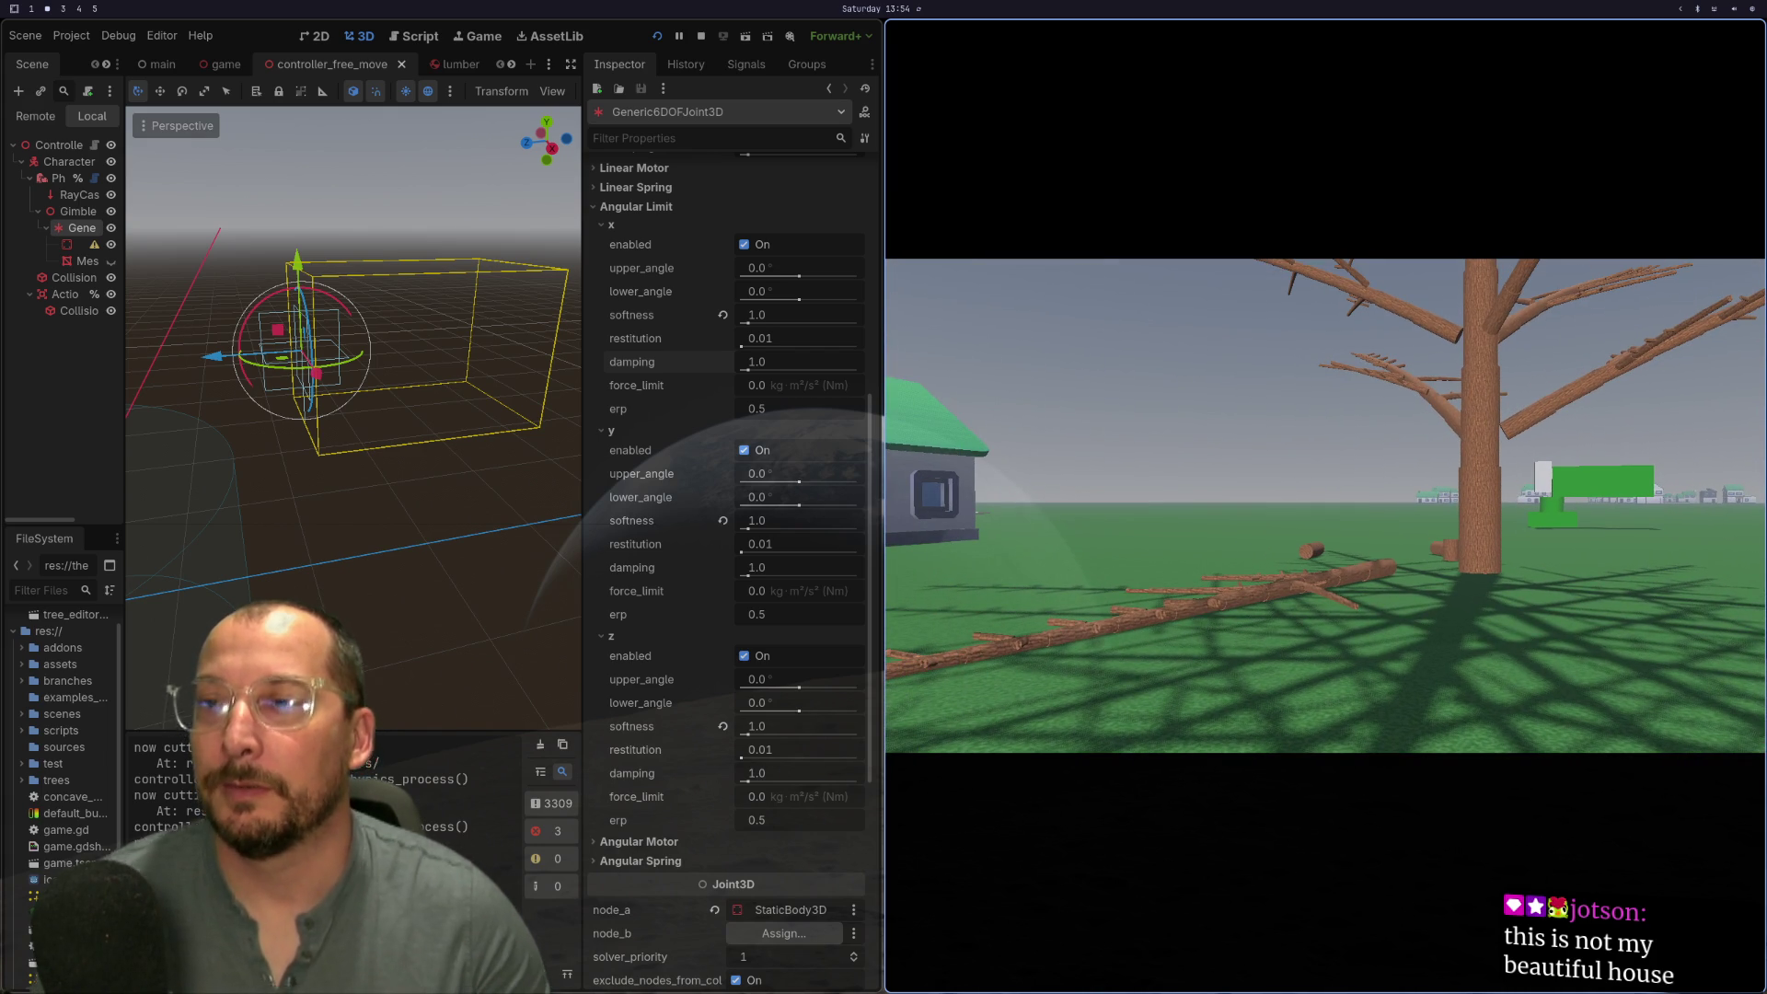
# Step: Stop the running game with F8 after the tree-cutting test
pyautogui.press('F8')
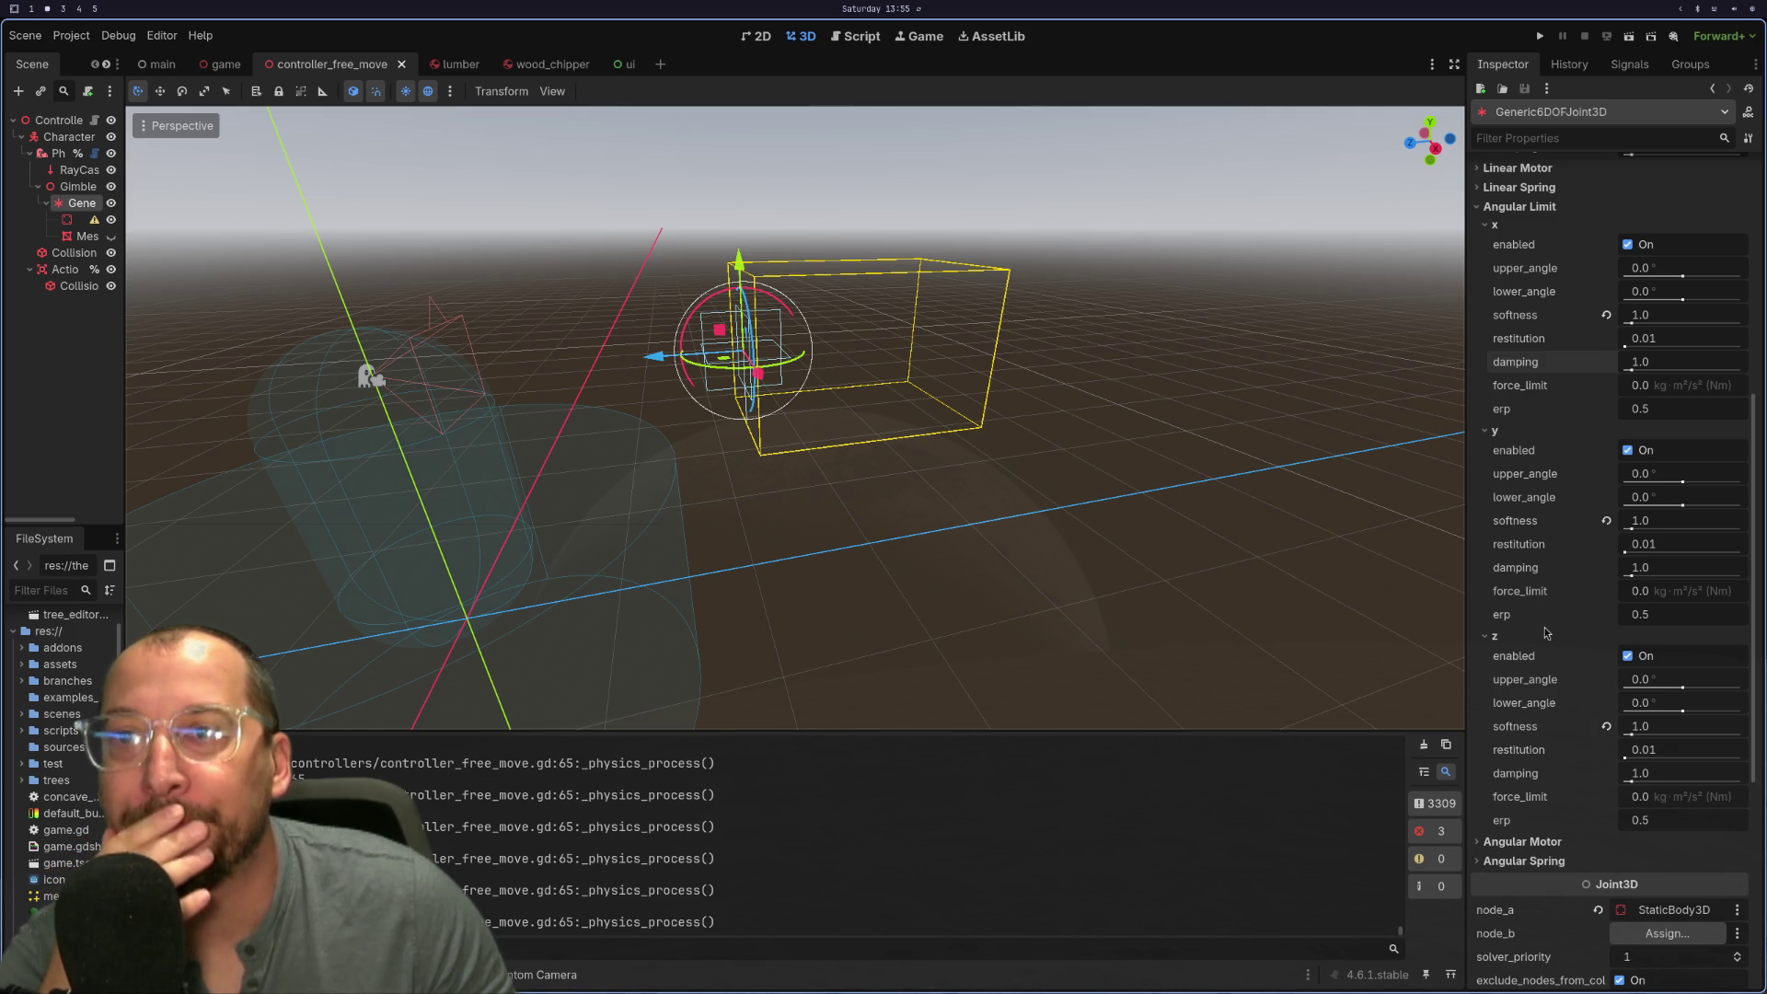
# Step: Return to the main game scene and launch the project for another tree test
pyautogui.scroll(2, 1547, 632)
pyautogui.scroll(2, 1546, 632)
pyautogui.scroll(4, 1528, 608)
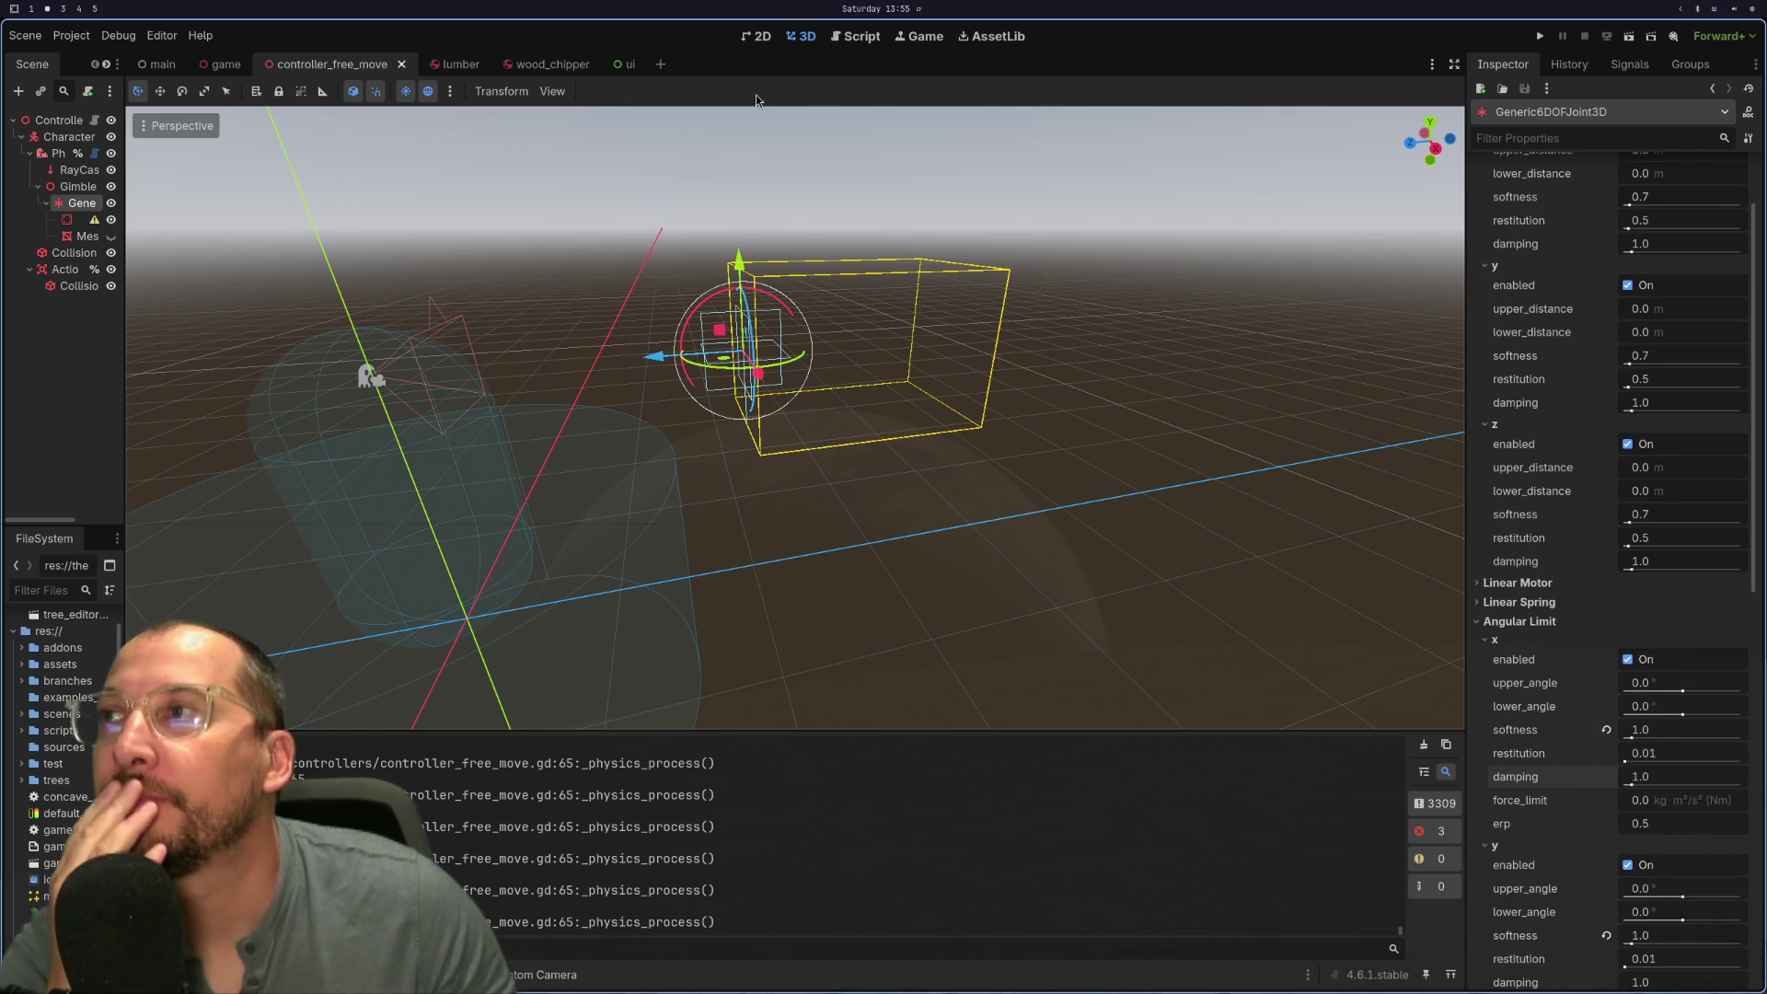
pyautogui.click(225, 63)
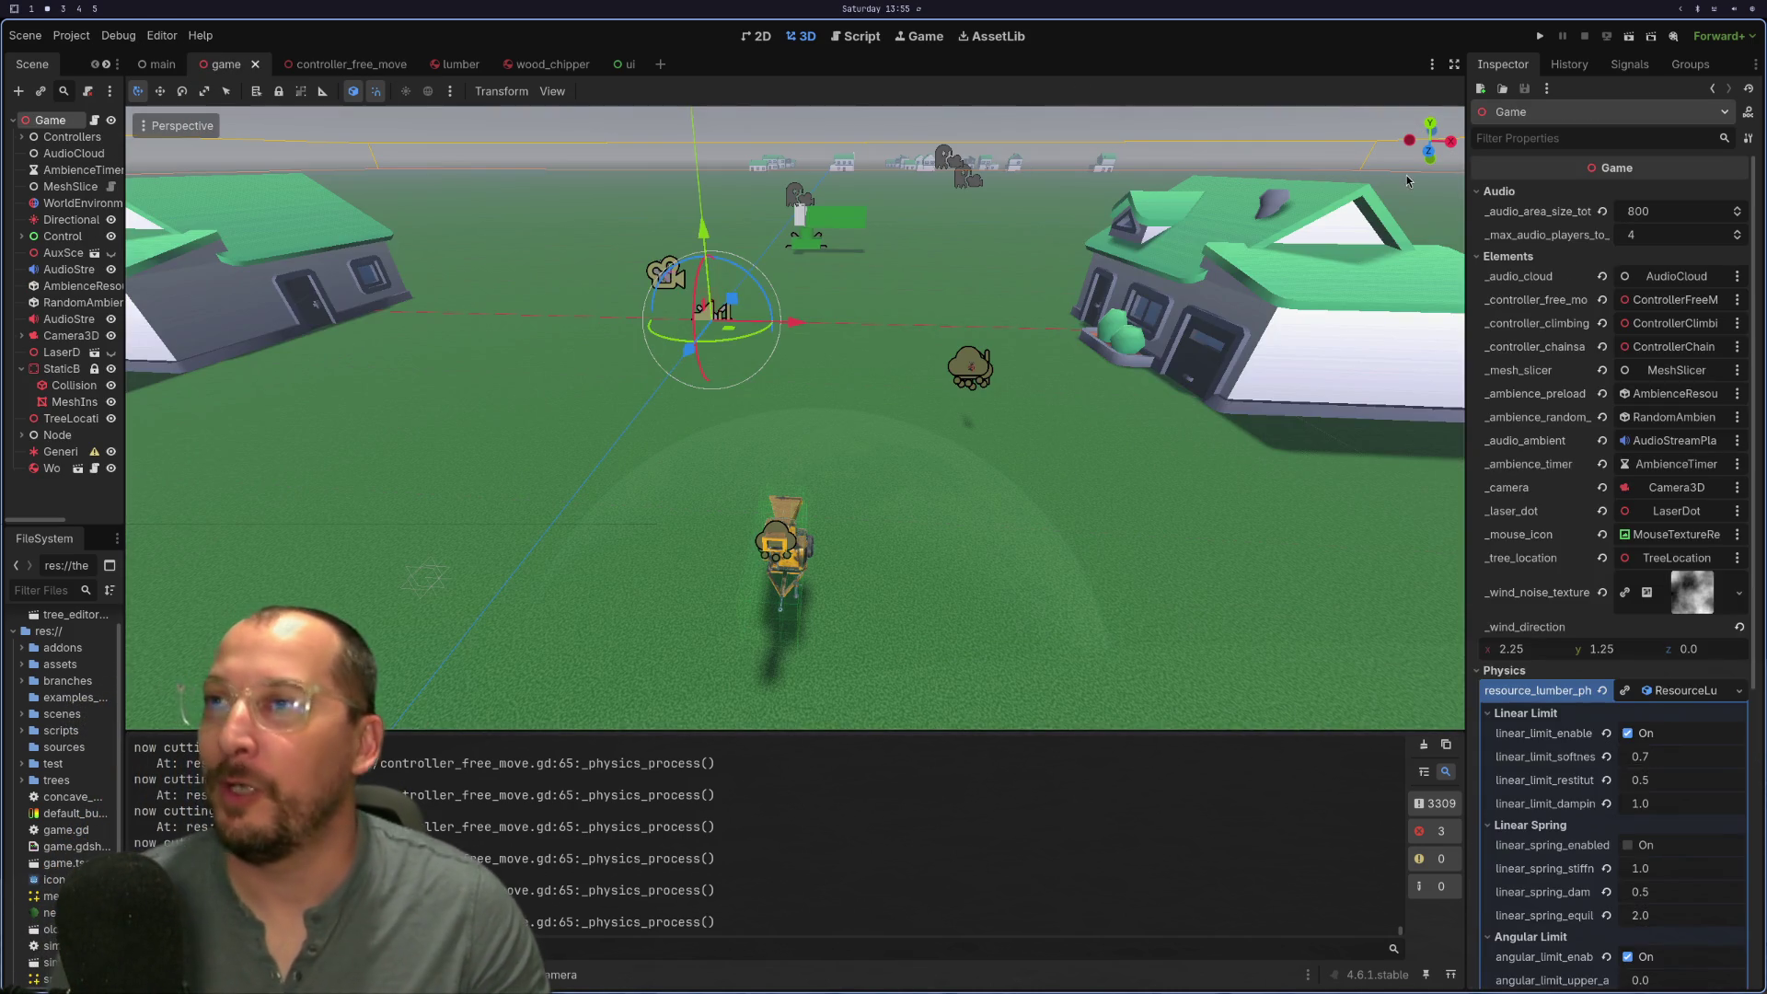
pyautogui.click(1540, 36)
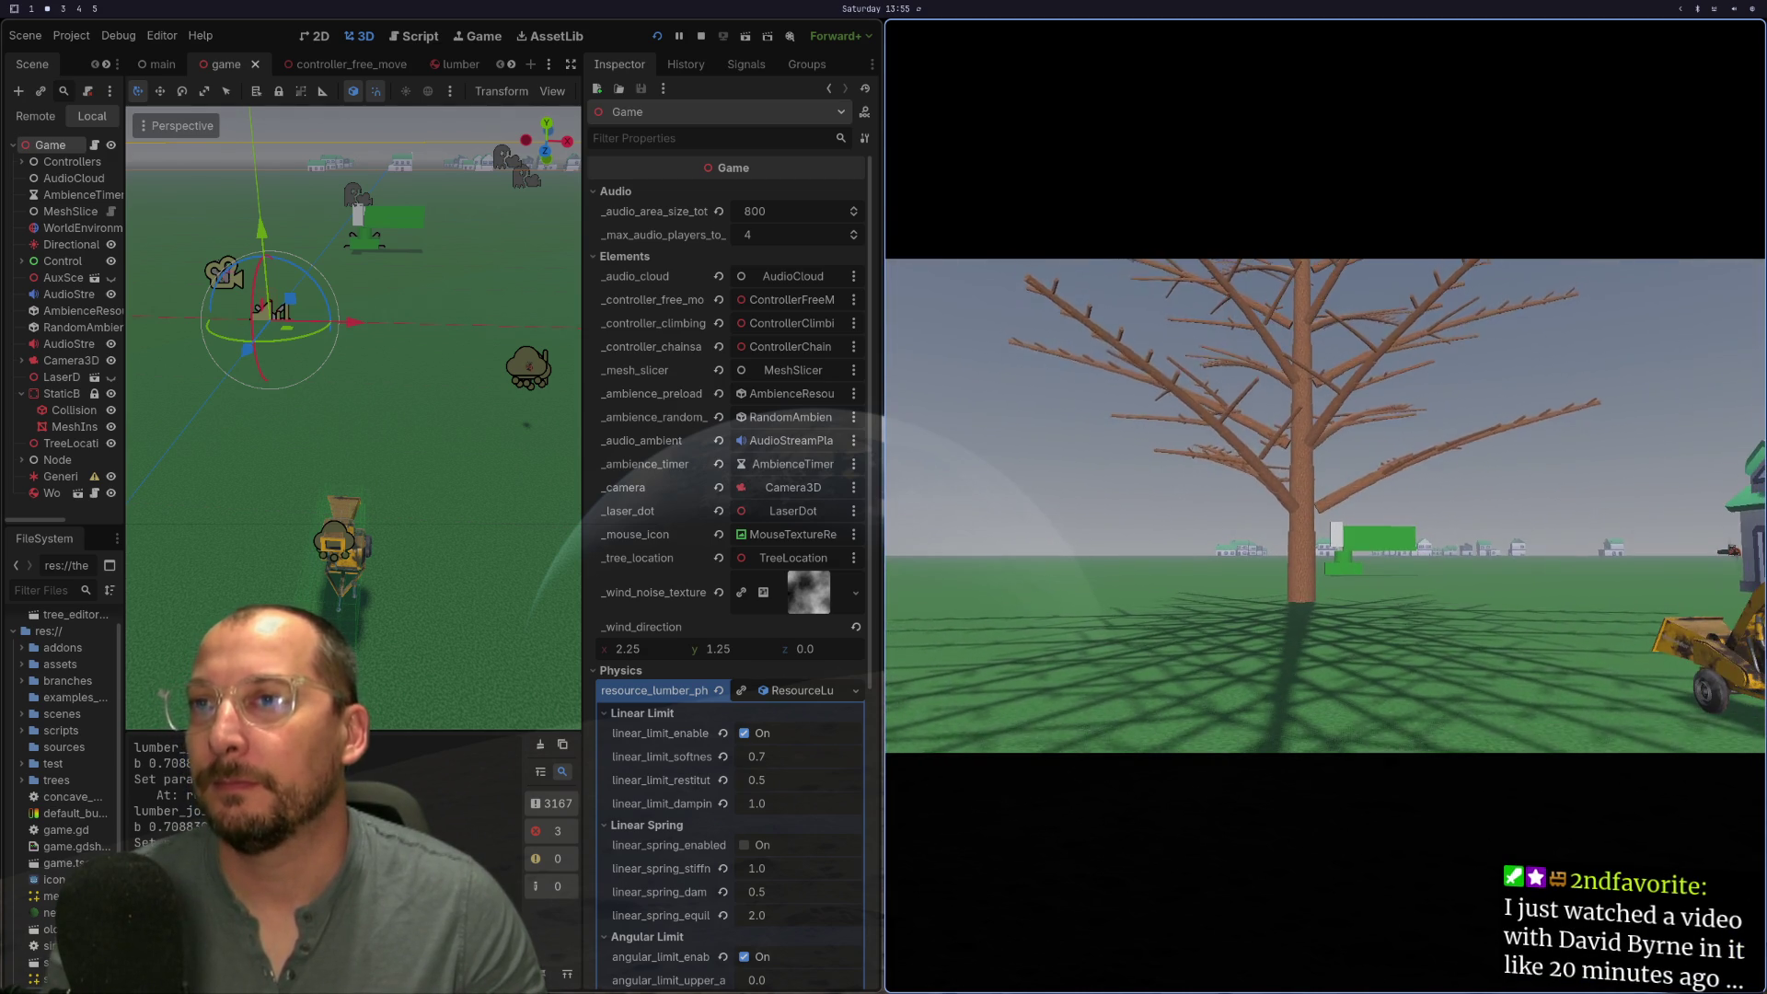
# Step: Set angular_limit_erp to 1, then raise it to 1.5
pyautogui.scroll(-5, 675, 841)
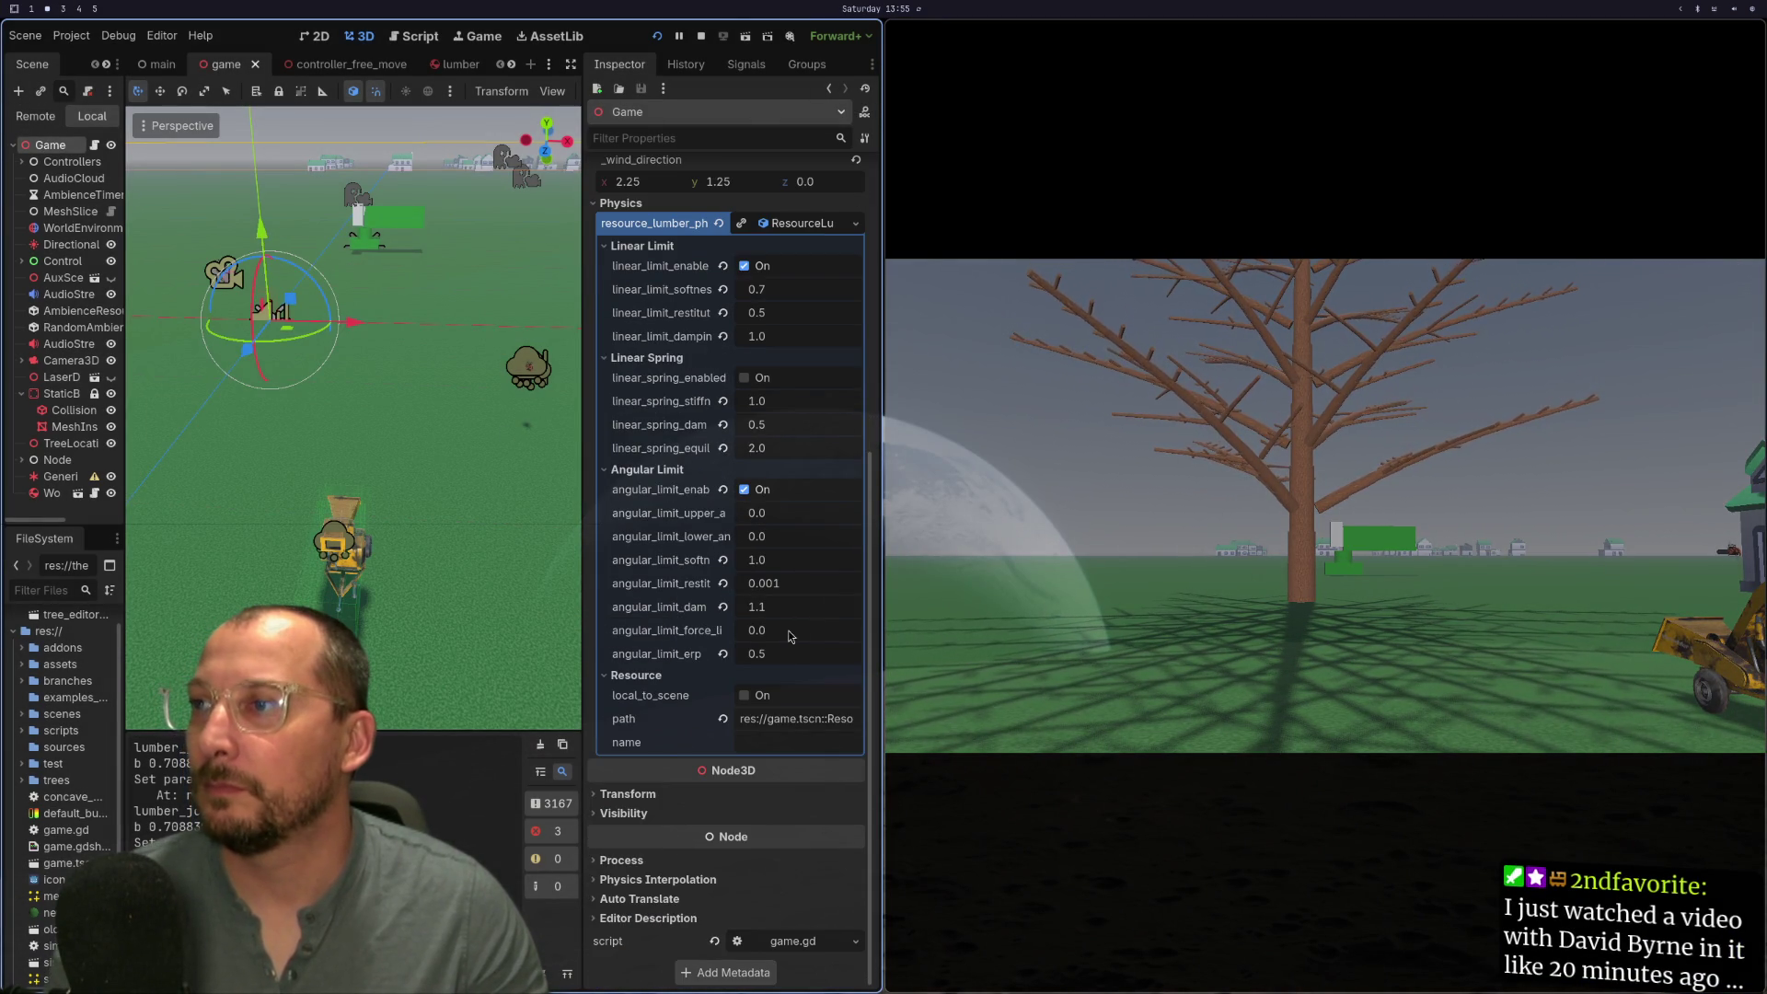
pyautogui.click(778, 663)
pyautogui.write('1')
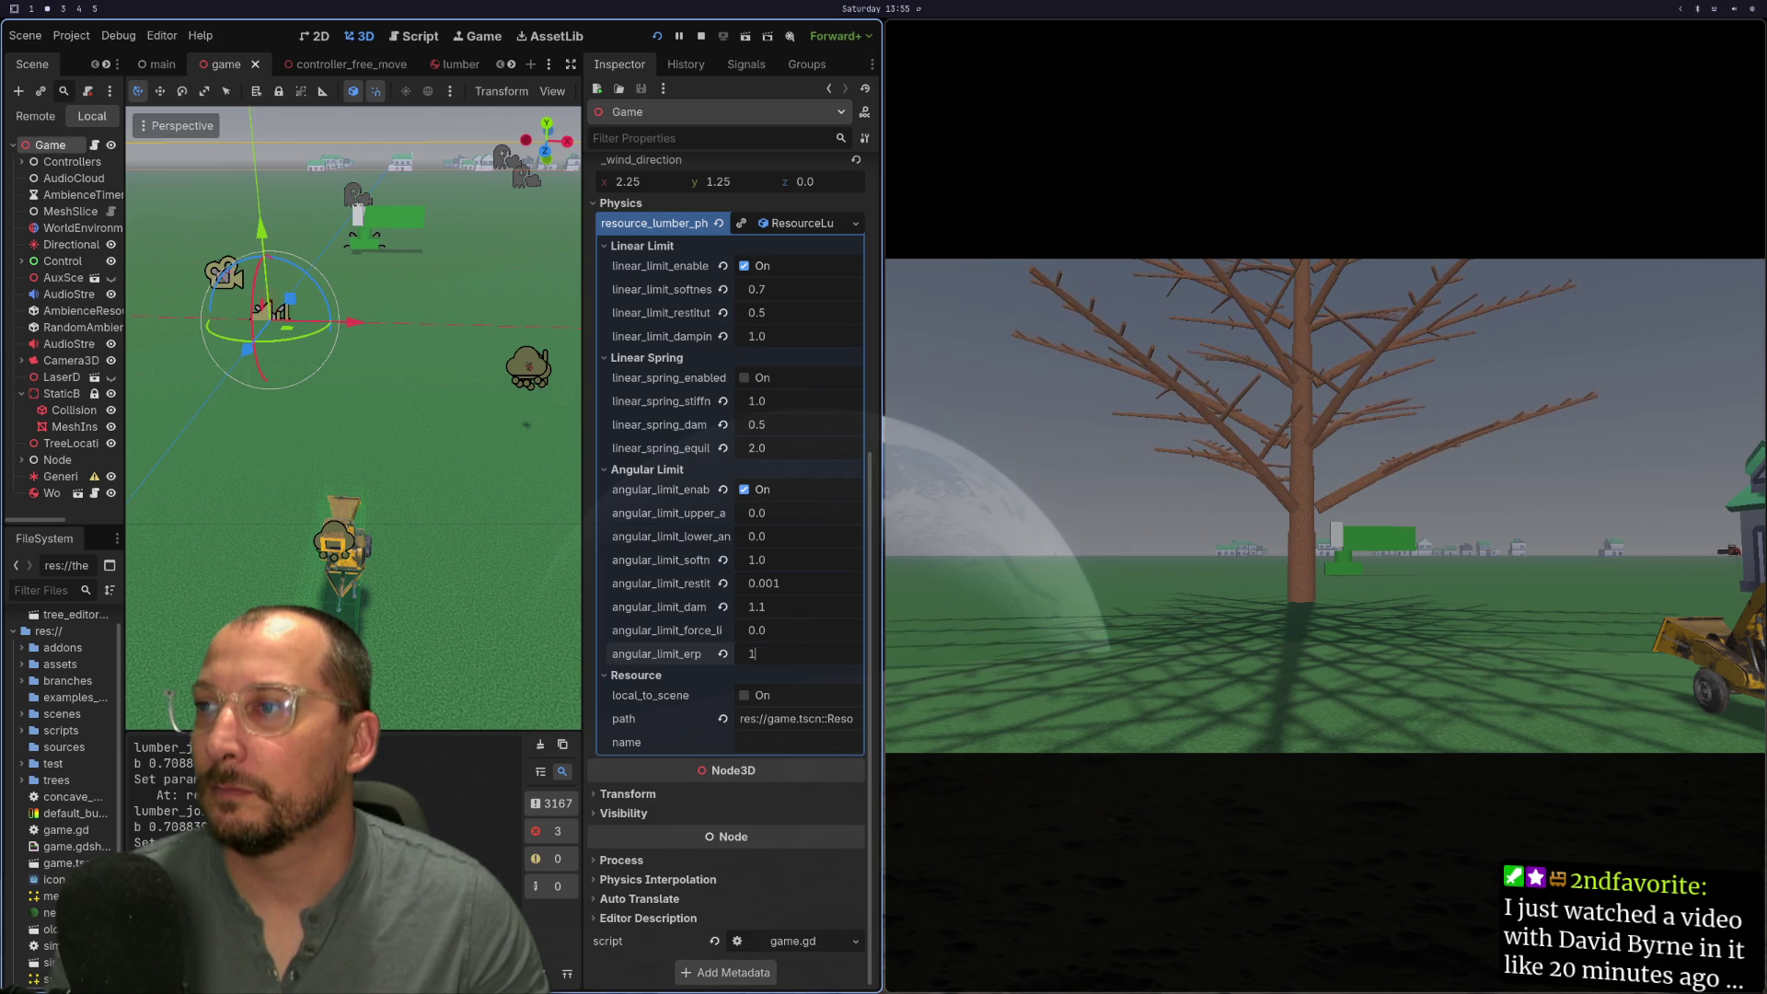
pyautogui.press('Tab')
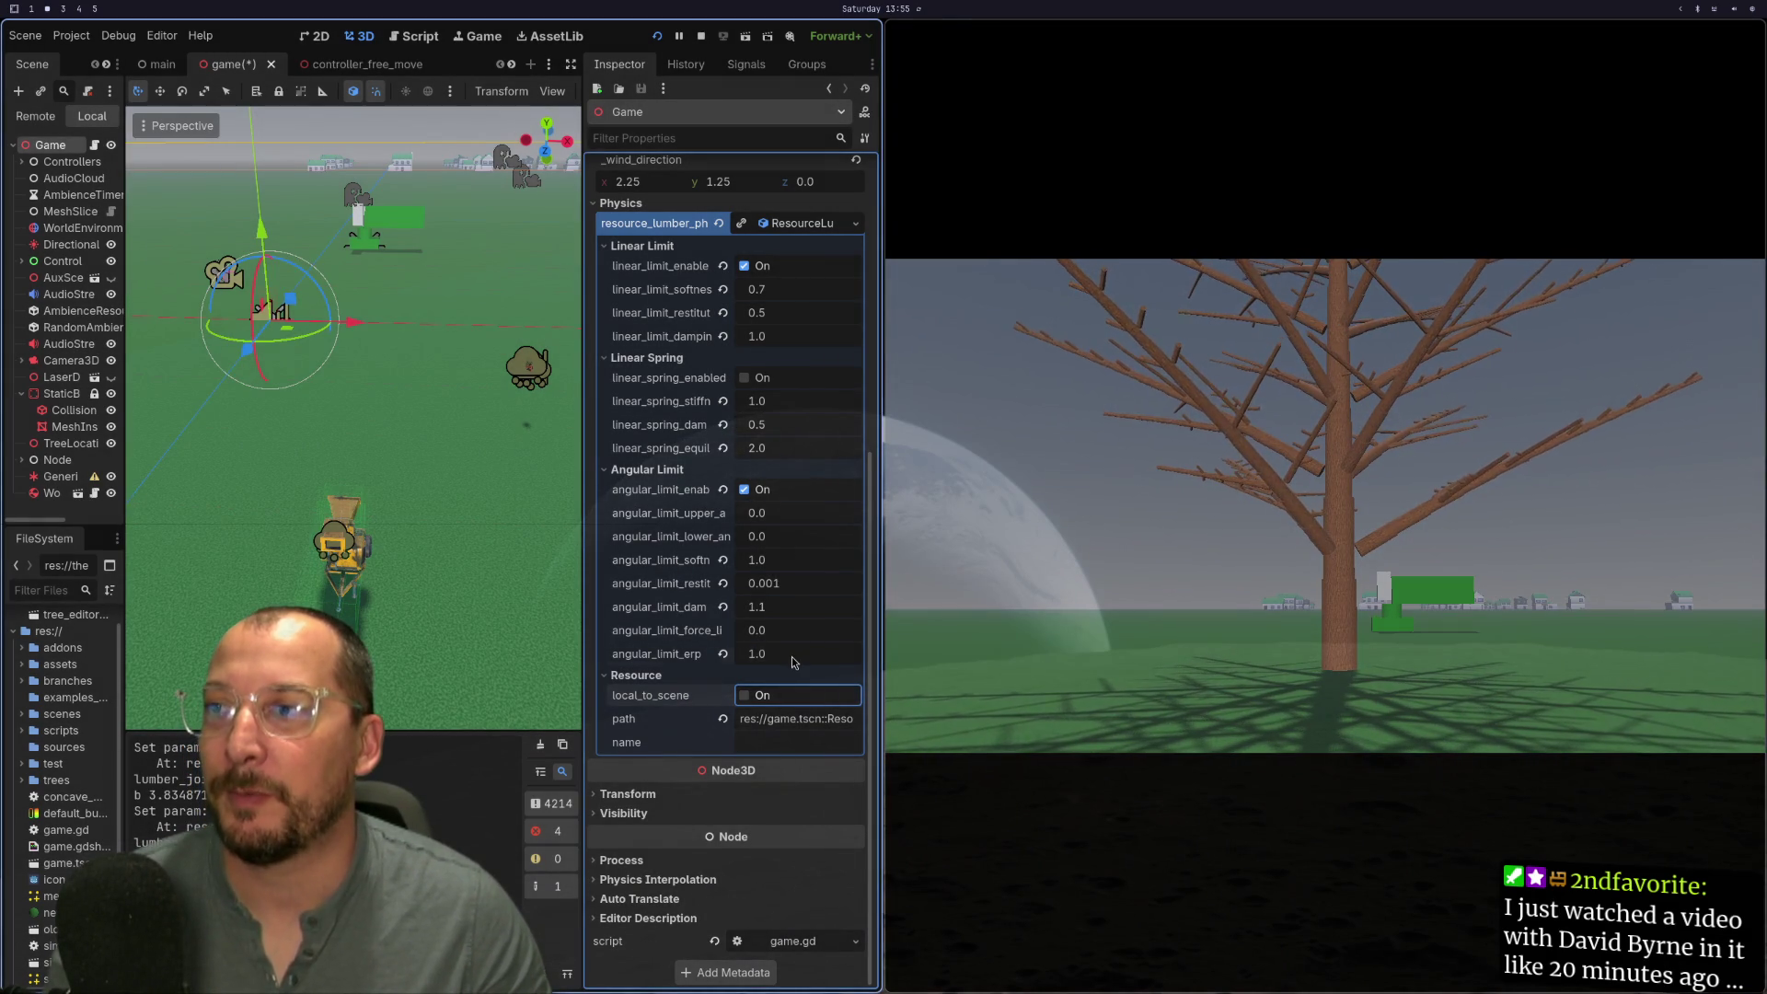
pyautogui.click(757, 653)
pyautogui.write('1.5')
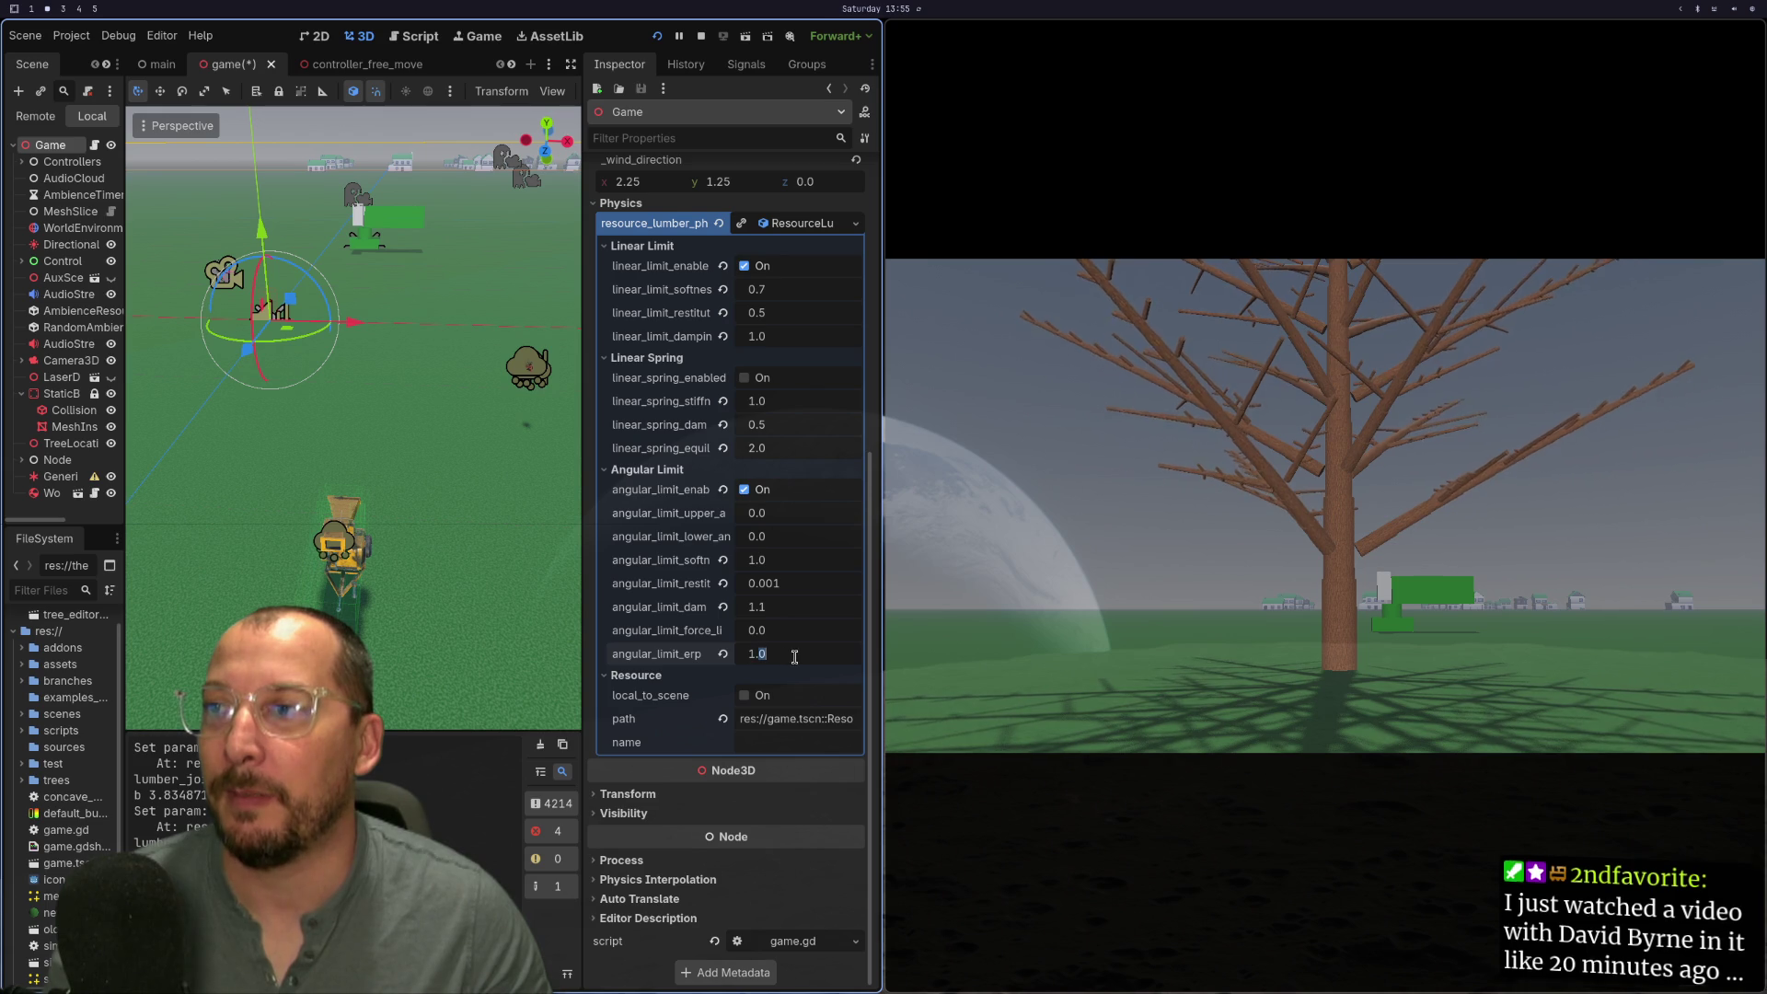
pyautogui.press('Tab')
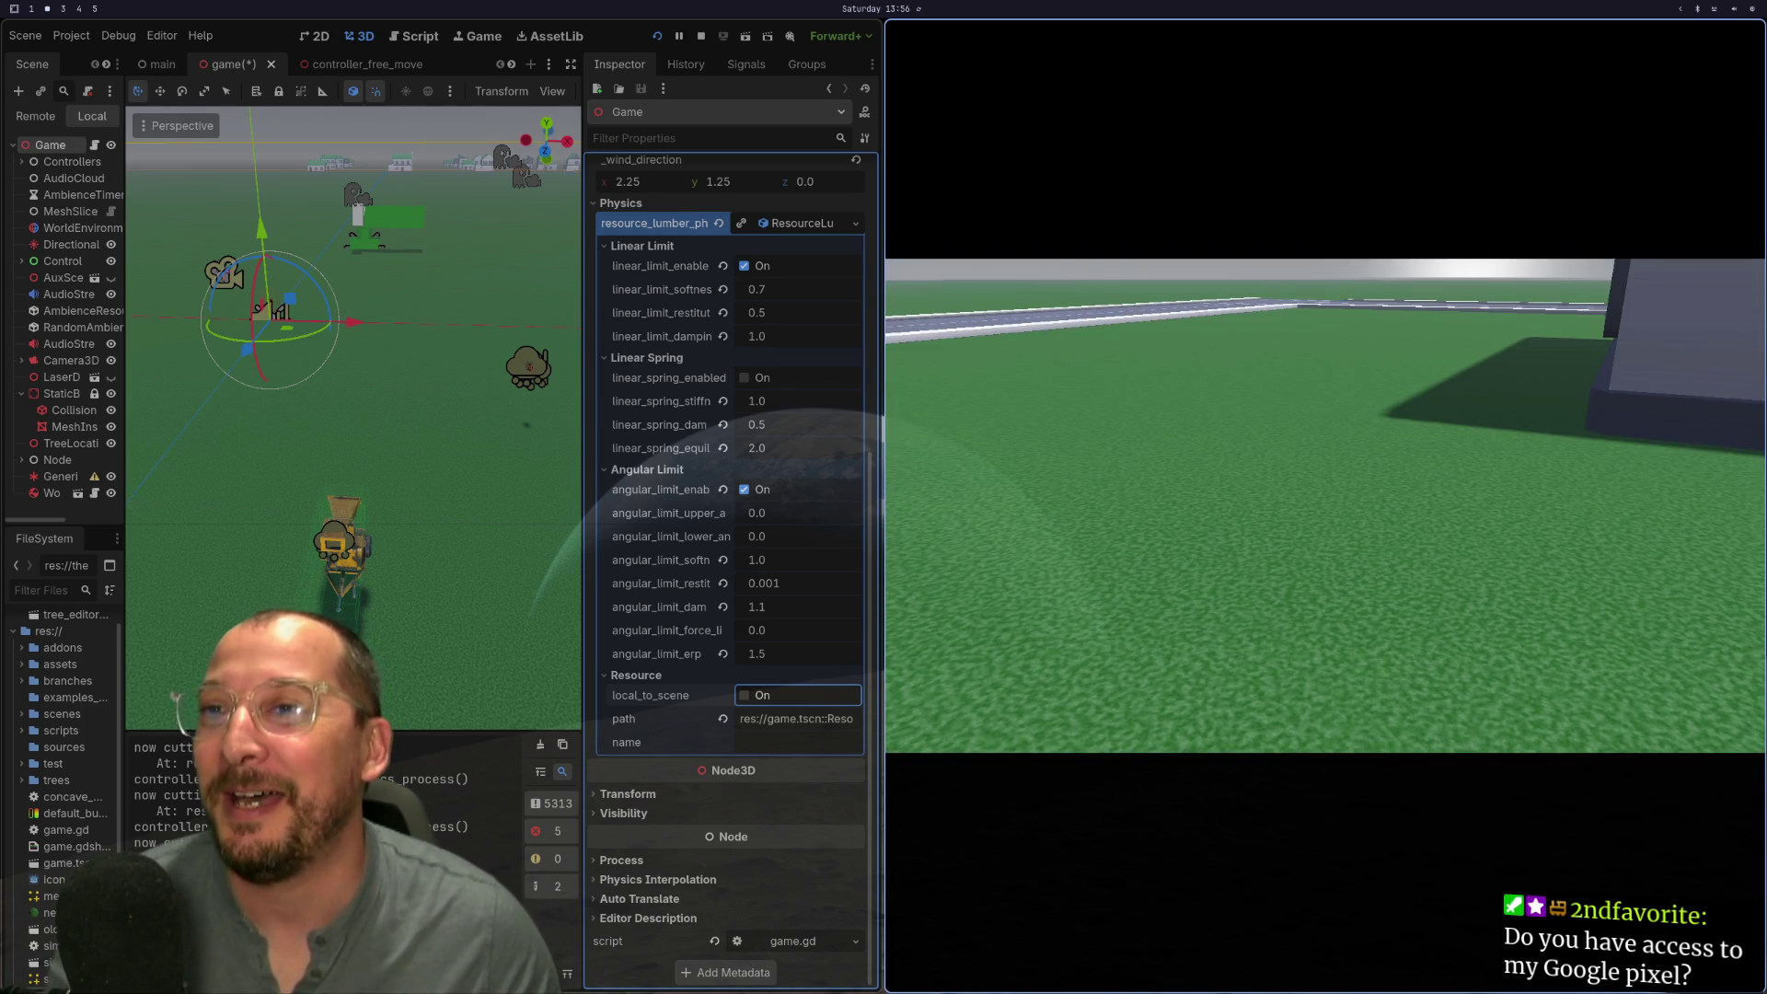
# Step: Stop the running game and switch to the lumber.gd script on workspace 1
pyautogui.press('F8')
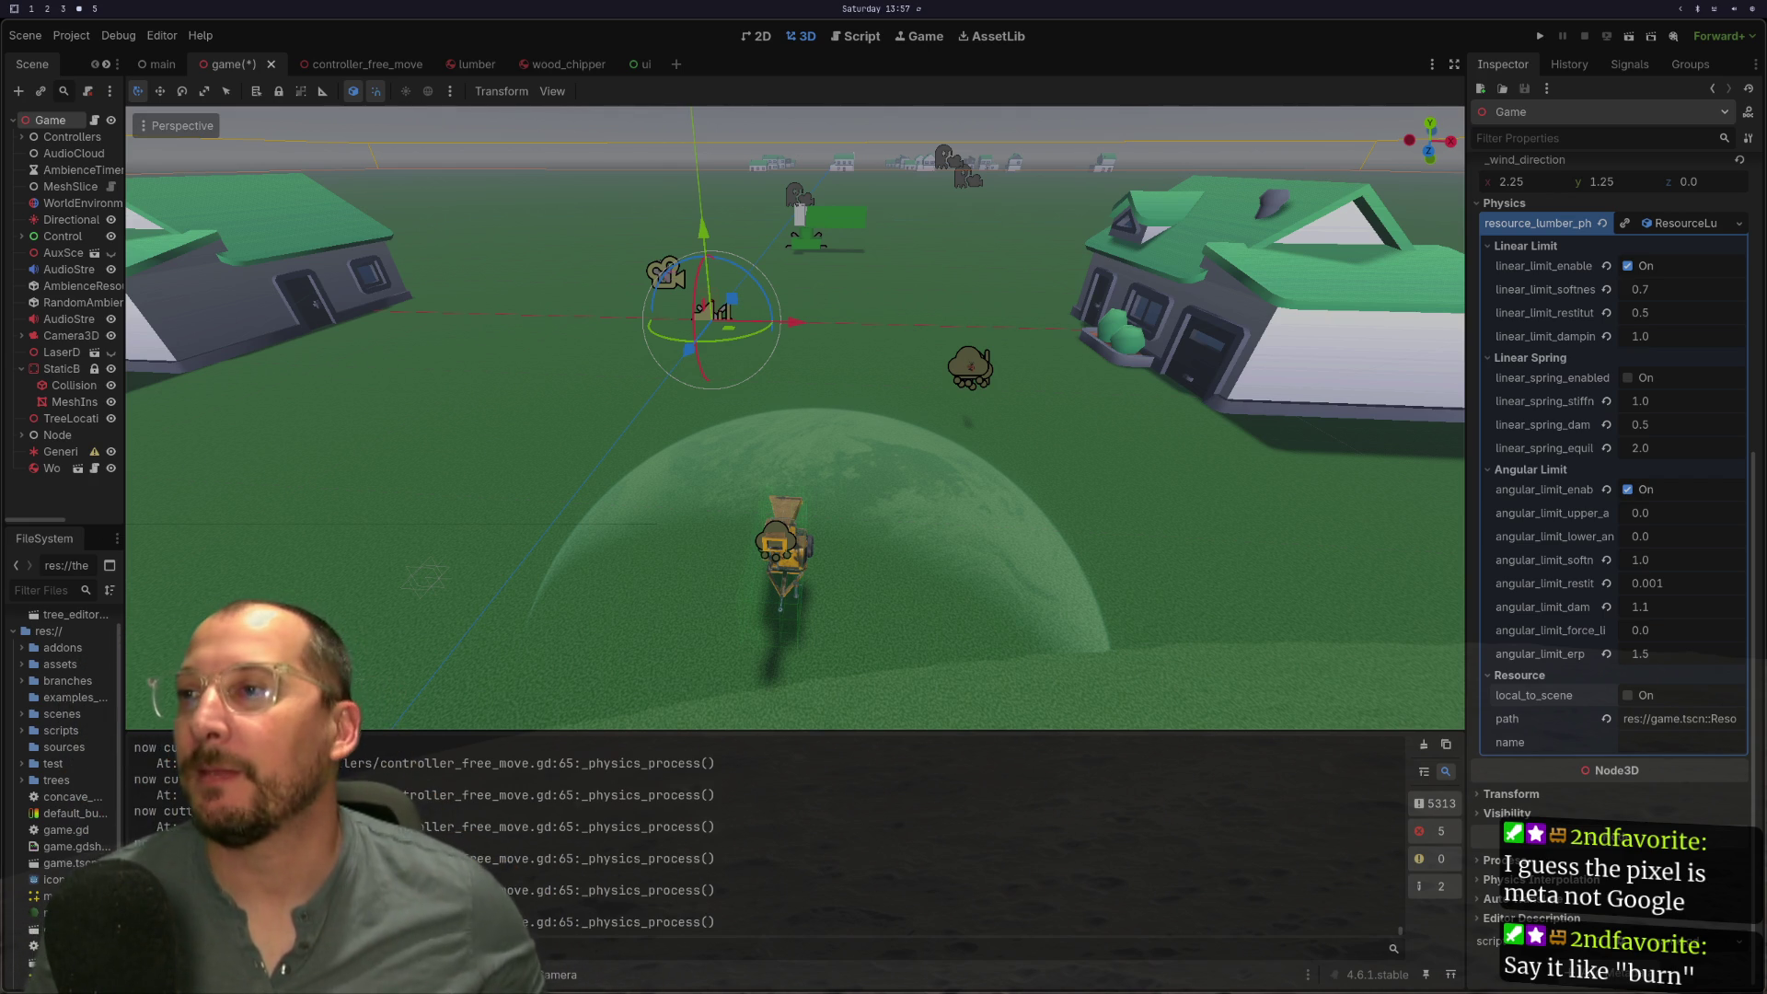
pyautogui.press('super+1')
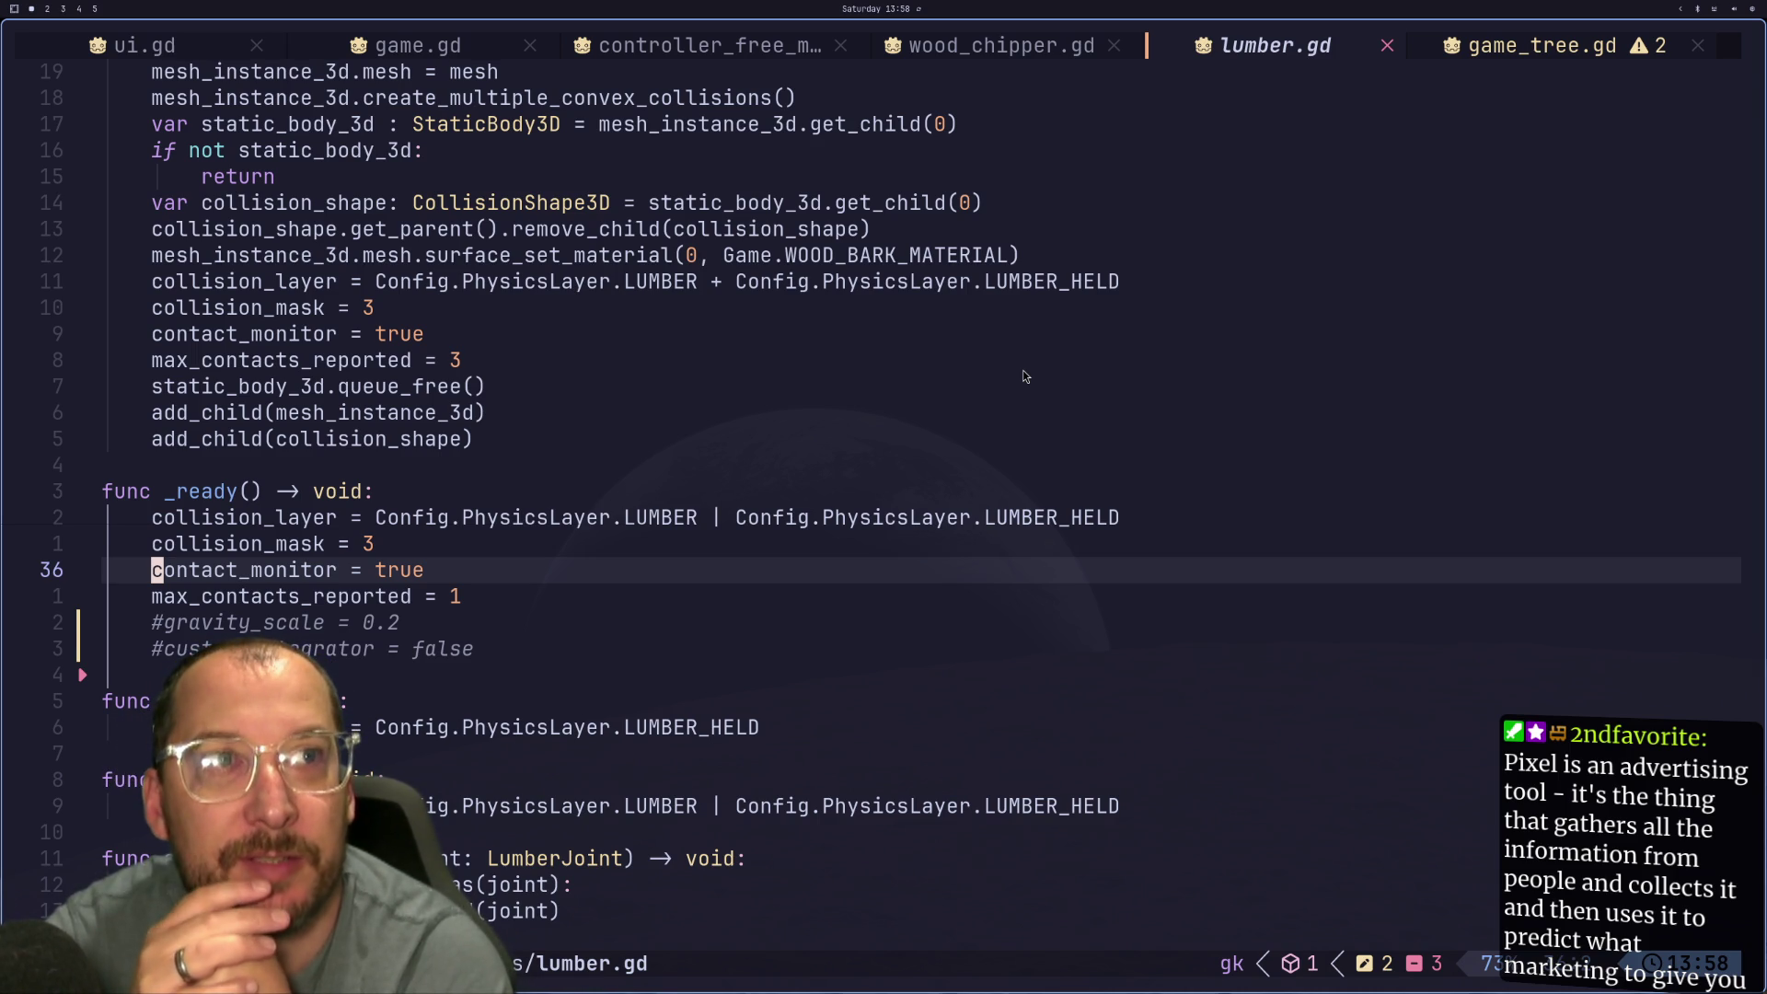
pyautogui.press('super+4')
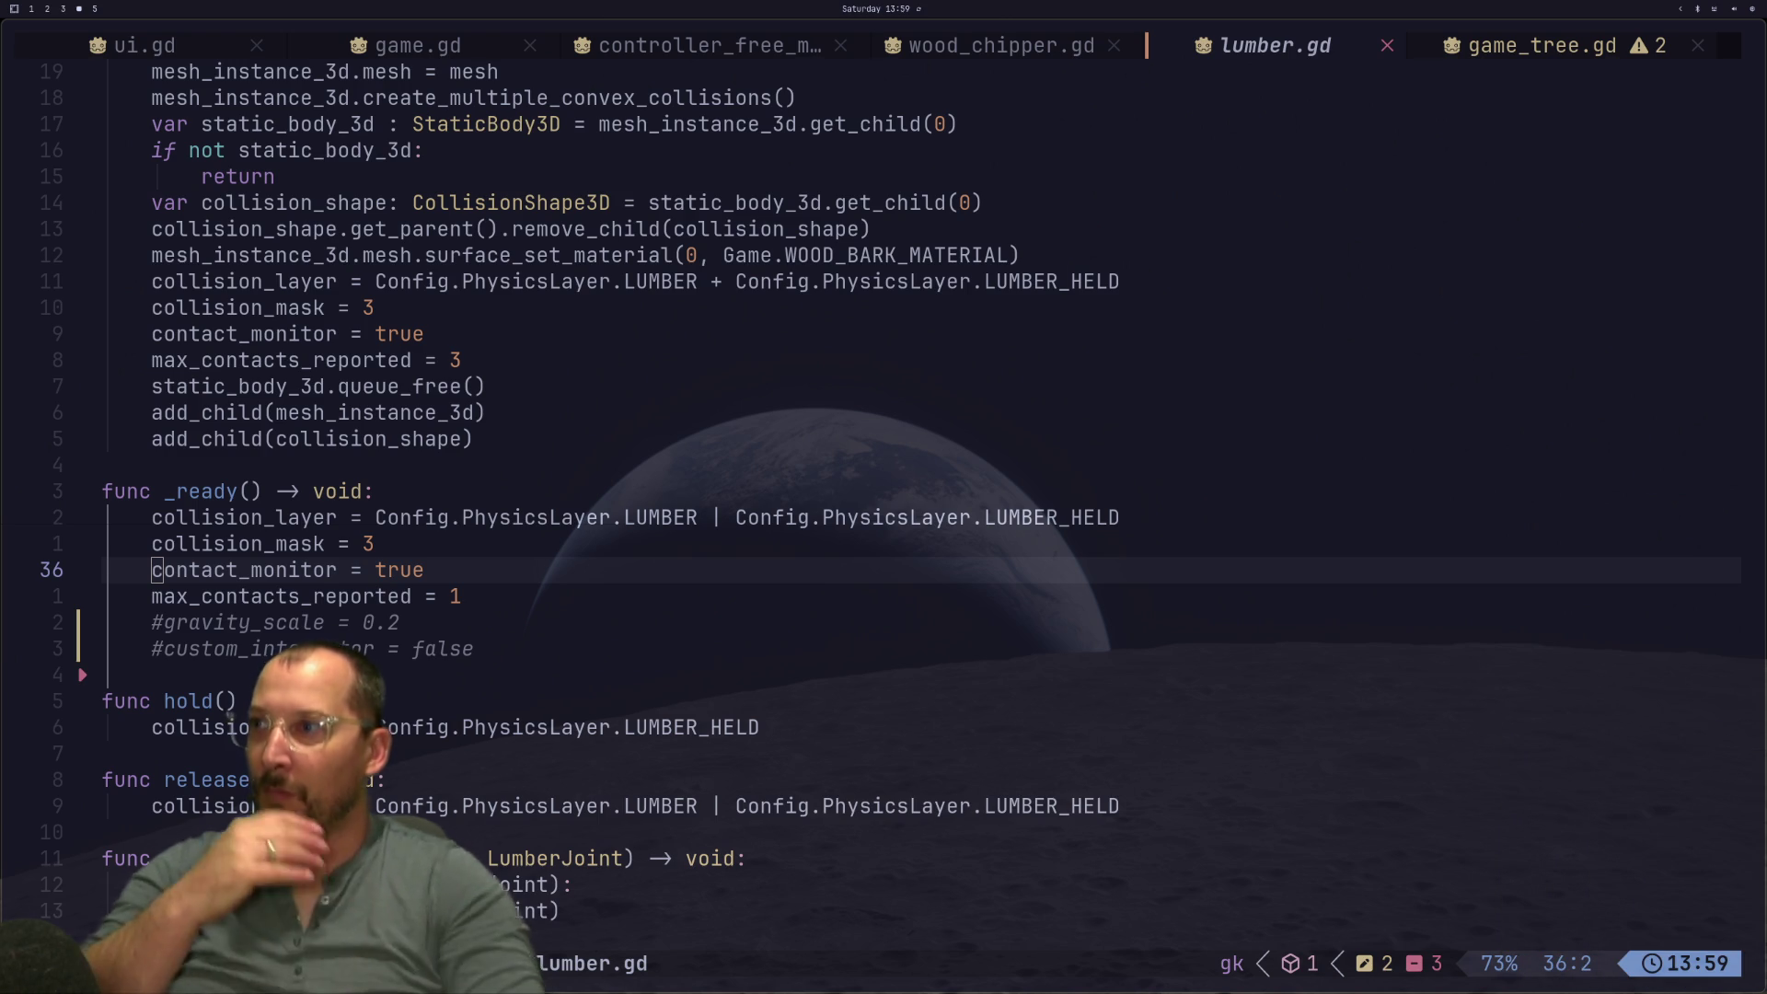
pyautogui.scroll(1, 233, 438)
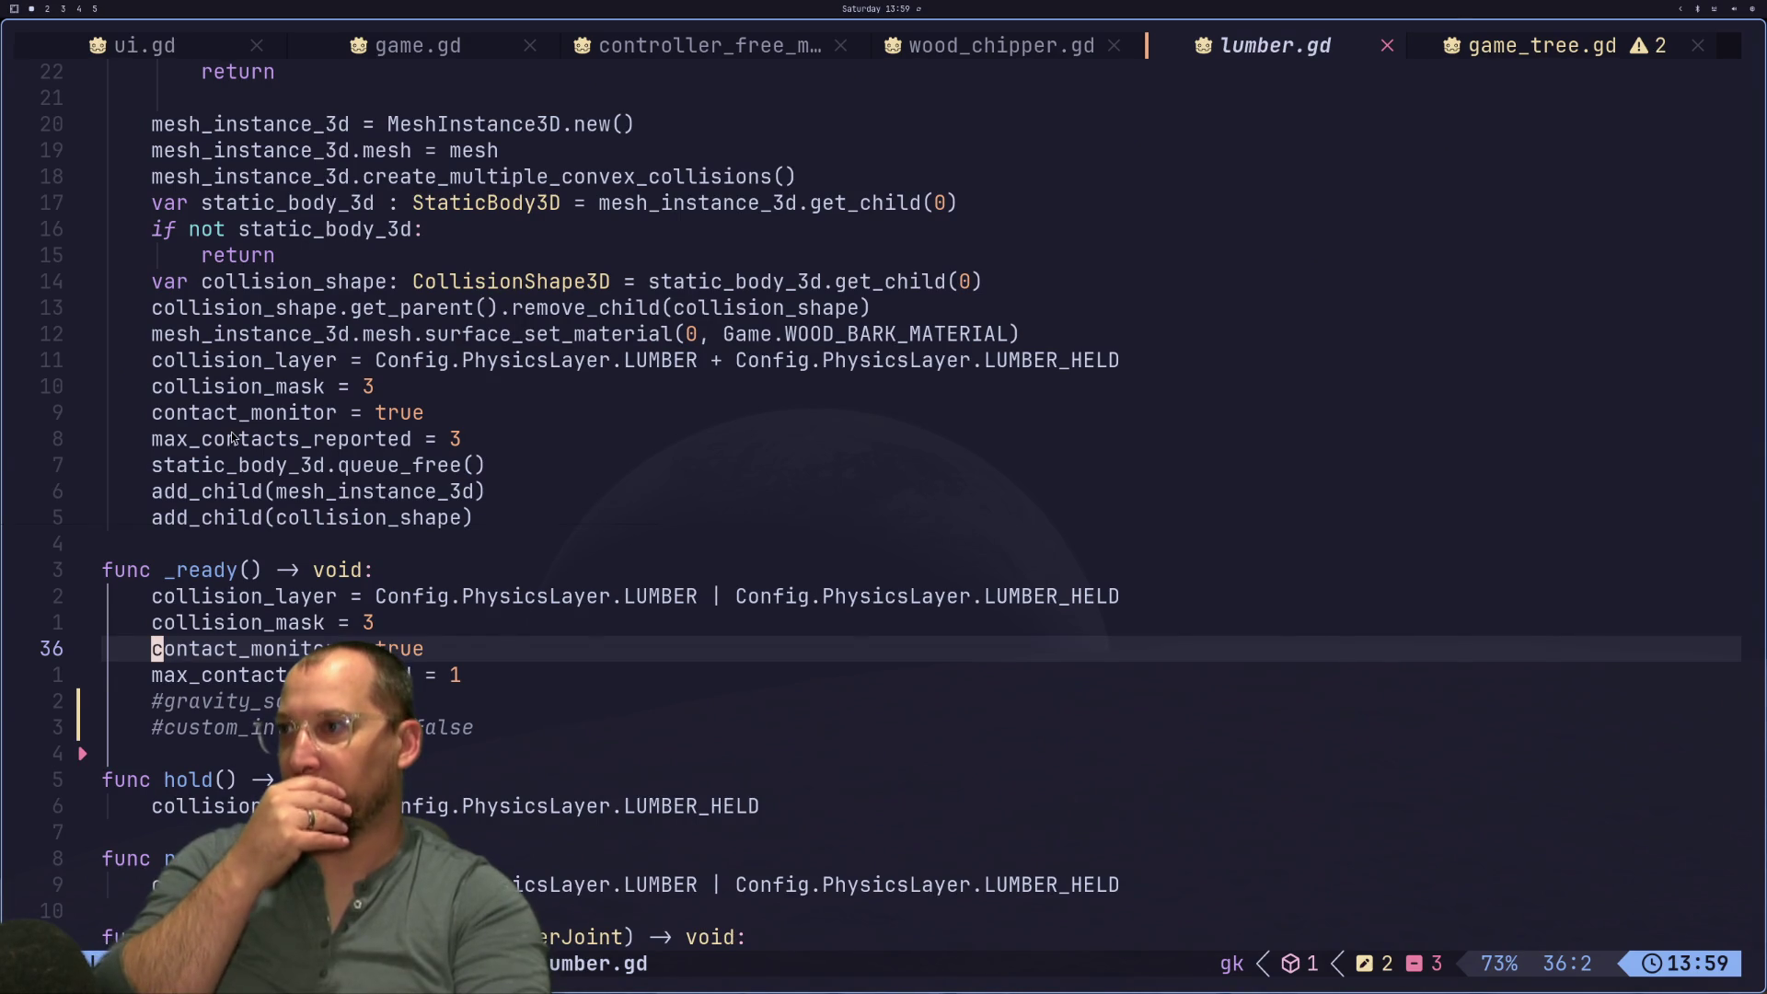
pyautogui.scroll(2, 233, 438)
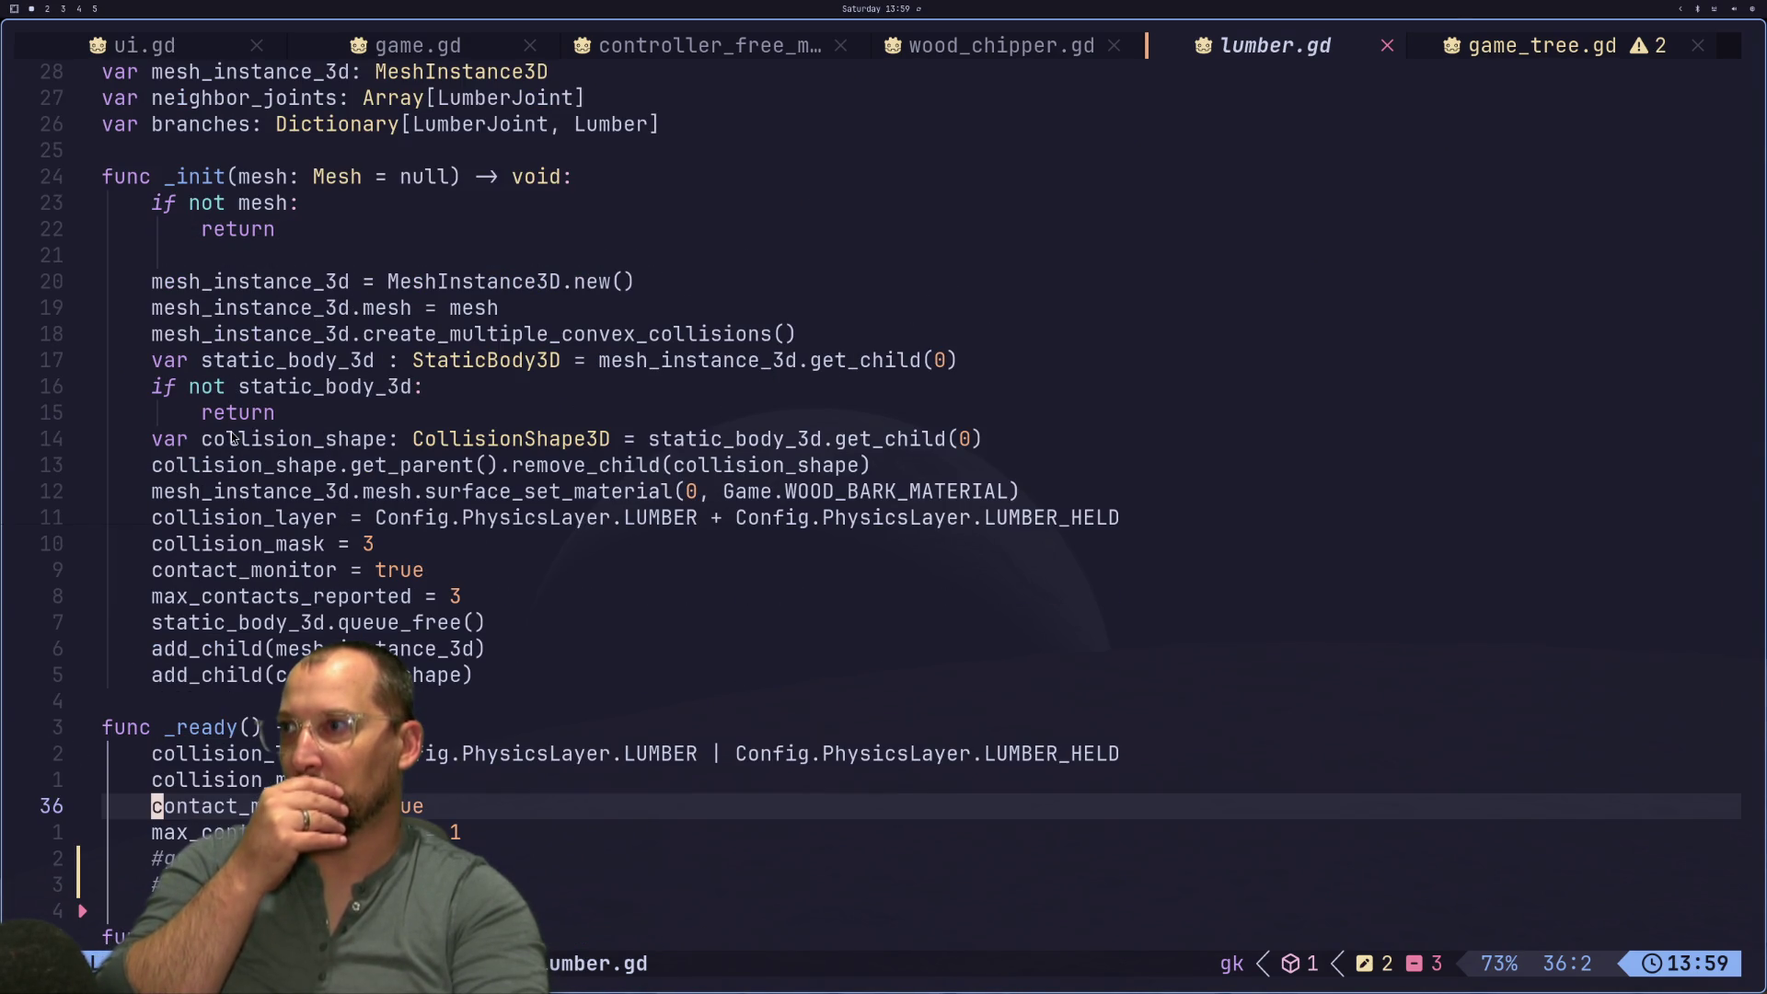
pyautogui.click(294, 597)
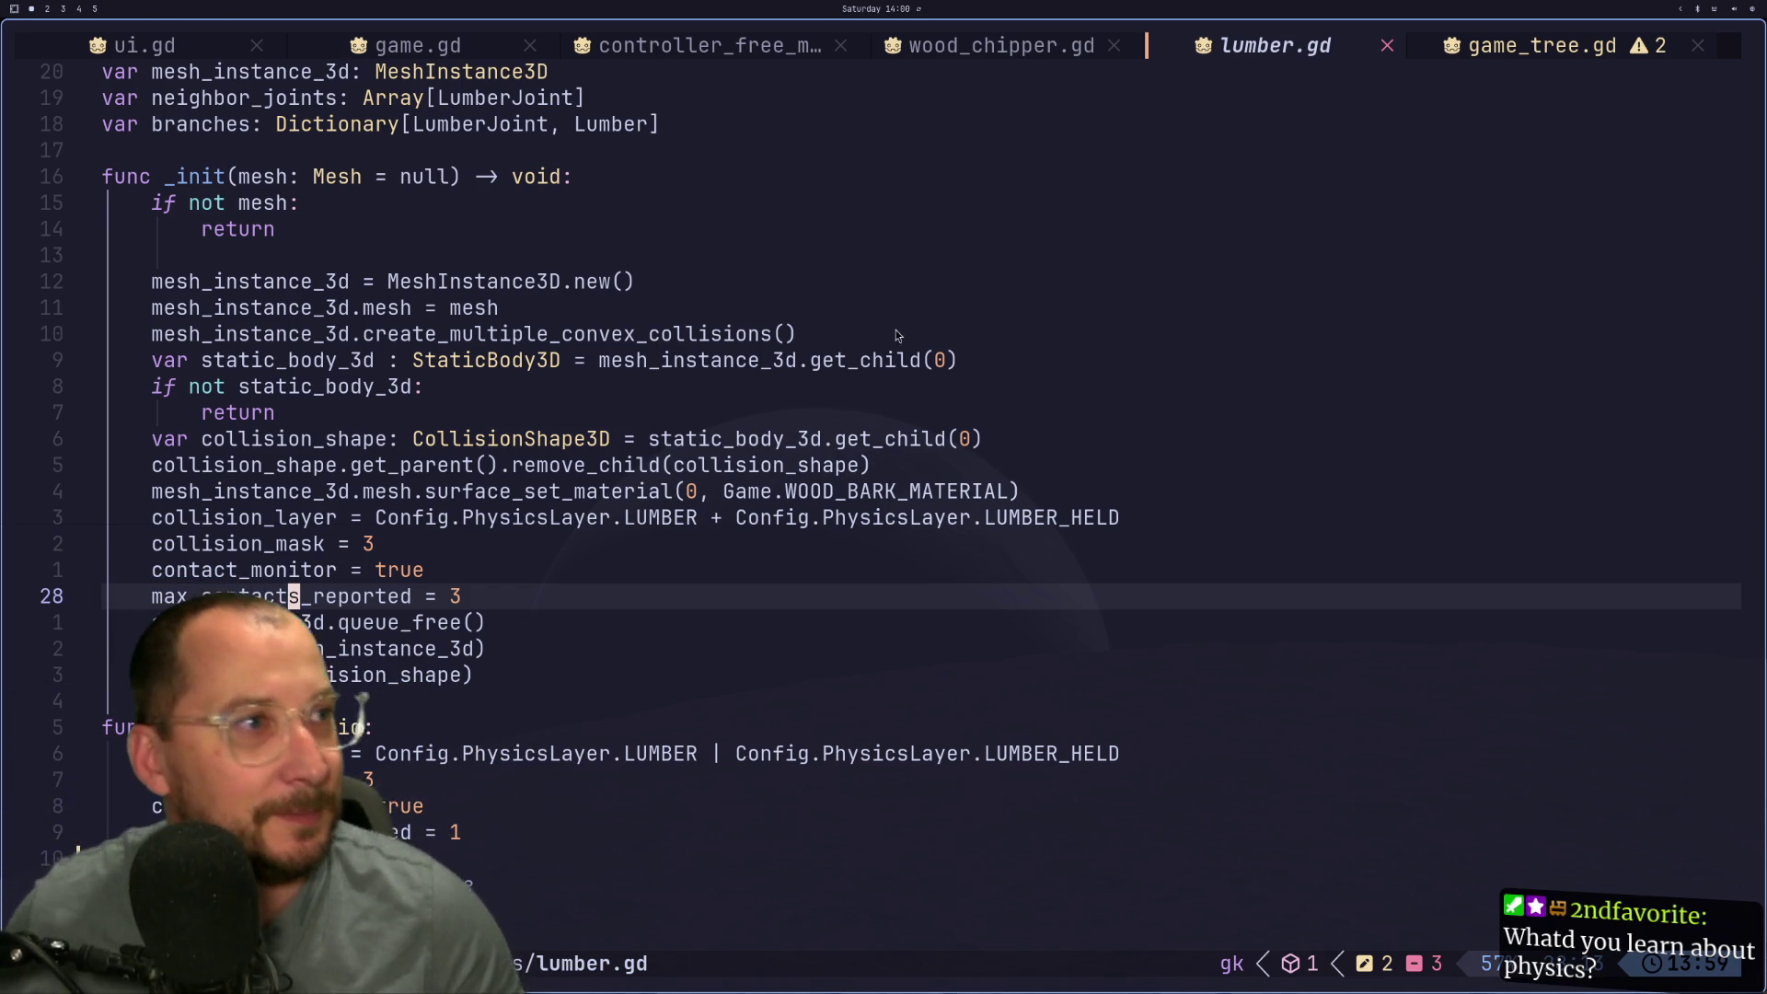
# Step: Visit workspace 4, then return to workspace 1 with the video beside lumber.gd
pyautogui.press('super+4')
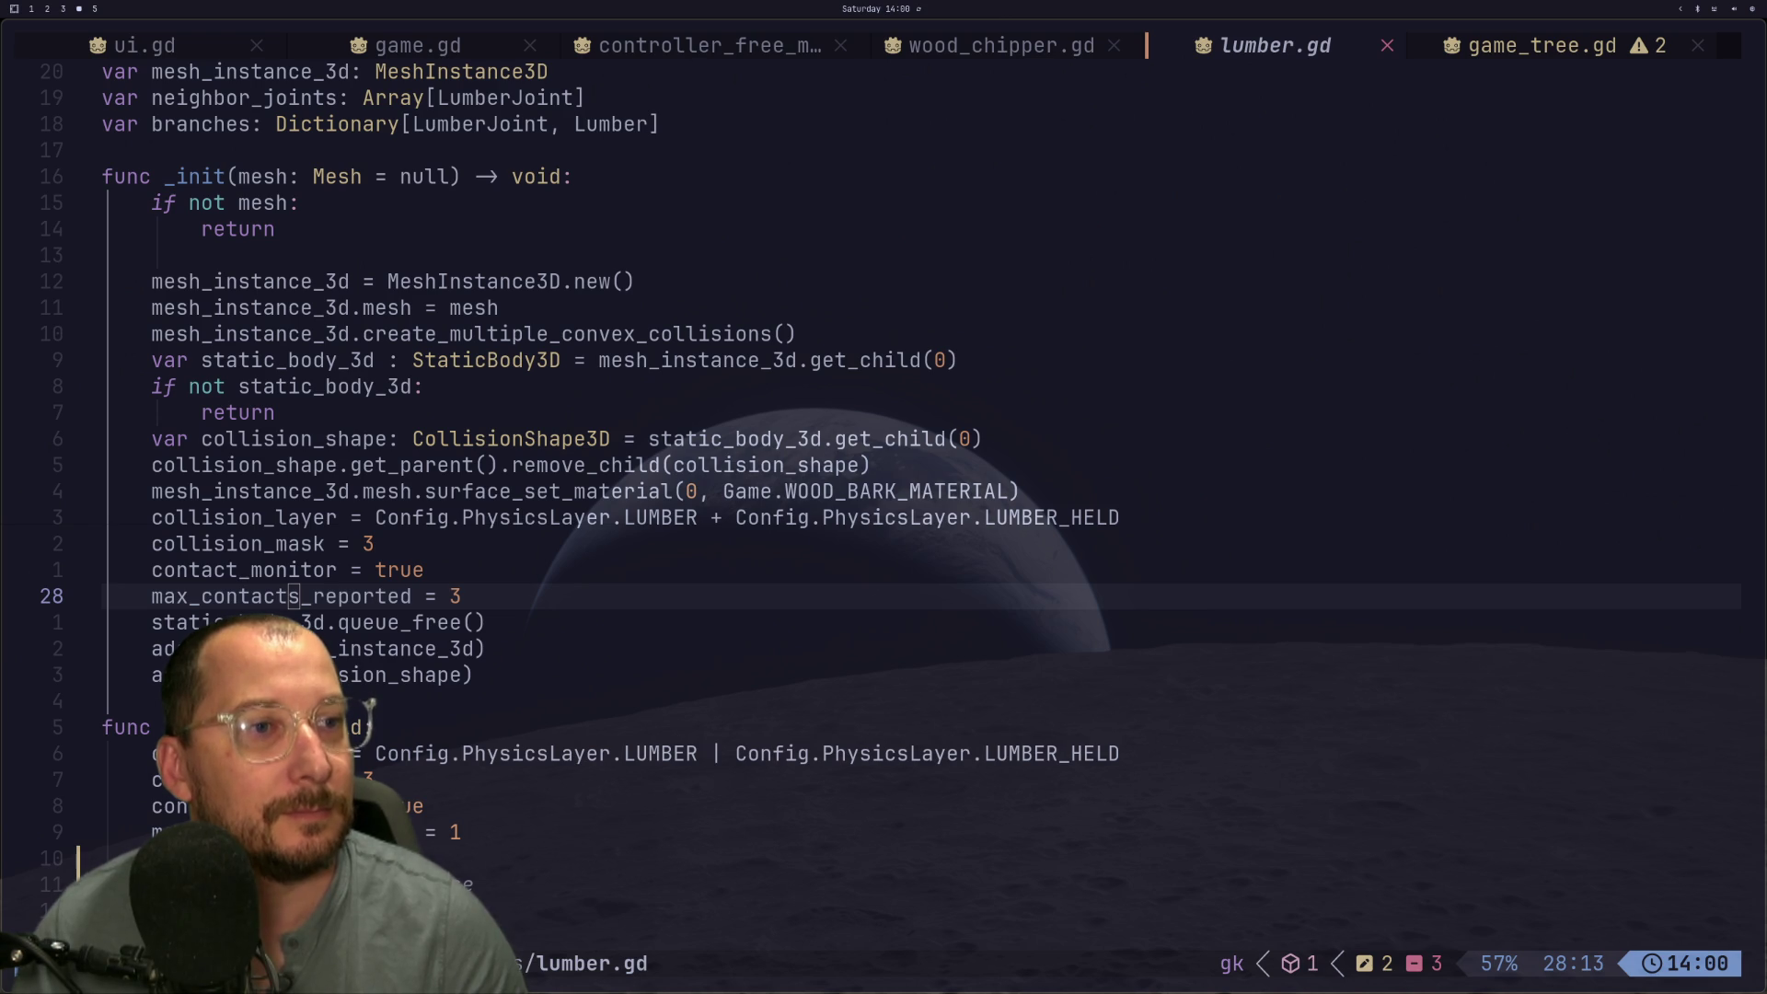
pyautogui.press('super+shift+1')
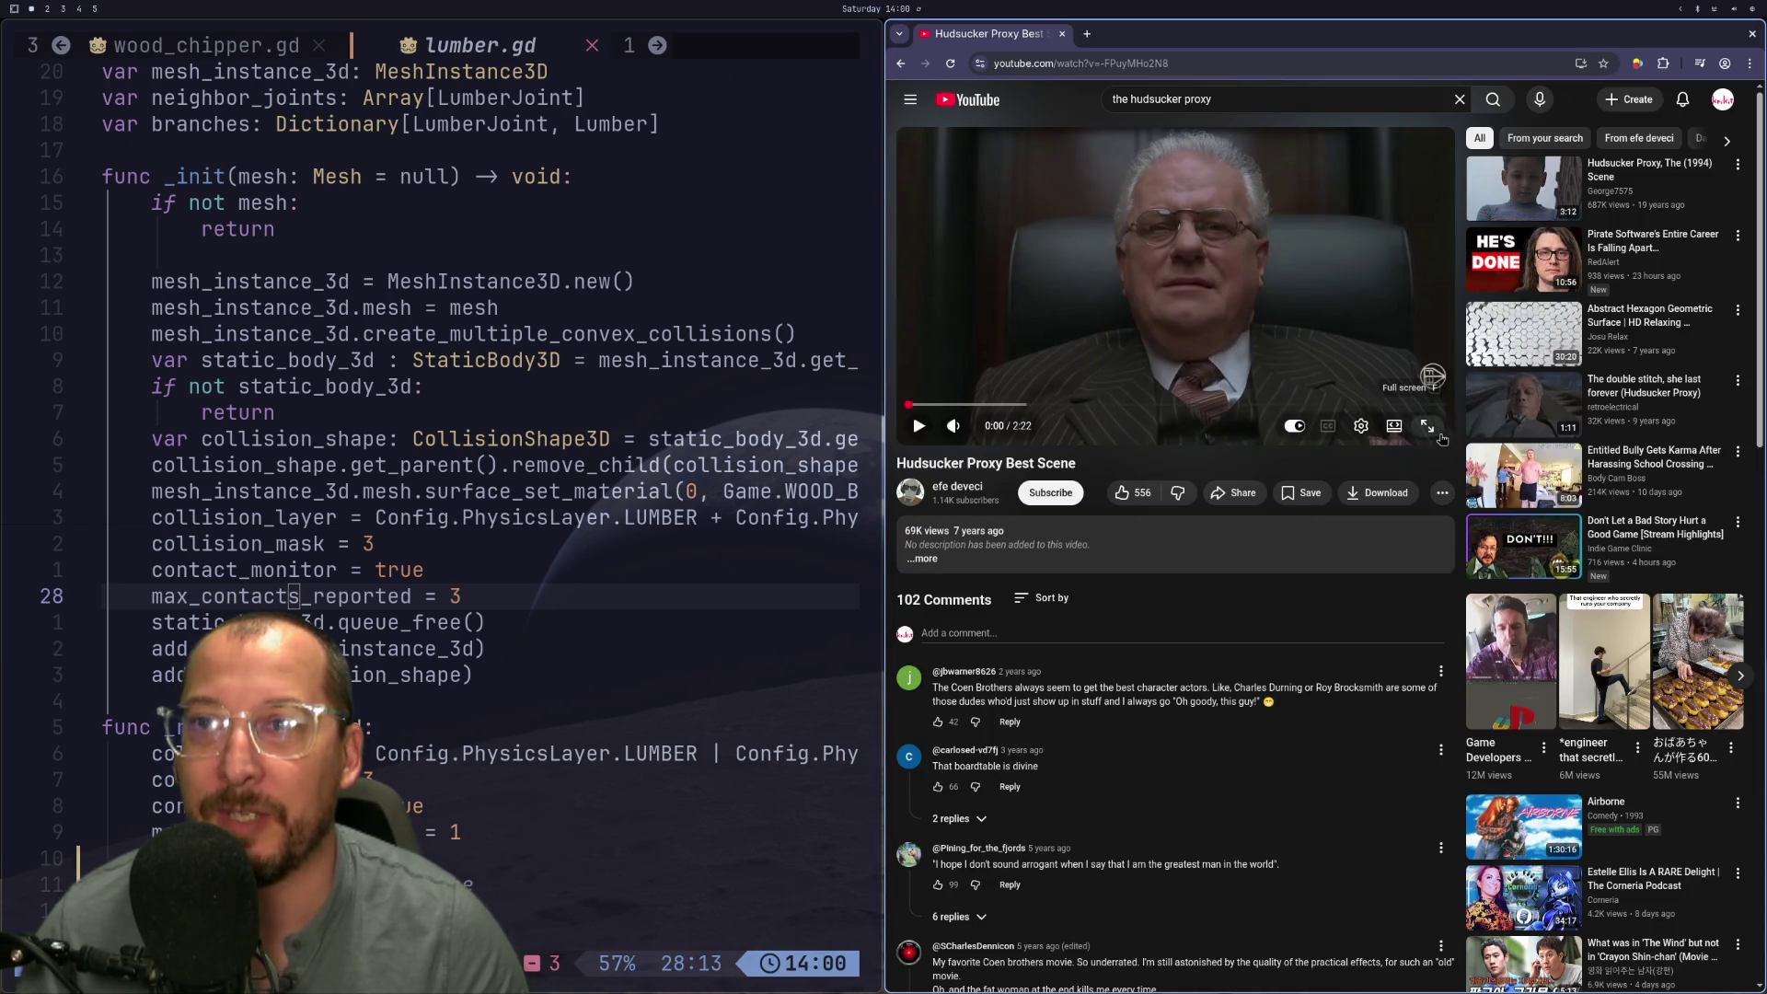
# Step: Put the Hudsucker Proxy Best Scene video in full screen
pyautogui.click(1440, 437)
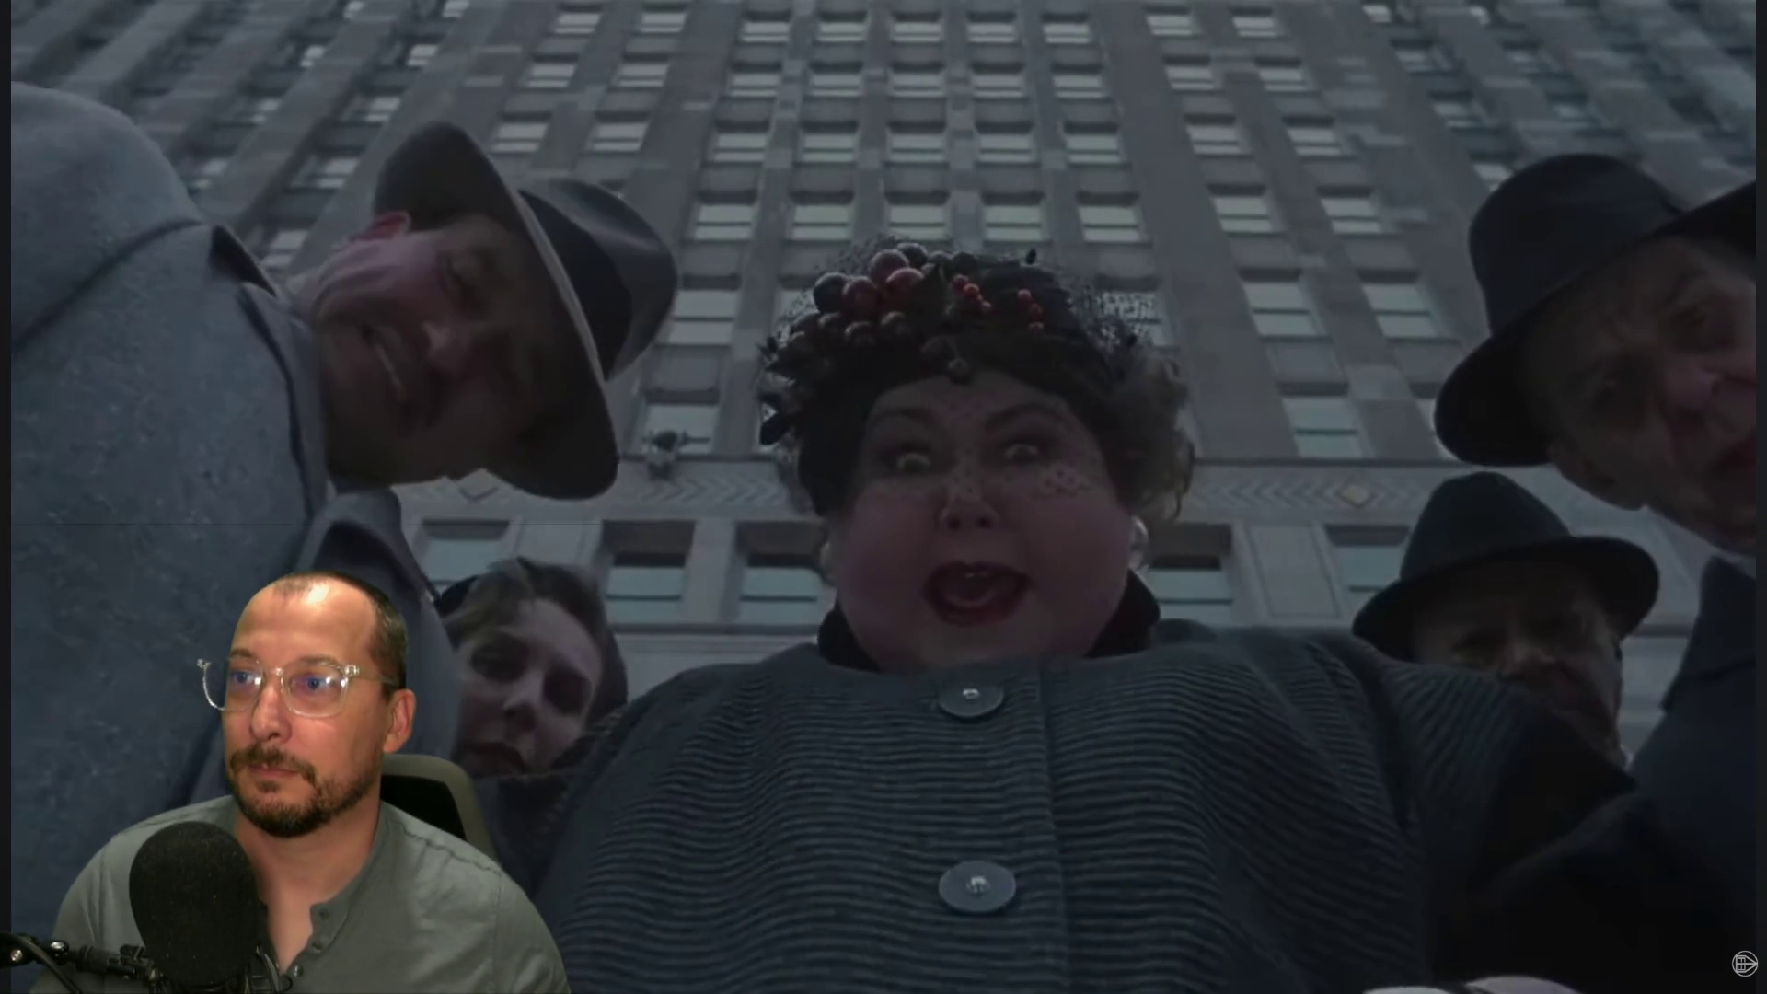
# Step: Exit full-screen playback and close the video tab so lumber.gd shows again
pyautogui.moveTo(1042, 693)
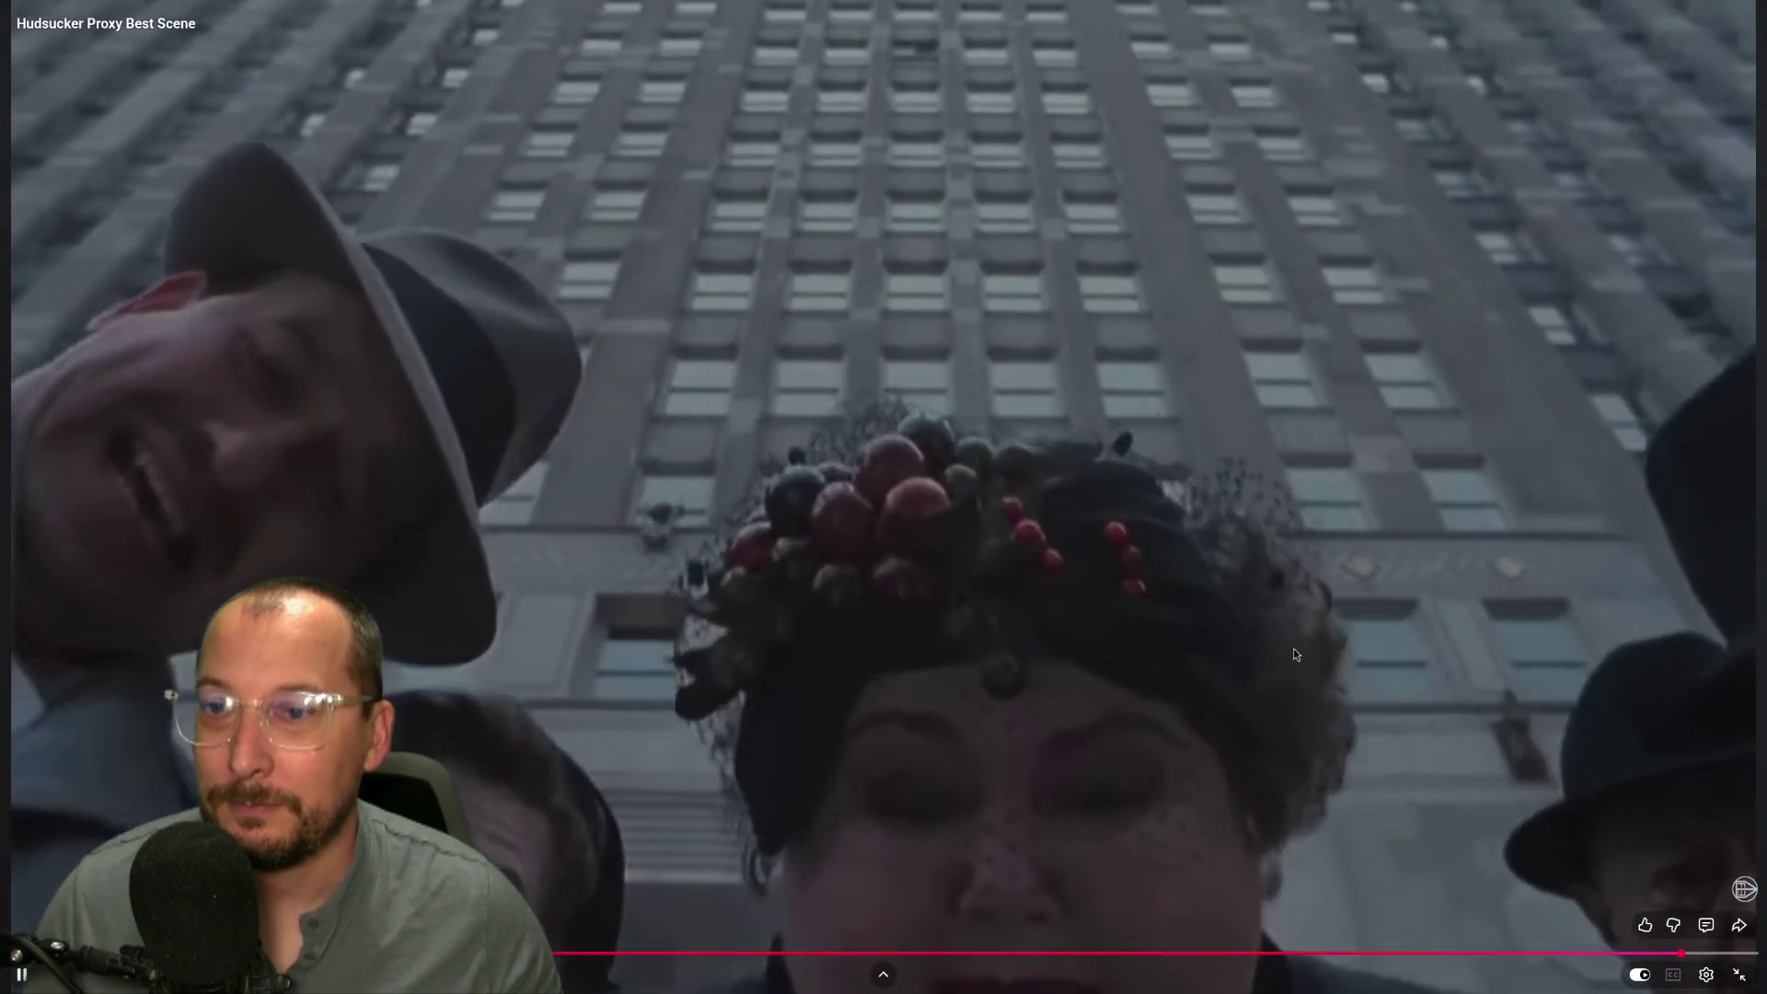
pyautogui.press('Escape')
pyautogui.hotkey('ctrl', 'w')
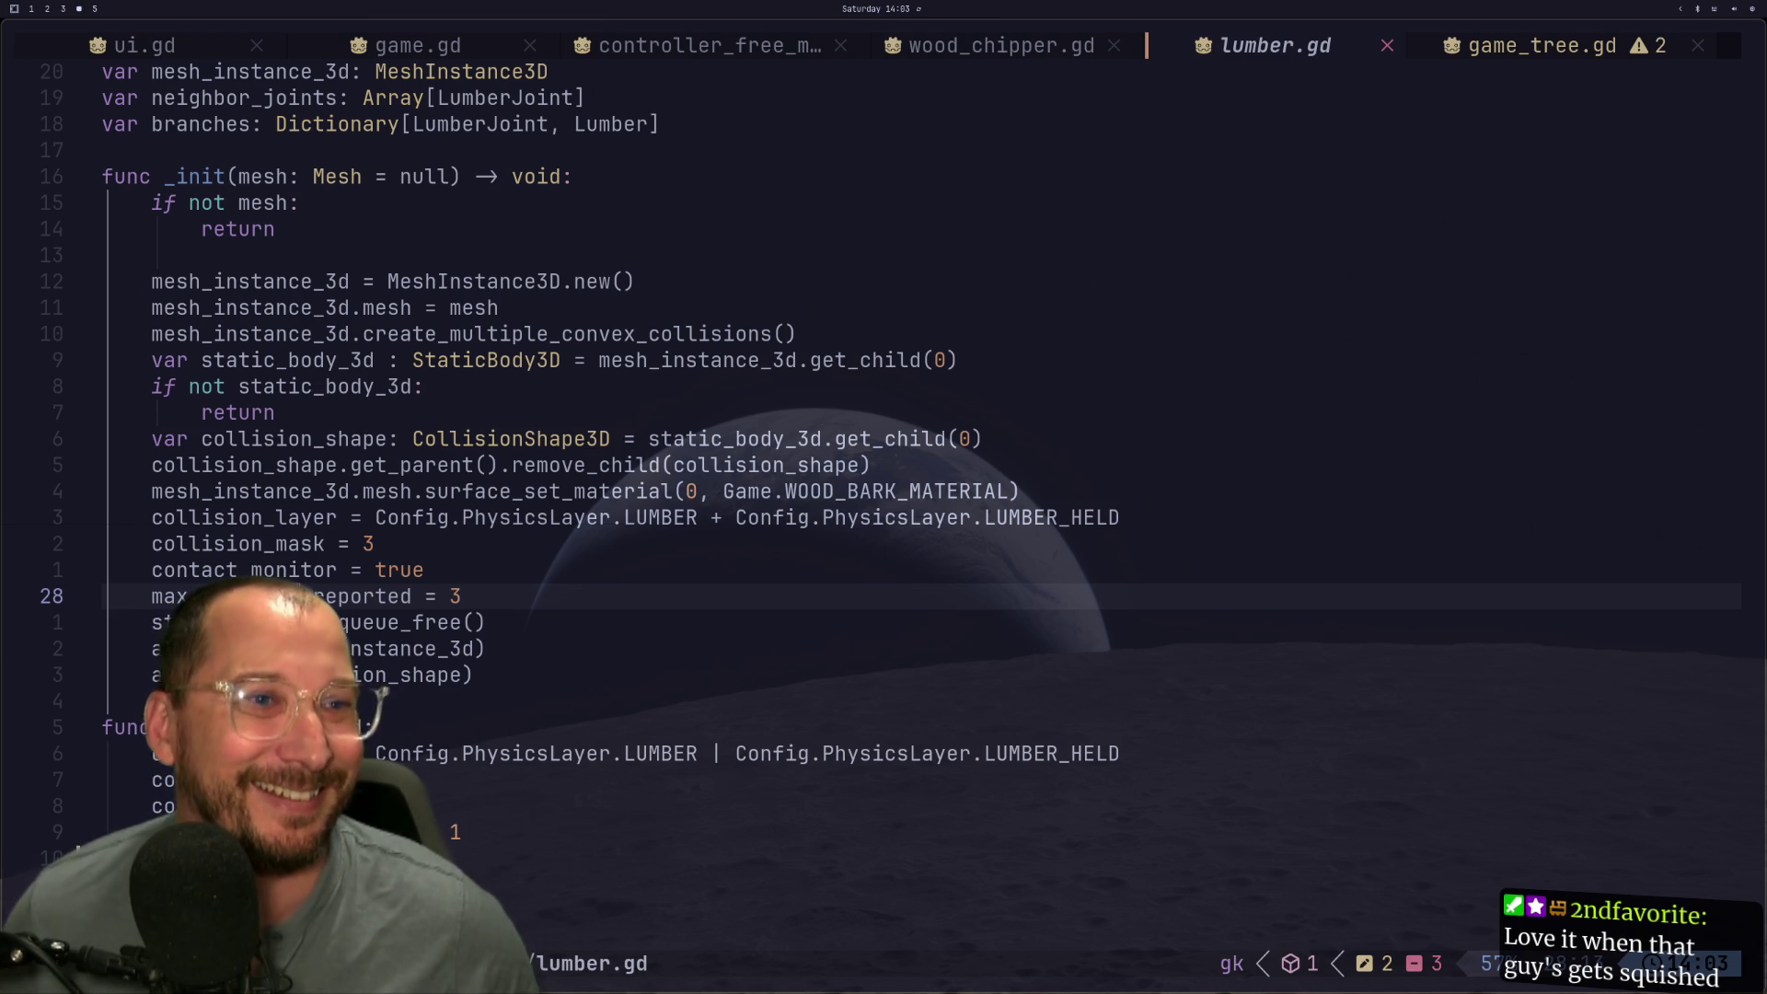
pyautogui.press('super+1')
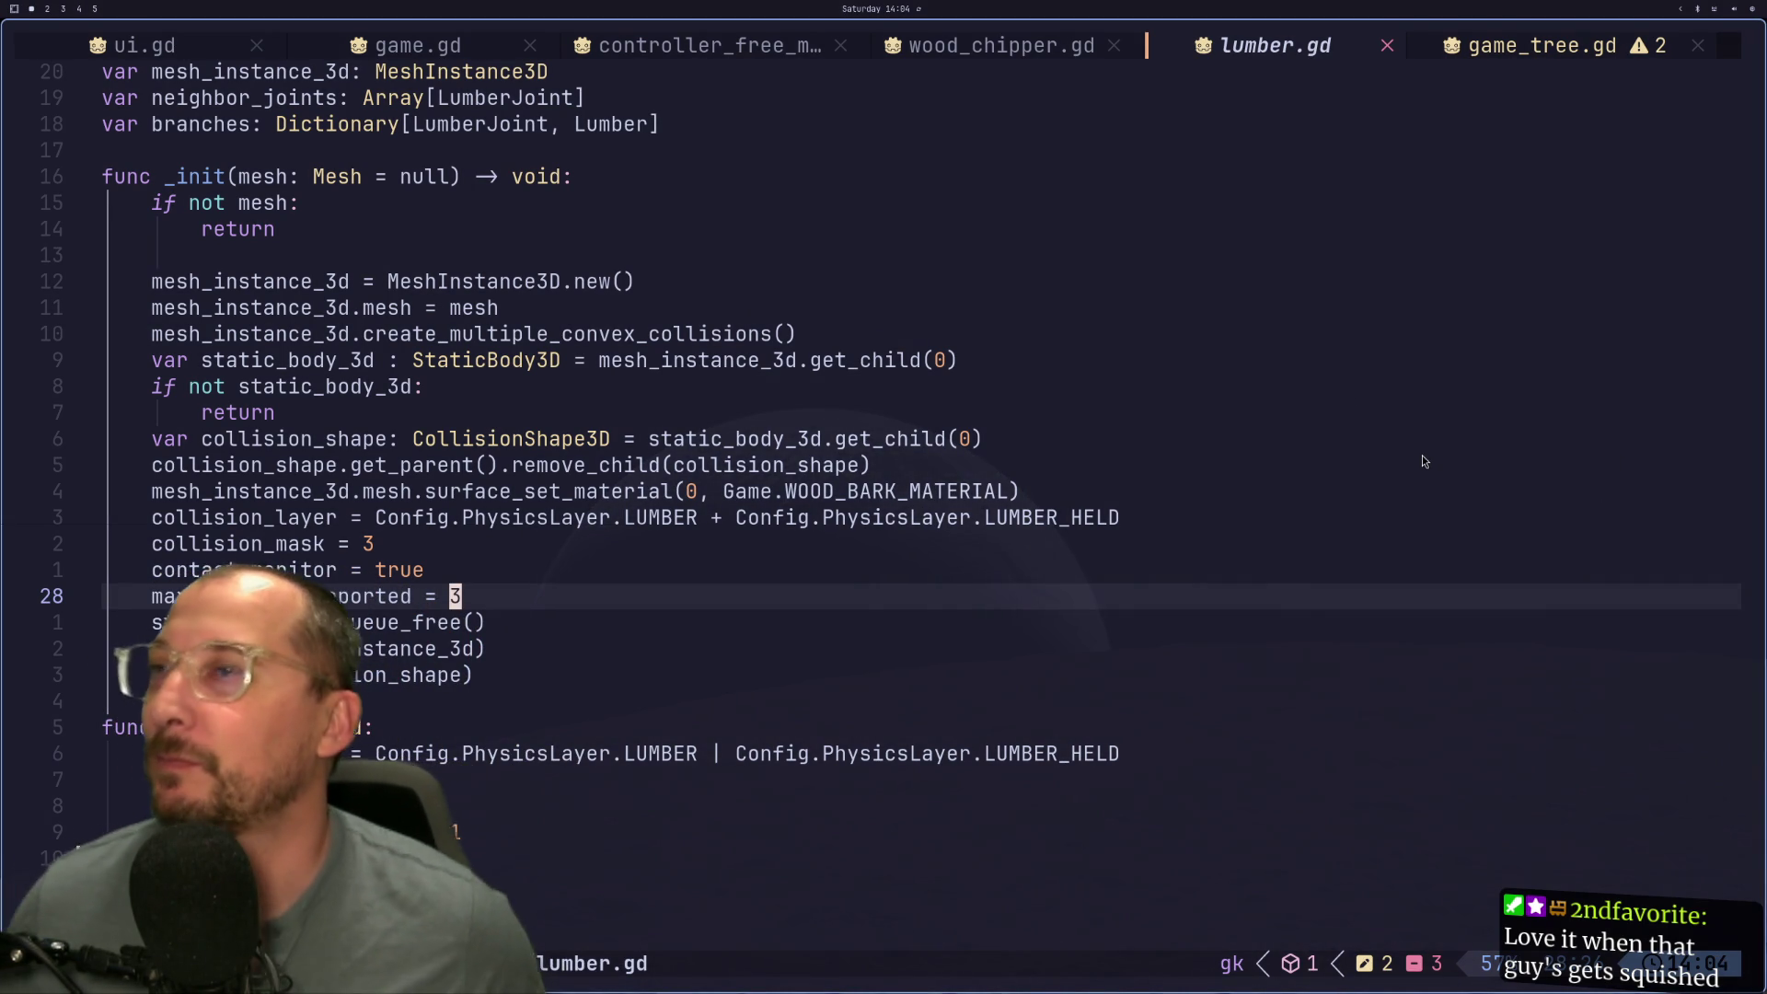
pyautogui.click(1470, 44)
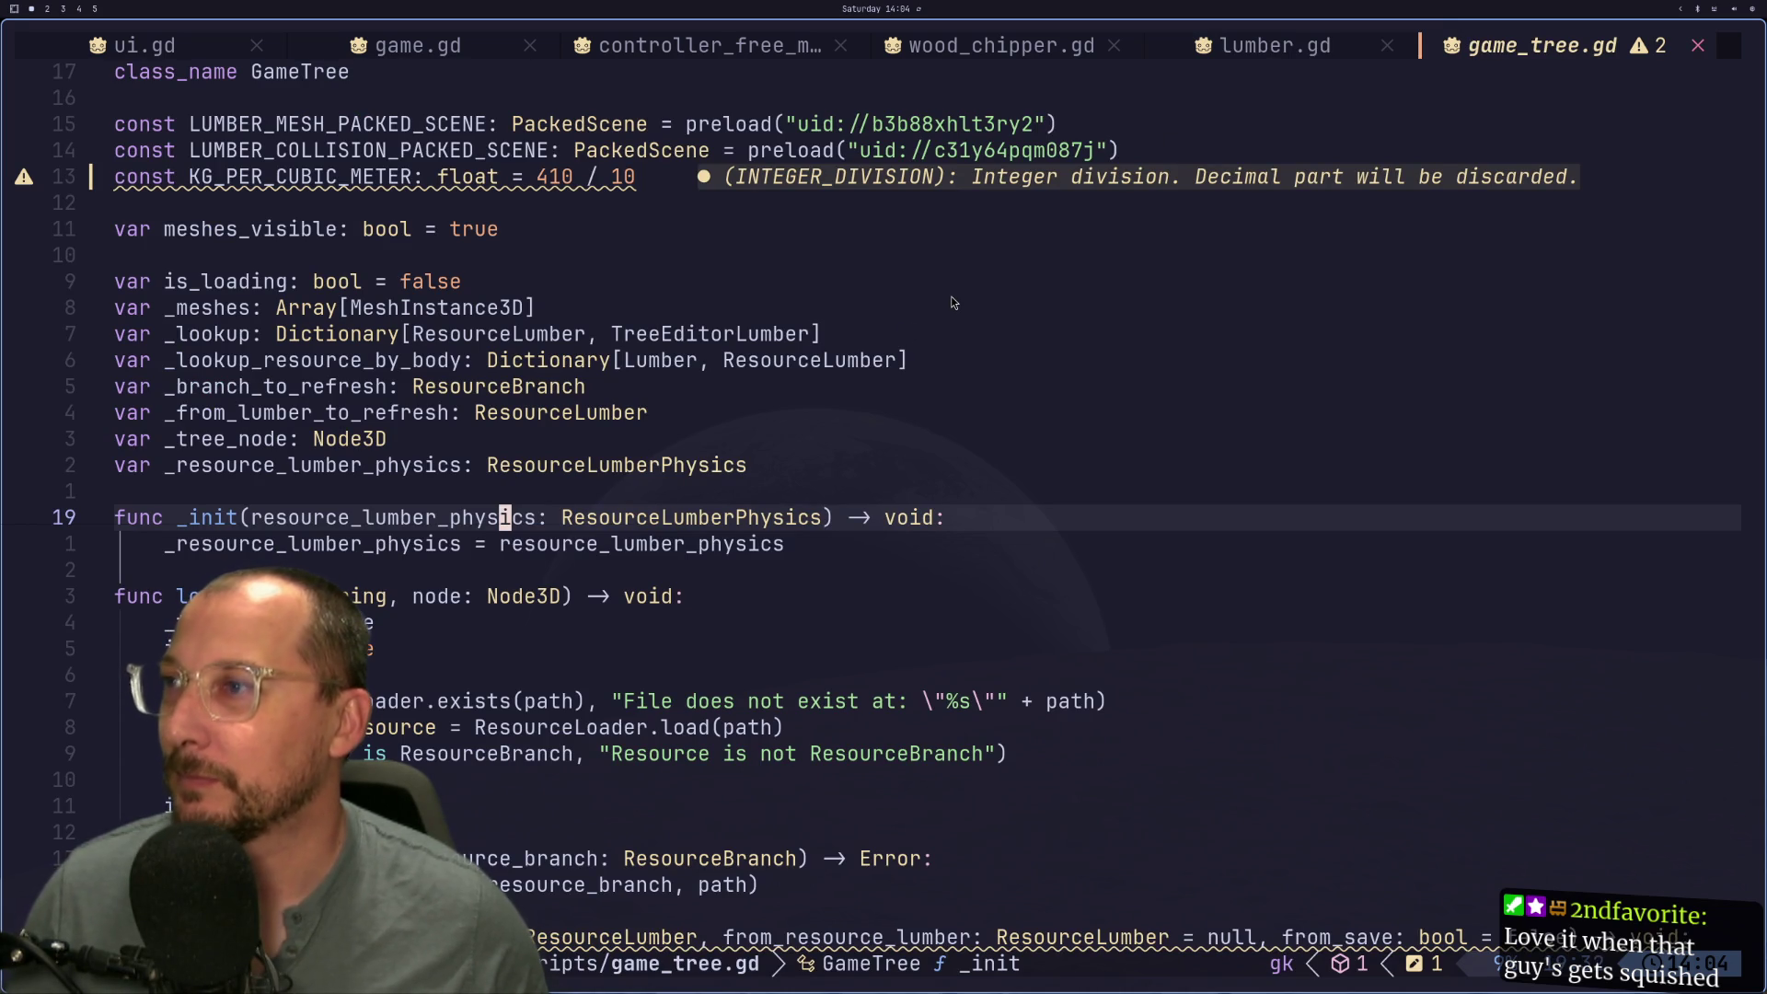
pyautogui.click(1176, 43)
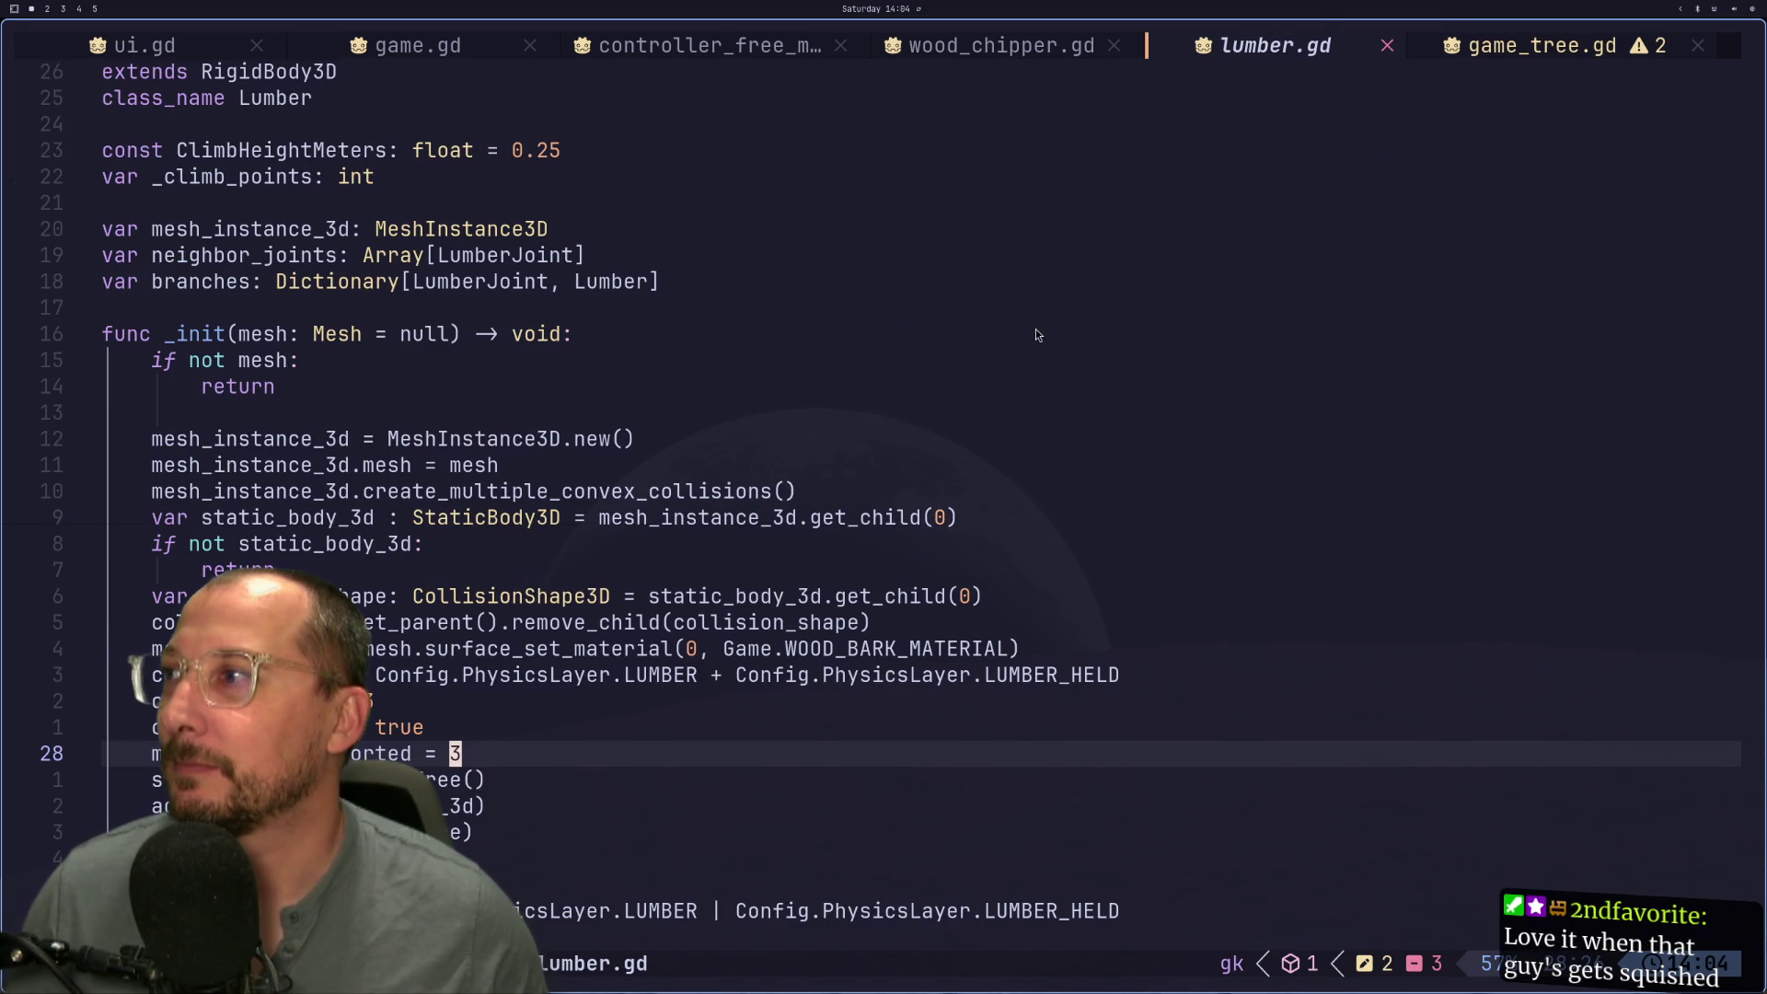
# Step: Add print("YELLOW") as the first line of _init in lumber.gd, save, then go to Godot
pyautogui.click(619, 334)
pyautogui.press('a')
pyautogui.press('Return')
pyautogui.write('pr')
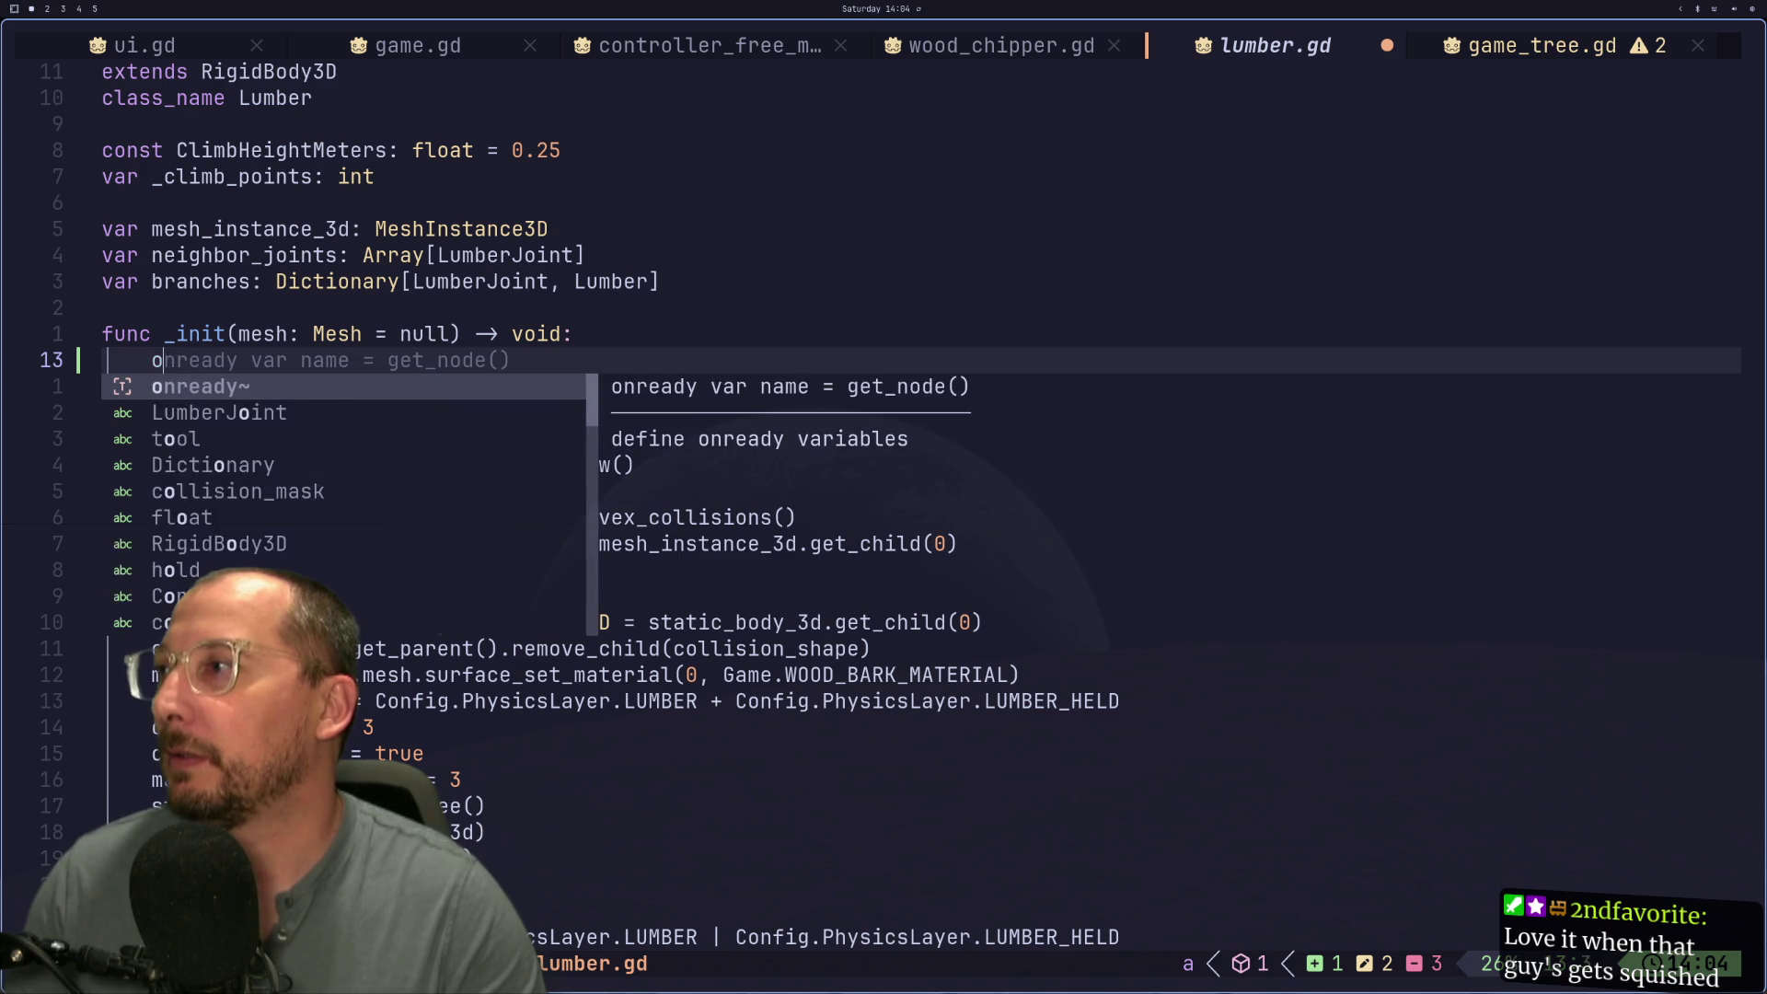
pyautogui.write('int("H')
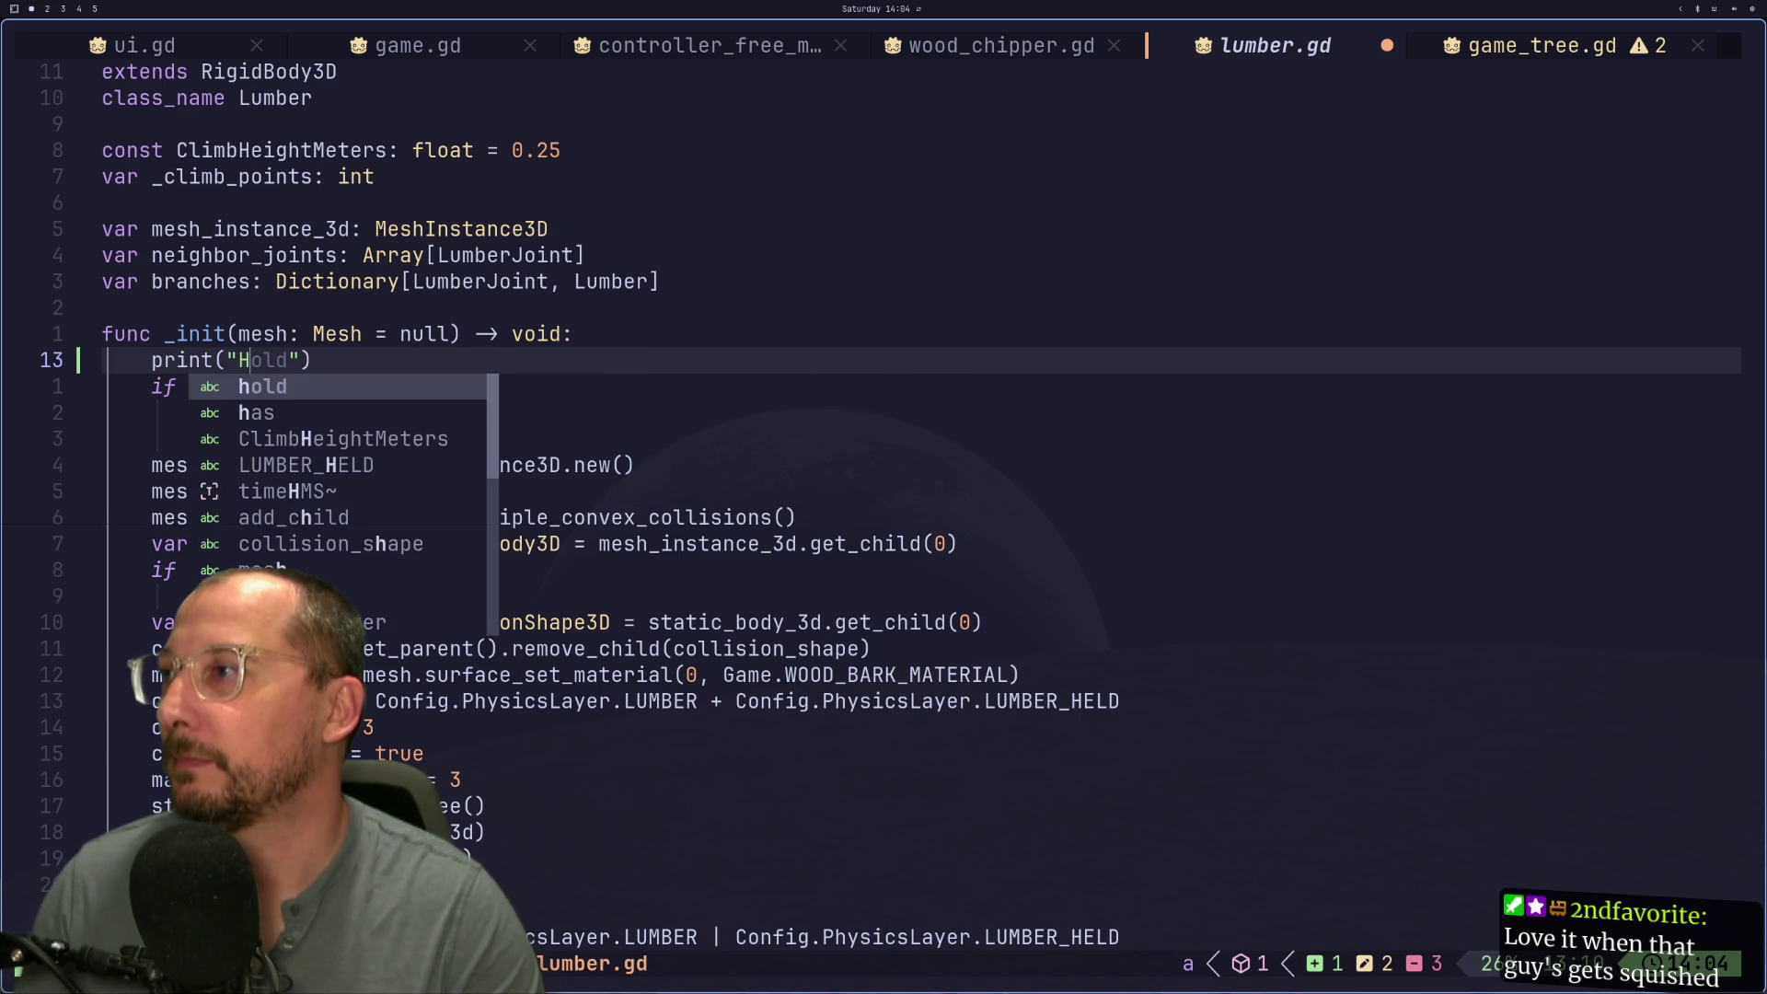
pyautogui.press('BackSpace')
pyautogui.write('YELLO')
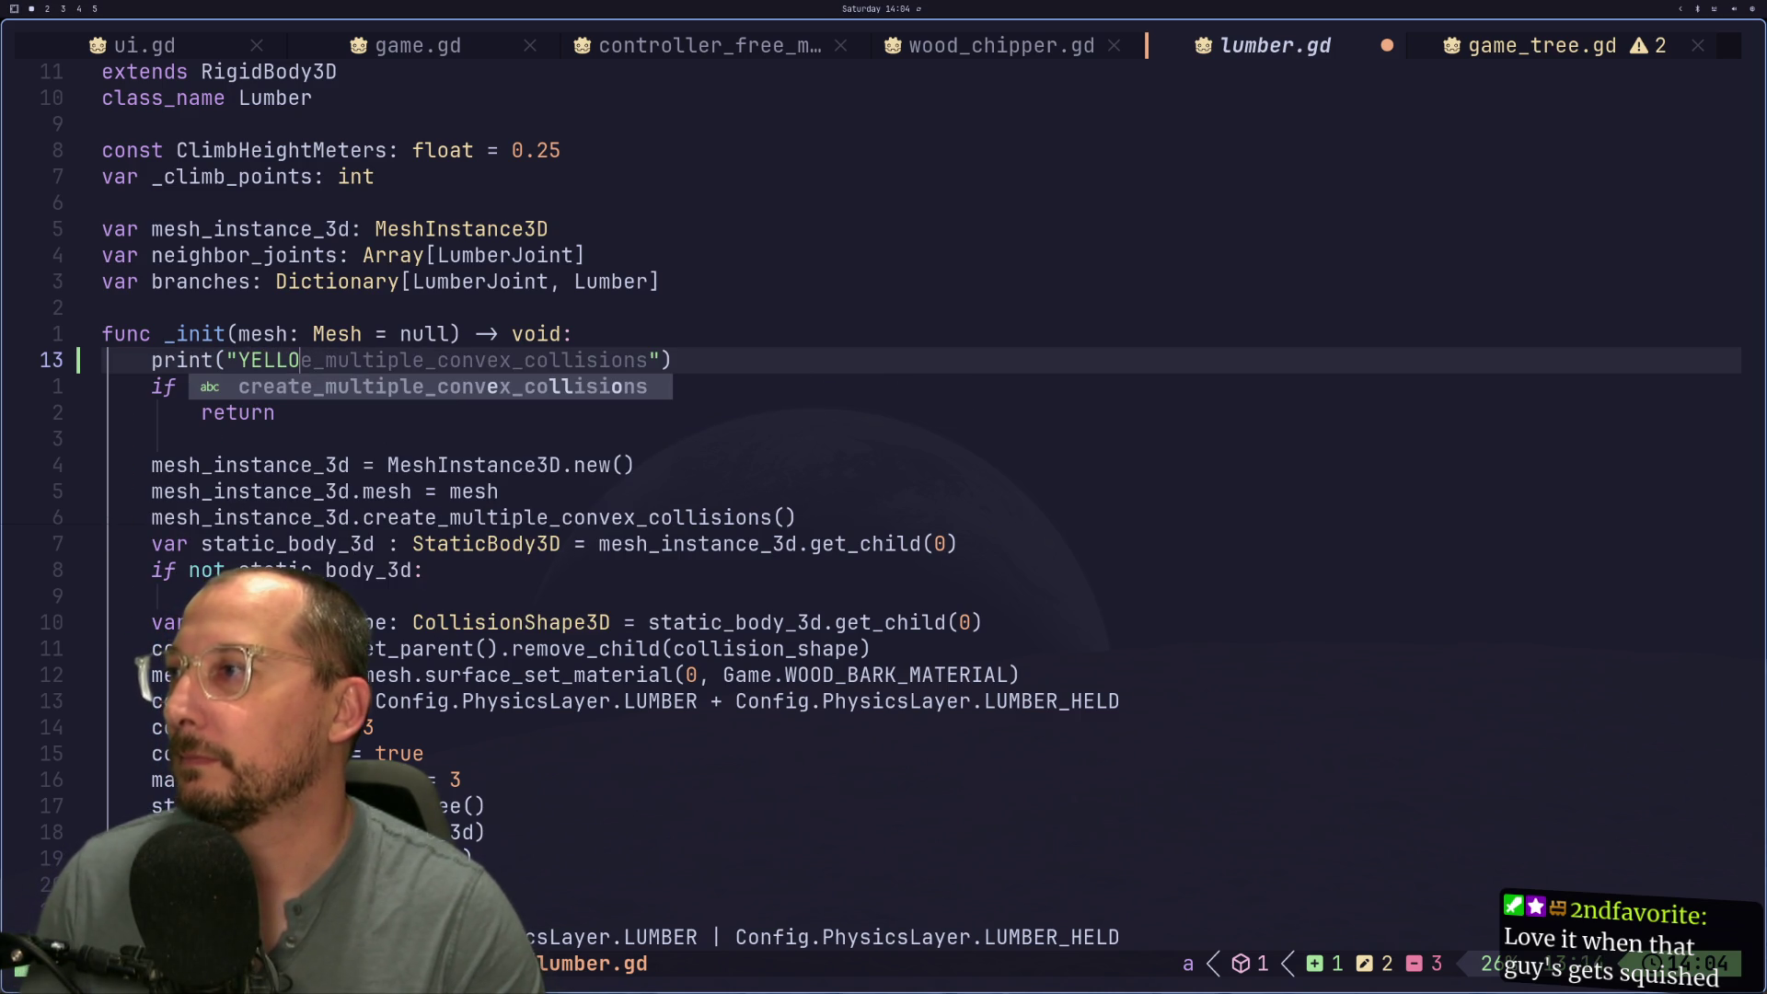
pyautogui.write('W')
pyautogui.press('Escape')
pyautogui.write(':w')
pyautogui.press('Return')
pyautogui.press('super+2')
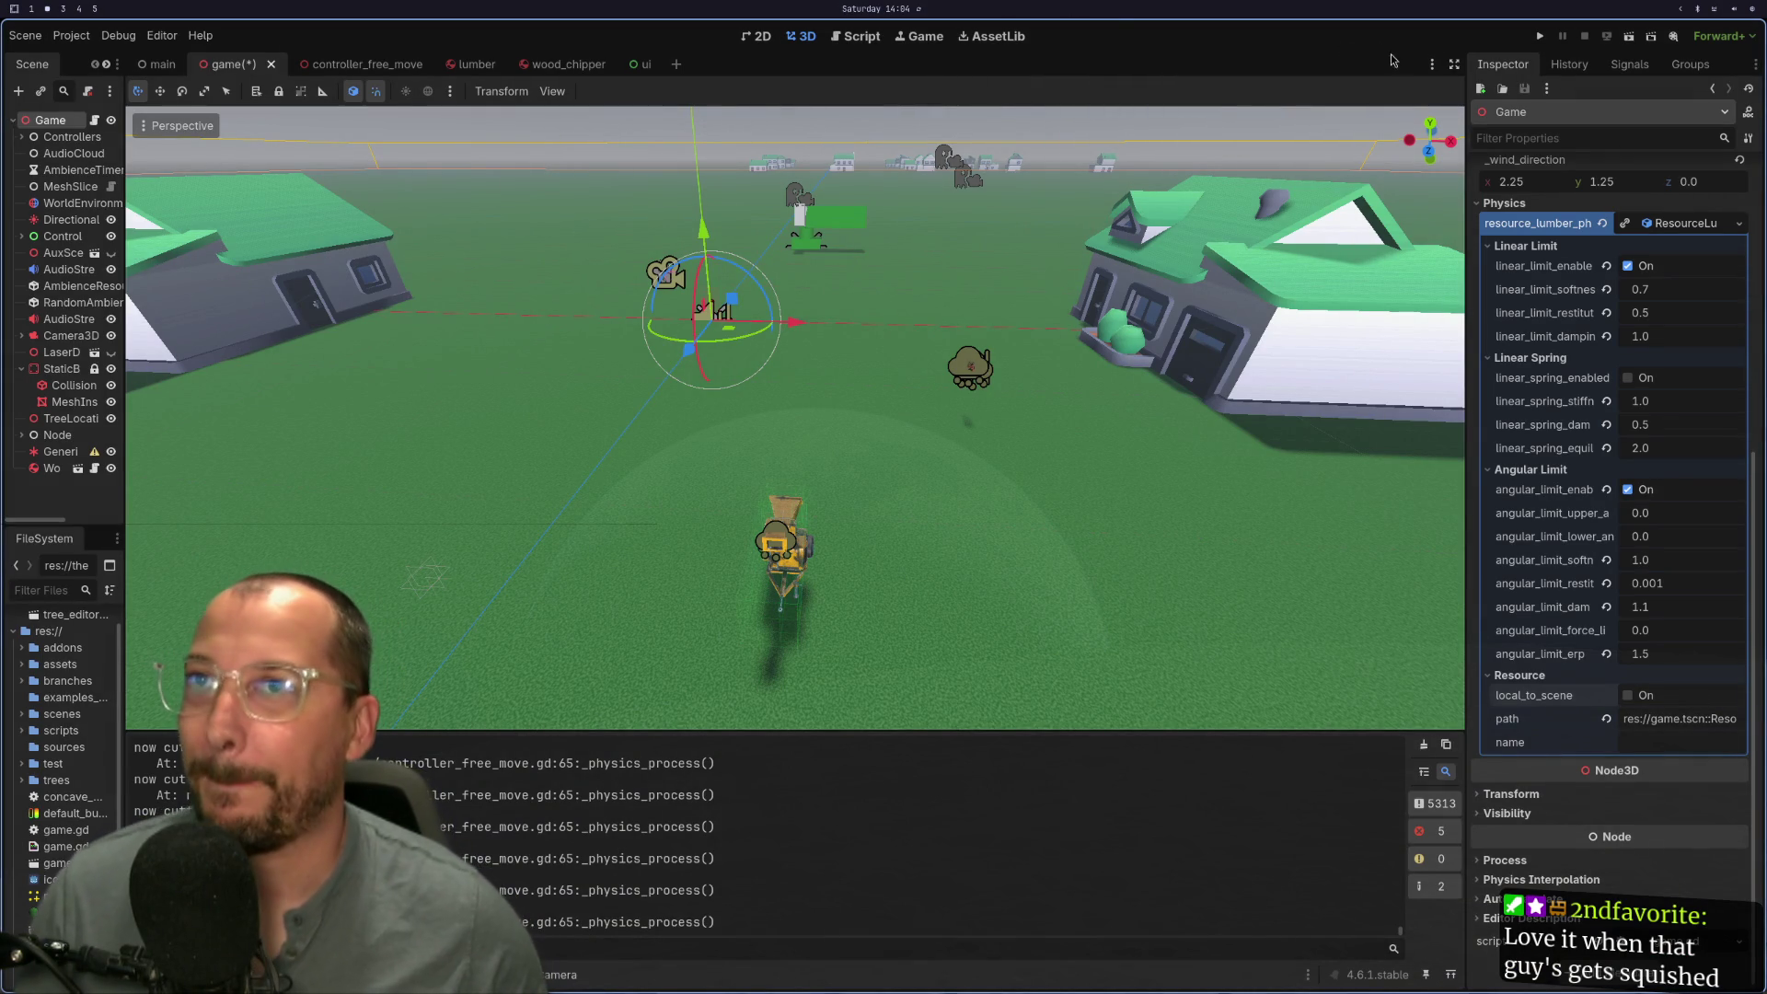
# Step: Run the game to test the lumber changes, then move to the Jolt Physics docs workspace
pyautogui.click(1537, 40)
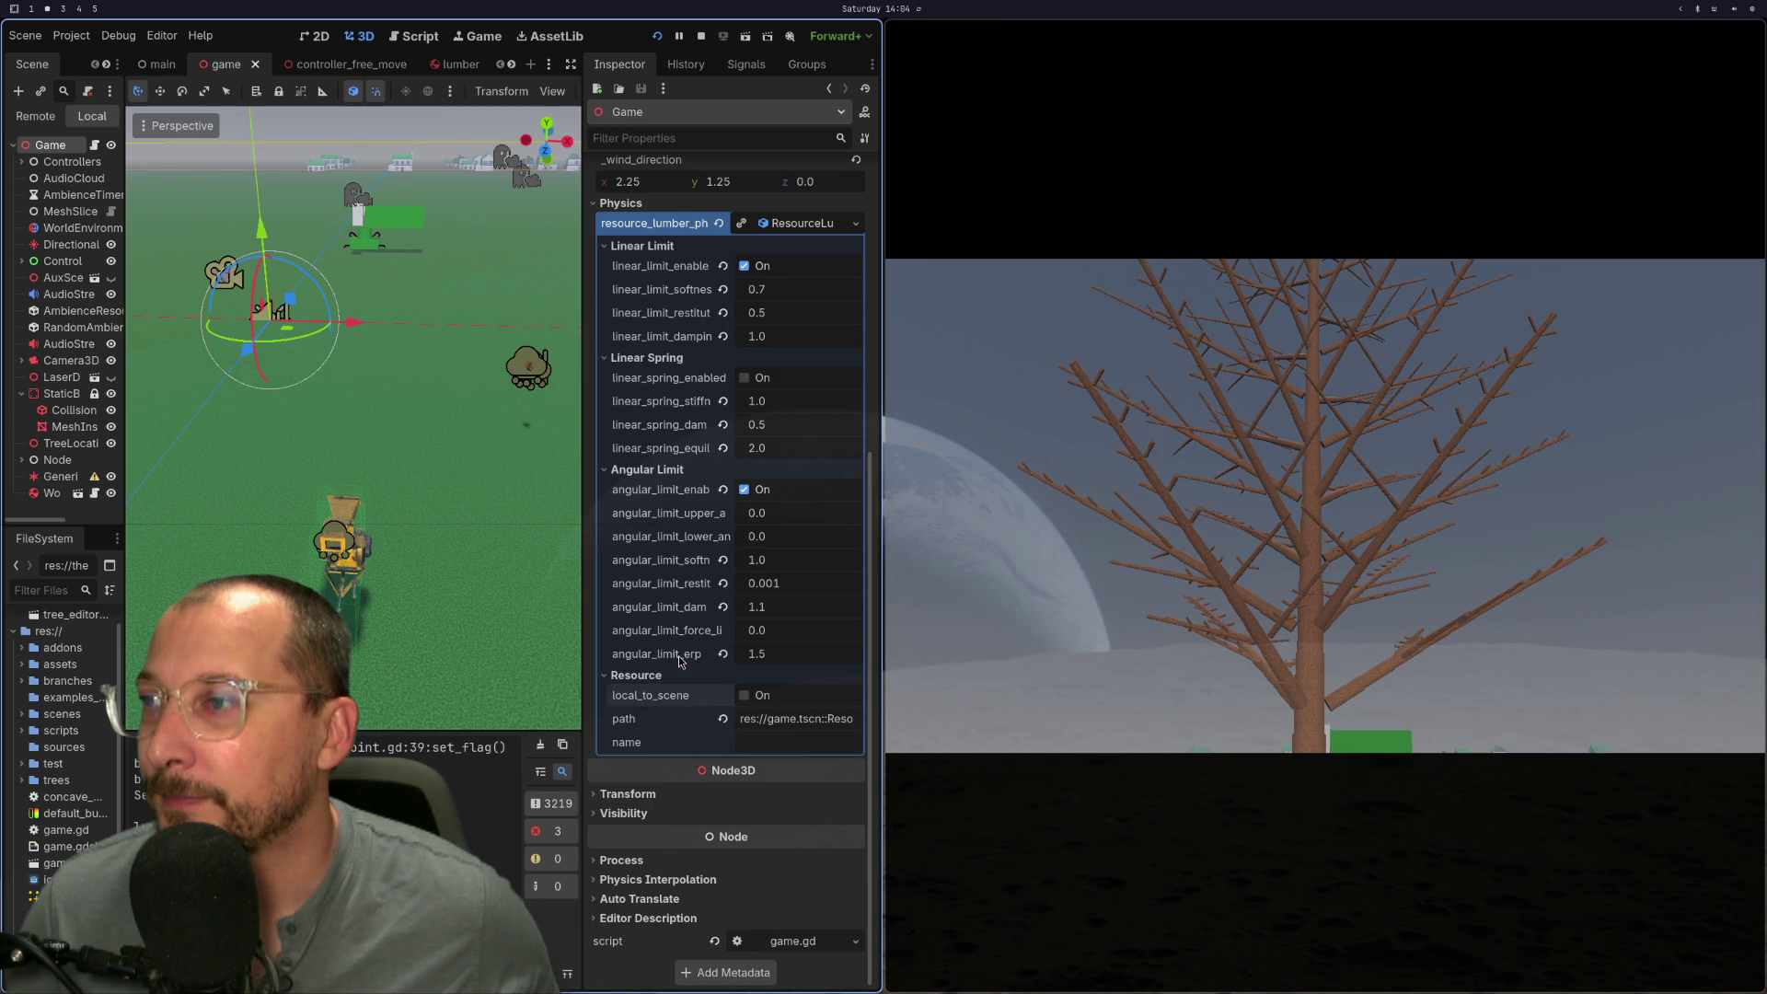
pyautogui.press('super+1')
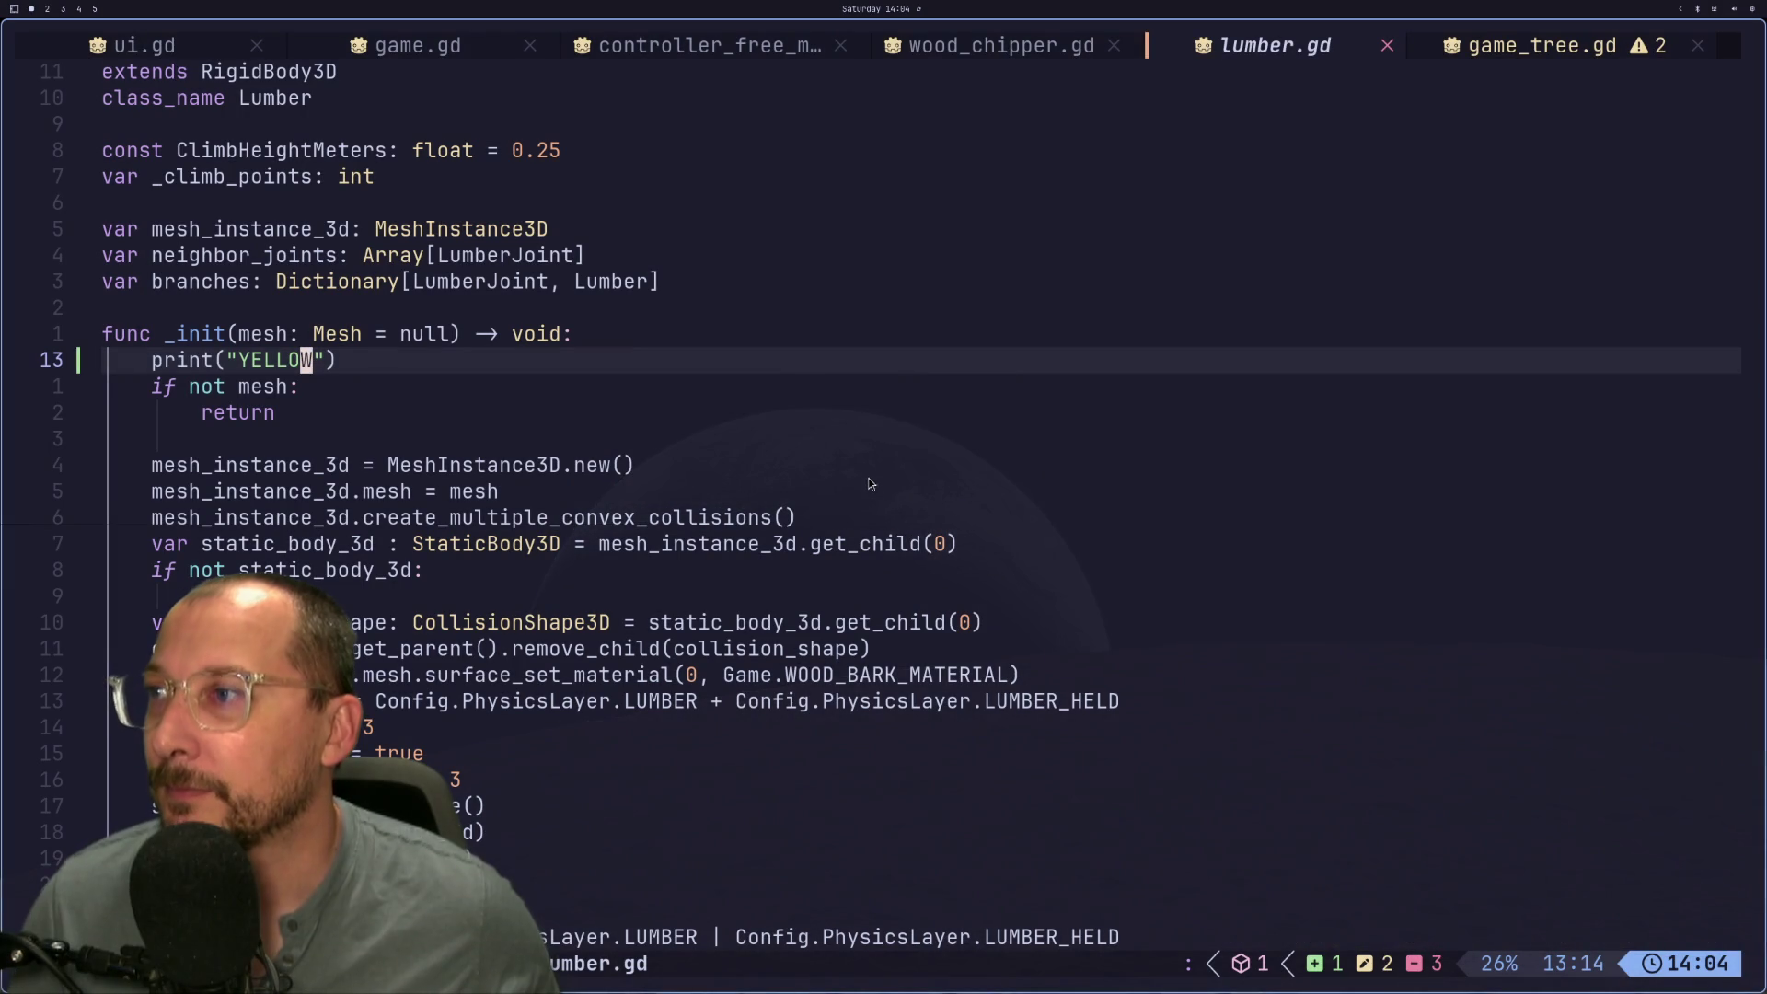
pyautogui.press('super+3')
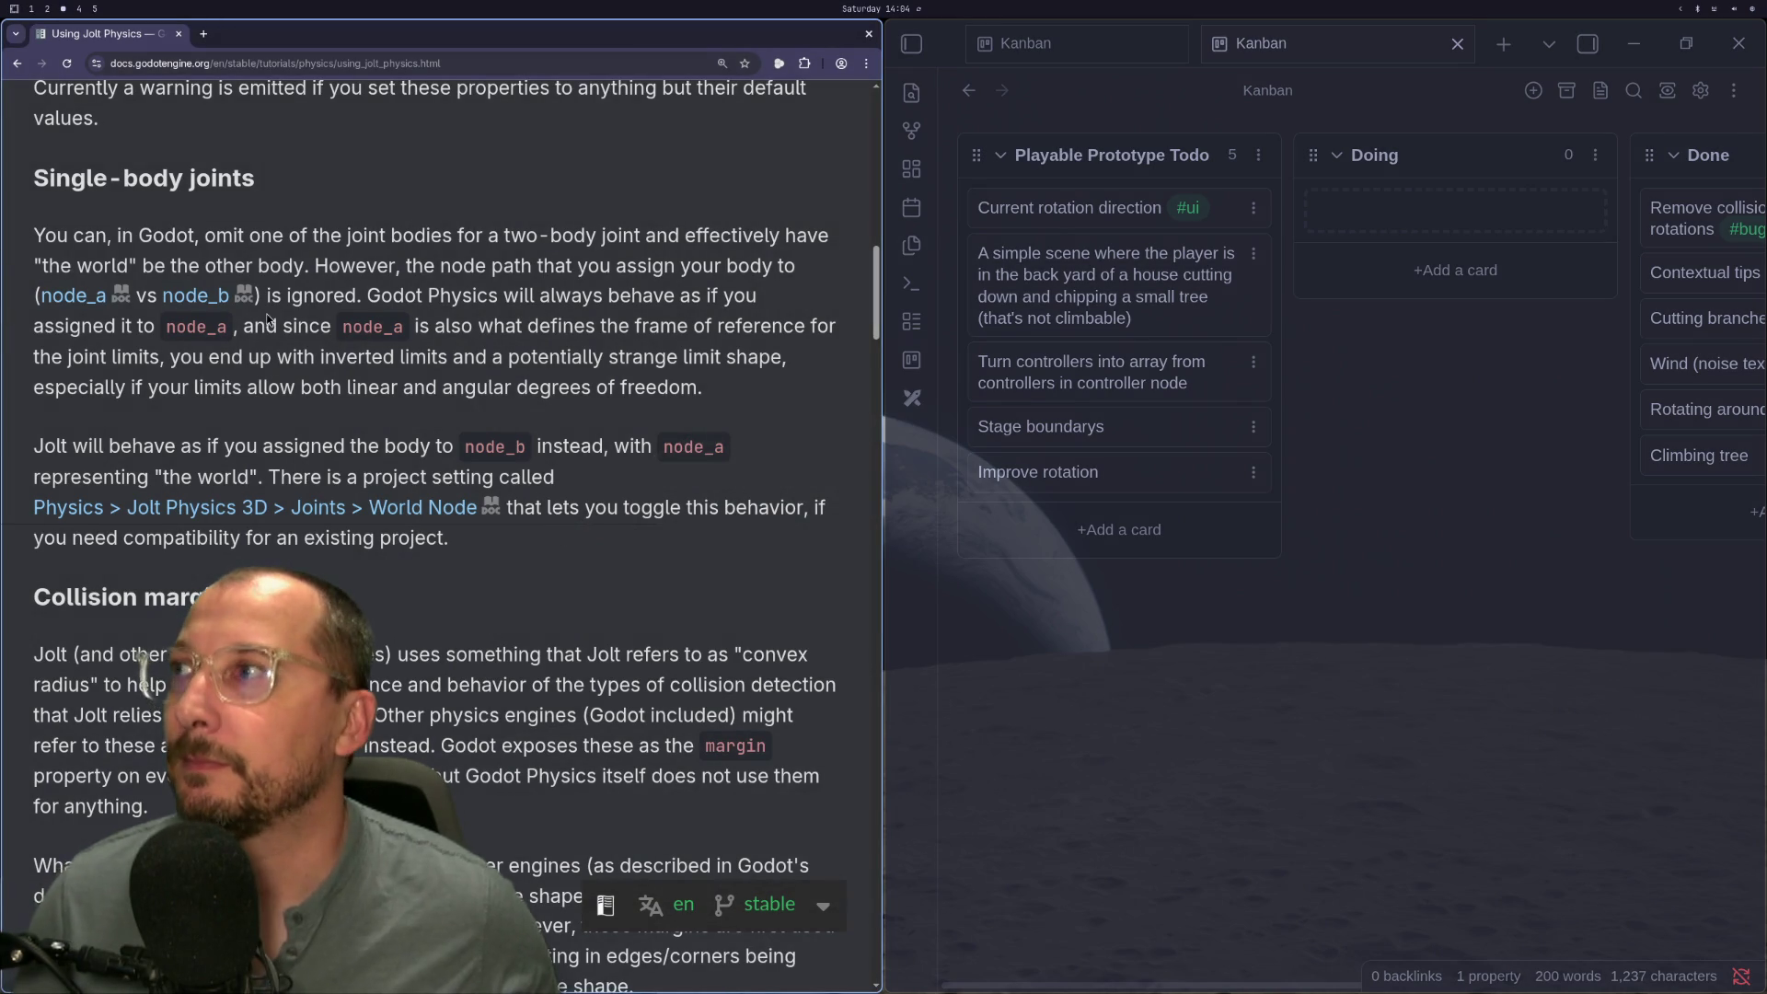
# Step: Scroll through the Jolt Physics joint, margin and Baumgarte notes, then go back to Godot
pyautogui.scroll(5, 267, 319)
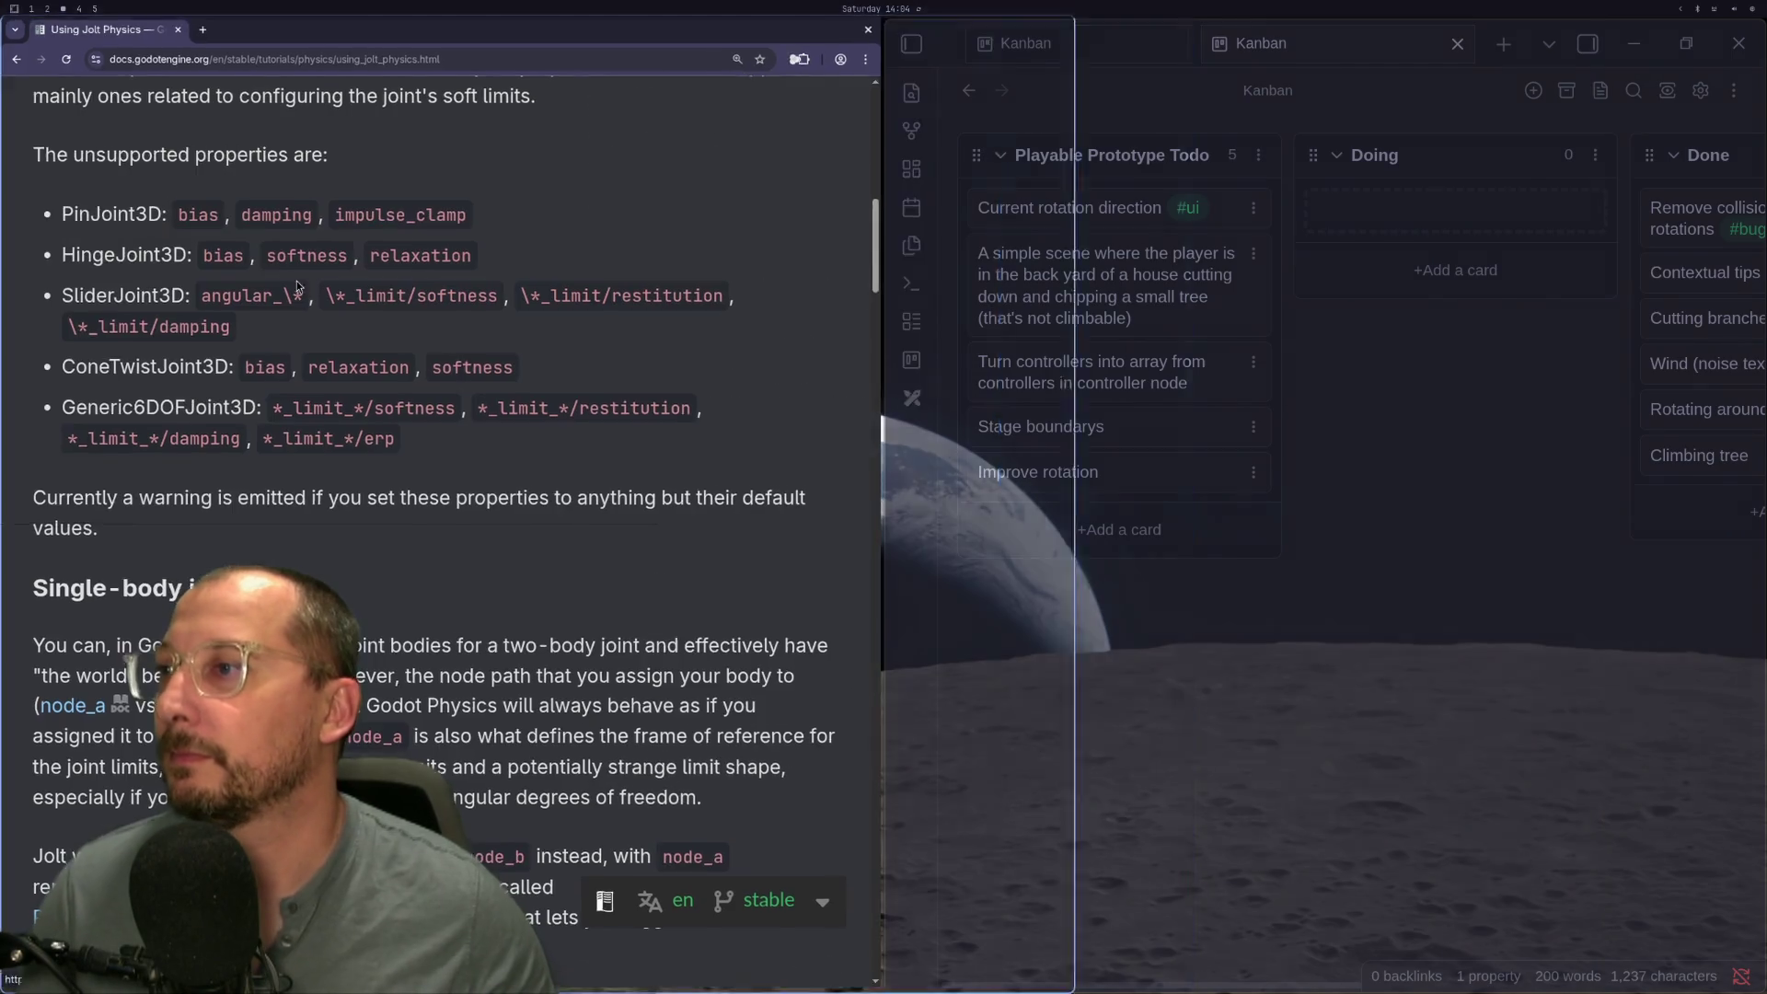
pyautogui.scroll(-4, 305, 441)
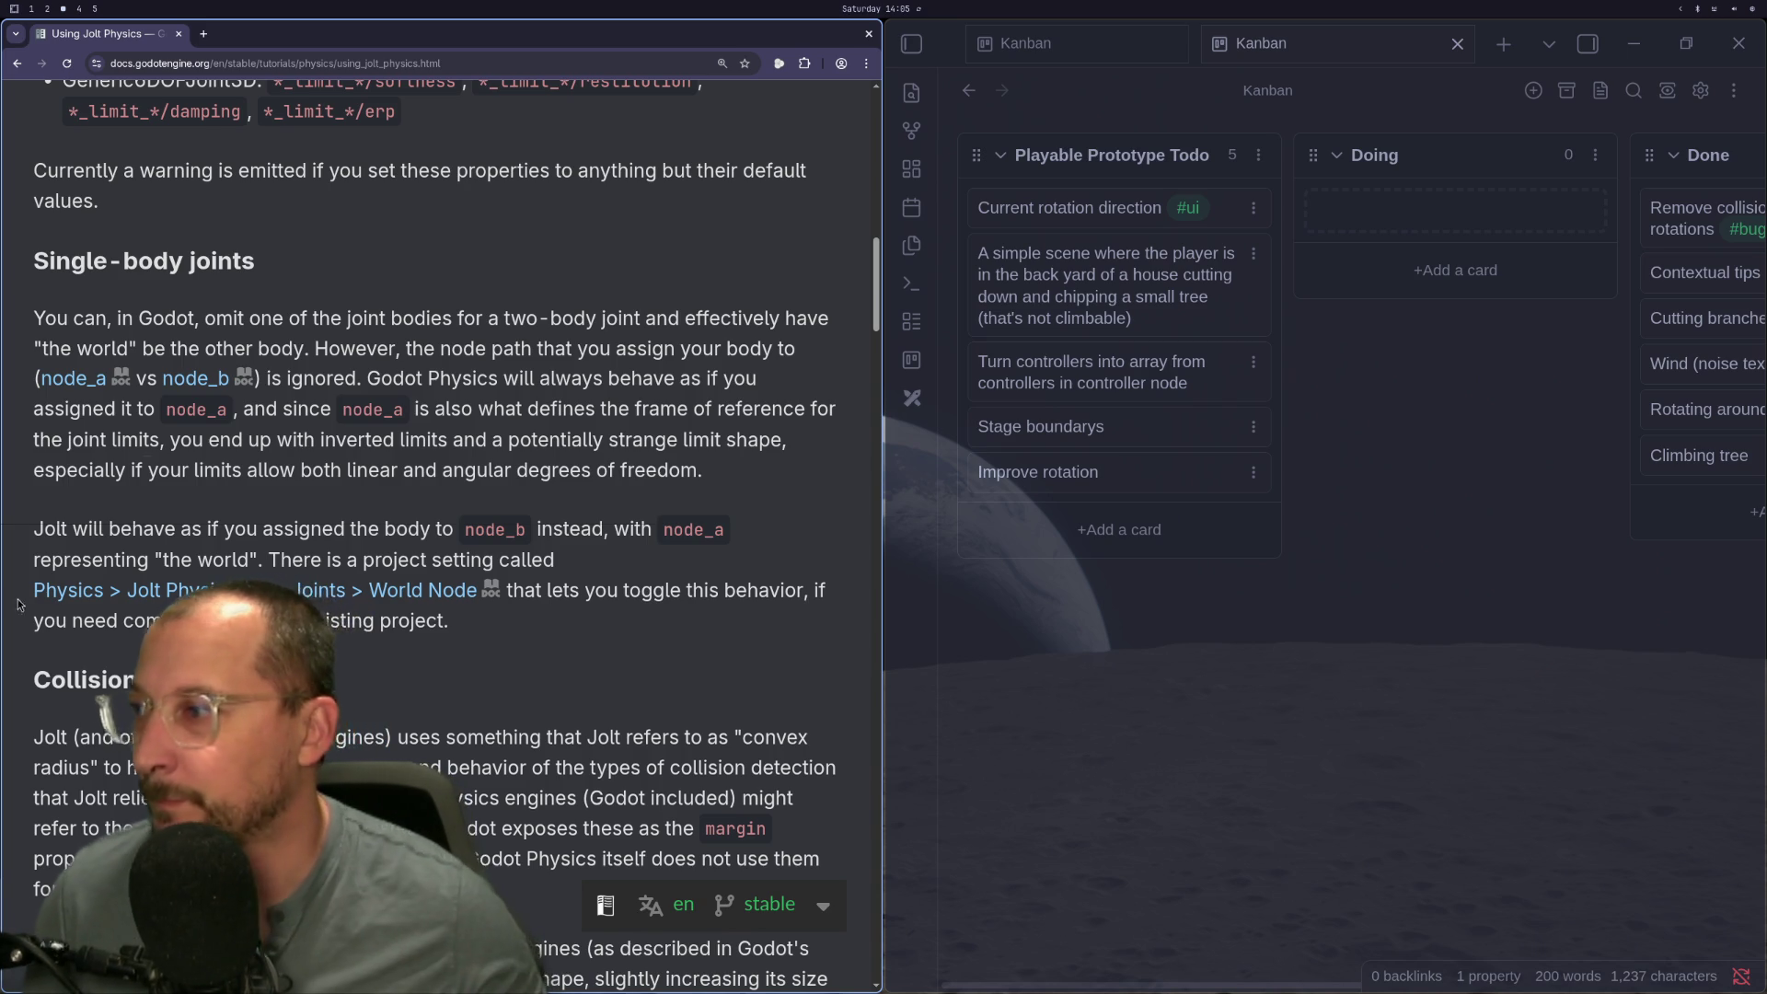
pyautogui.scroll(-6, 304, 442)
pyautogui.scroll(-5, 442, 534)
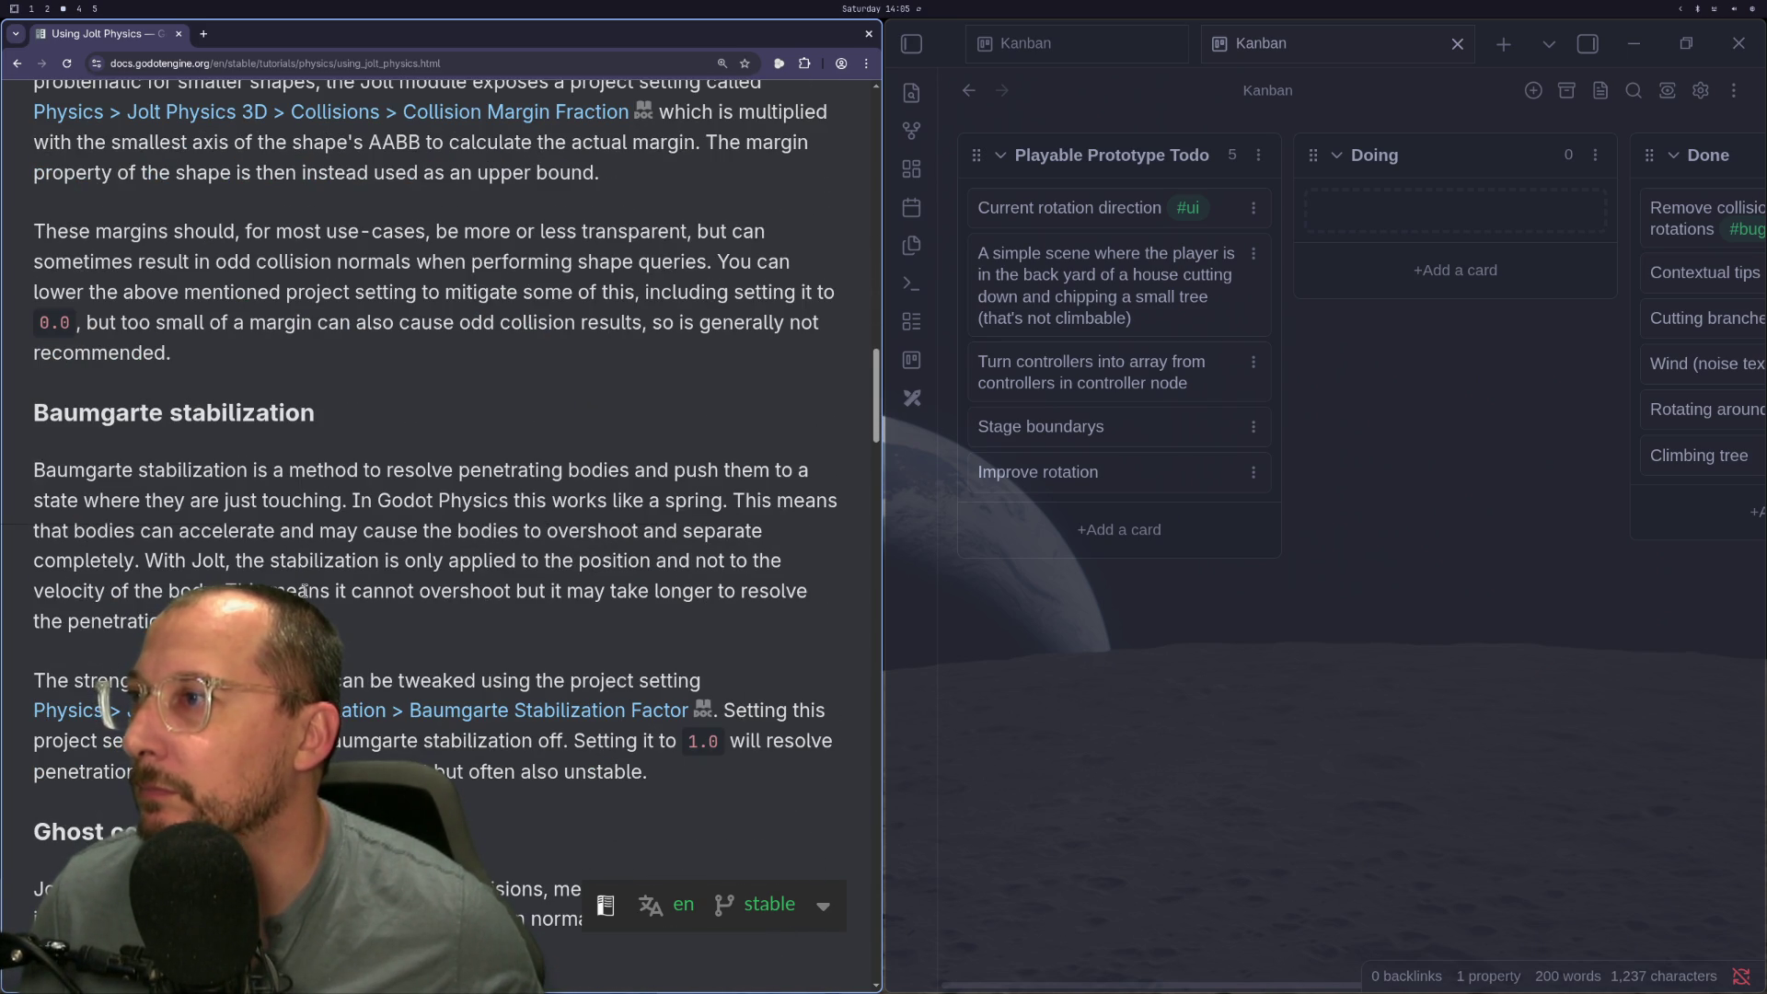
pyautogui.press('super+4')
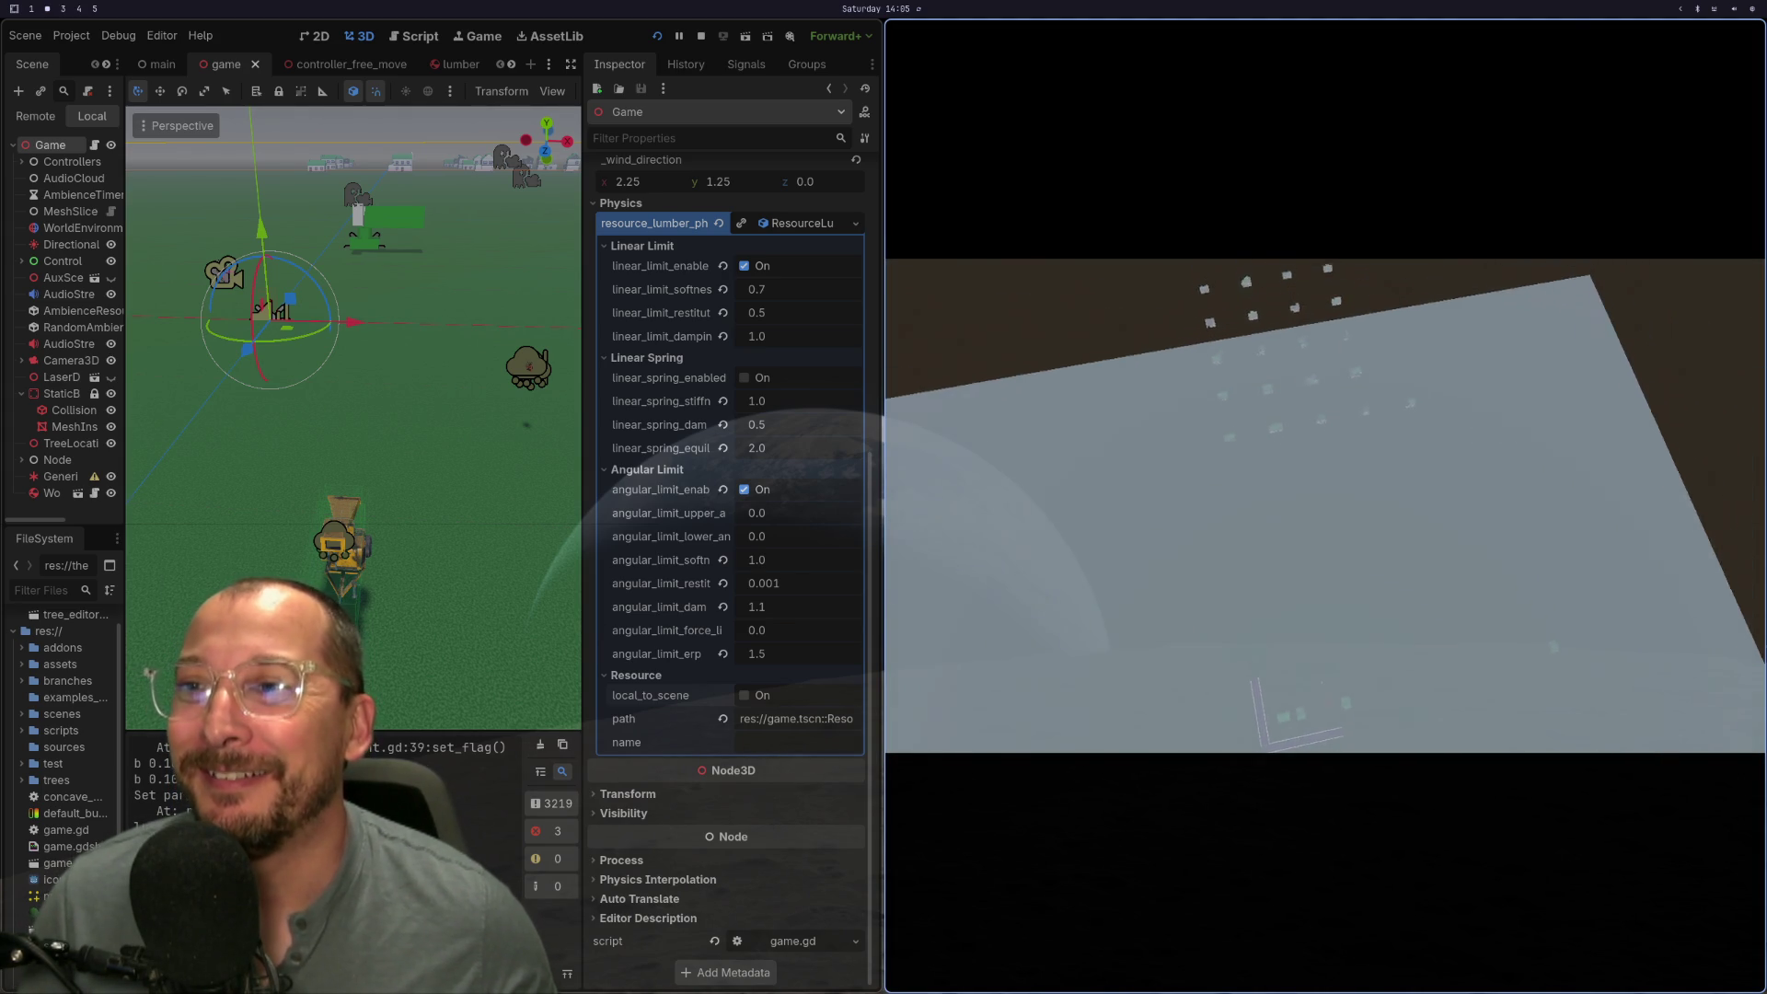
# Step: Stop the game and change the lumber angular_limit_erp from 1.5 to 1.2
pyautogui.press('F8')
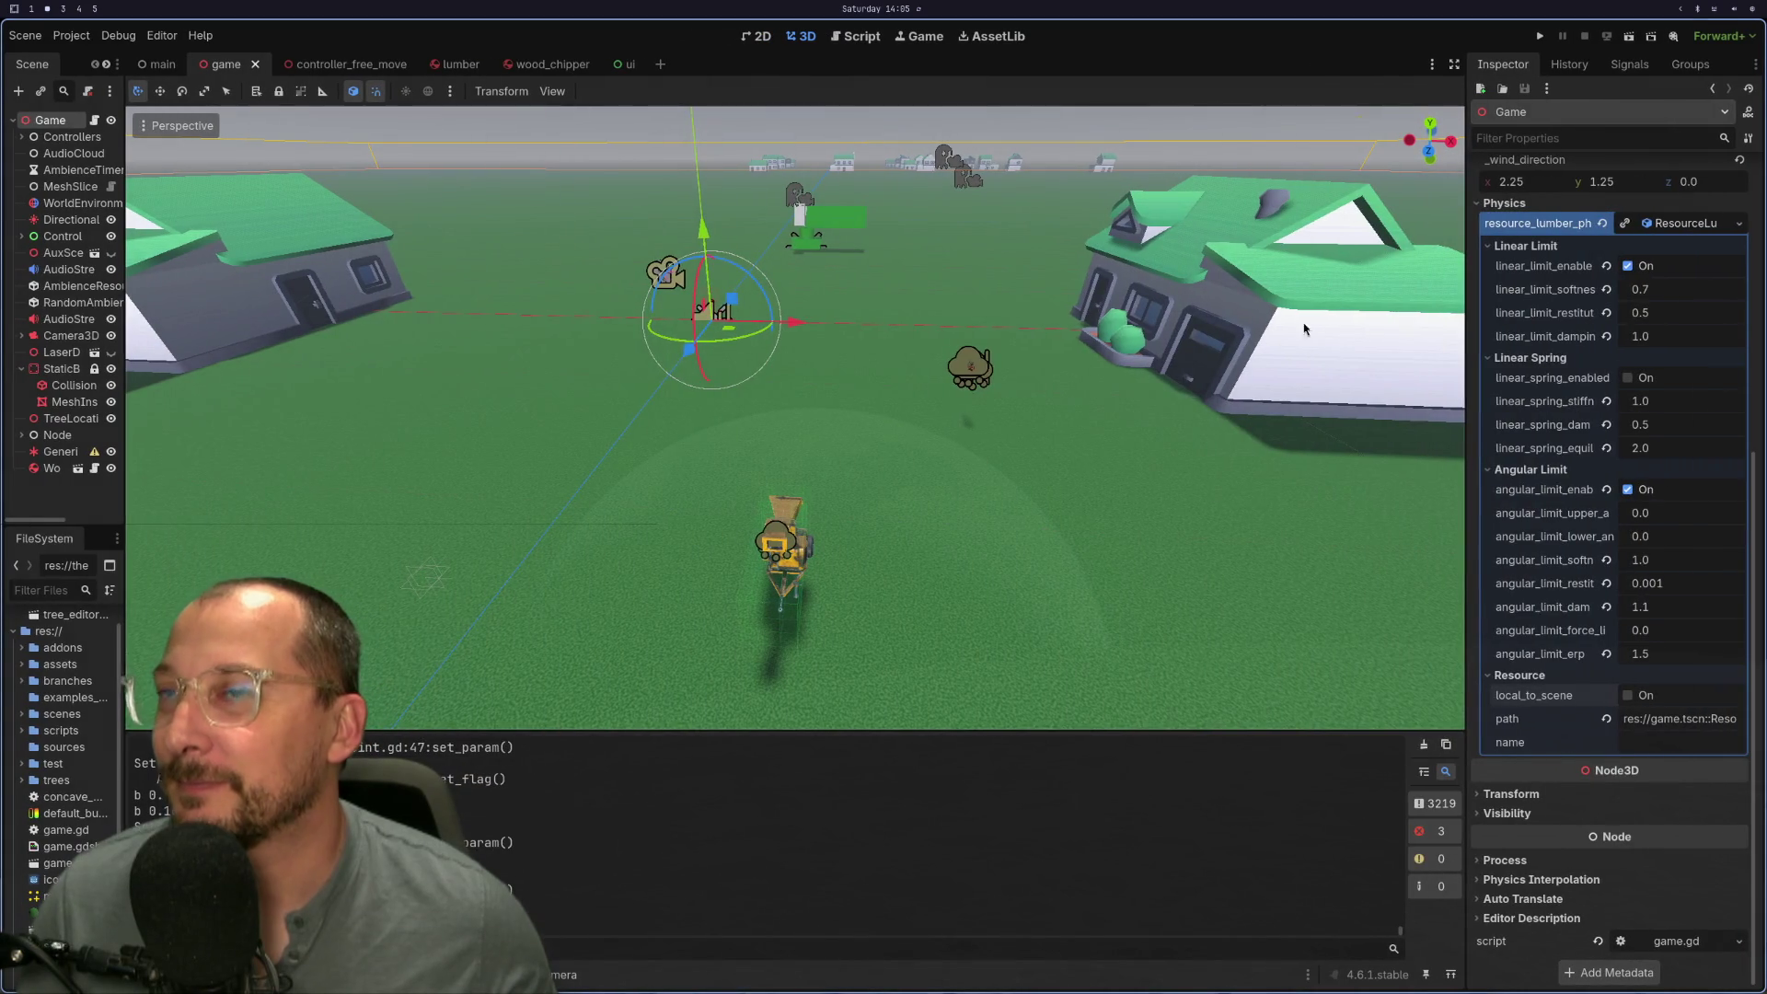
pyautogui.click(1673, 652)
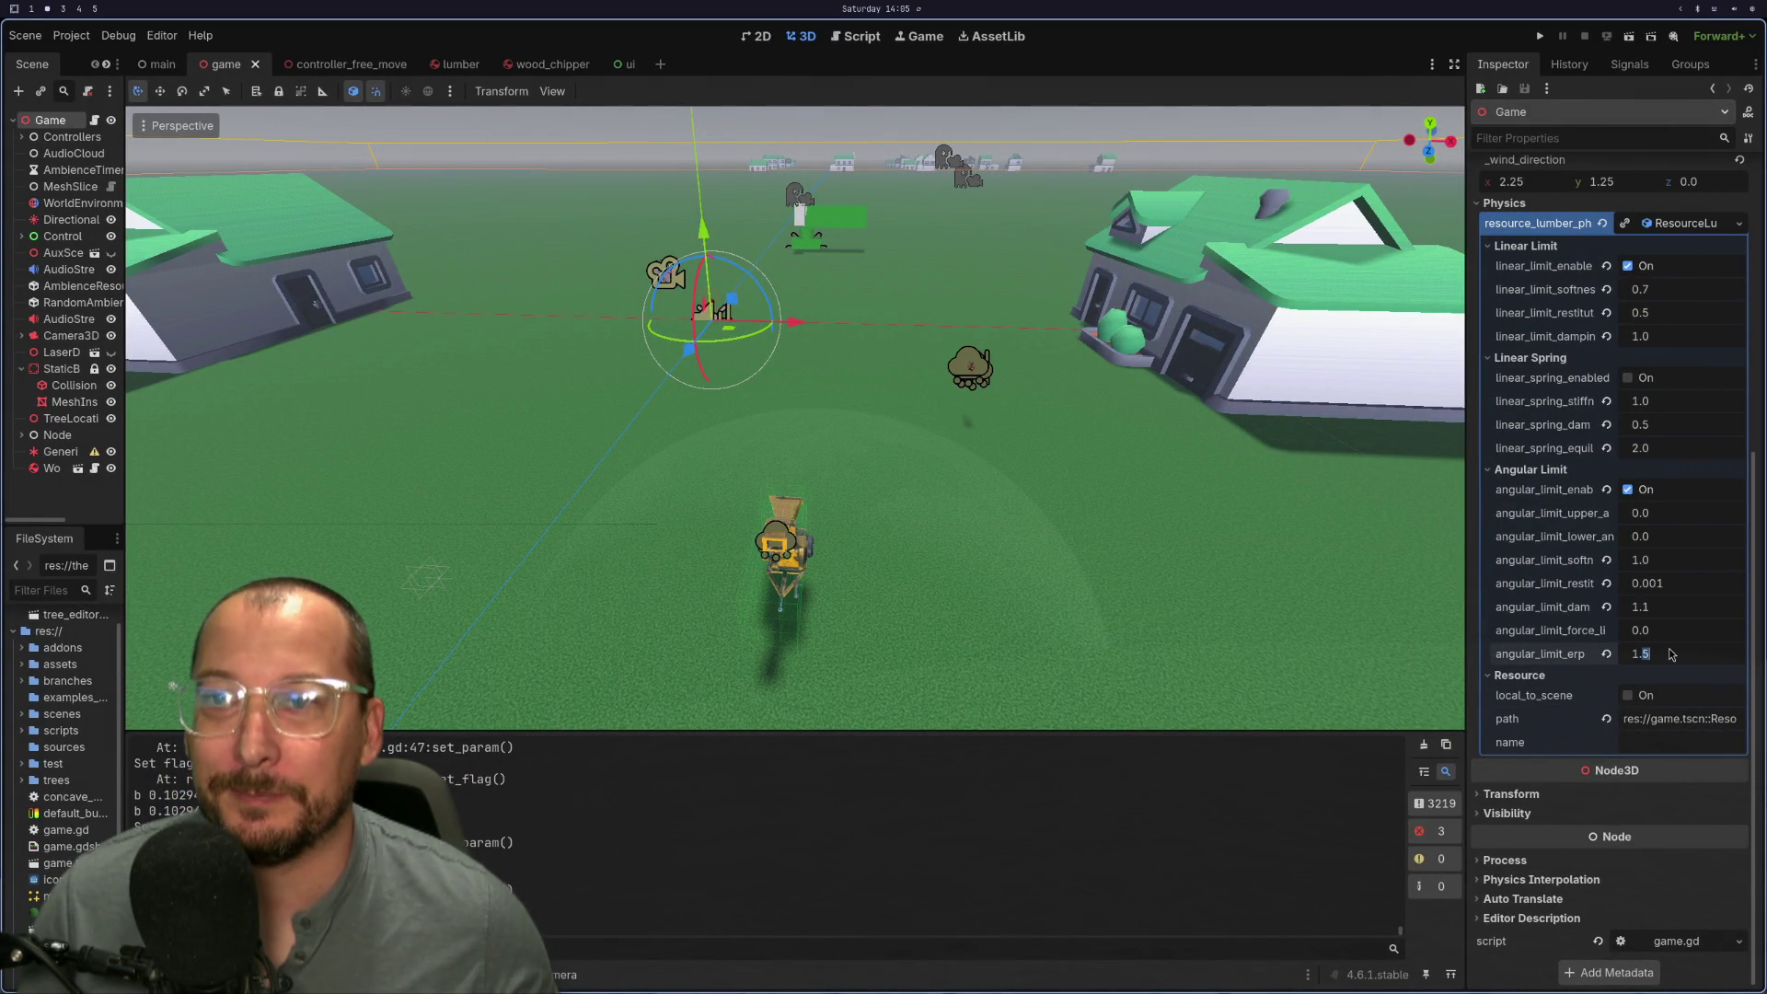
pyautogui.write('1.2')
pyautogui.press('Tab')
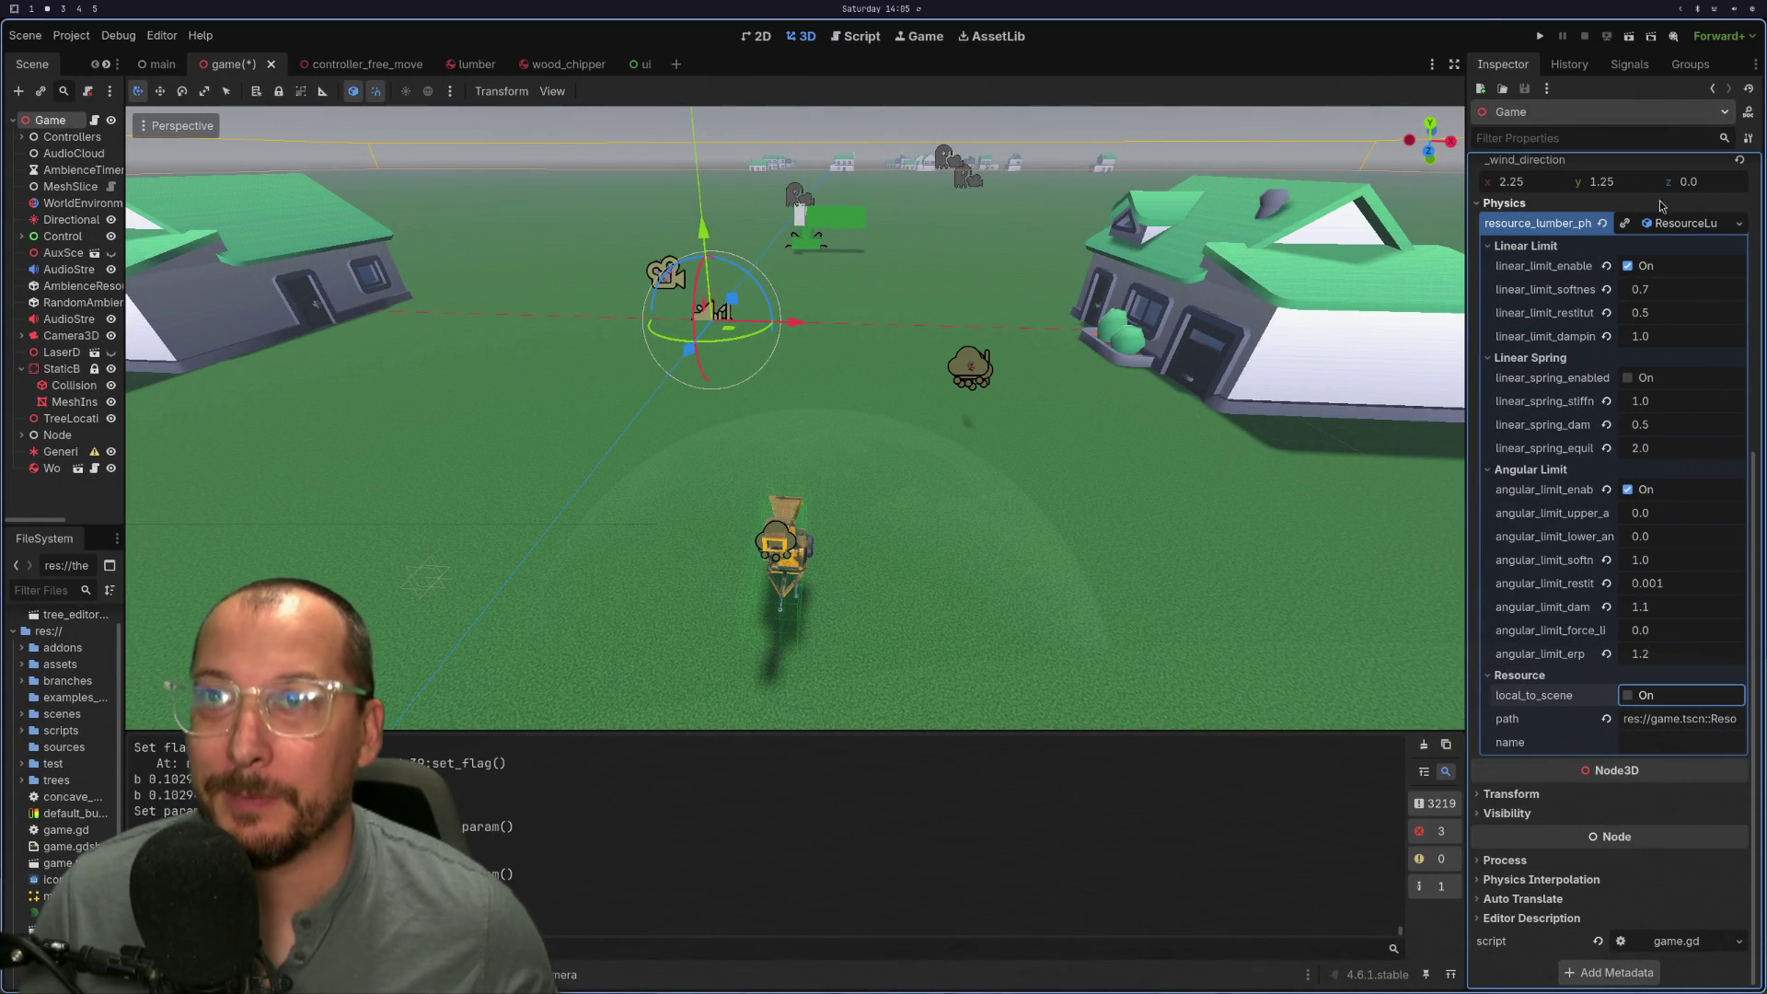
pyautogui.press('super+1')
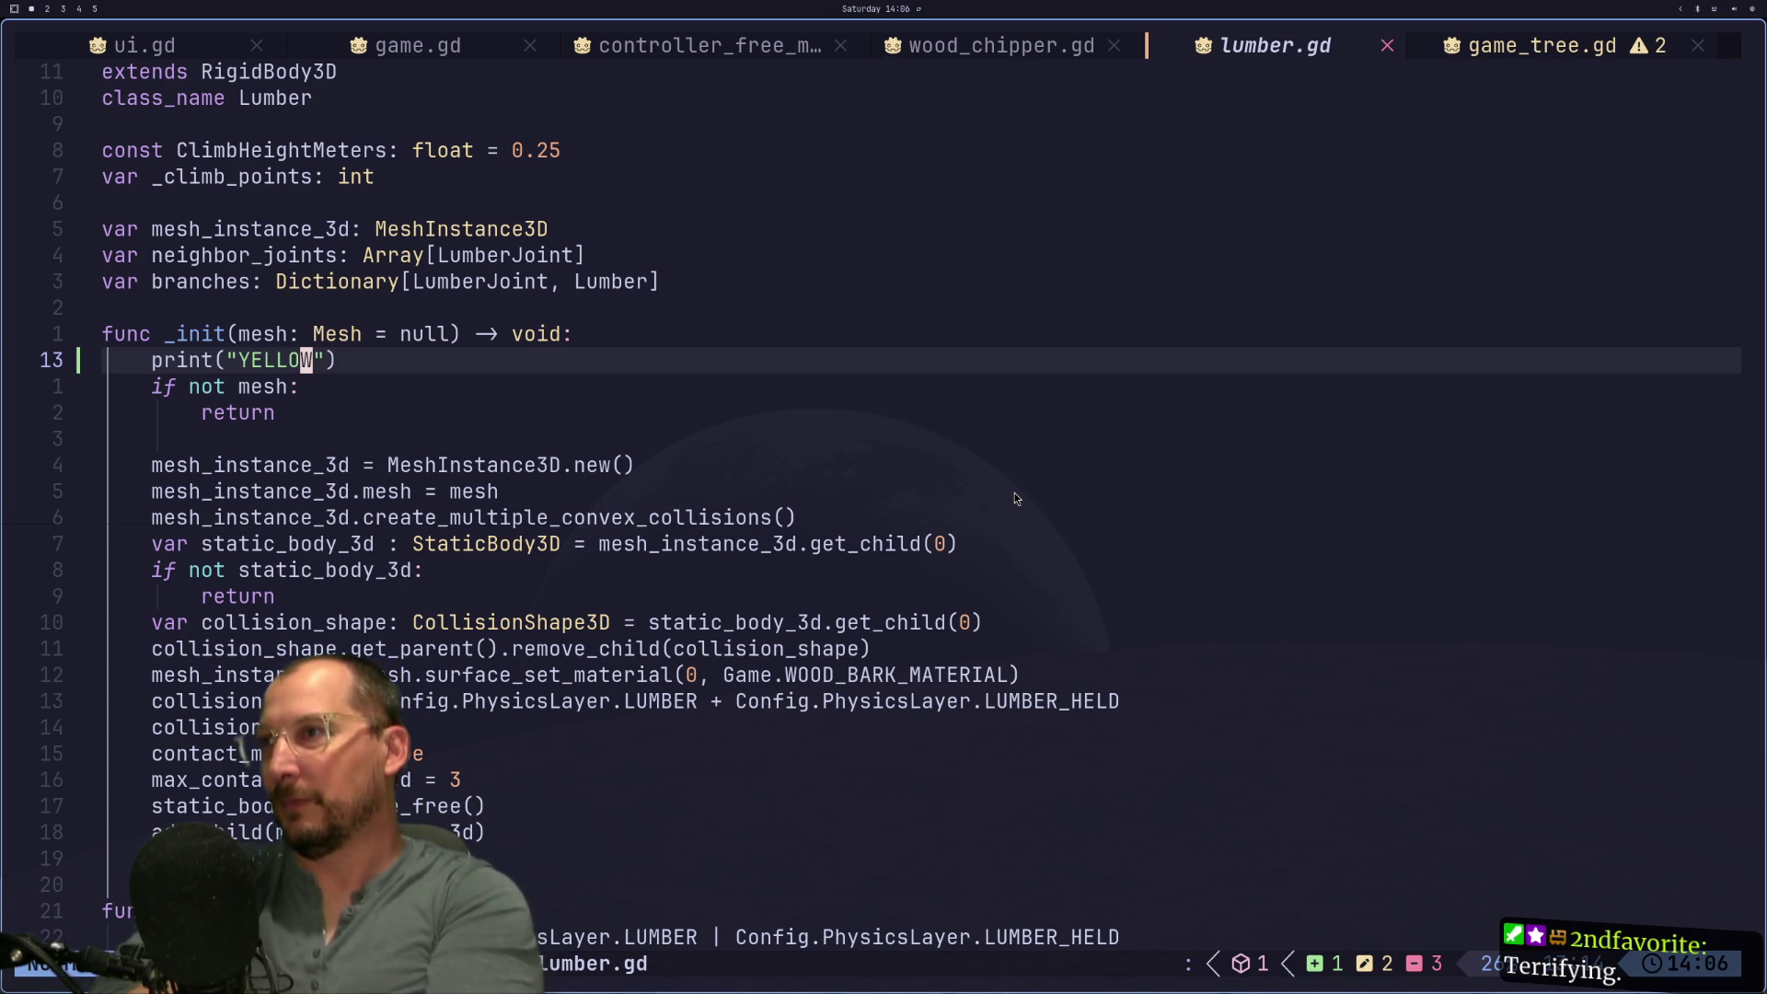
# Step: Copy the print("YELLOW") line from _init into lumber.gd's _ready function
pyautogui.press('super+2')
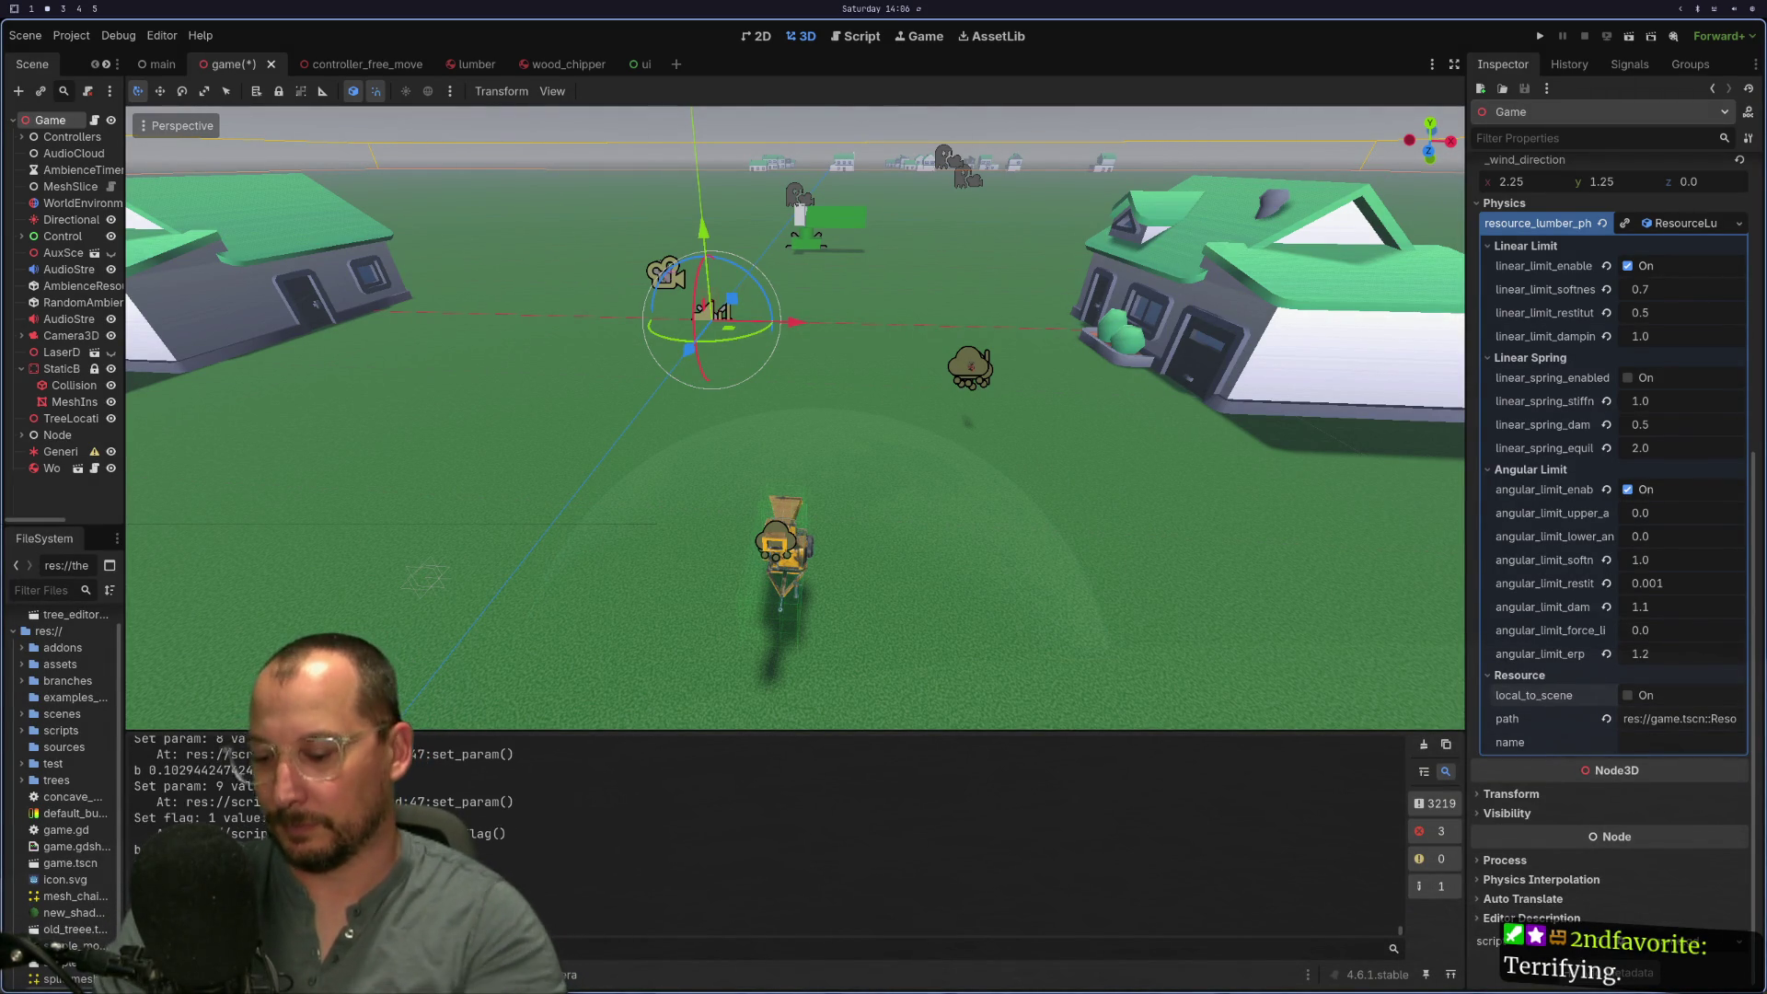
pyautogui.press('super+1')
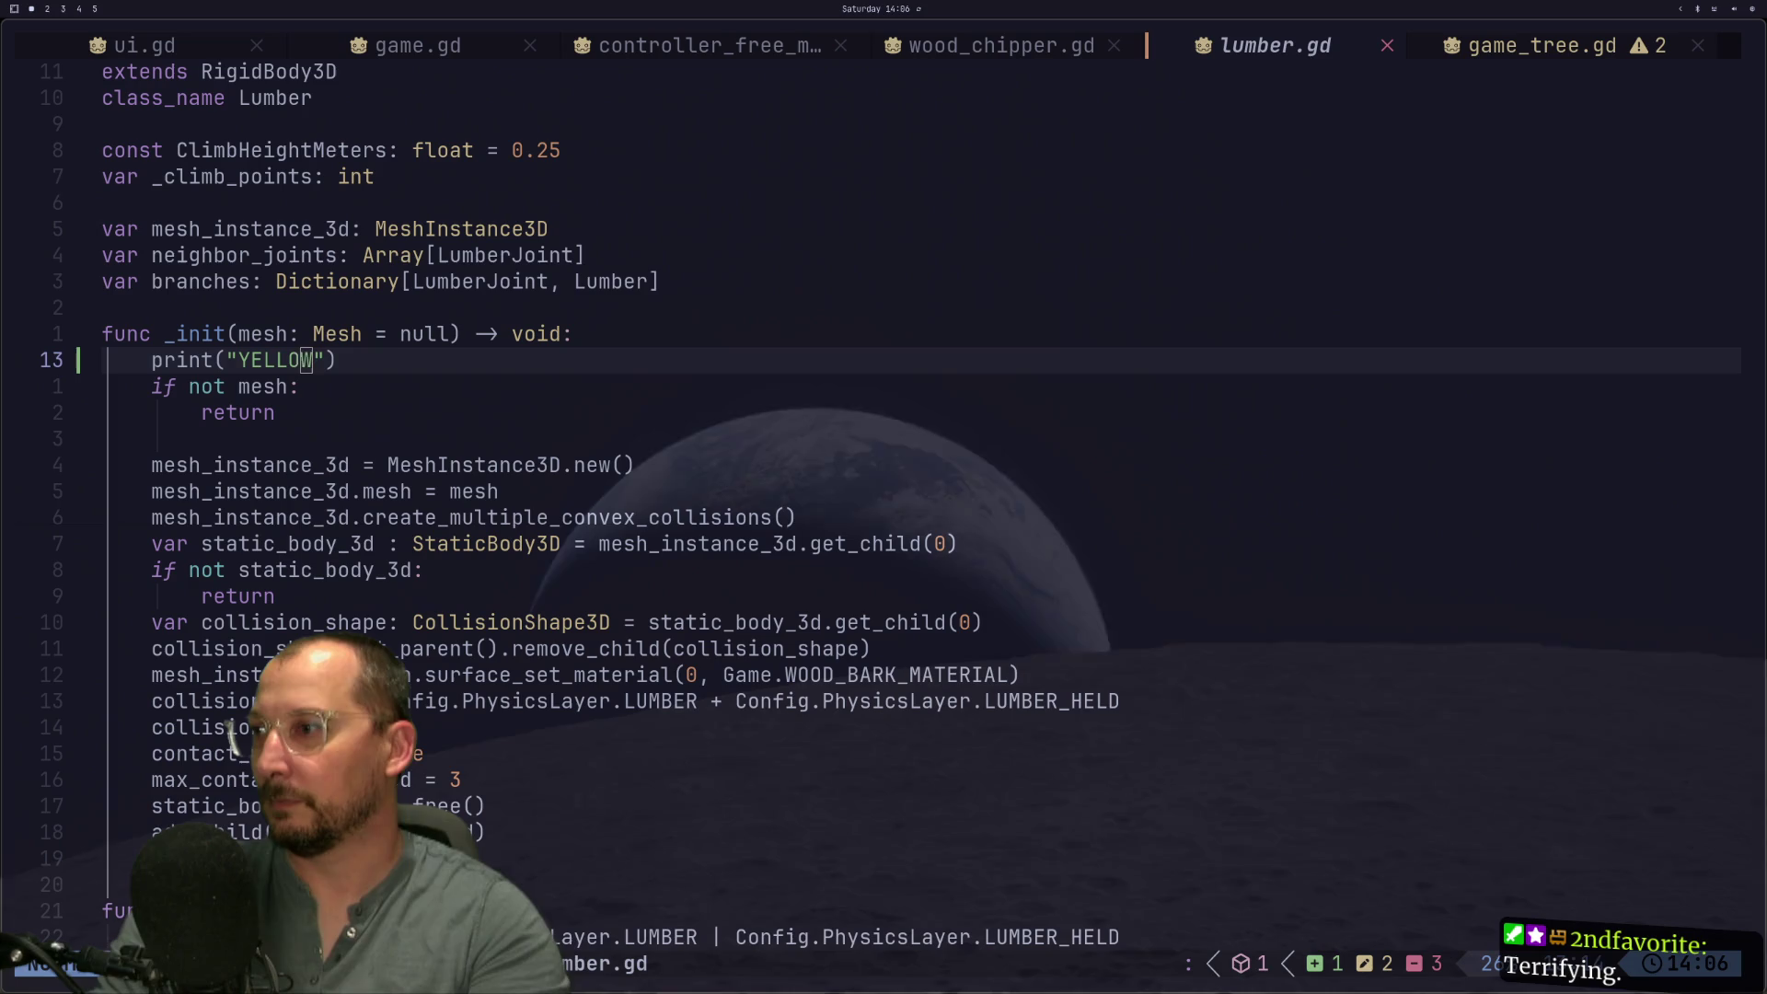
pyautogui.press('j')
pyautogui.press('j')
pyautogui.press('j')
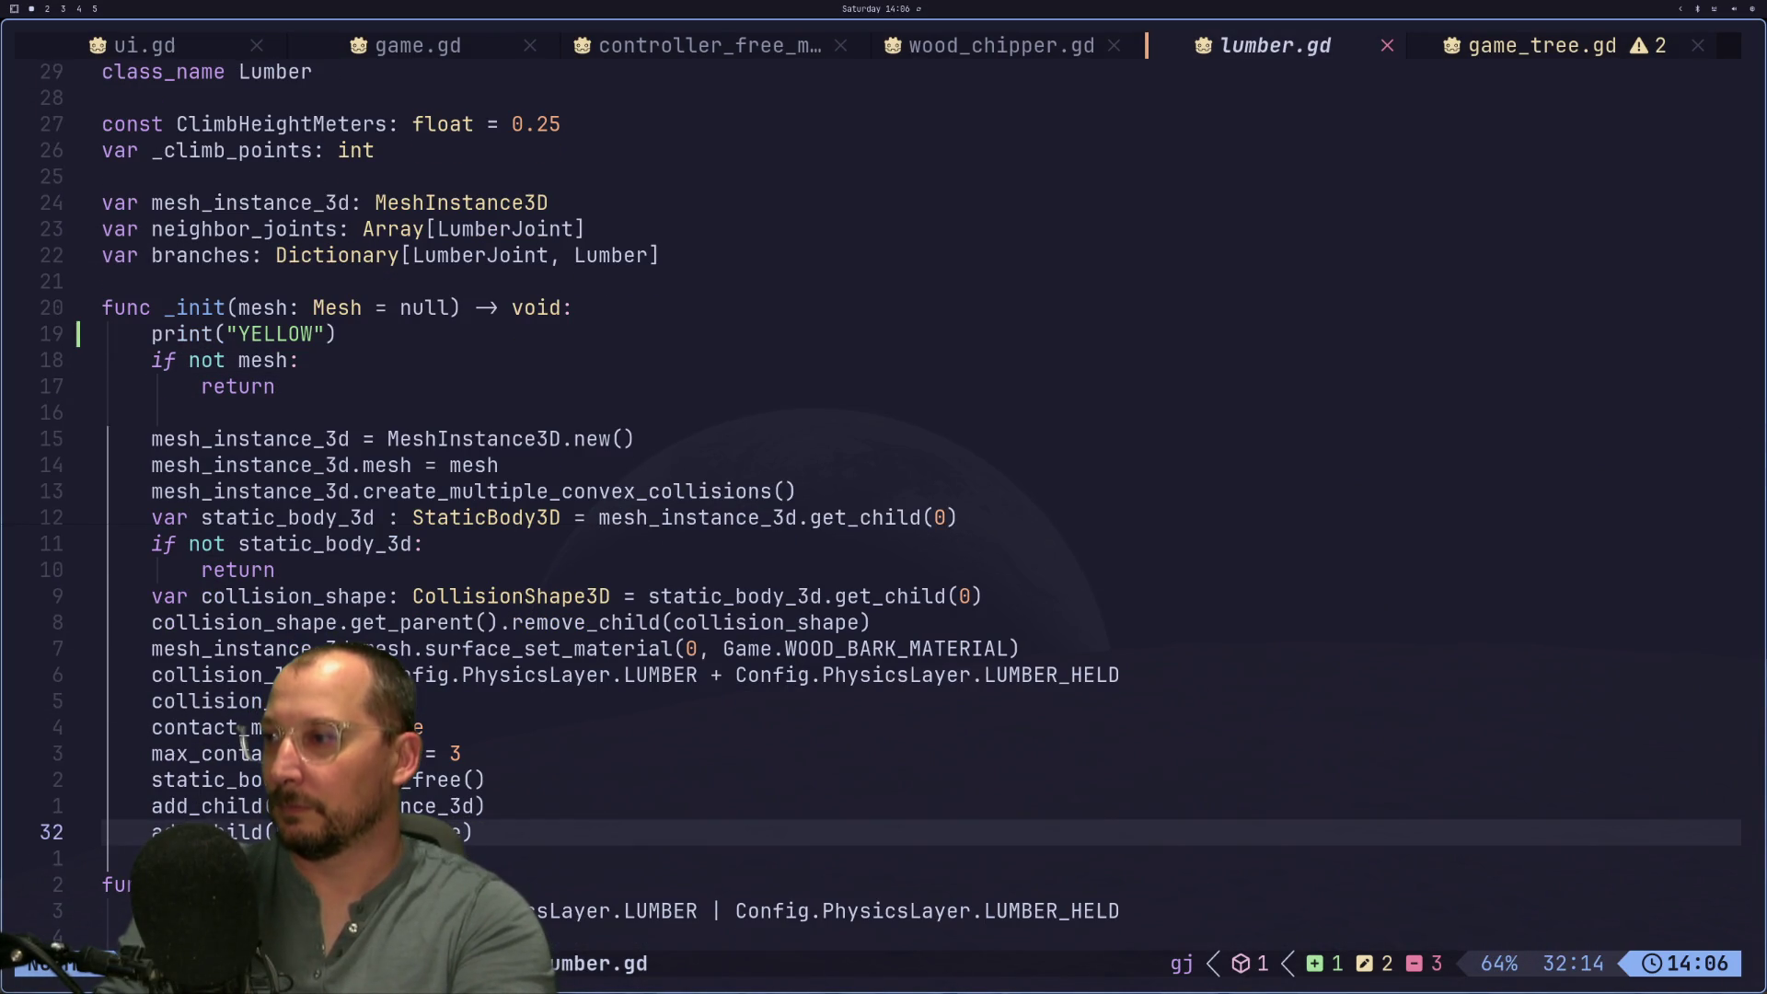
pyautogui.press('k')
pyautogui.press('k')
pyautogui.press('k')
pyautogui.press('i')
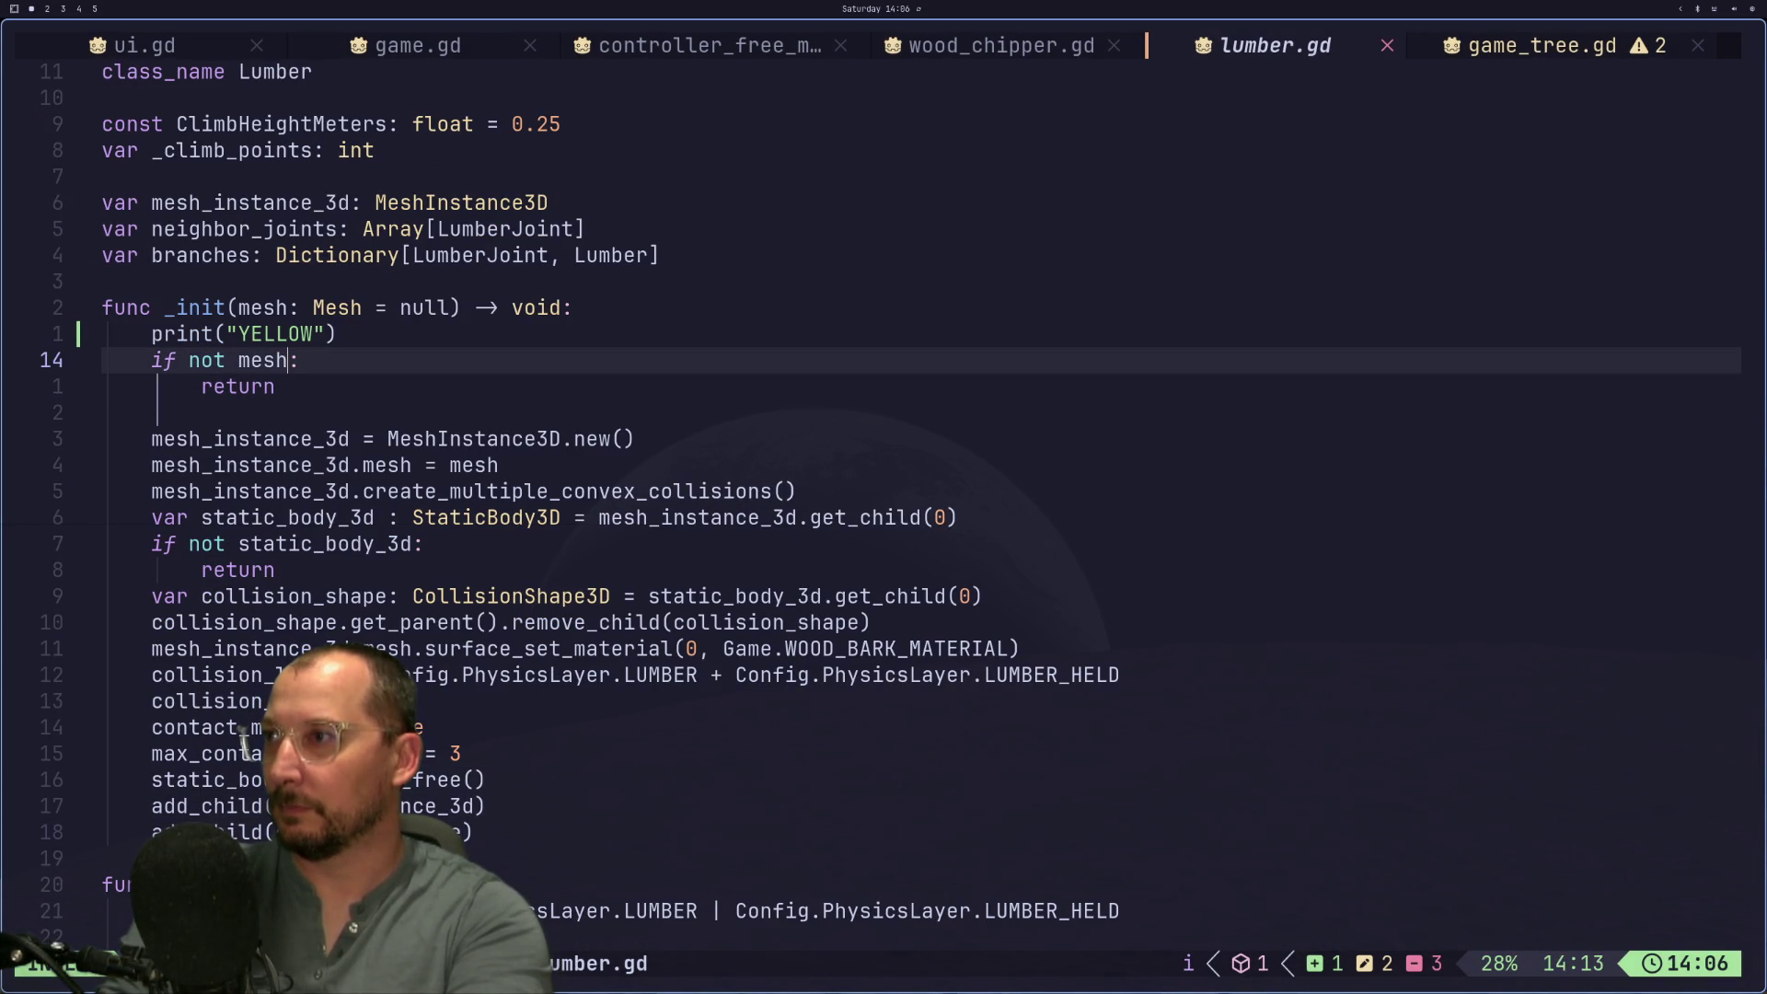
pyautogui.press('Escape')
pyautogui.press('k')
pyautogui.press('j')
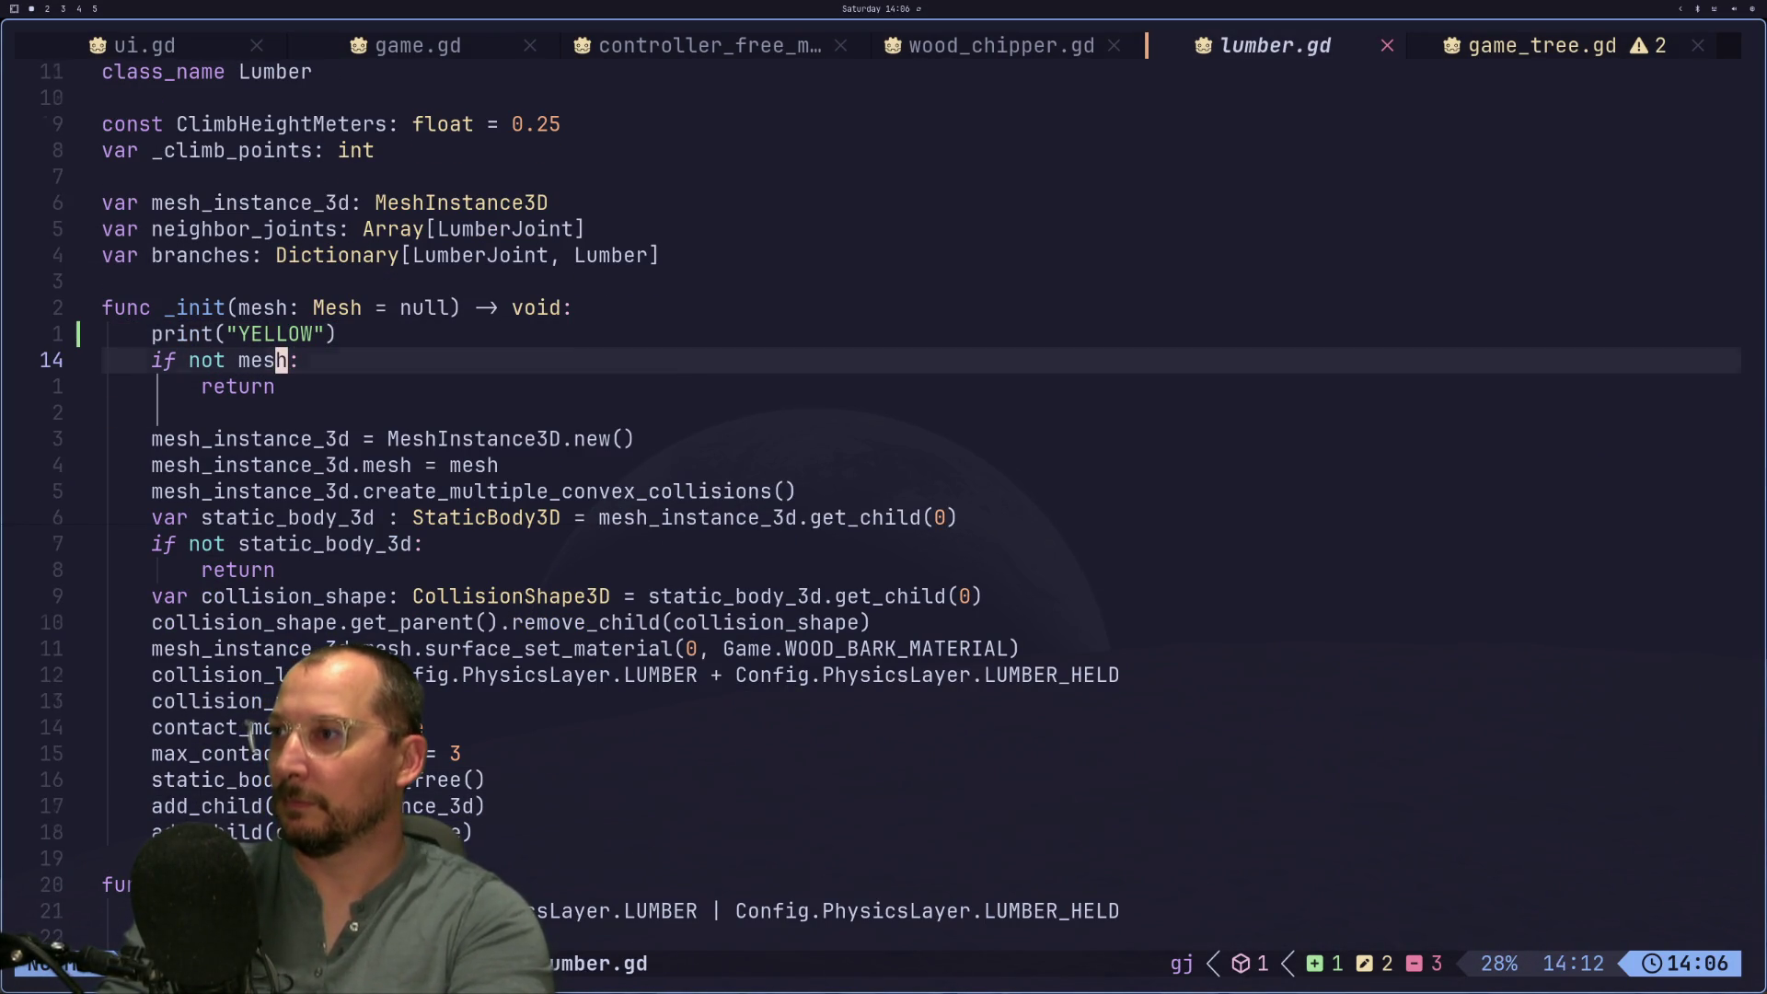
pyautogui.press('j')
pyautogui.press('j')
pyautogui.press('j')
pyautogui.press('p')
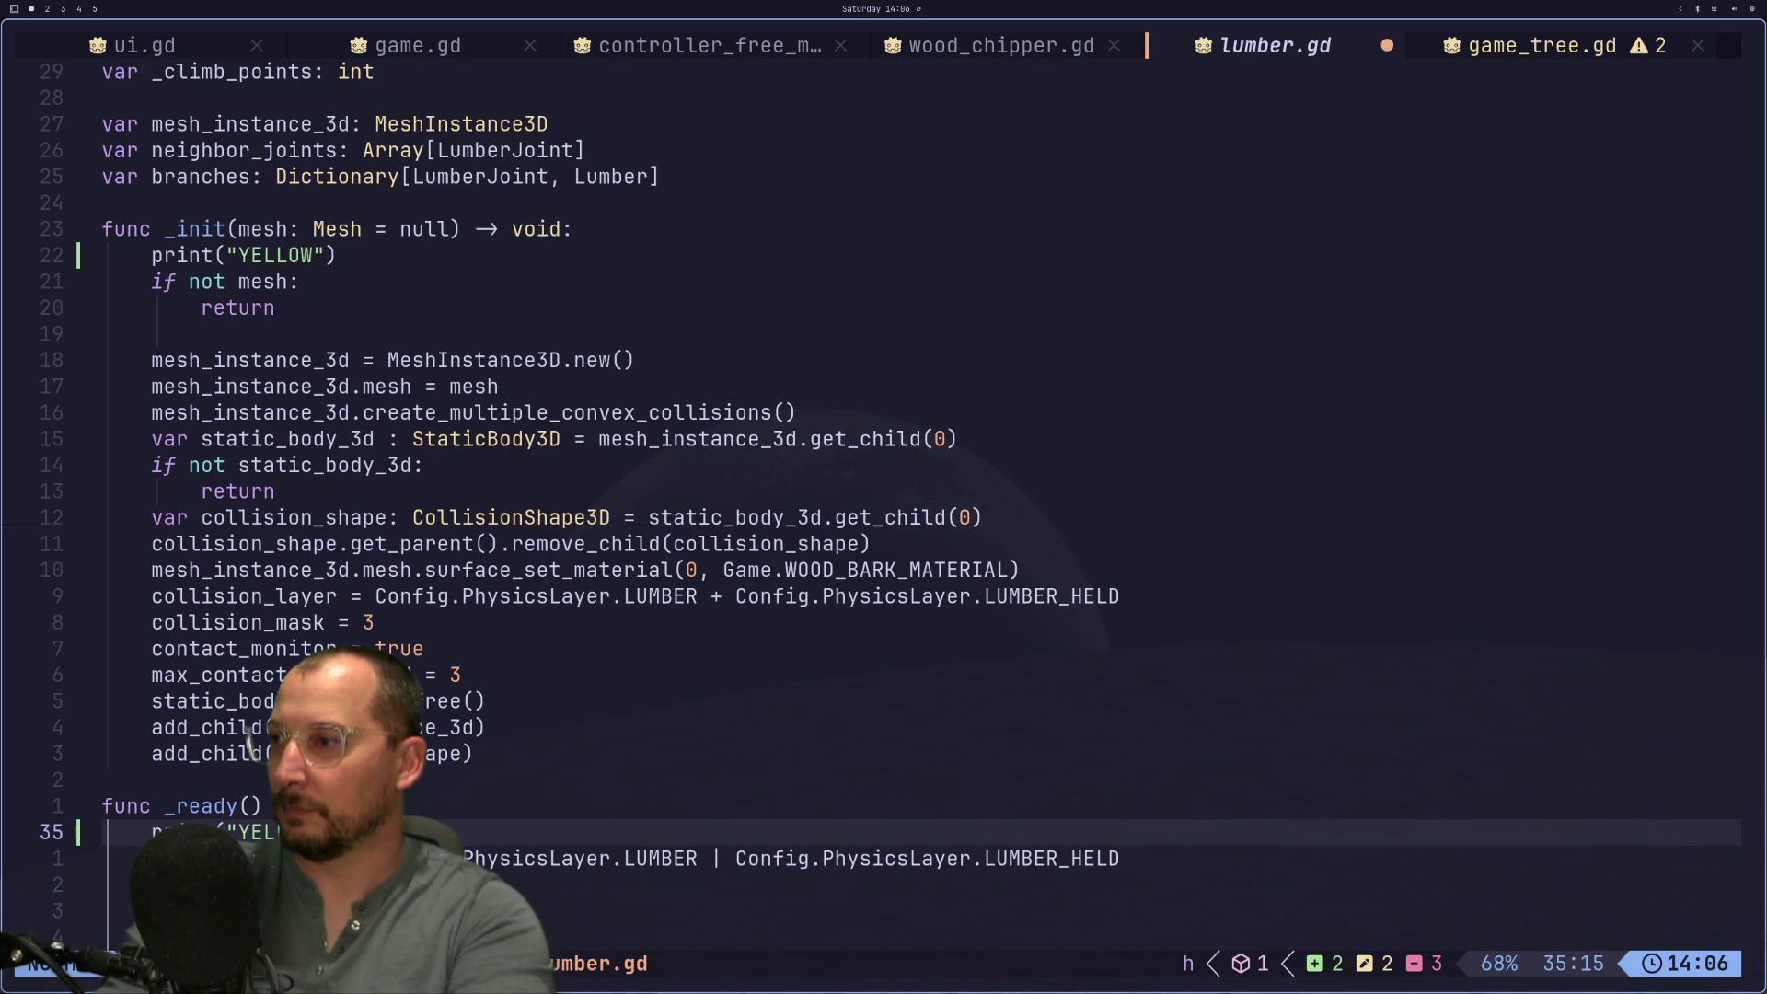
# Step: Make the pasted line print GREEN and save lumber.gd with :w
pyautogui.write('aGREEN')
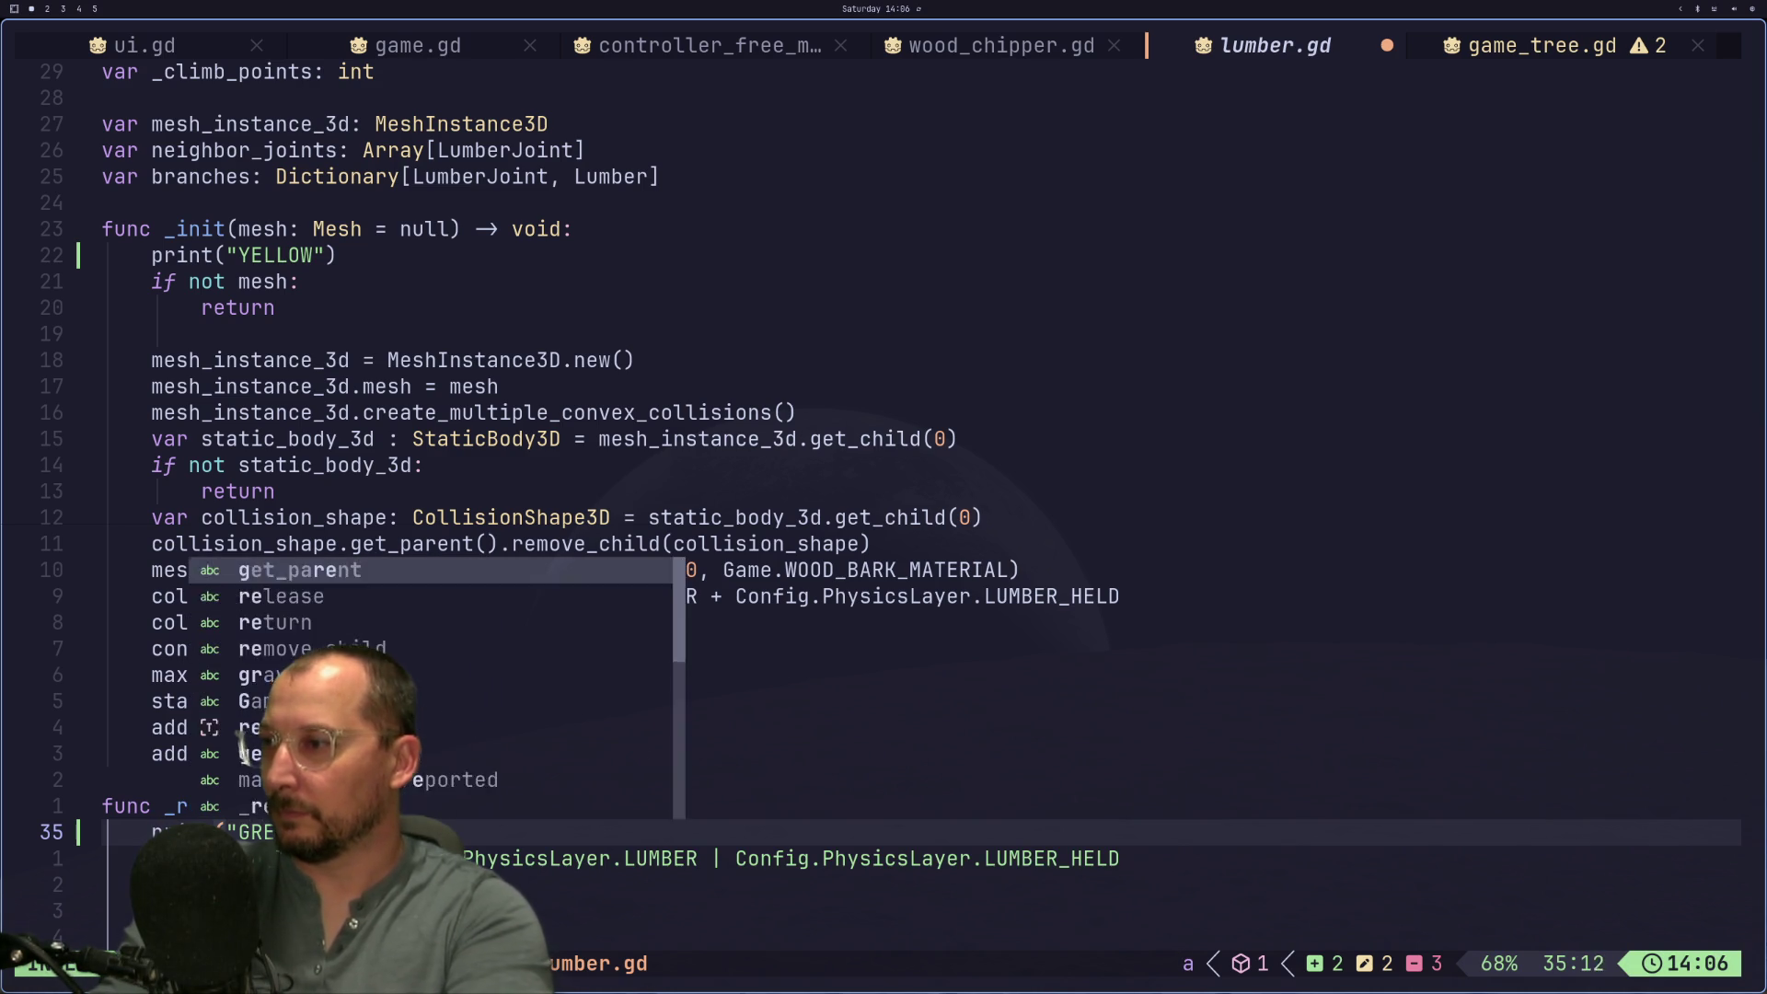
pyautogui.write('N"')
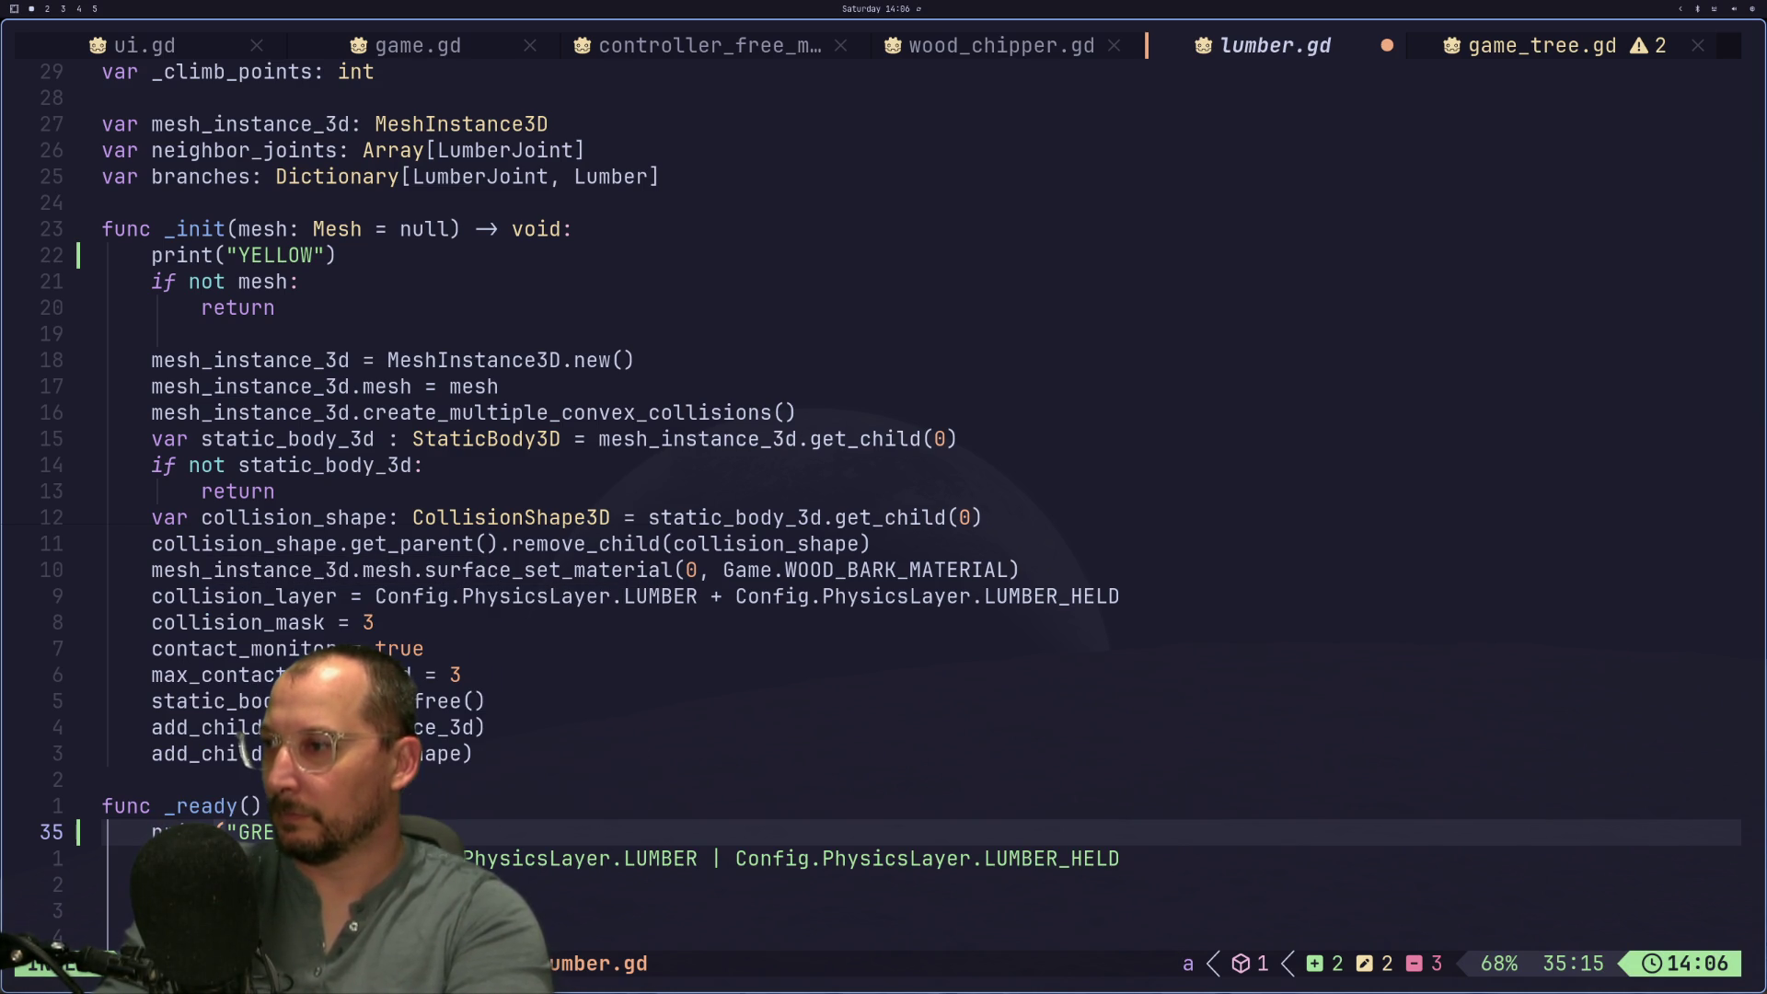
pyautogui.press('Escape')
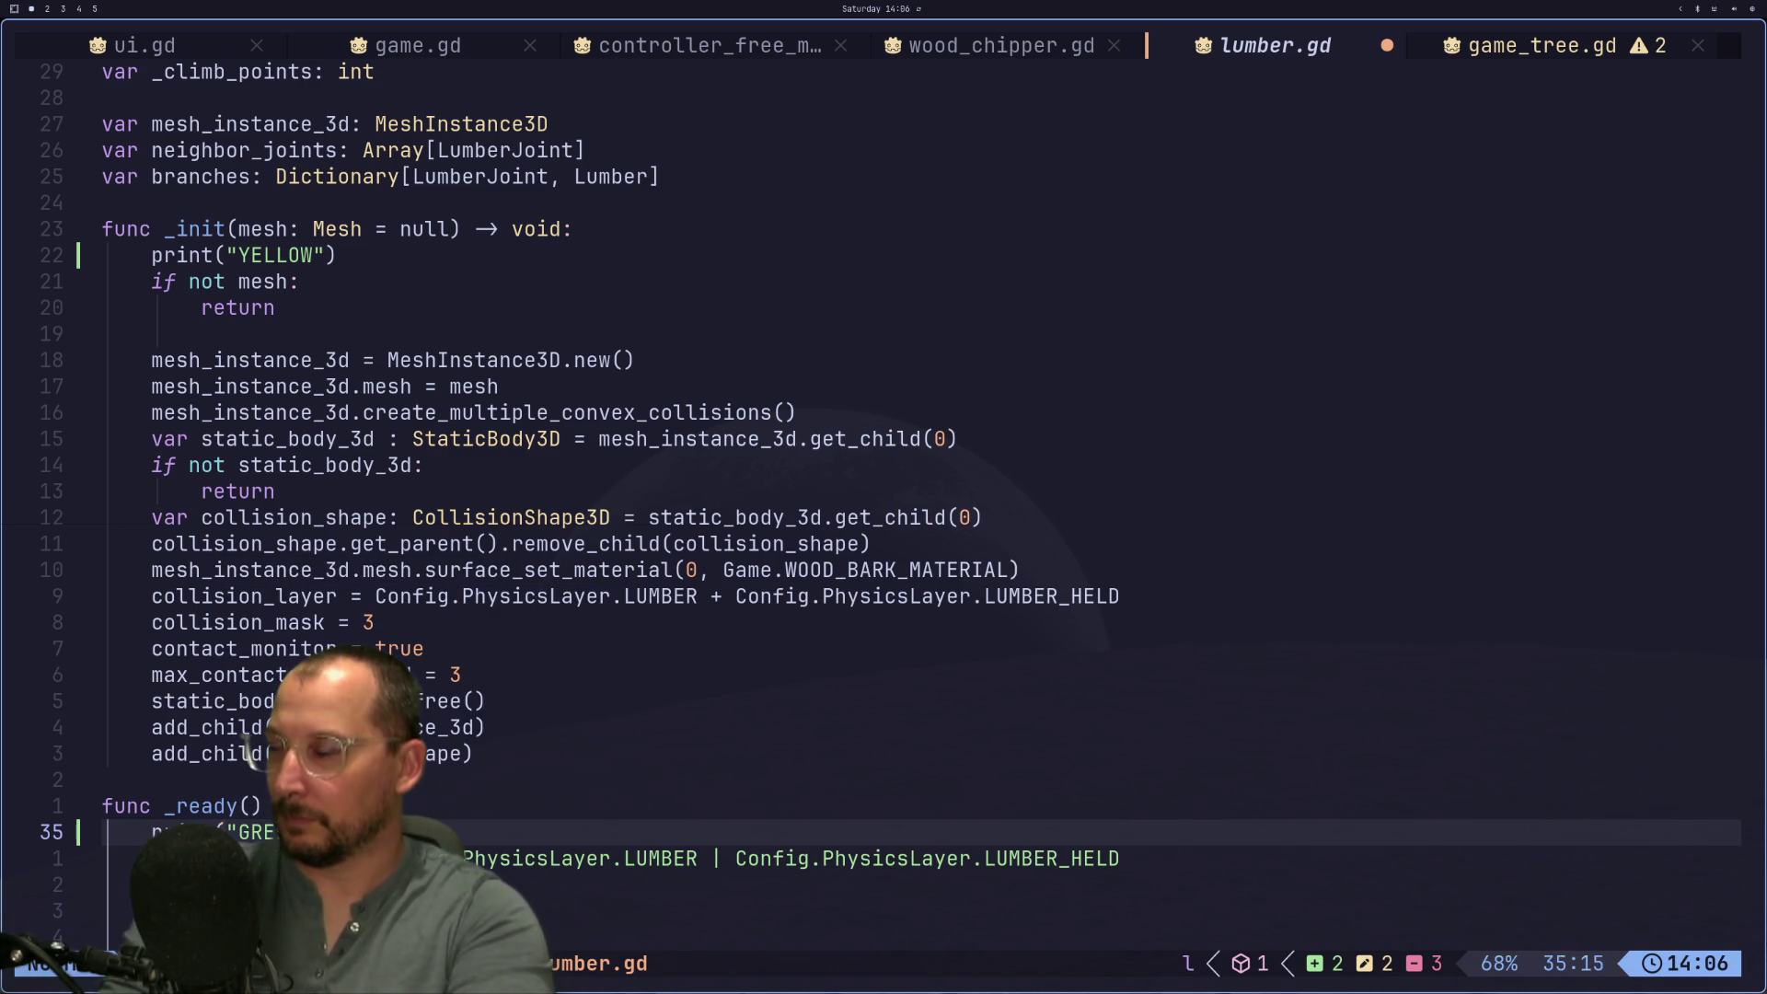
pyautogui.write(':w')
pyautogui.press('Return')
pyautogui.press('super+2')
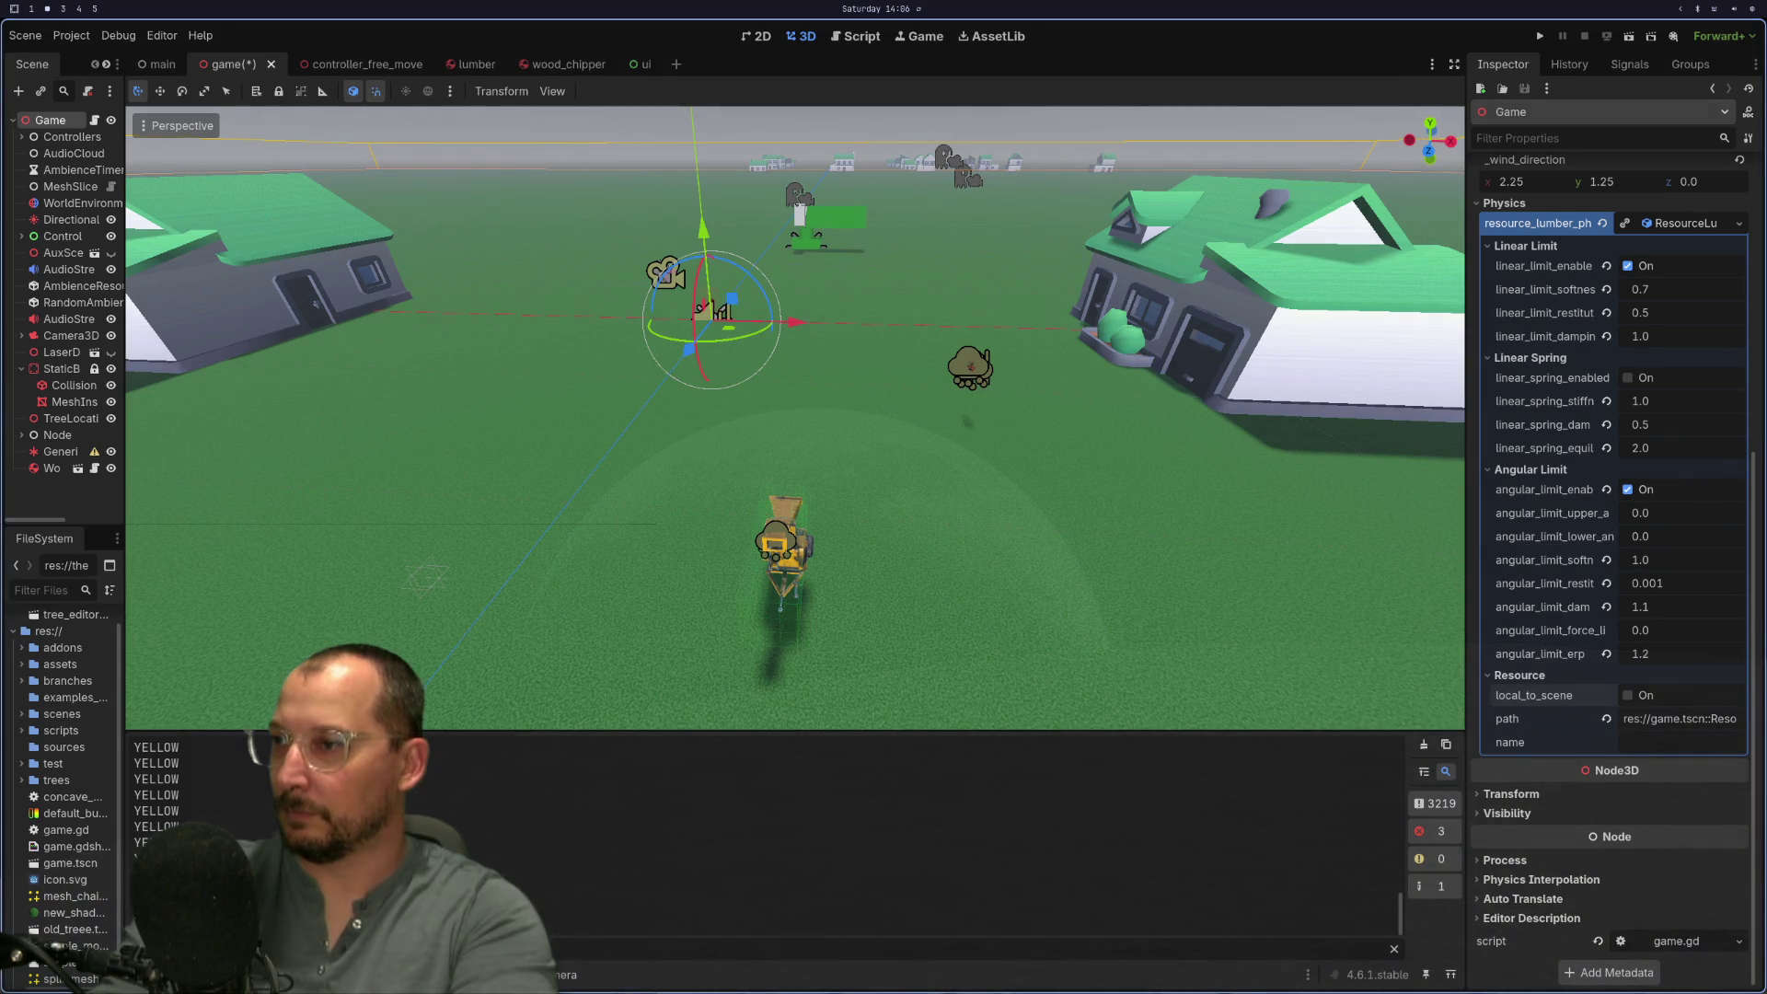
# Step: Run the game project to check the printed output, then return to lumber.gd
pyautogui.click(1544, 37)
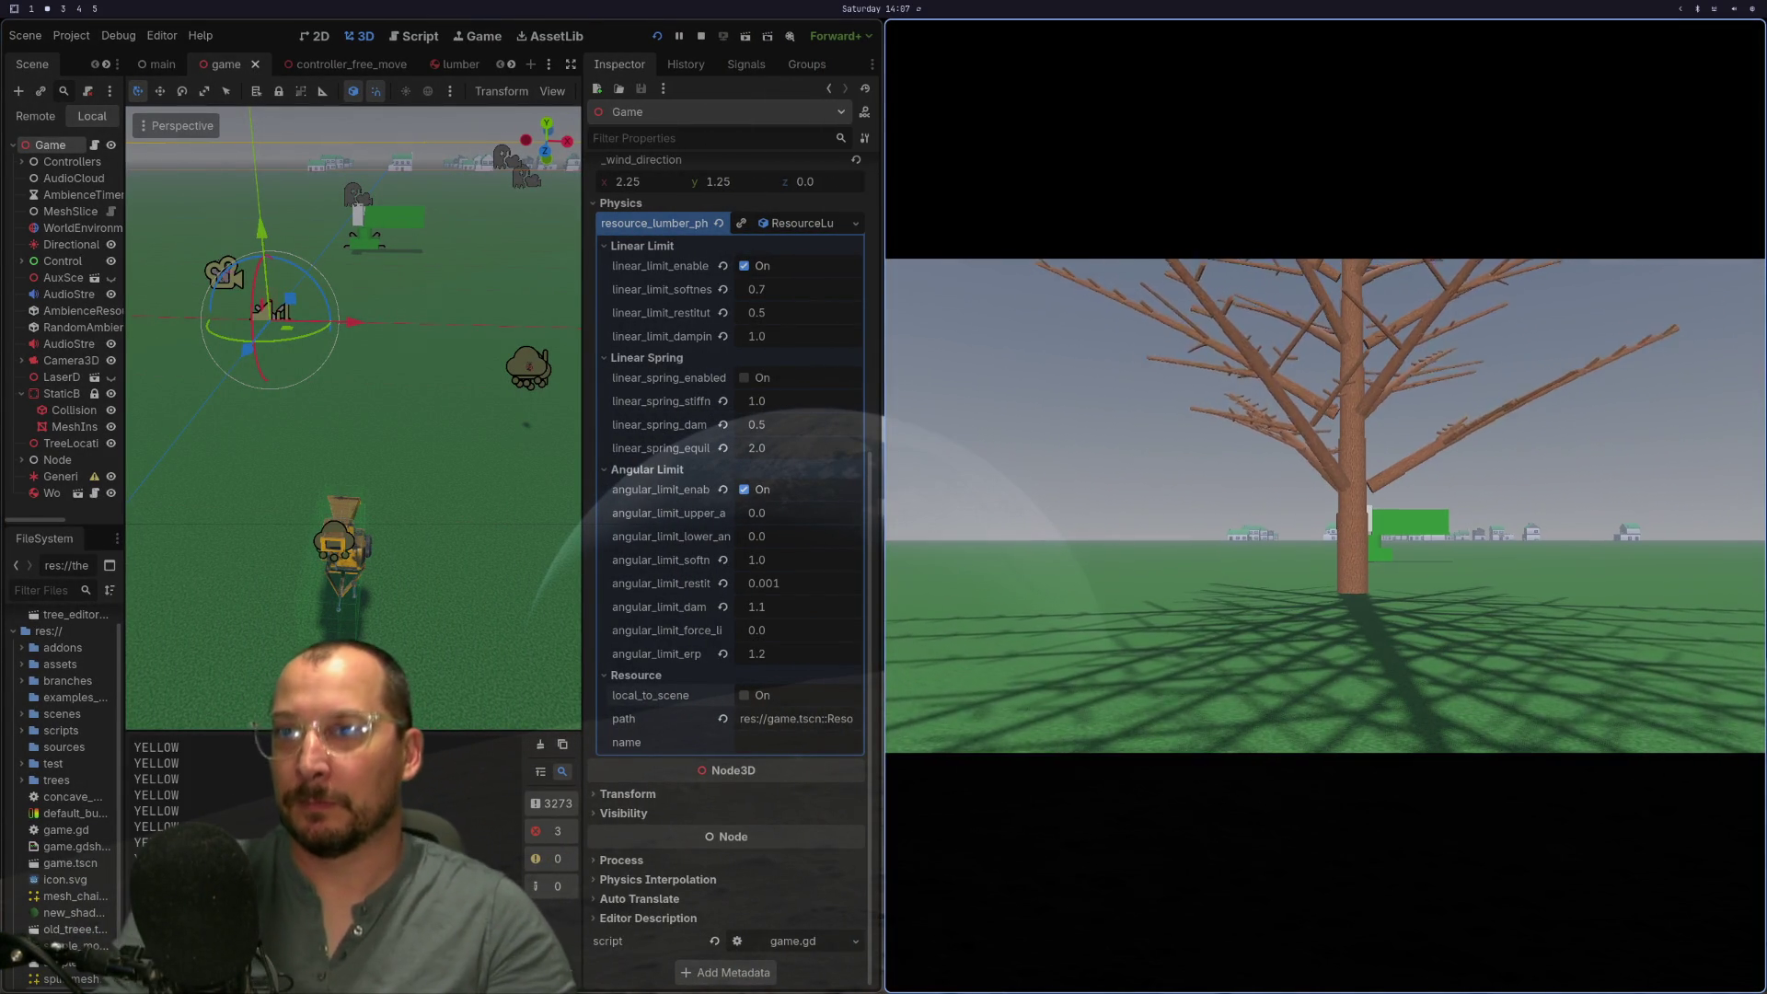
pyautogui.press('super+1')
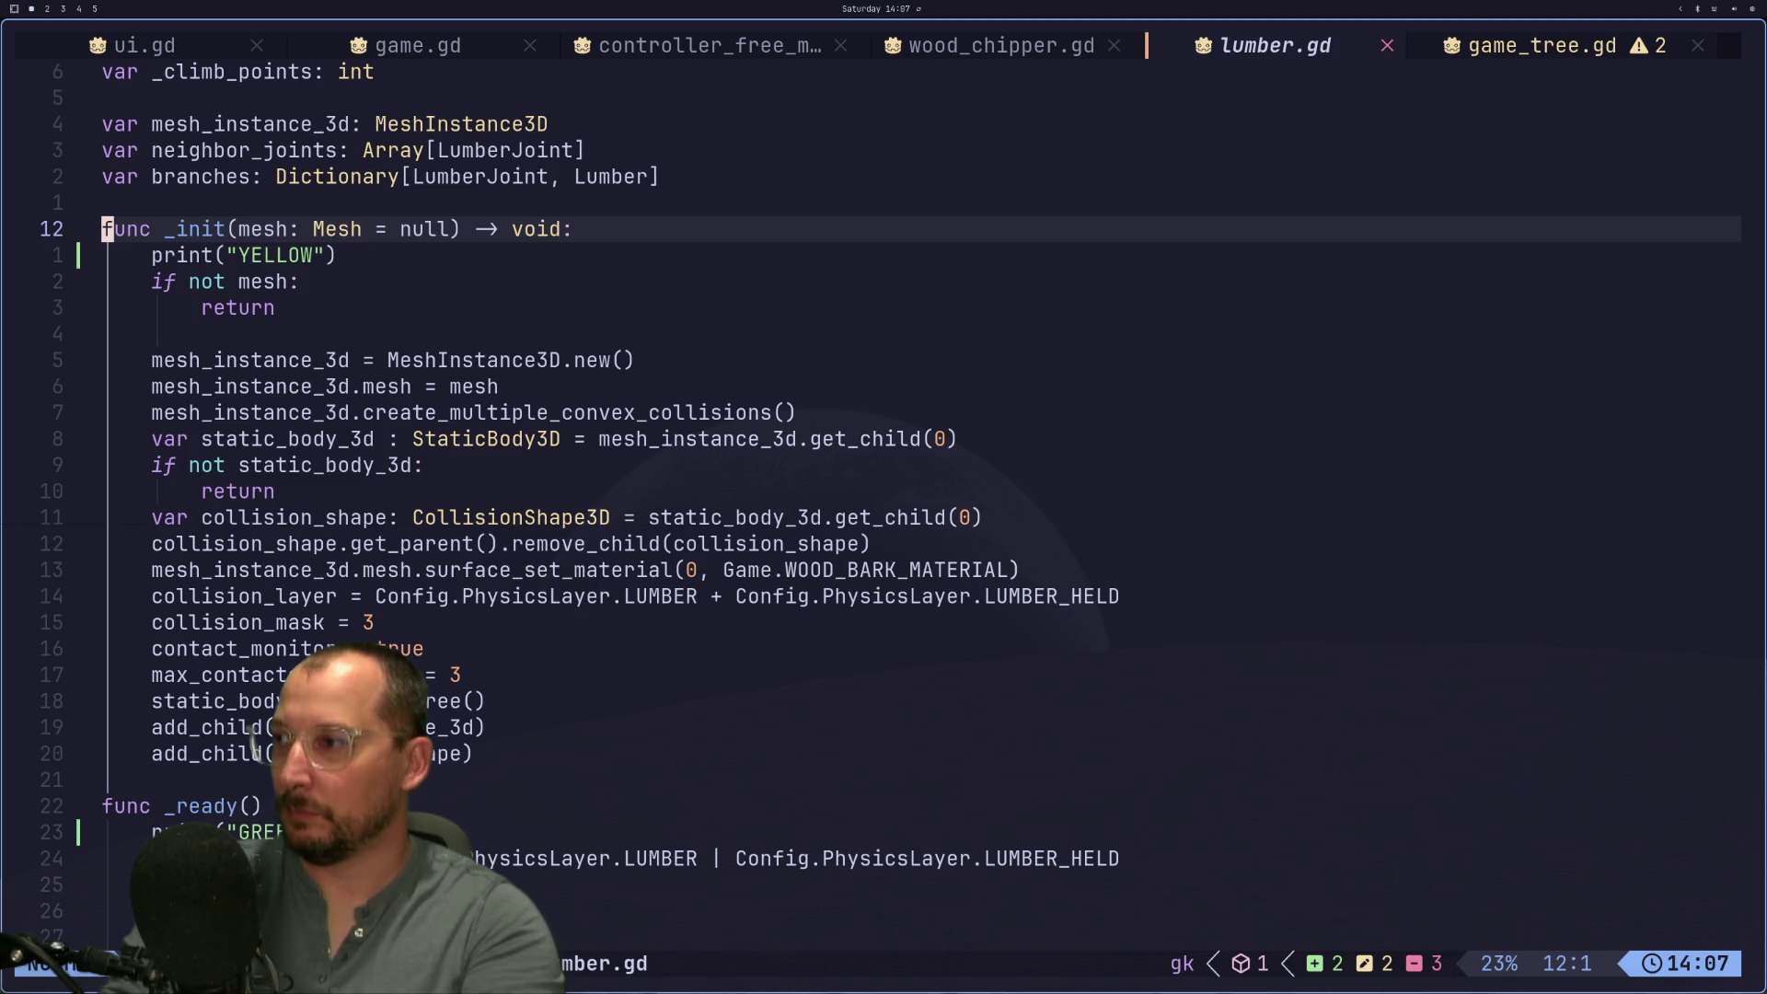
# Step: Comment out the _init function lines in lumber.gd and save with :w
pyautogui.press('g')
pyautogui.press('c')
pyautogui.press('c')
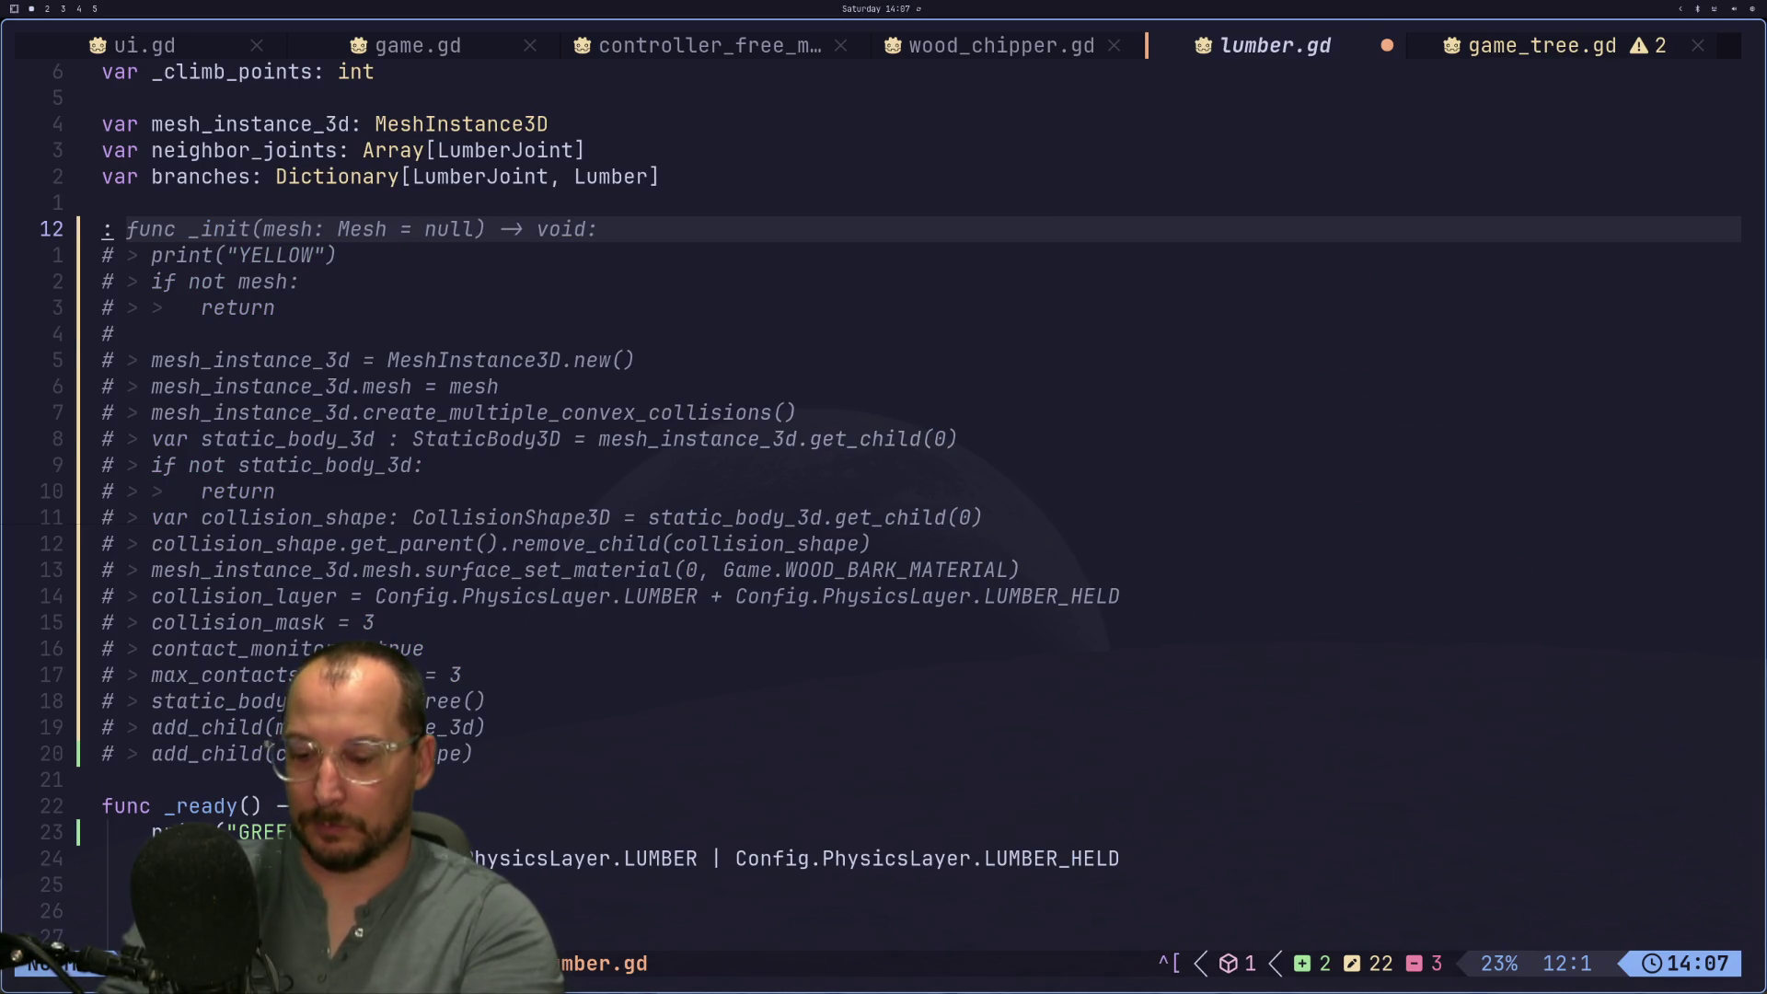
pyautogui.write('j:w')
pyautogui.press('Return')
# Step: Stop the running game and relaunch it with _init commented out
pyautogui.press('super+2')
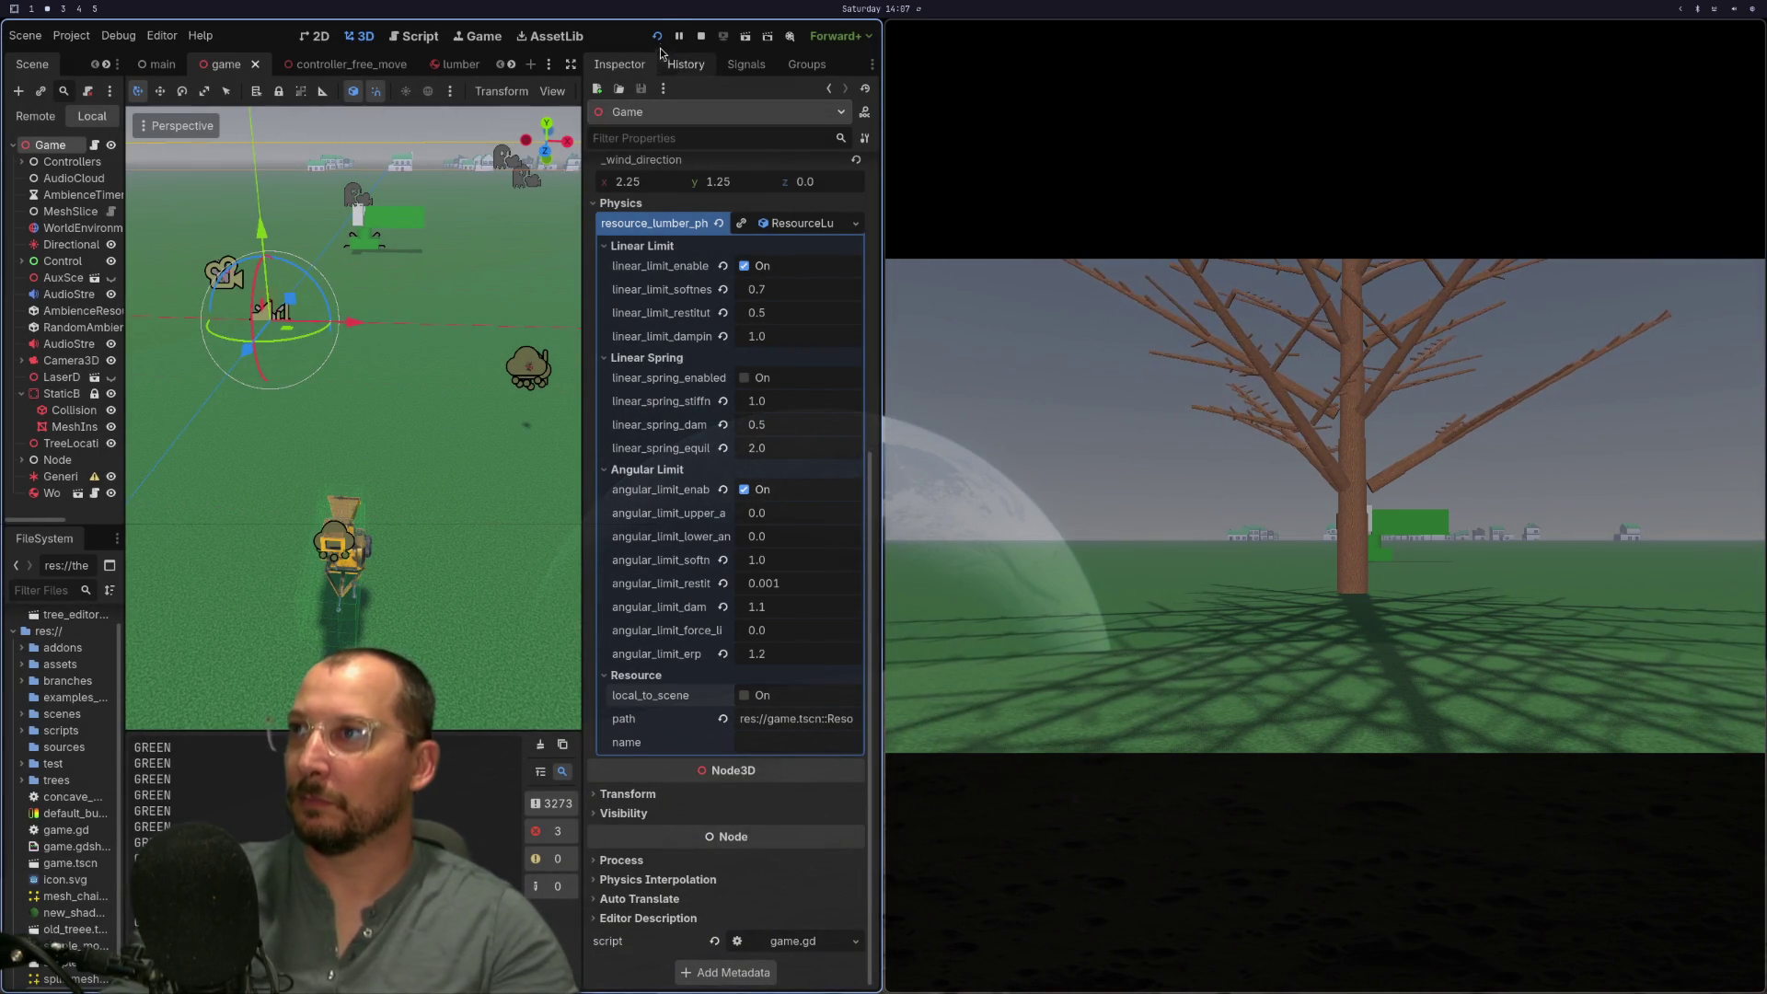
pyautogui.press('F8')
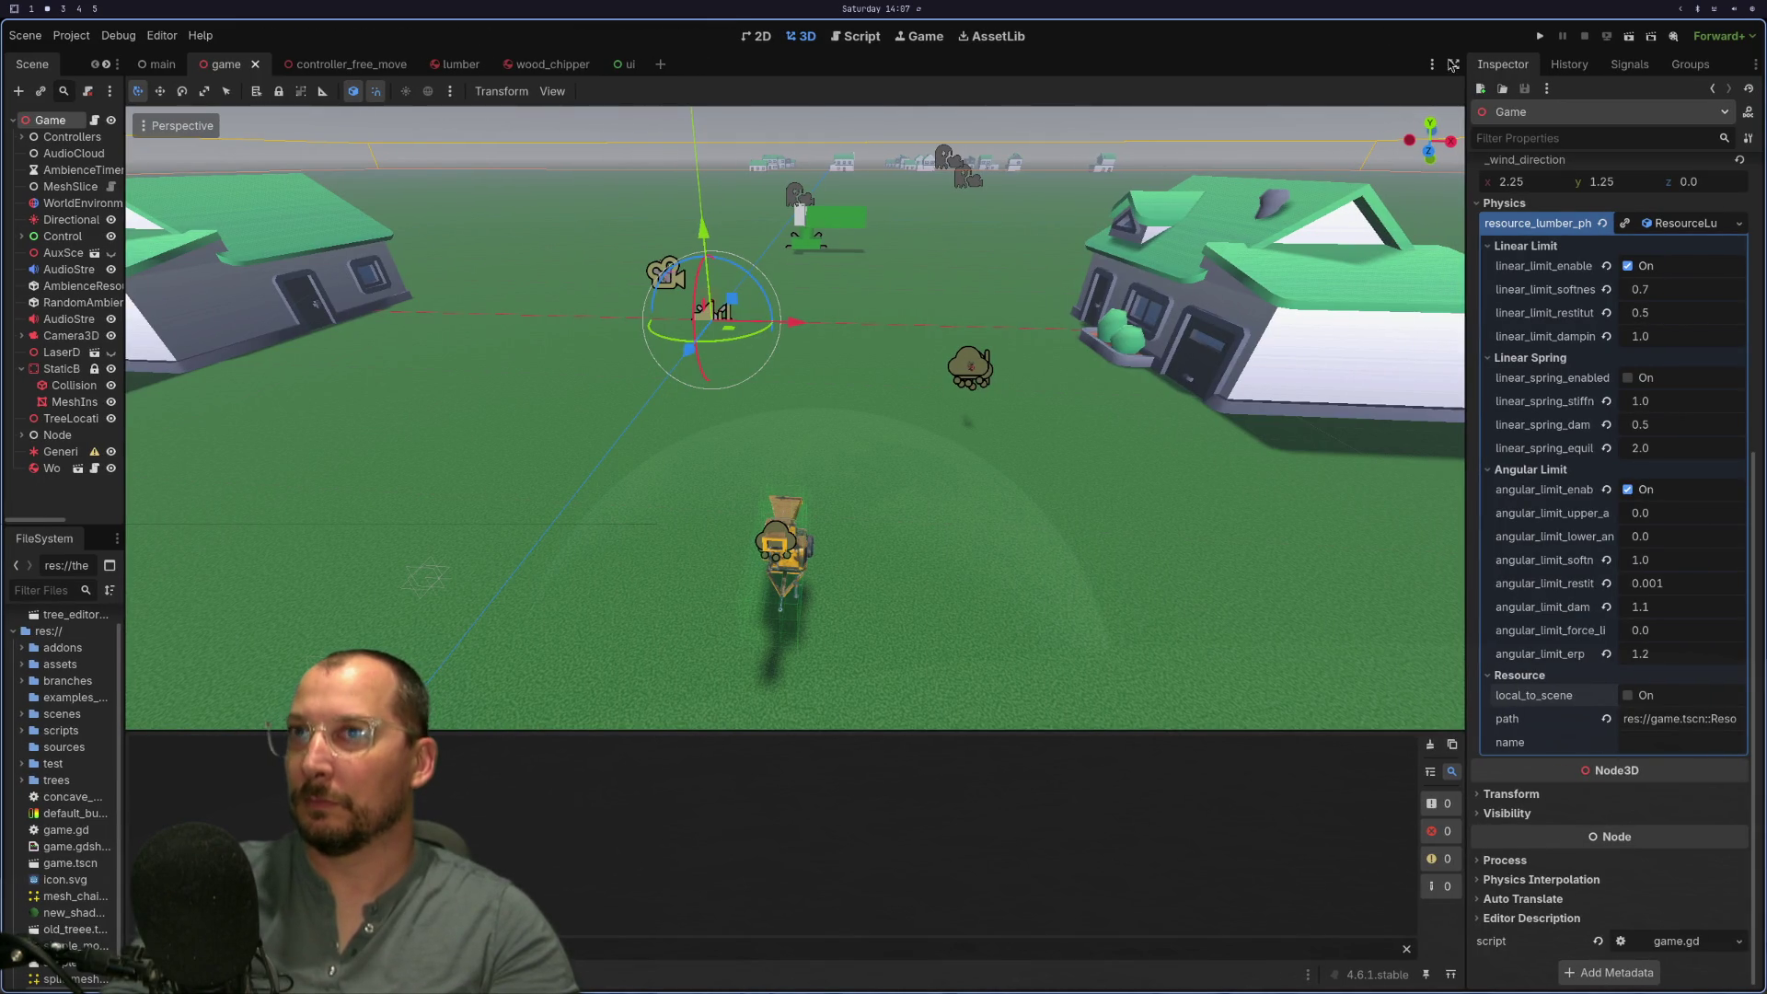
pyautogui.click(1542, 37)
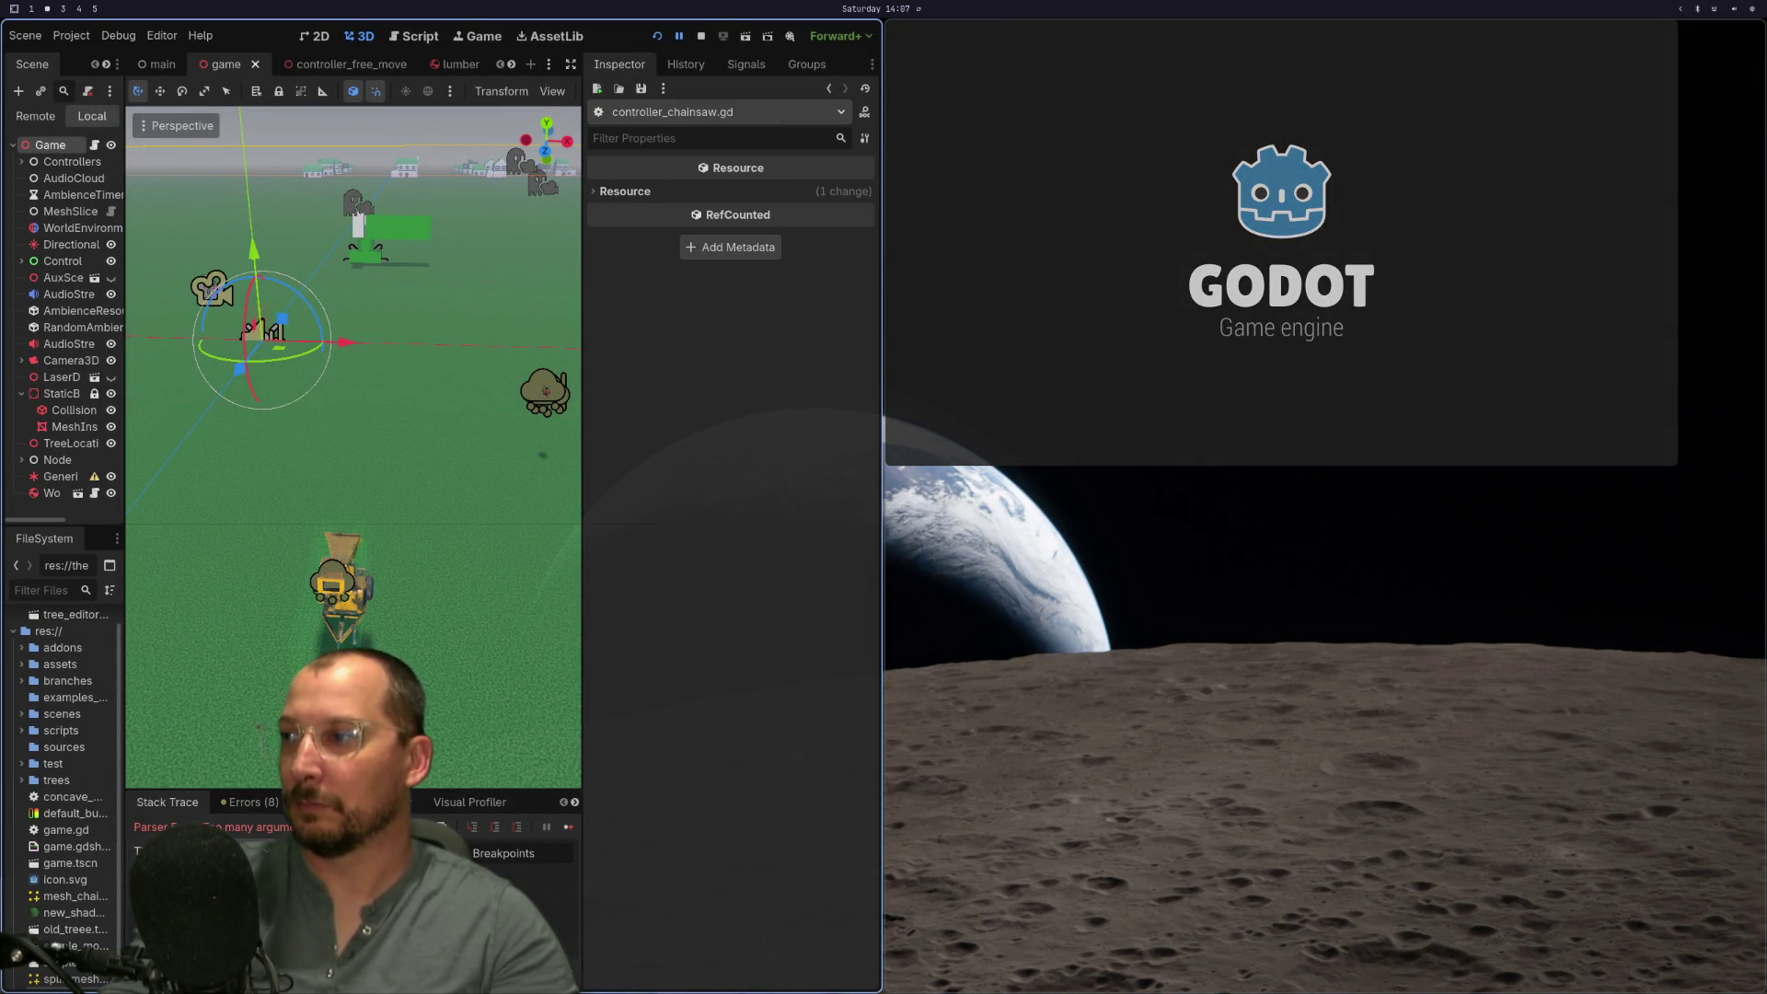
pyautogui.press('super+1')
# Step: Uncomment func _init, replace its print YELLOW line with return, and save lumber.gd
pyautogui.press('g')
pyautogui.press('c')
pyautogui.press('c')
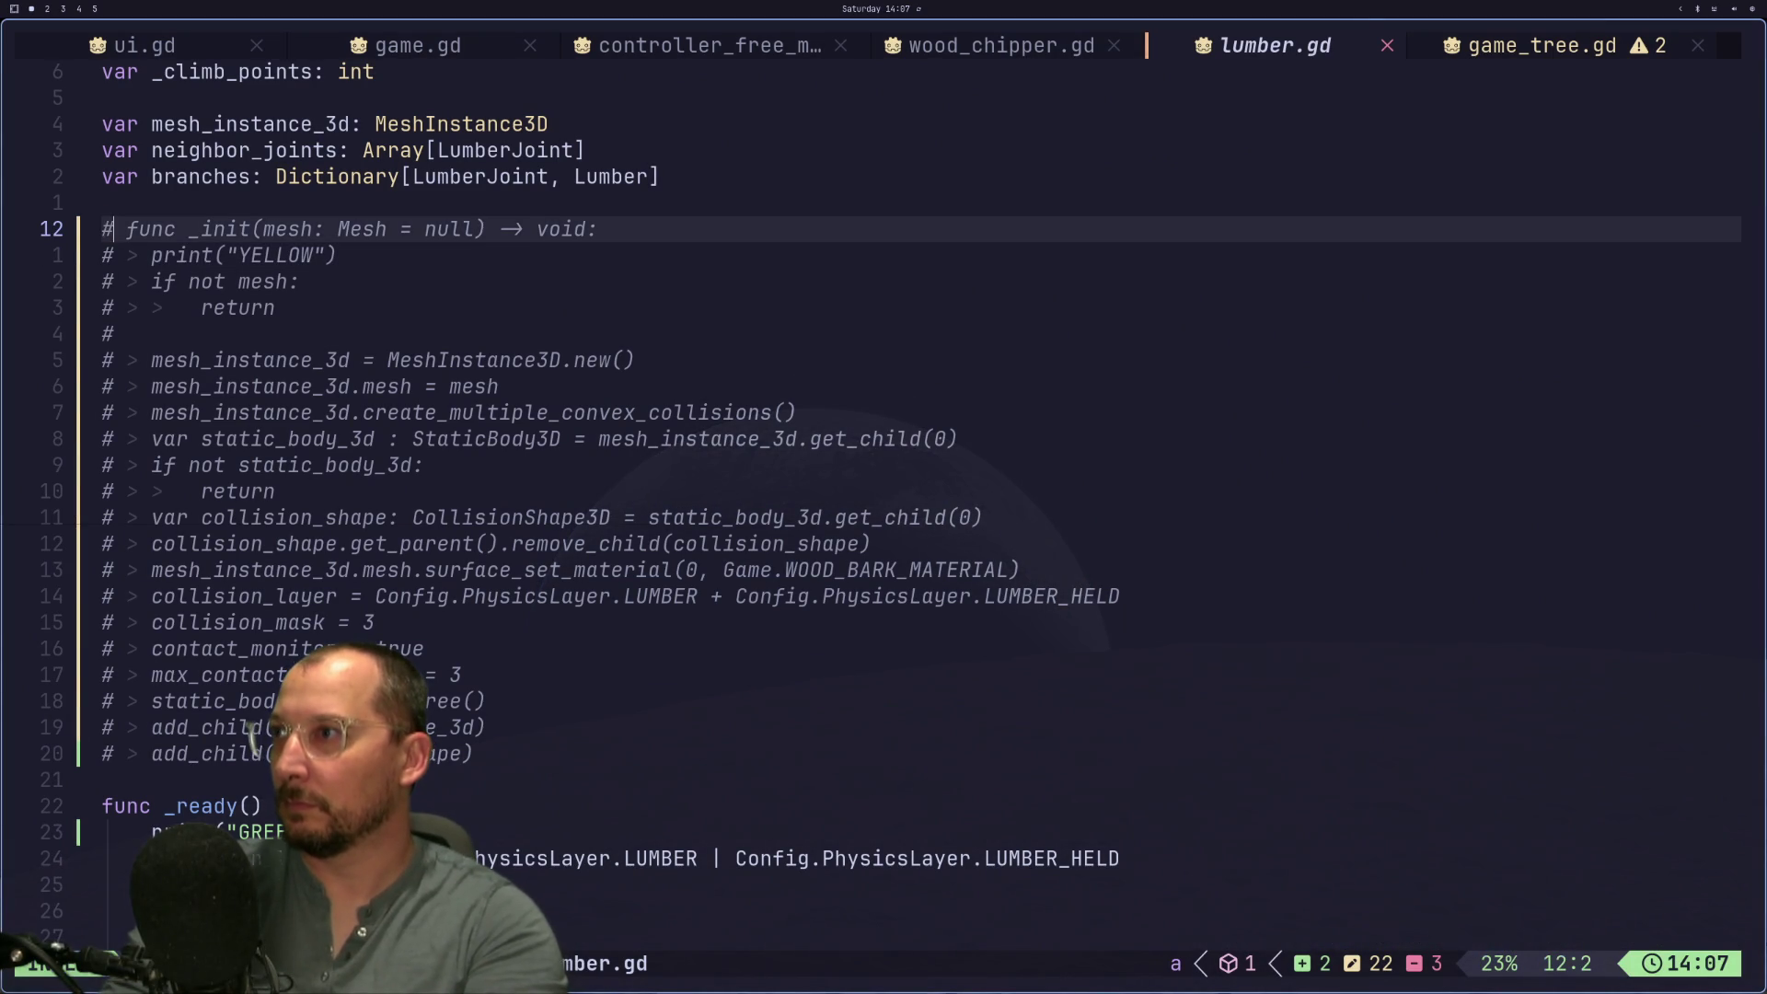
pyautogui.press('j')
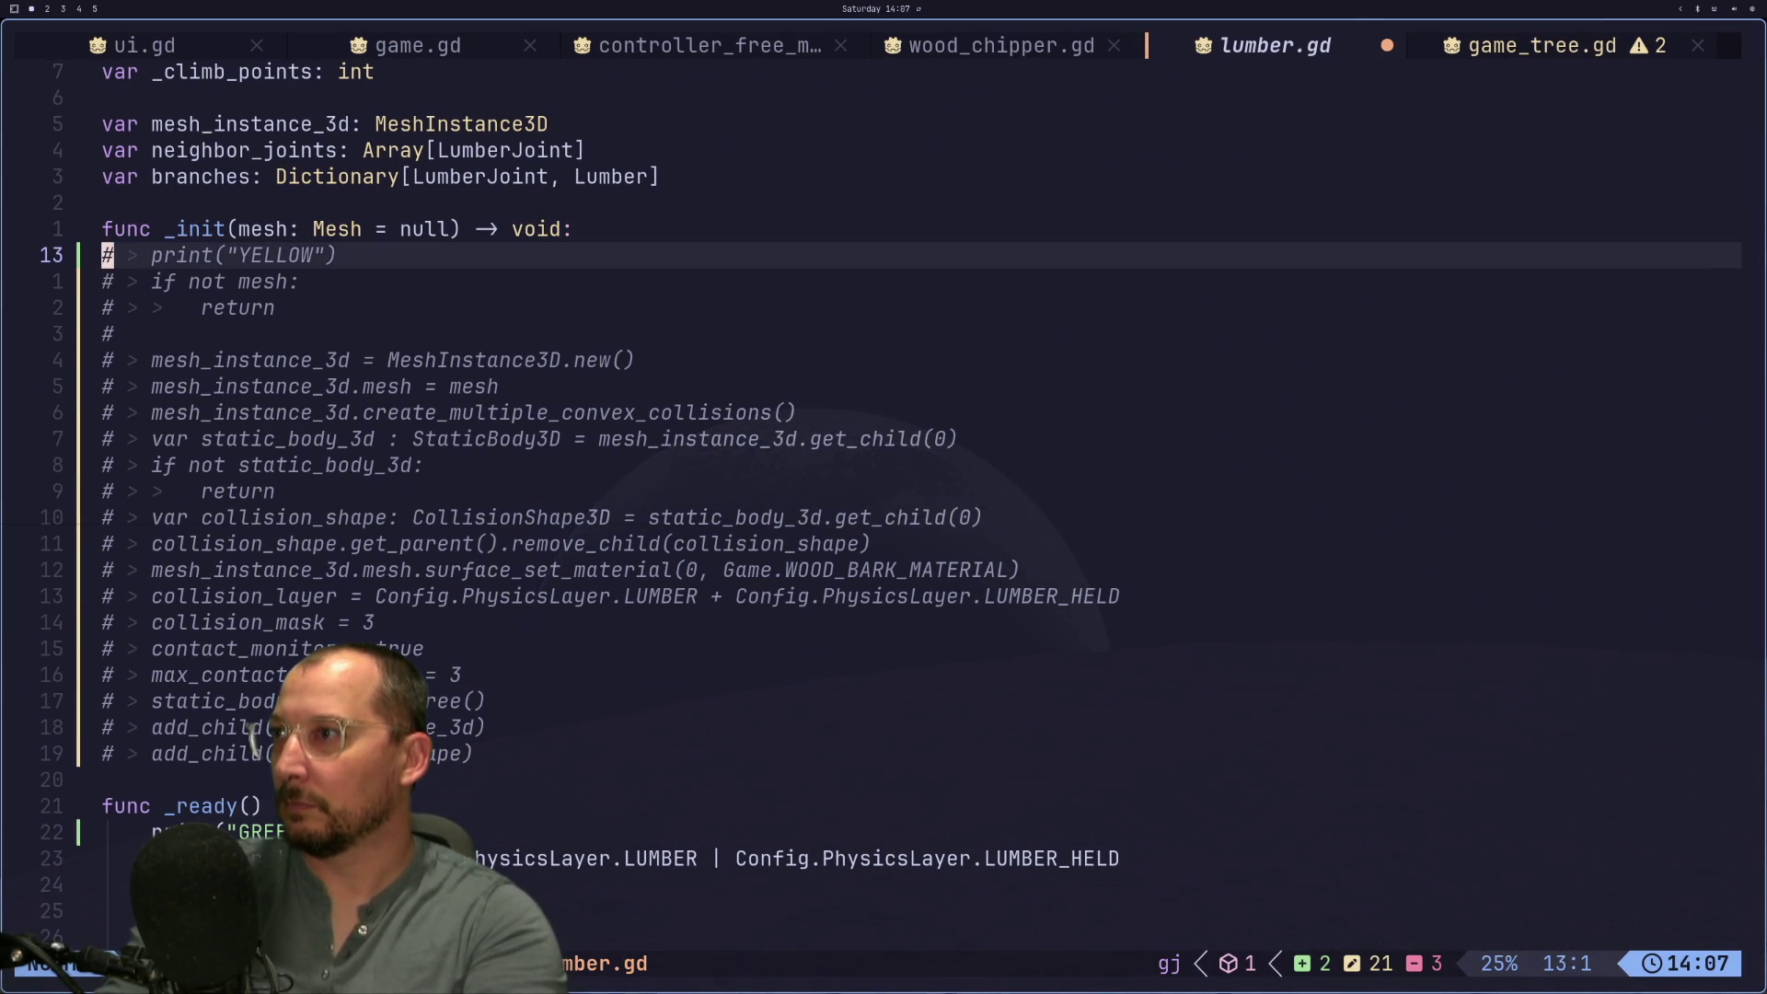
pyautogui.press('a')
pyautogui.press('Escape')
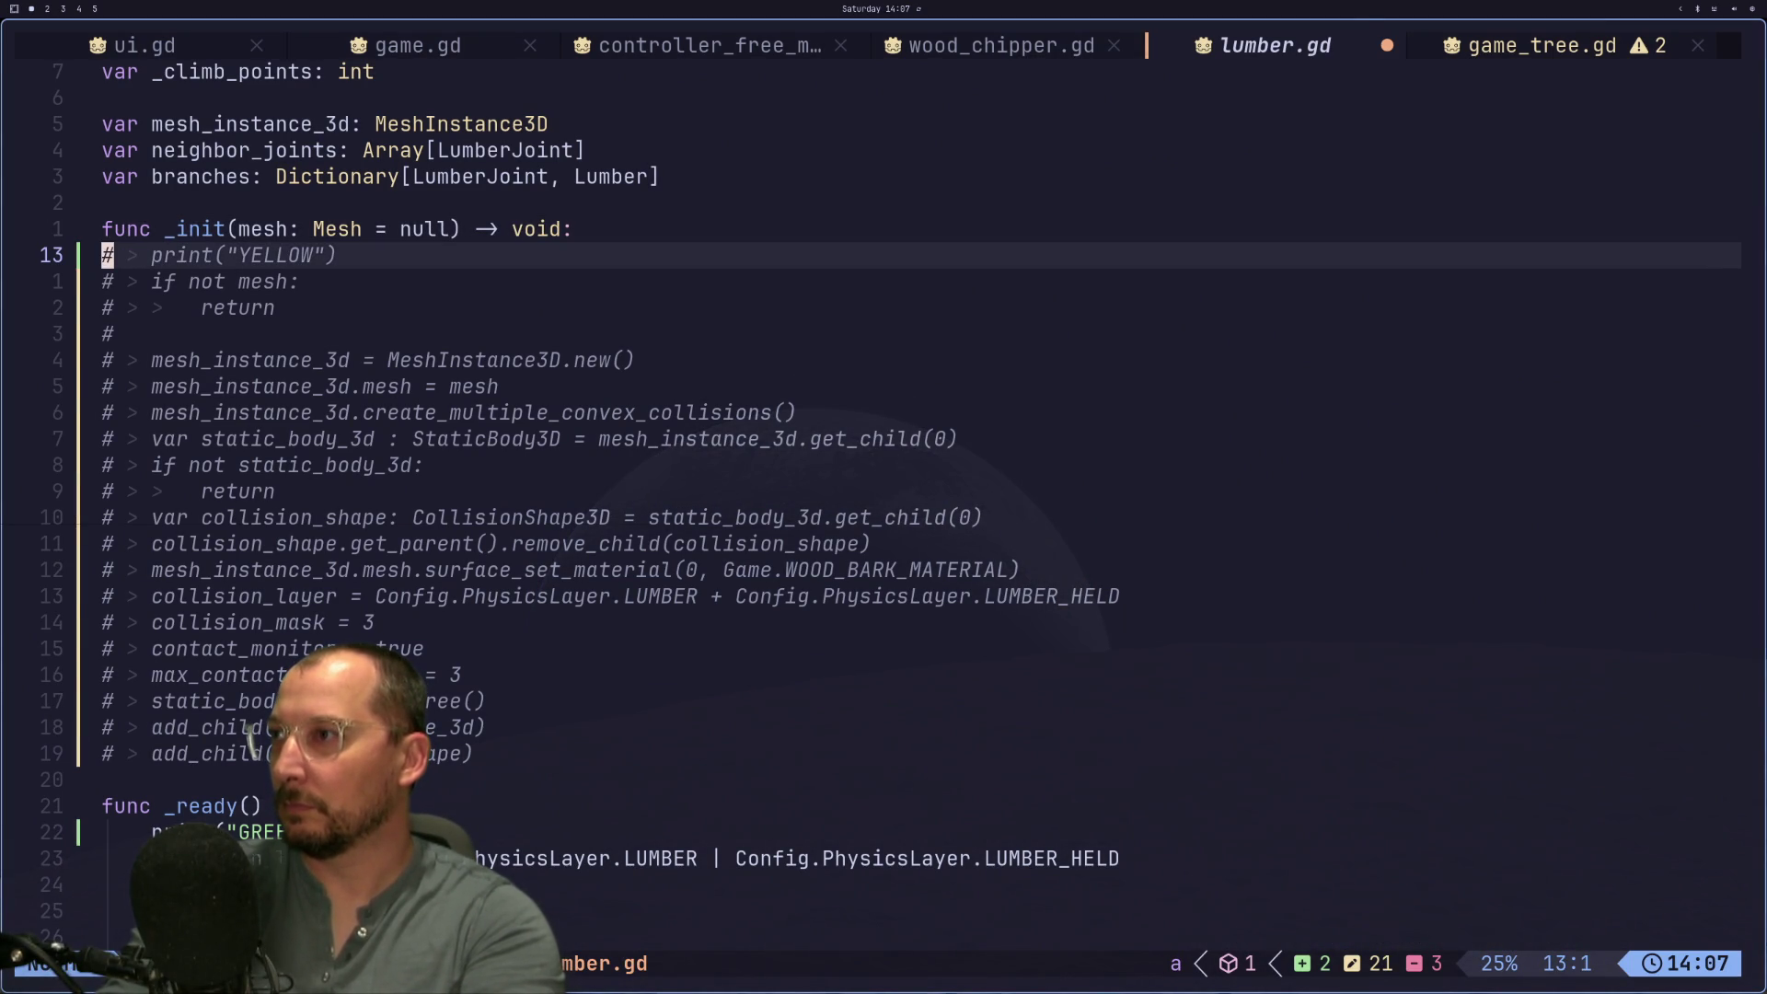
pyautogui.press('d')
pyautogui.press('d')
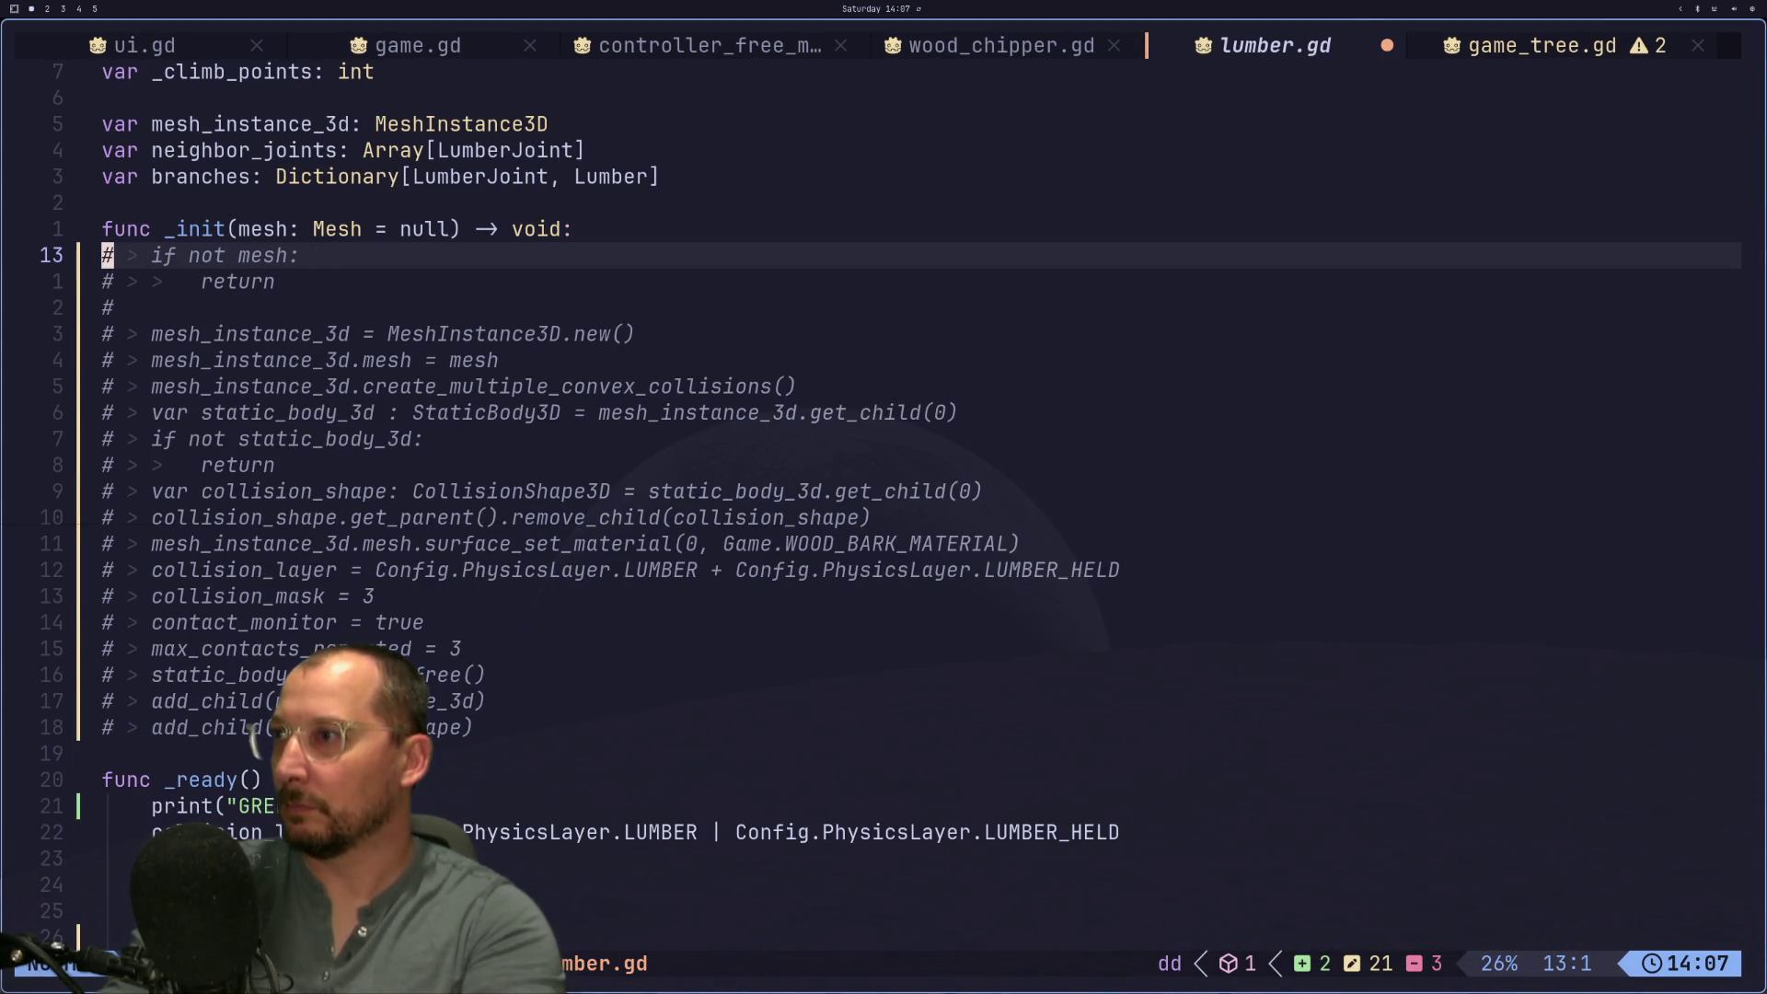
pyautogui.write('Oreturn')
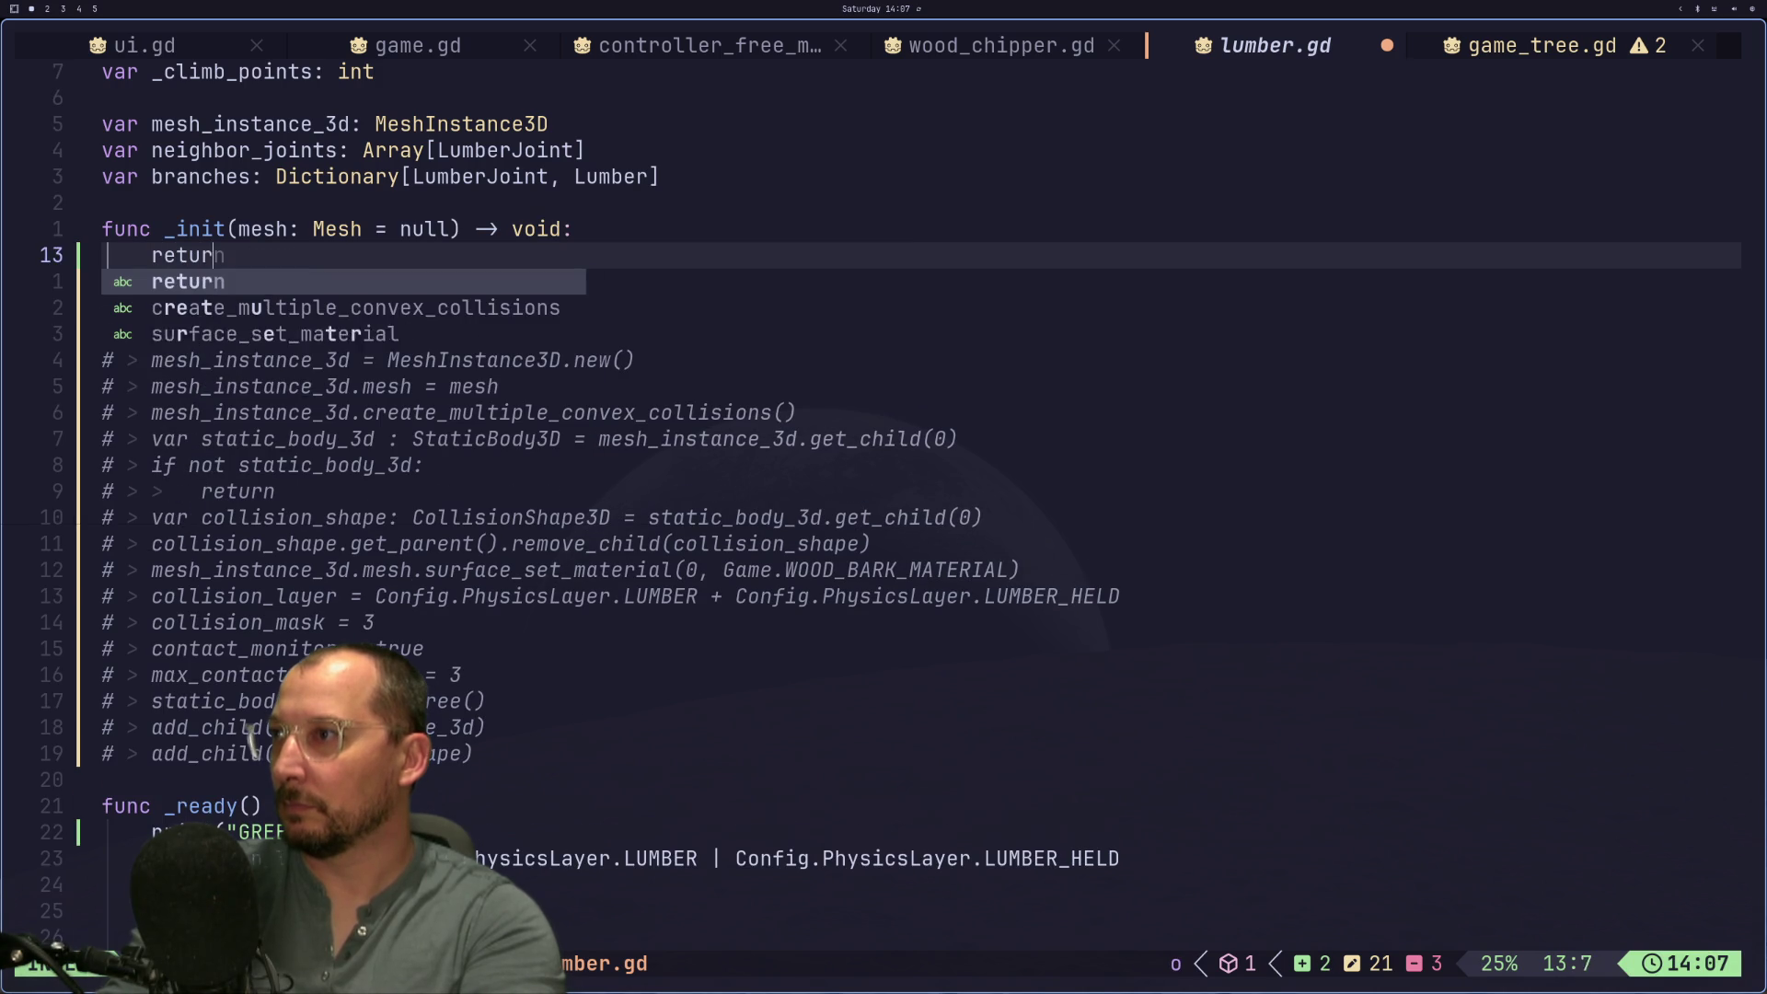
pyautogui.press('Escape')
pyautogui.hotkey('ctrl', 's')
pyautogui.press('super+2')
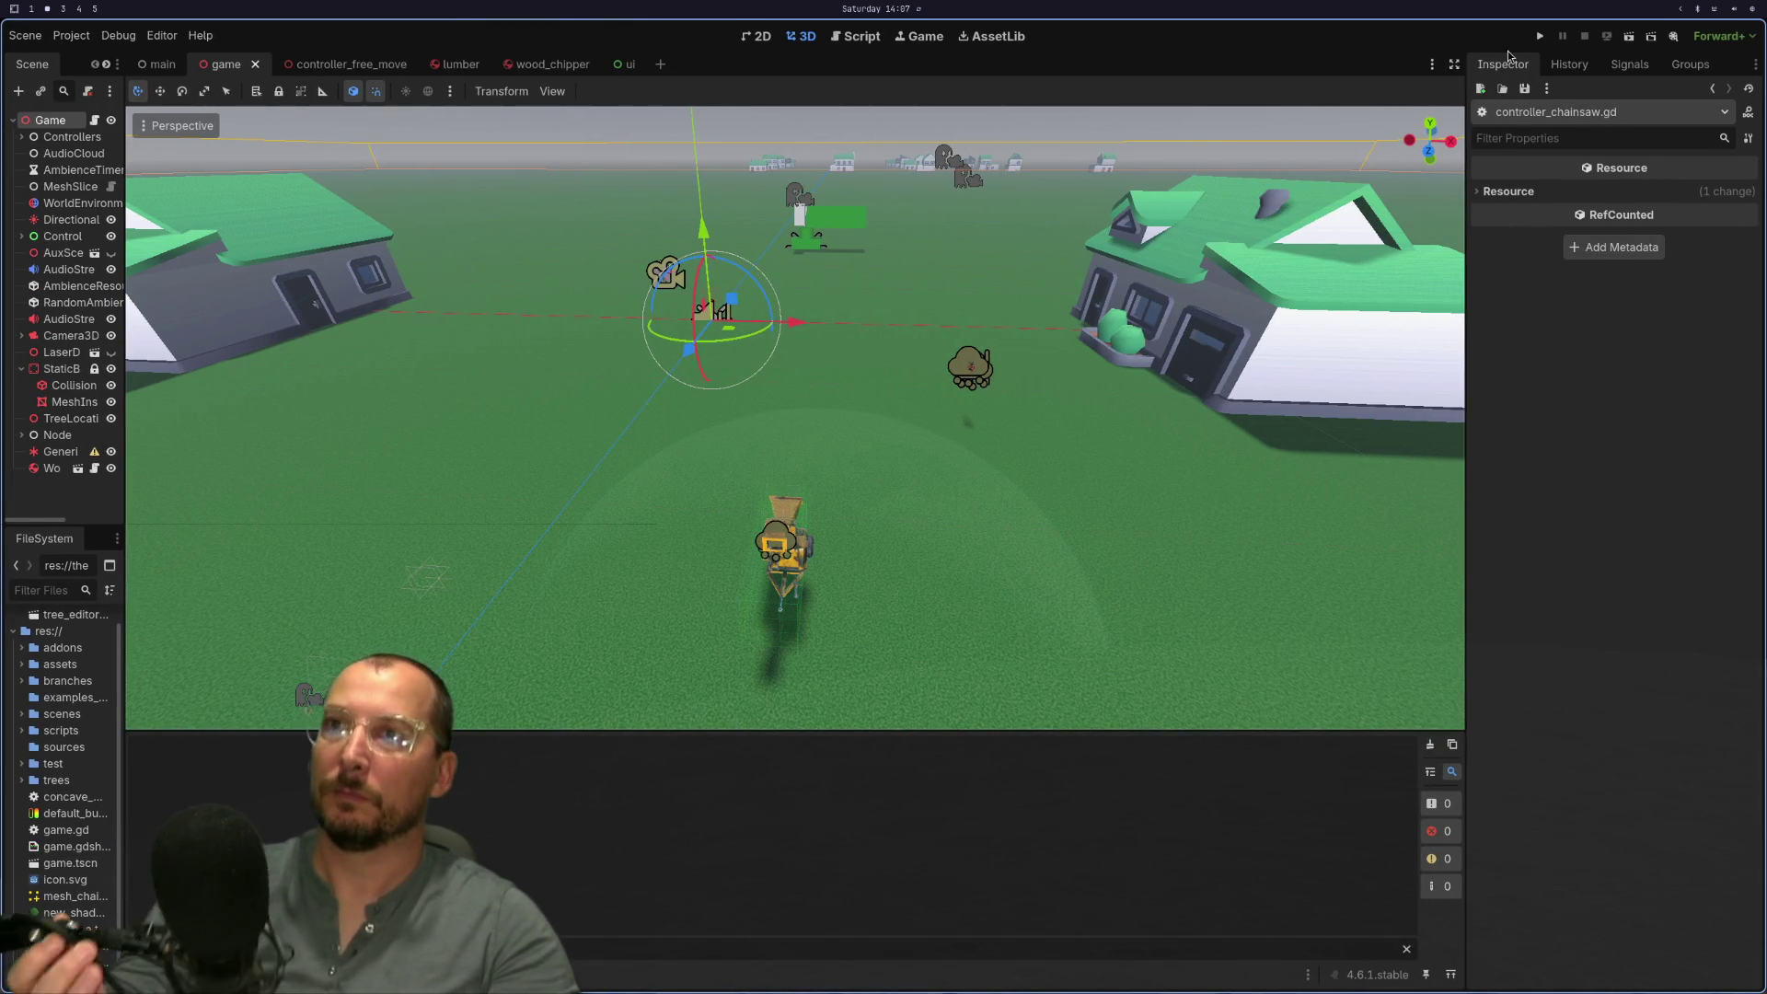
# Step: Relaunch the game with the stubbed _init, glance over lumber.gd, and return to the game
pyautogui.click(1537, 37)
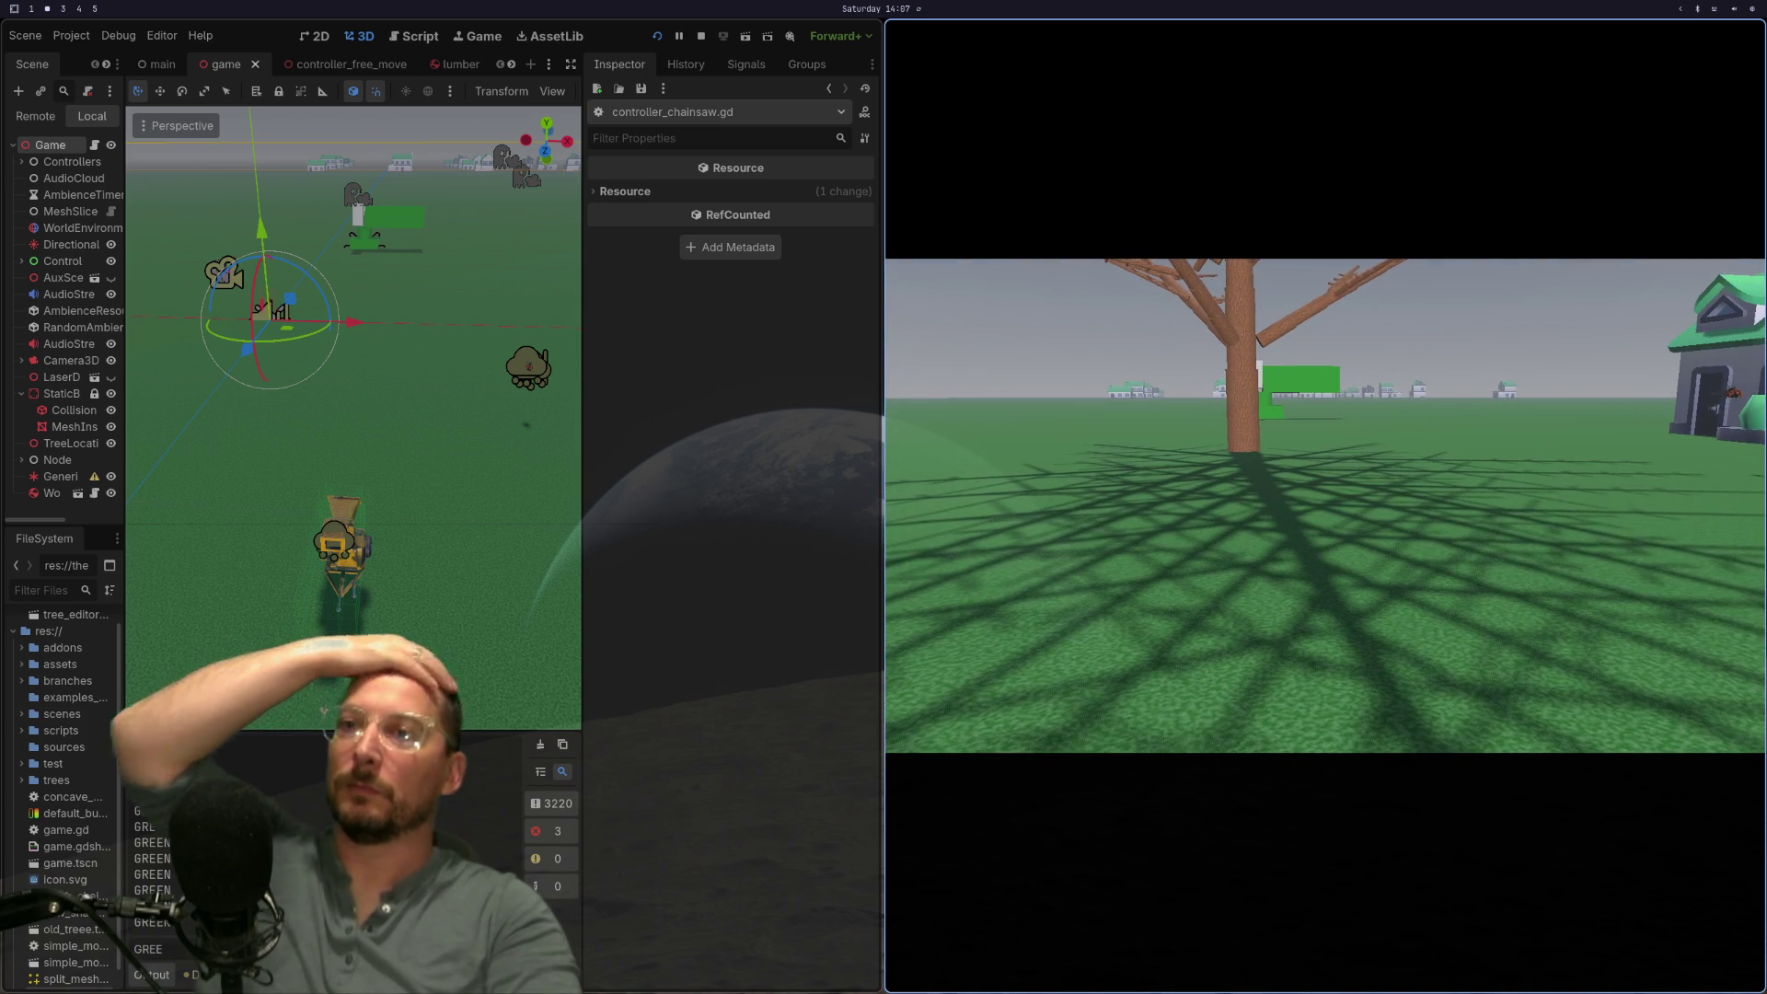
pyautogui.press('super+1')
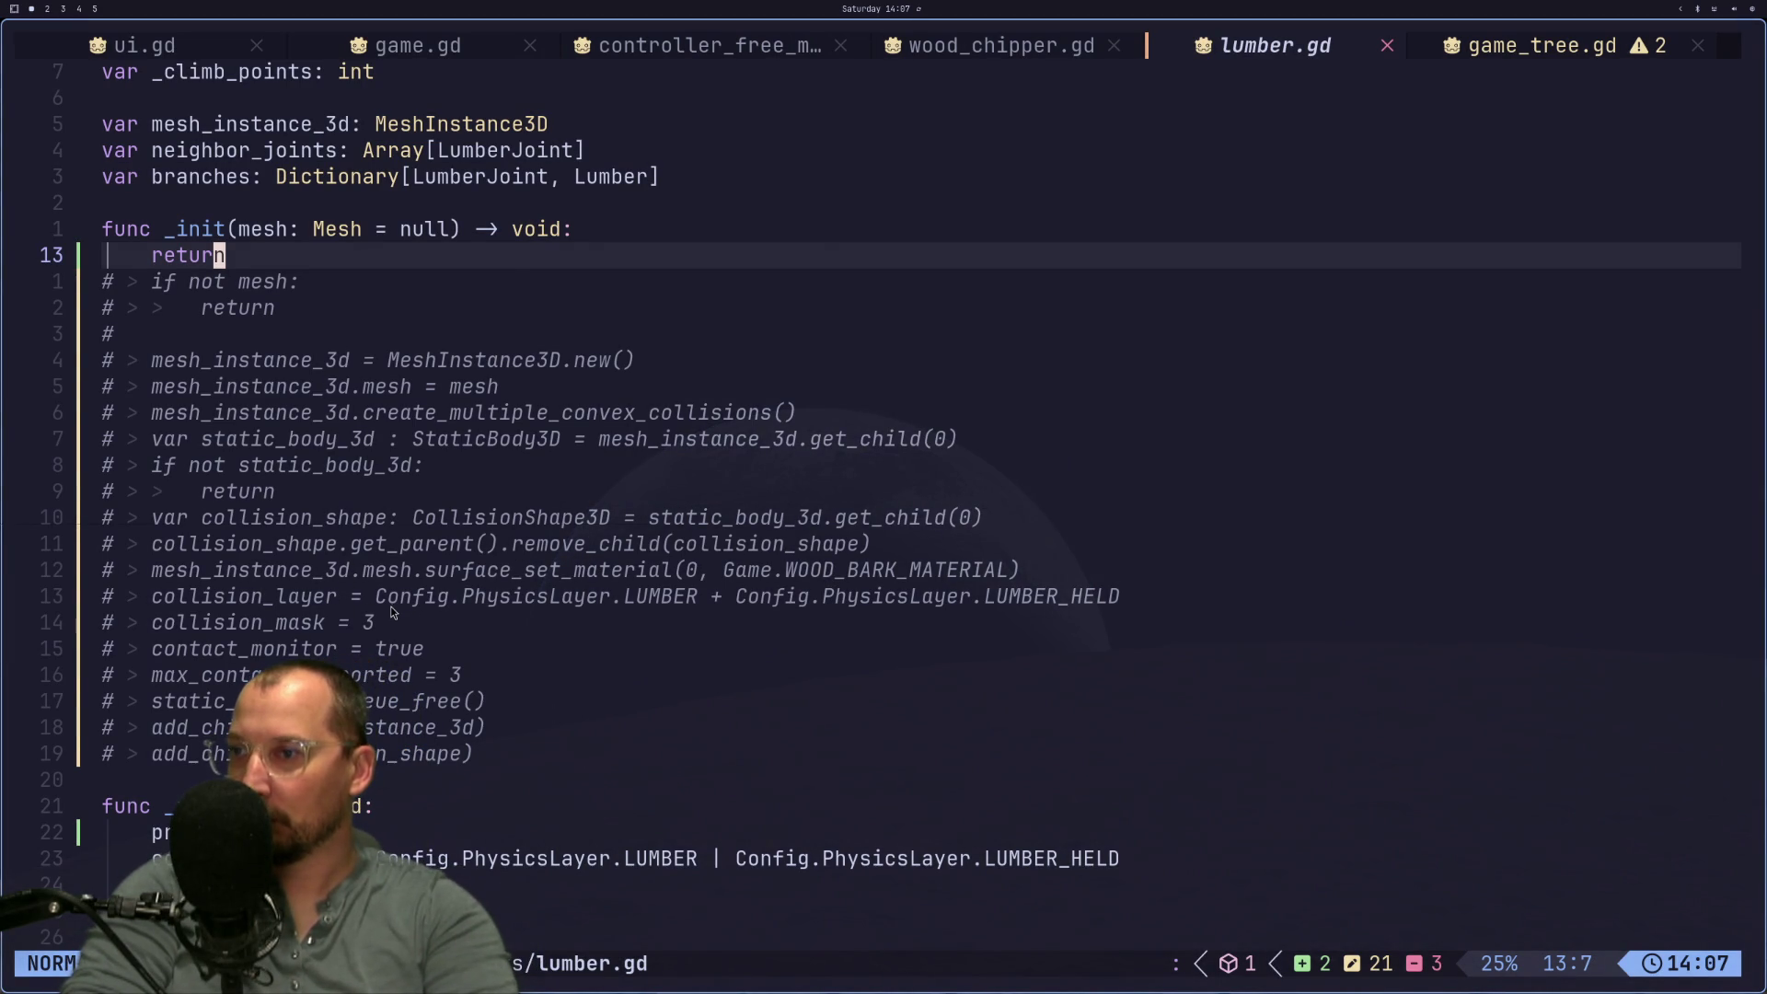
pyautogui.scroll(-1, 375, 622)
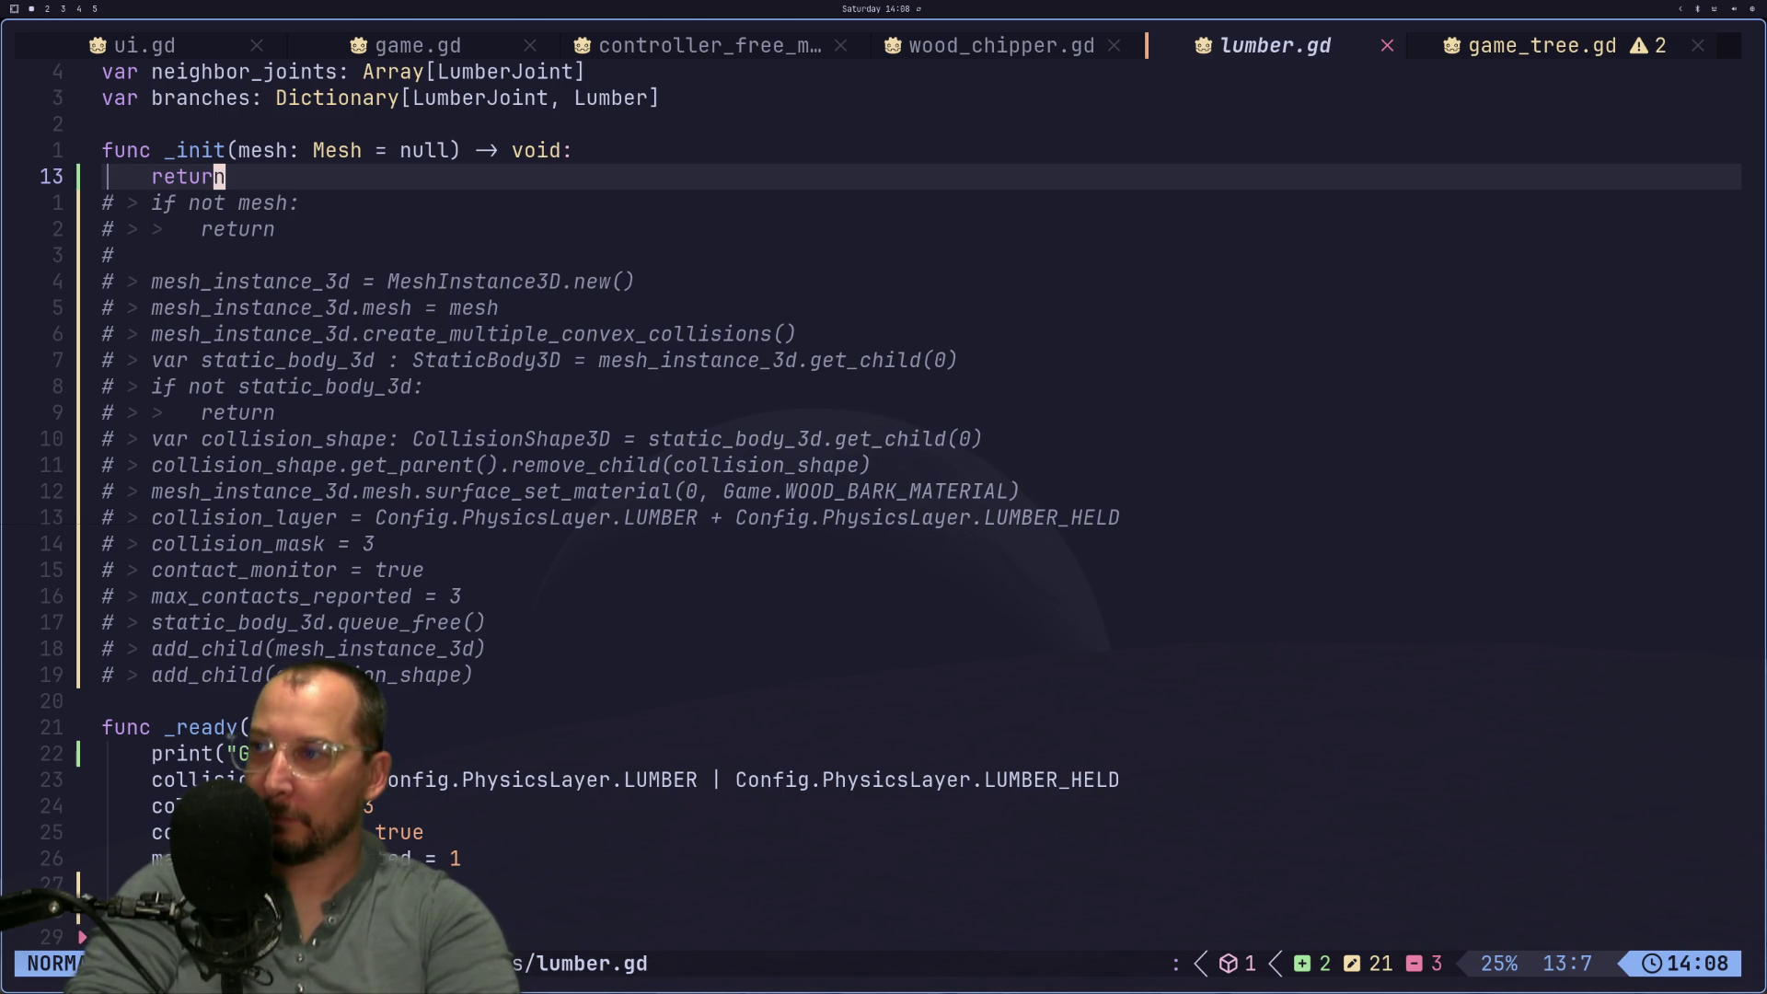
pyautogui.press('super+2')
# Step: Climb the tree, cut it with the chainsaw, pick up a log, then stop the game
pyautogui.press('w')
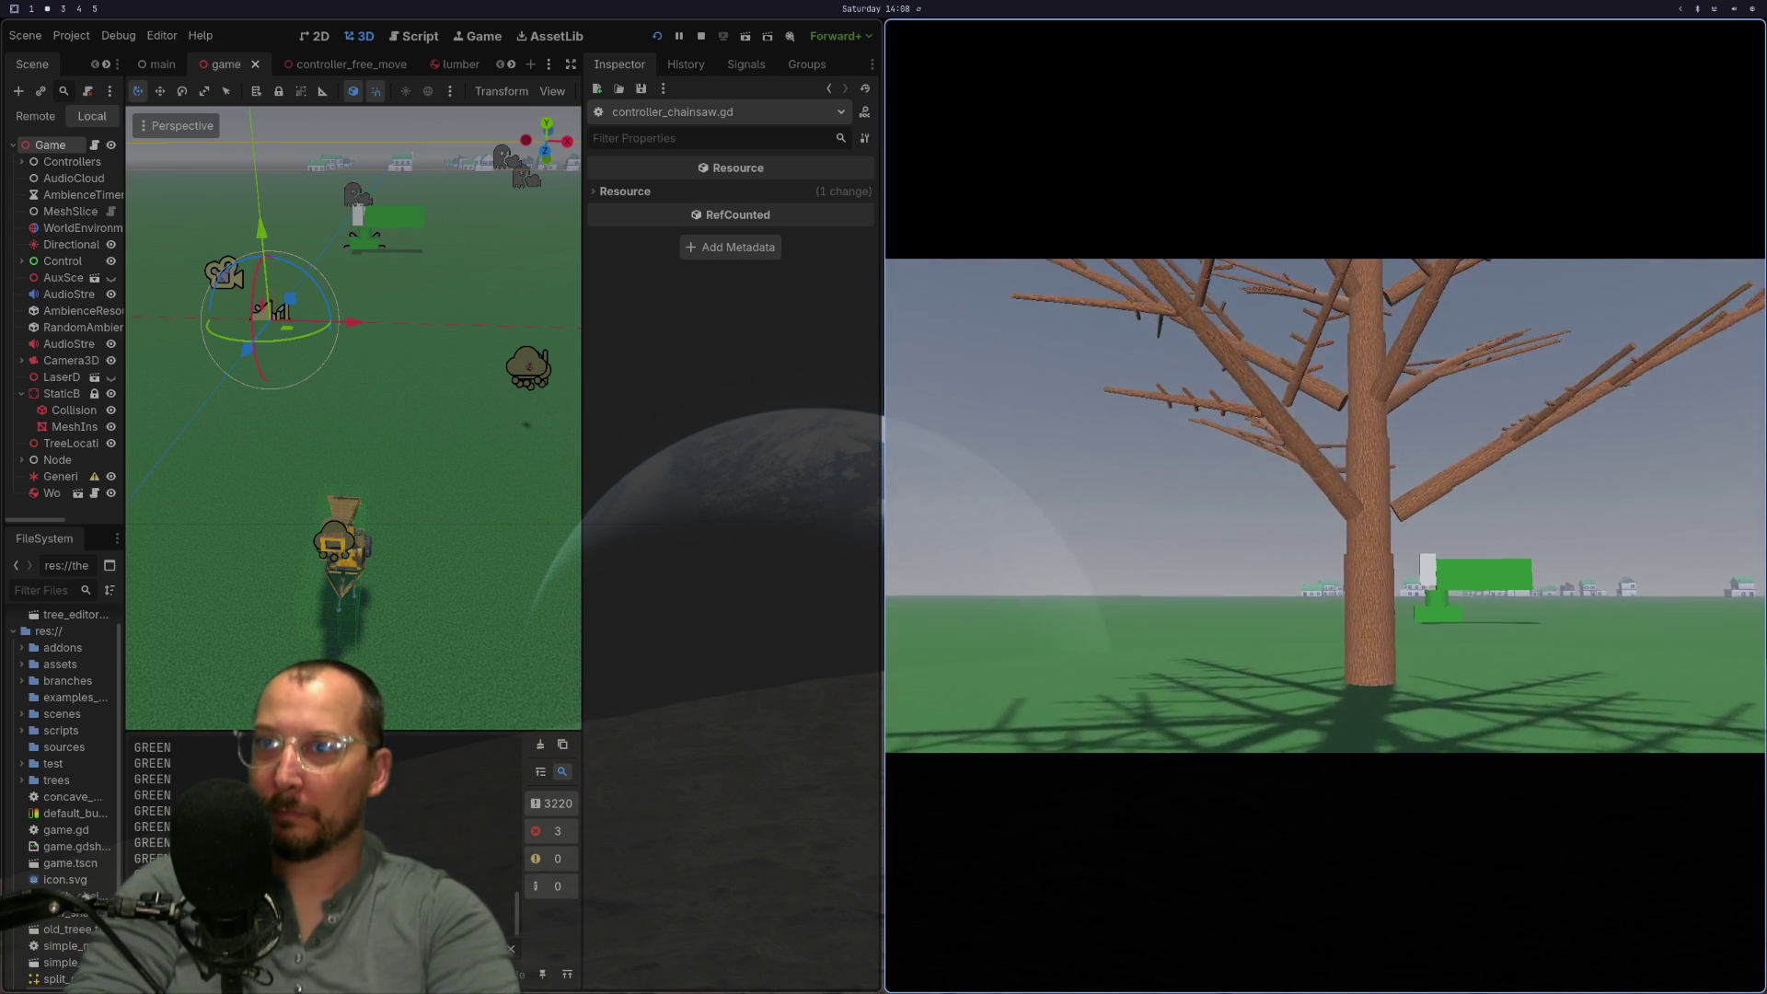
pyautogui.press('w')
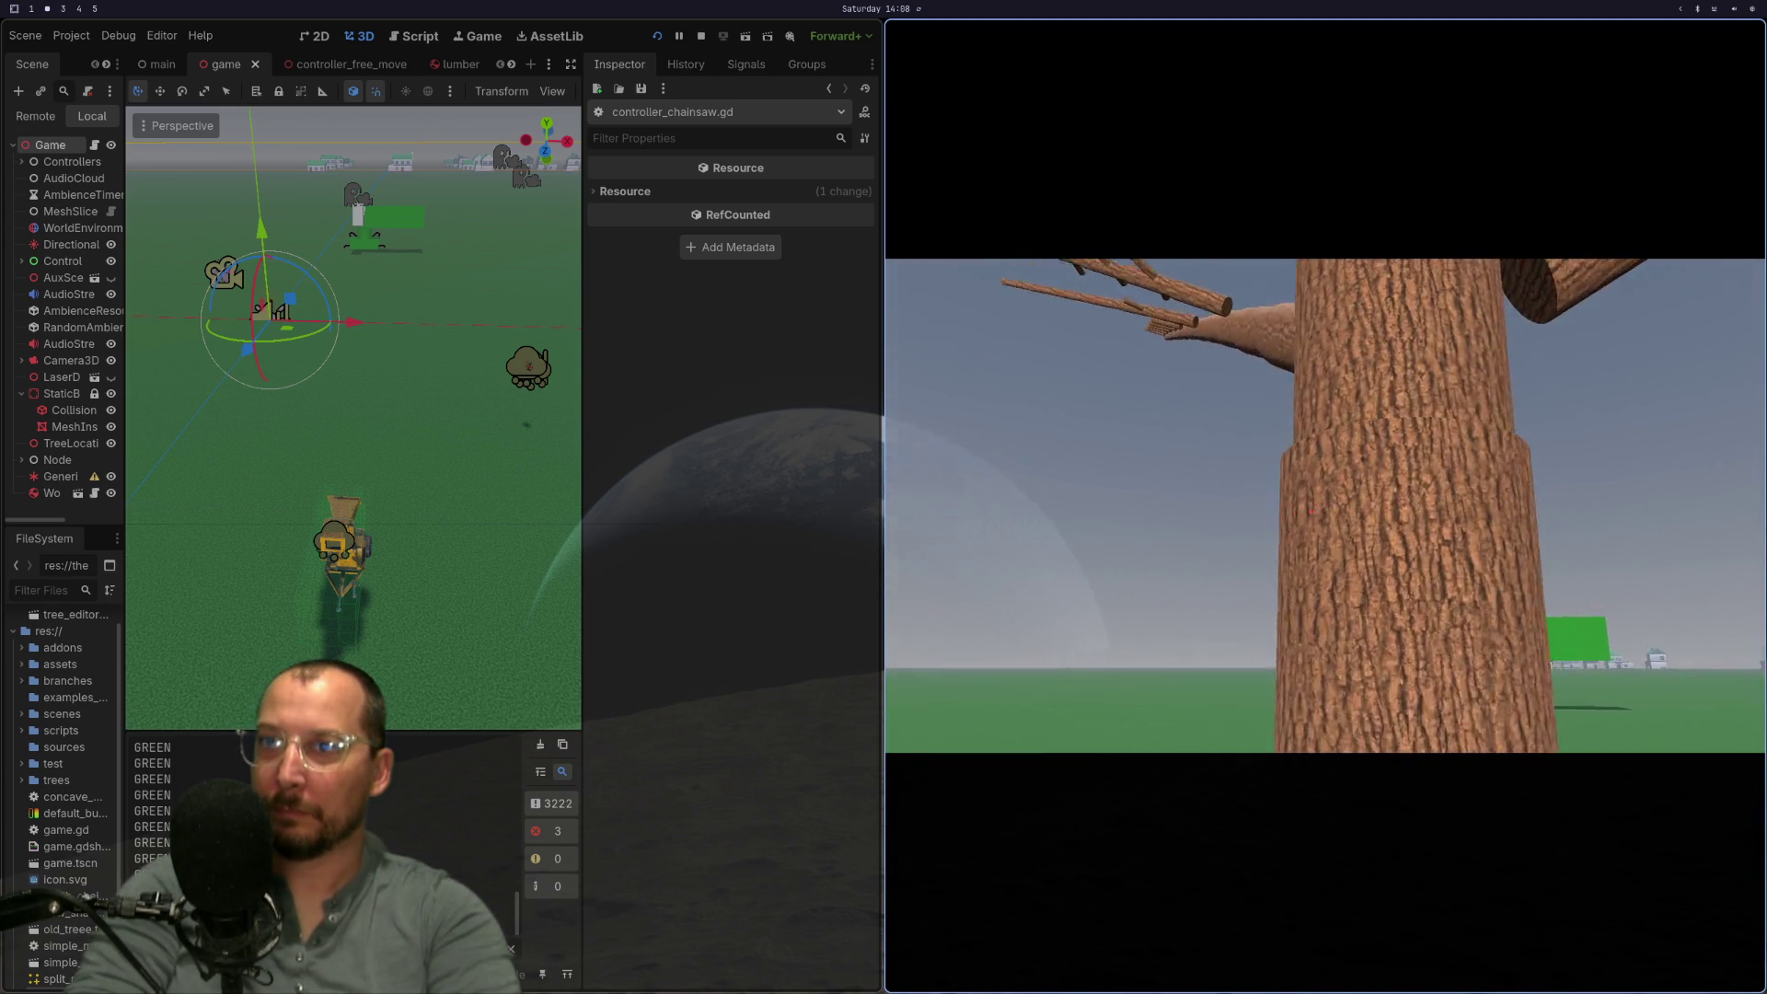
pyautogui.press('e')
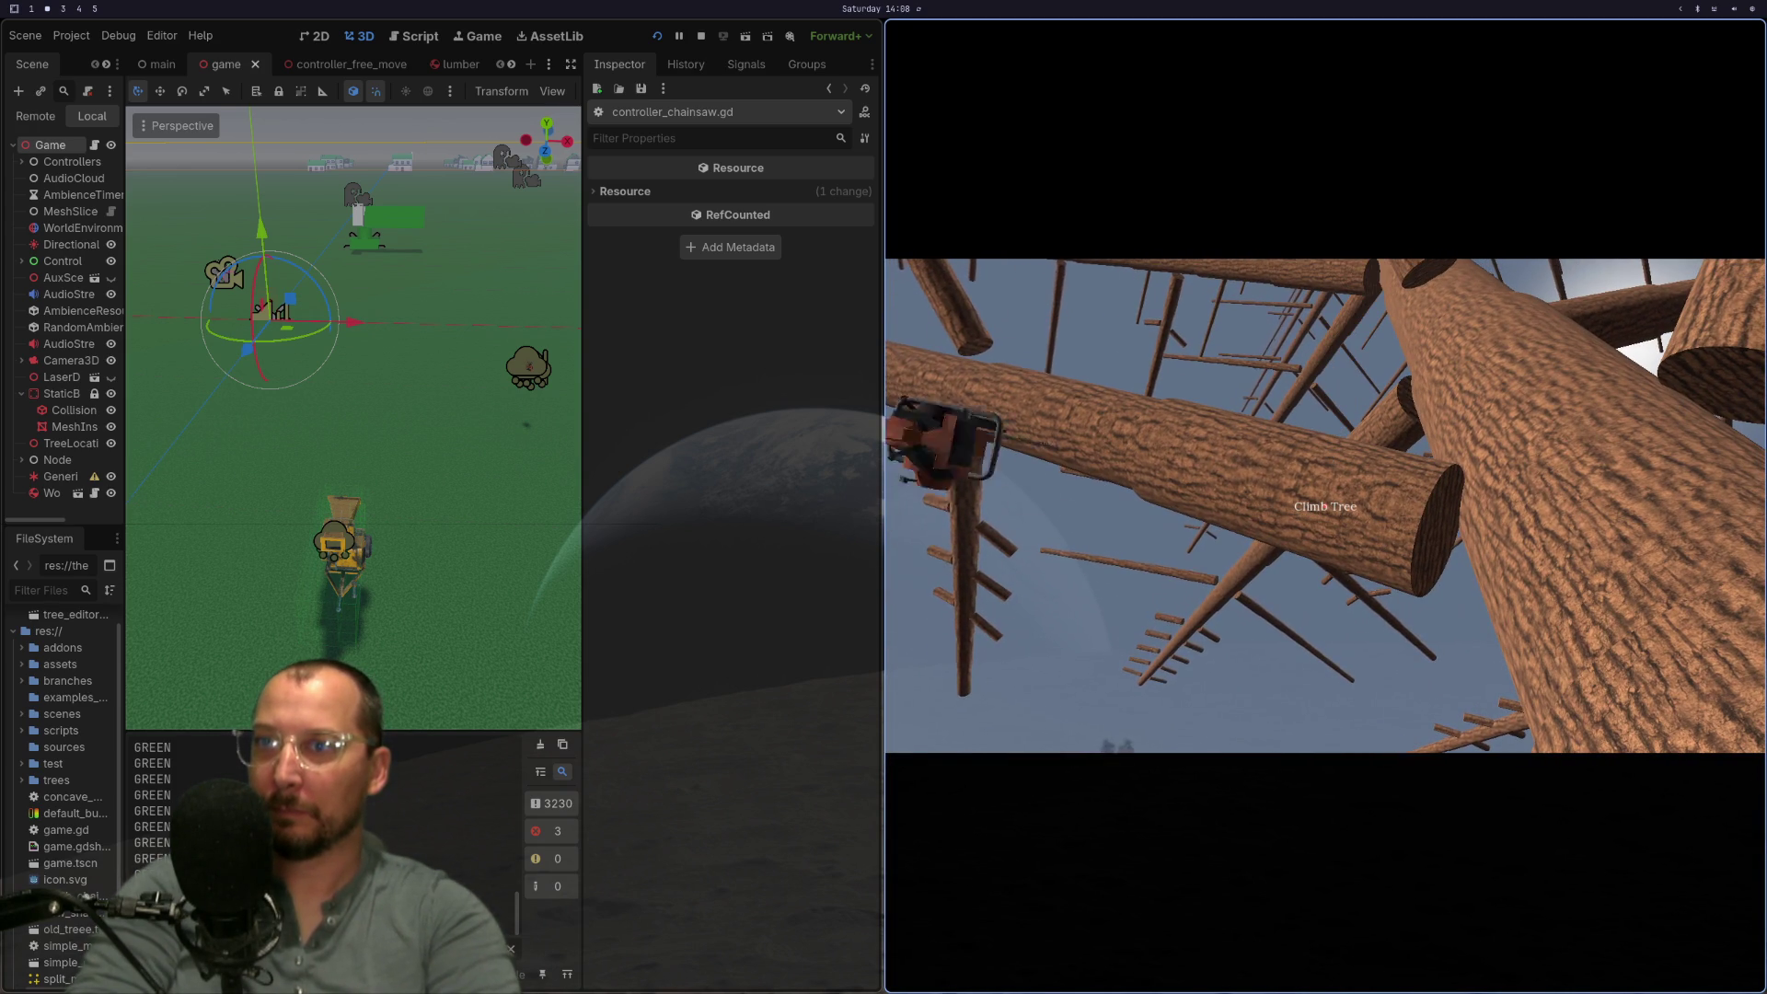
pyautogui.press('w')
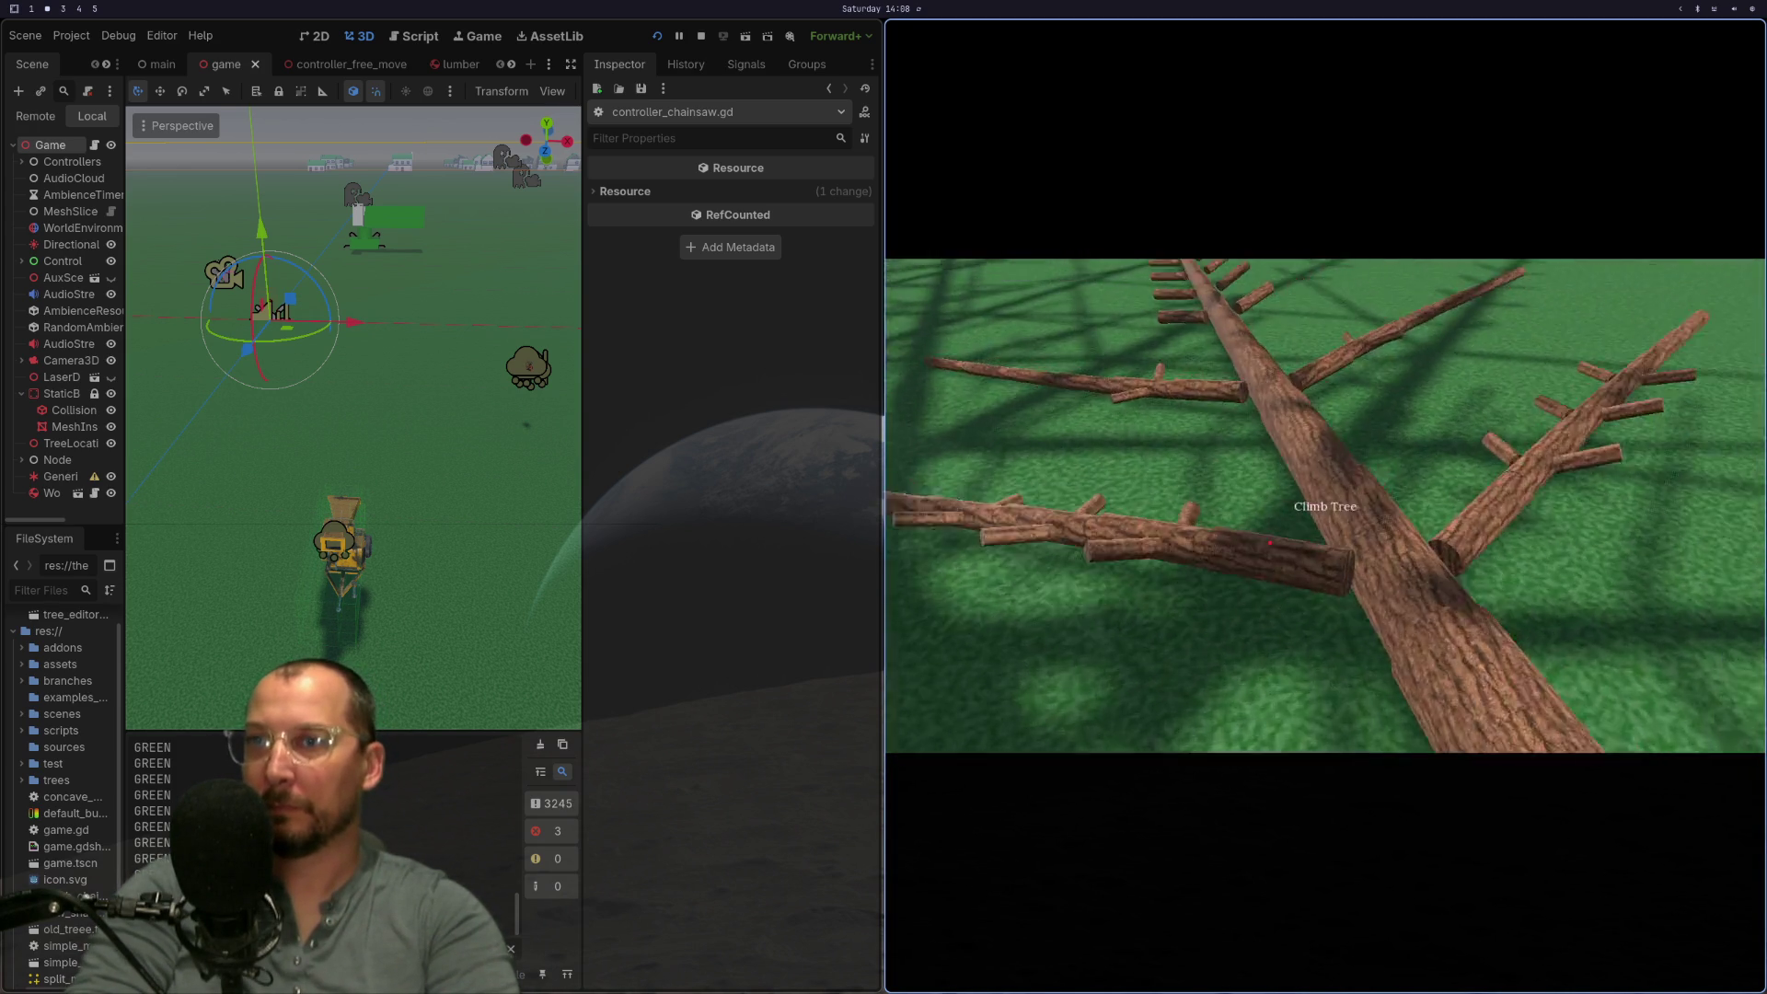
pyautogui.press('w')
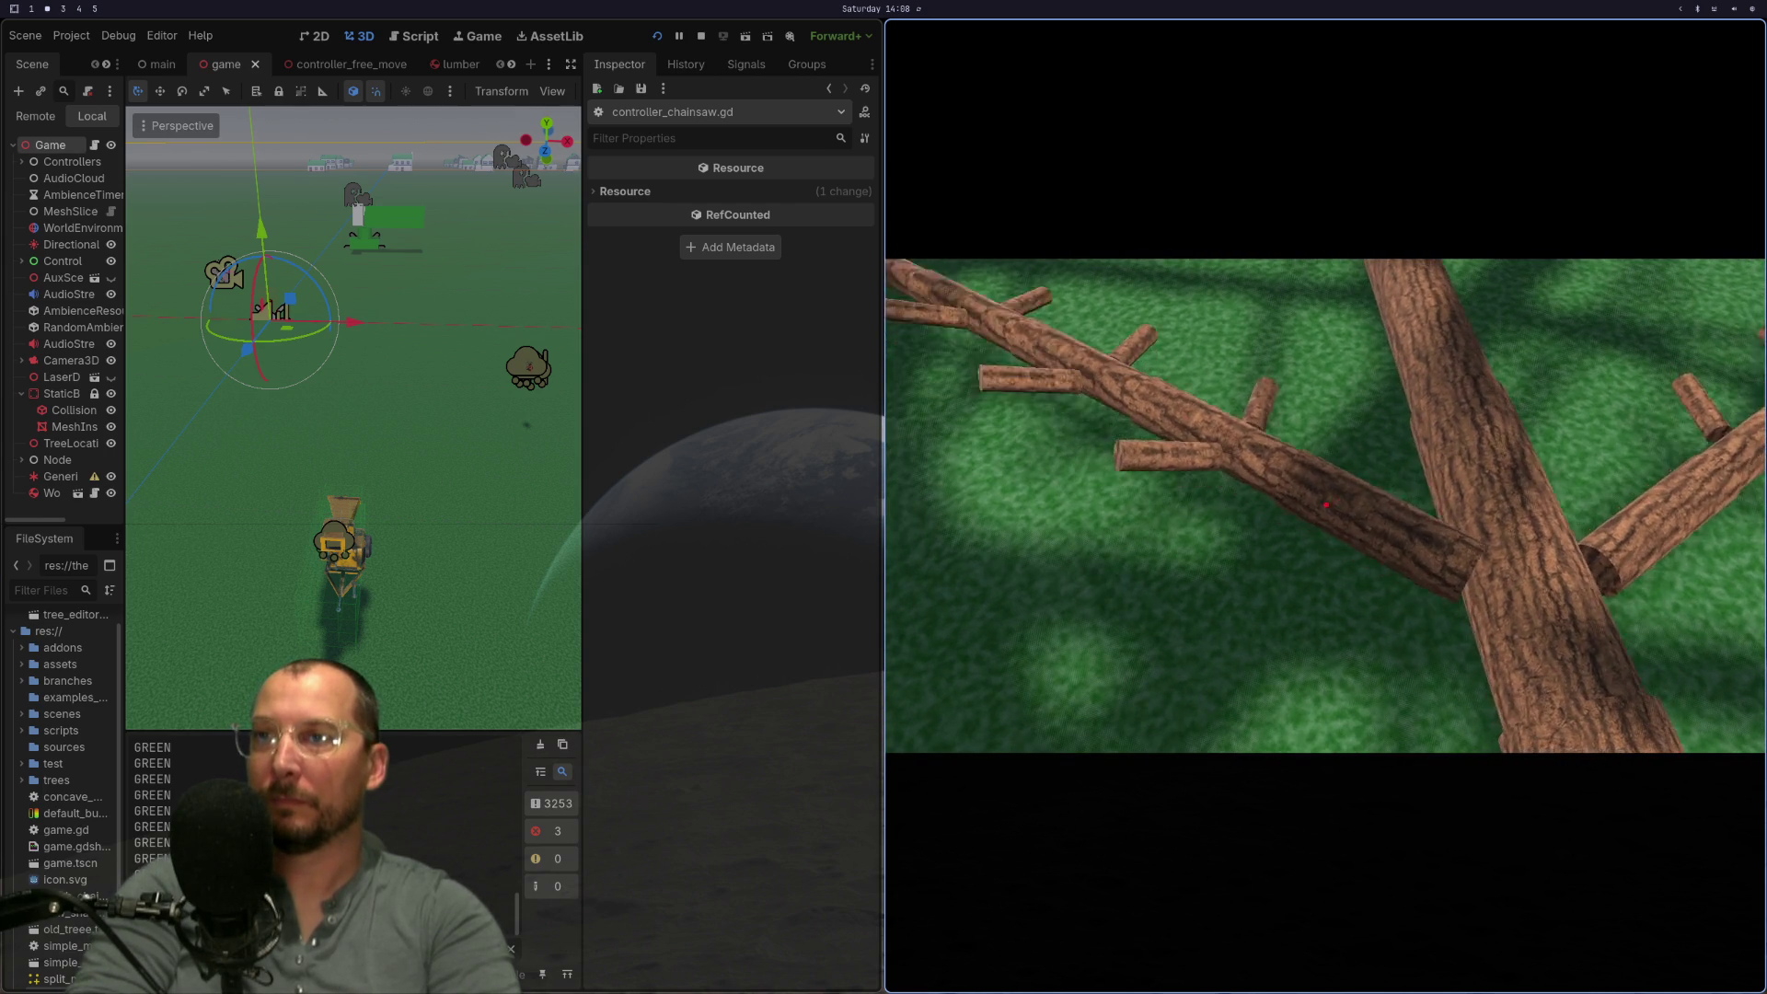
pyautogui.press('s')
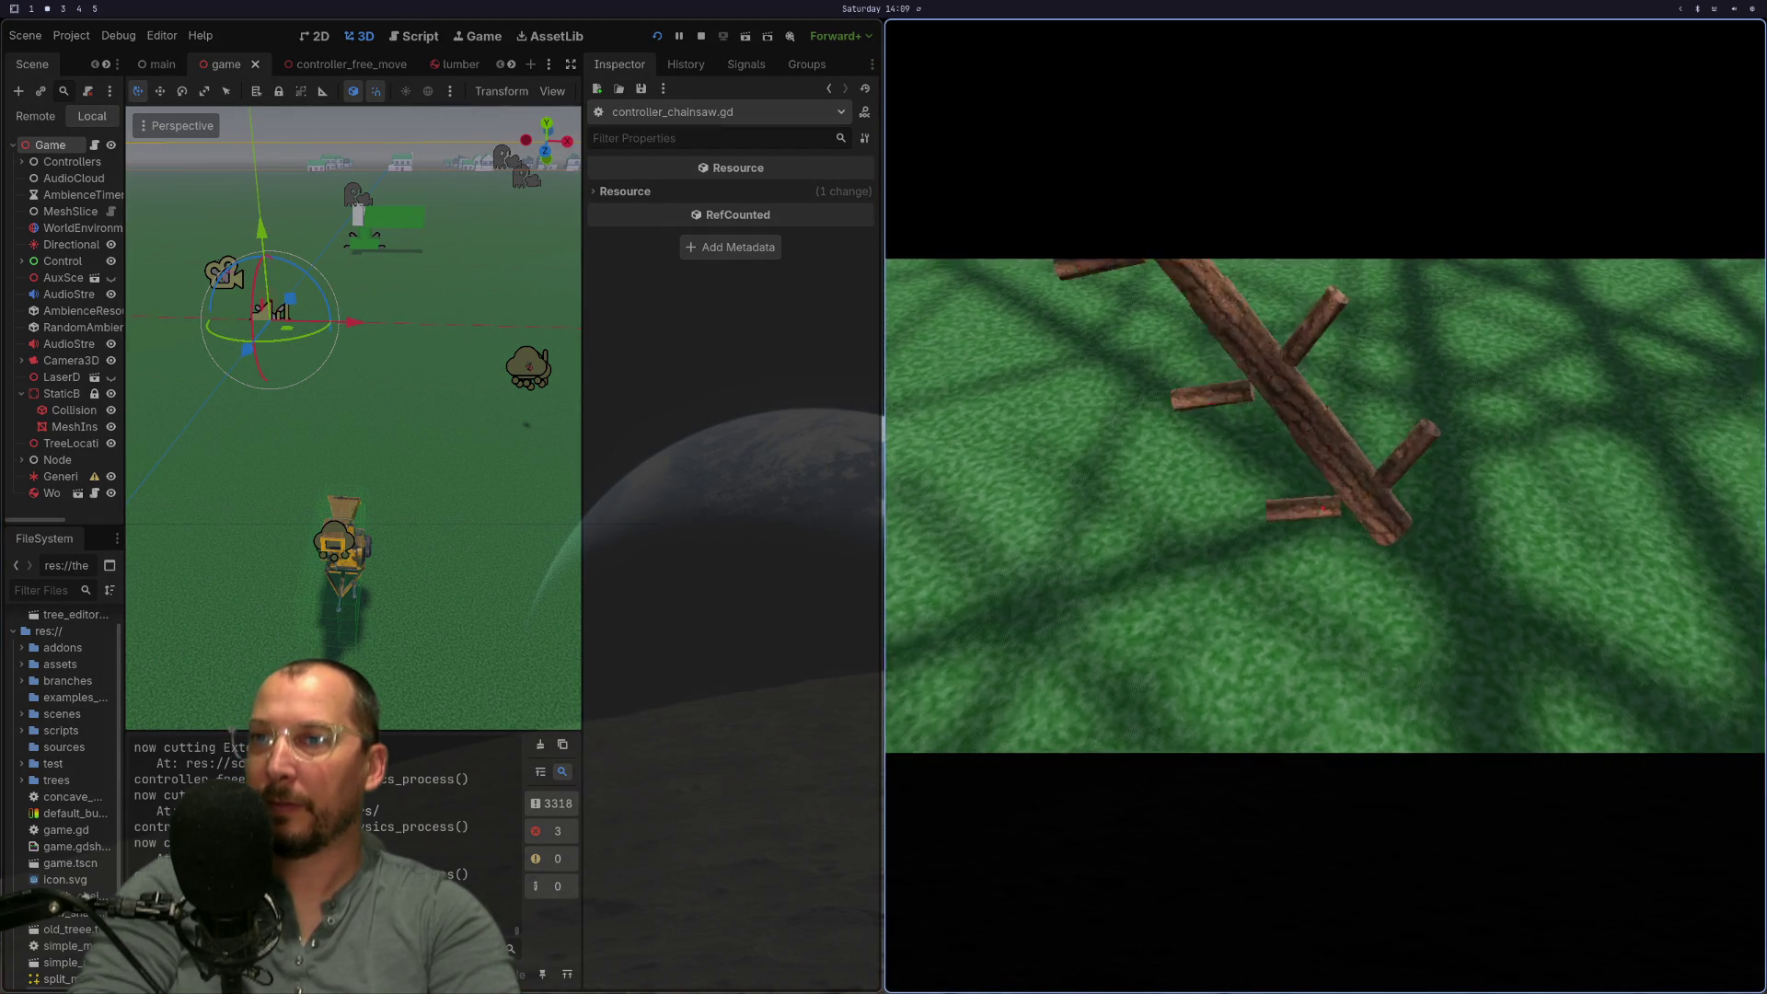
pyautogui.click(1323, 509)
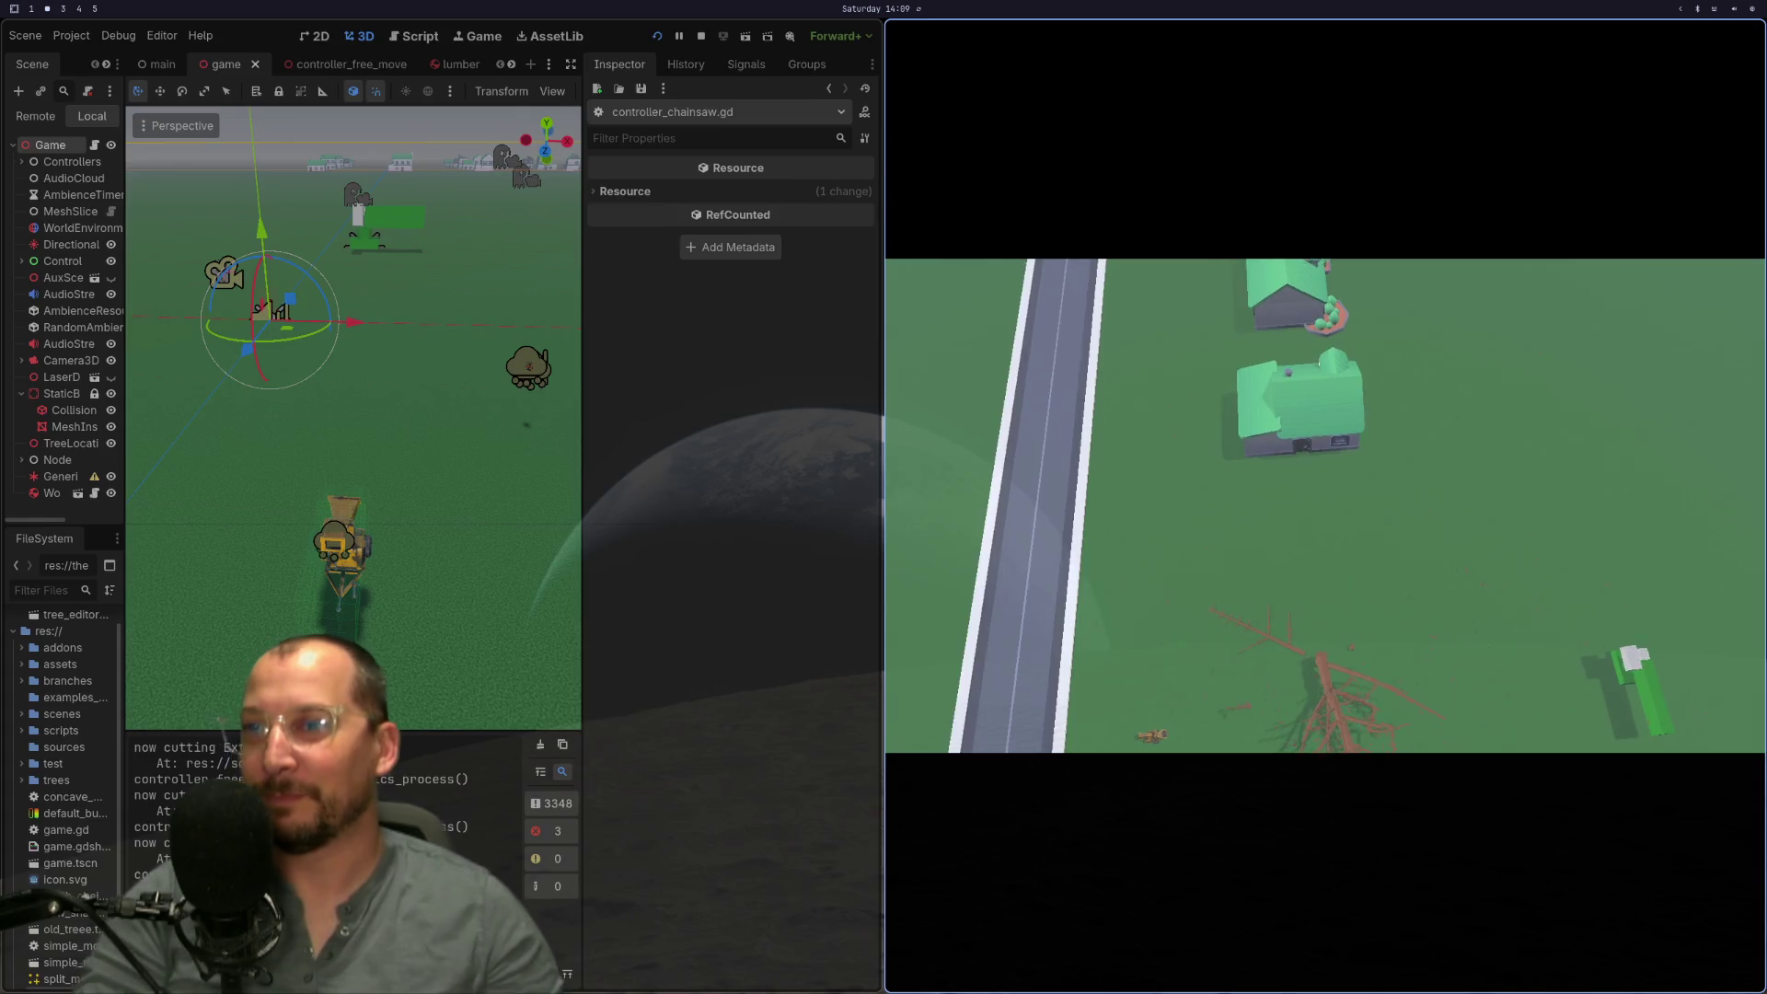
pyautogui.press('F8')
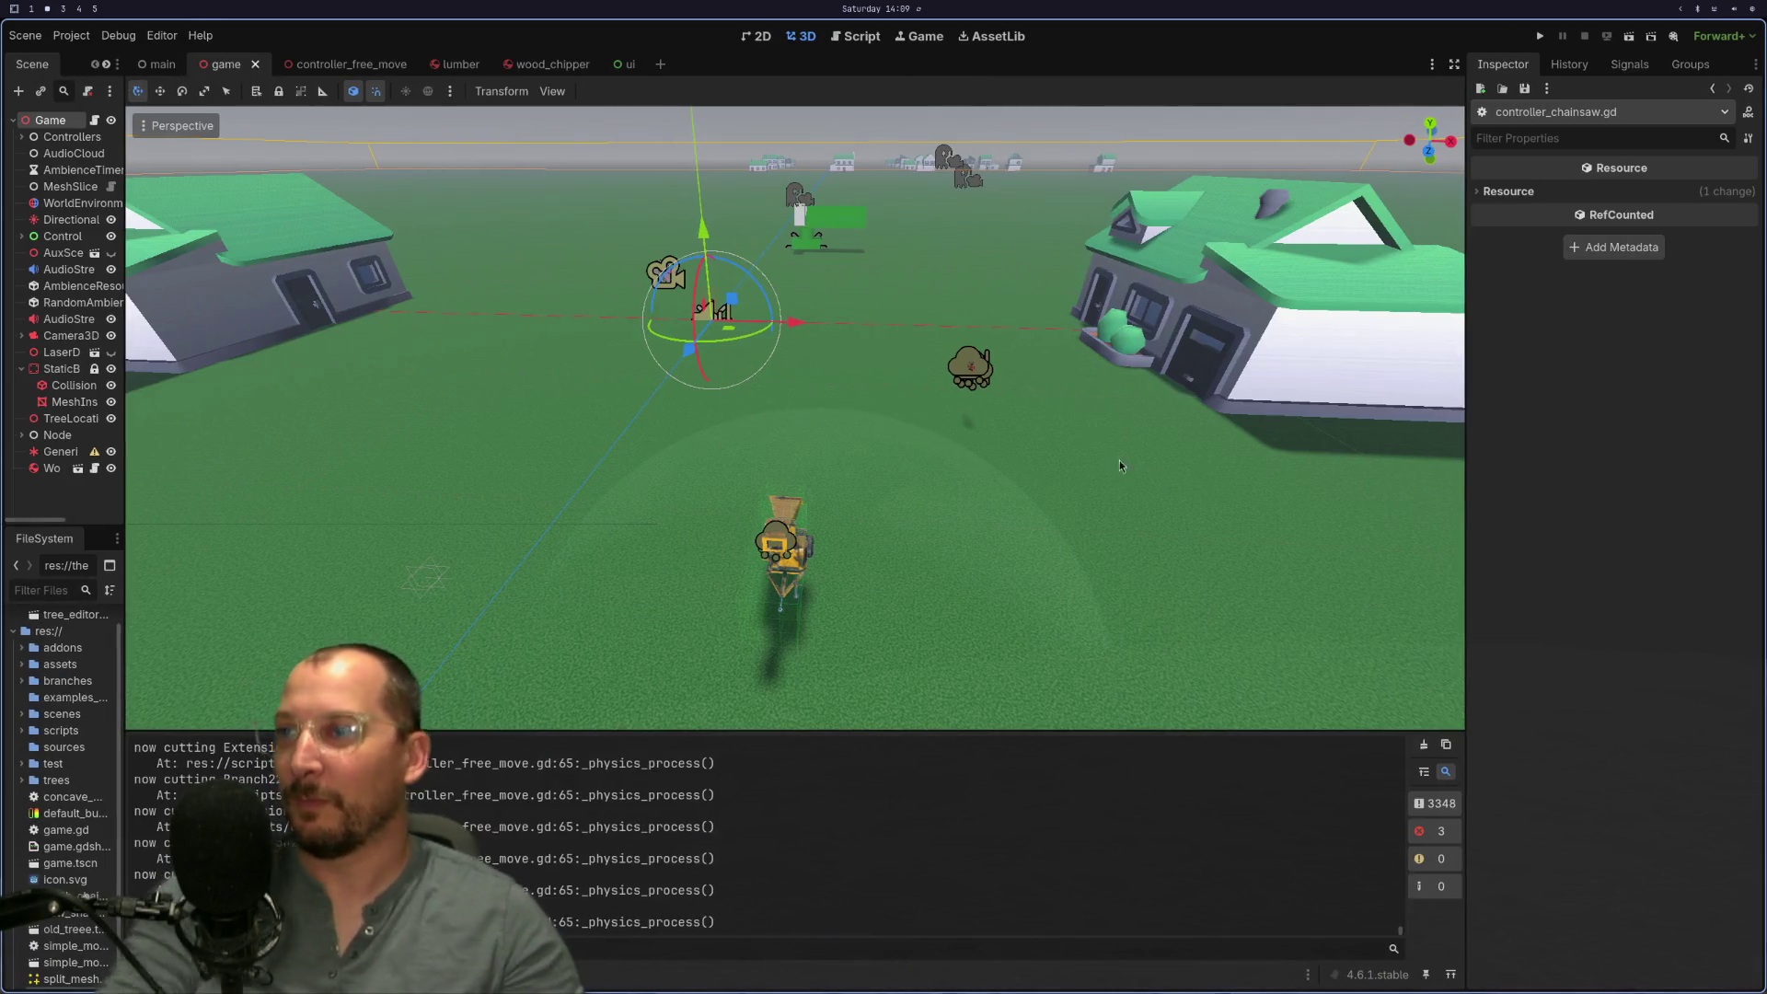
# Step: In the game scene, set lumber angular_limit_dam to 1.0 and angular_limit_erp to 1.0
pyautogui.click(162, 63)
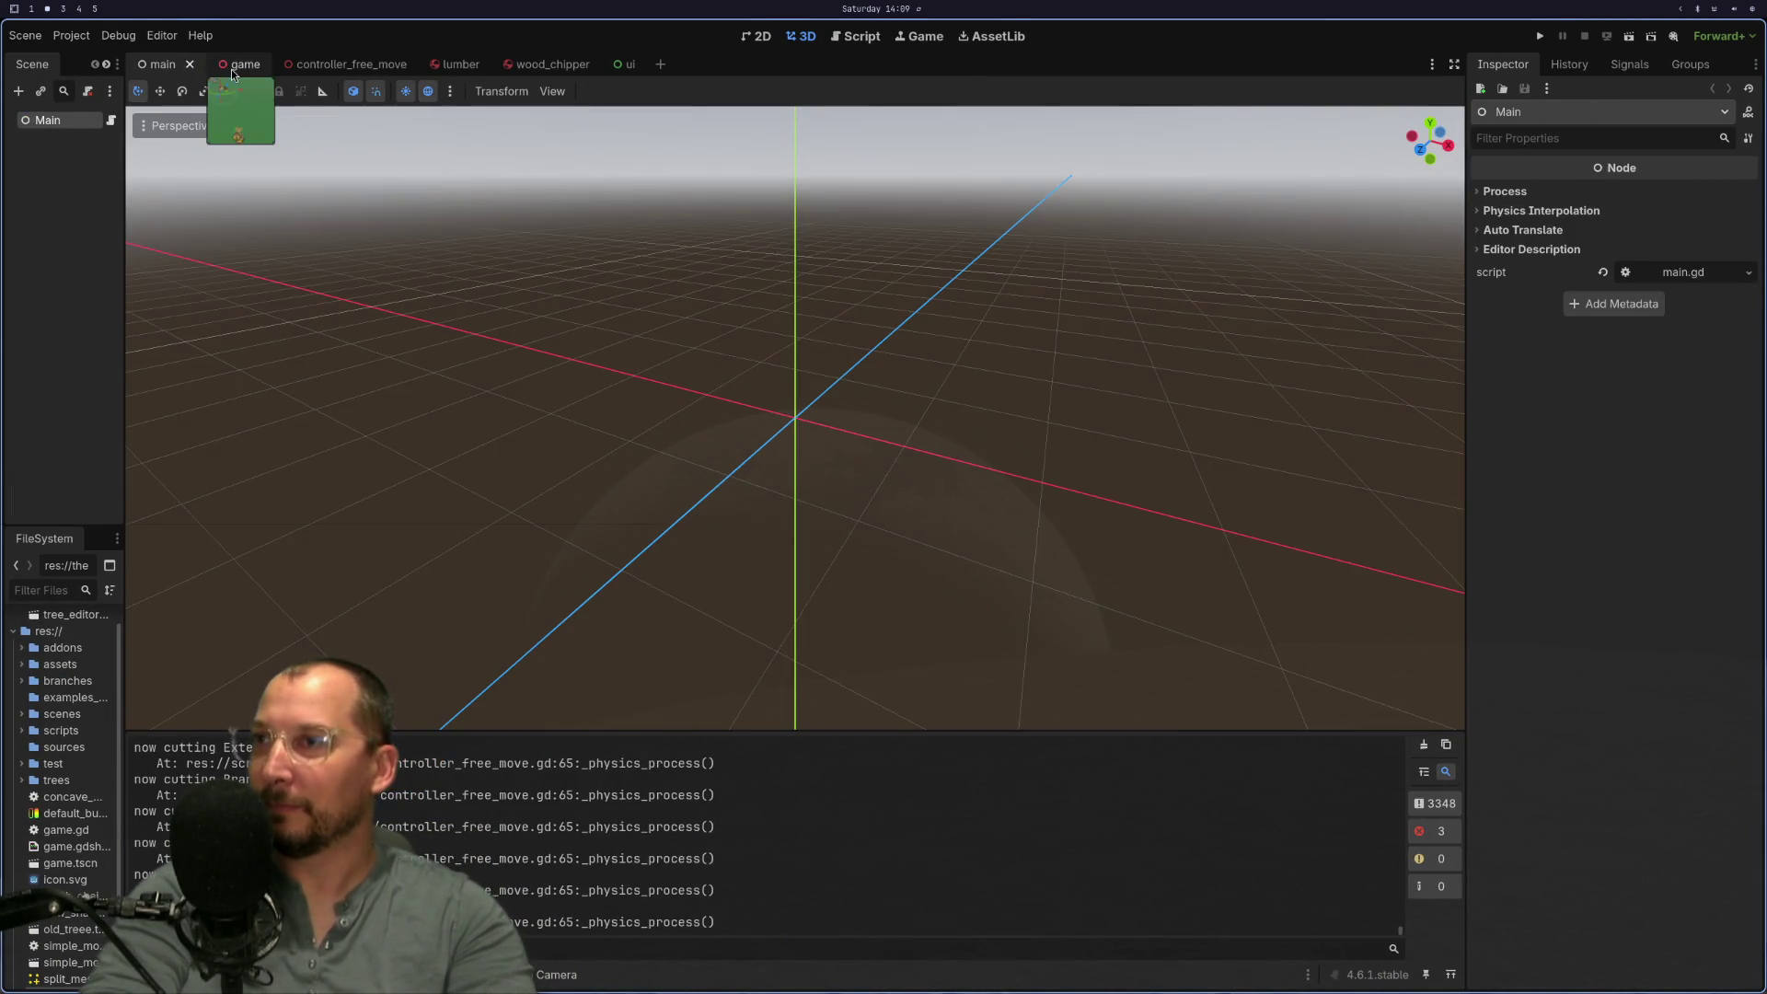
pyautogui.click(226, 63)
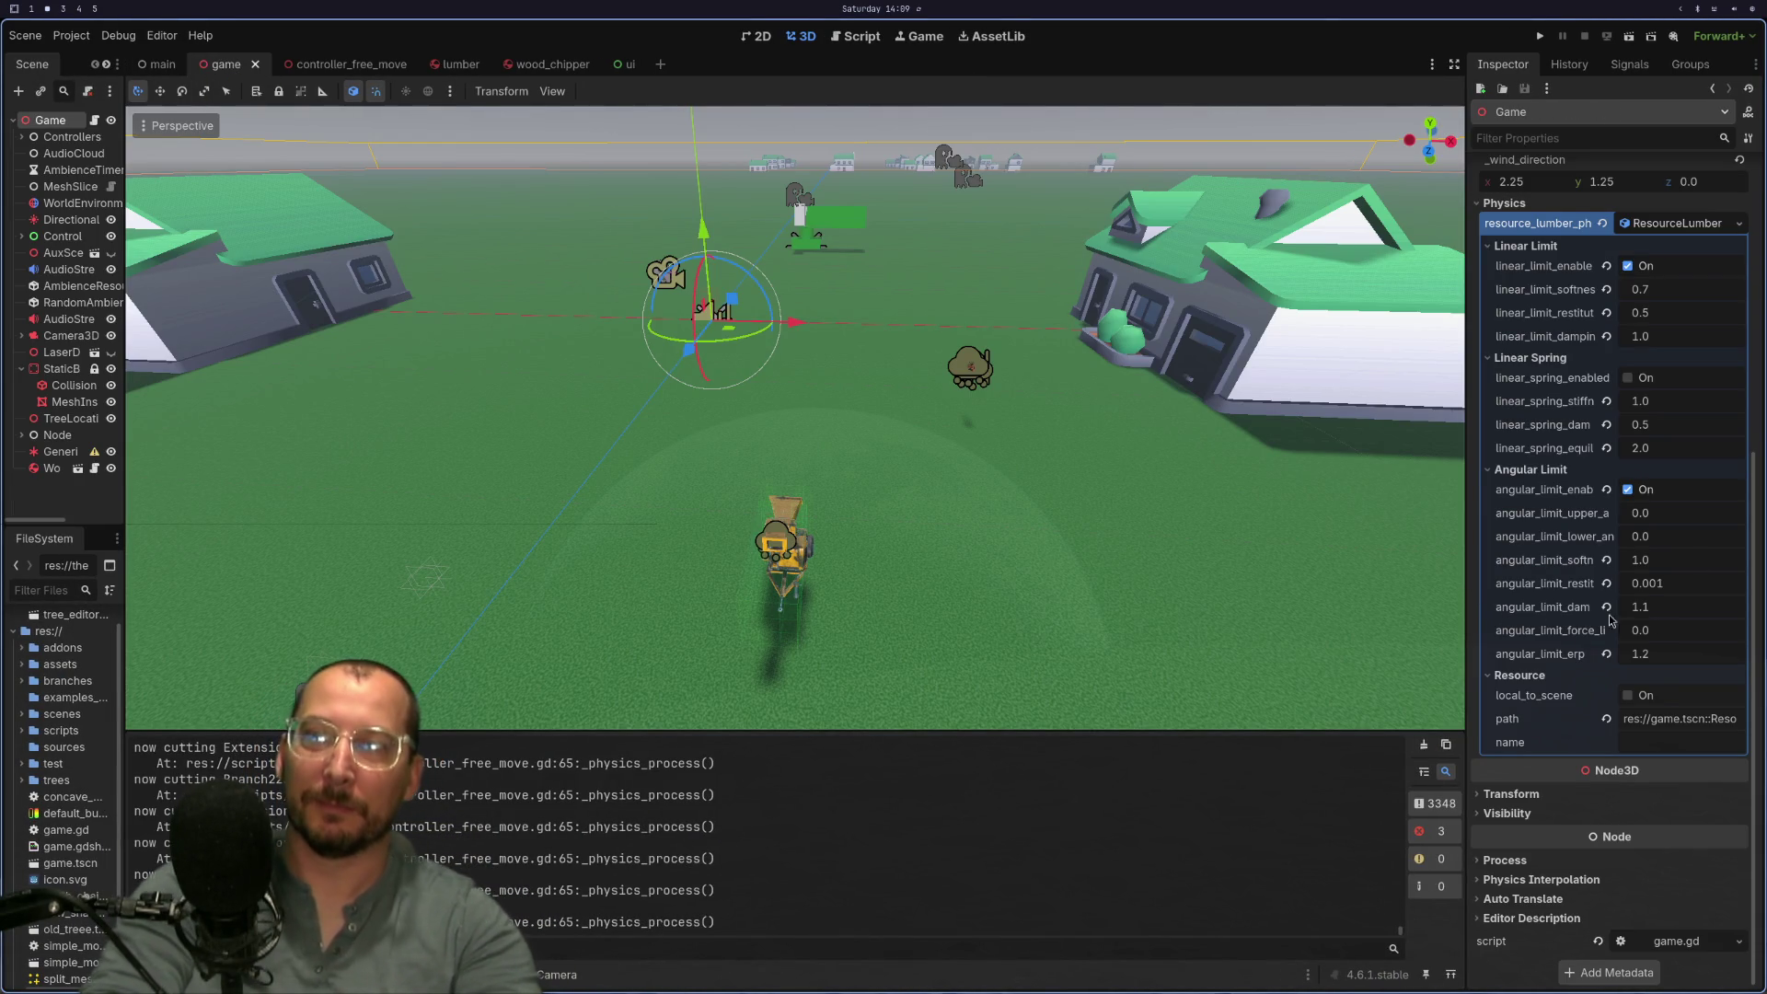
pyautogui.click(1663, 613)
pyautogui.write('1')
pyautogui.press('Tab')
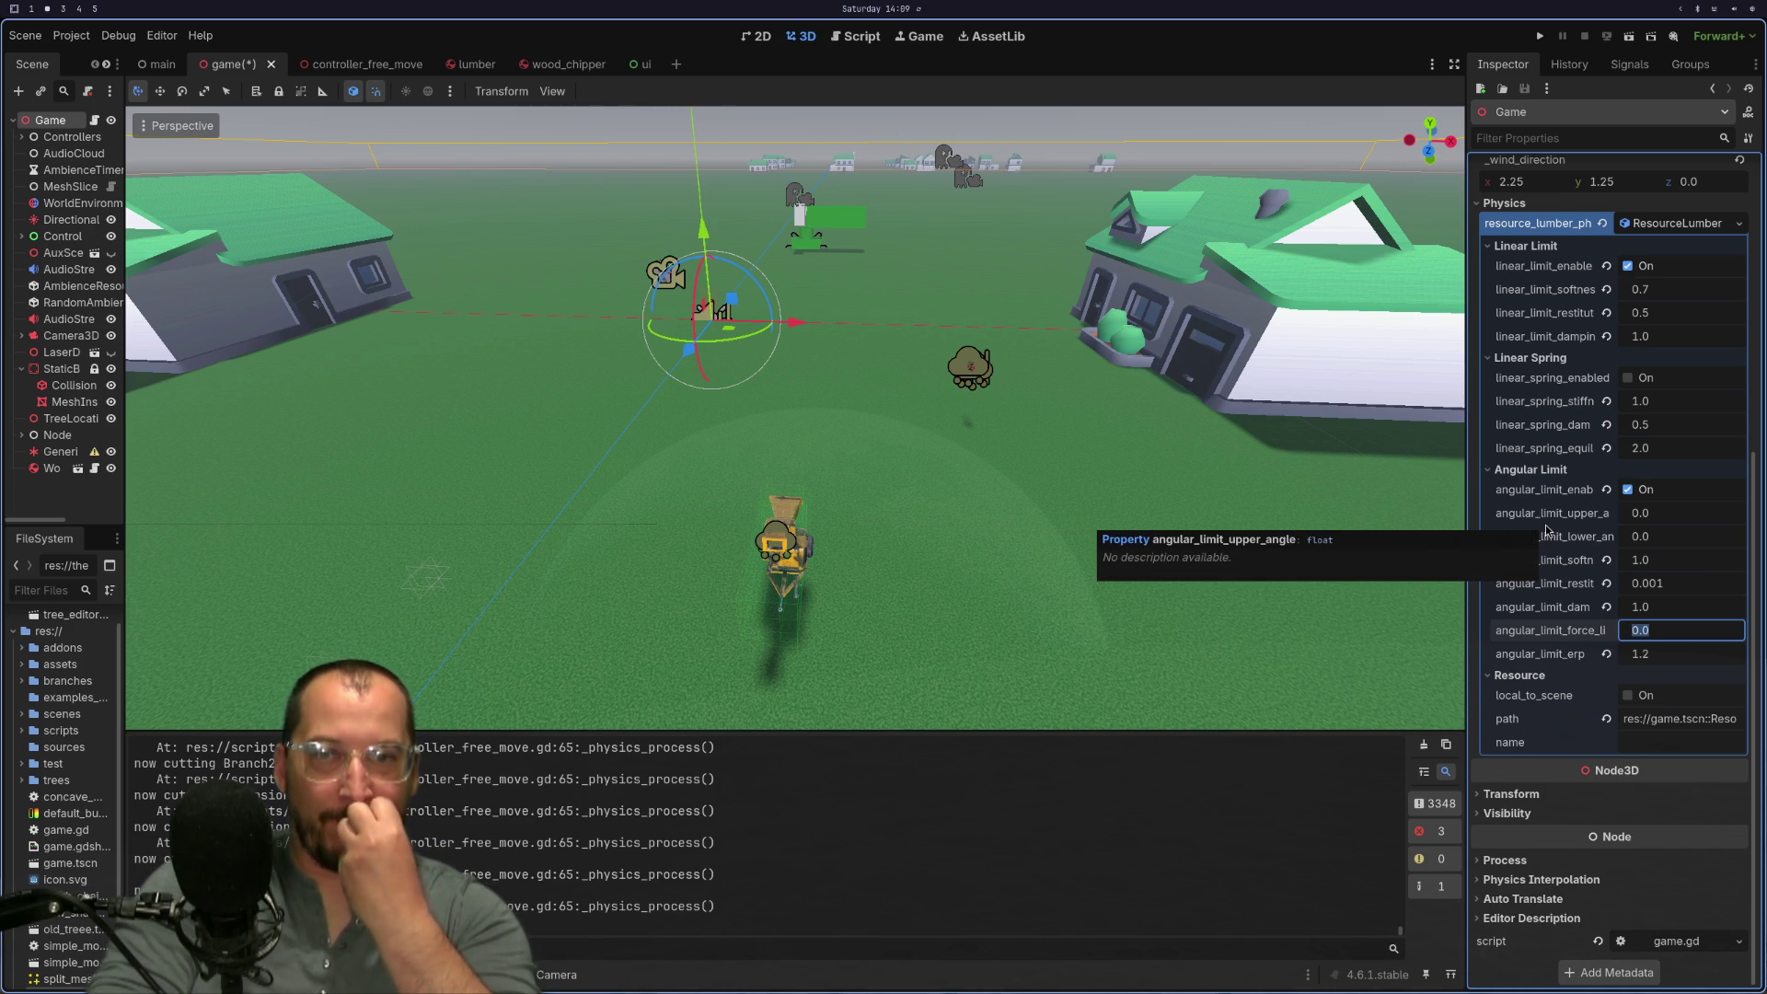
pyautogui.click(1672, 656)
pyautogui.write('1')
pyautogui.press('Tab')
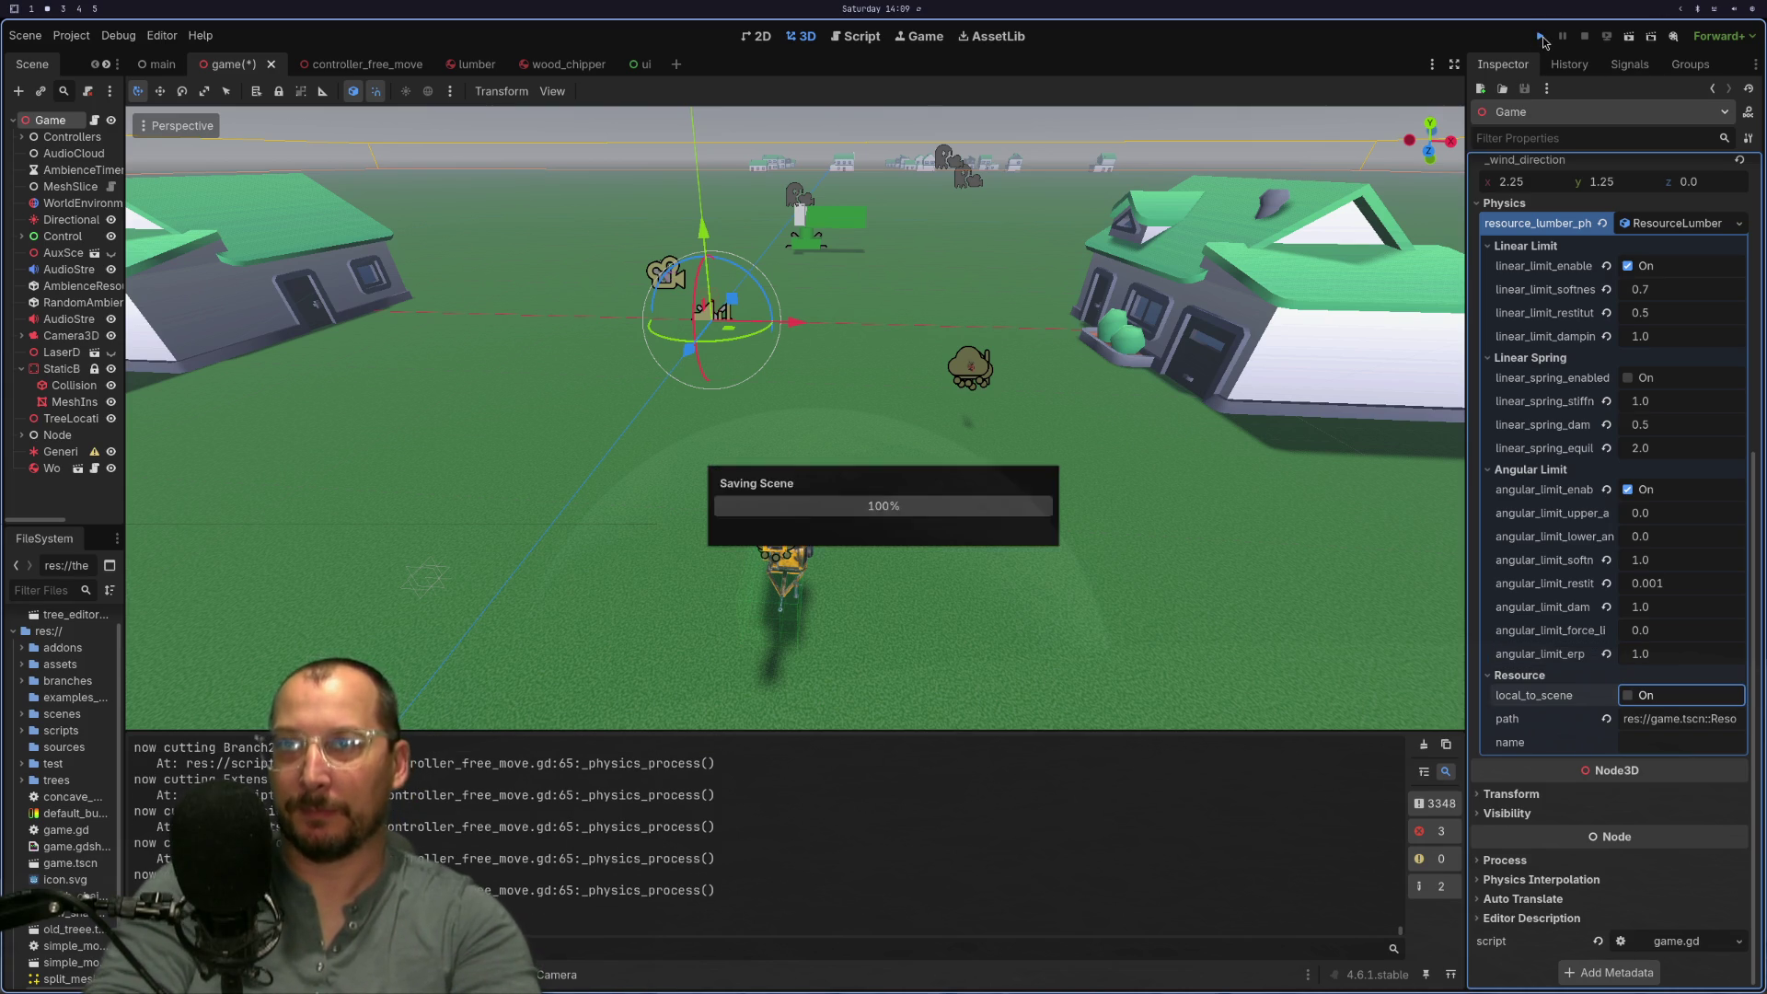
# Step: Save the scene and relaunch the game with Run Project
pyautogui.click(1542, 37)
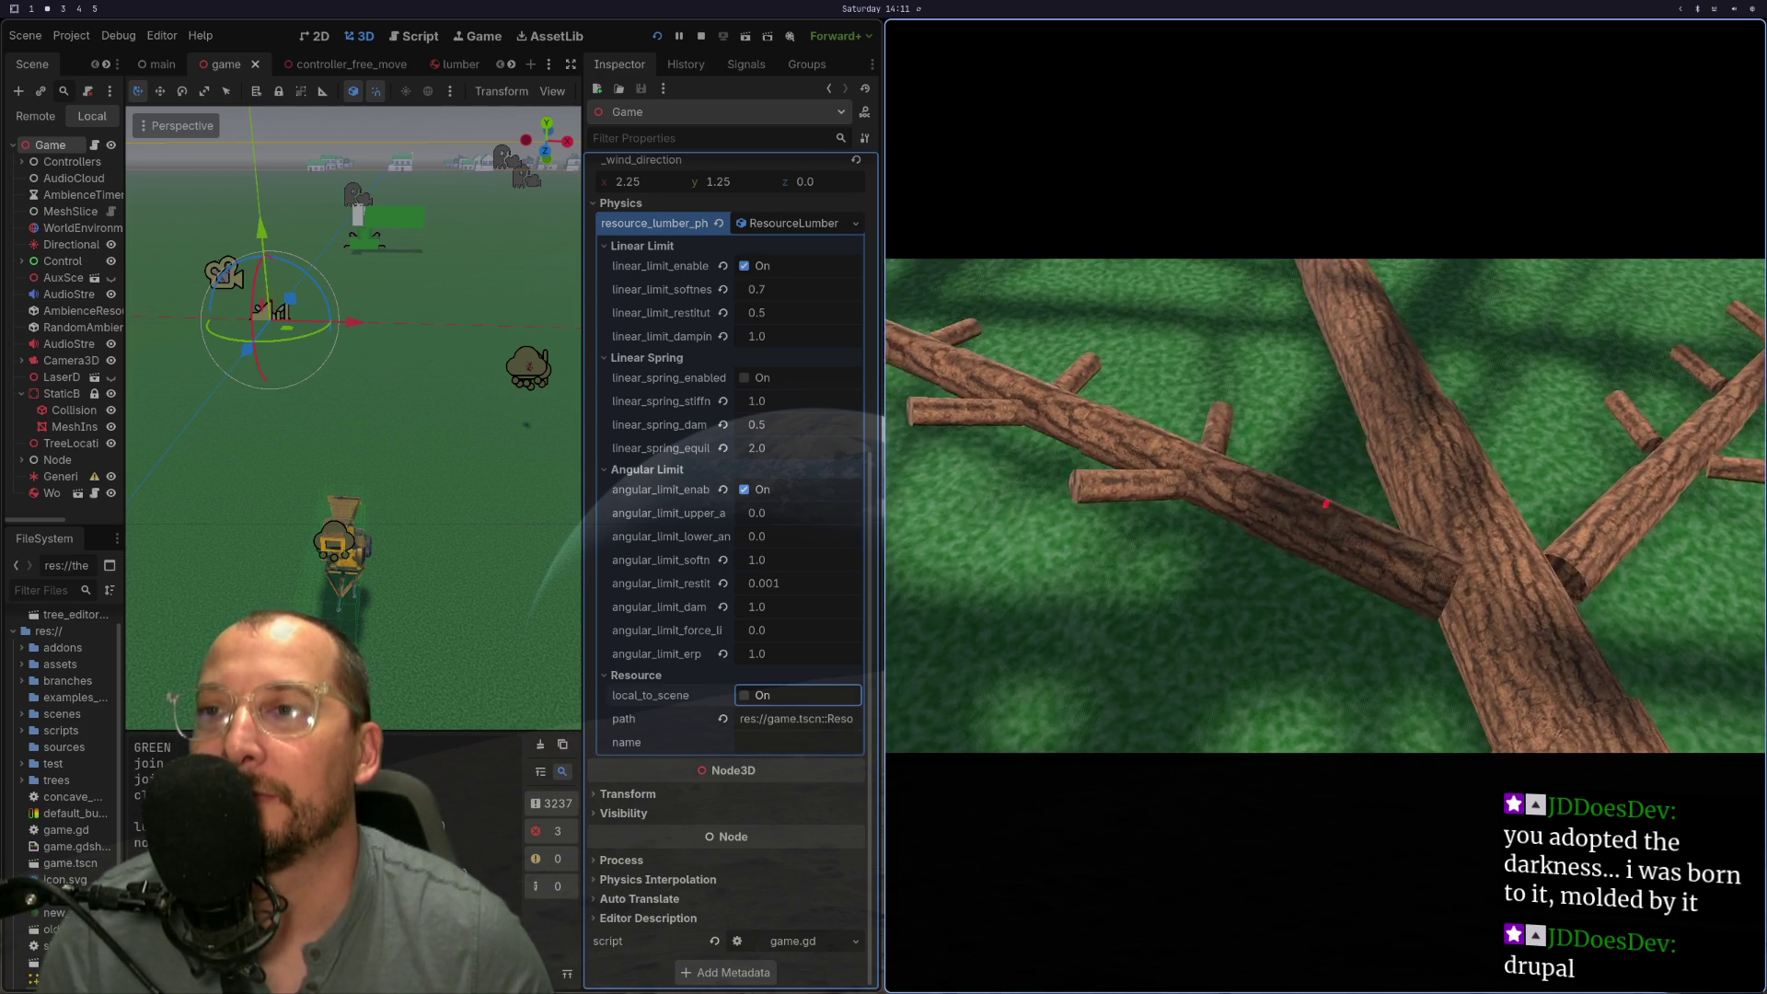
# Step: Approach the tree and grab a log with E to test held lumber, then stop the game with F8
pyautogui.press('e')
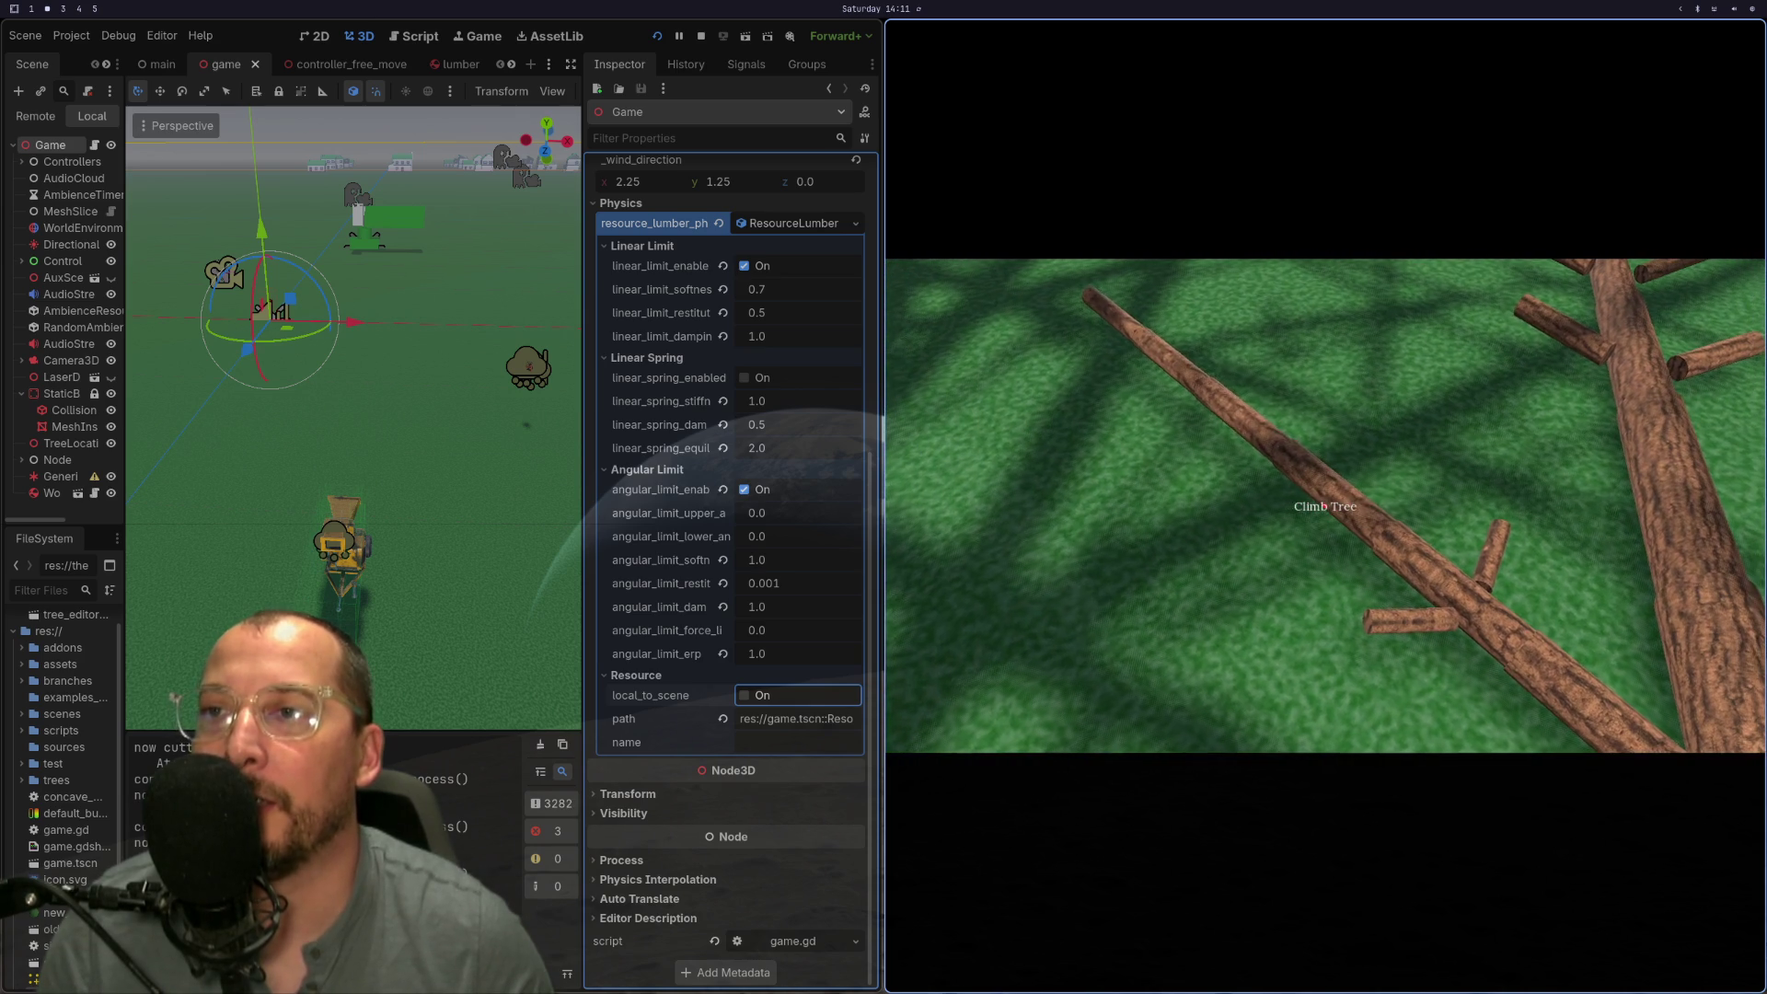
pyautogui.press('e')
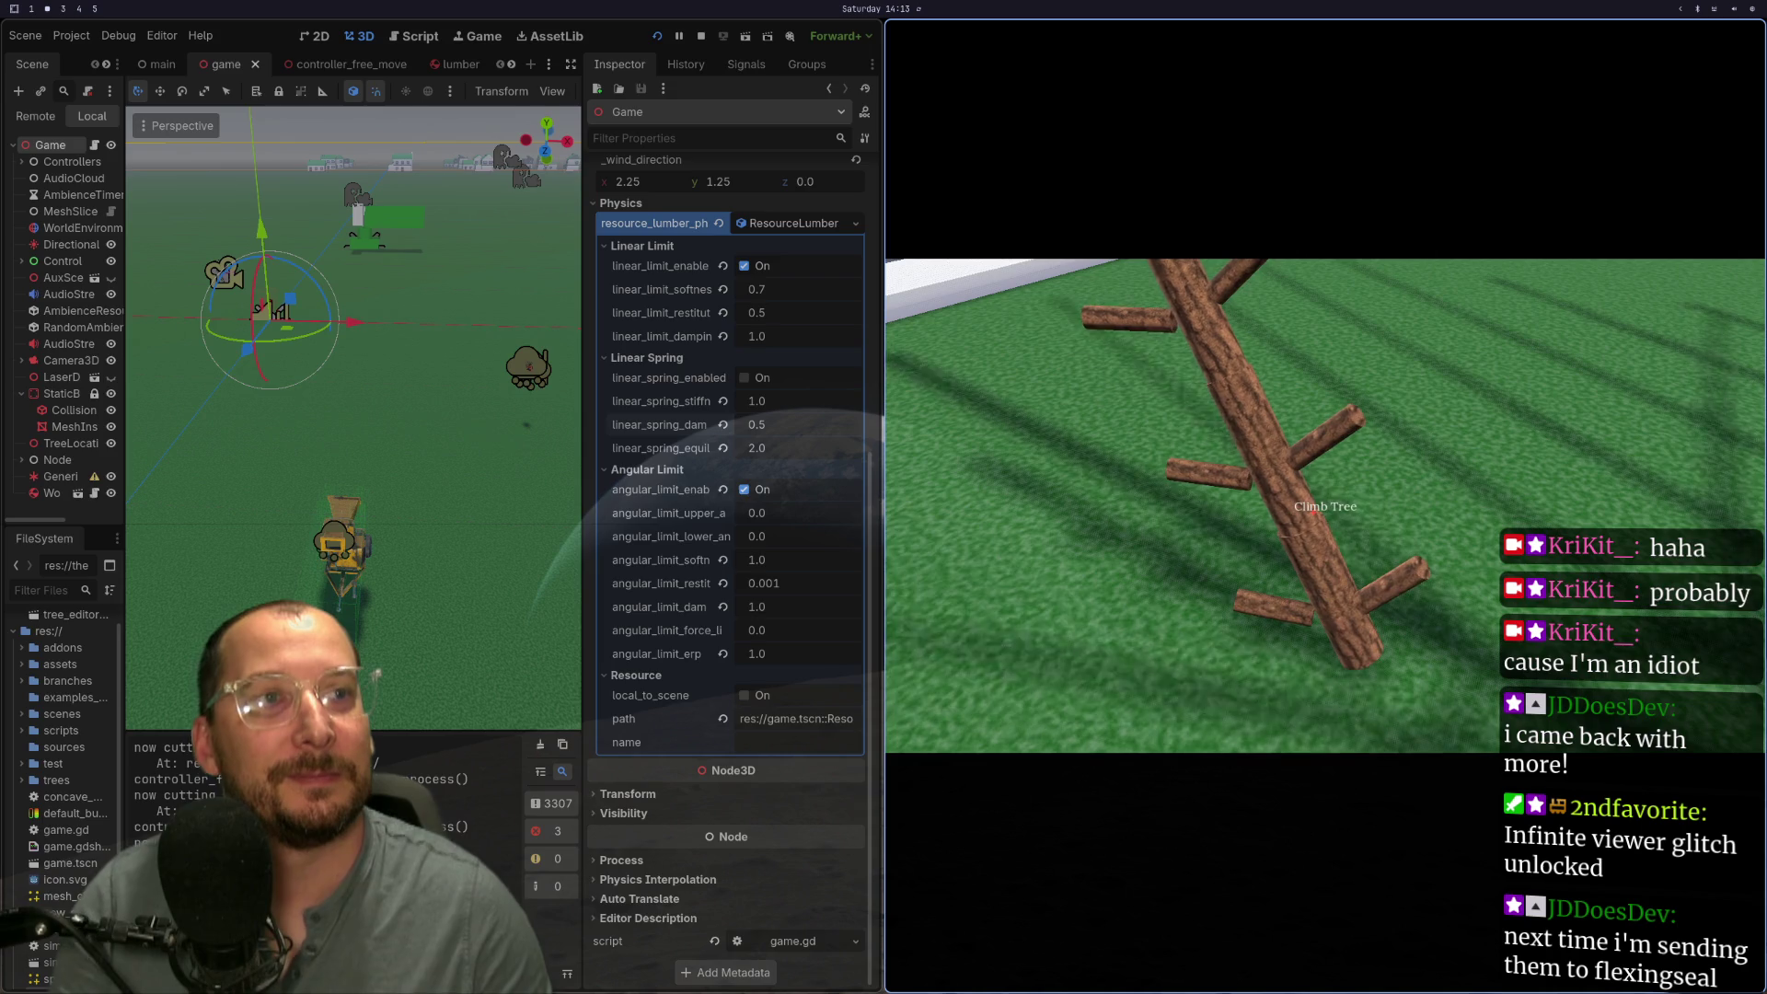
pyautogui.press('F8')
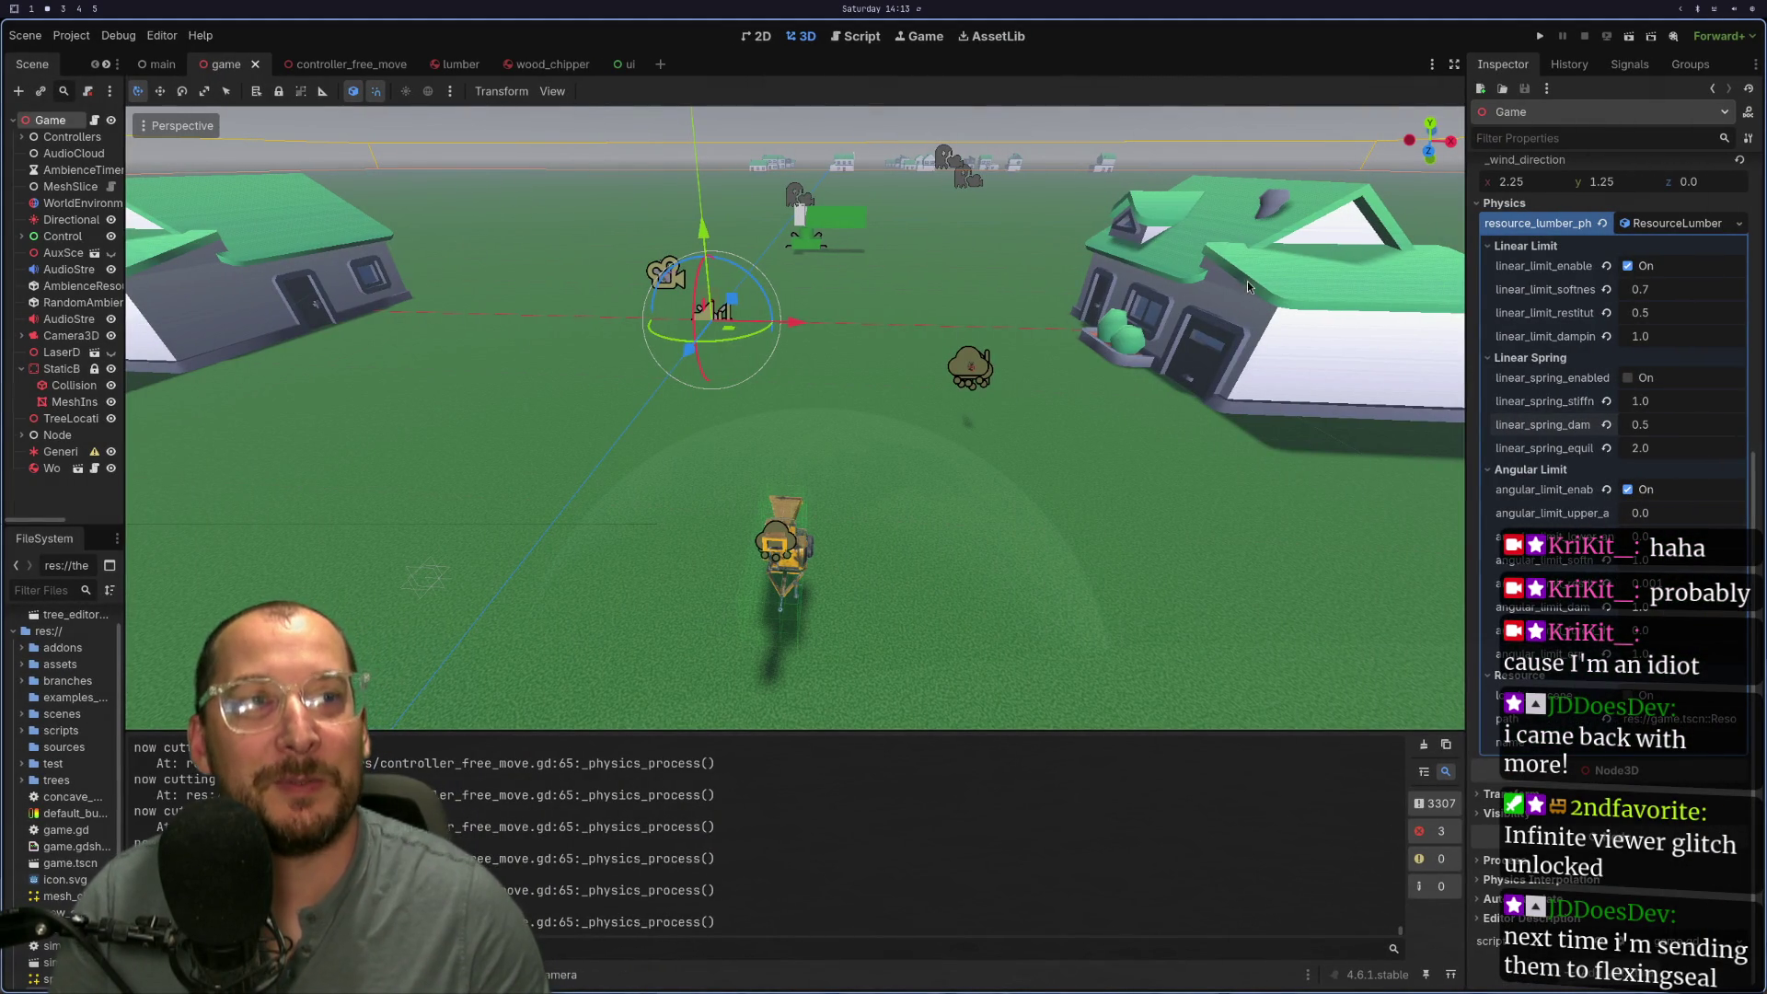
# Step: Relaunch the project from Run Project for a fresh tree, then return to the code editor
pyautogui.click(1540, 36)
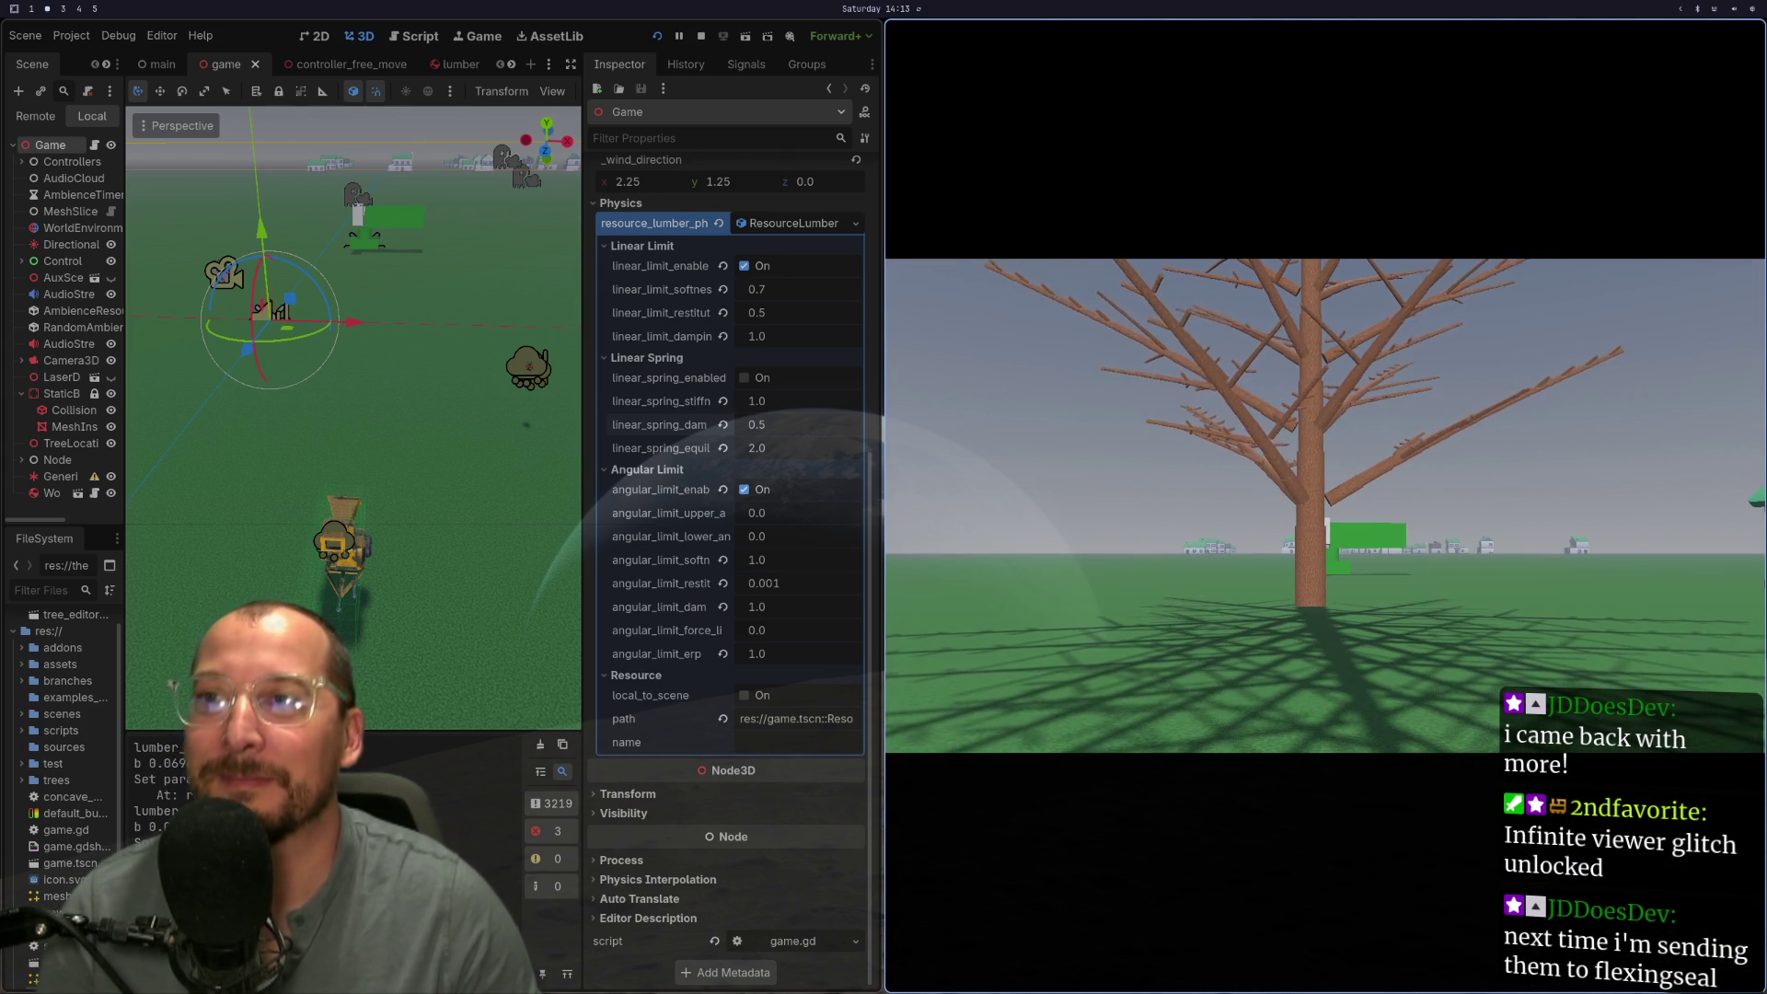
pyautogui.press('super+1')
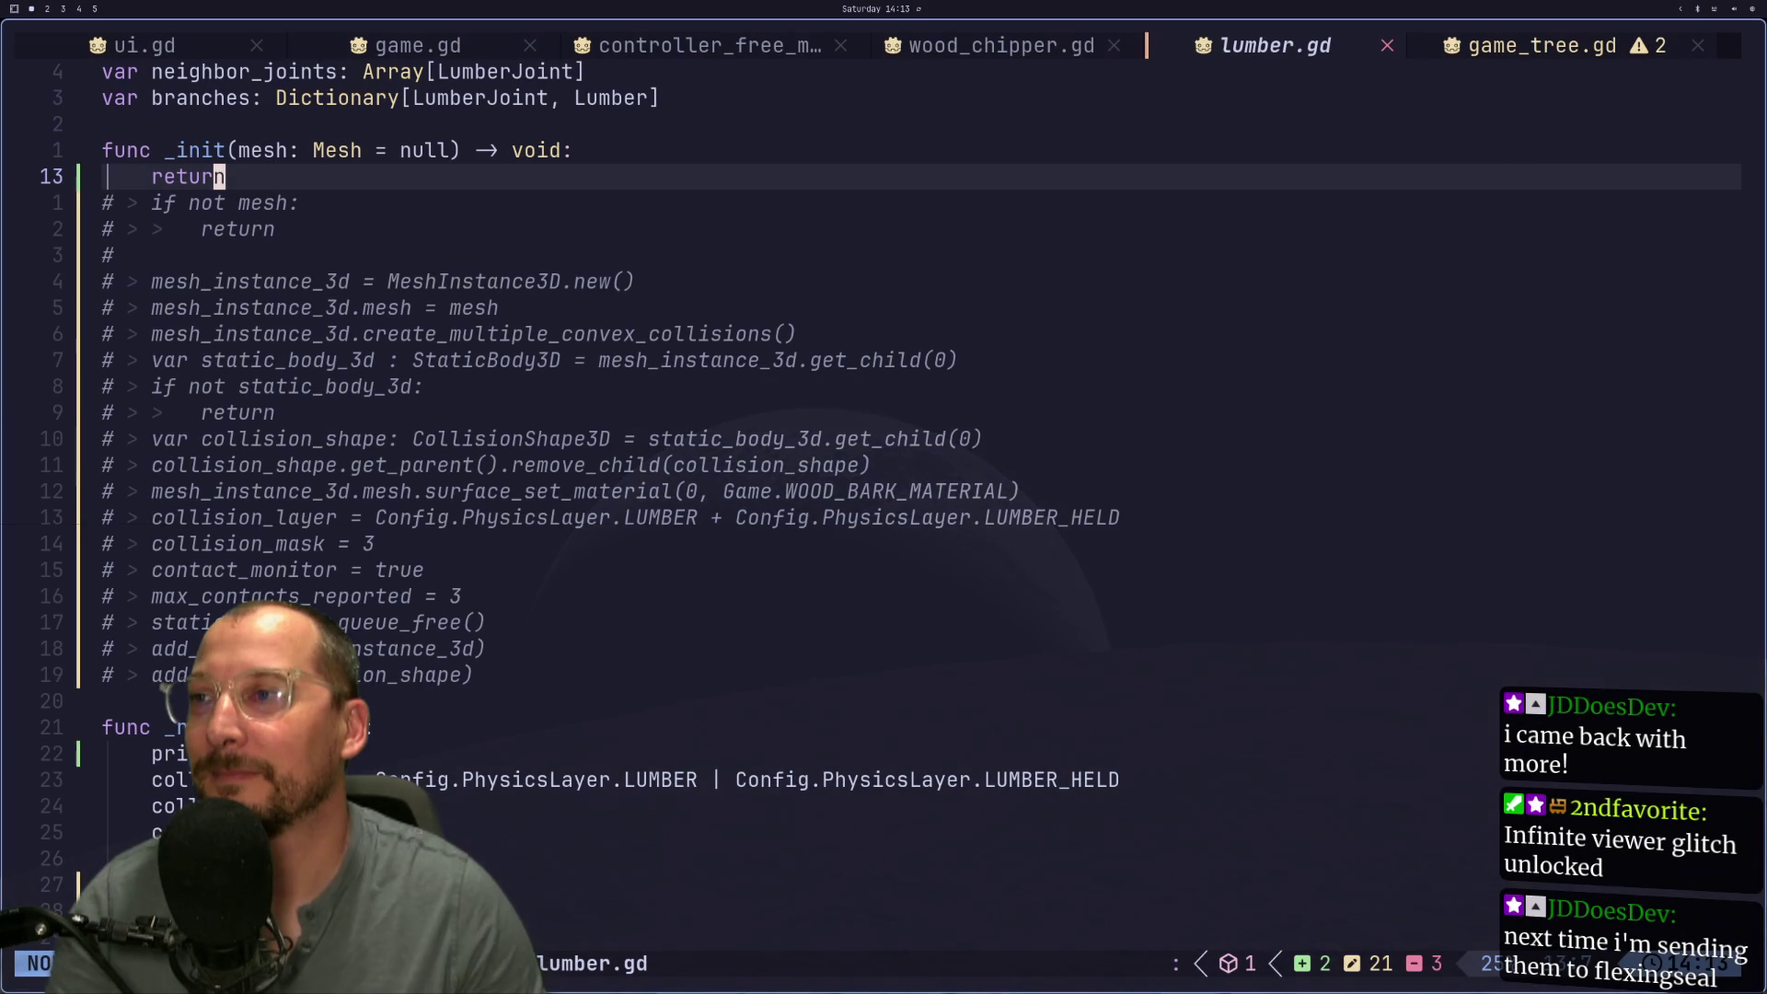
# Step: Show game_tree.gd and put the cursor on the KG_PER_CUBIC_METER = 410 / 10 constant
pyautogui.click(1470, 47)
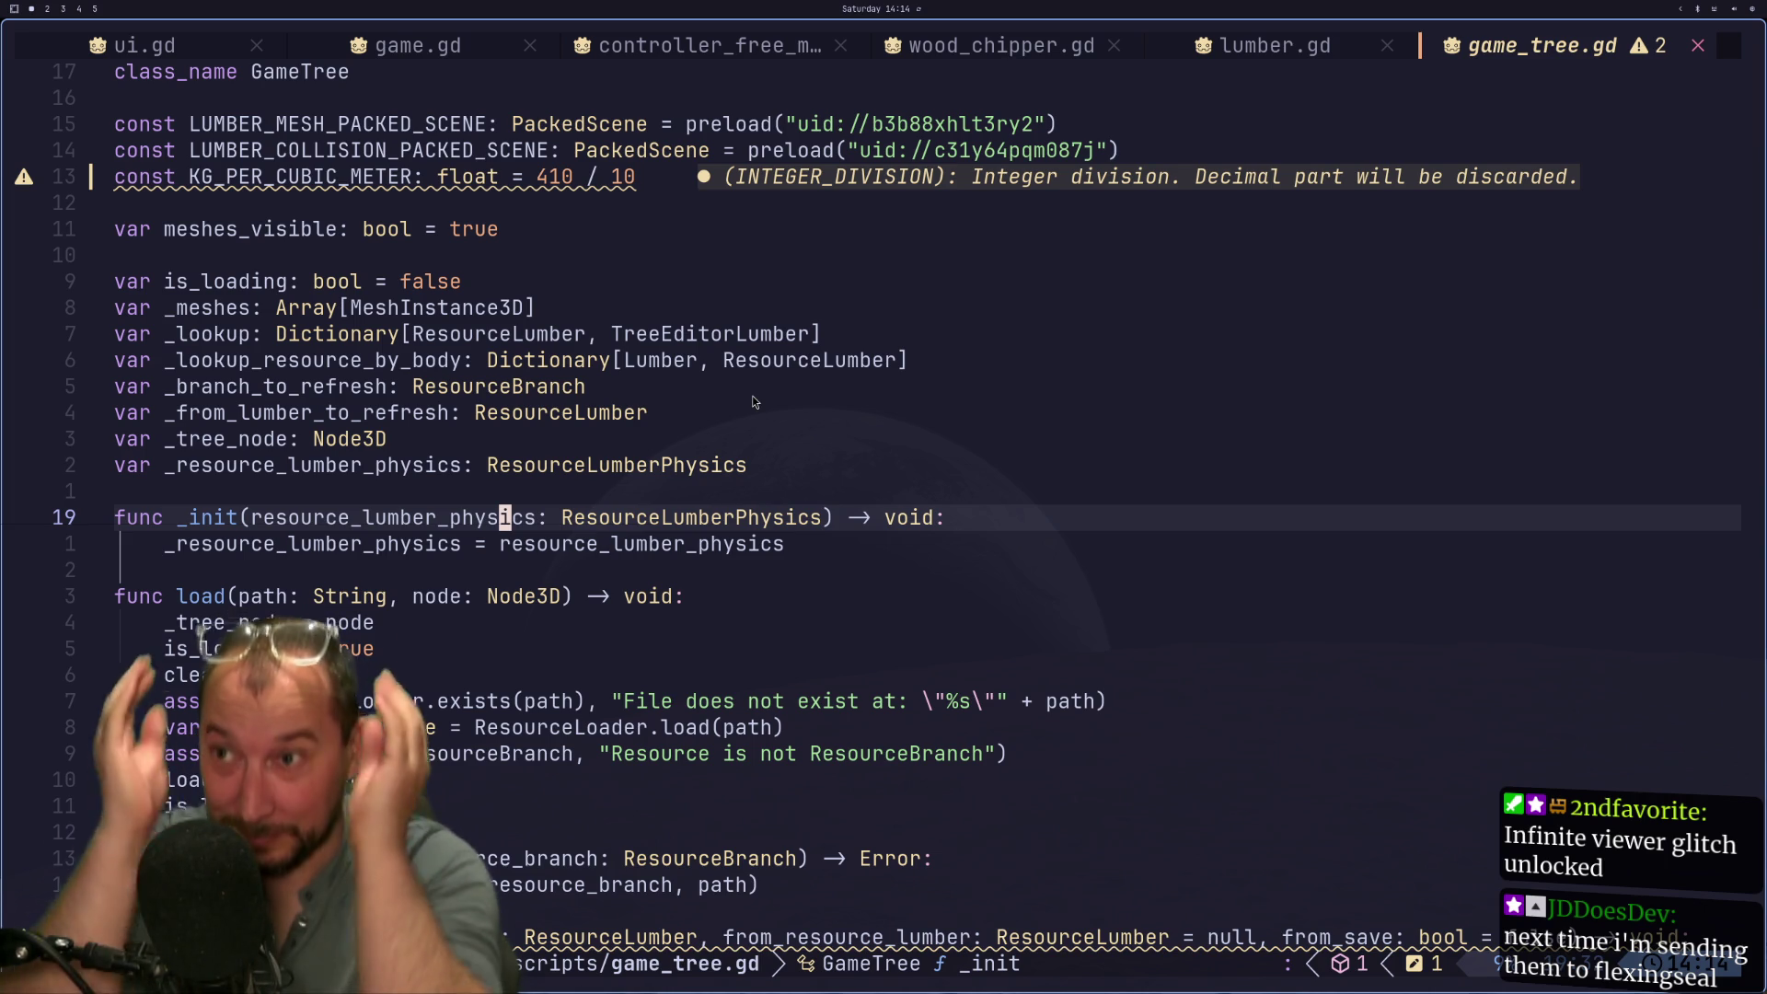
pyautogui.click(951, 177)
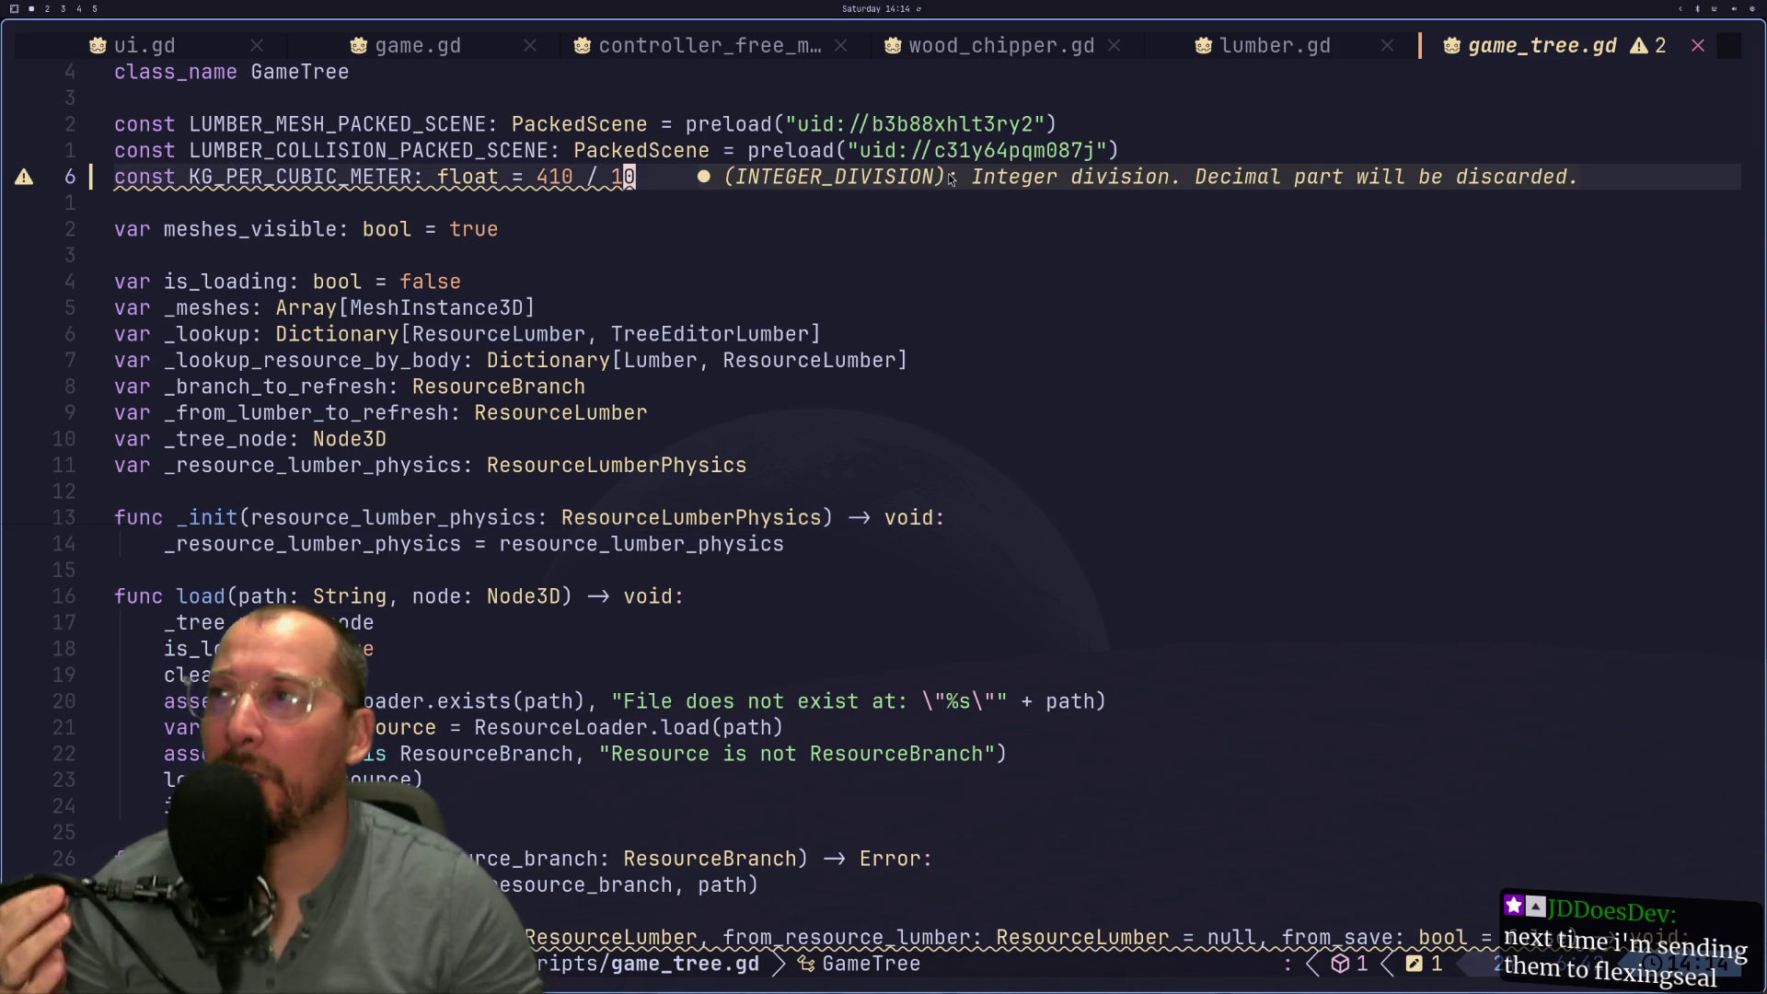
# Step: Open controller_chainsaw.gd through a 'saw' file search and move up to the start of _cut()
pyautogui.press('space')
pyautogui.write('fsaw')
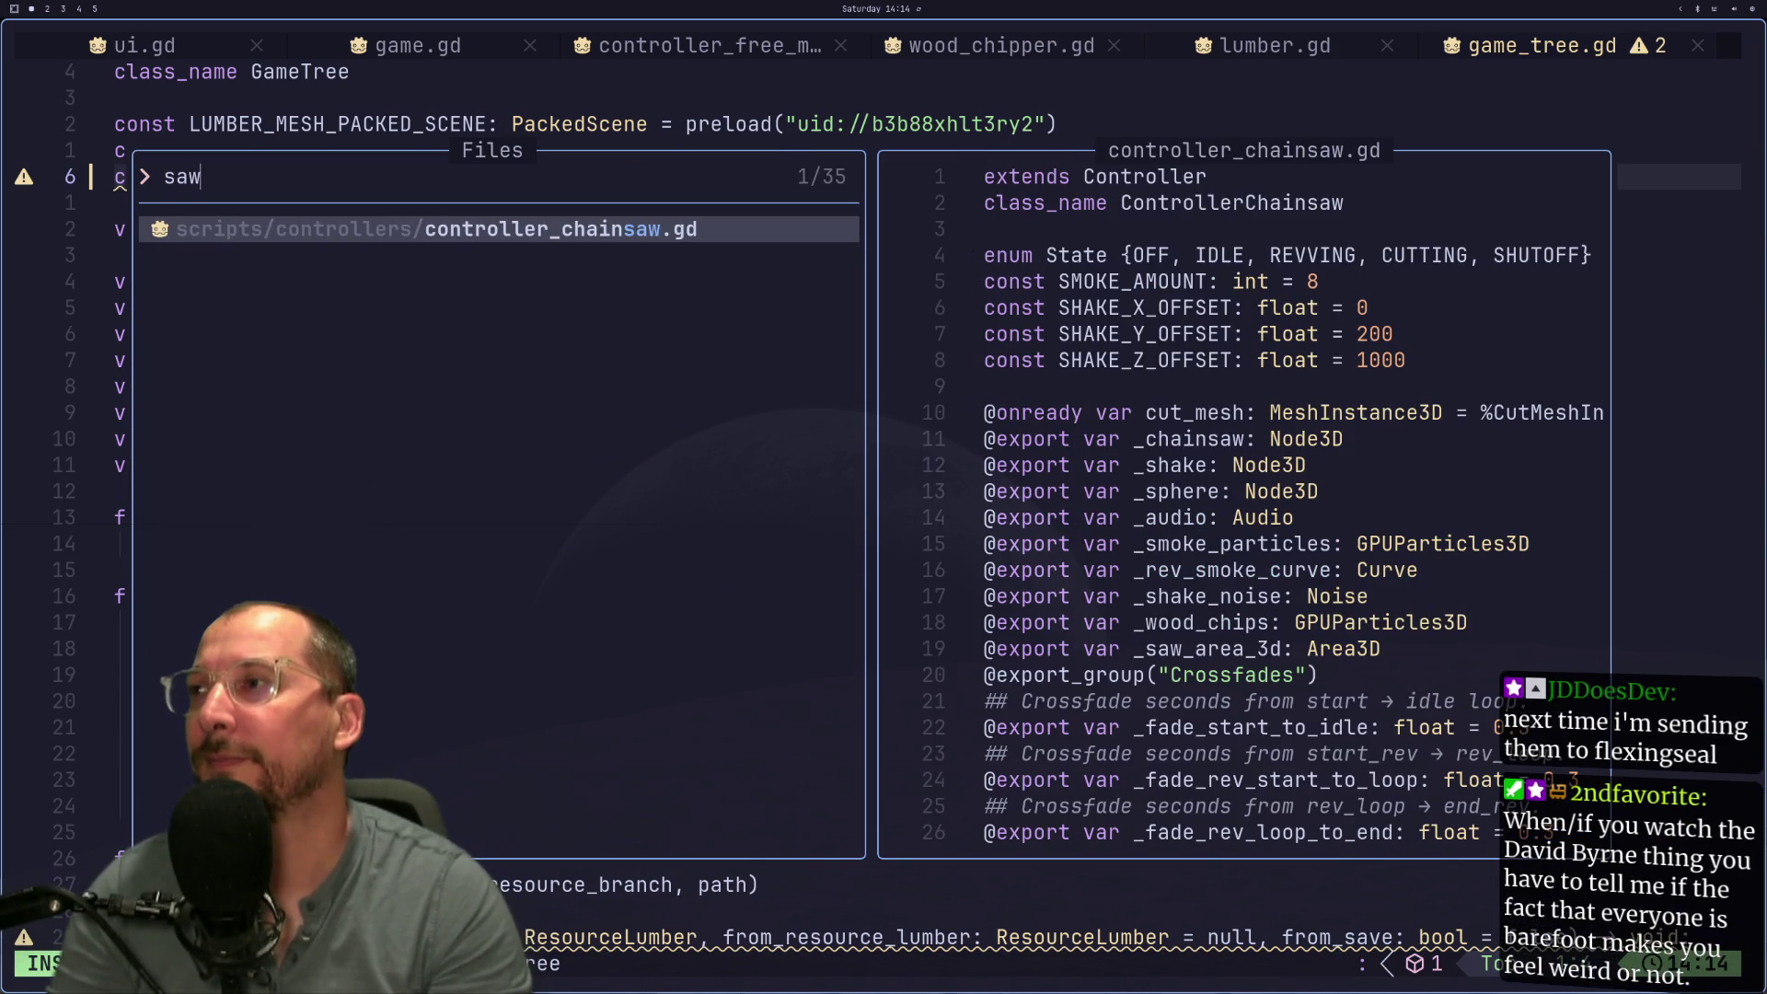
pyautogui.press('Return')
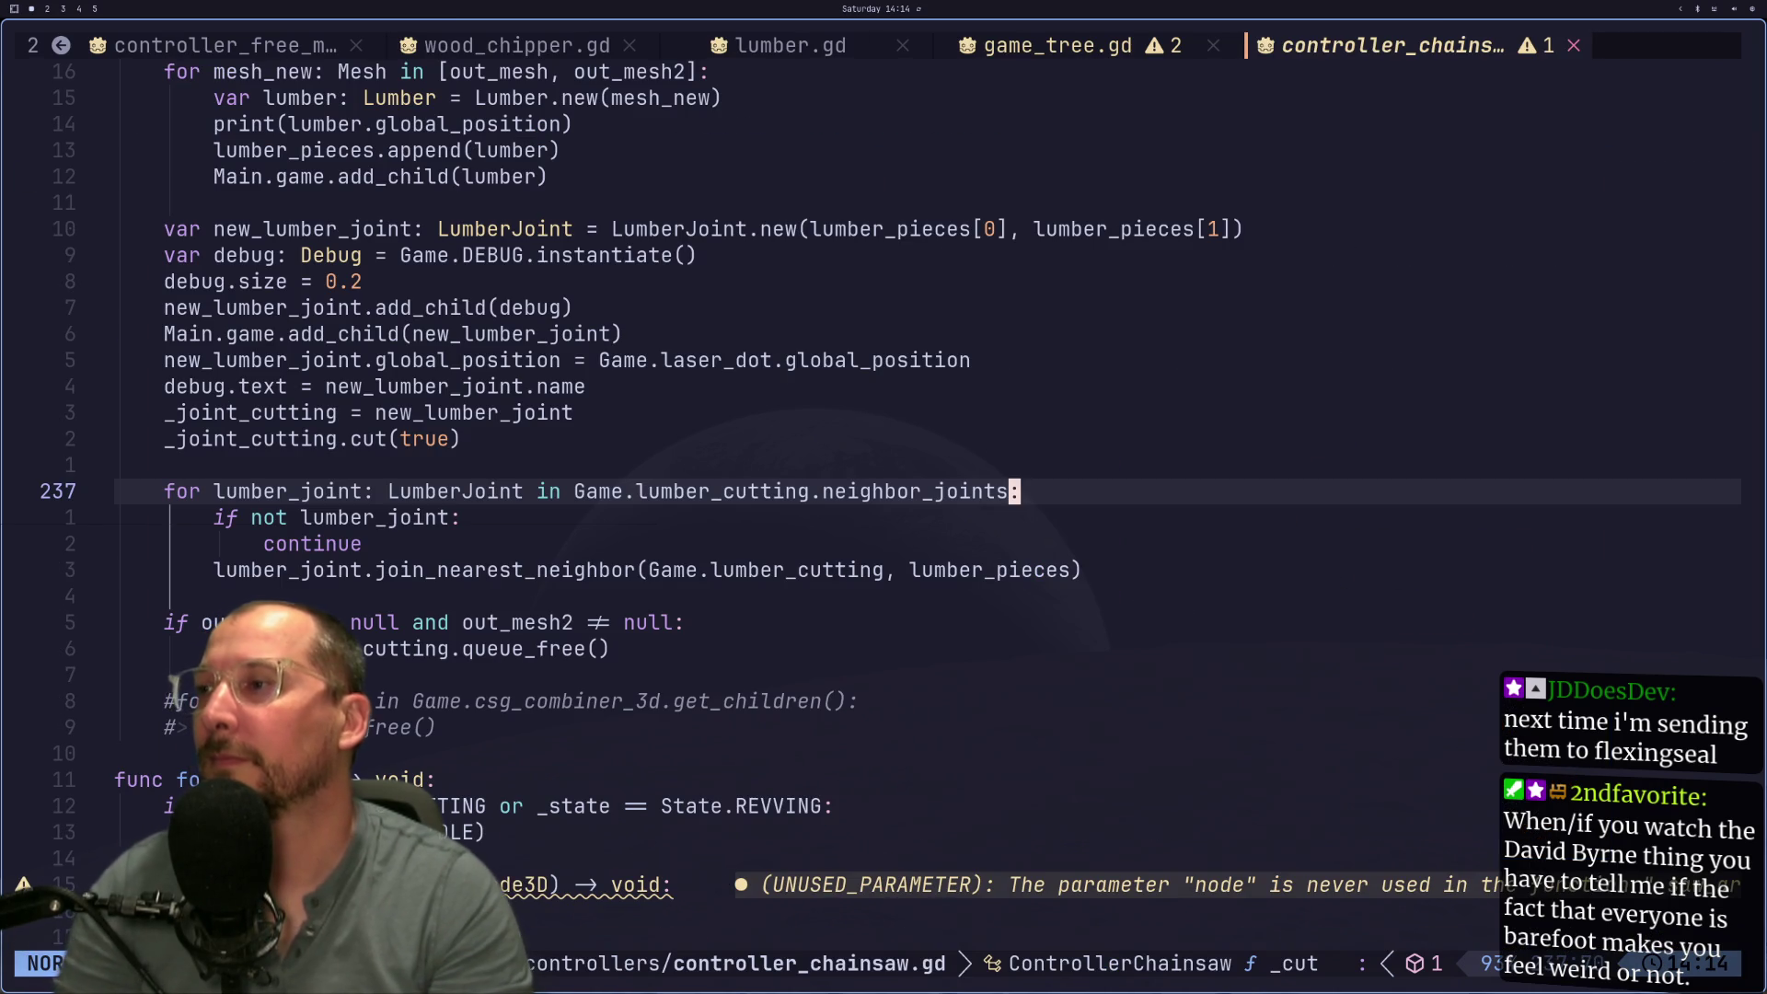
pyautogui.press('k')
pyautogui.press('k')
pyautogui.press('k')
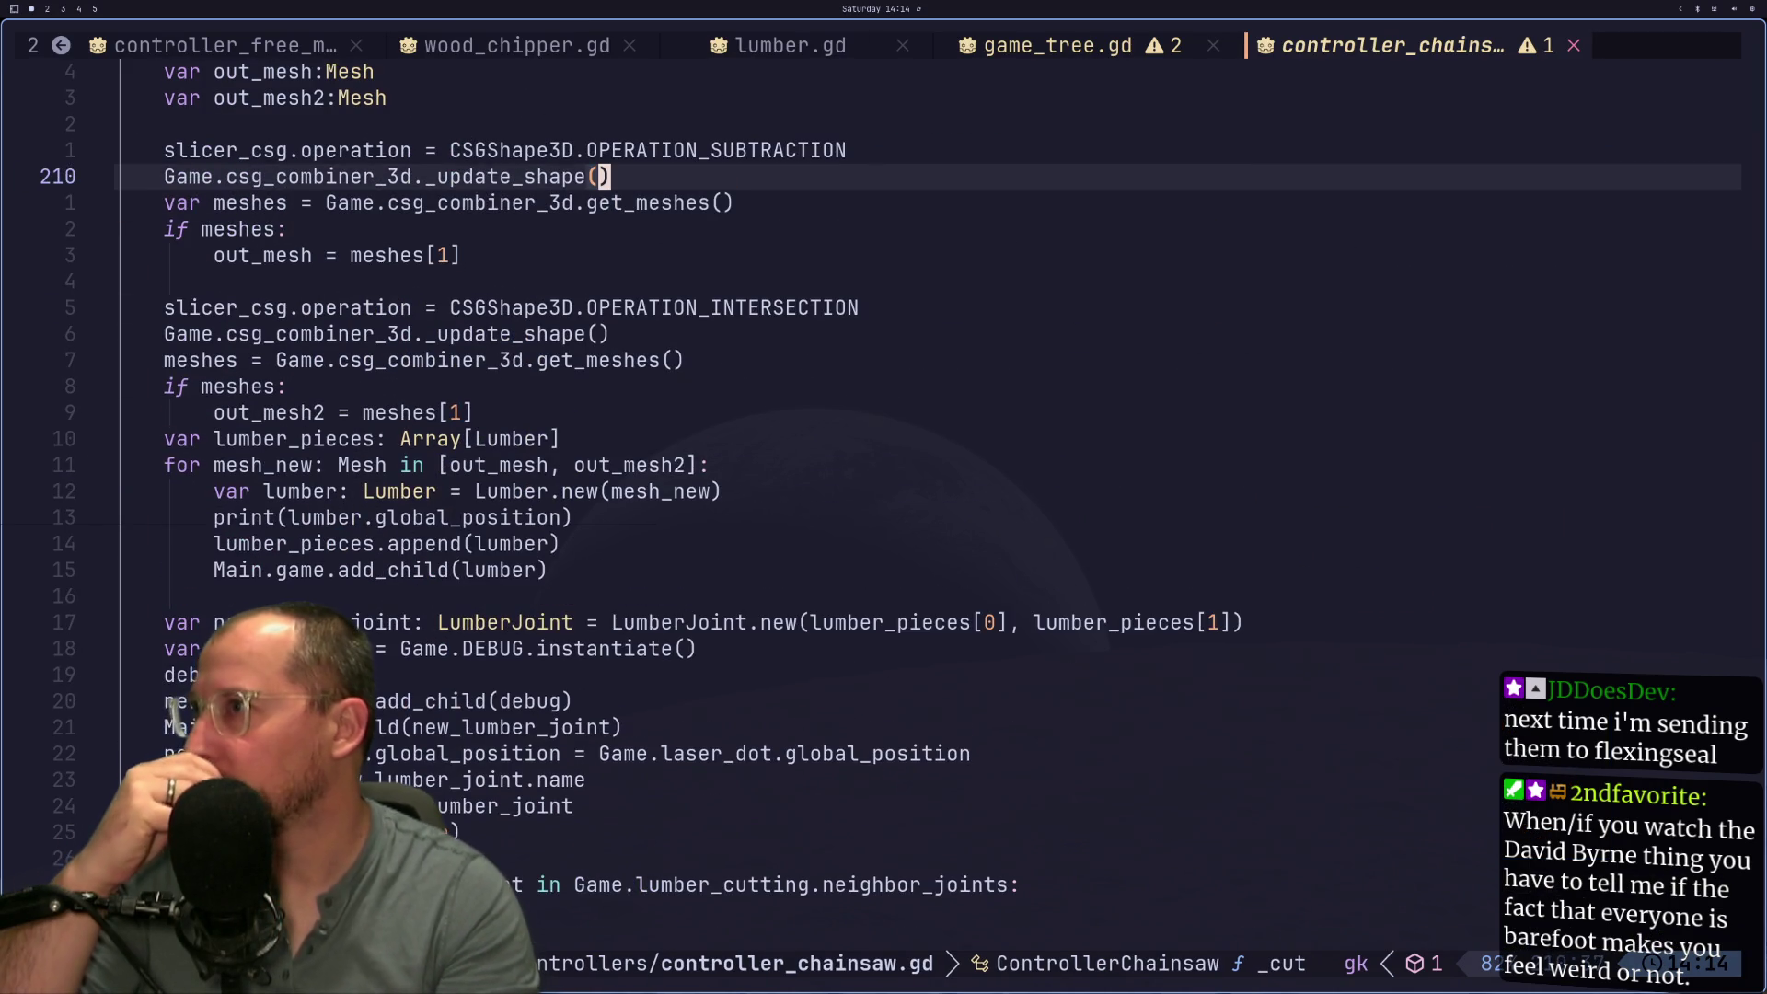
pyautogui.press('k')
pyautogui.press('k')
pyautogui.press('k')
pyautogui.press('k')
pyautogui.press('k')
pyautogui.press('k')
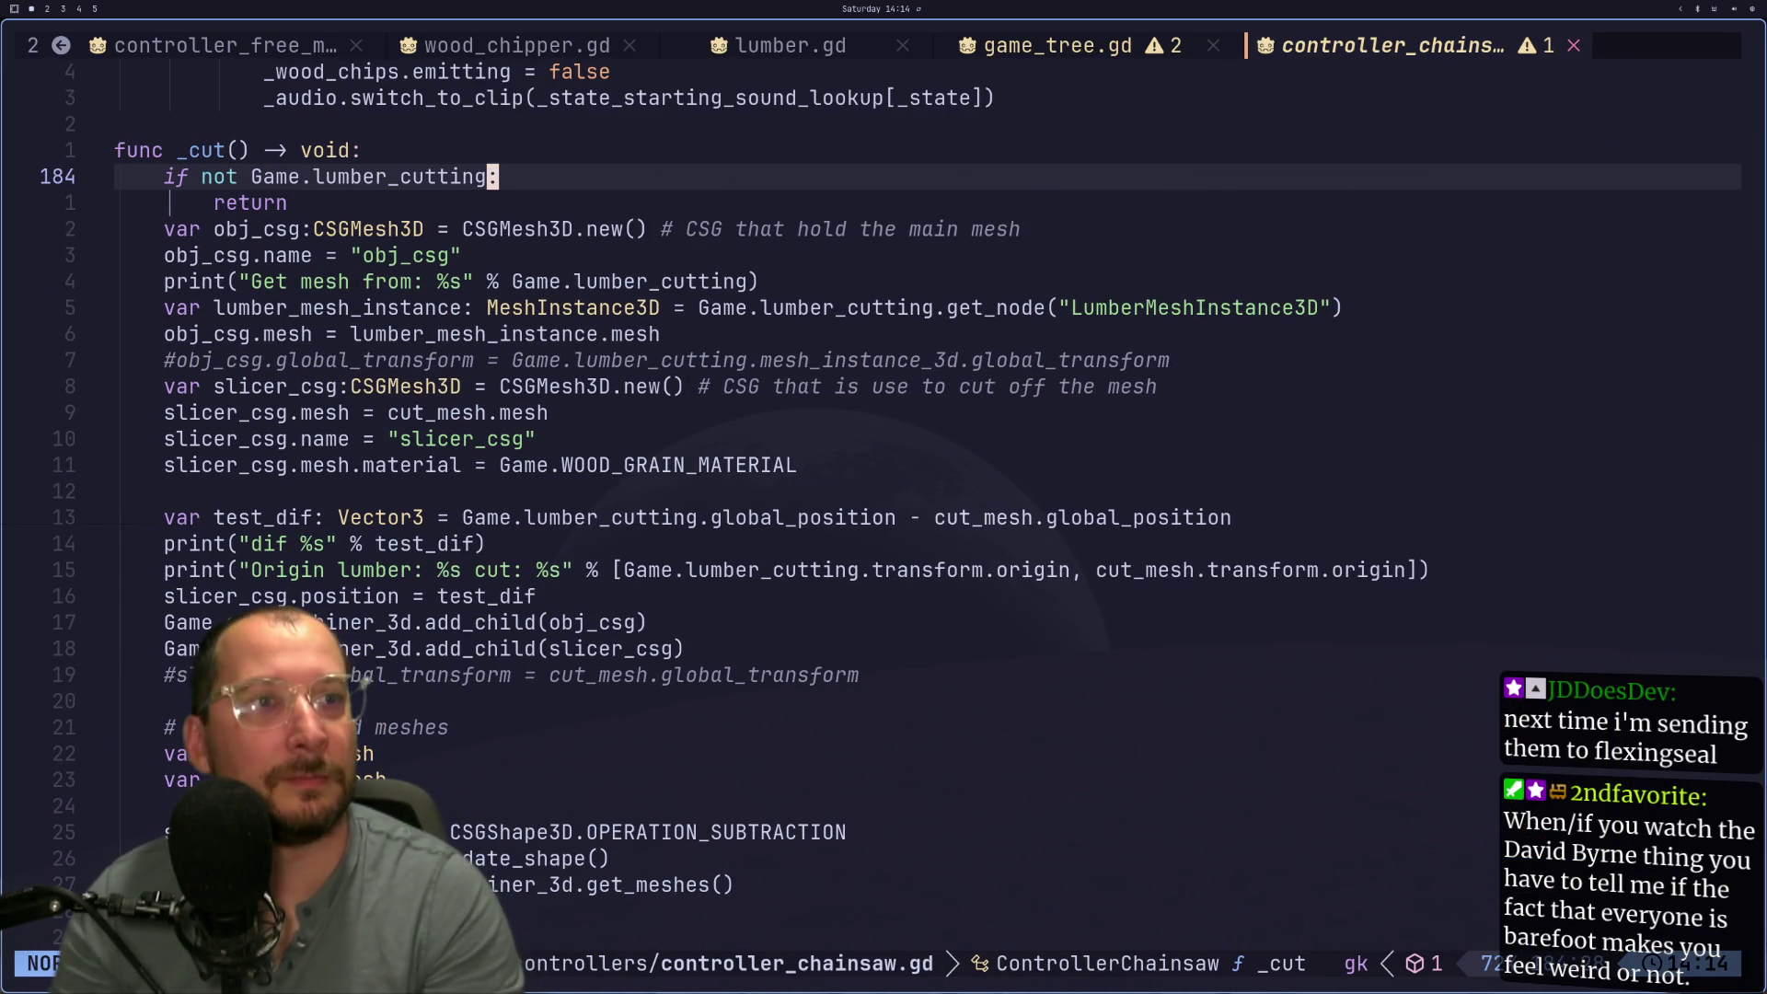
pyautogui.press('k')
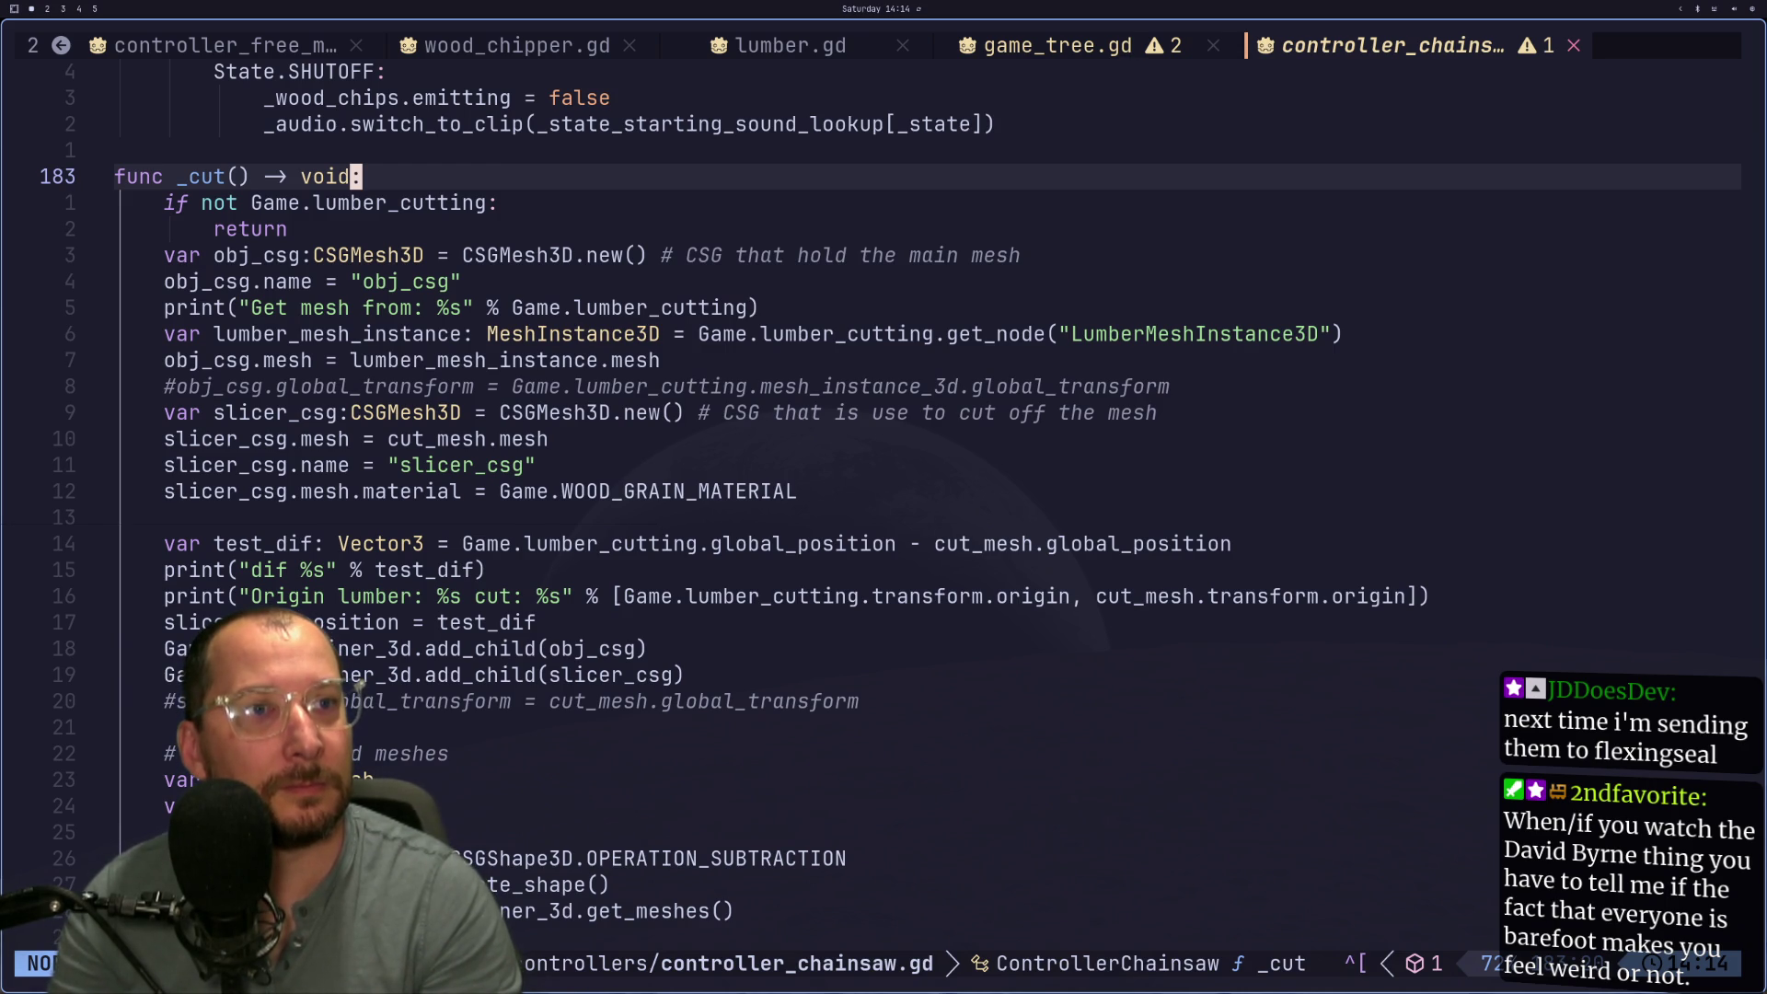
pyautogui.press('super+4')
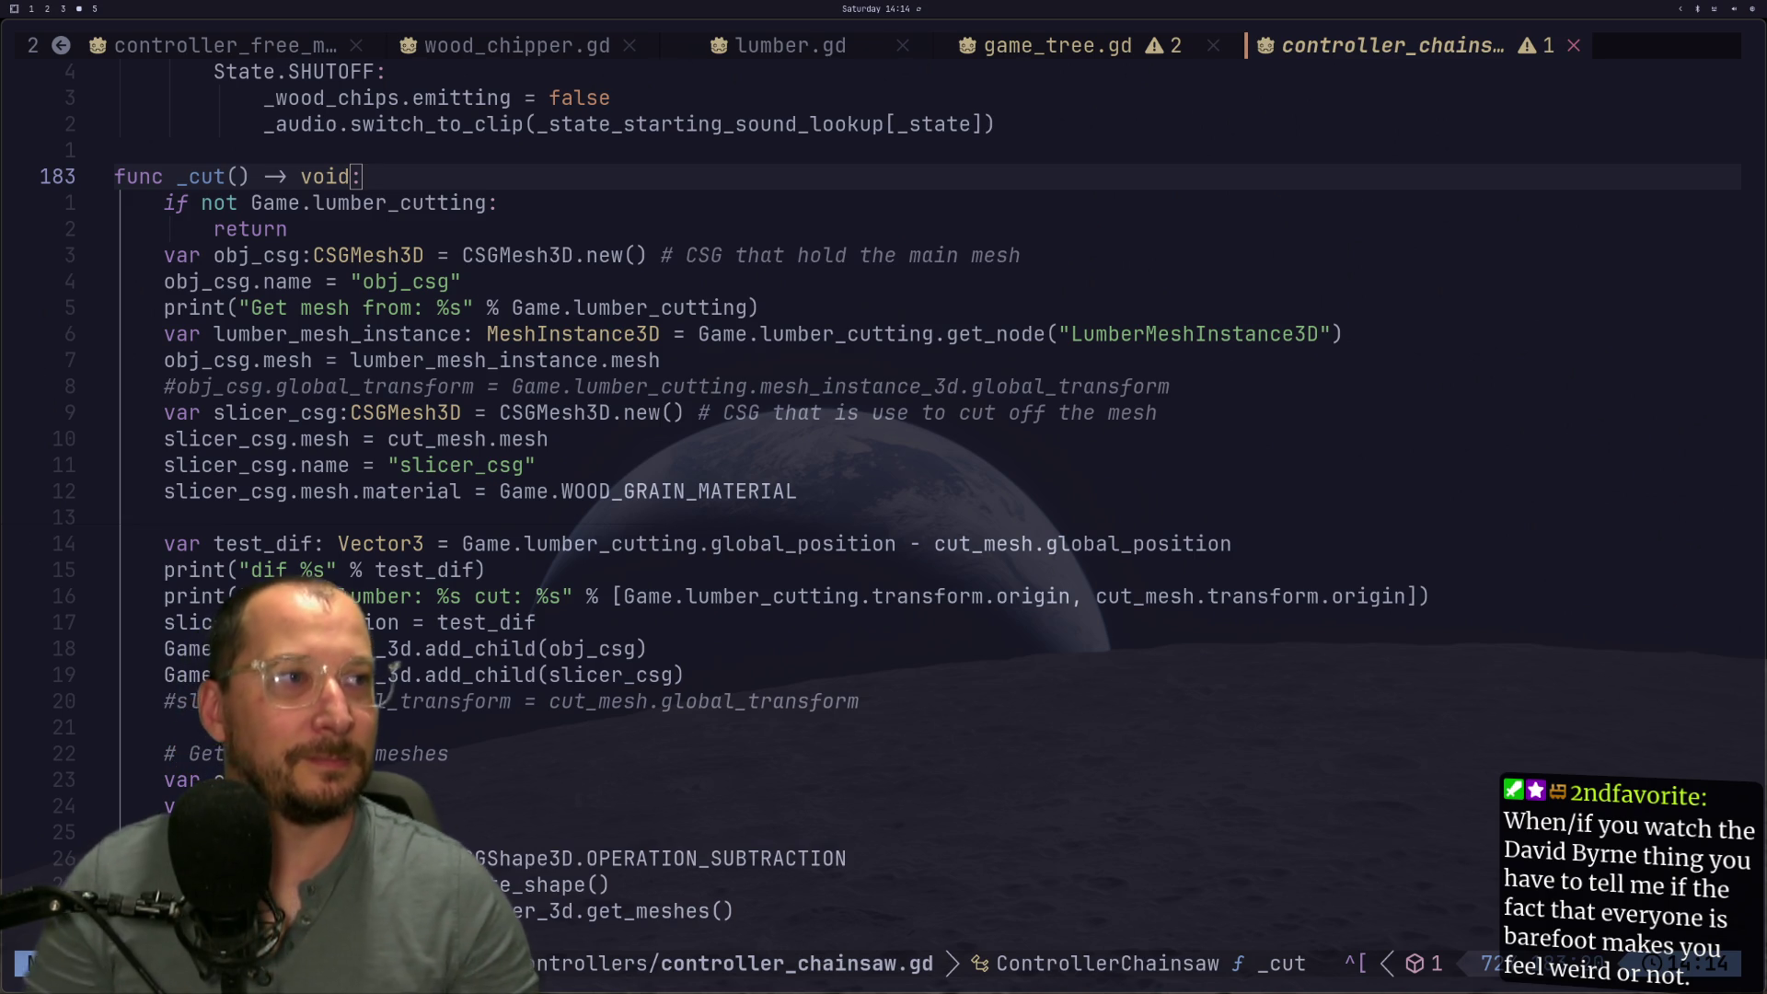
pyautogui.press('super+1')
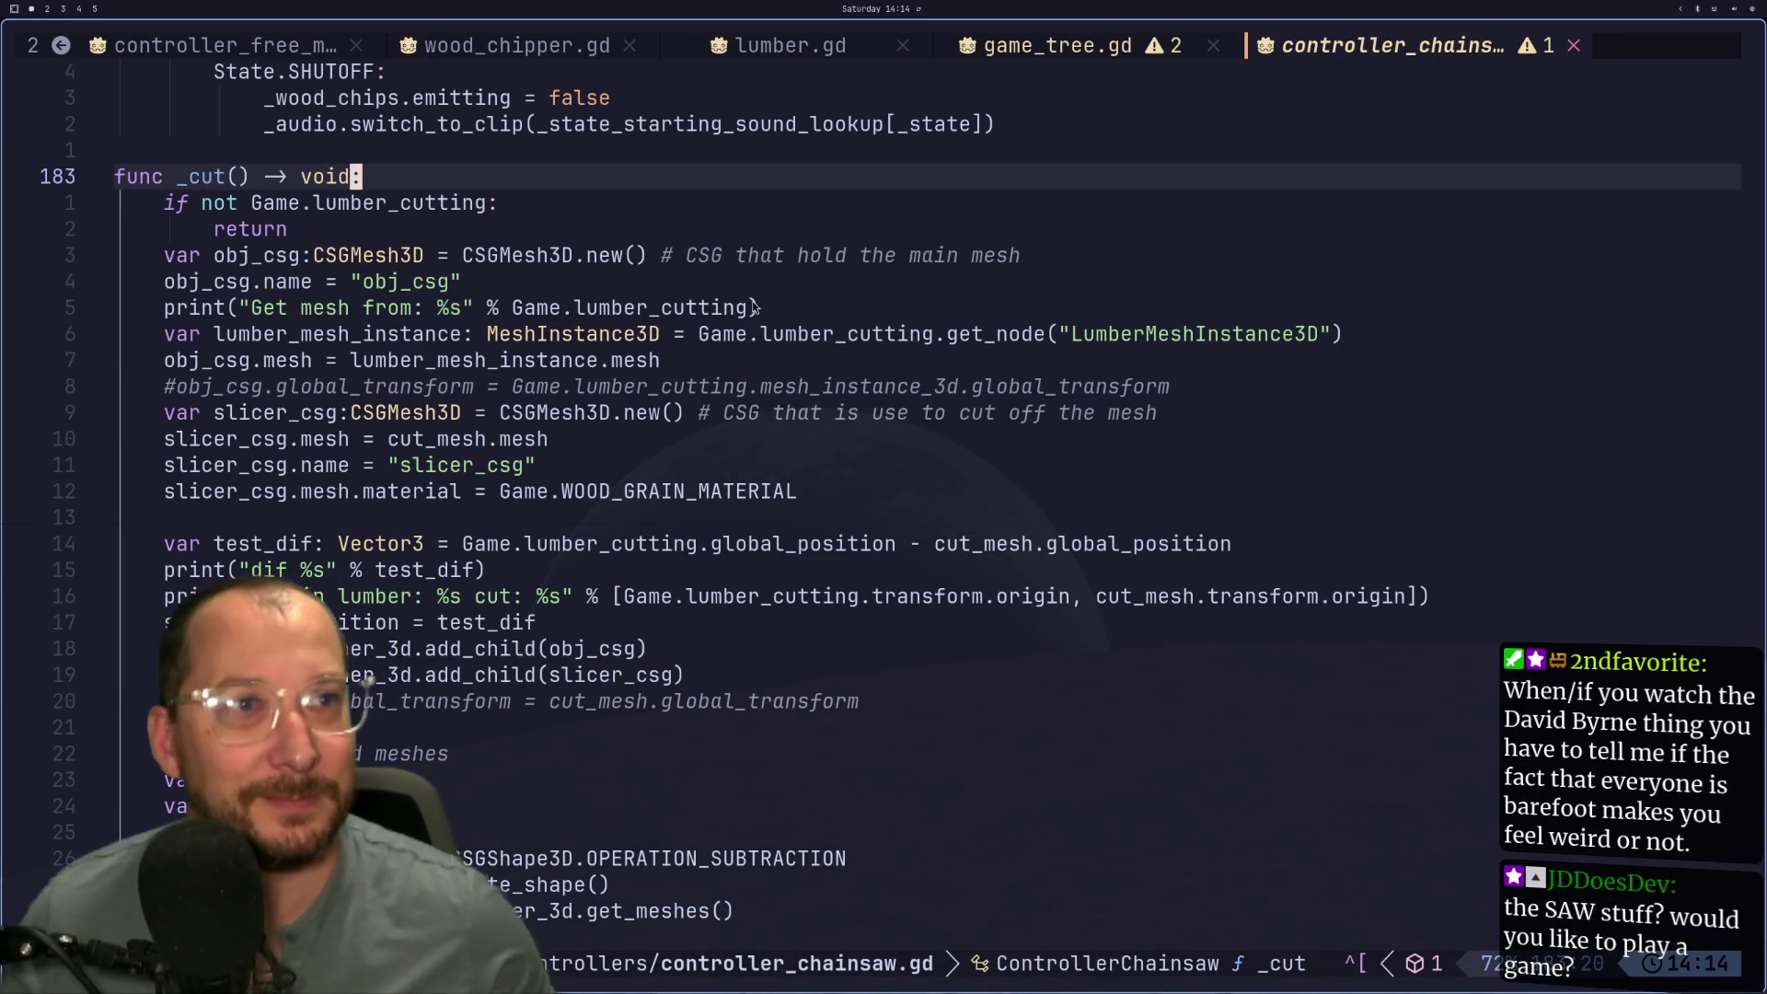
pyautogui.click(828, 412)
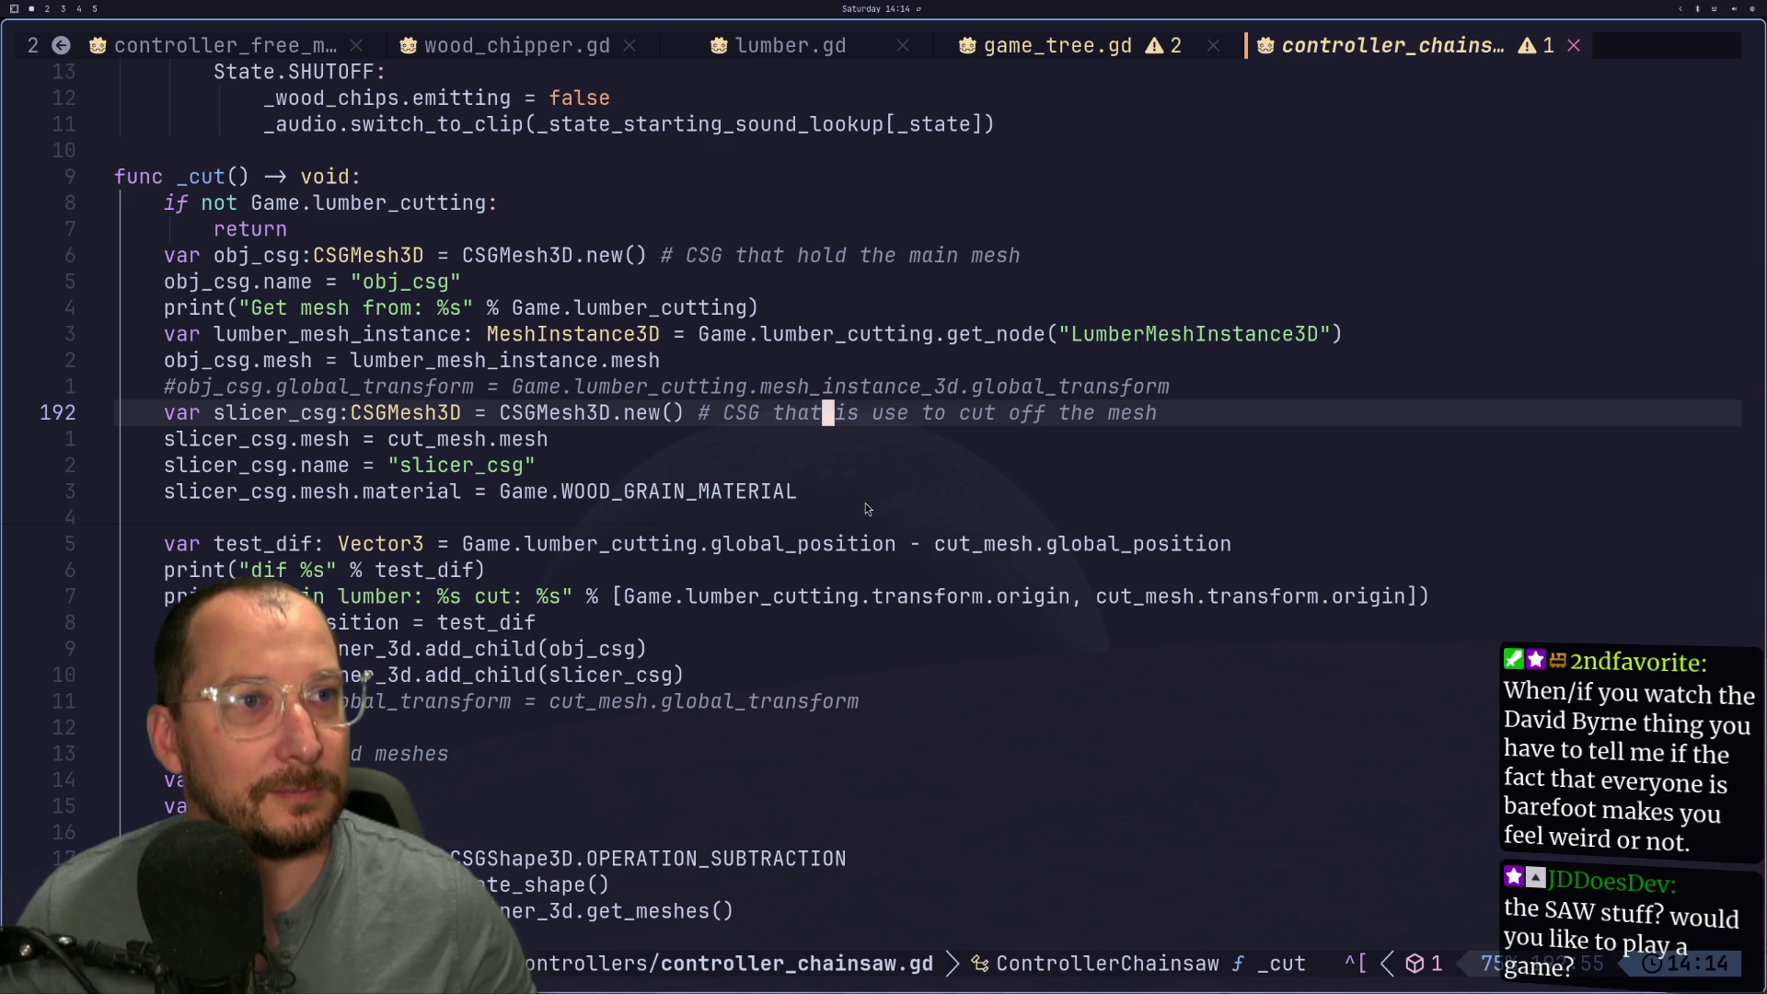
pyautogui.press('j')
pyautogui.press('j')
pyautogui.press('j')
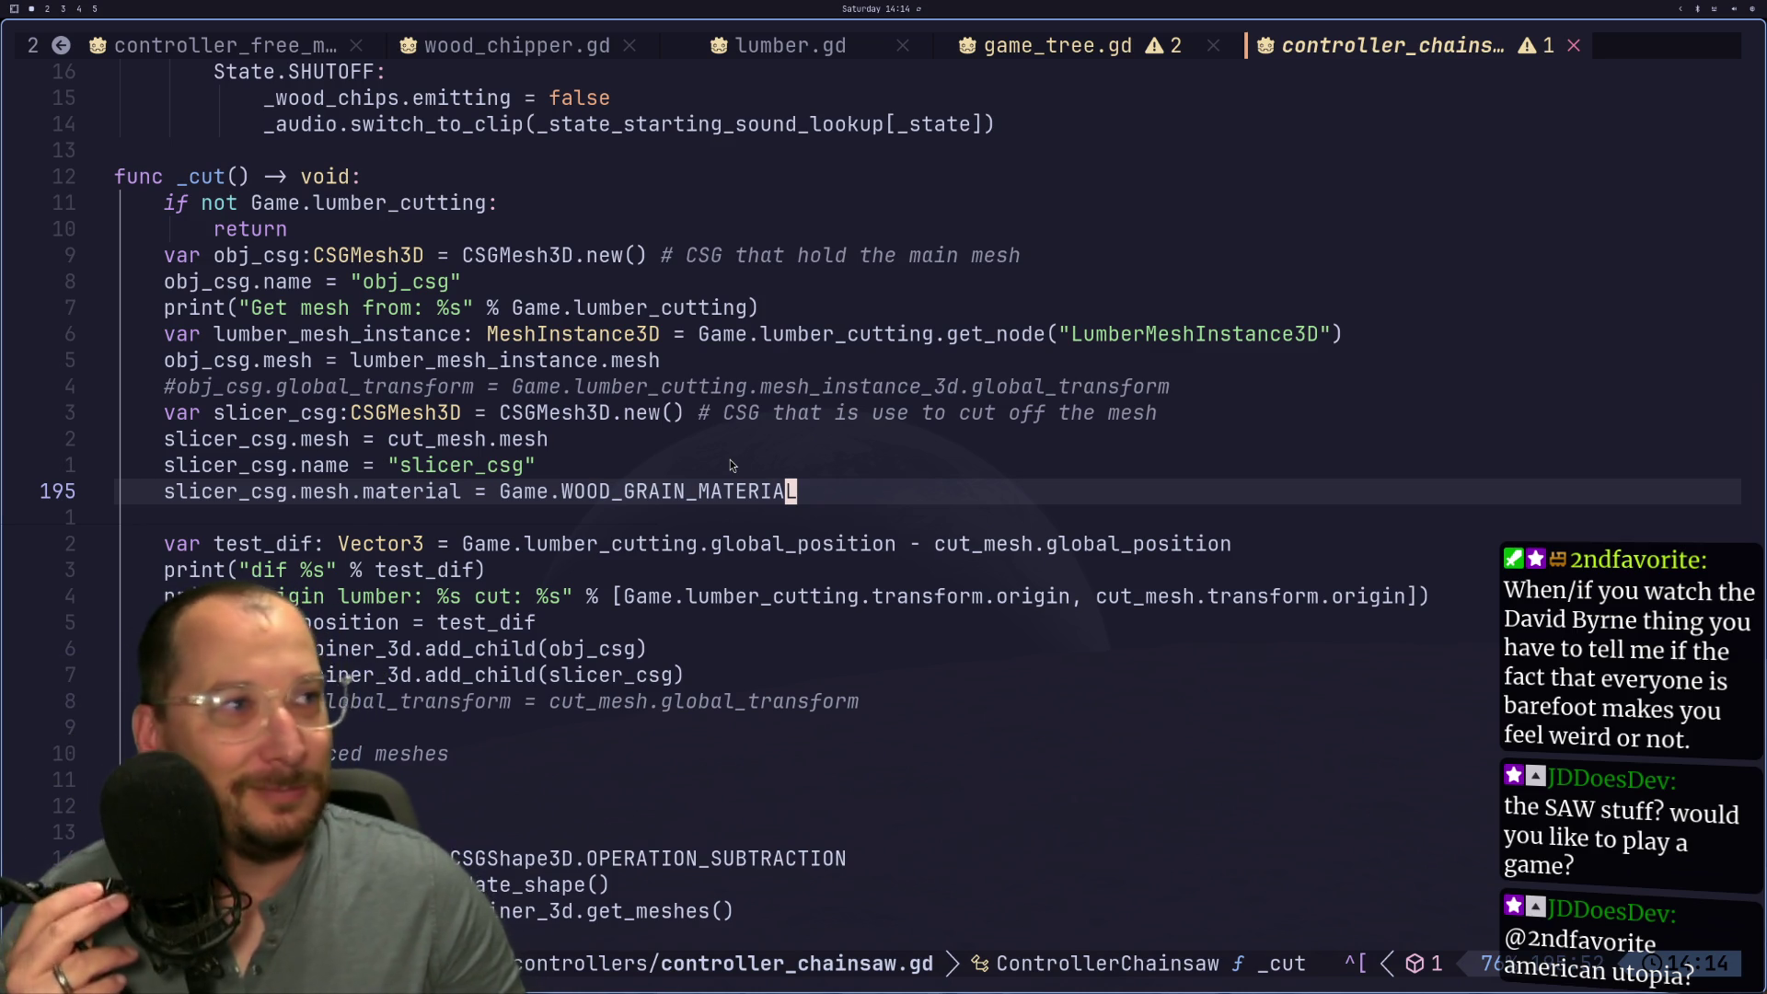
pyautogui.click(522, 497)
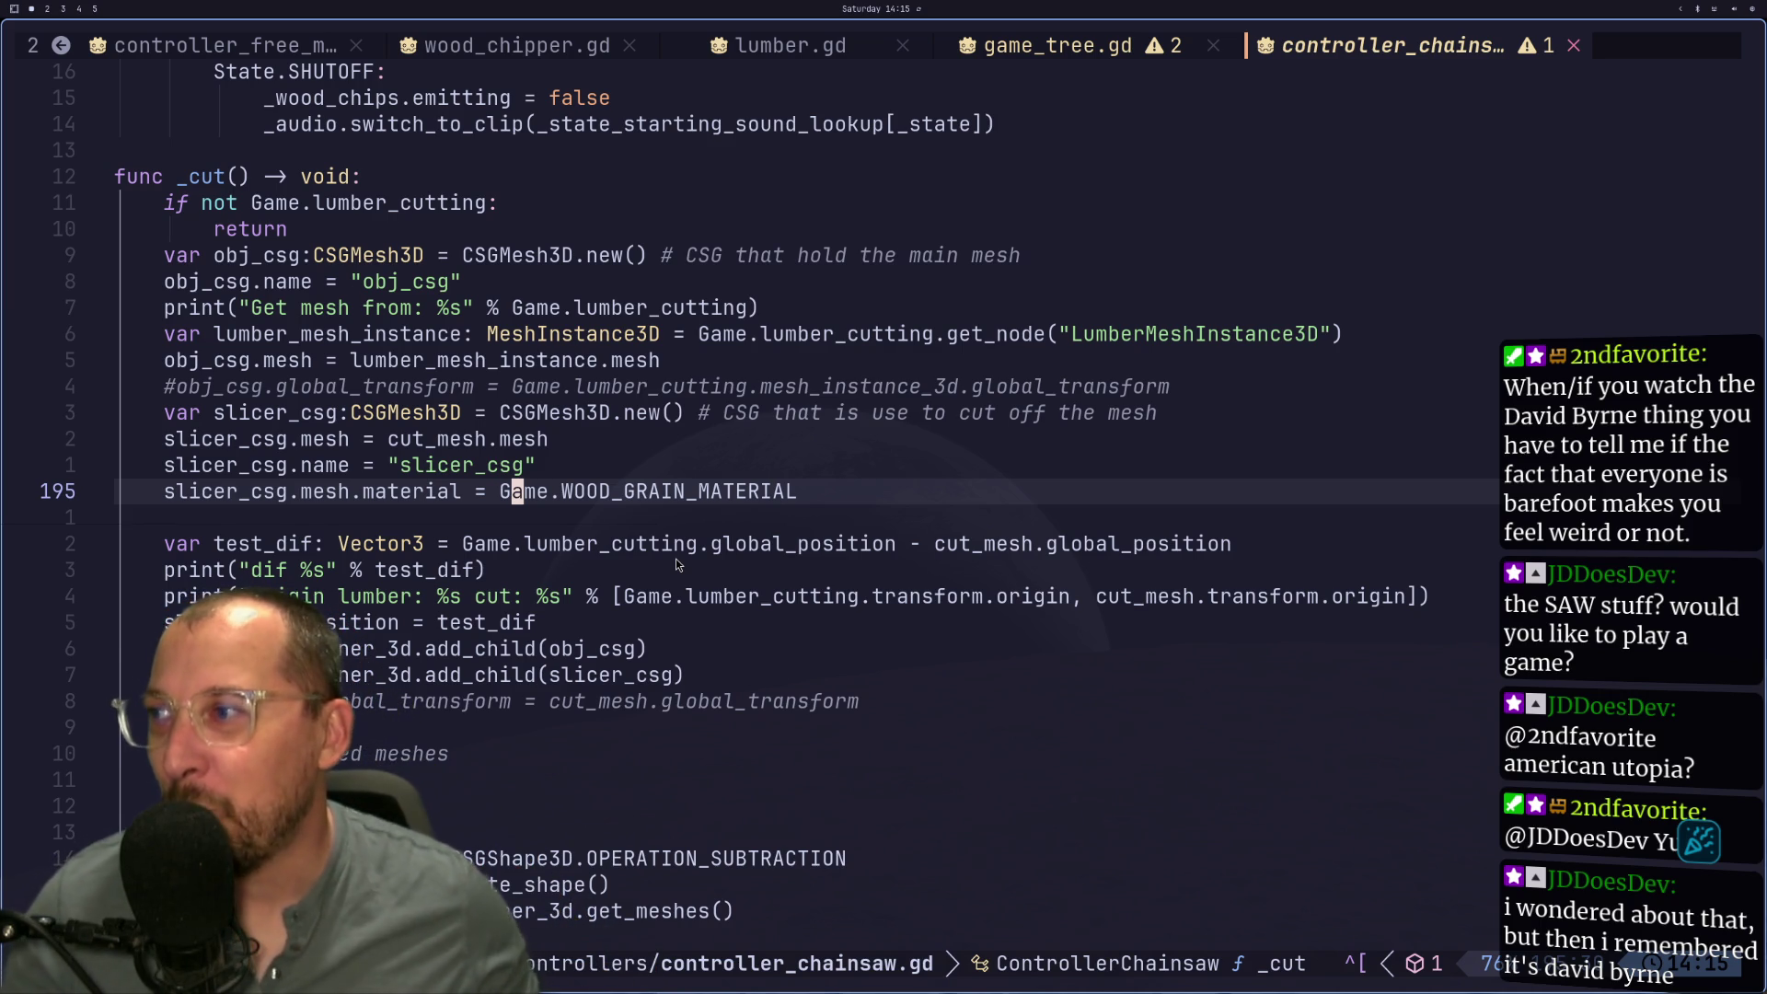
pyautogui.click(475, 550)
pyautogui.click(442, 567)
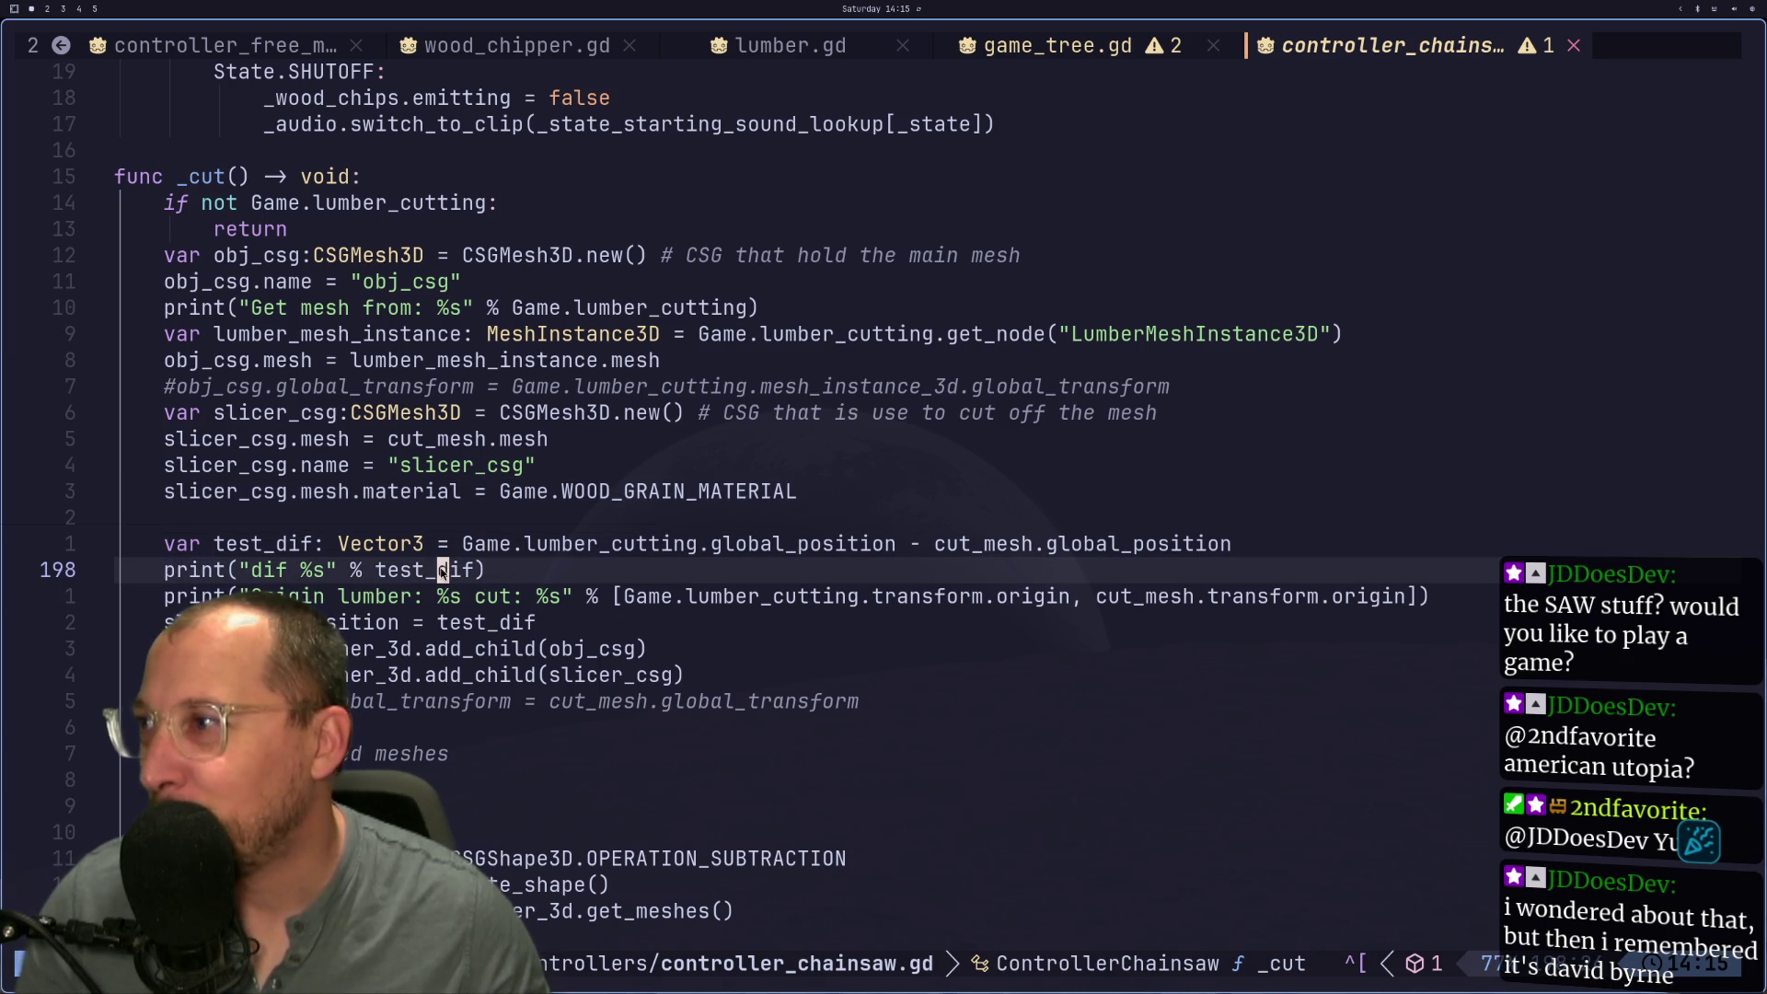
pyautogui.press('j')
pyautogui.press('j')
pyautogui.press('j')
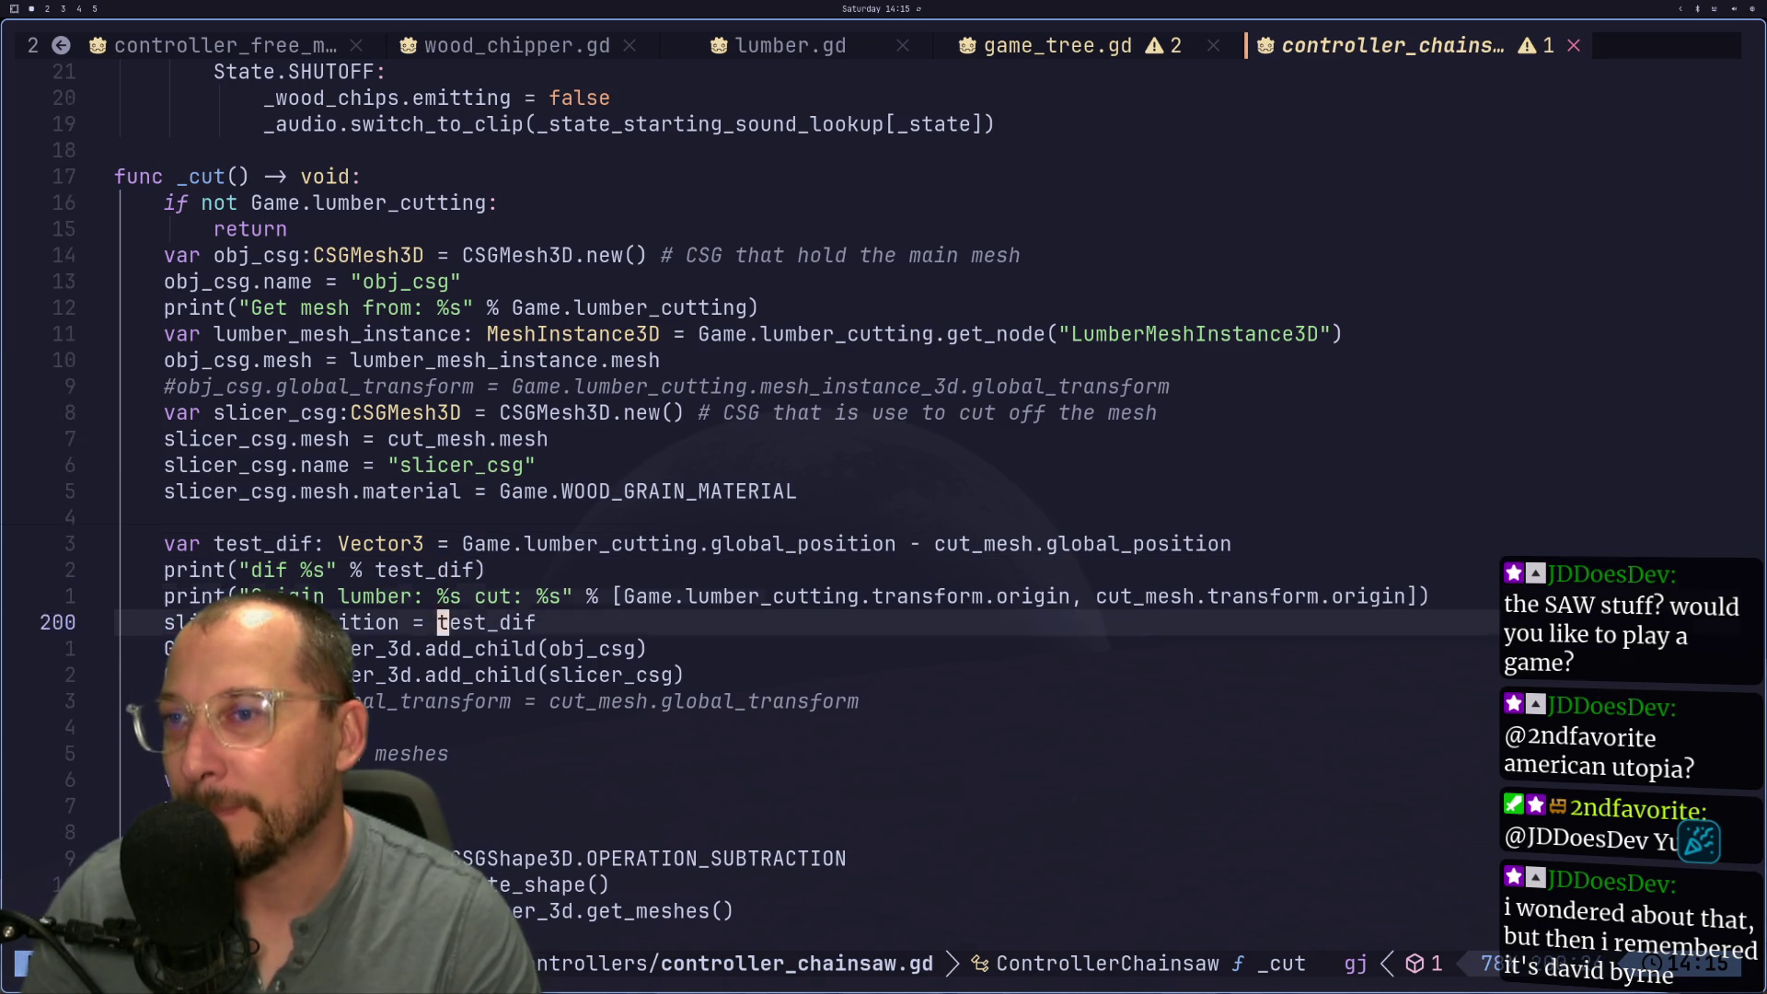
pyautogui.press('k')
pyautogui.press('k')
pyautogui.press('k')
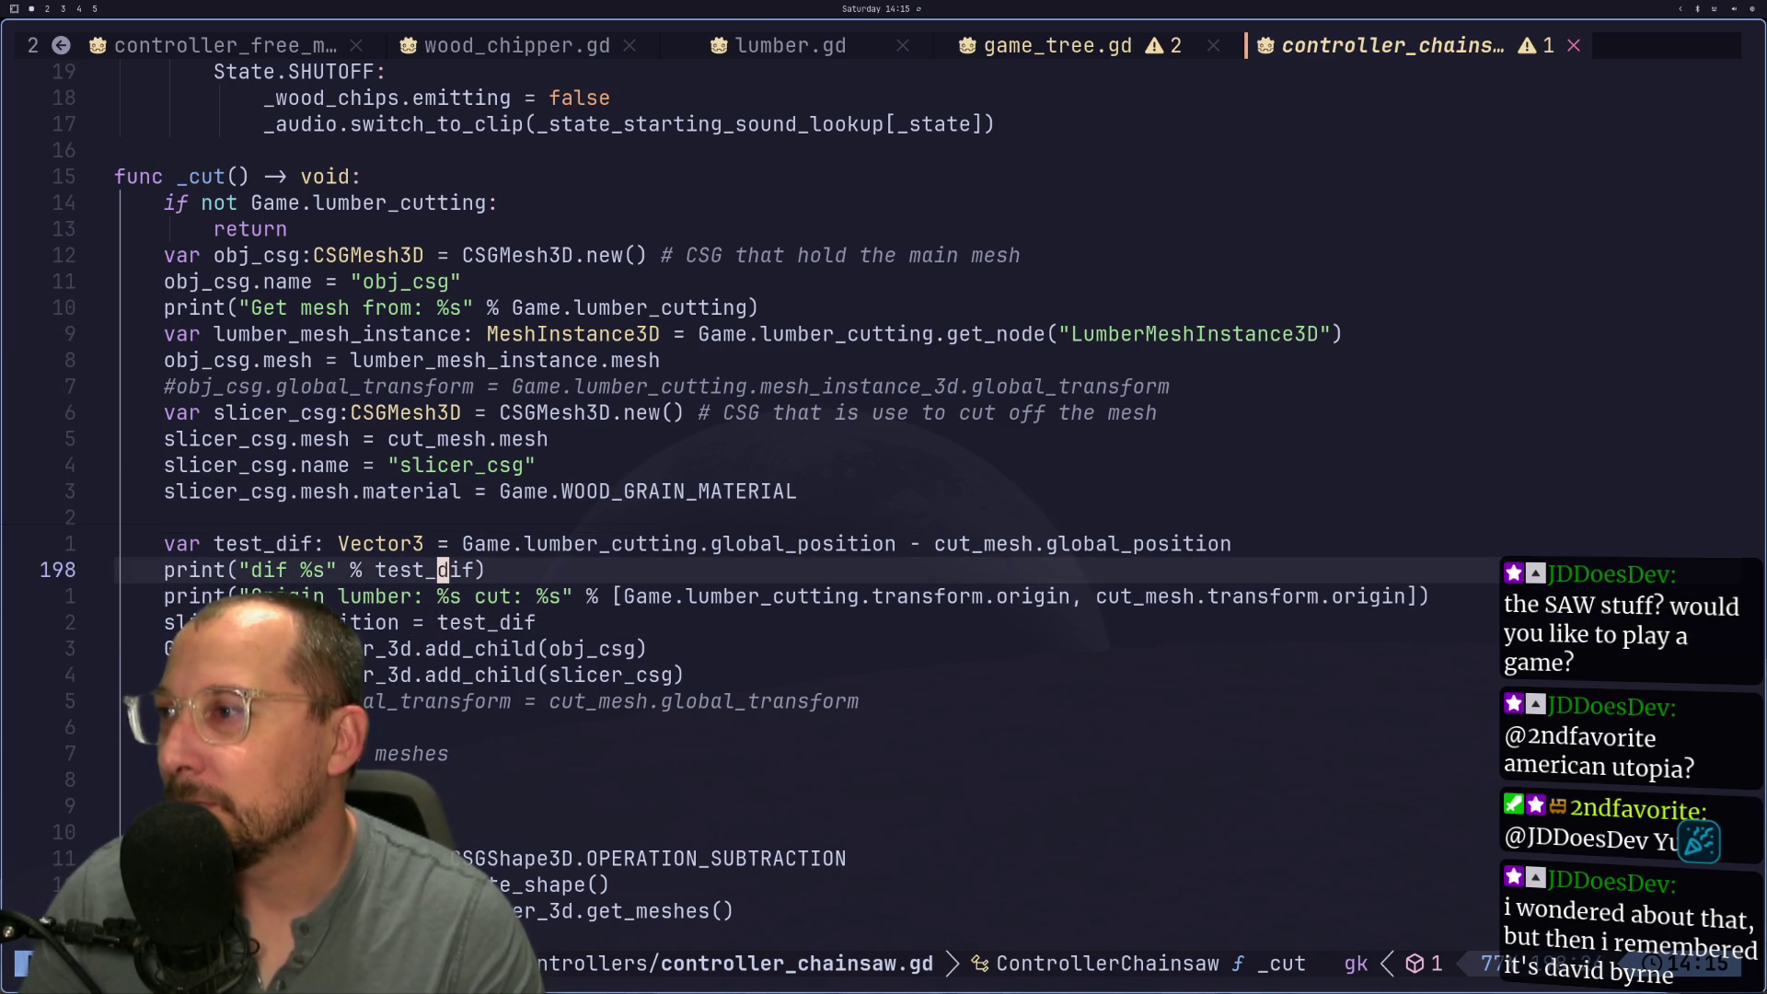
pyautogui.press('k')
pyautogui.press('k')
pyautogui.press('k')
pyautogui.press('j')
pyautogui.press('j')
pyautogui.press('j')
pyautogui.press('j')
pyautogui.press('j')
pyautogui.press('j')
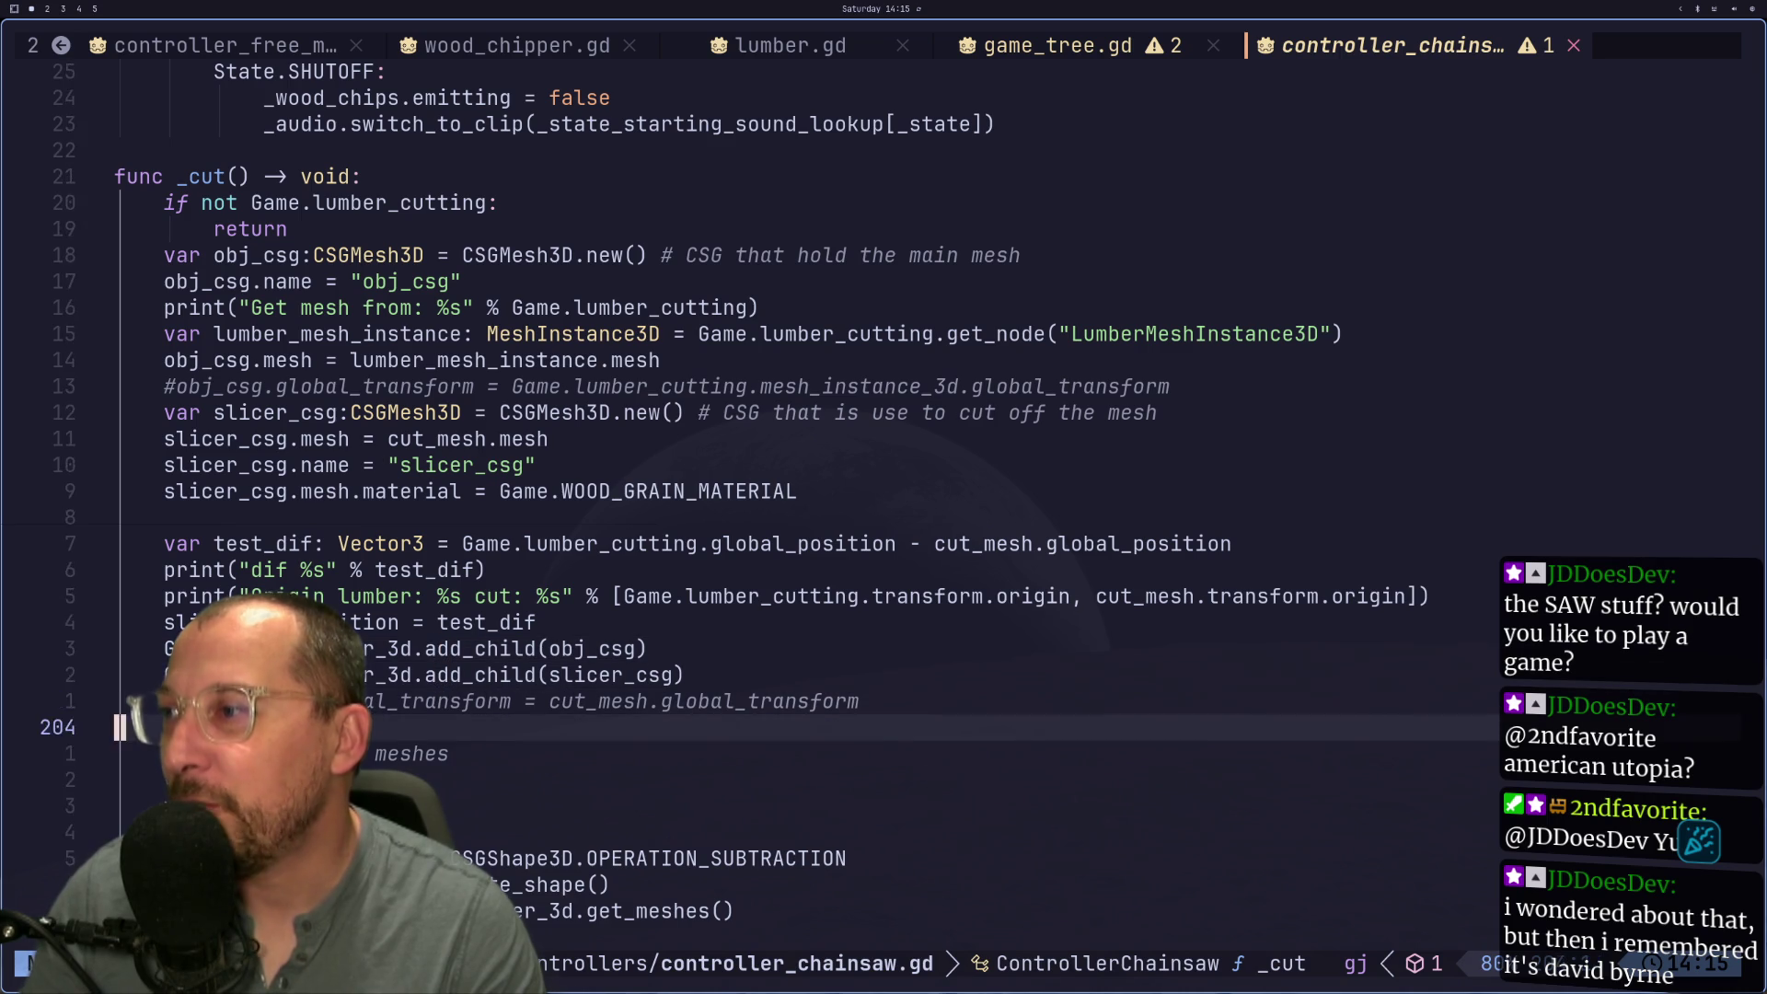
pyautogui.press('j')
pyautogui.press('j')
pyautogui.press('j')
pyautogui.press('j')
pyautogui.press('k')
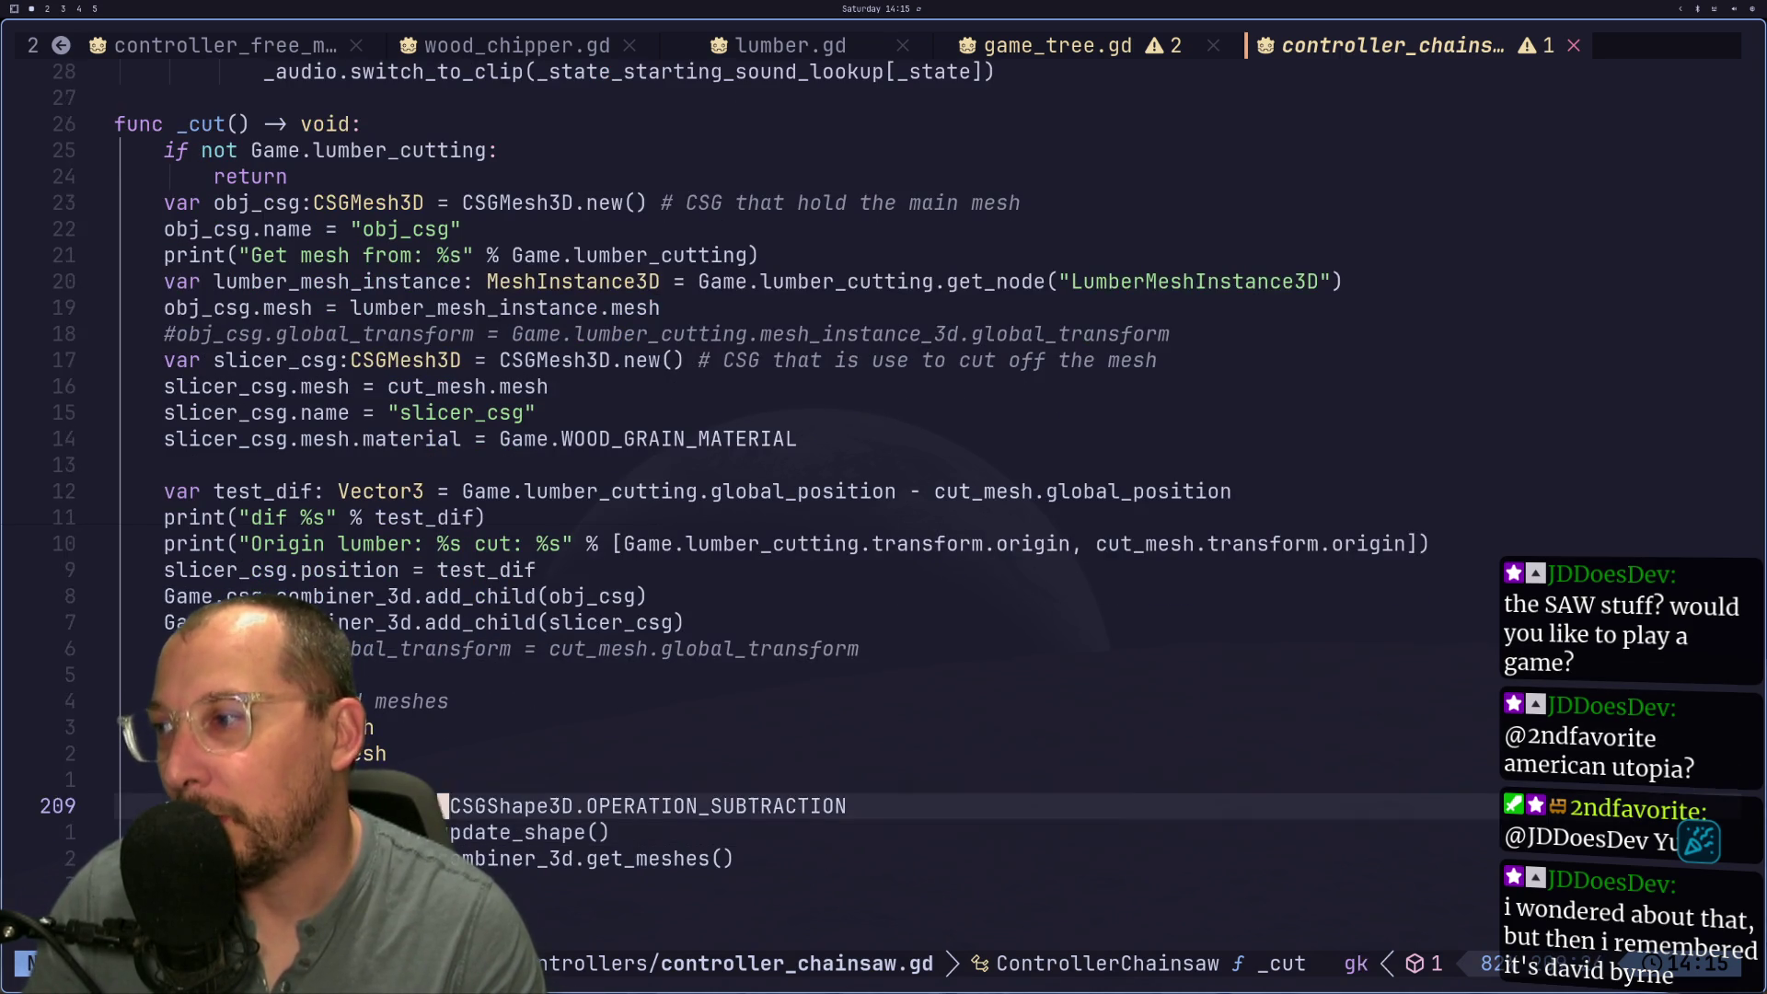
pyautogui.press('j')
pyautogui.press('j')
pyautogui.press('j')
pyautogui.press('j')
pyautogui.press('j')
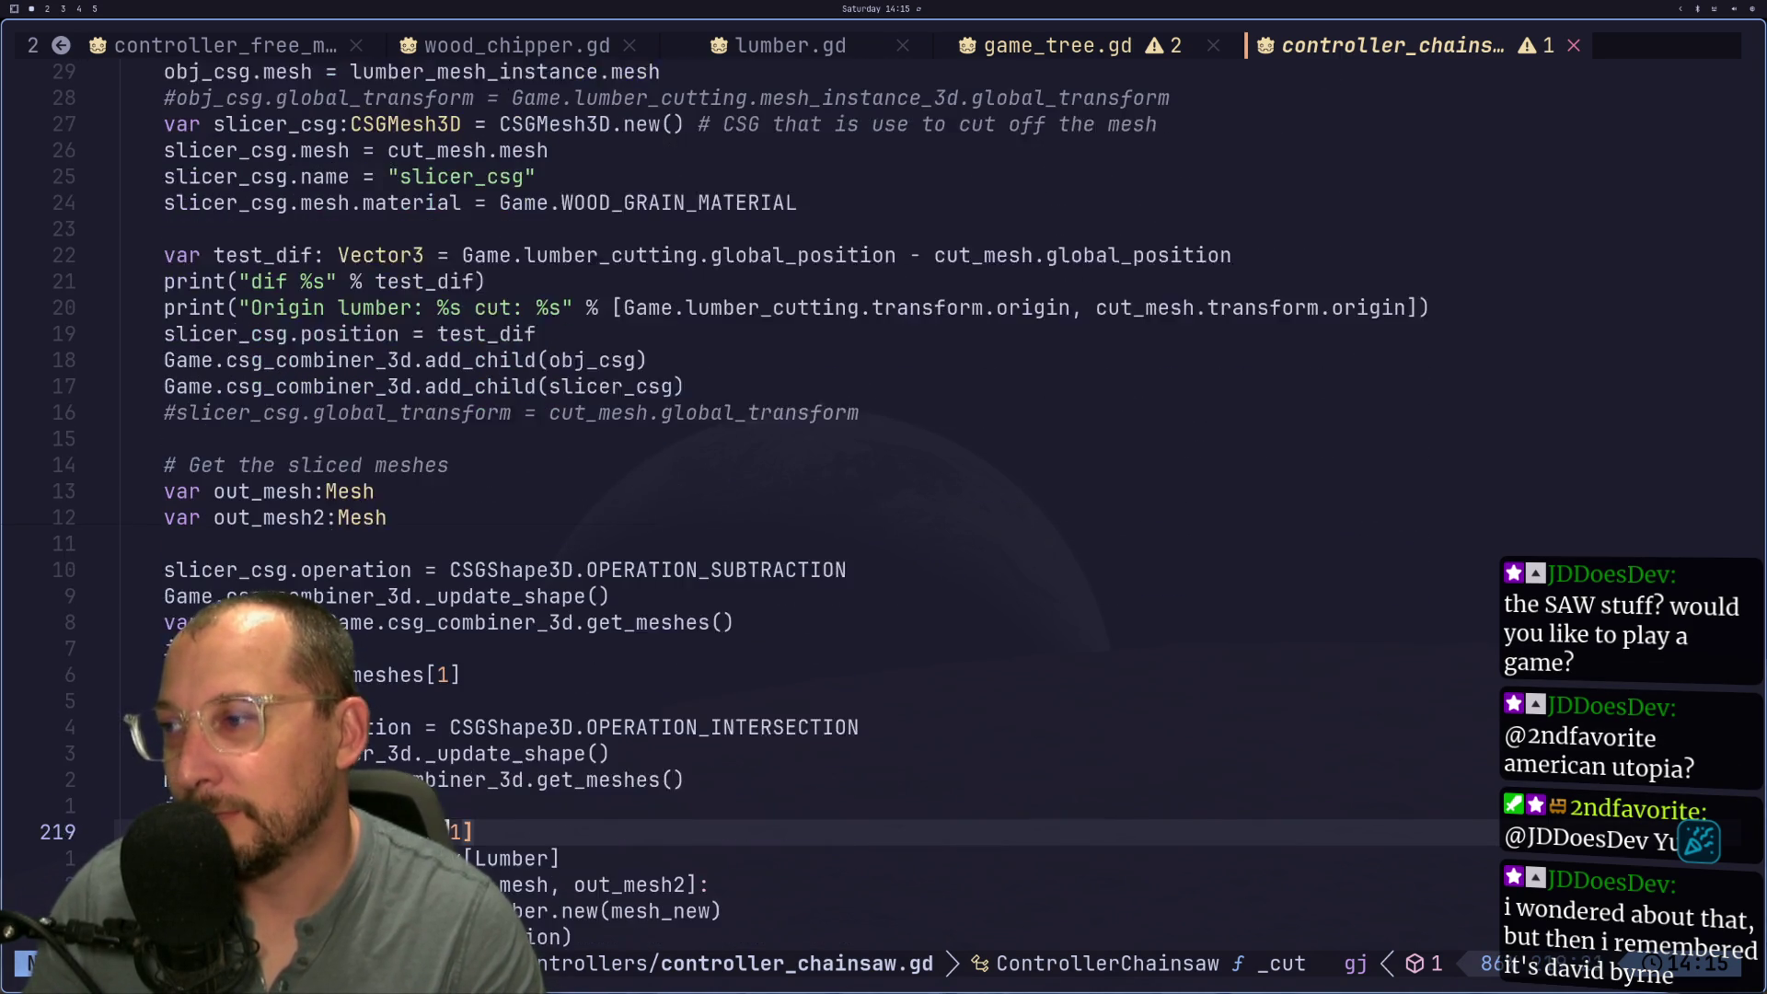
pyautogui.press('j')
pyautogui.press('j')
pyautogui.press('j')
pyautogui.press('j')
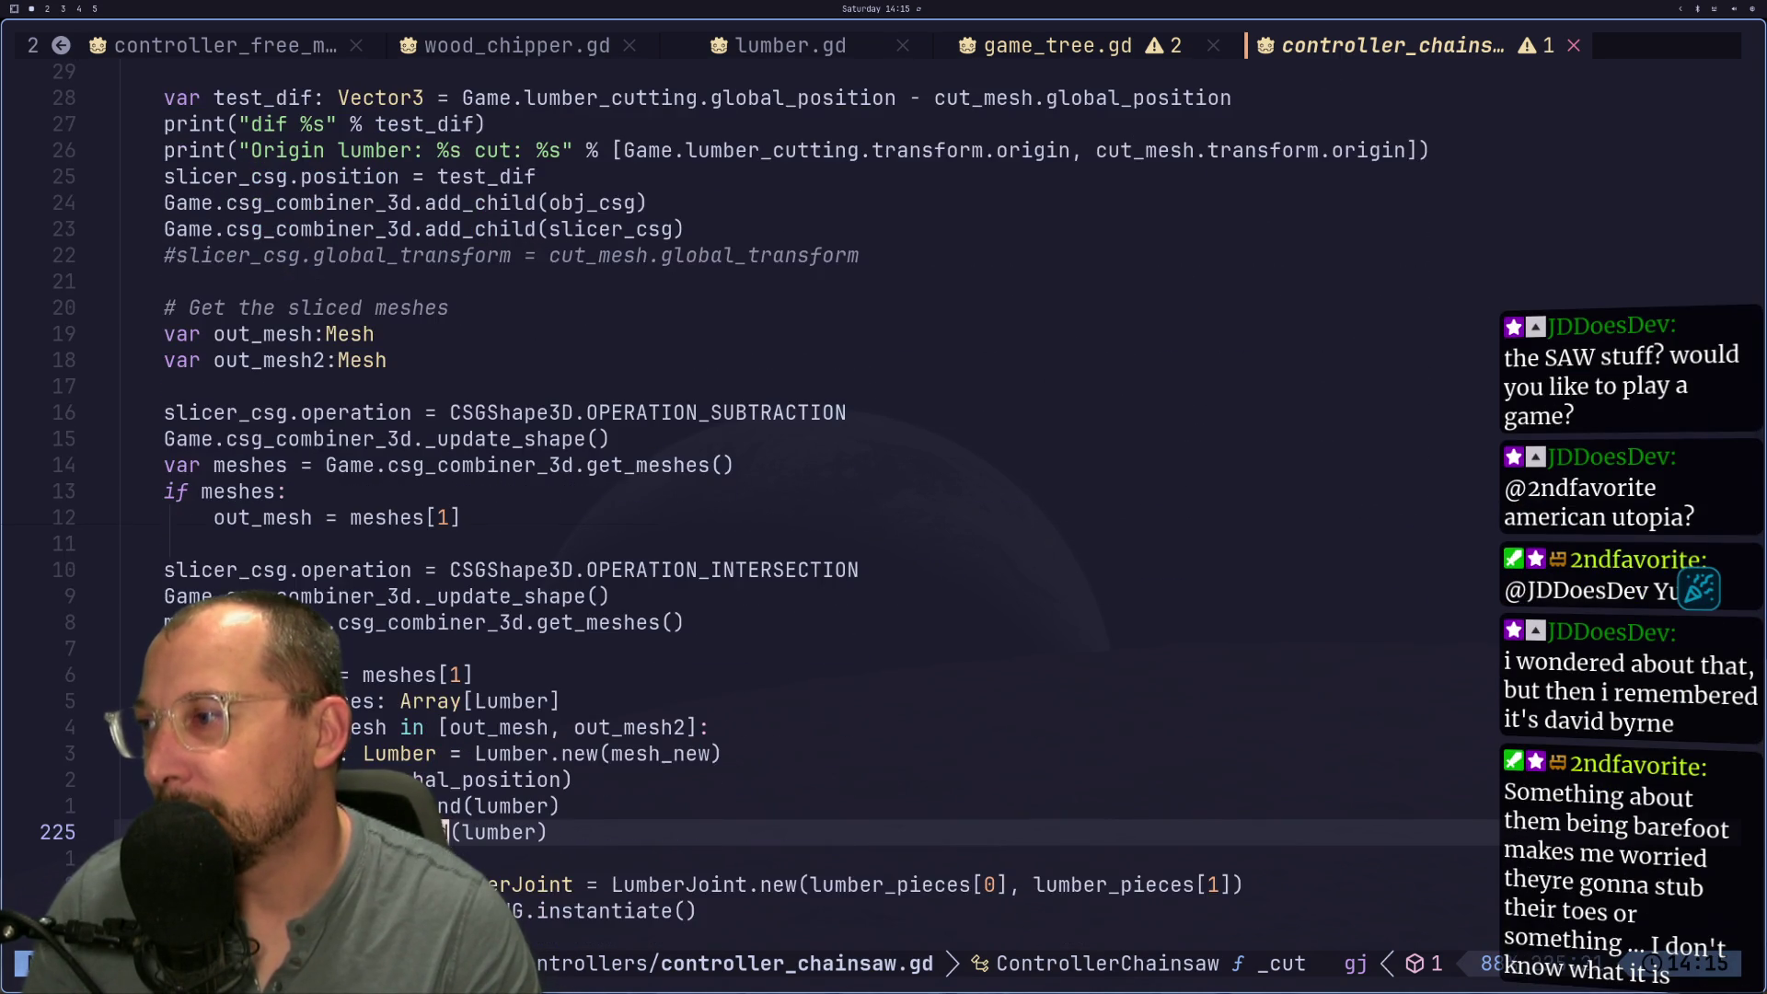
pyautogui.press('j')
pyautogui.press('j')
pyautogui.press('j')
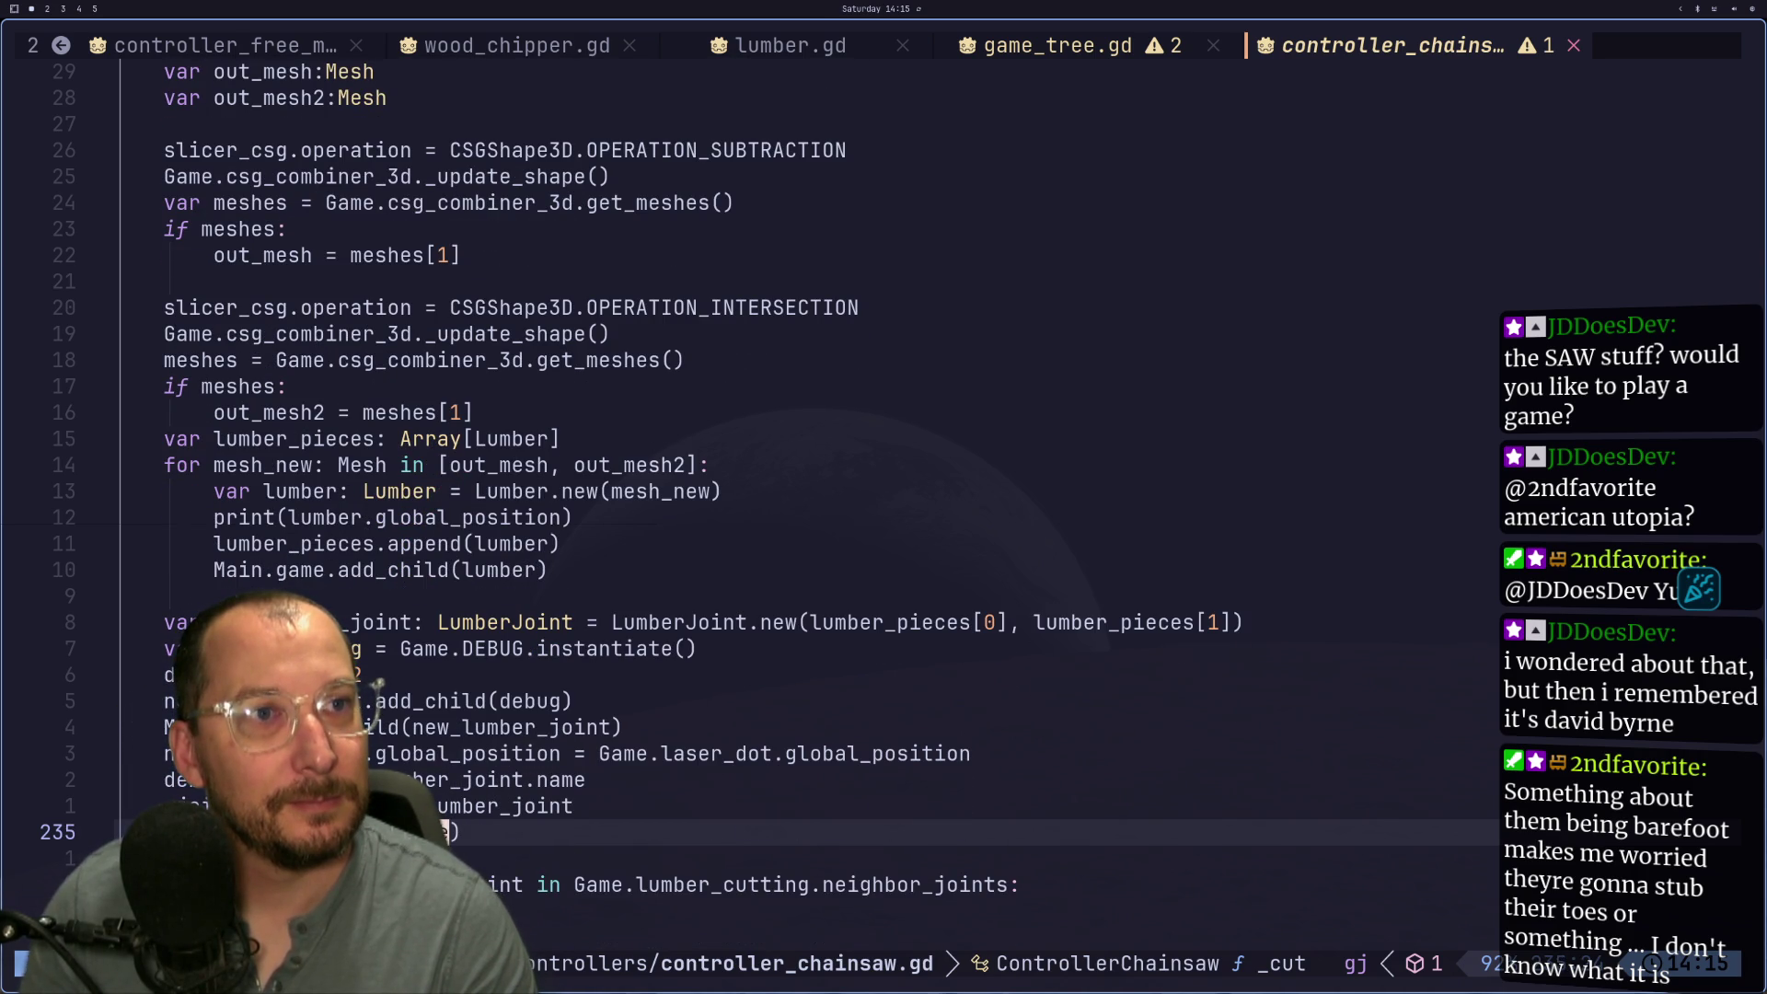
pyautogui.press('k')
pyautogui.press('k')
pyautogui.press('k')
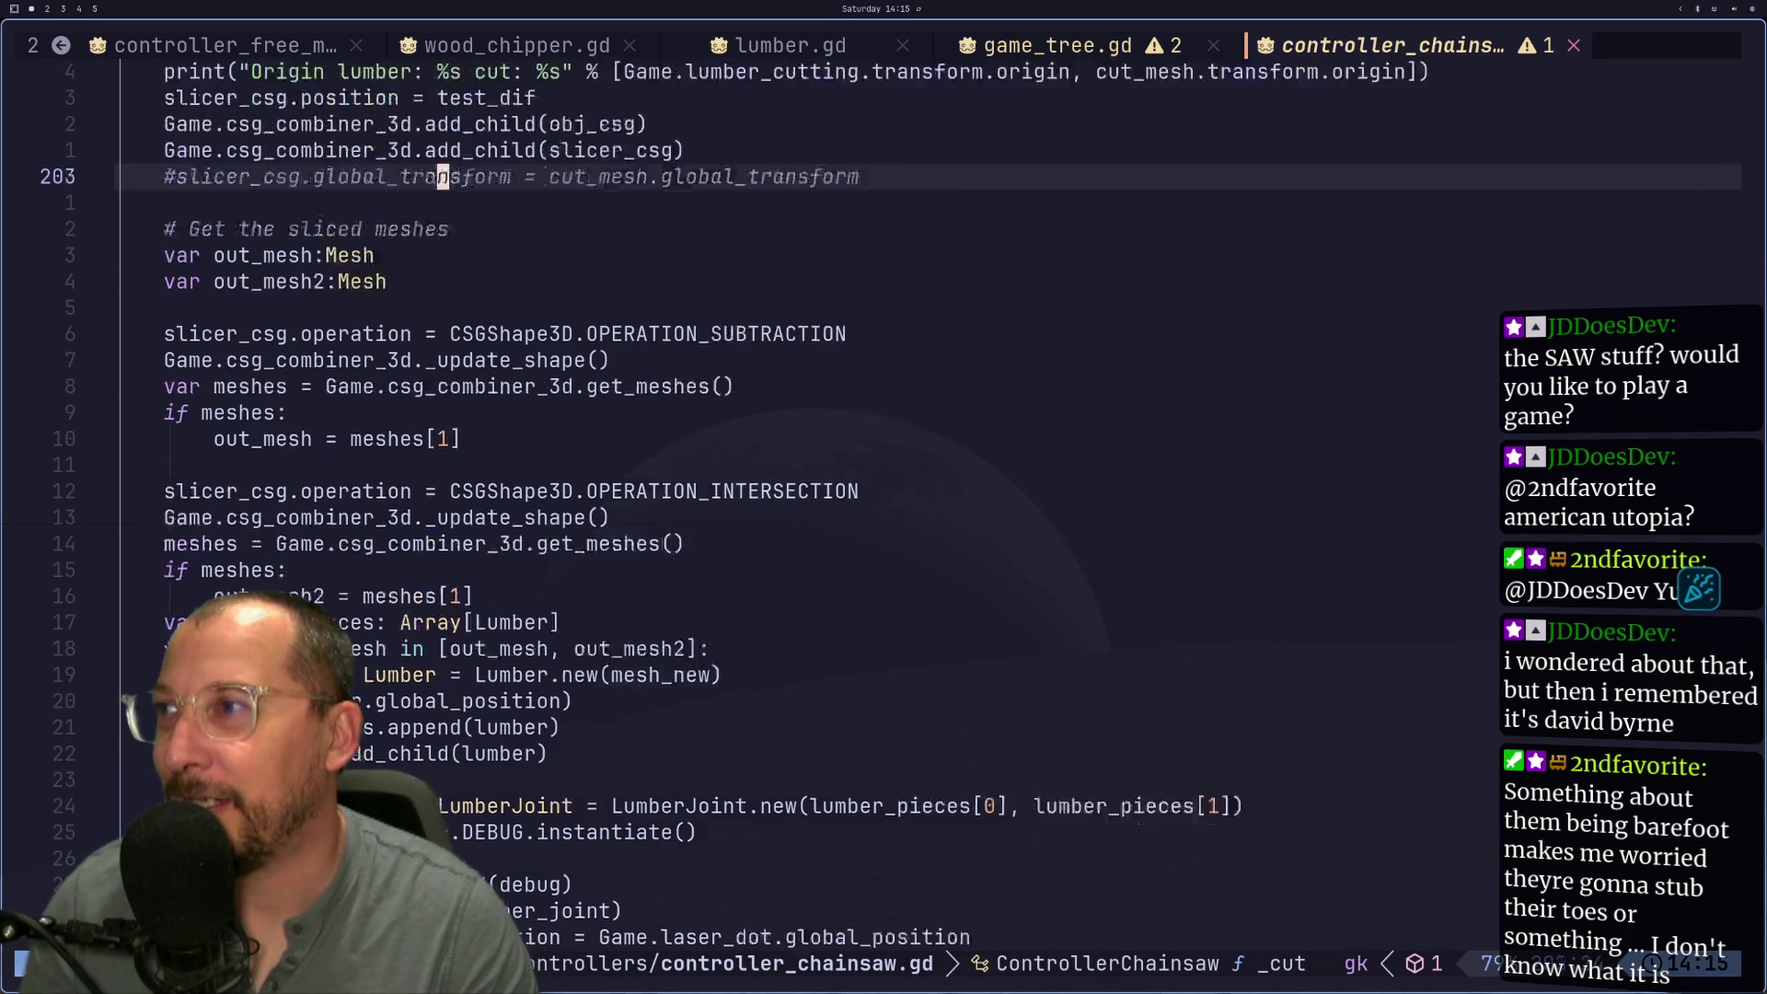
pyautogui.press('k')
pyautogui.press('k')
pyautogui.press('k')
pyautogui.press('j')
pyautogui.press('j')
pyautogui.press('j')
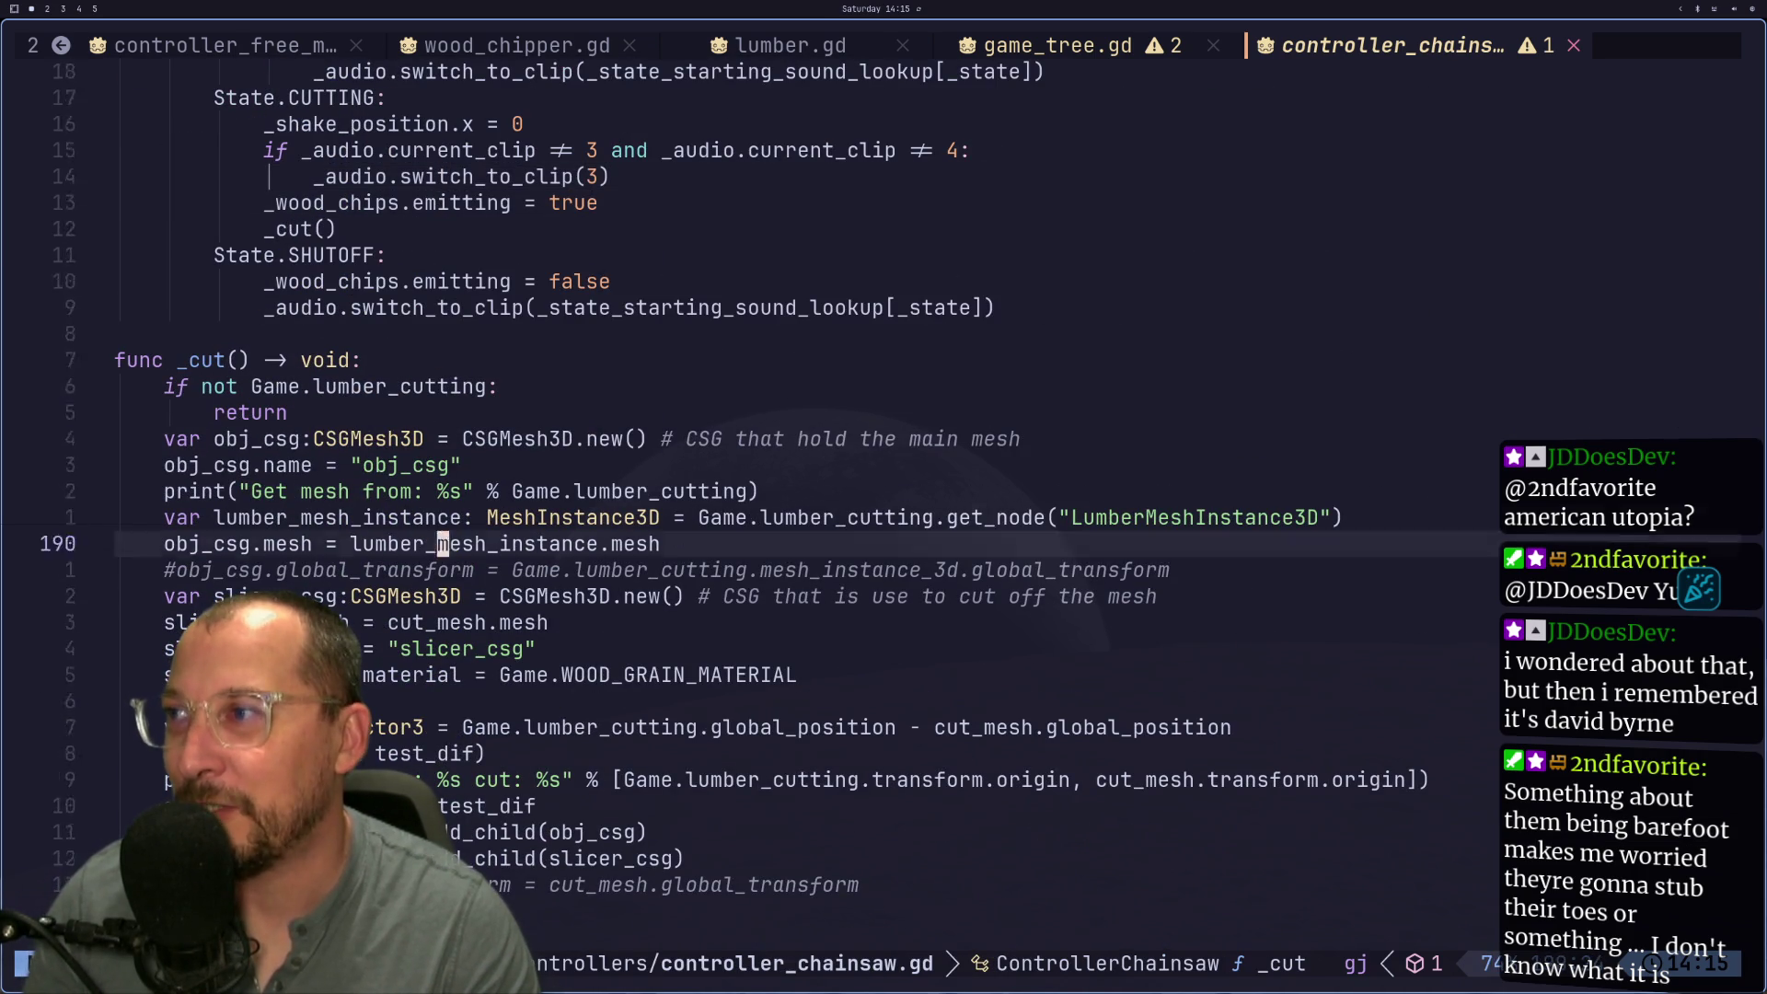
pyautogui.press('j')
pyautogui.press('j')
pyautogui.press('j')
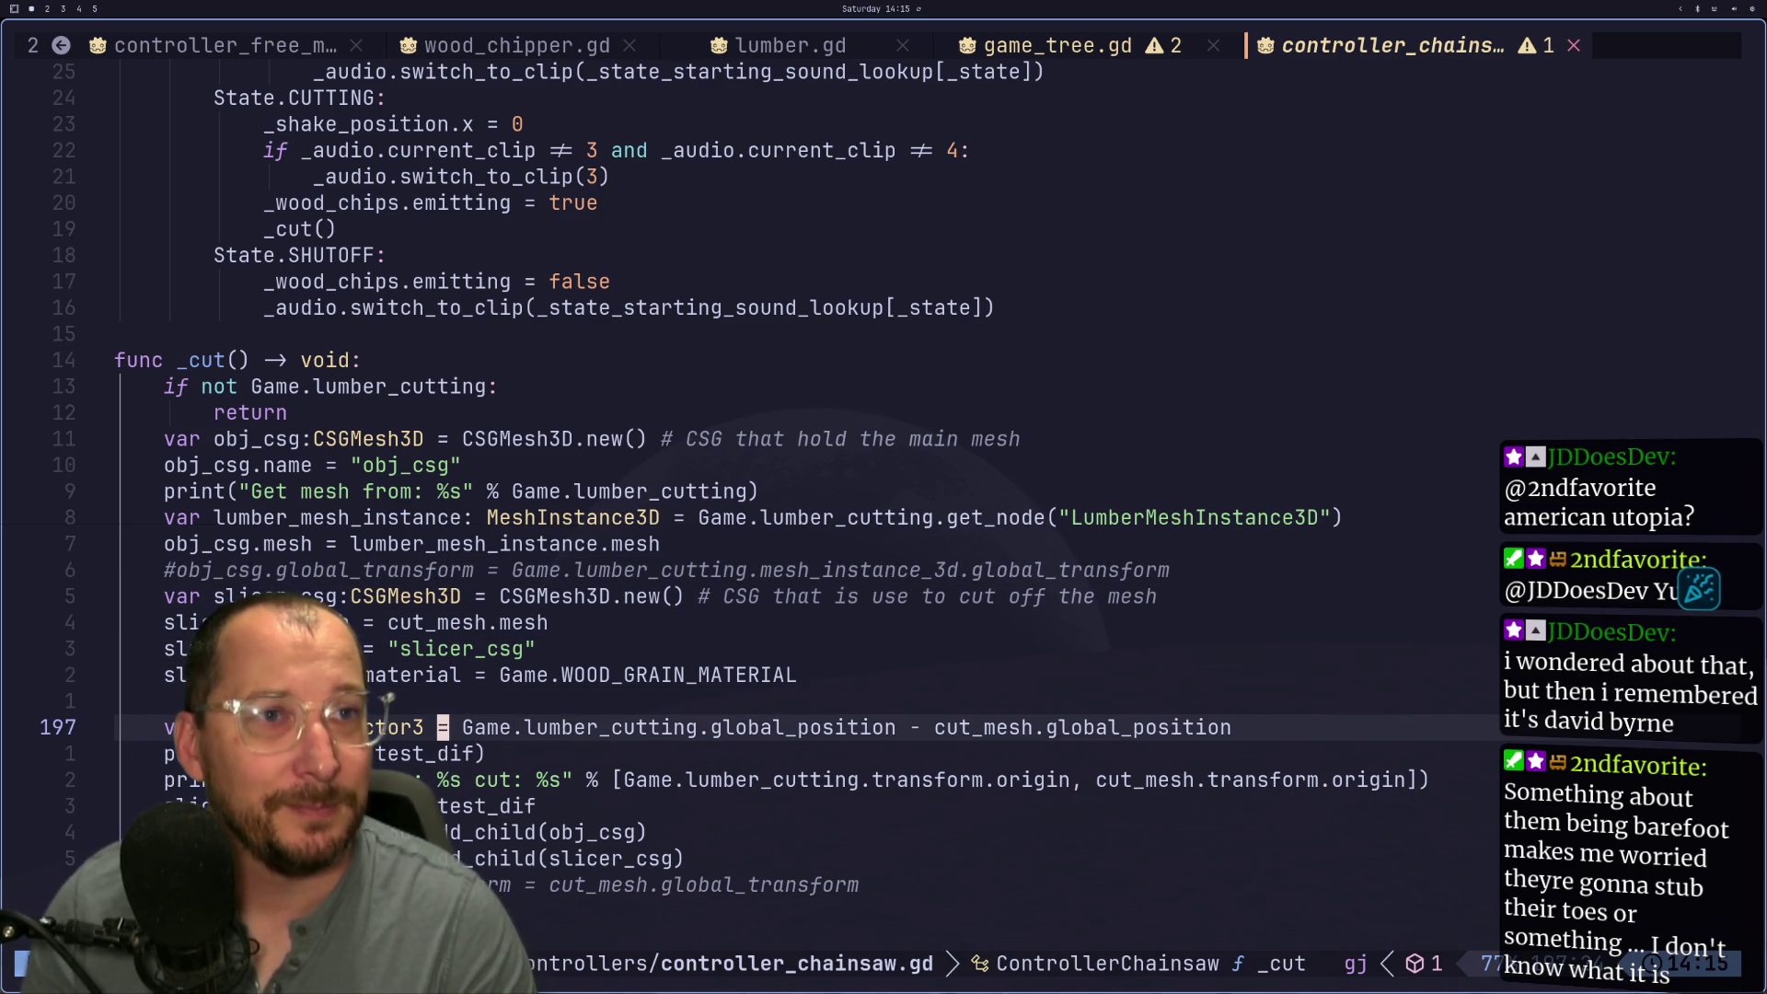
pyautogui.press('k')
pyautogui.press('k')
pyautogui.press('k')
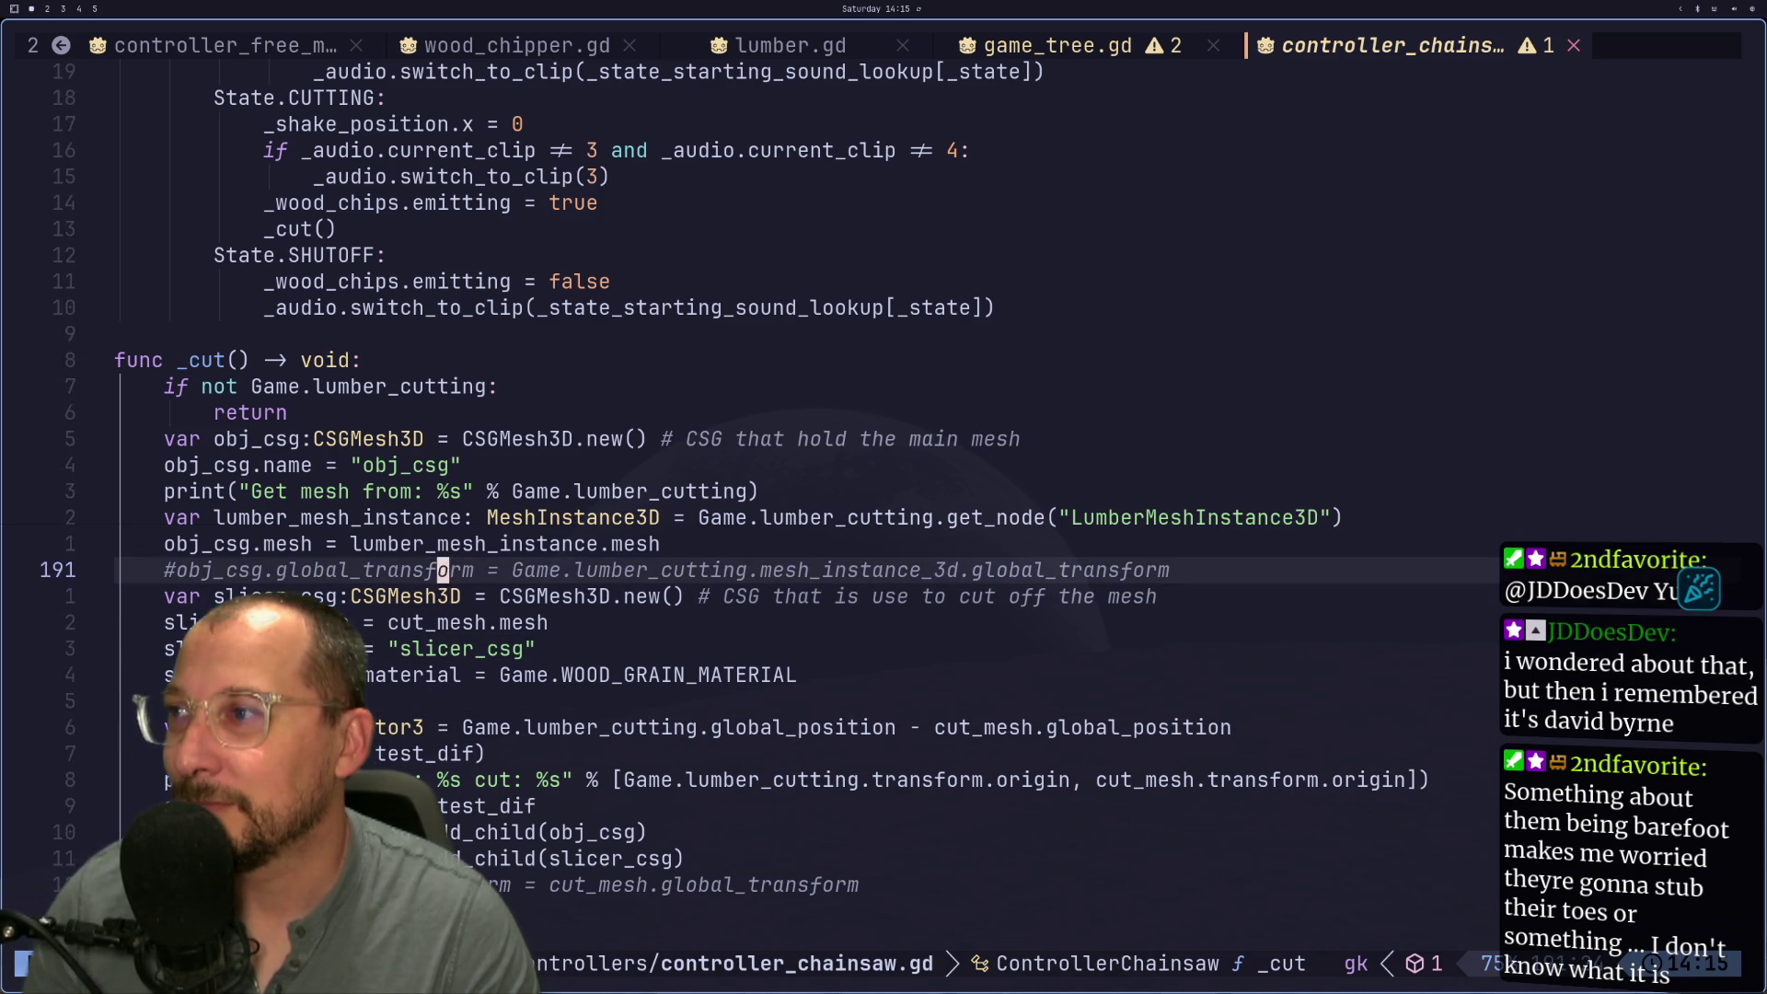
pyautogui.press('k')
pyautogui.press('j')
pyautogui.press('j')
pyautogui.press('k')
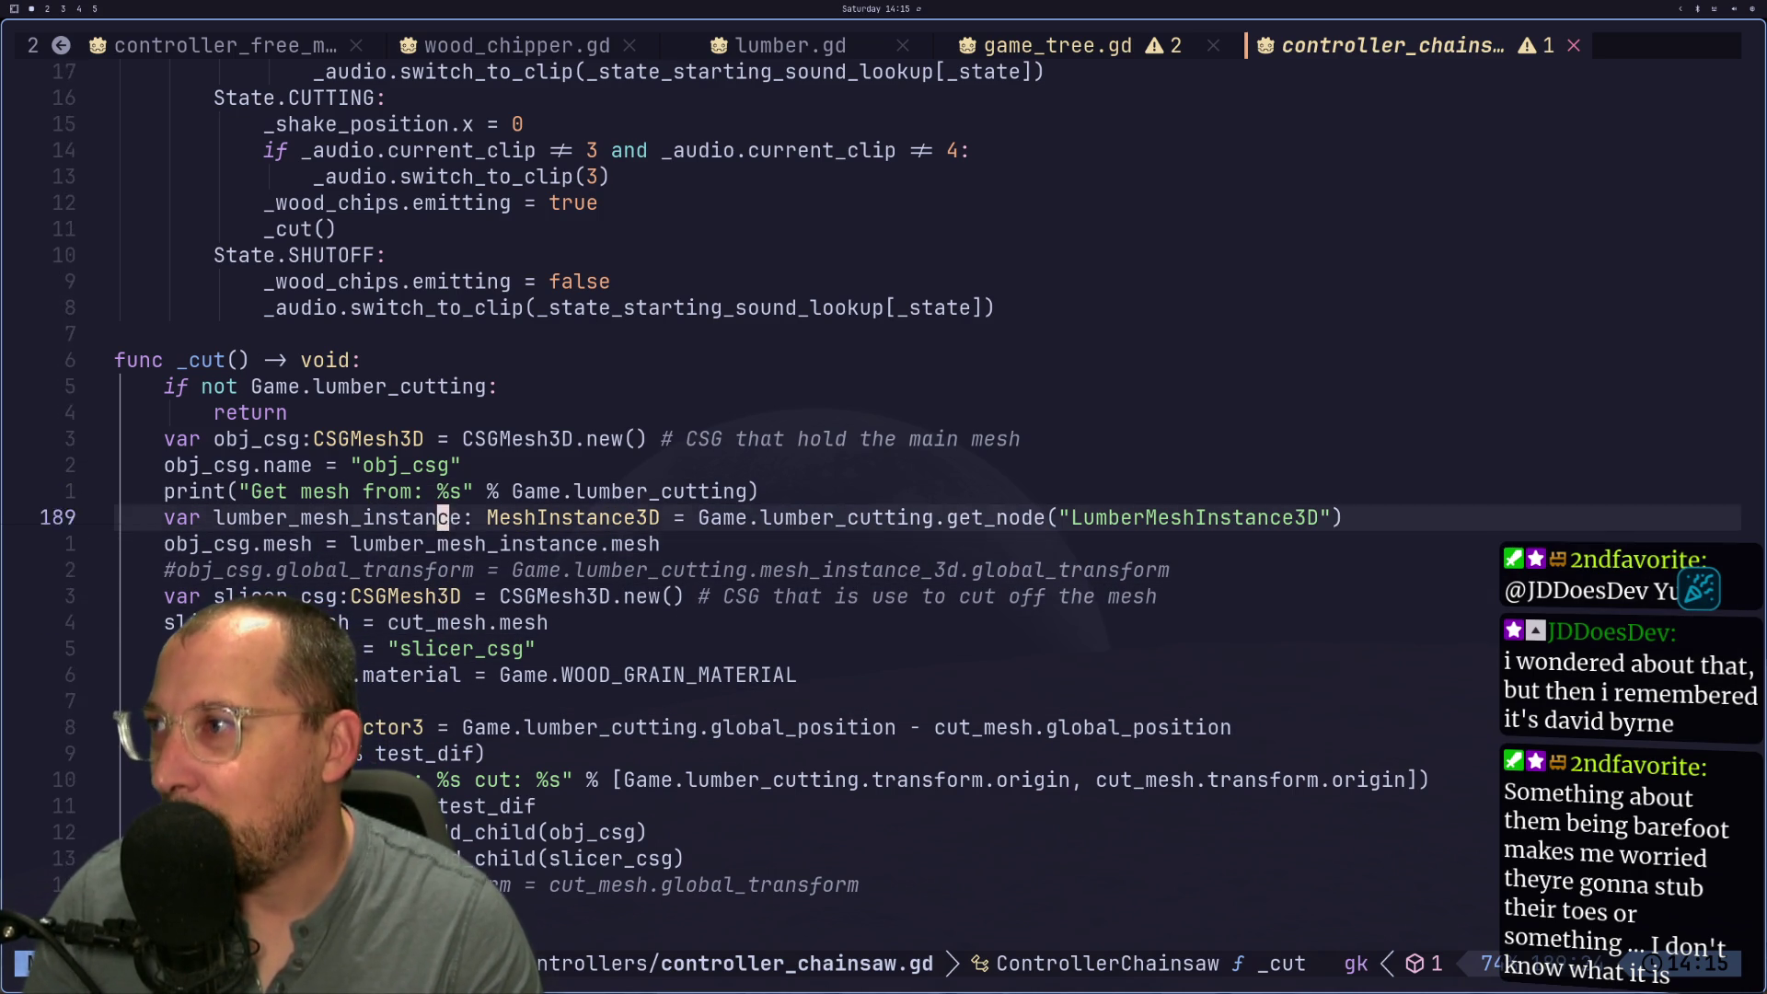
pyautogui.press('k')
pyautogui.press('j')
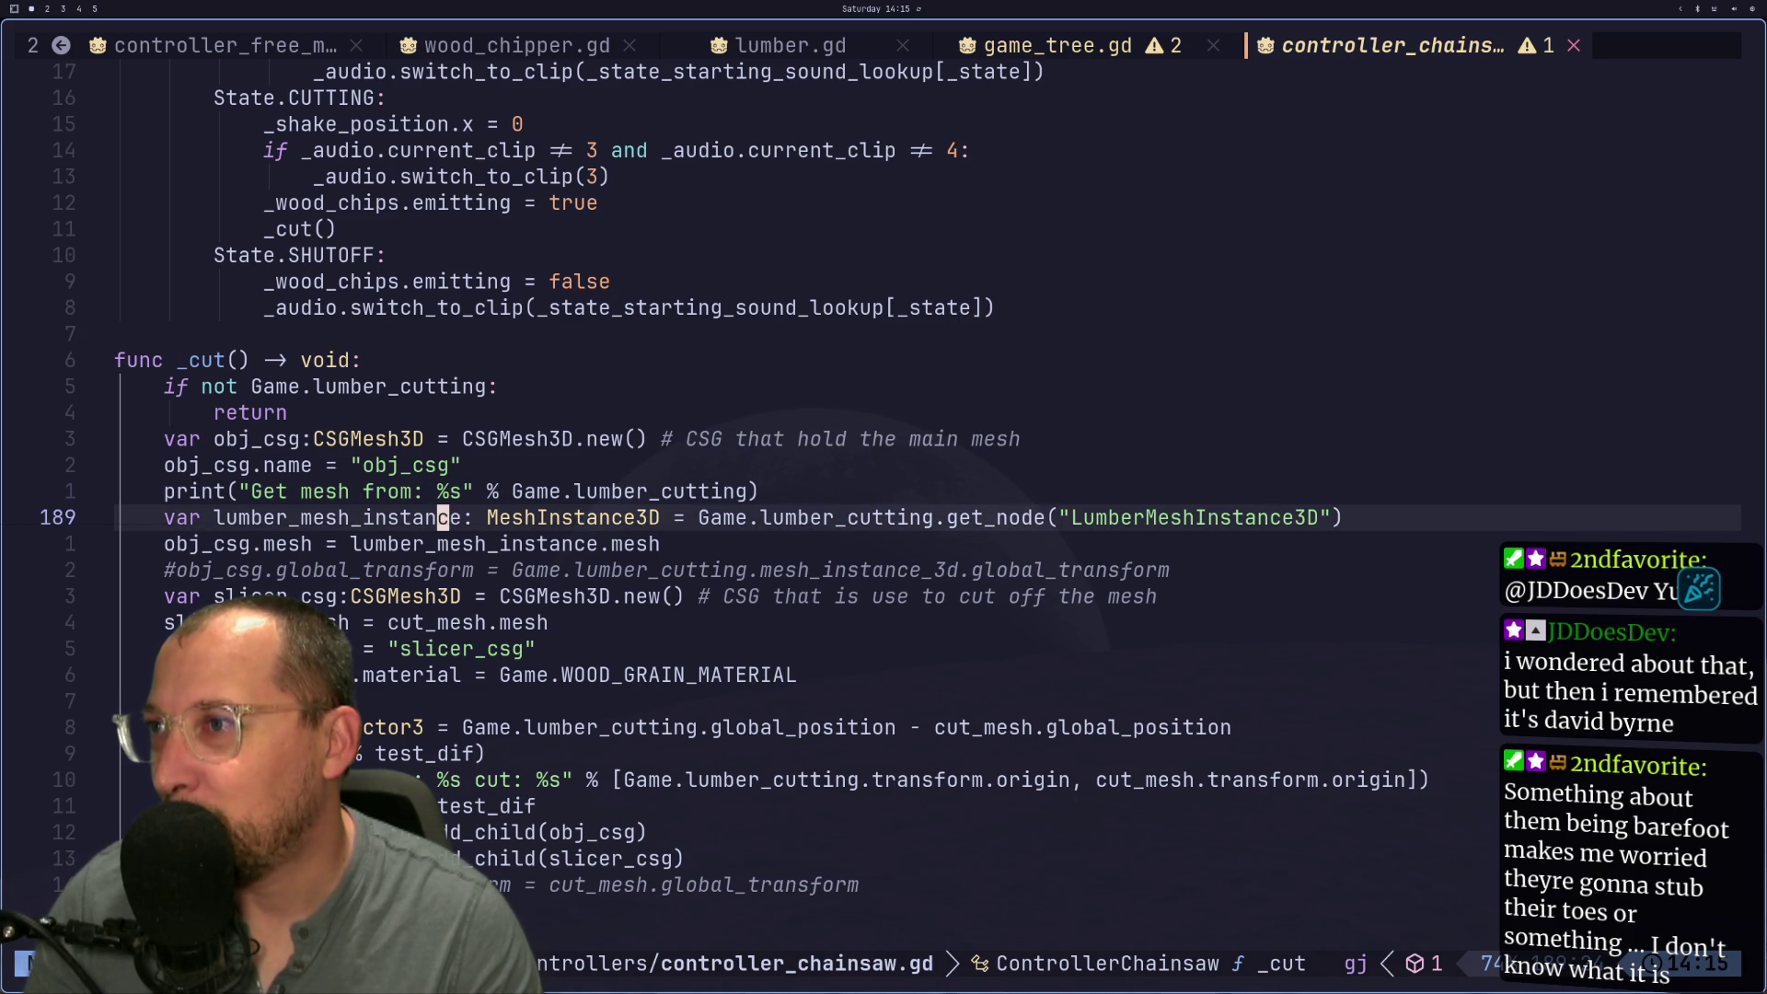
pyautogui.press('j')
pyautogui.press('j')
pyautogui.press('super+2')
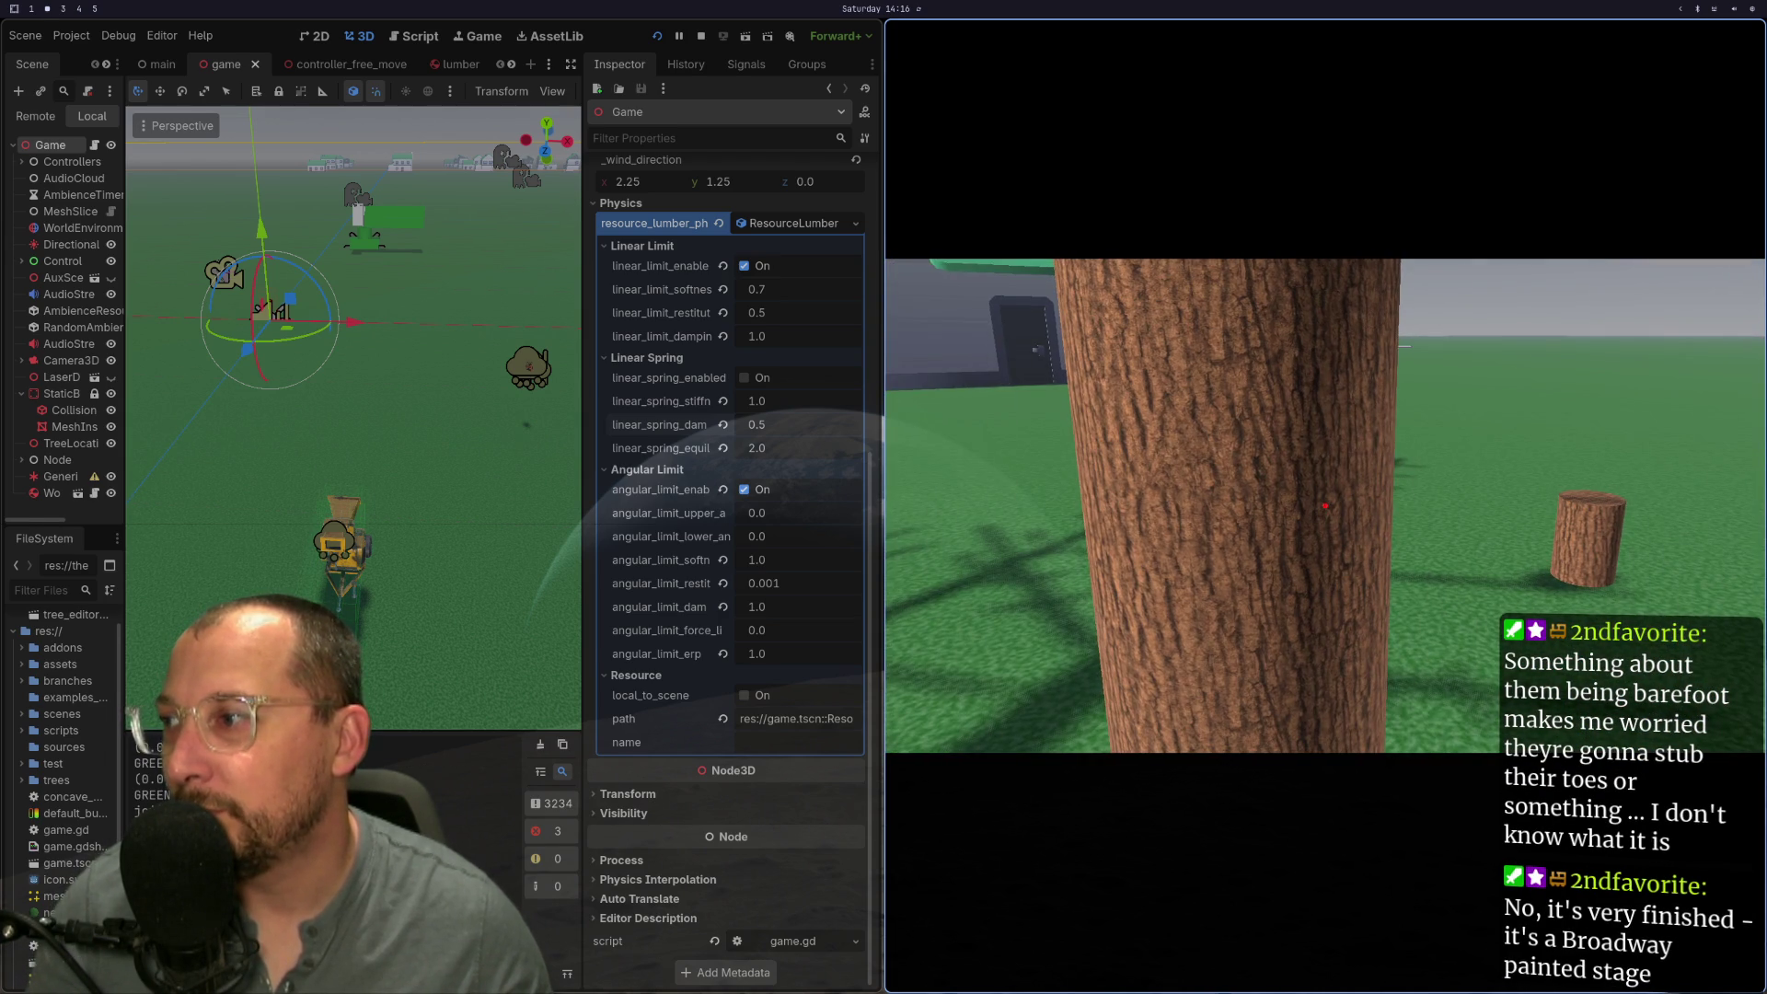
# Step: Scroll the chainsaw script down to the lines creating the LumberJoint and adding it as a child
pyautogui.press('super+1')
pyautogui.scroll(-2, 324, 506)
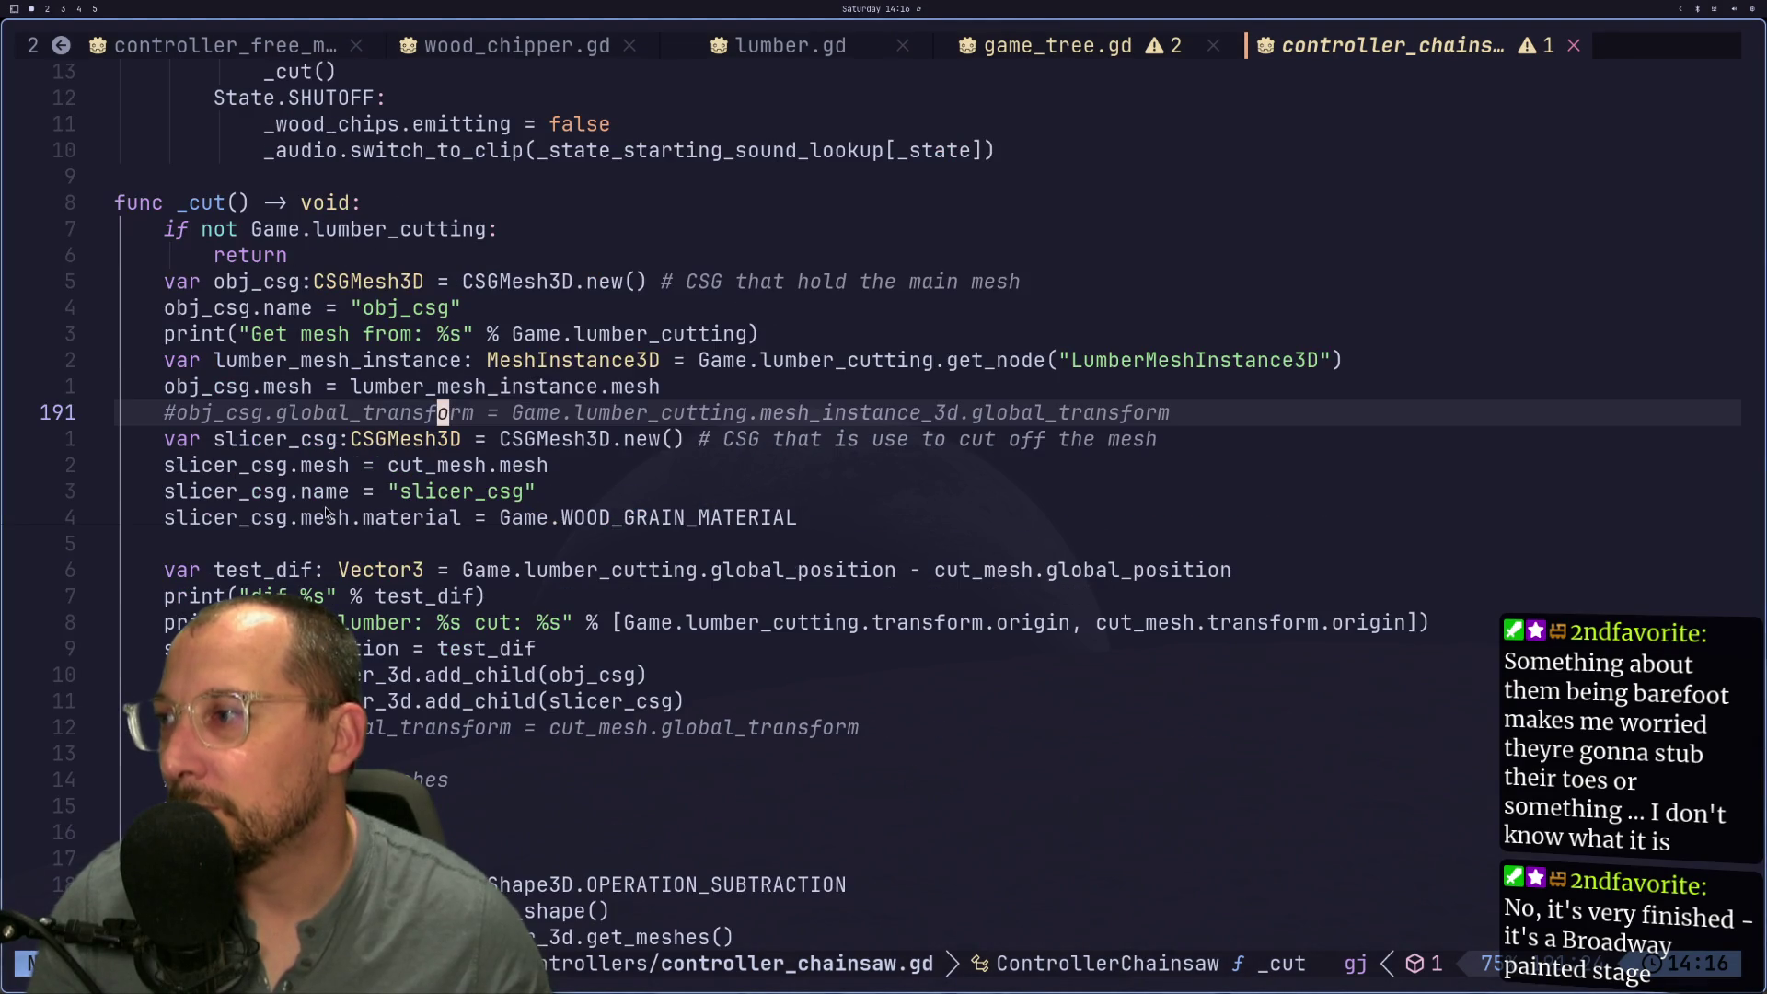
pyautogui.scroll(-2, 324, 506)
pyautogui.scroll(-2, 324, 505)
pyautogui.scroll(-2, 328, 500)
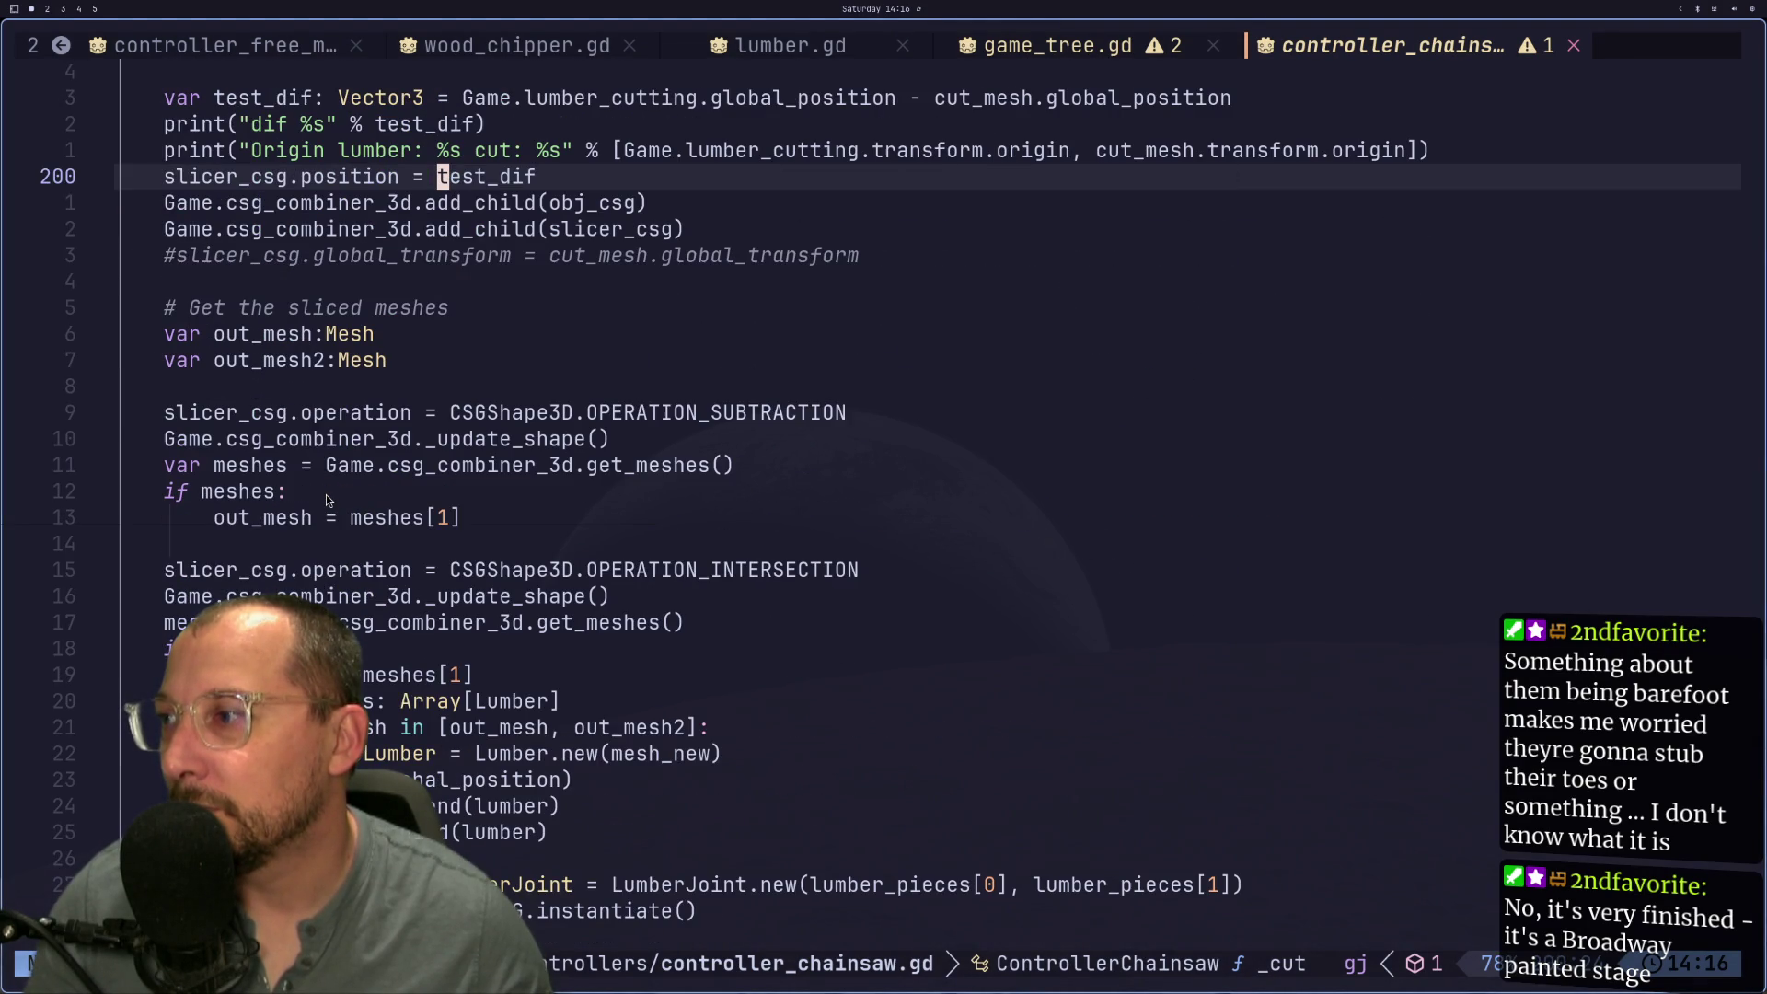
pyautogui.scroll(-3, 326, 495)
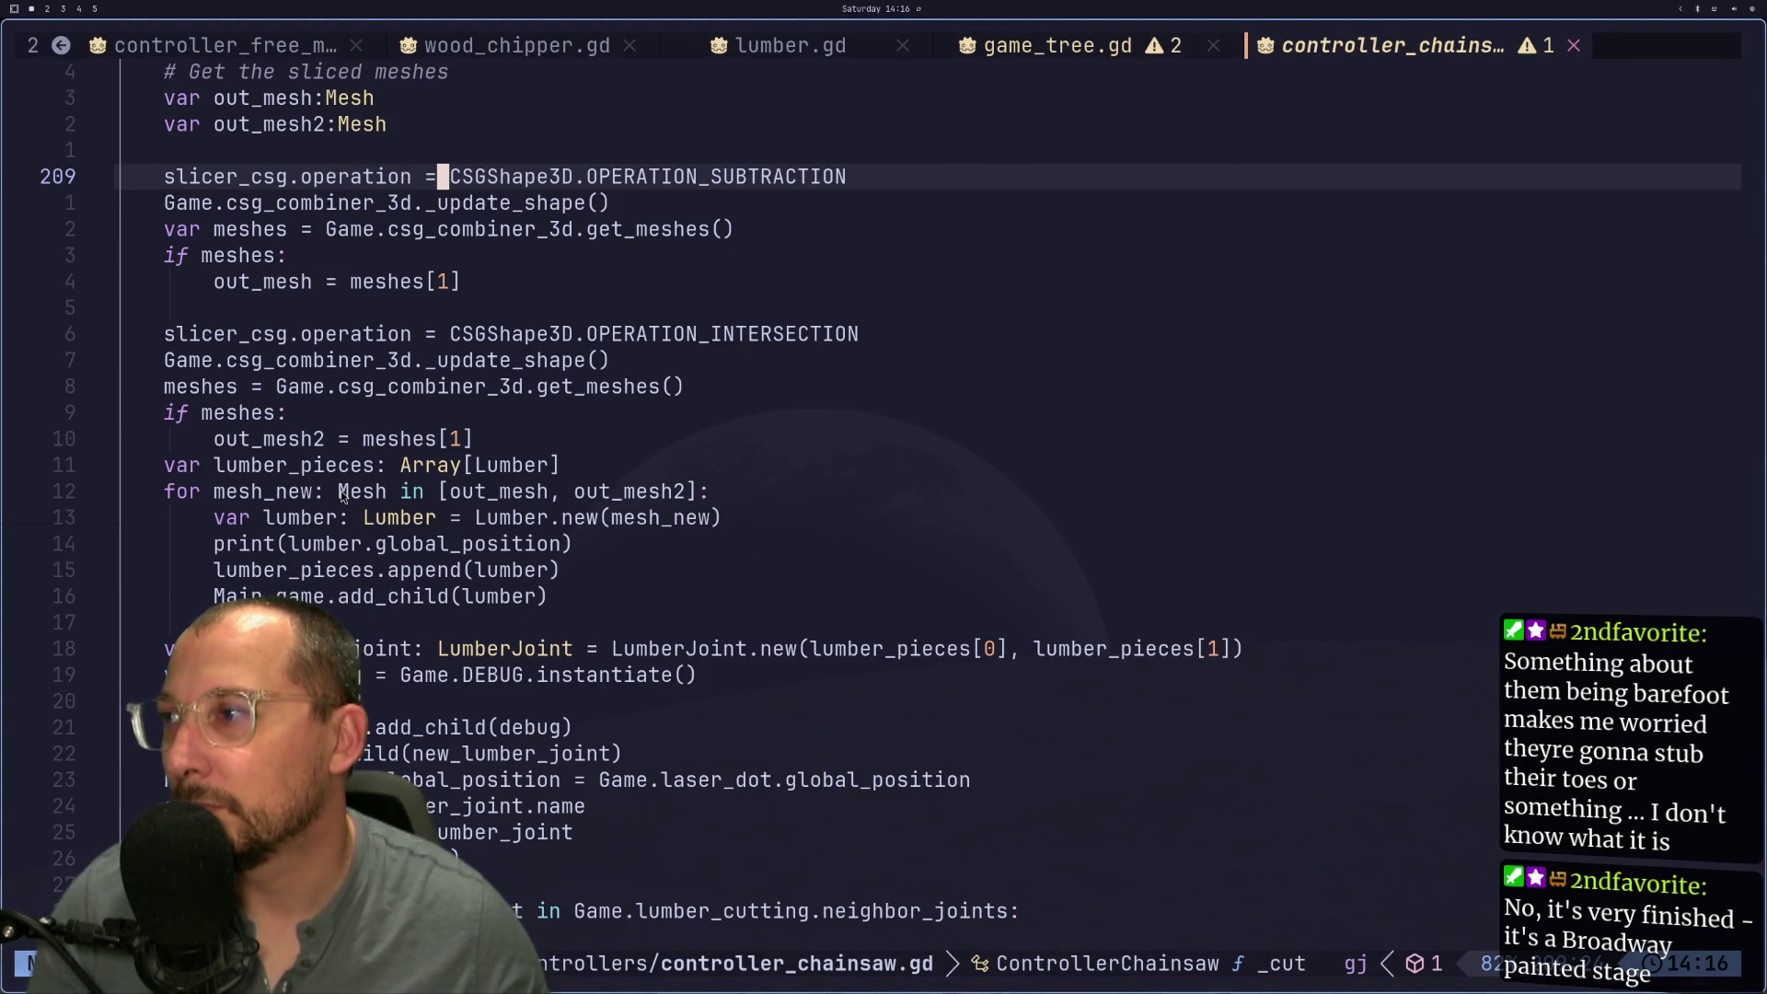
pyautogui.click(327, 649)
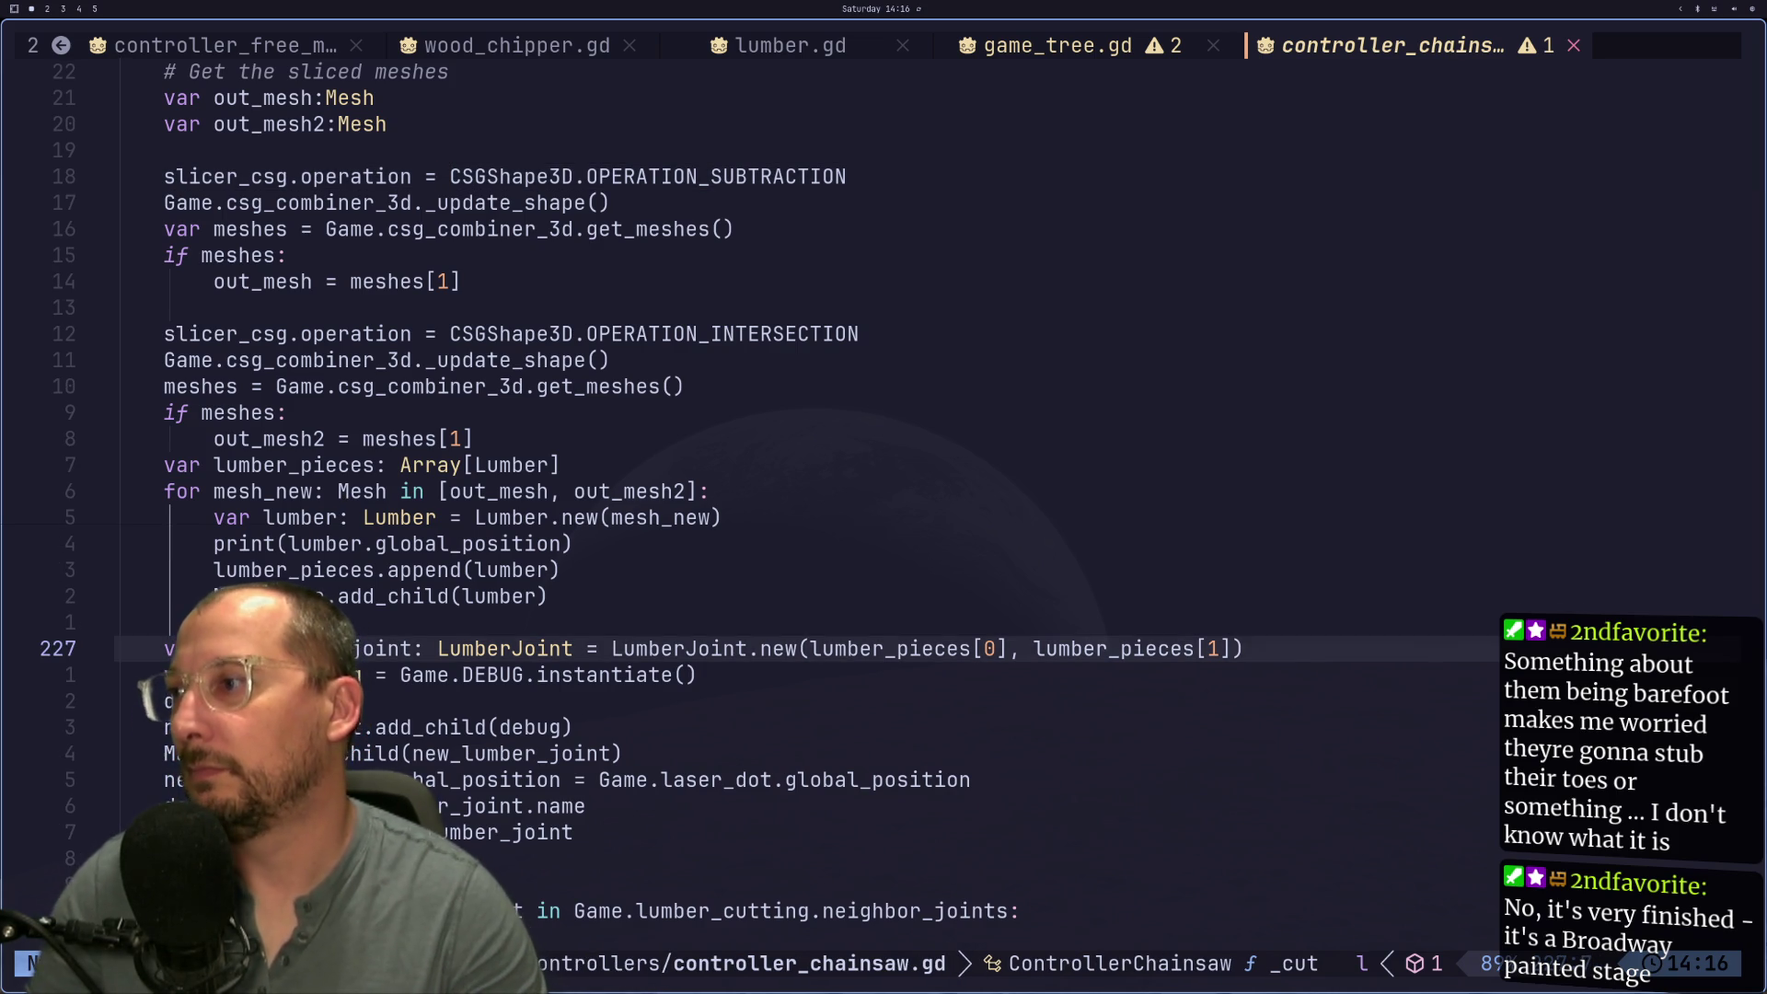
pyautogui.press('j')
pyautogui.press('j')
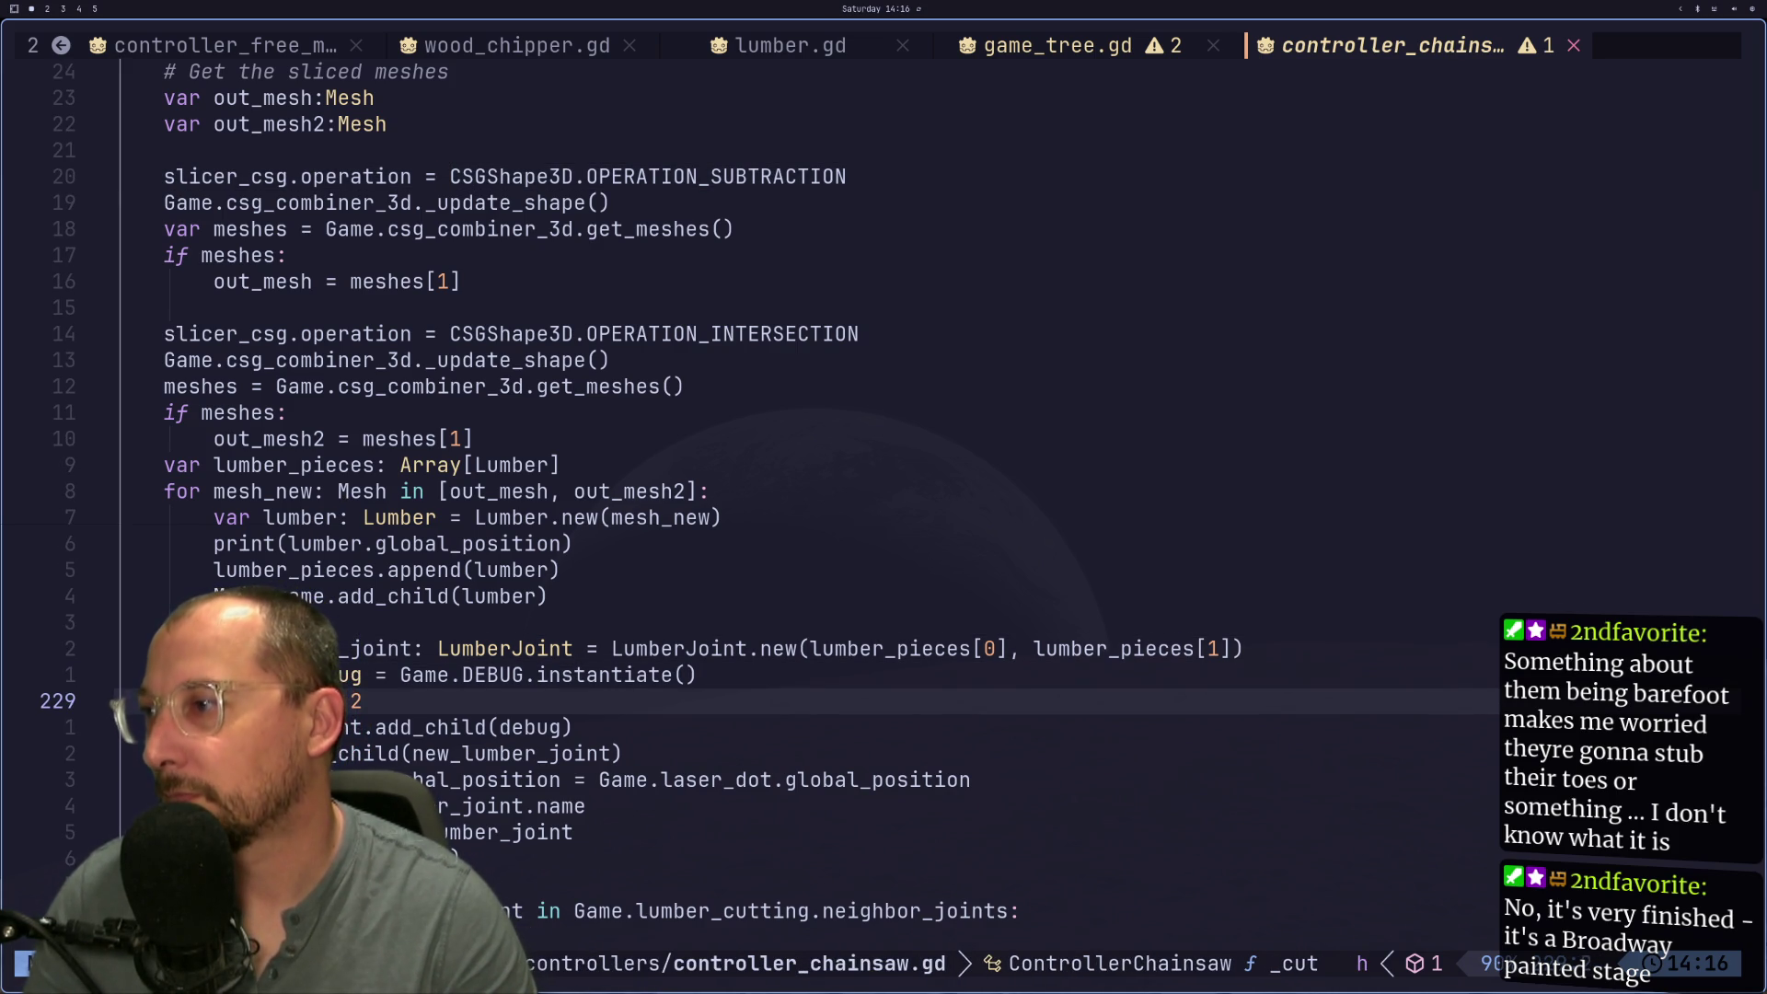
pyautogui.press('j')
pyautogui.press('j')
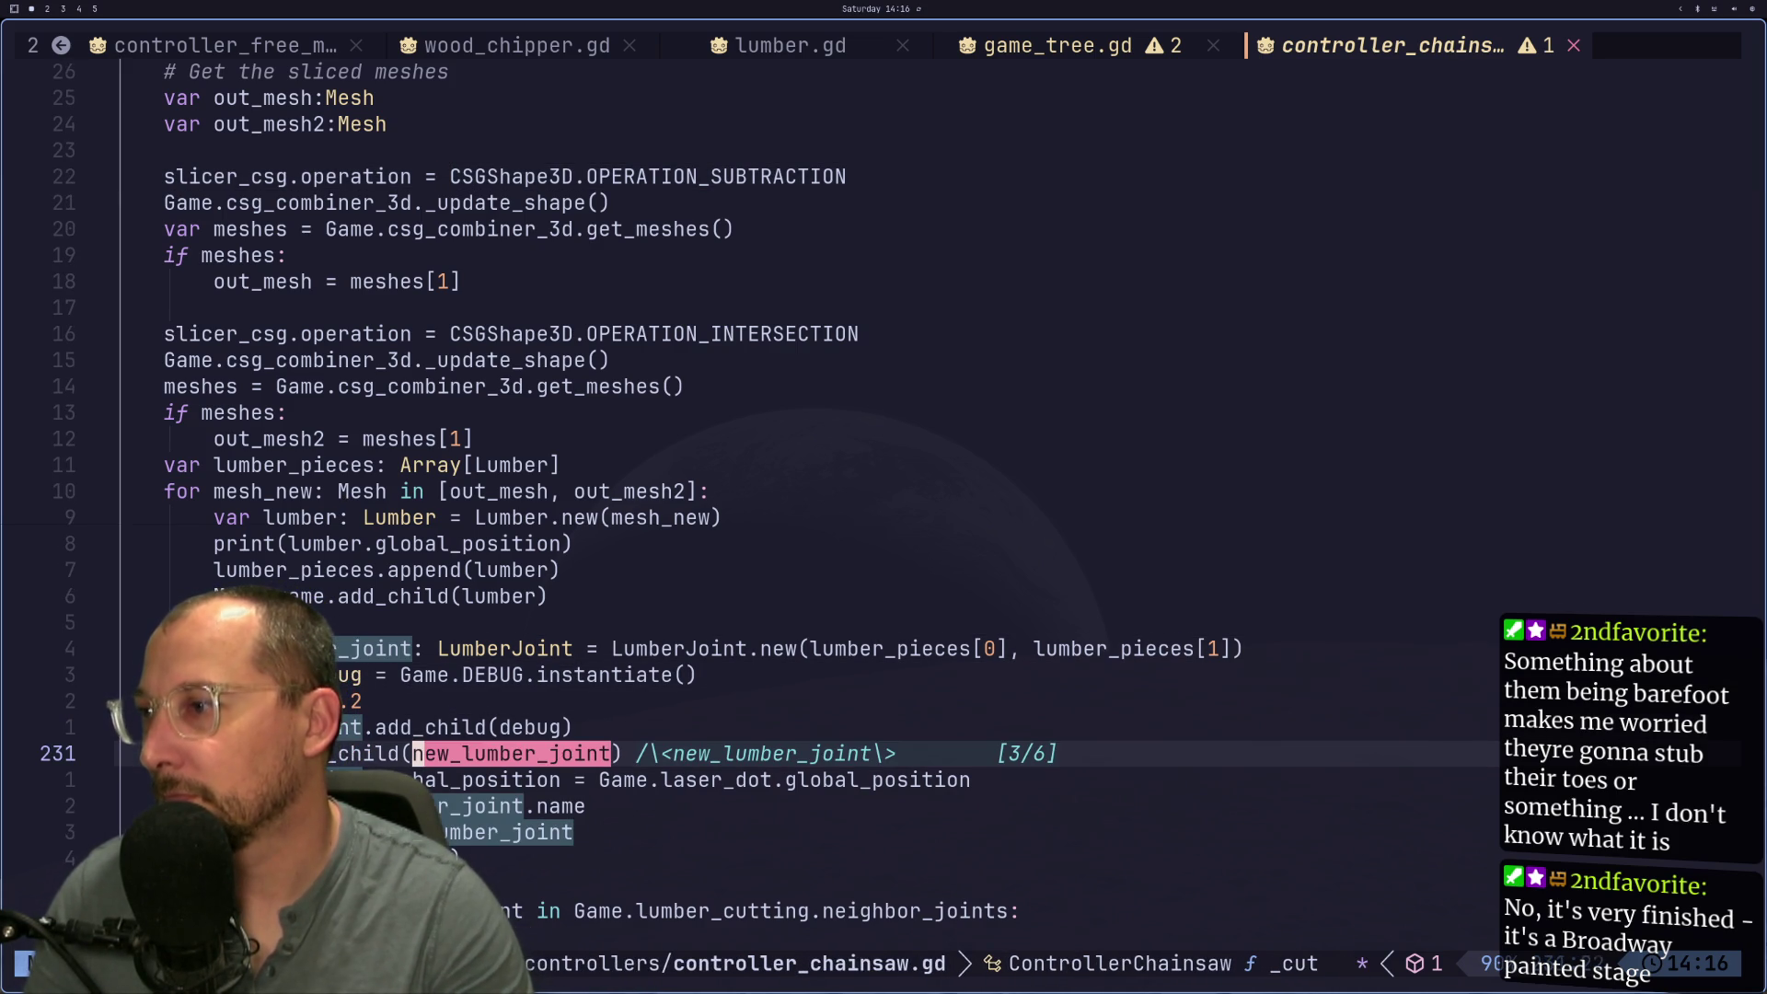
pyautogui.press('h')
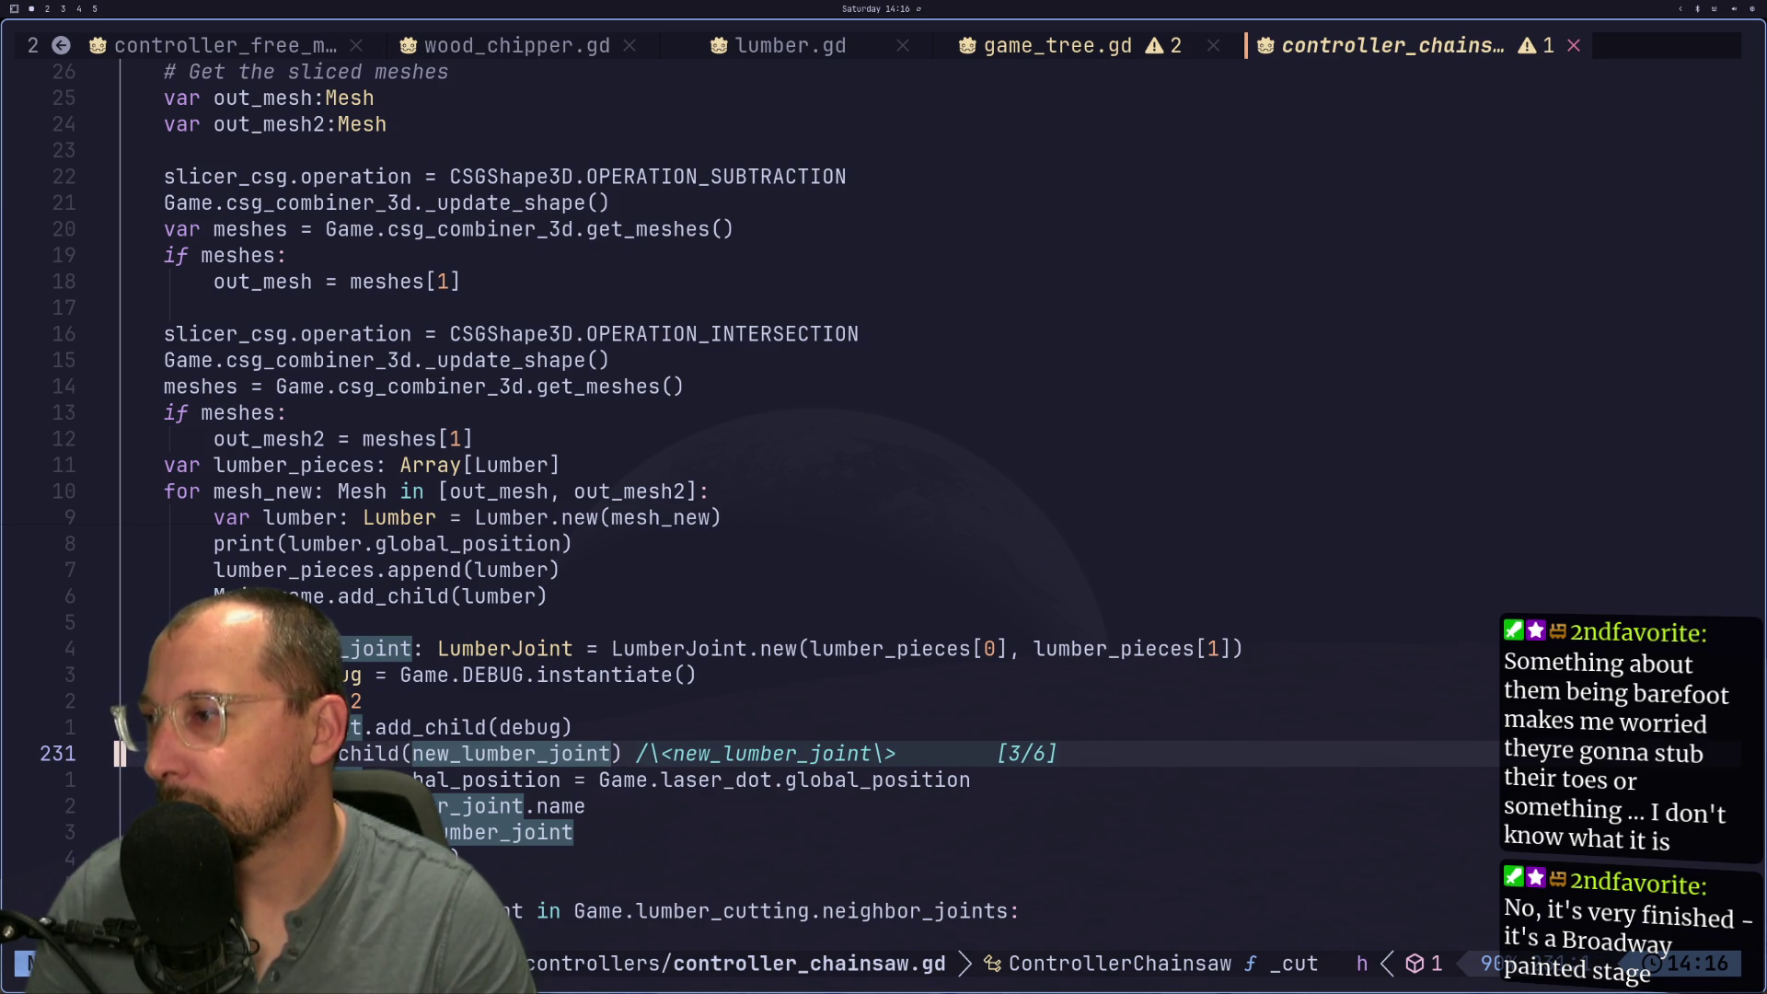
pyautogui.press('l')
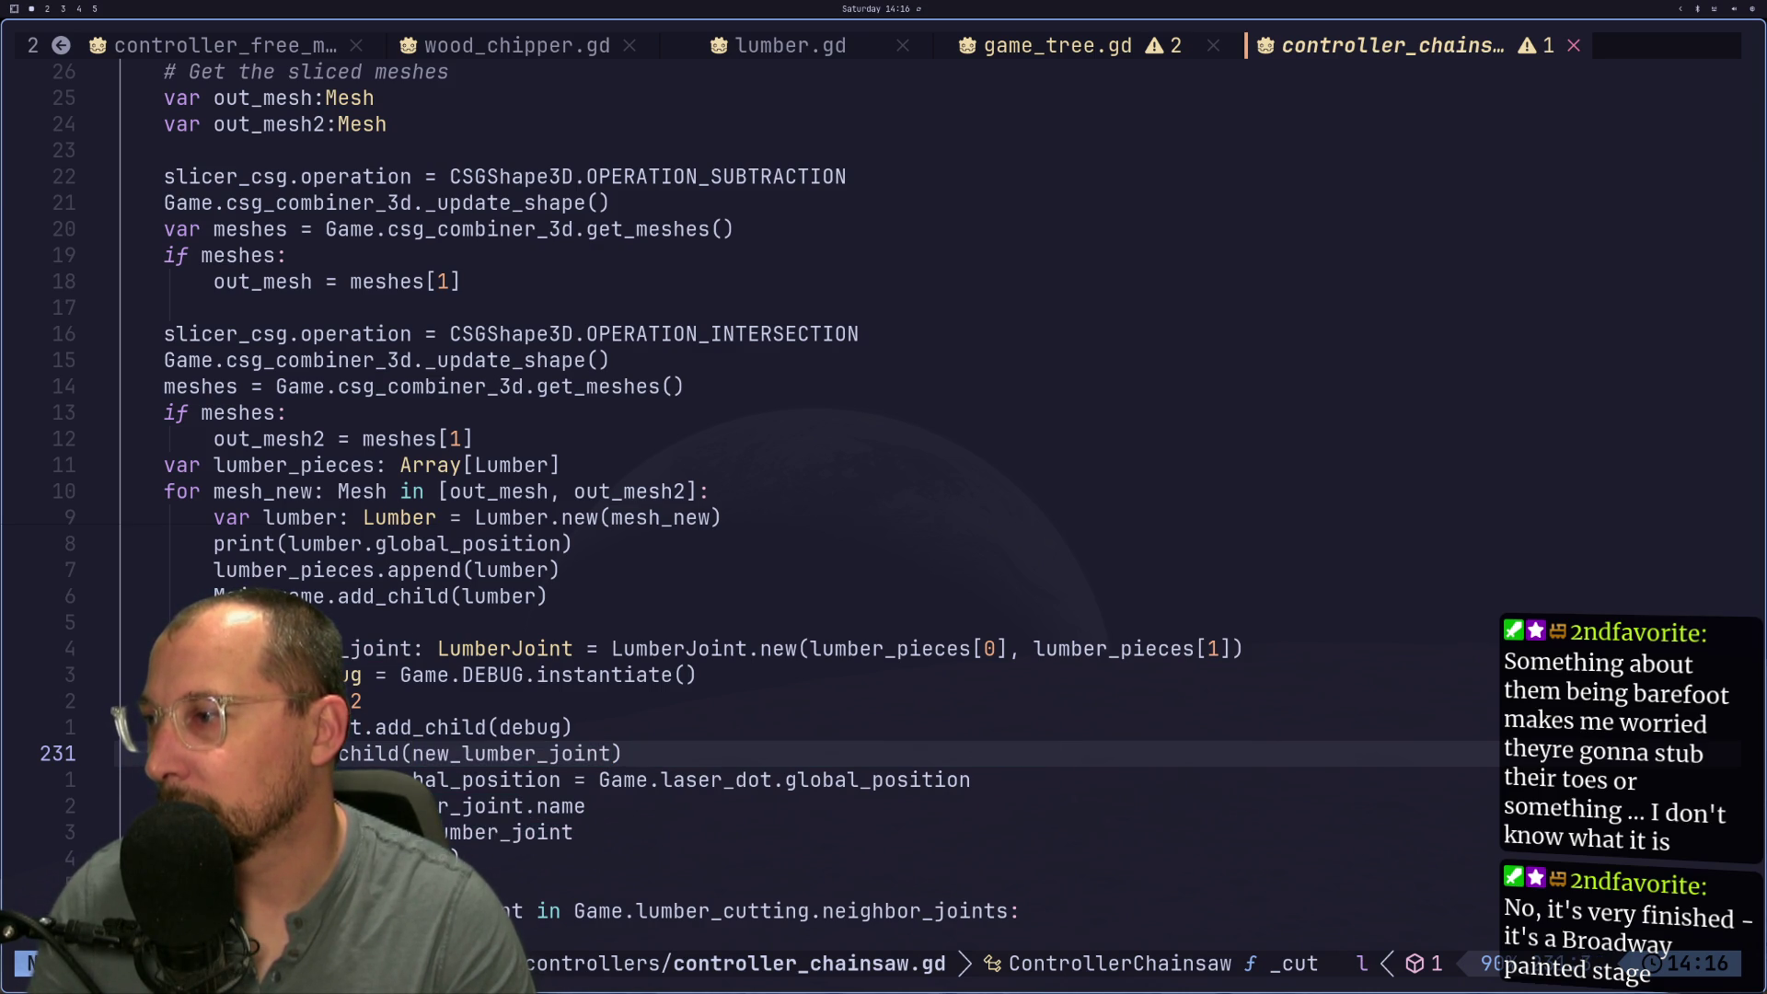
pyautogui.press('j')
pyautogui.press('j')
pyautogui.press('j')
pyautogui.press('j')
pyautogui.press('k')
pyautogui.press('k')
# Step: Step through every _joint_cutting match to line 235, then move up to line 232
pyautogui.press('*')
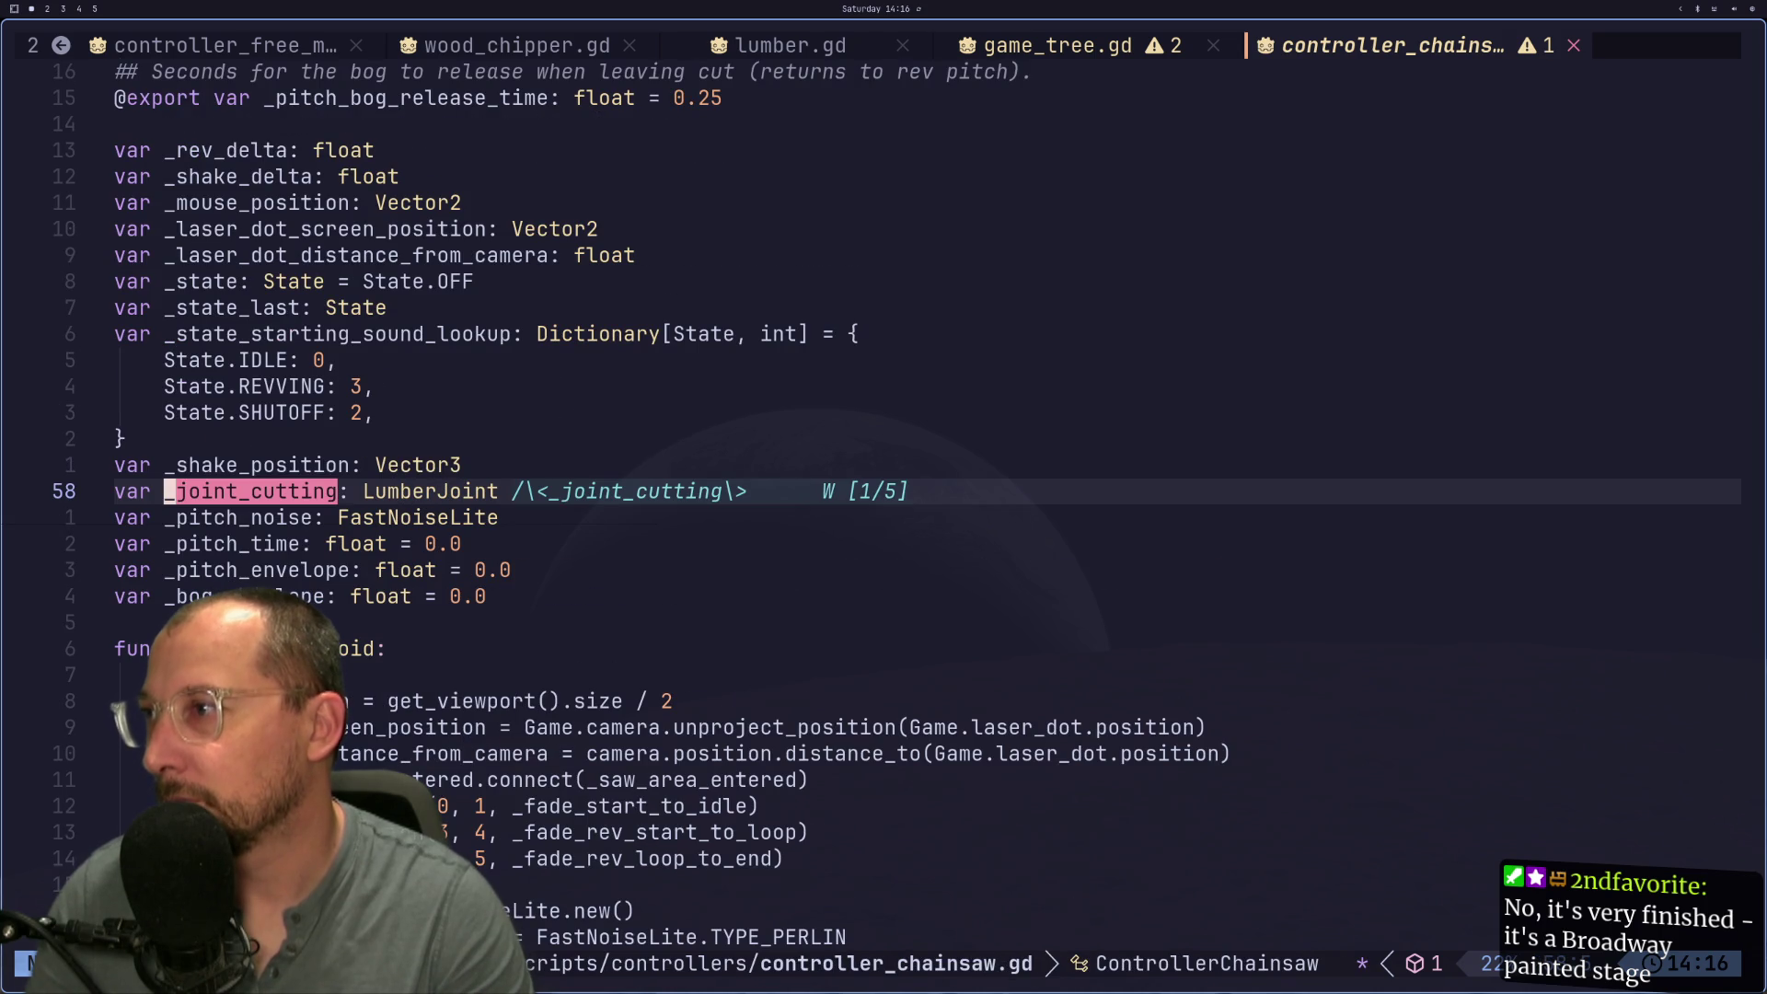
pyautogui.press('n')
pyautogui.press('n')
pyautogui.press('n')
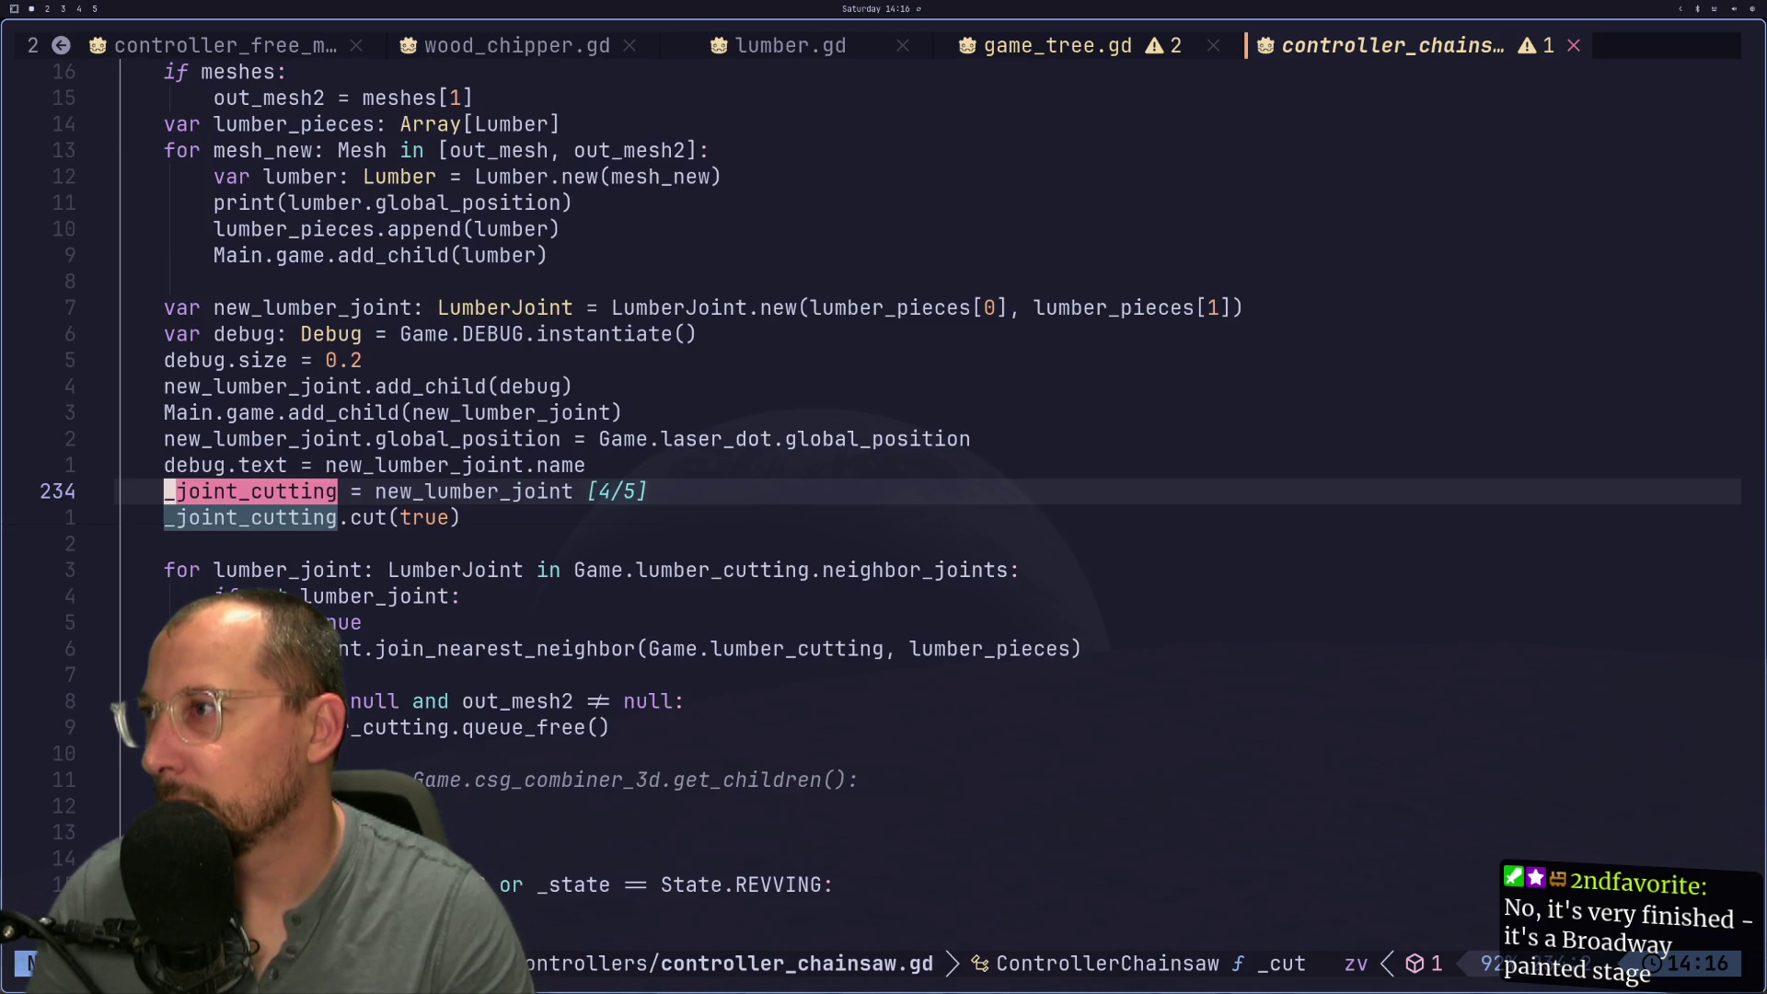
pyautogui.press('n')
pyautogui.press('n')
pyautogui.press('n')
pyautogui.press('n')
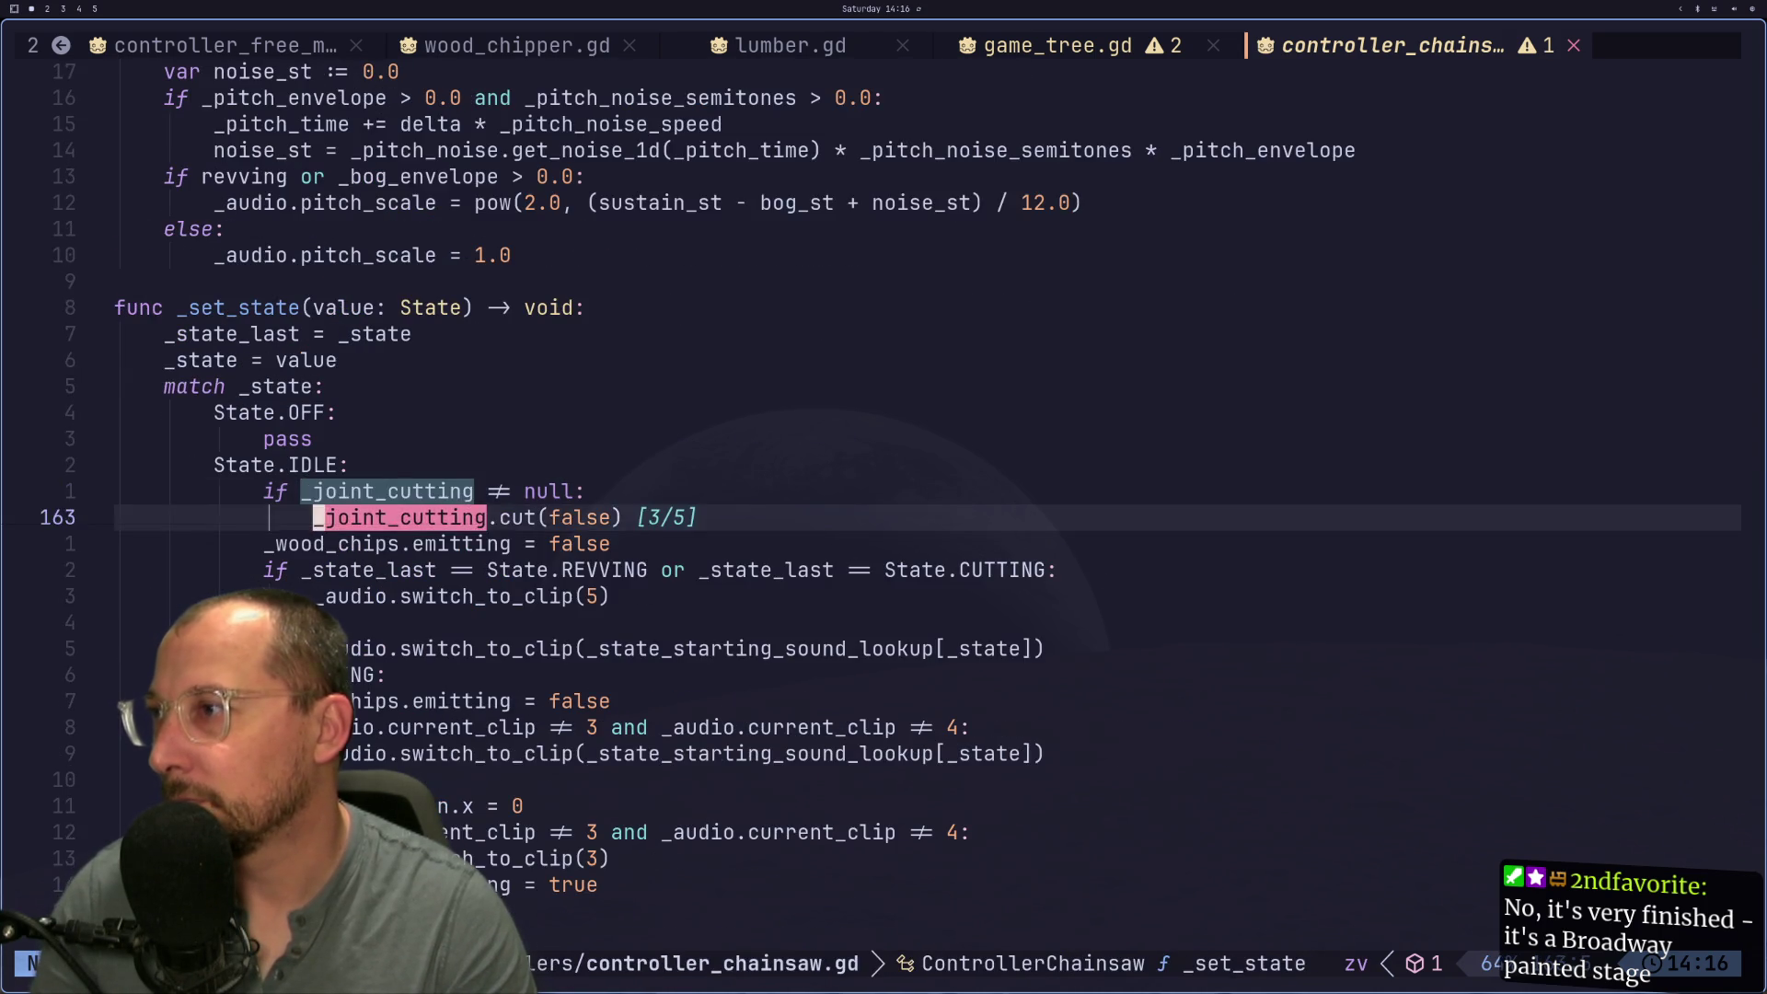
pyautogui.press('n')
pyautogui.press('n')
pyautogui.press('Escape')
pyautogui.press('k')
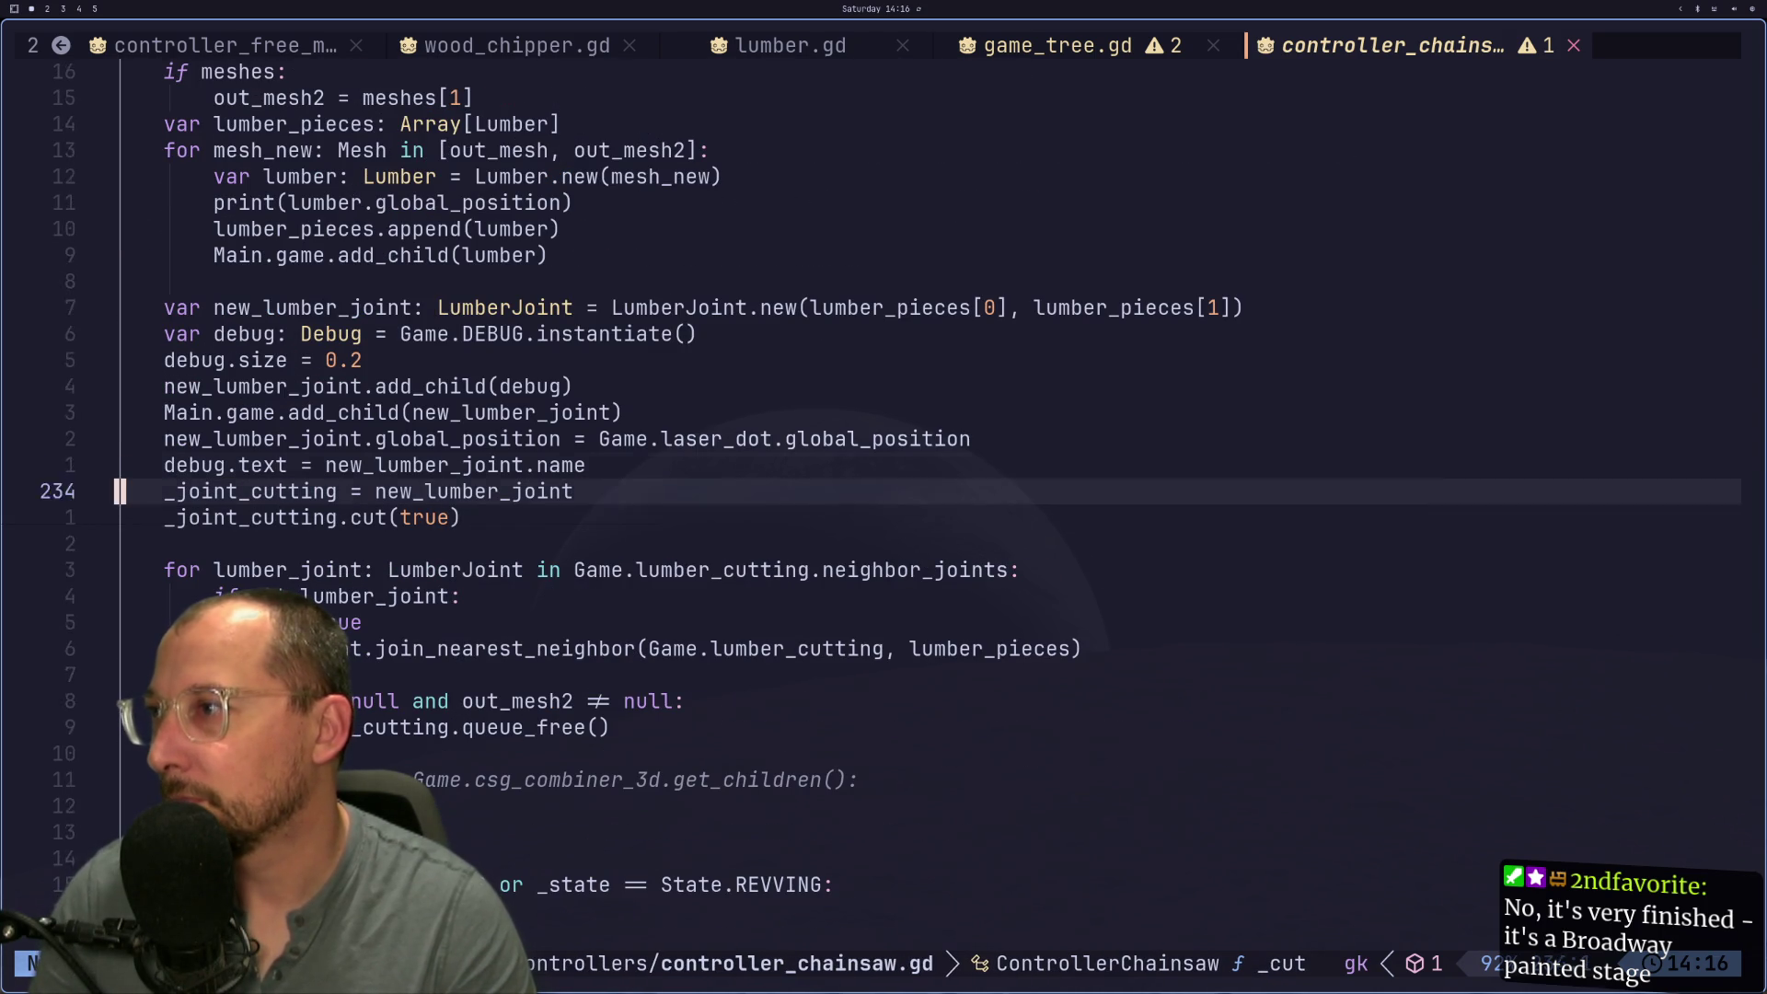
pyautogui.press('k')
pyautogui.press('k')
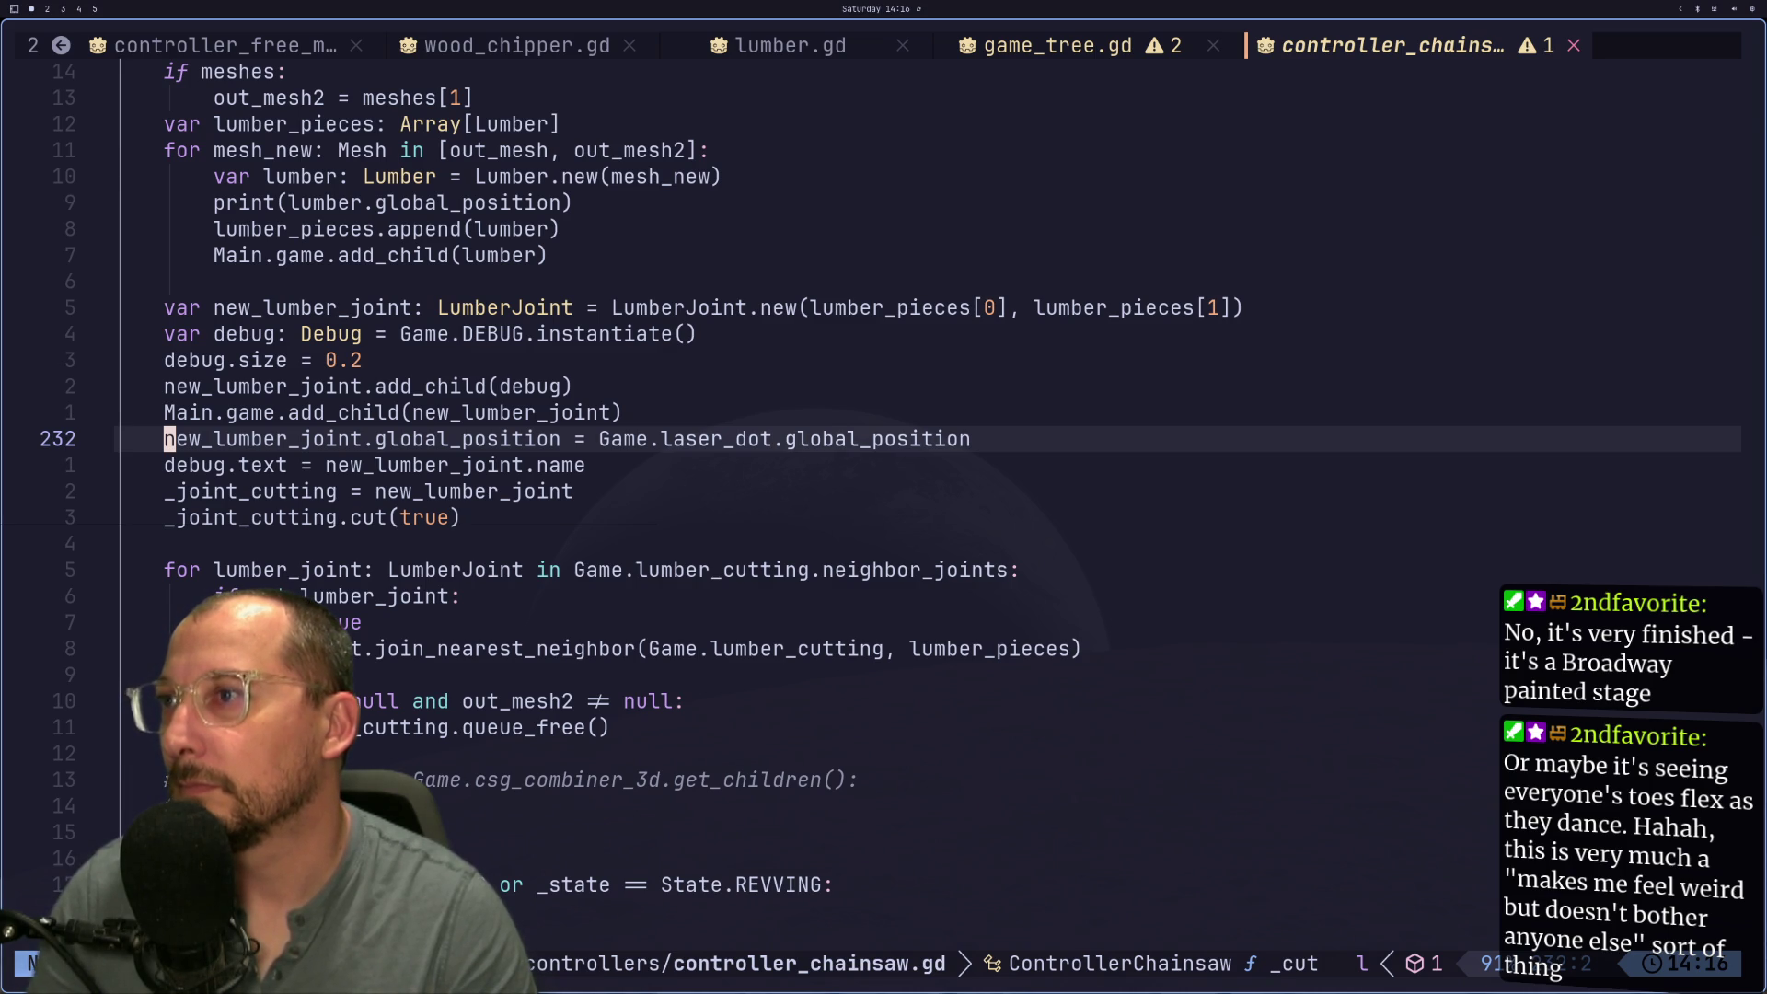
# Step: Open lumber_joint.gd via an 'lu' file search and browse join_nearest_neighbor and set_param
pyautogui.press('space')
pyautogui.write('f')
pyautogui.write('lum')
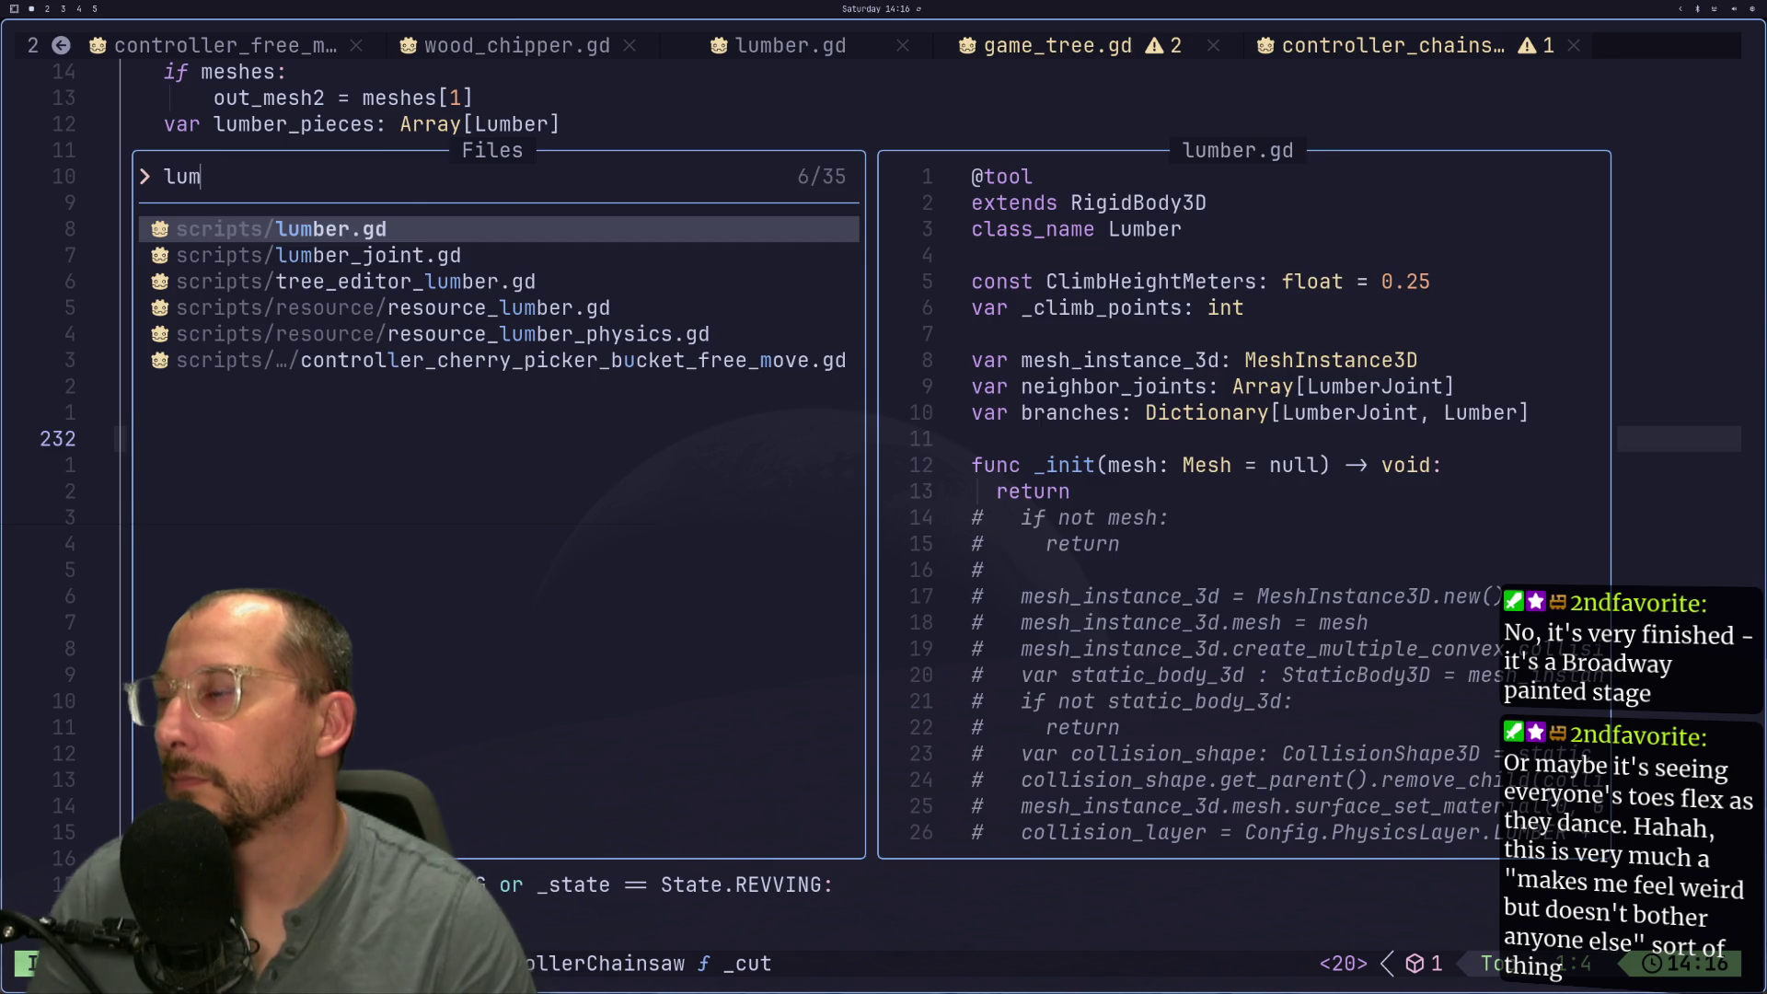
pyautogui.press('Down')
pyautogui.press('Return')
pyautogui.press('j')
pyautogui.press('j')
pyautogui.press('j')
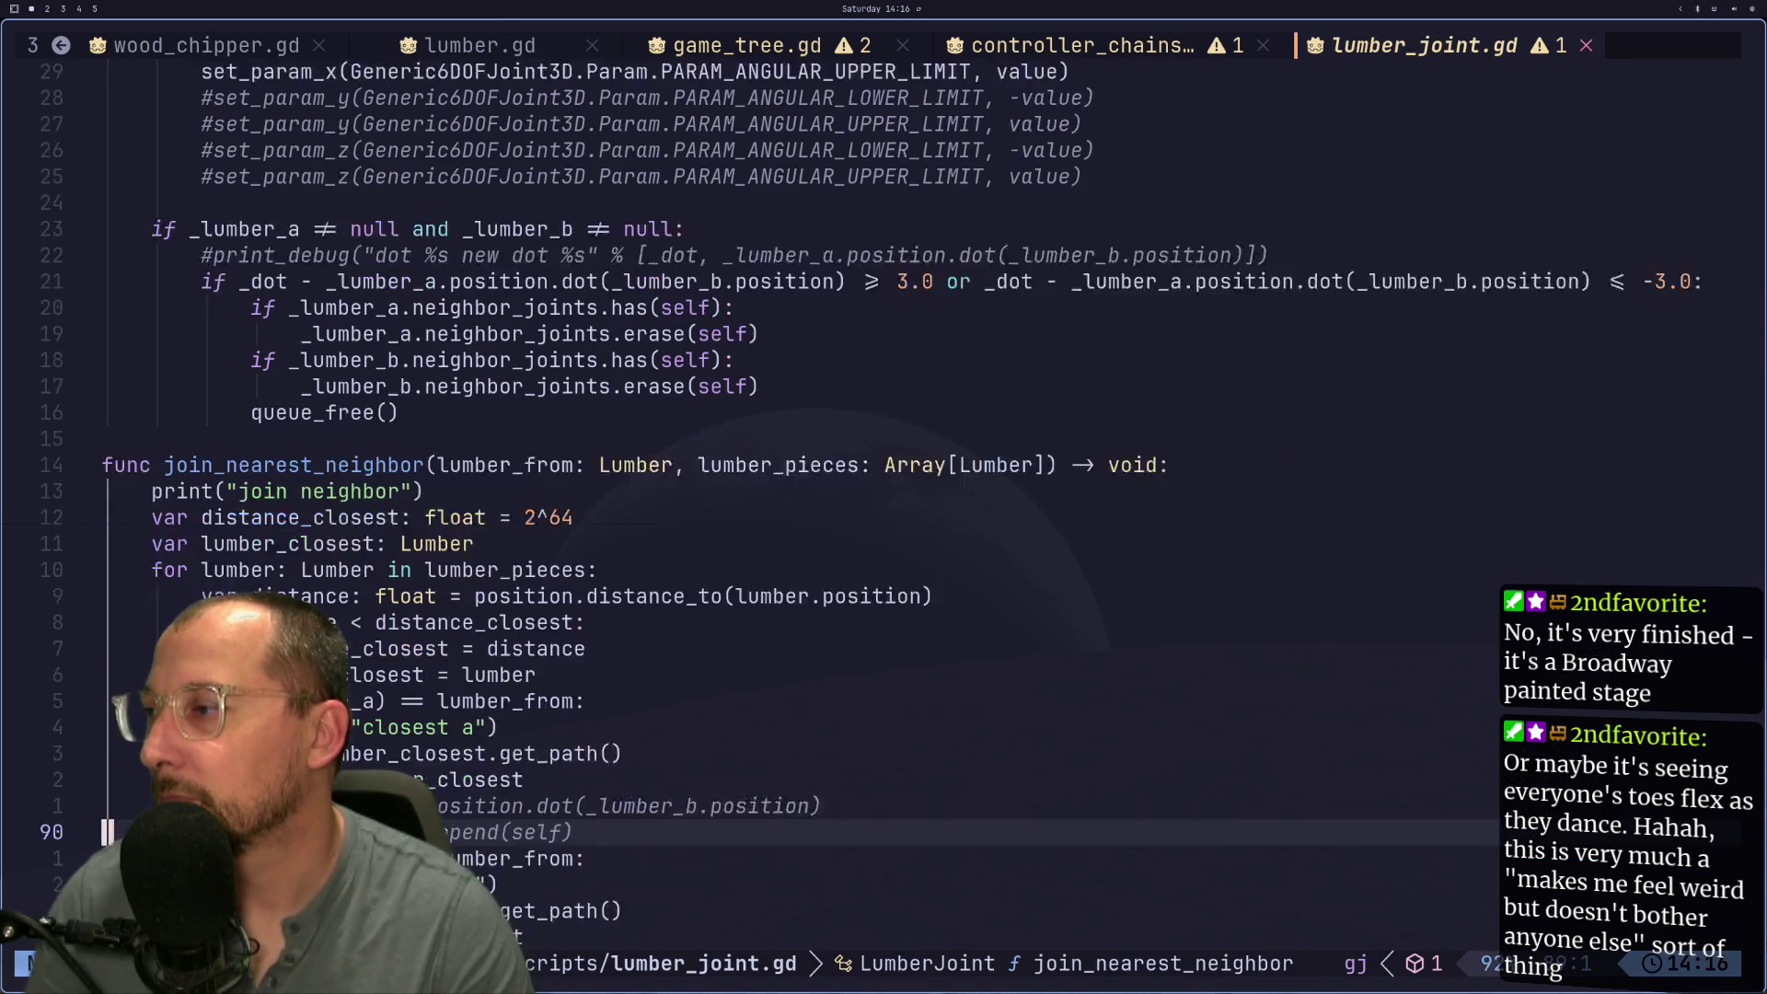
pyautogui.press('k')
pyautogui.press('k')
pyautogui.press('k')
pyautogui.press('k')
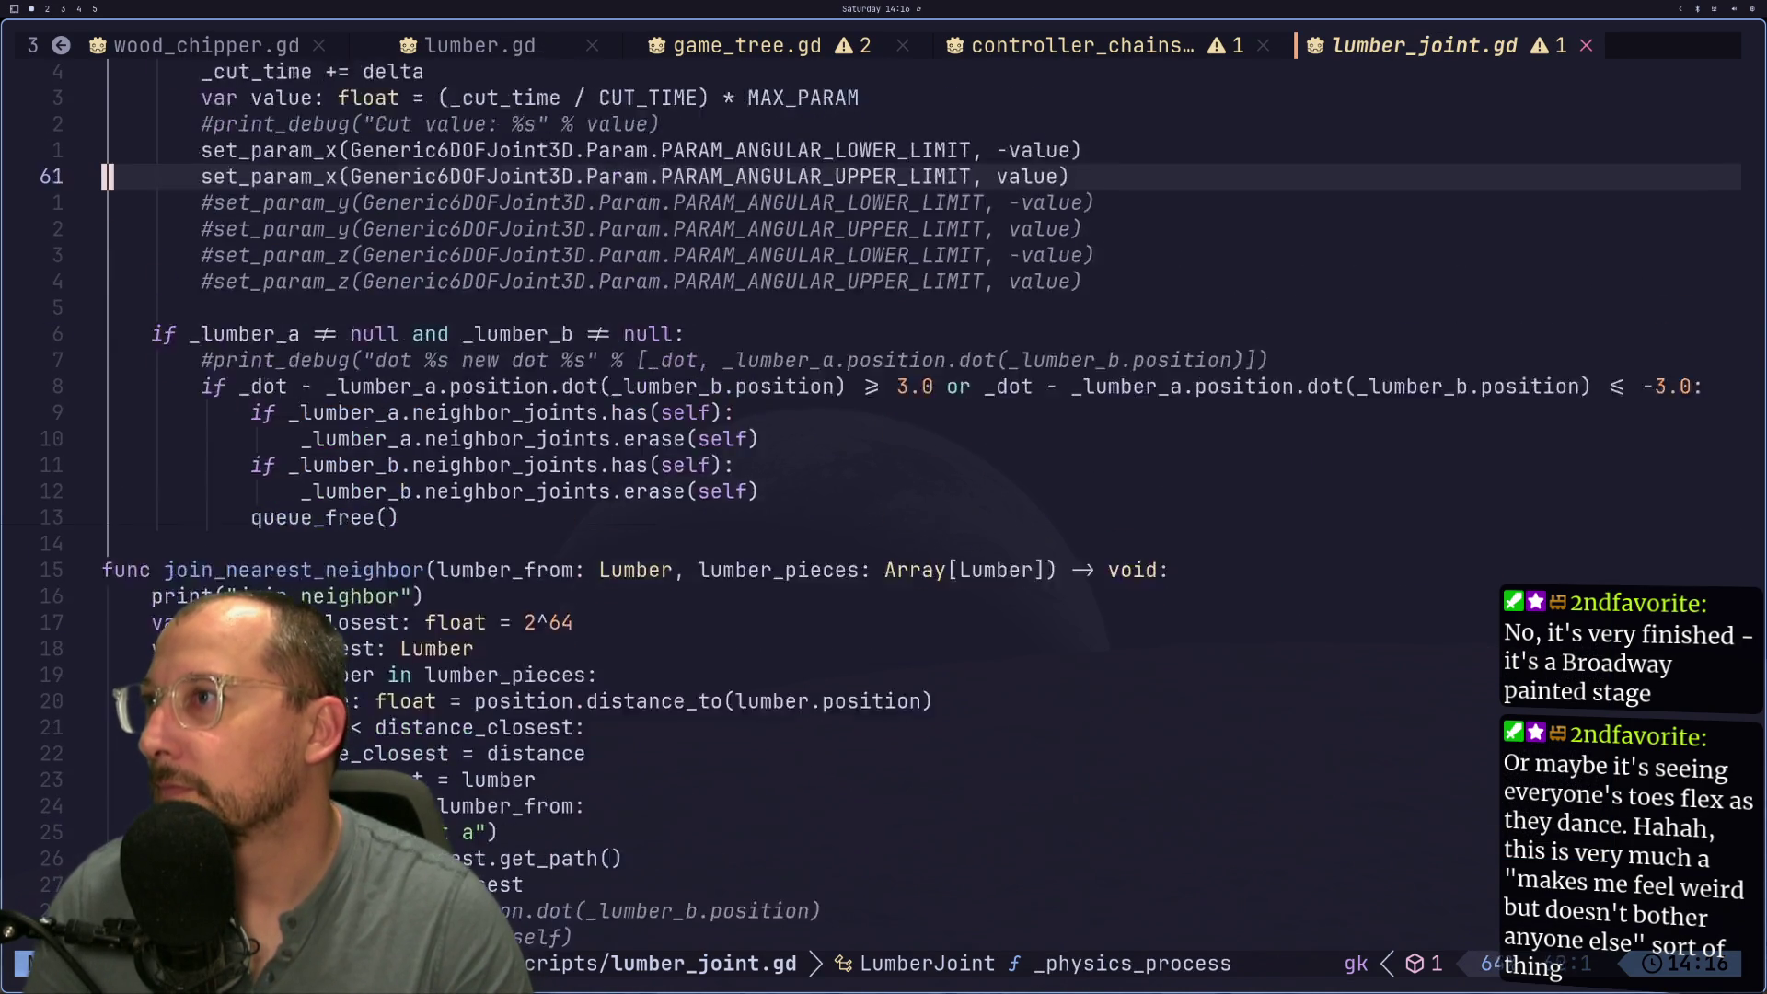
pyautogui.press('j')
pyautogui.press('k')
pyautogui.press('k')
pyautogui.press('k')
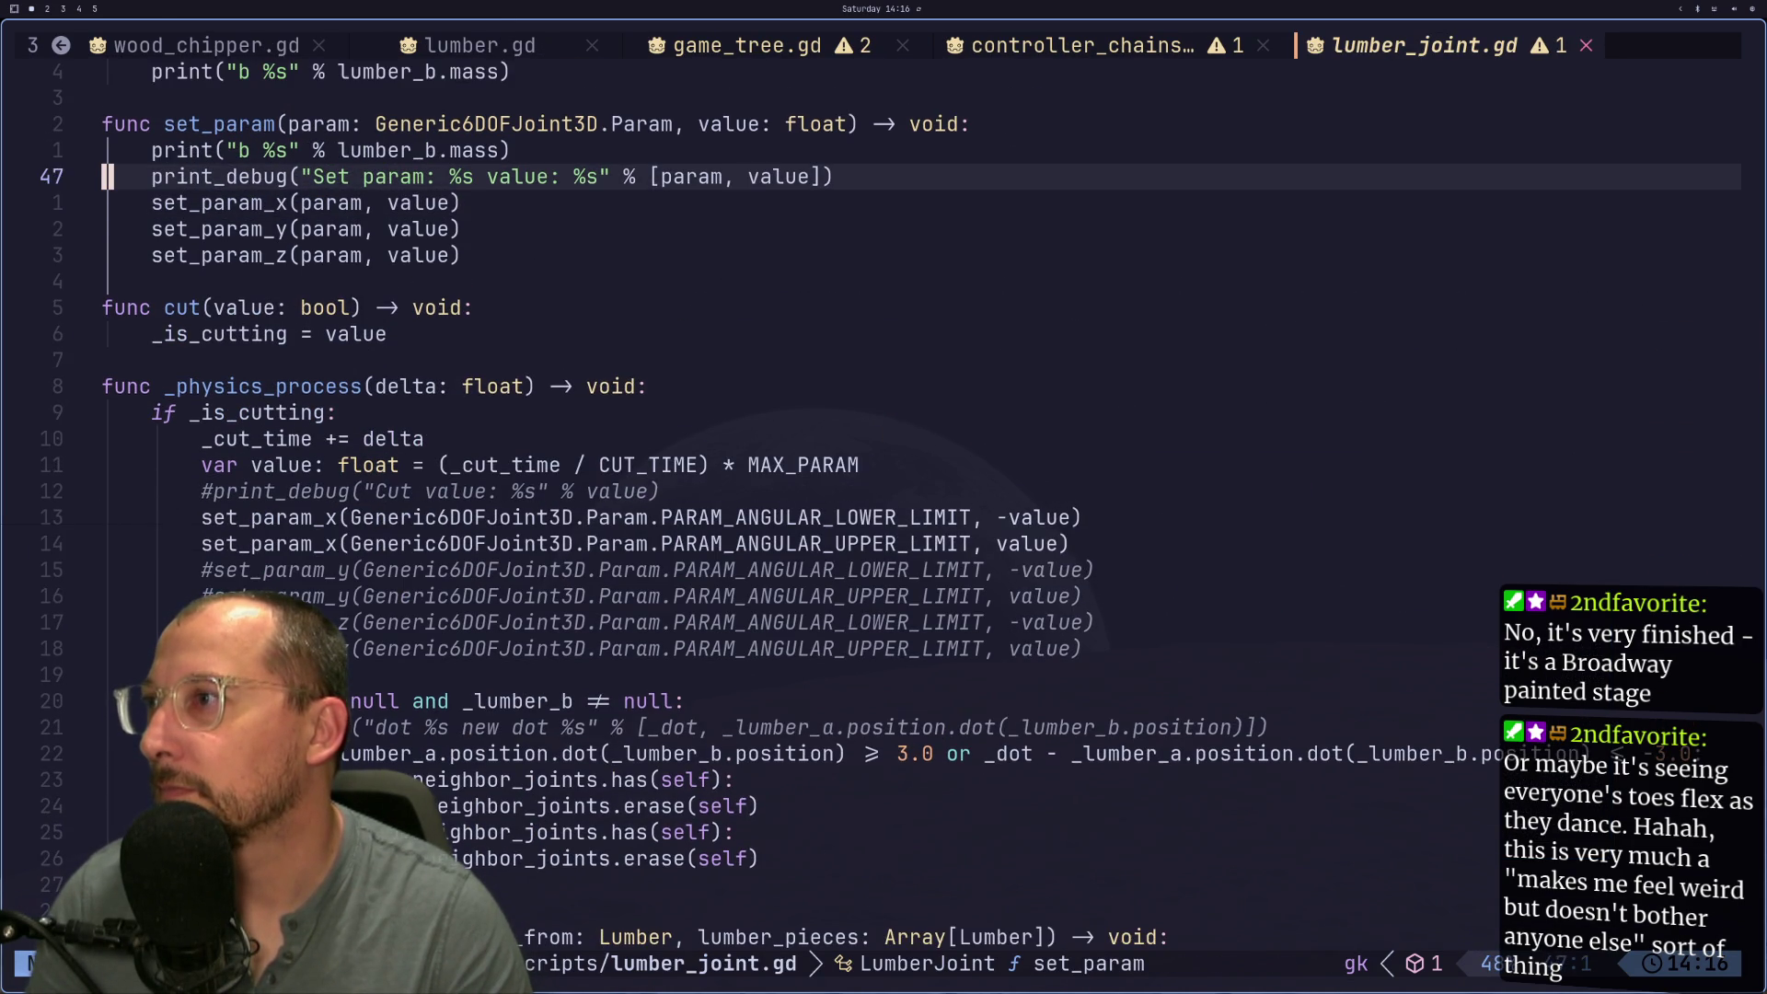
# Step: Jump back through earlier locations to controller_chainsaw.gd's _cut() code at line 232
pyautogui.hotkey('ctrl', 'o')
pyautogui.hotkey('ctrl', 'o')
pyautogui.hotkey('ctrl', 'o')
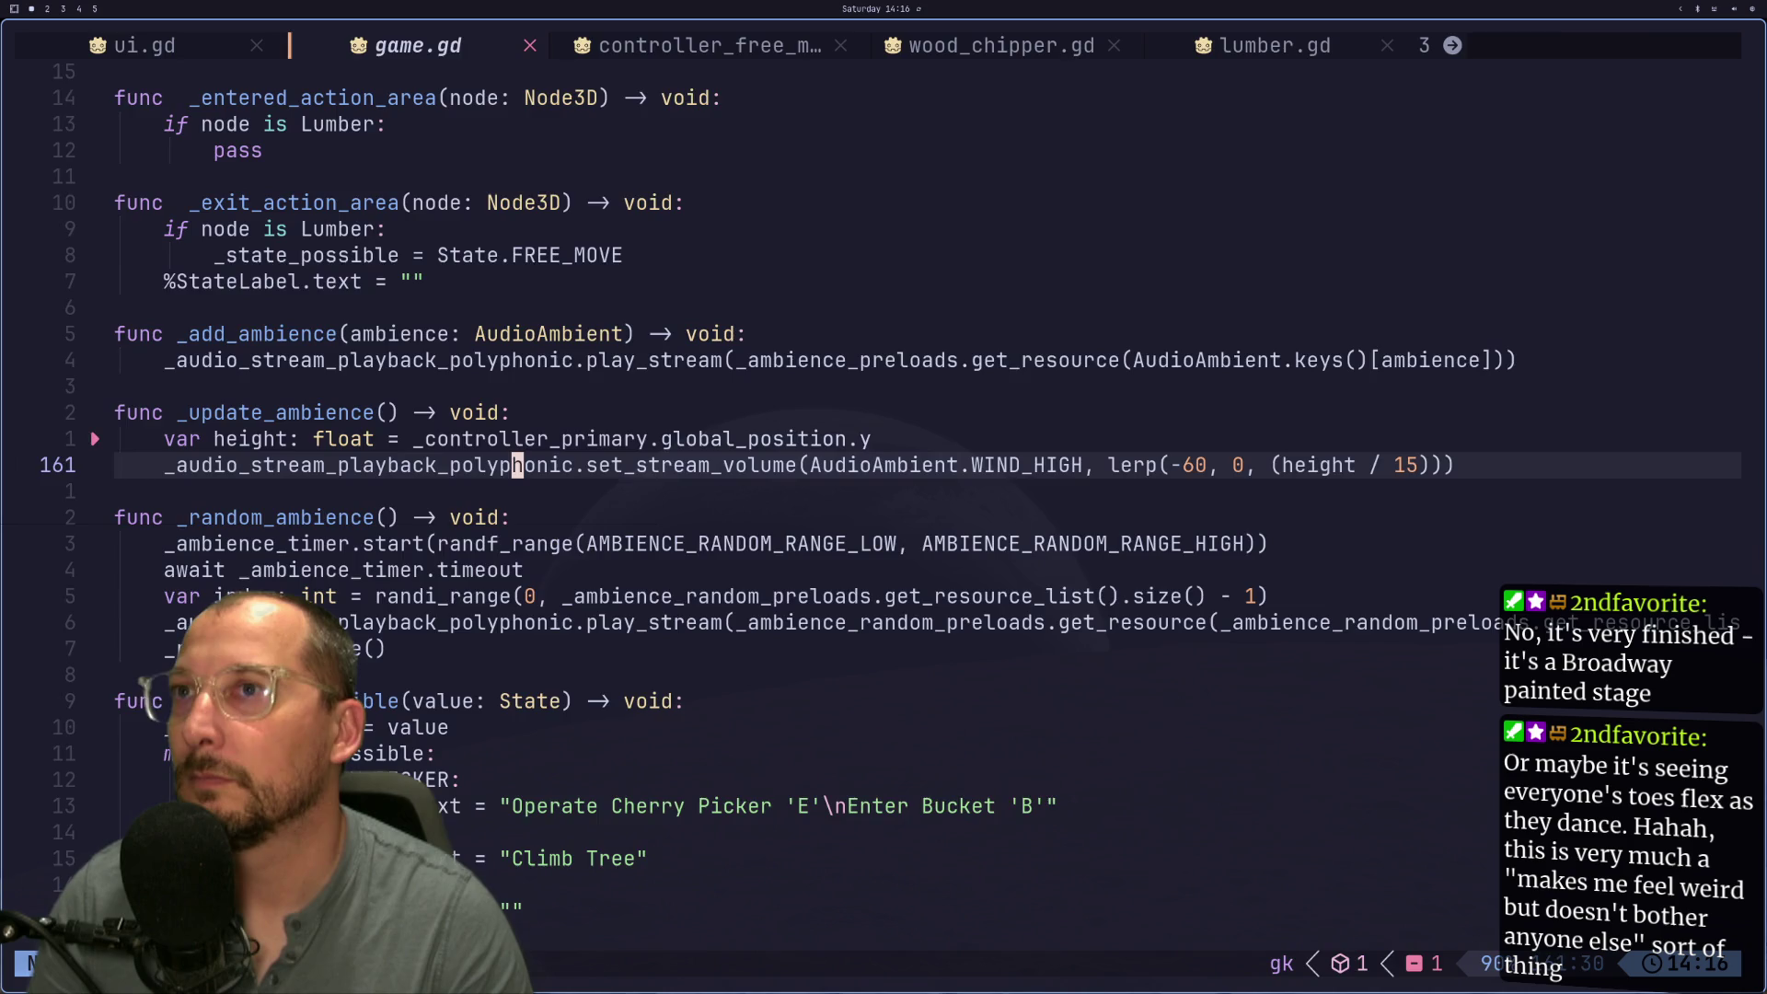
pyautogui.hotkey('ctrl', 'o')
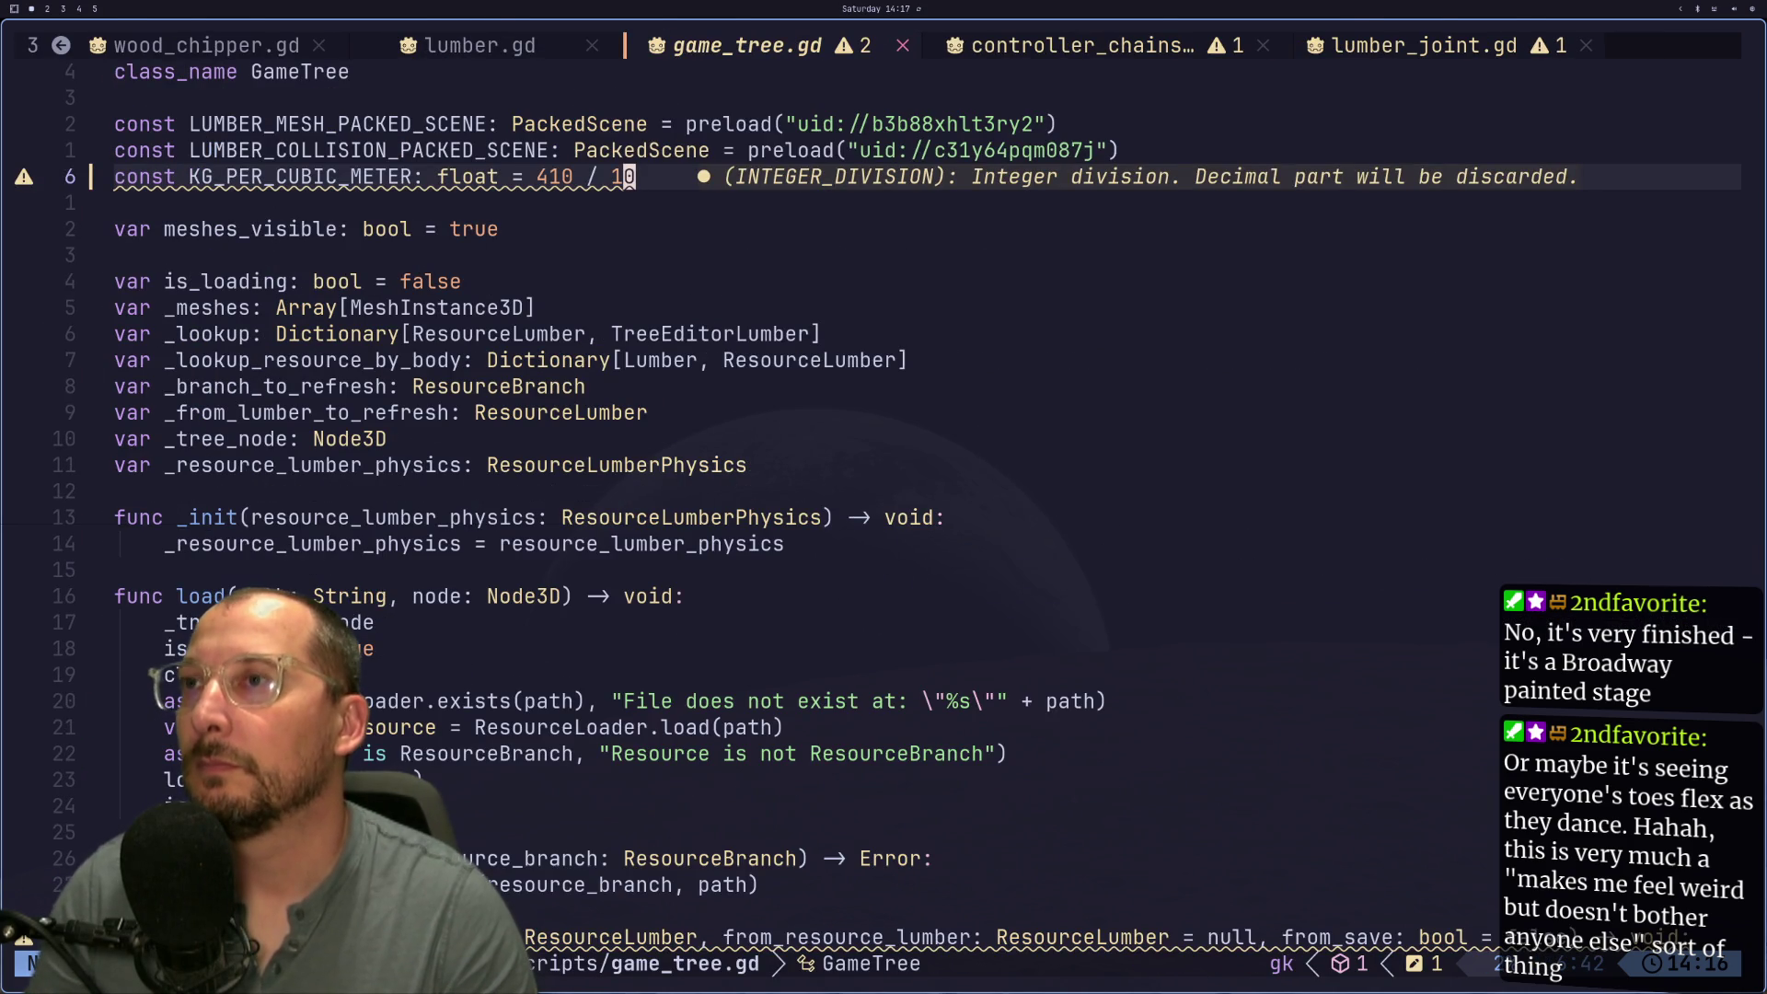
pyautogui.hotkey('ctrl', 'o')
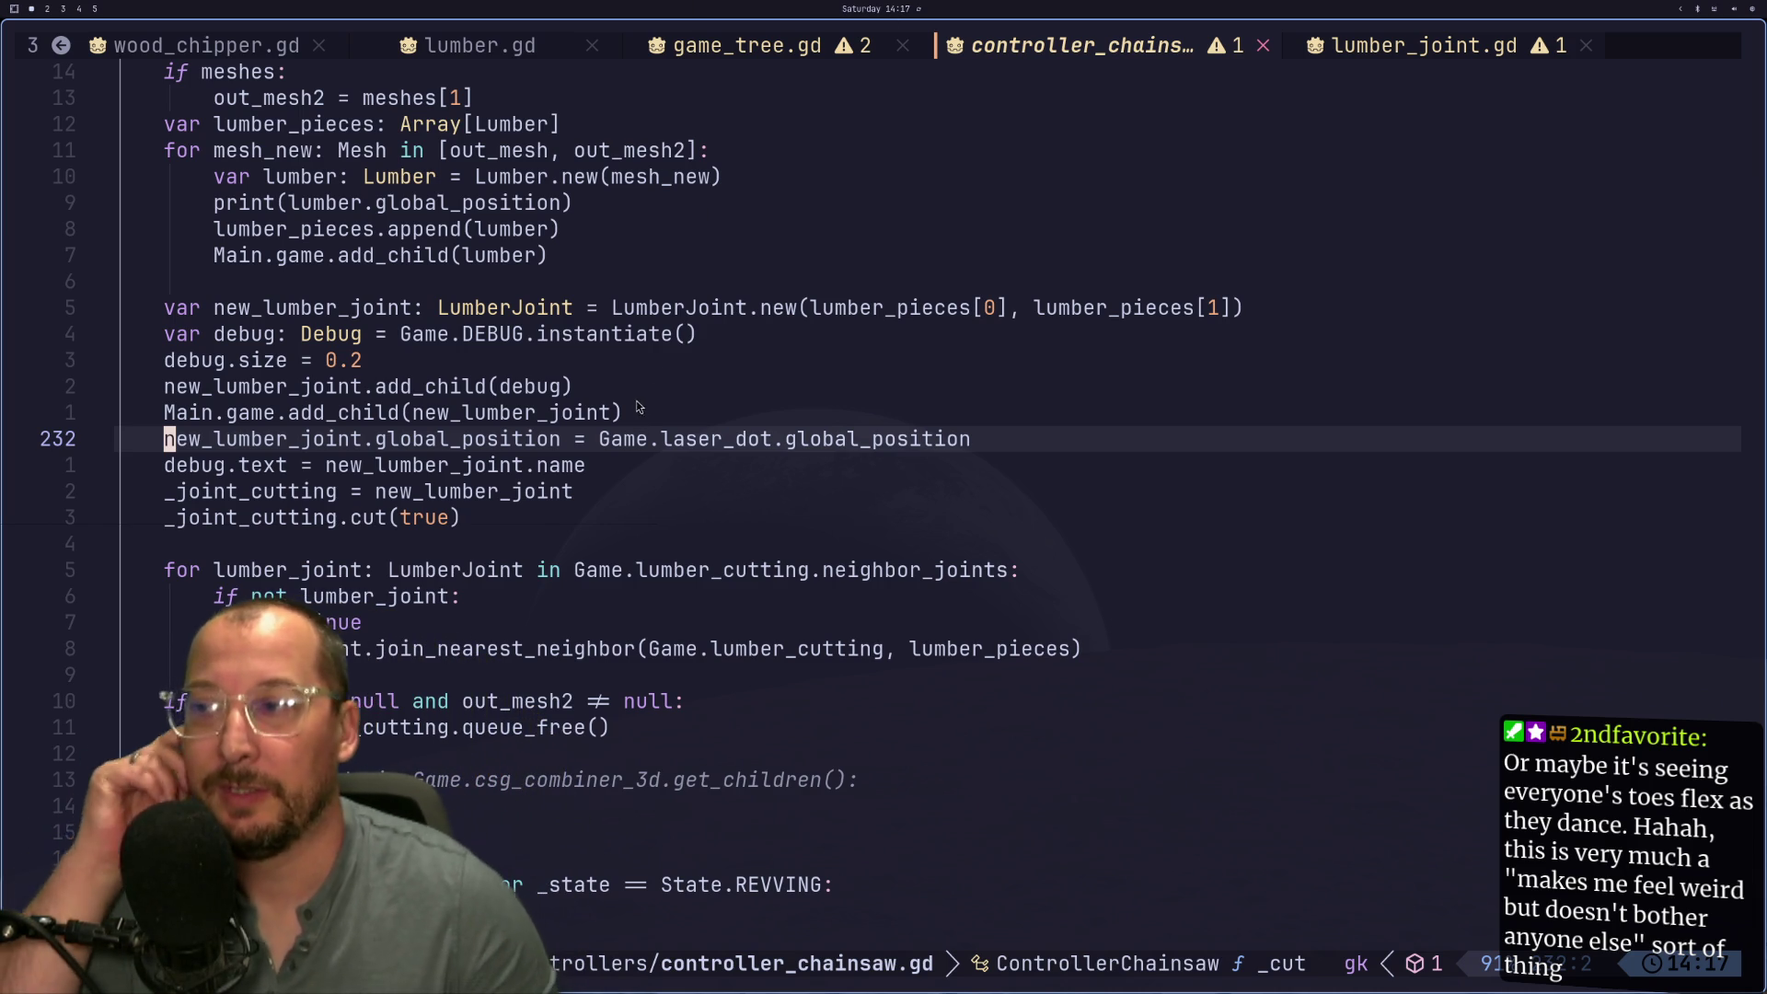
# Step: In lumber.gd, paste the commented gravity_scale = 0.2 line into hold() and uncomment it
pyautogui.click(511, 51)
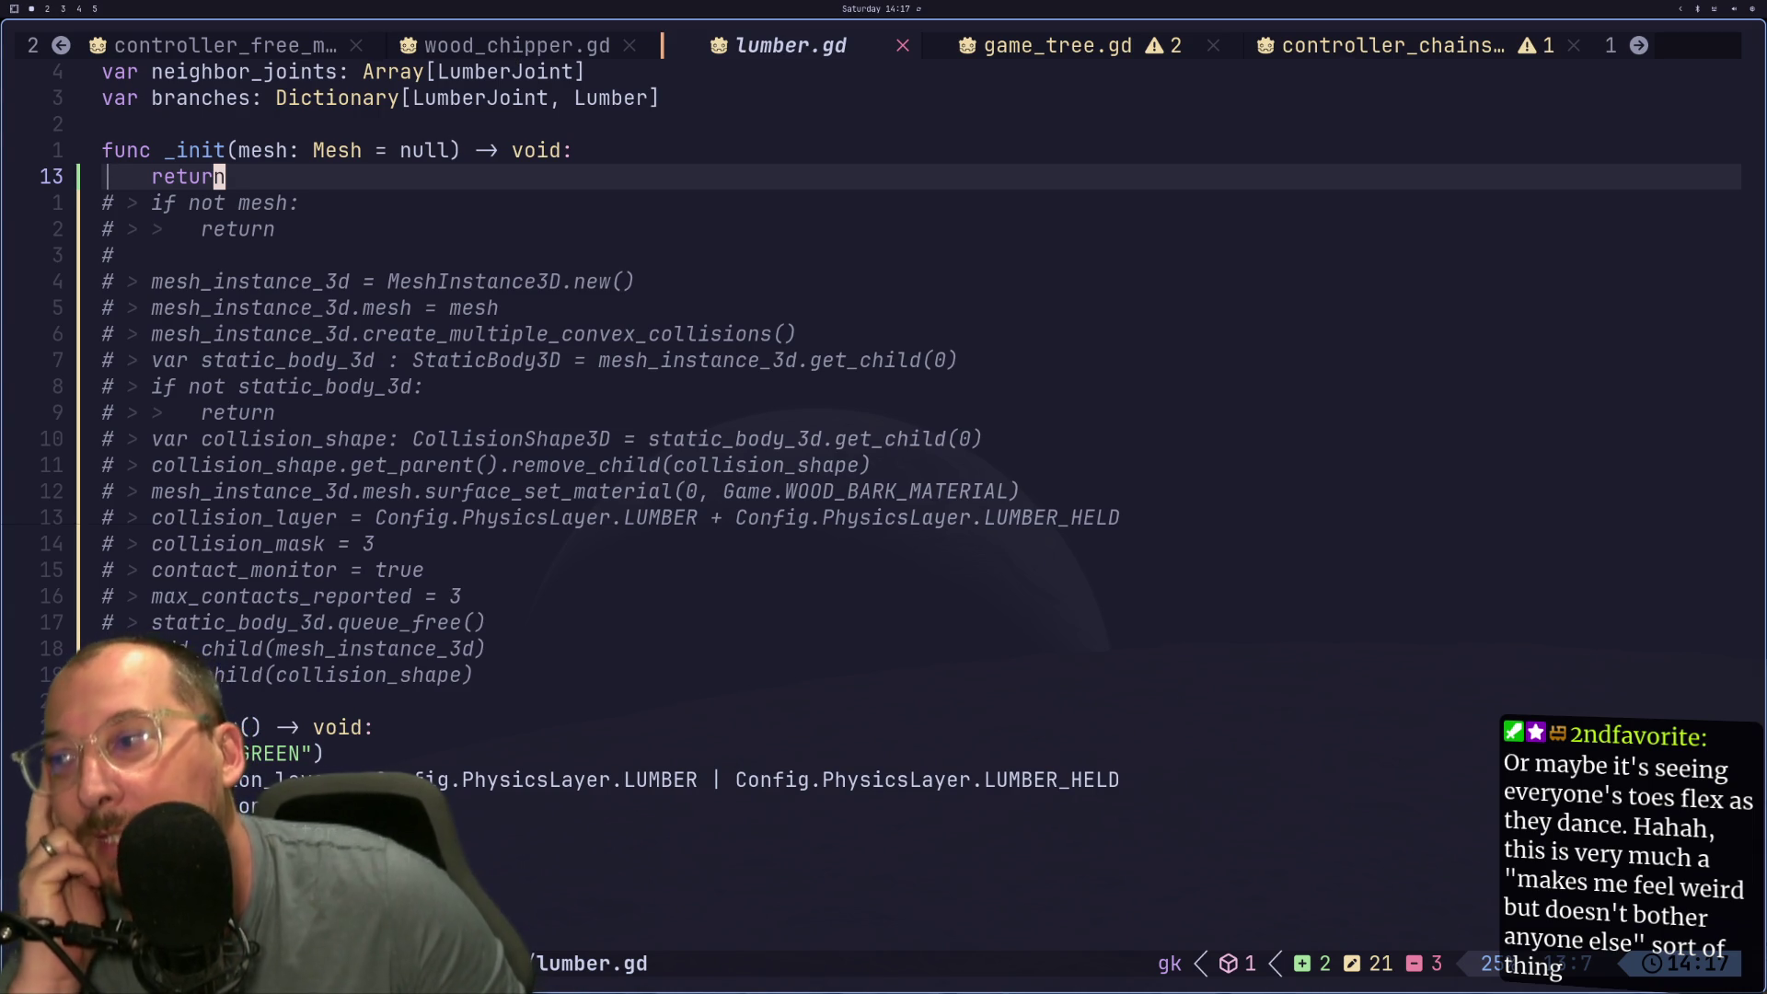
pyautogui.click(110, 832)
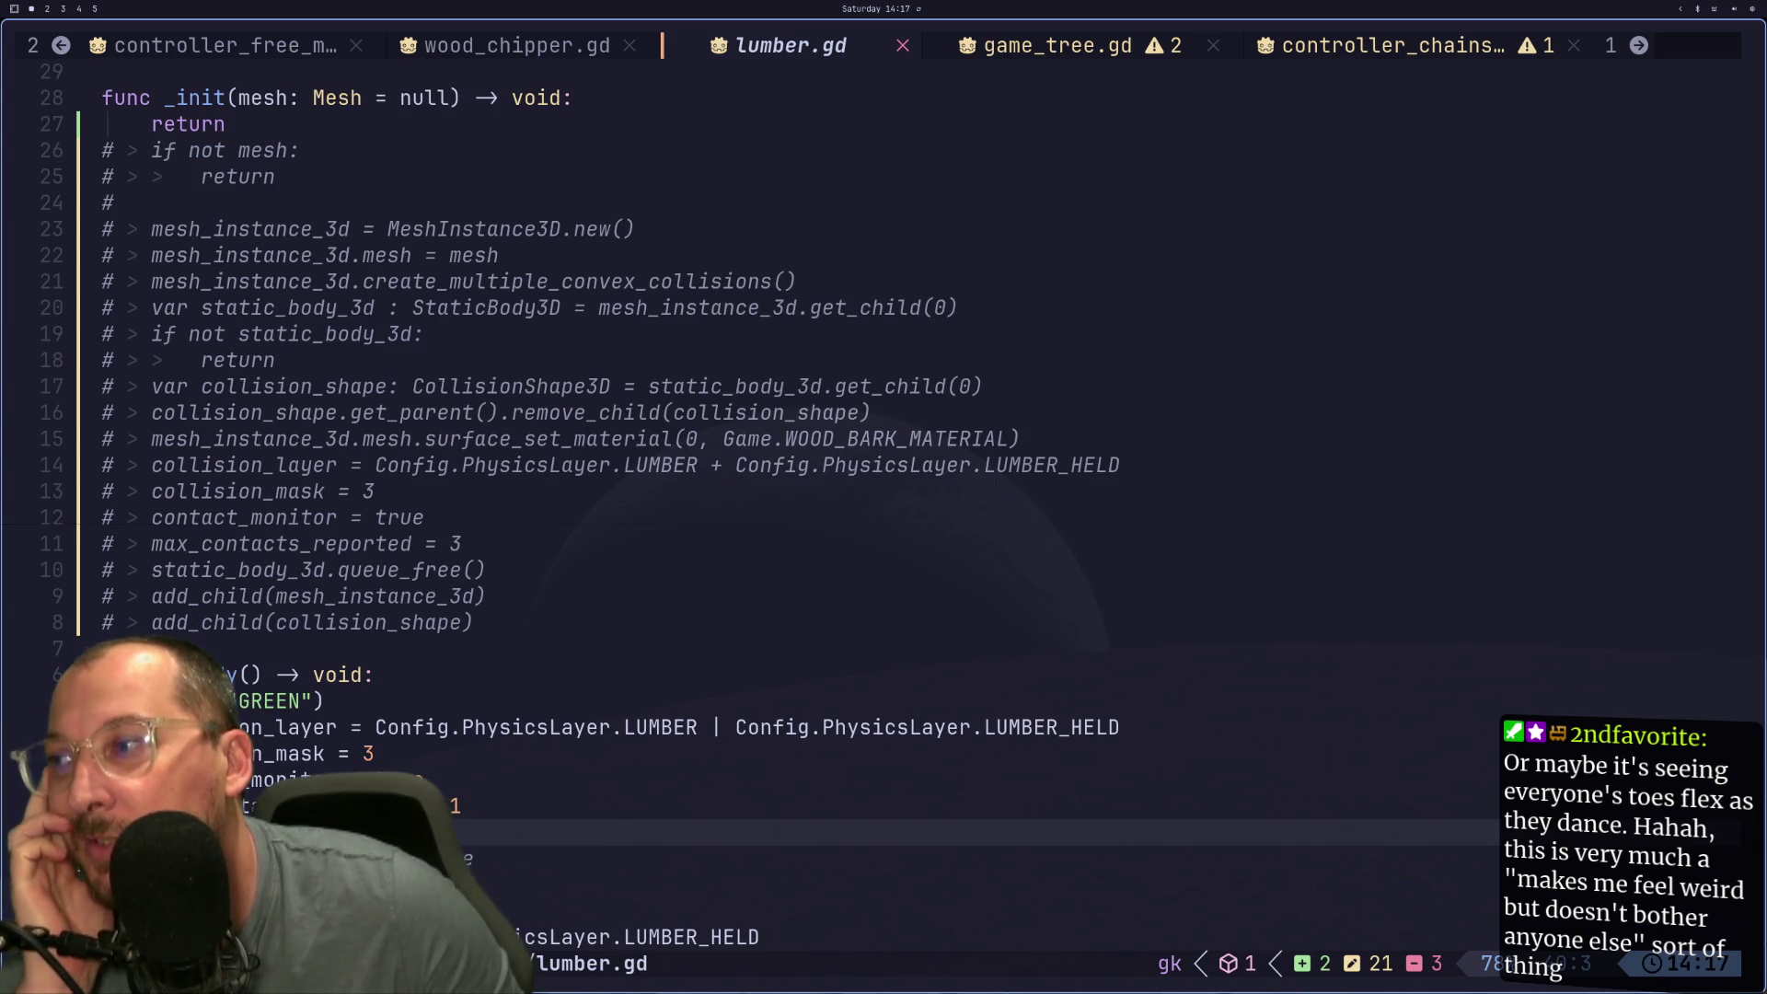
pyautogui.press('z')
pyautogui.press('z')
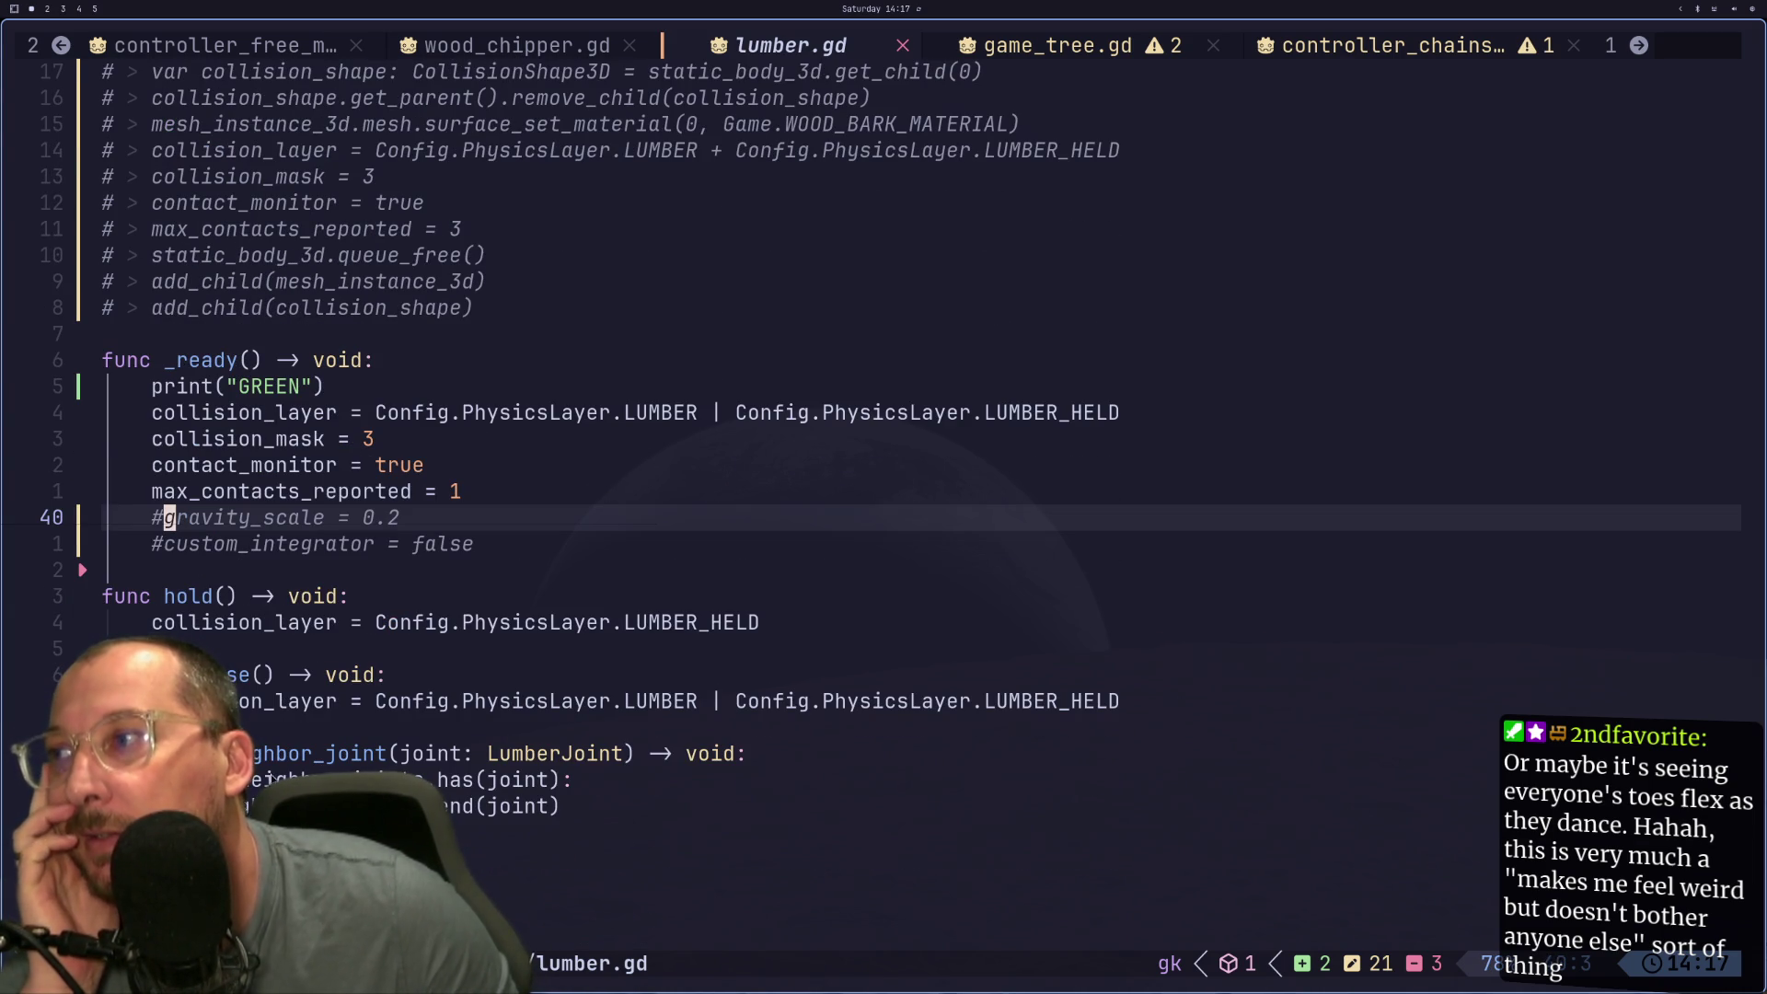
pyautogui.click(336, 470)
pyautogui.press('j')
pyautogui.press('j')
pyautogui.press('j')
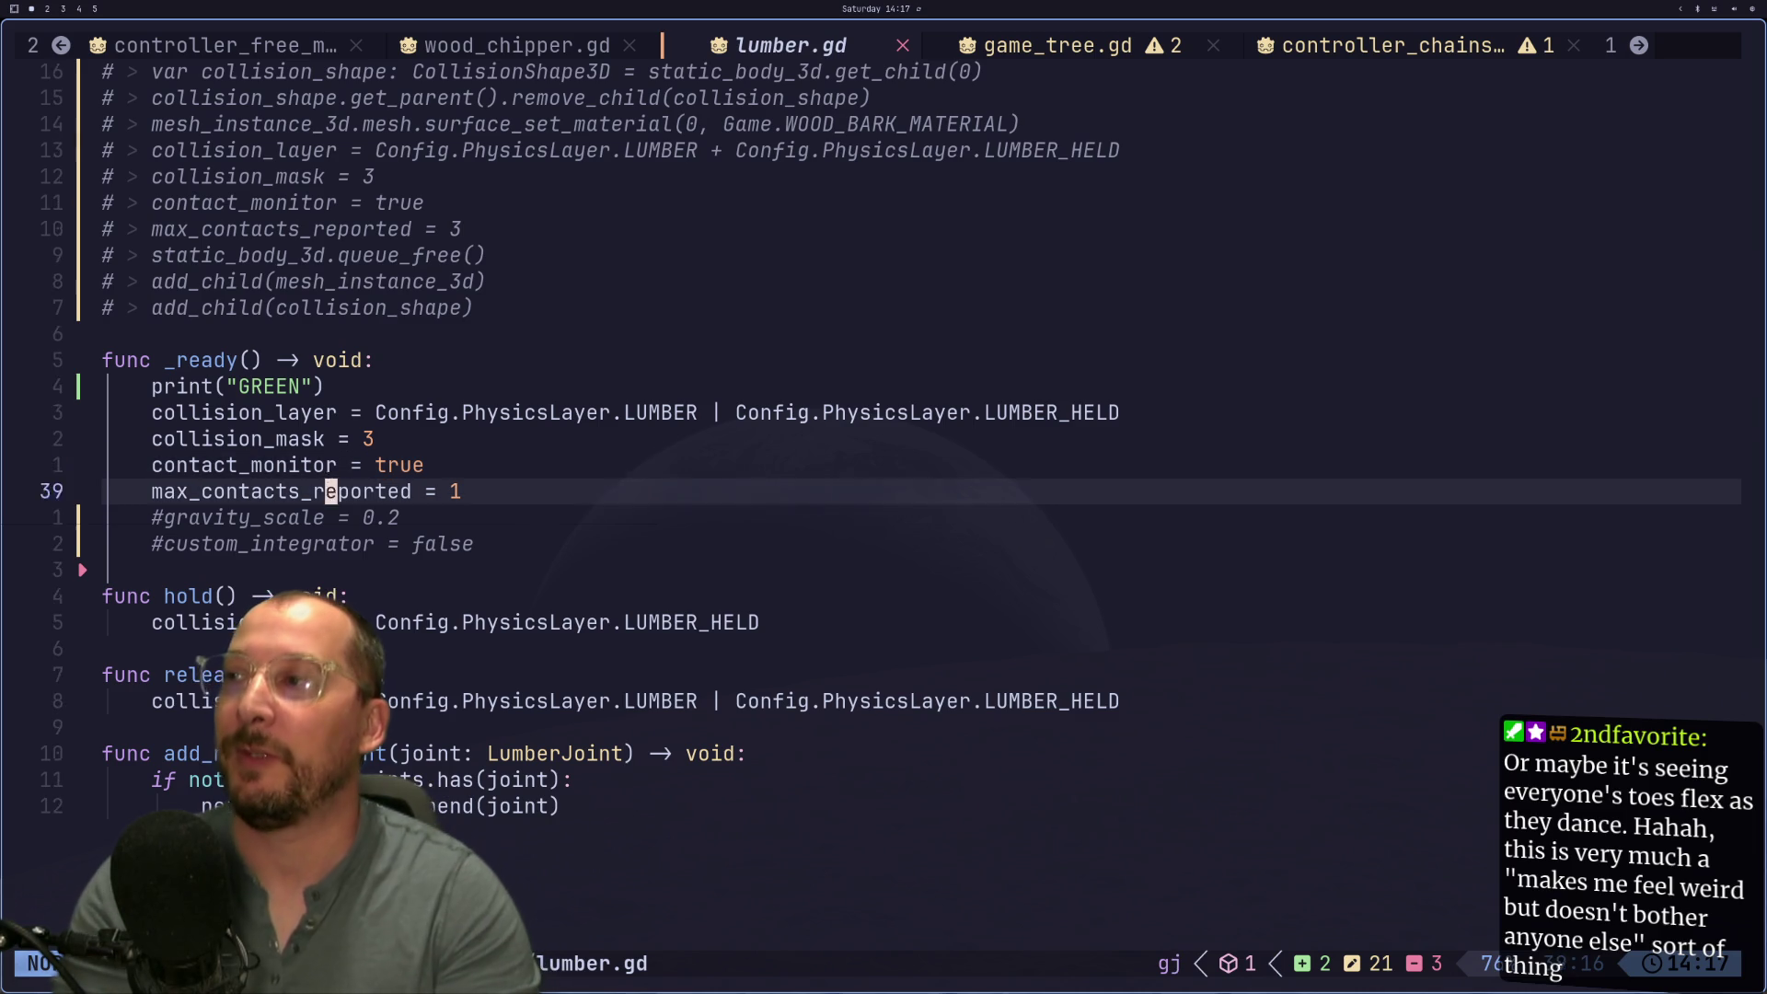
pyautogui.press('p')
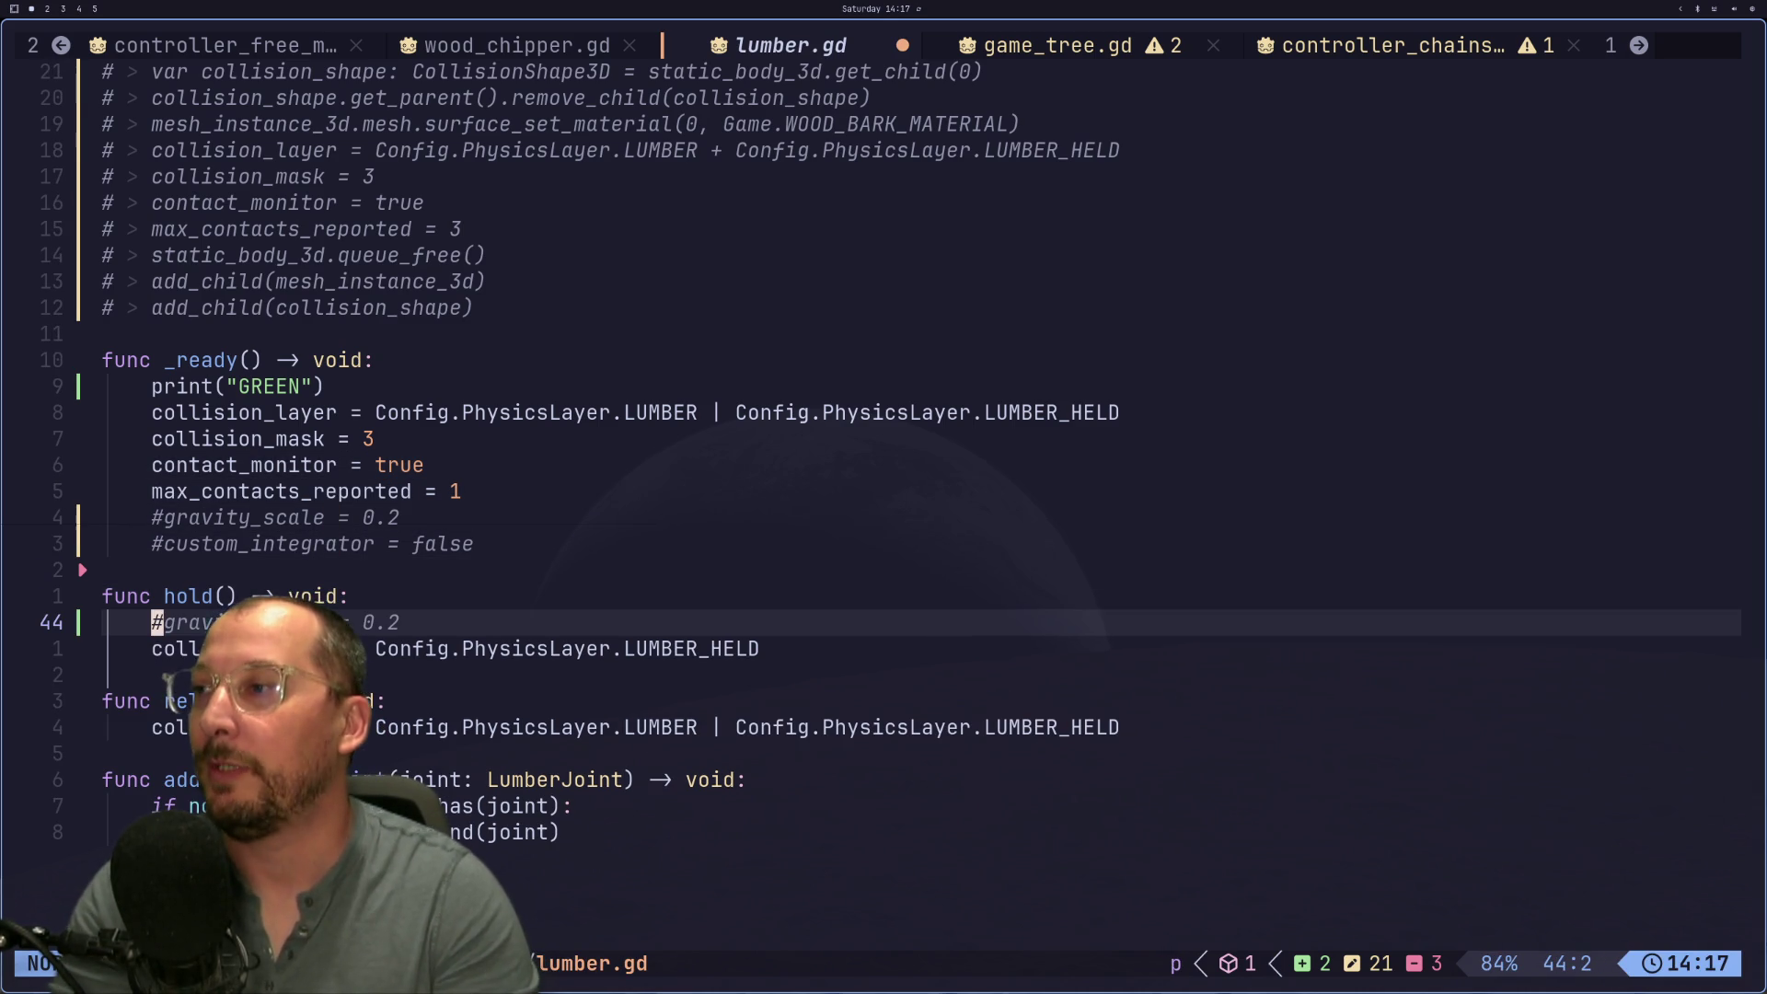
pyautogui.press('g')
pyautogui.press('c')
pyautogui.press('c')
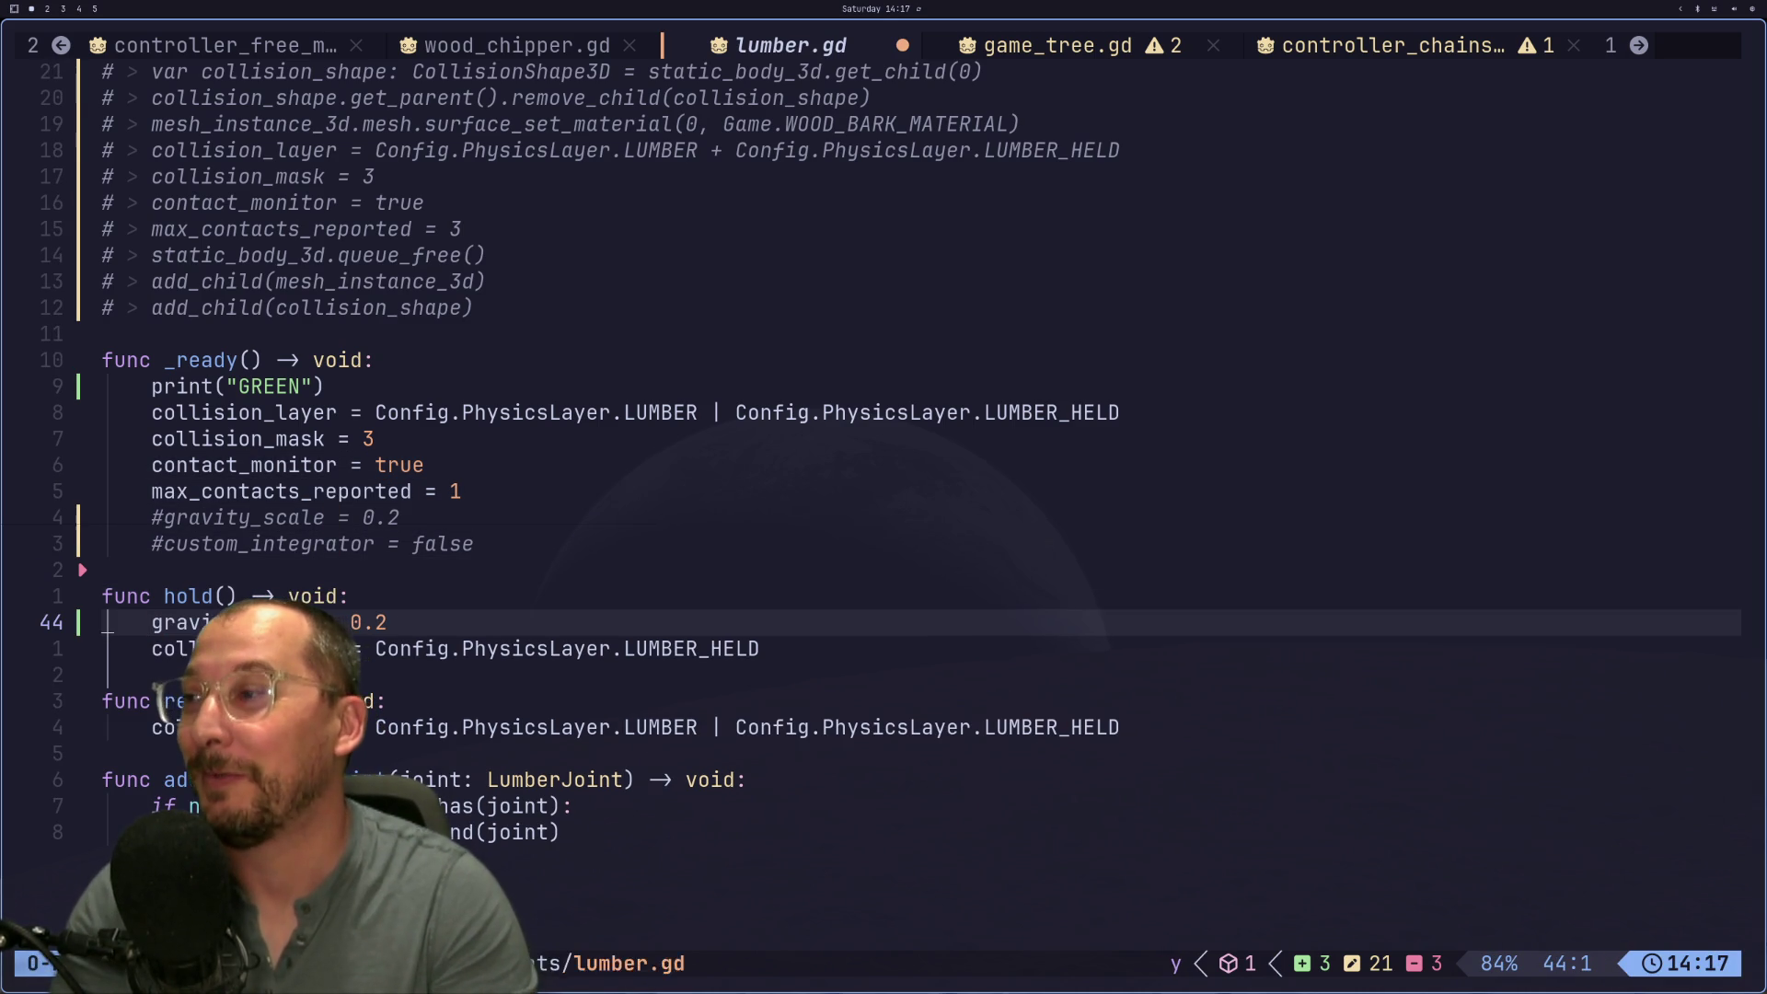
# Step: Add the gravity_scale line to release() as well and save lumber.gd with :w
pyautogui.press('j')
pyautogui.press('j')
pyautogui.press('j')
pyautogui.press('p')
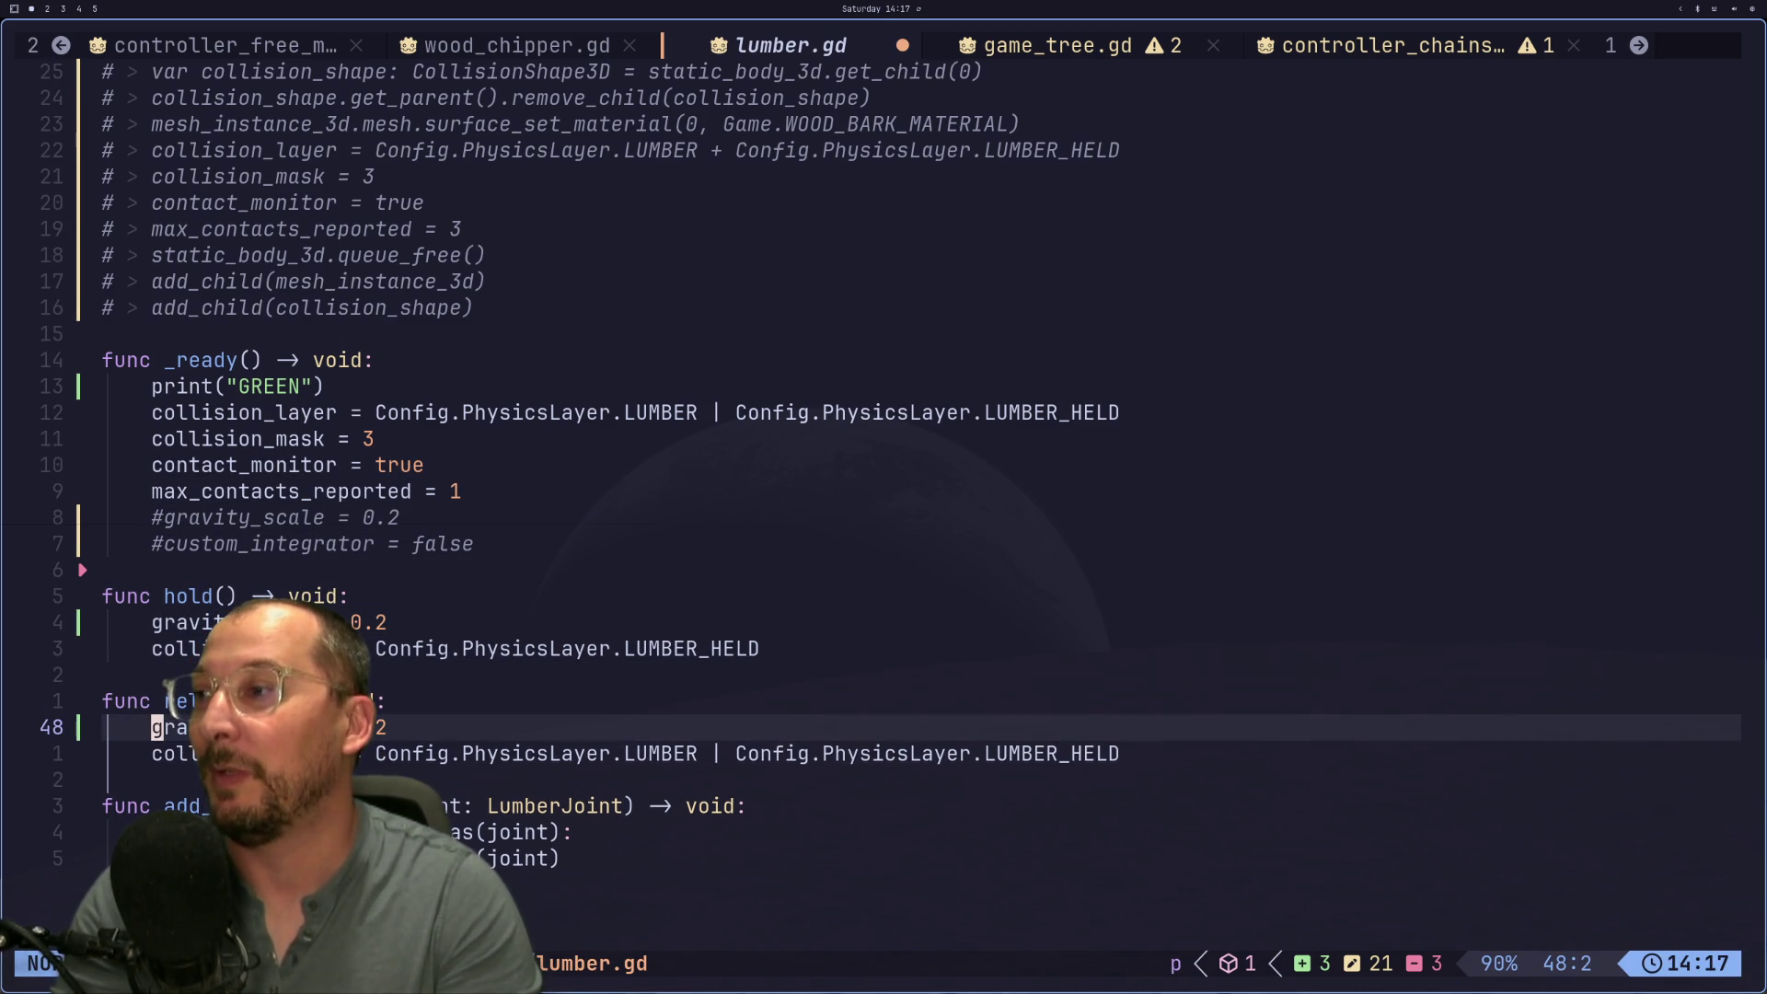
pyautogui.press('a')
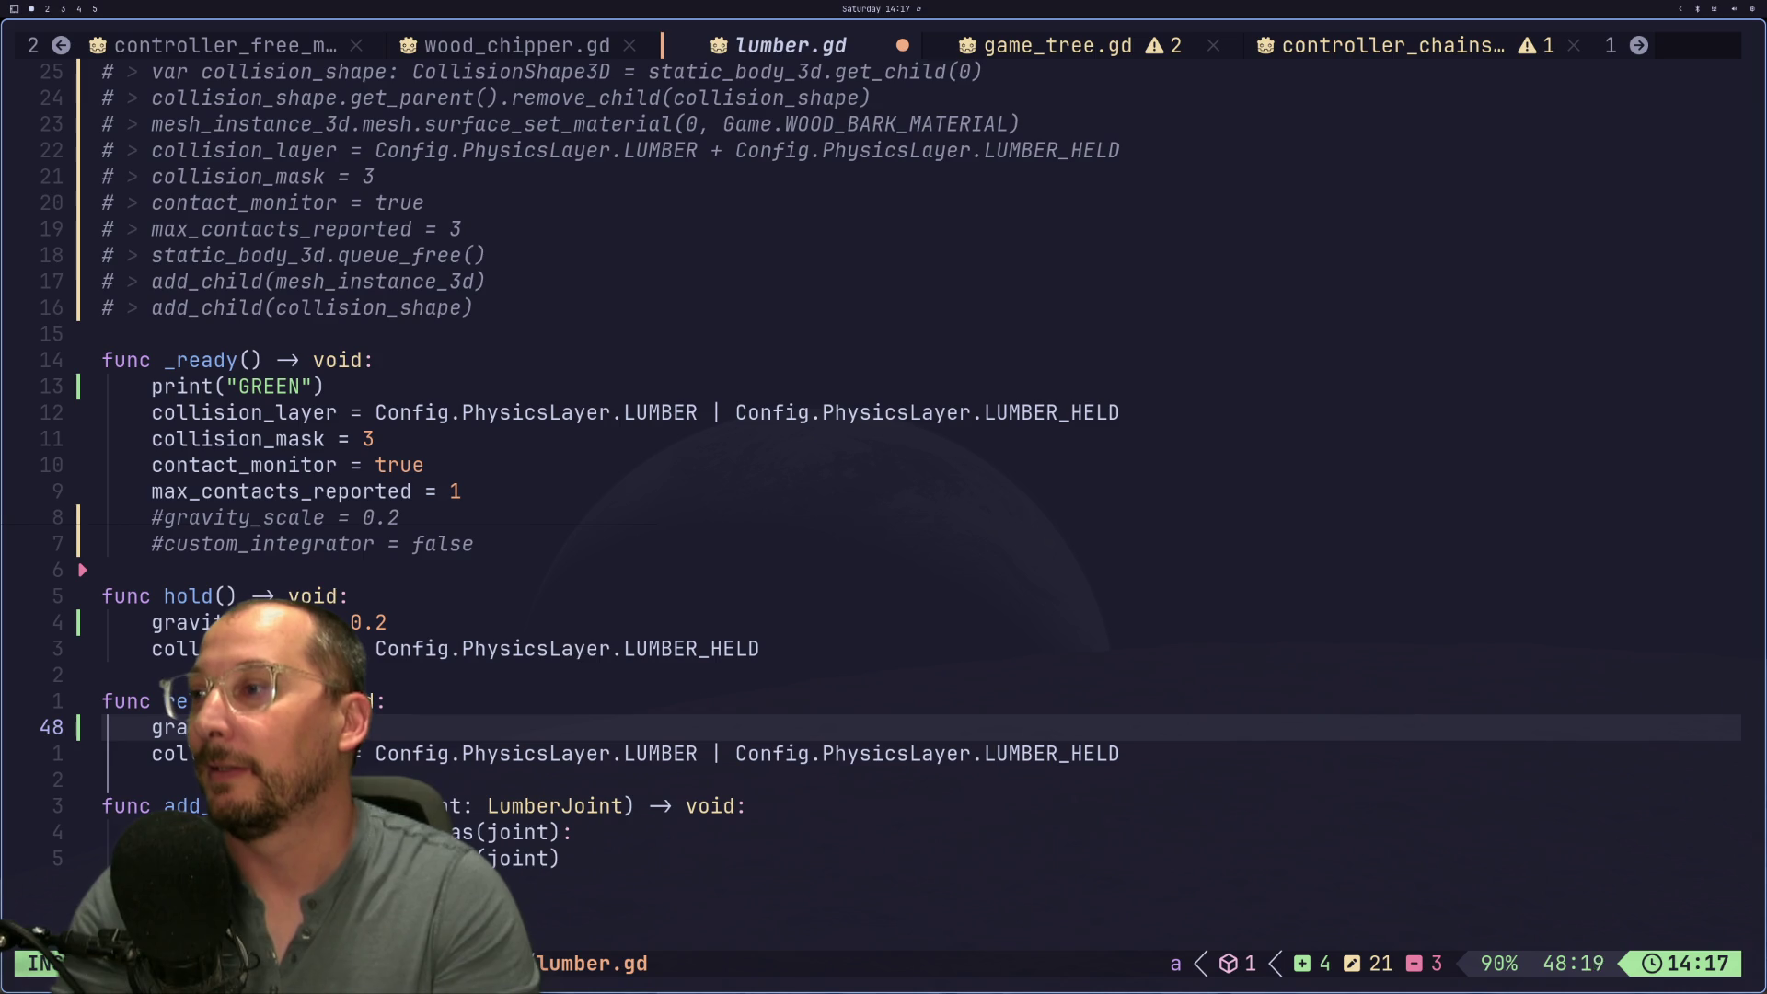
pyautogui.press('Escape')
pyautogui.write(':w')
pyautogui.press('Return')
pyautogui.press('super+2')
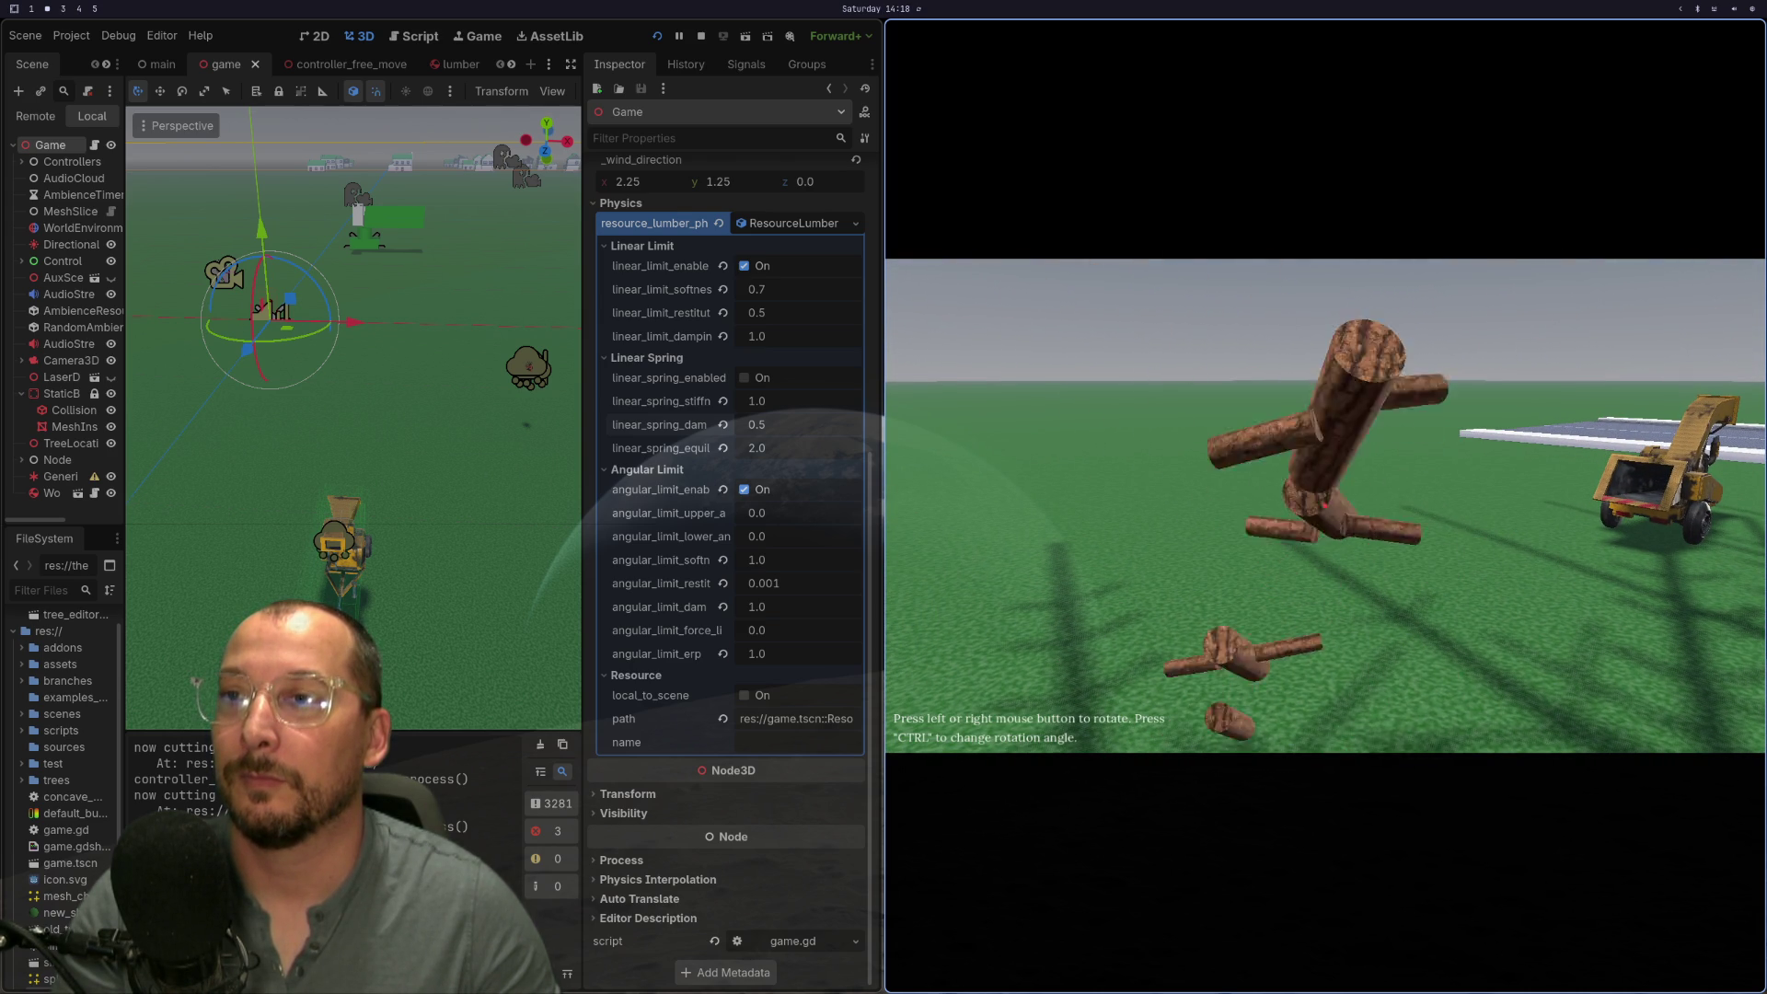
# Step: Walk forward with W toward the fallen log to watch the cut pieces settle
pyautogui.press('w')
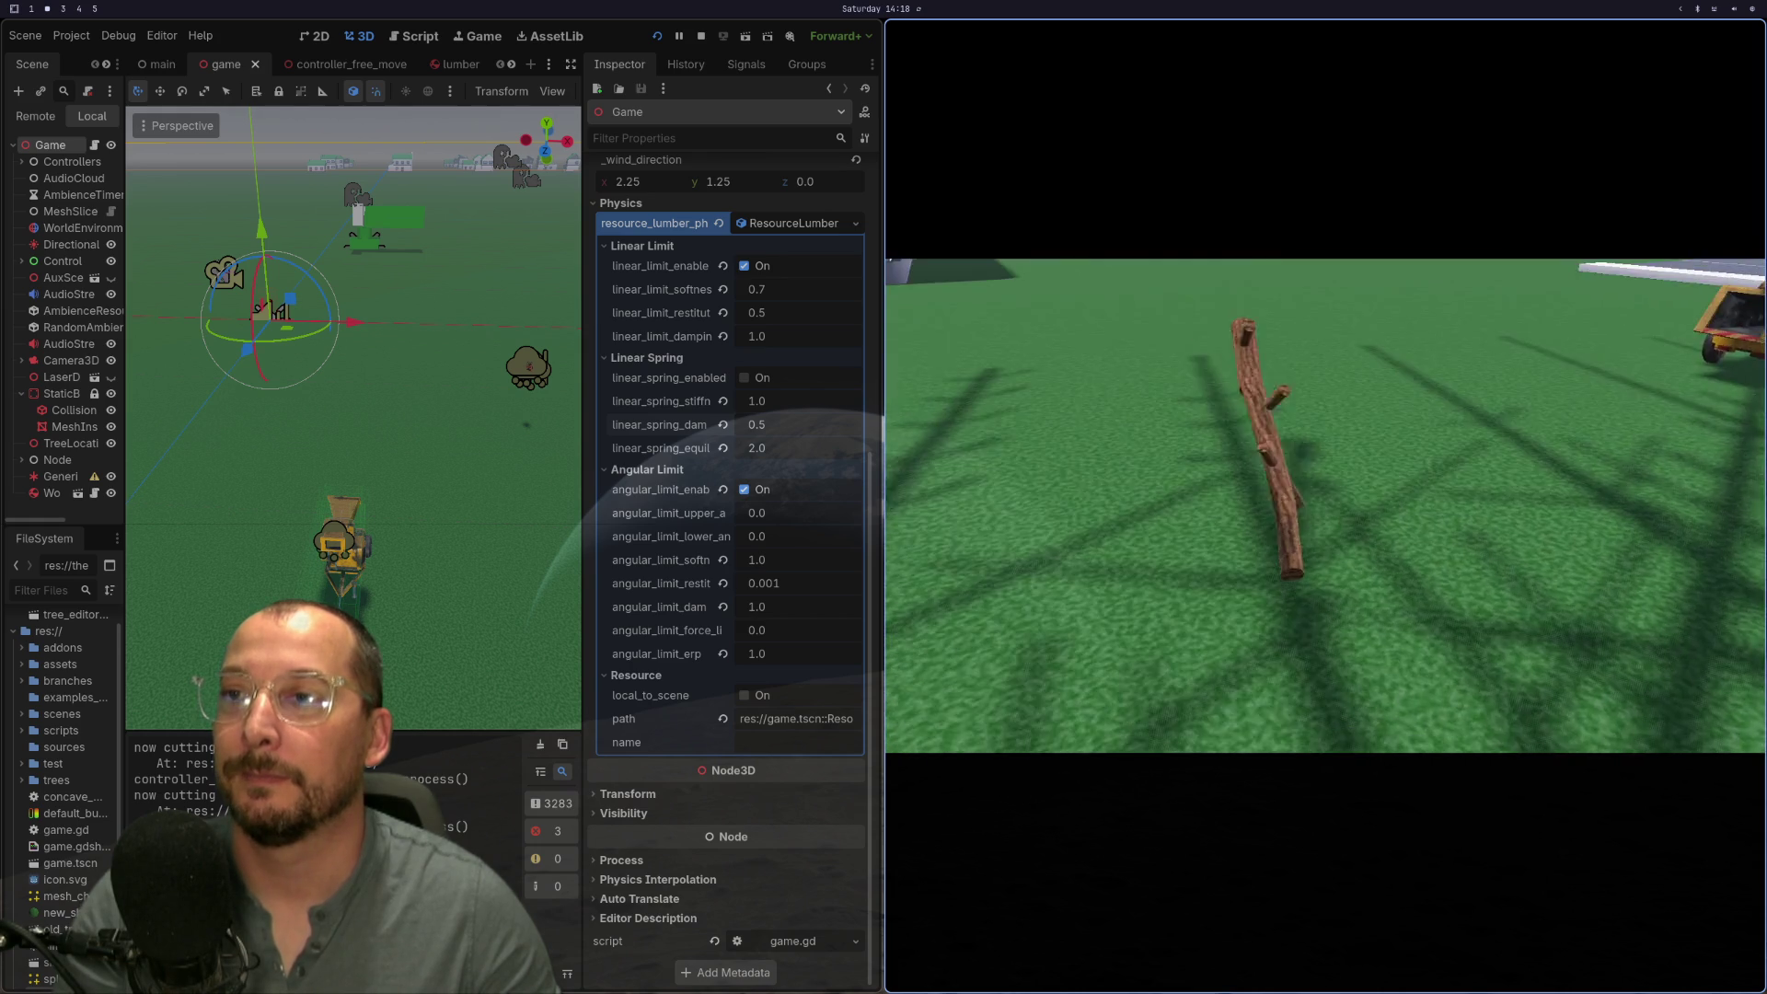
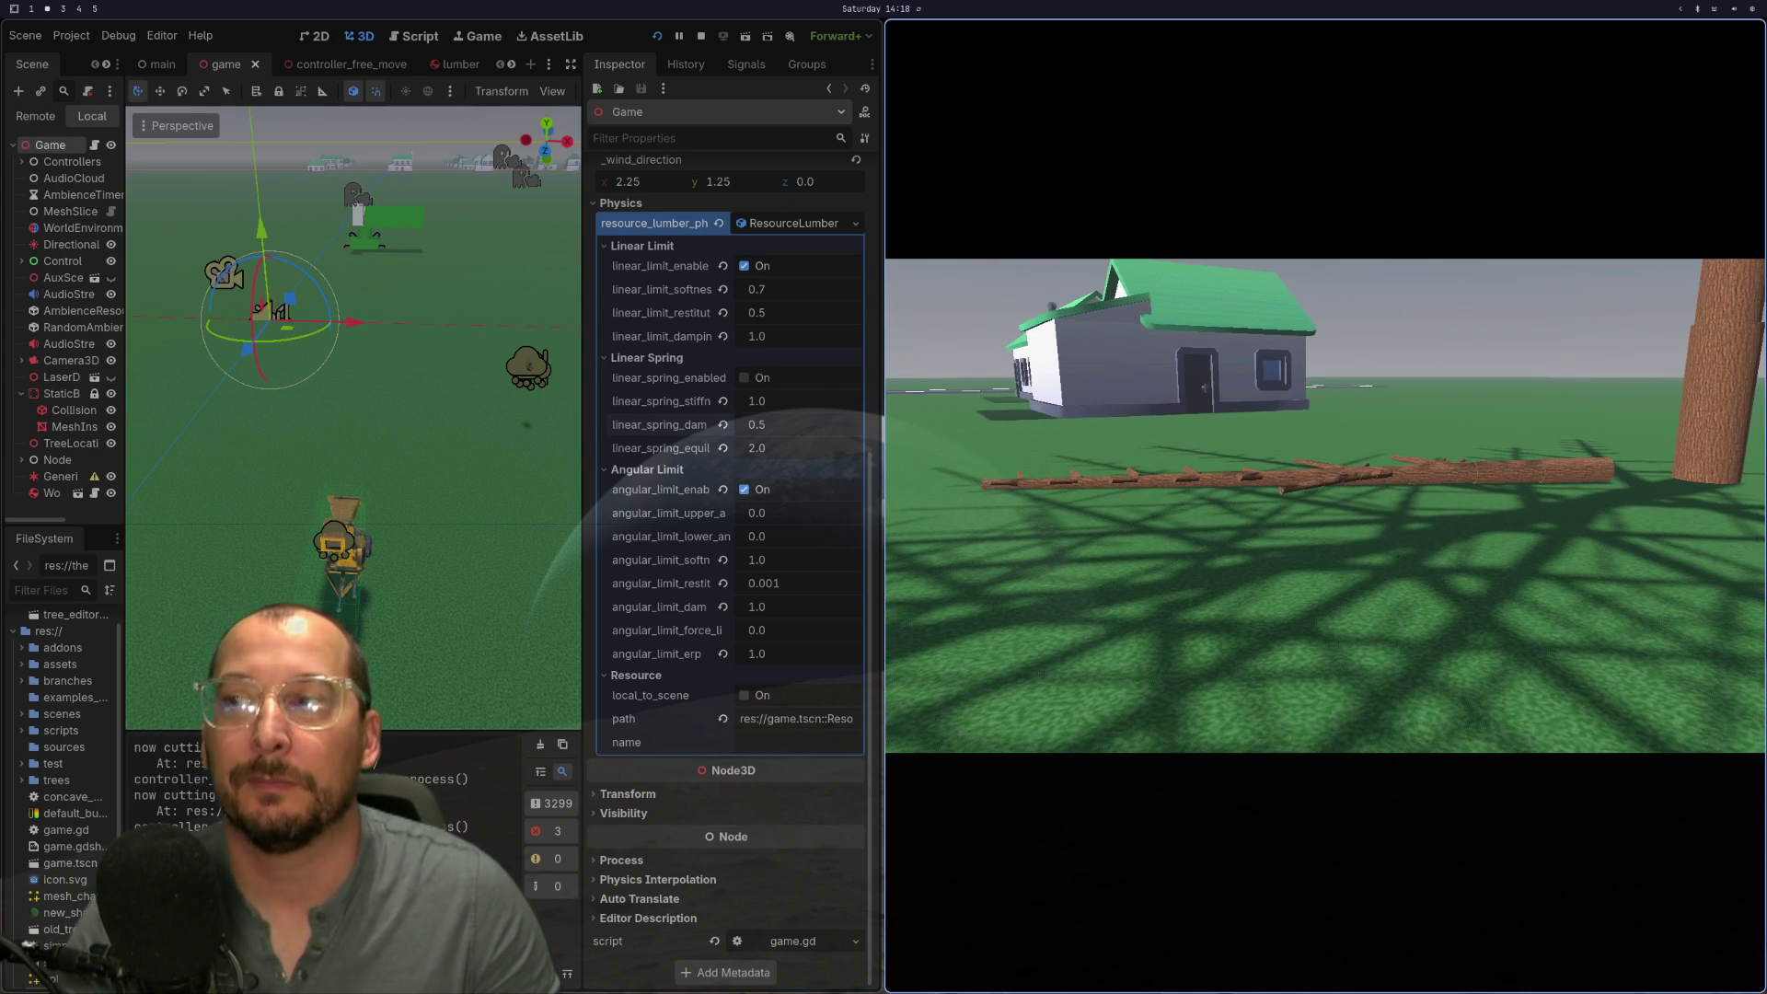
# Step: Change hold()'s gravity_scale in lumber.gd from 0.2 to 0.01, save, and test it in the running game
pyautogui.press('super+1')
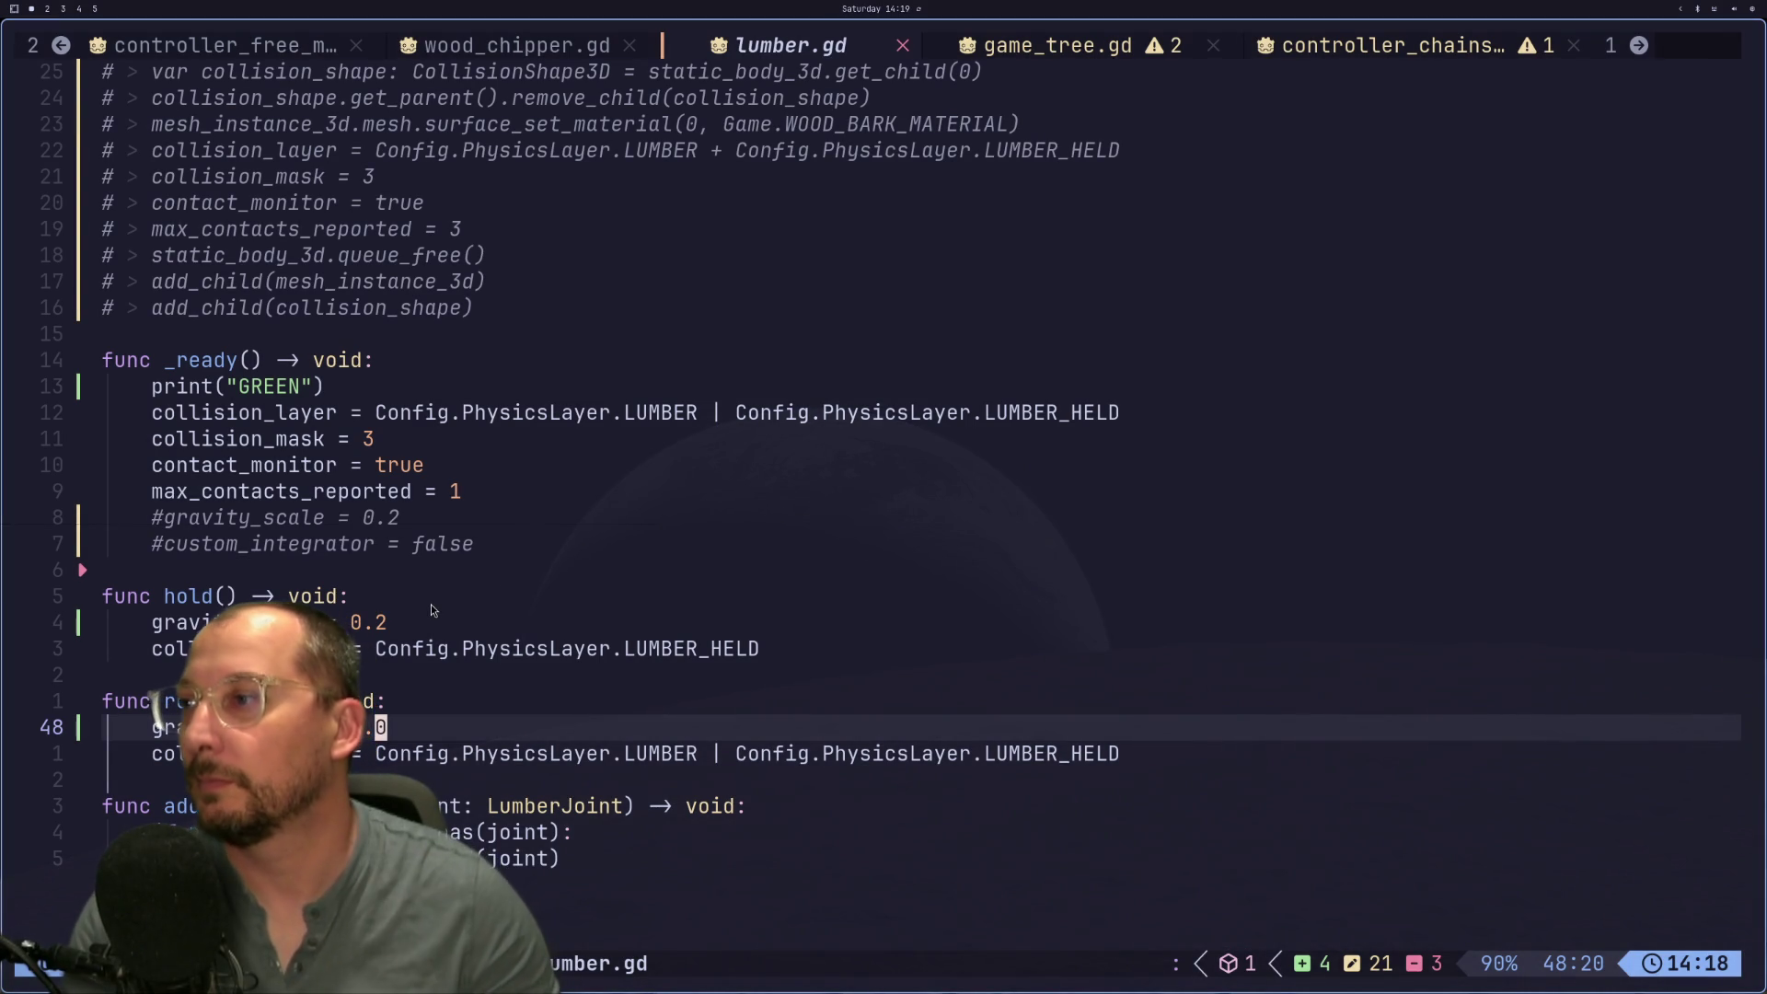
pyautogui.press('k')
pyautogui.press('k')
pyautogui.press('k')
pyautogui.press('a')
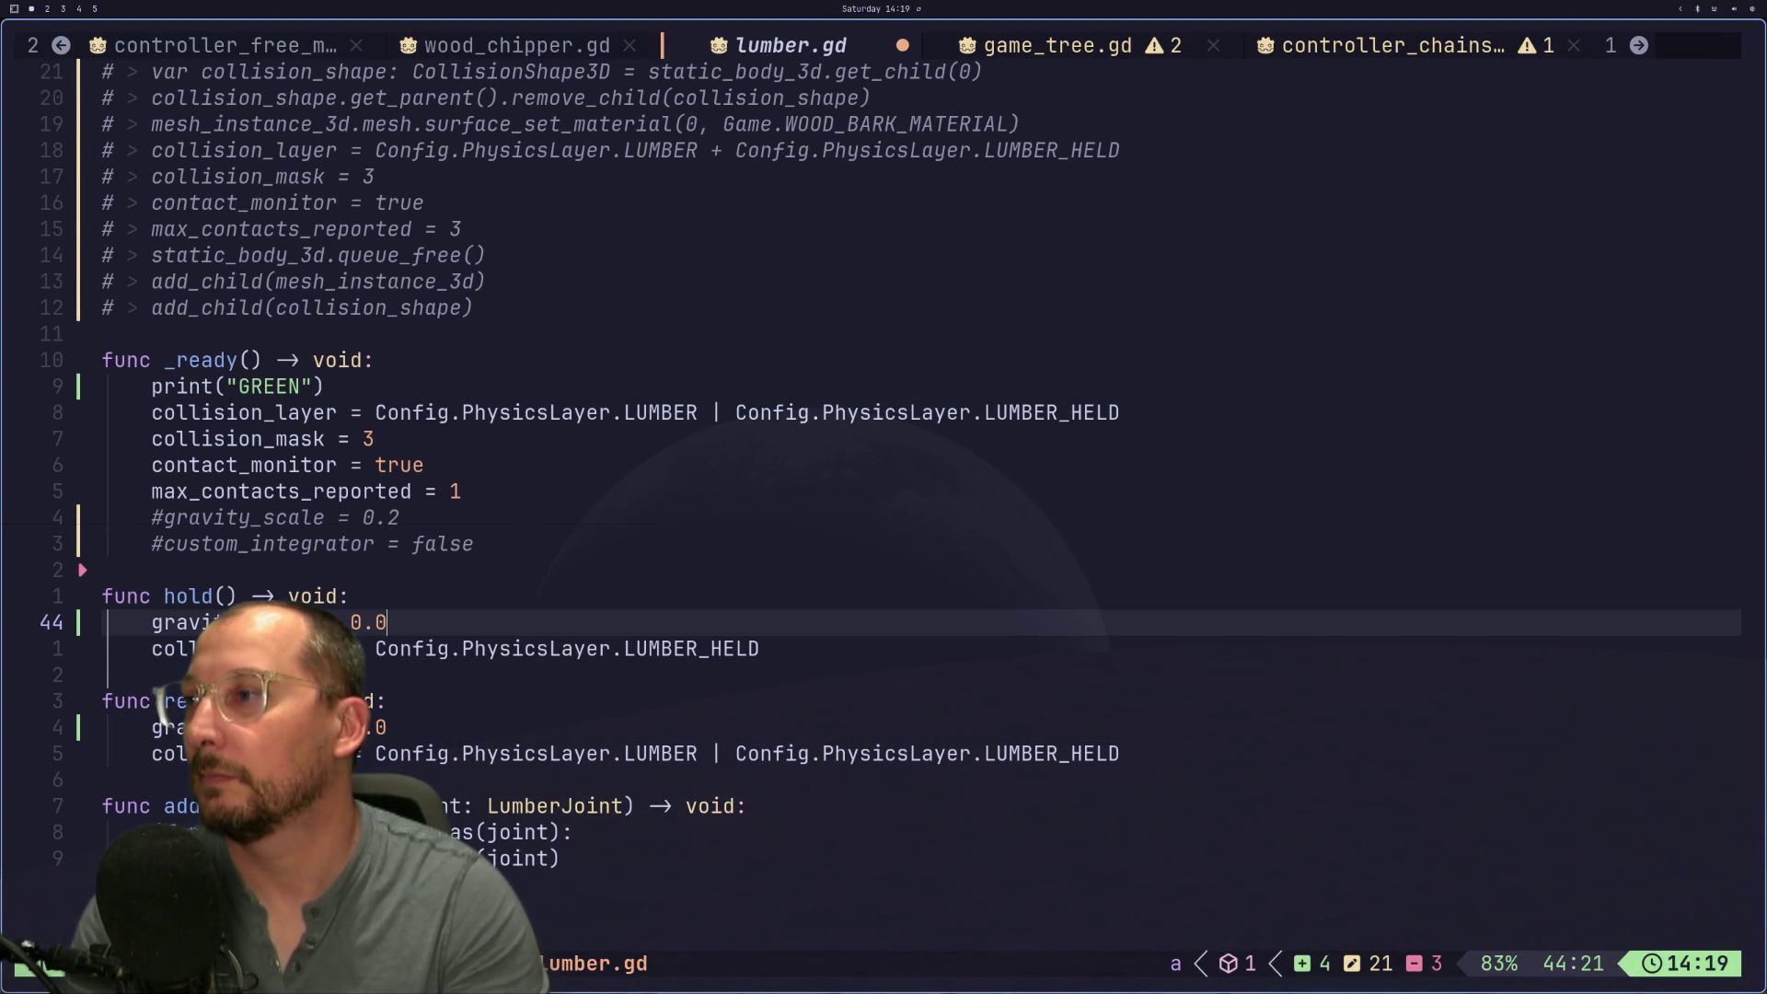
pyautogui.press('Escape')
pyautogui.write(':w')
pyautogui.press('Return')
pyautogui.press('super+2')
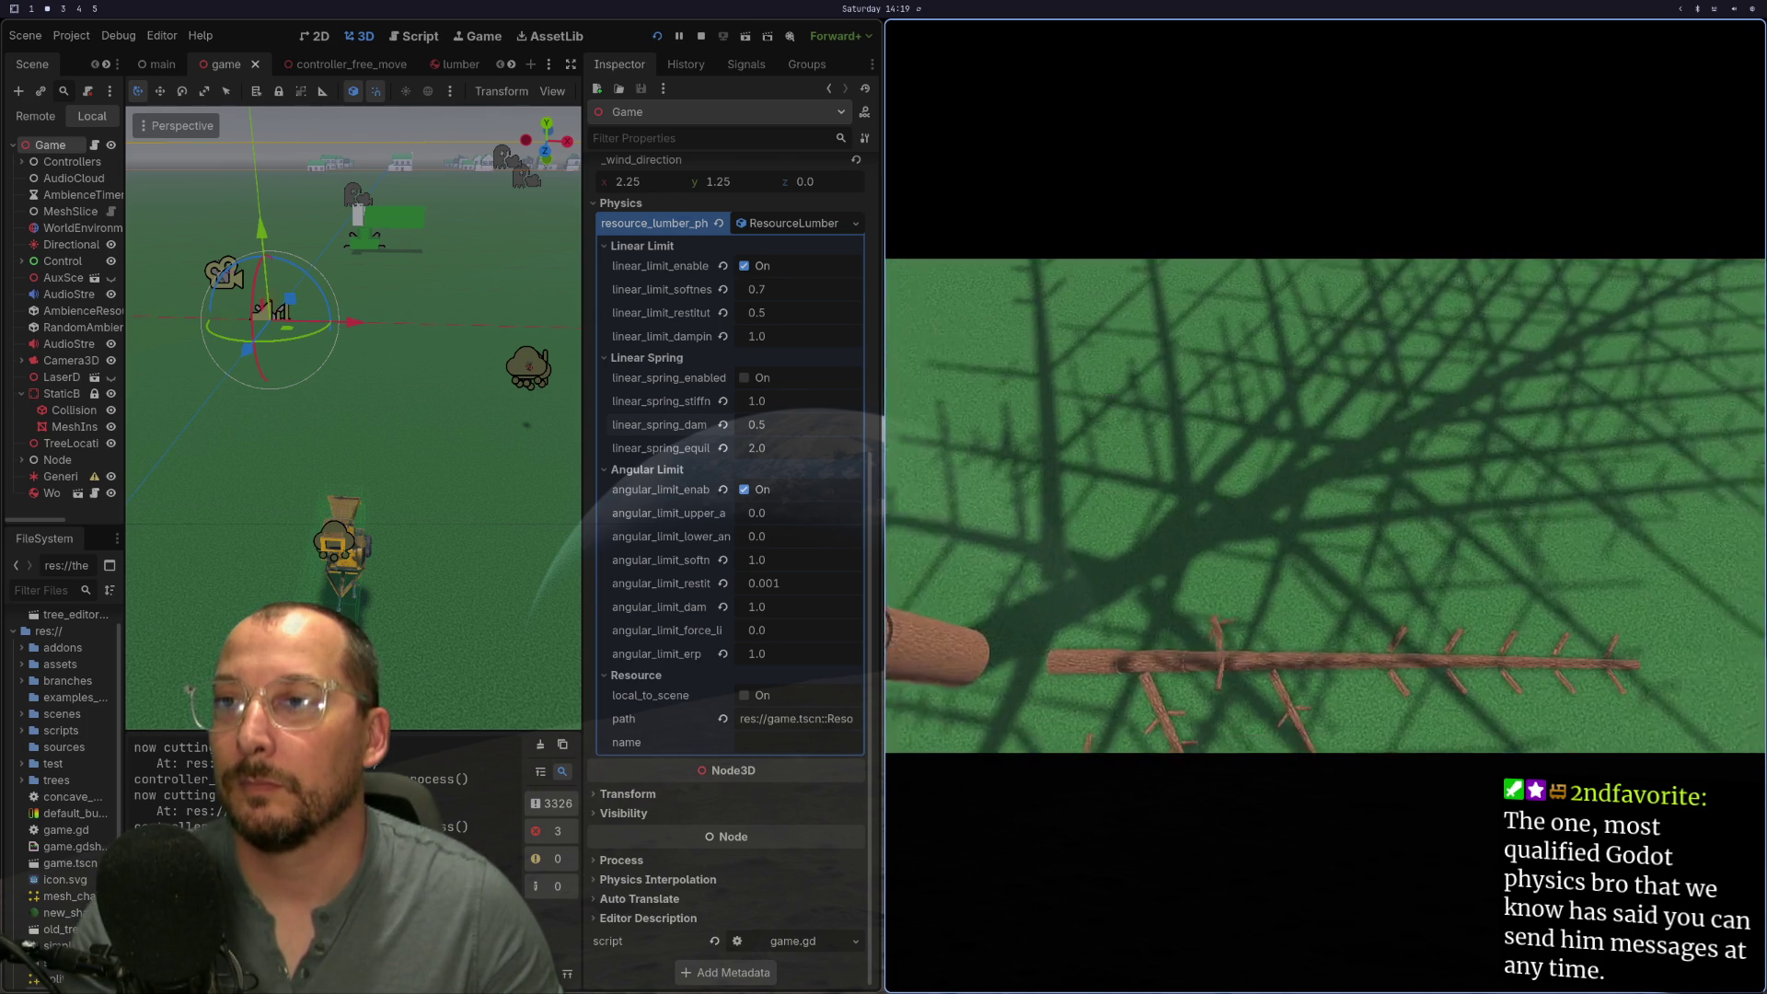
pyautogui.press('F8')
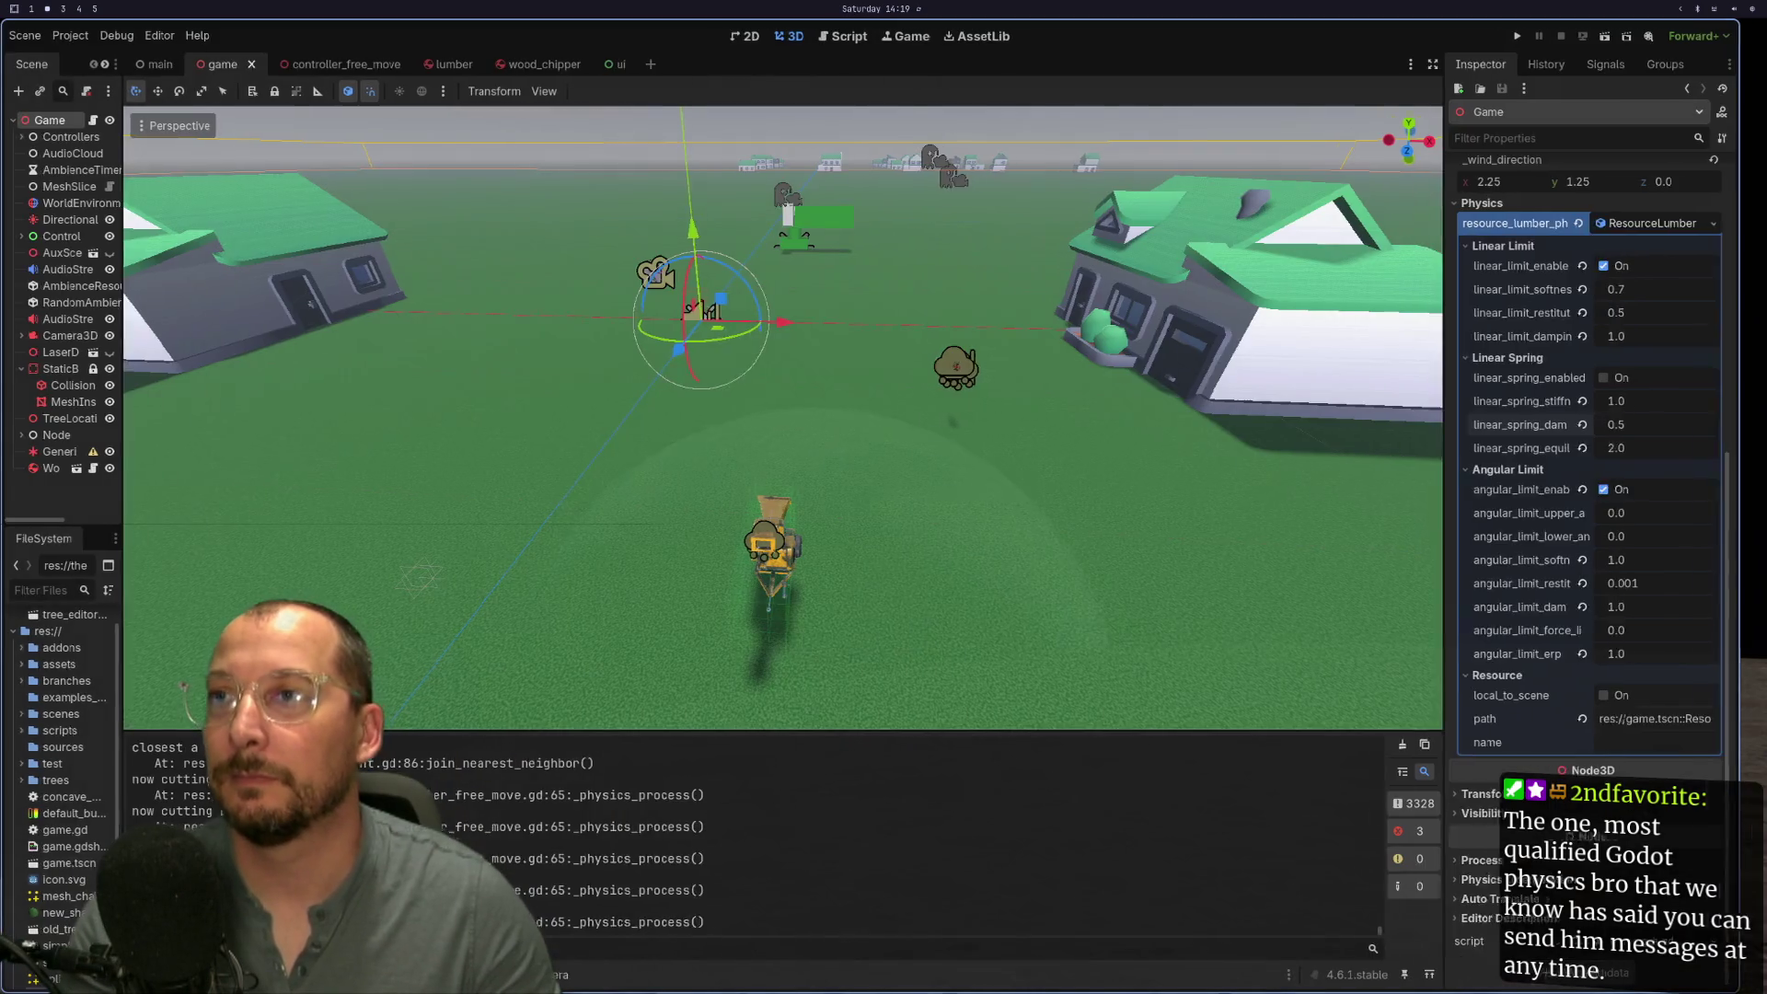
# Step: Delete the gravity_scale lines in hold() and release() of lumber.gd and save
pyautogui.press('super+1')
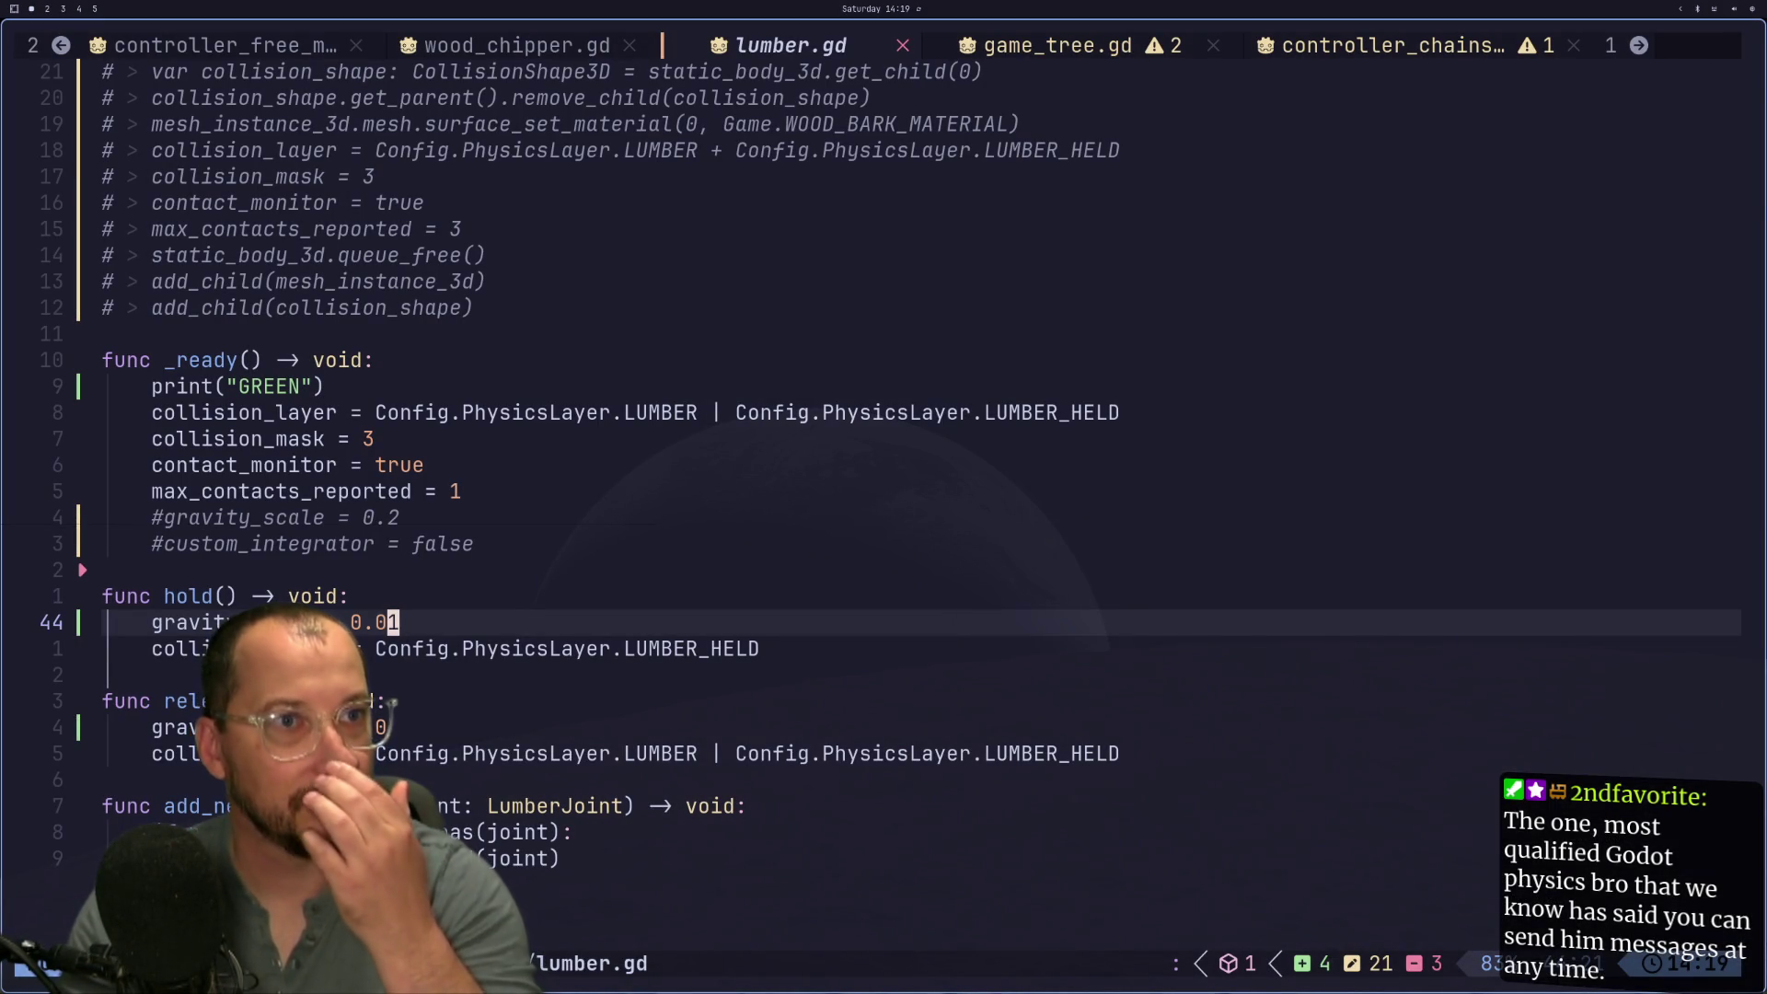
pyautogui.click(434, 605)
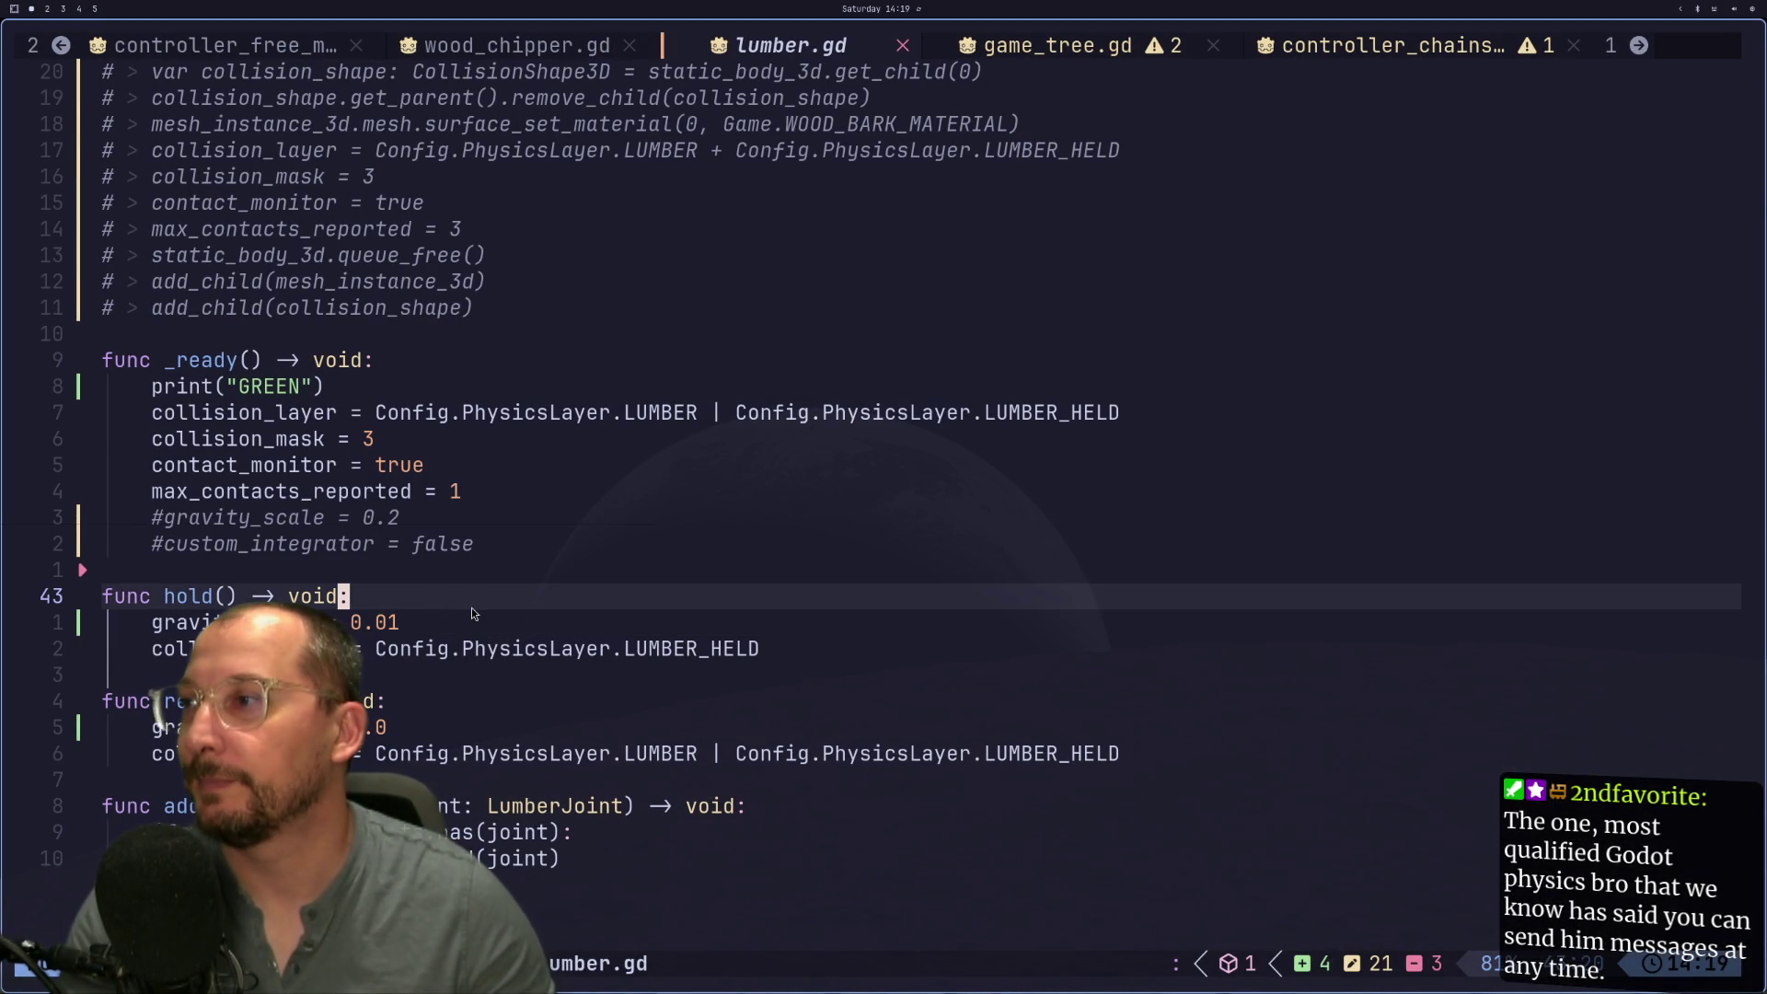
pyautogui.click(446, 632)
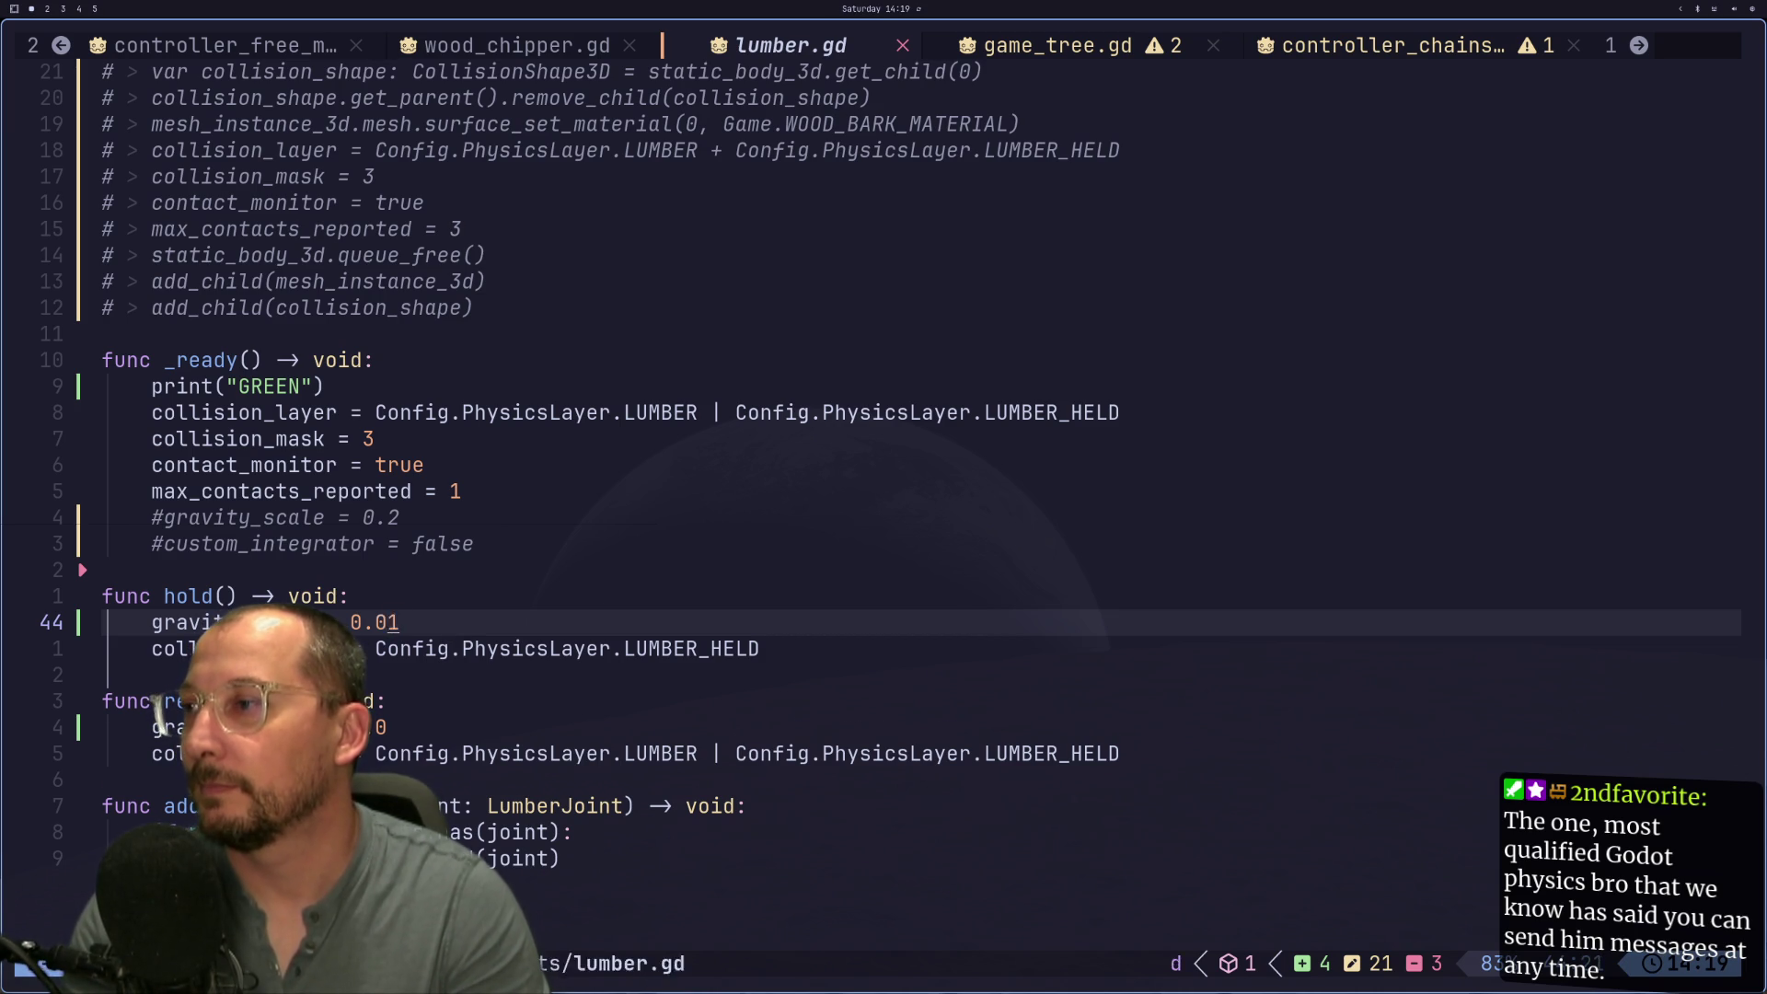
pyautogui.press('d')
pyautogui.press('j')
pyautogui.press('j')
pyautogui.press('d')
pyautogui.press('d')
pyautogui.write(':w')
pyautogui.press('Return')
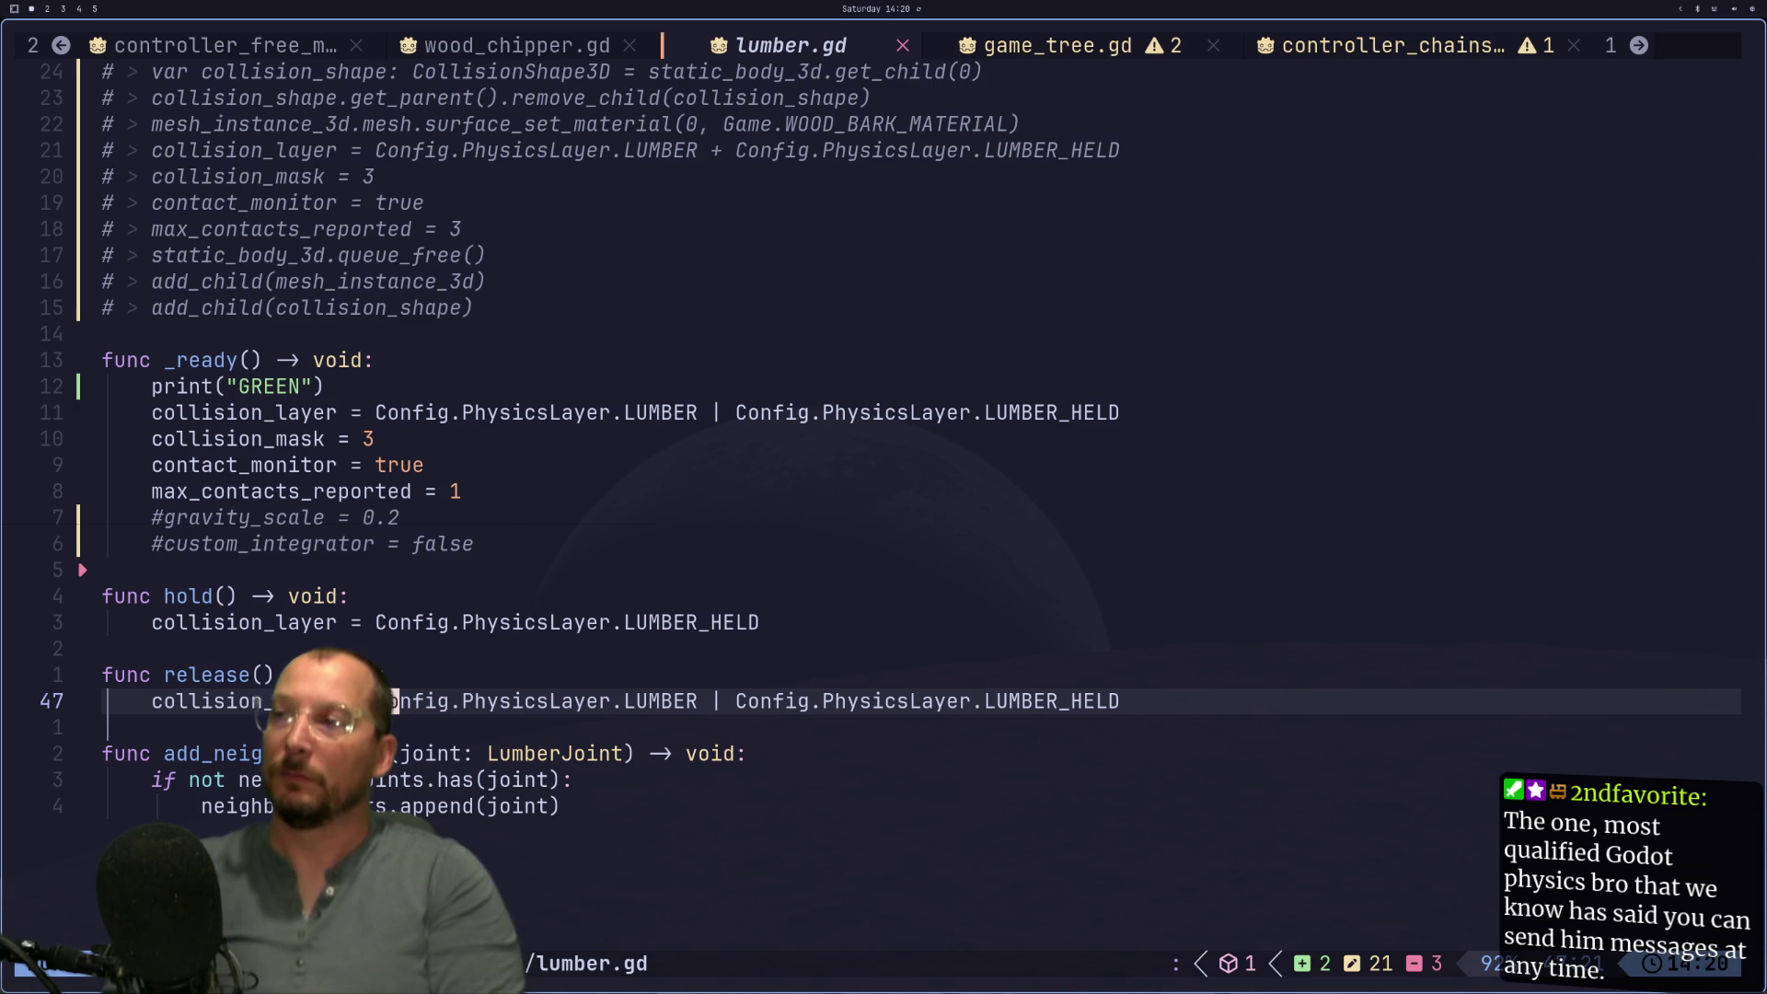
# Step: Filter Godot's FileSystem dock for 'lumber'
pyautogui.press('super+2')
pyautogui.click(46, 590)
pyautogui.write('lumber')
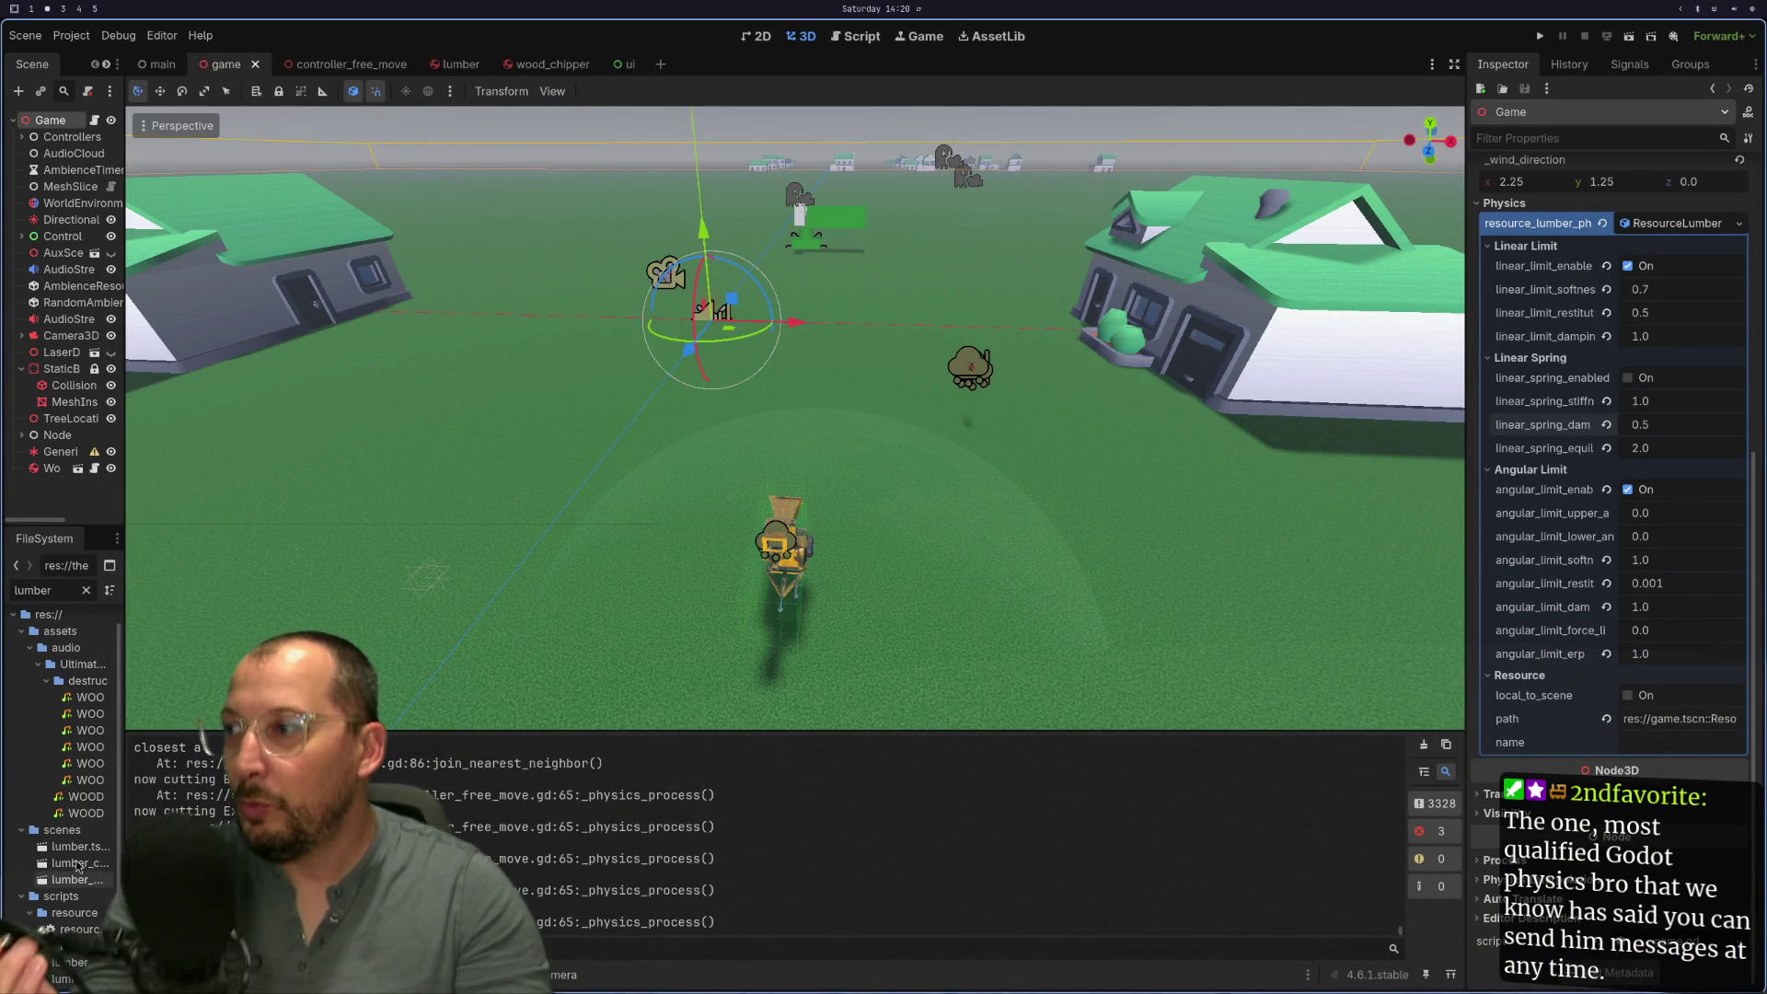
# Step: Open lumber.tscn and select its MeshInstance3D node
pyautogui.click(69, 862)
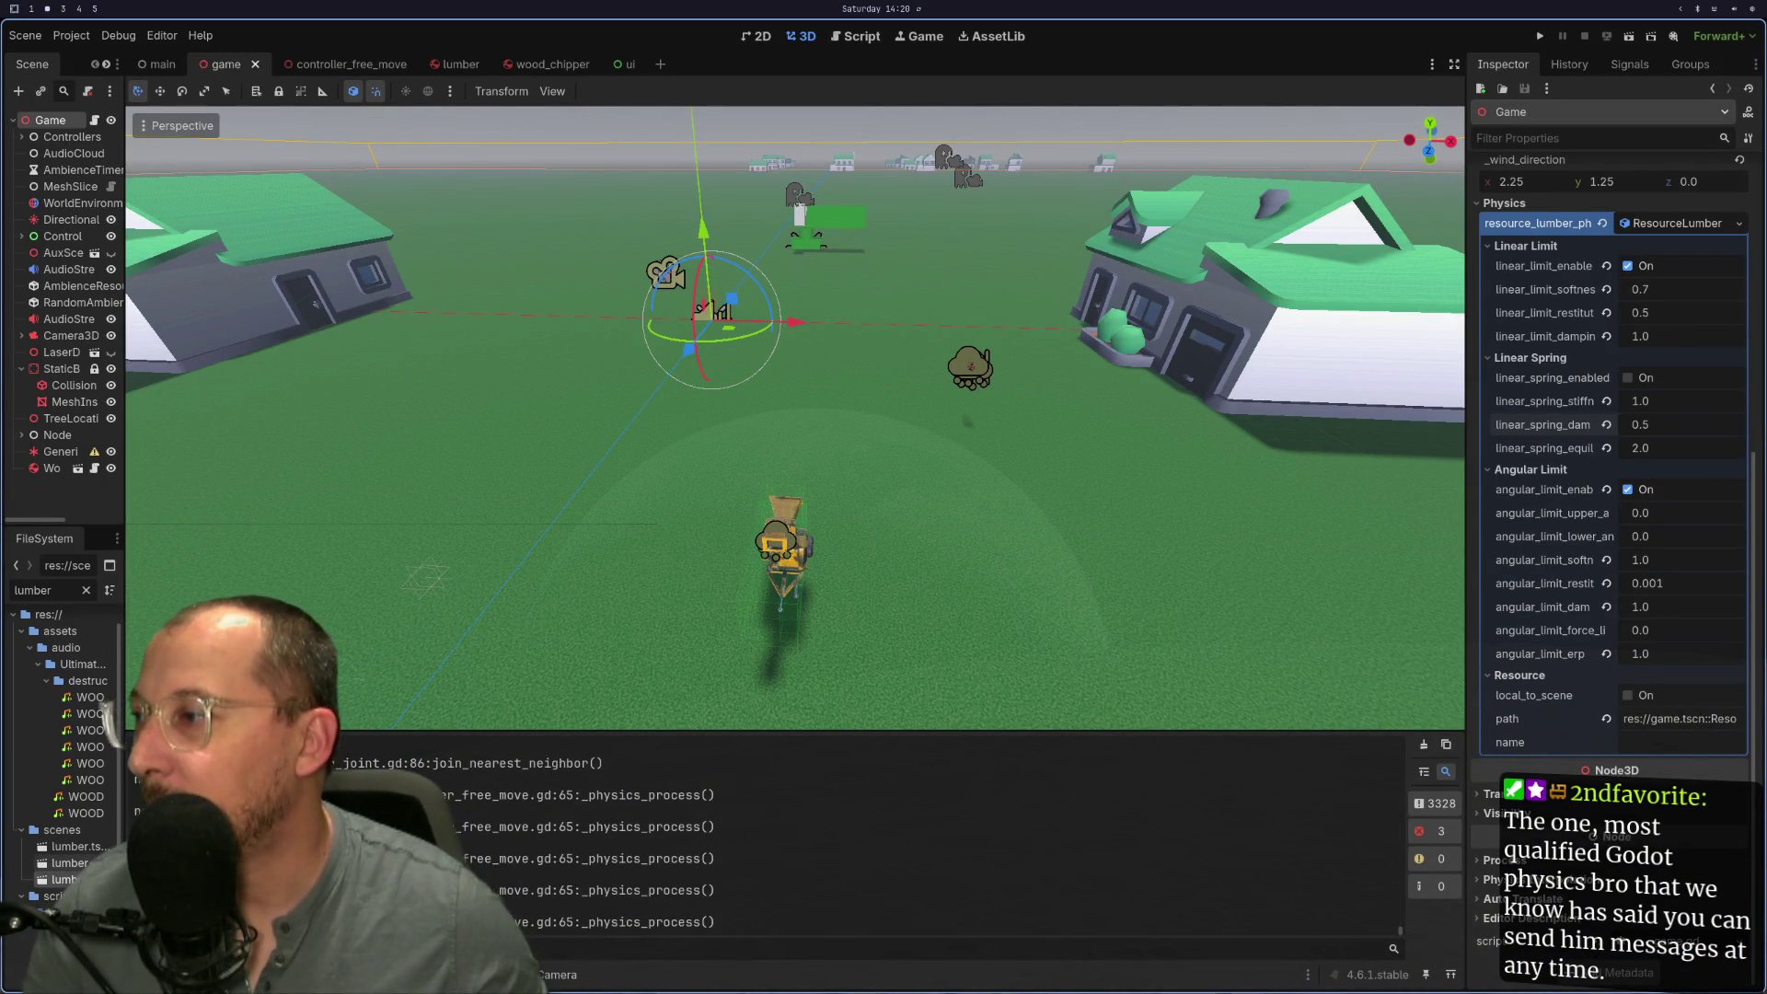
pyautogui.doubleClick(74, 846)
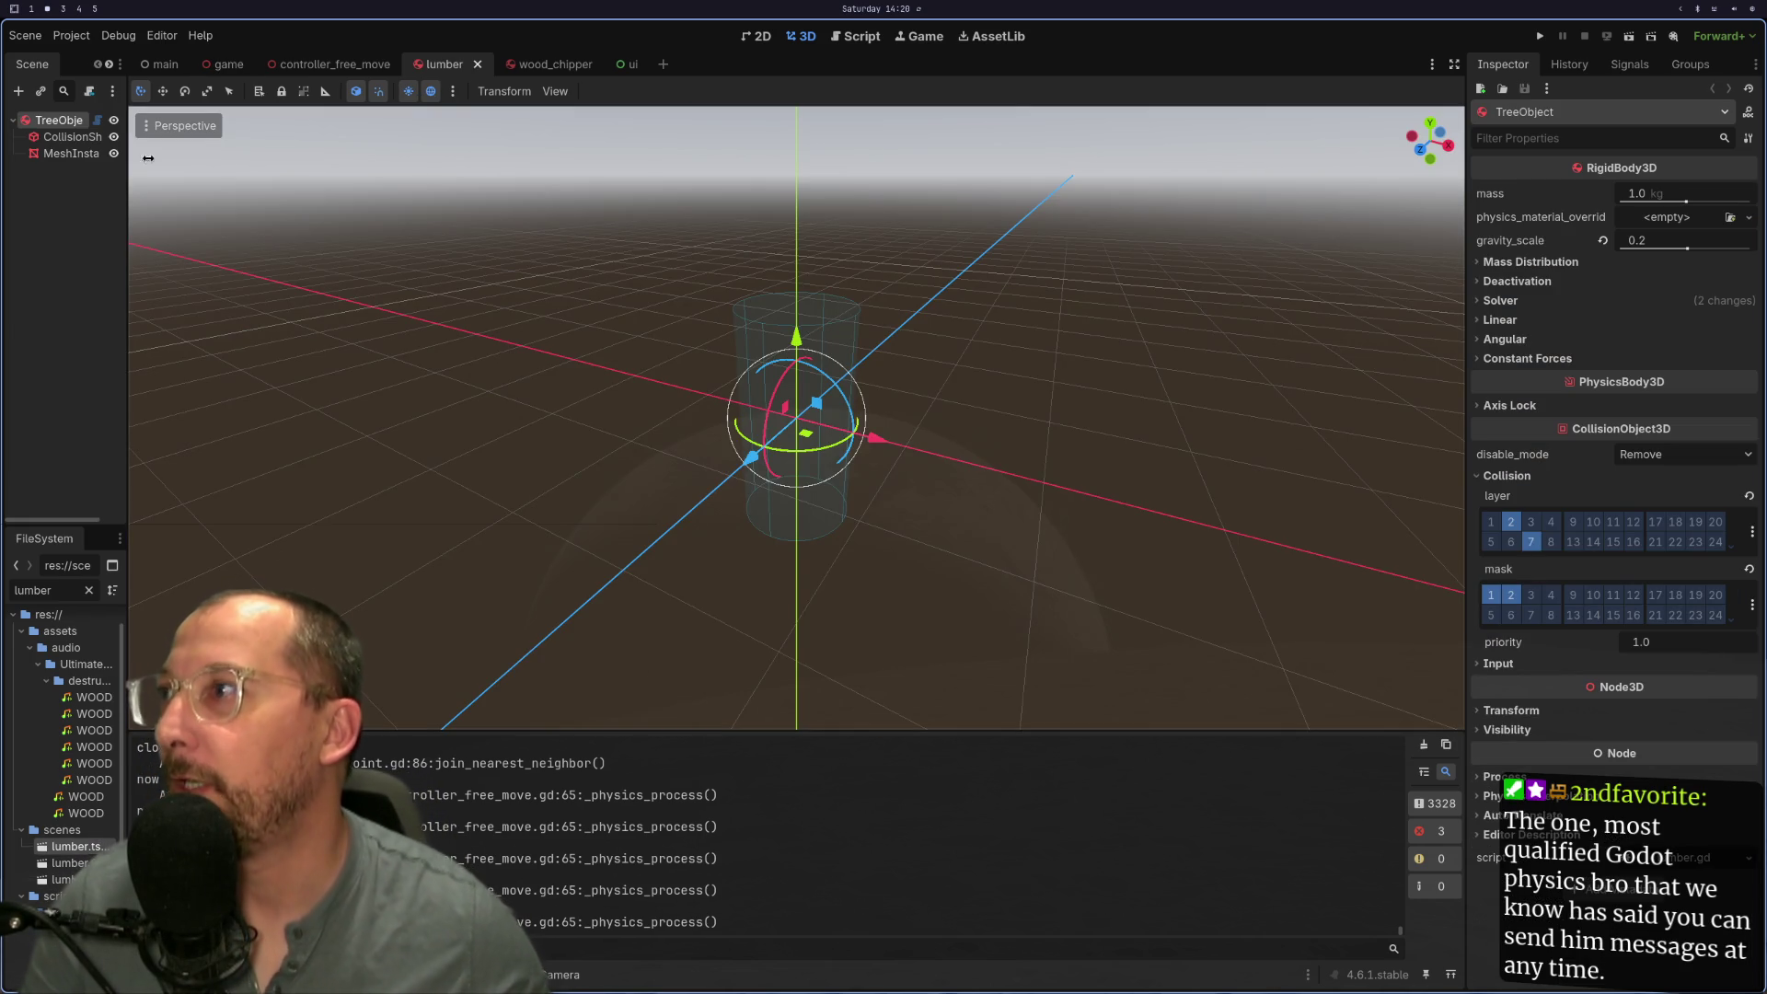
pyautogui.click(37, 154)
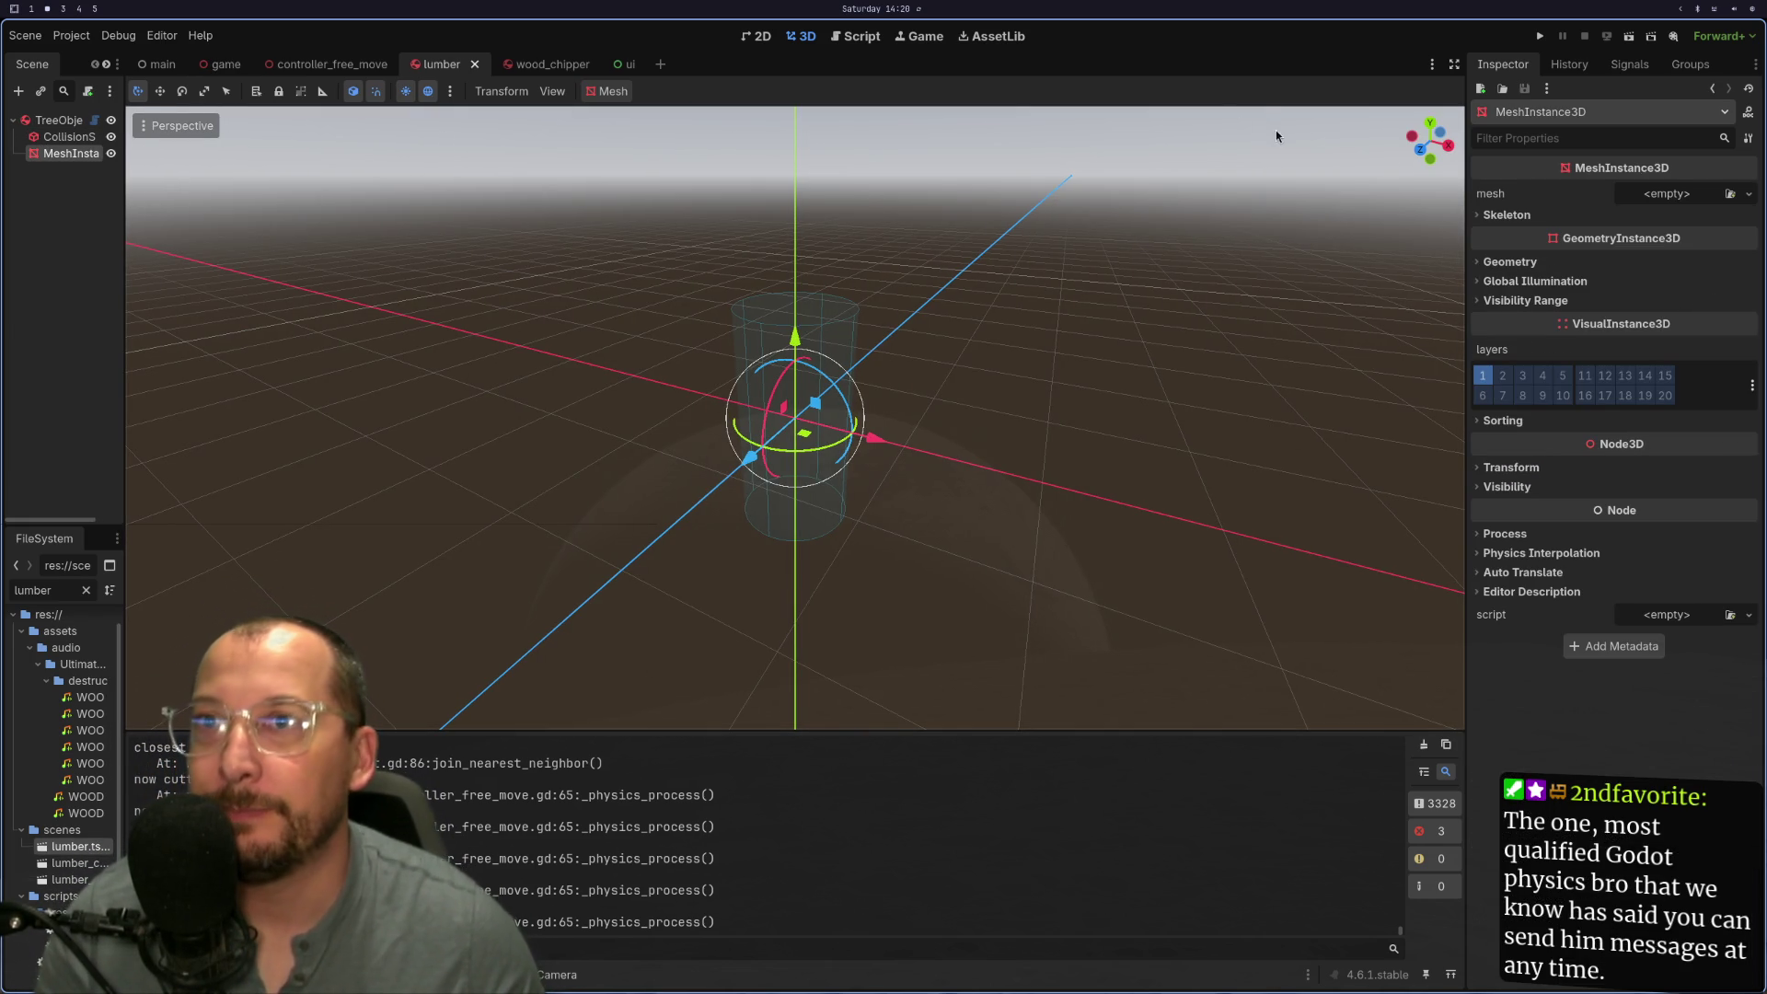
# Step: Compare lumber.gd with the TreeObject rigid body's Inspector settings, including gravity_scale 0.2
pyautogui.press('super+1')
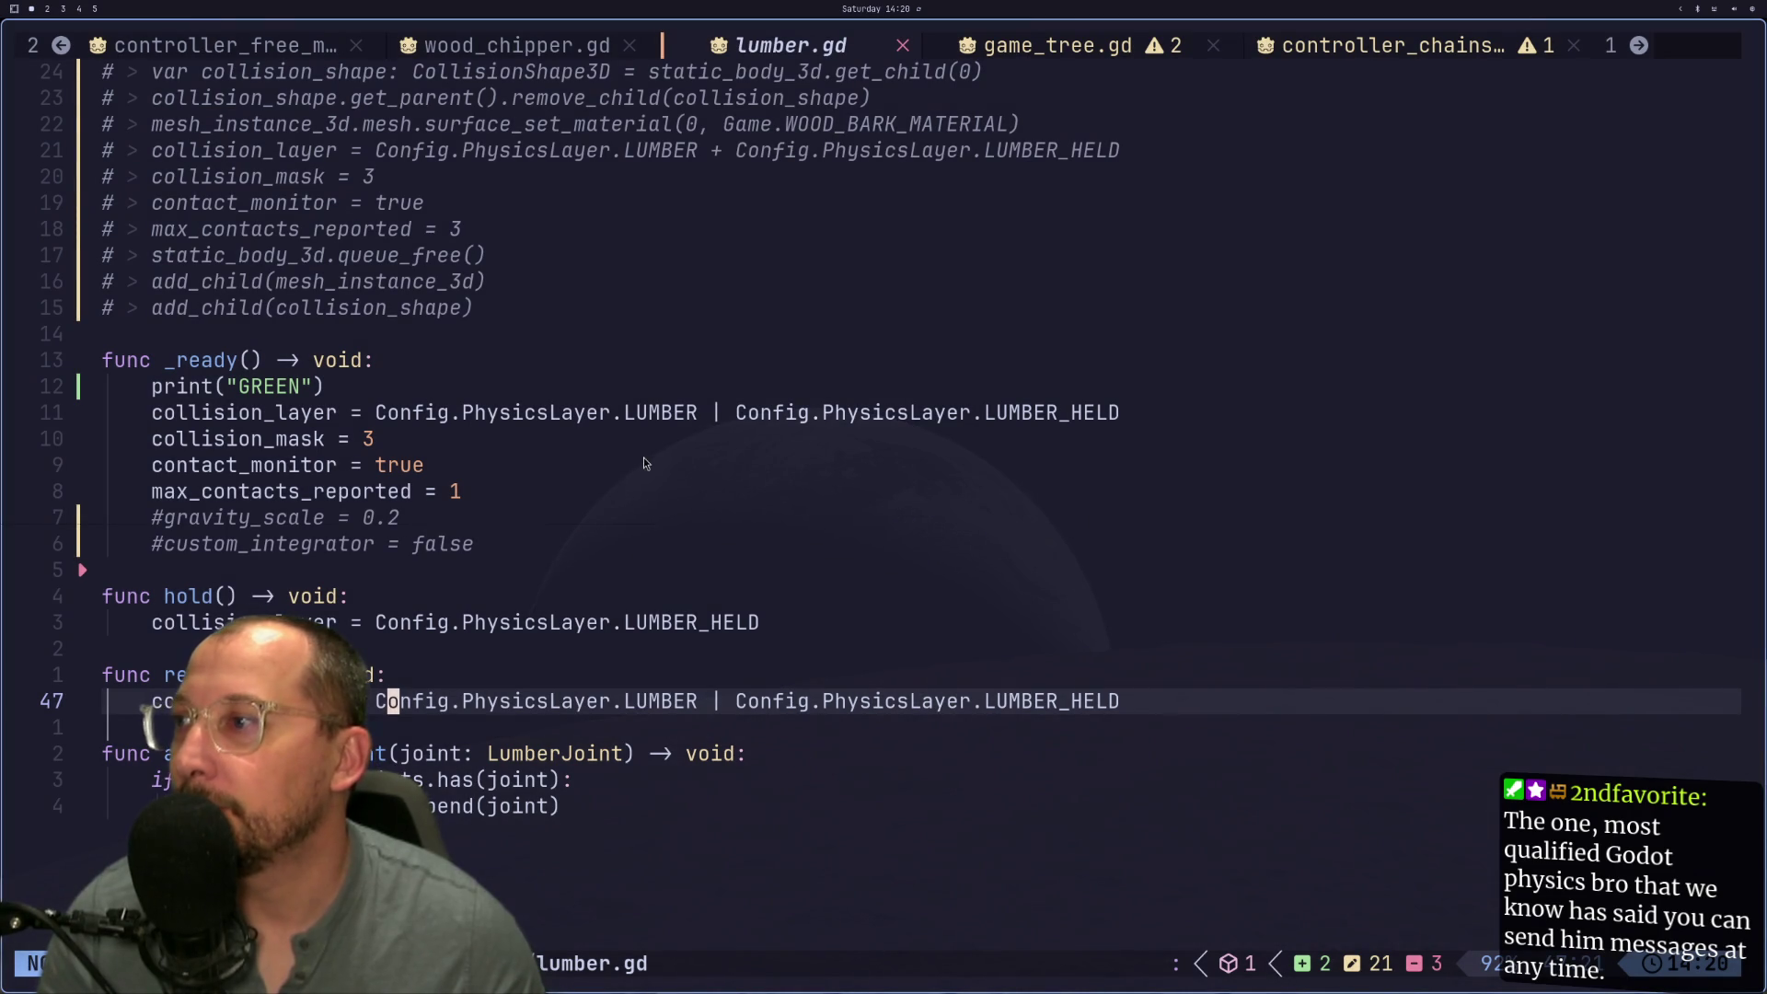
pyautogui.scroll(6, 609, 478)
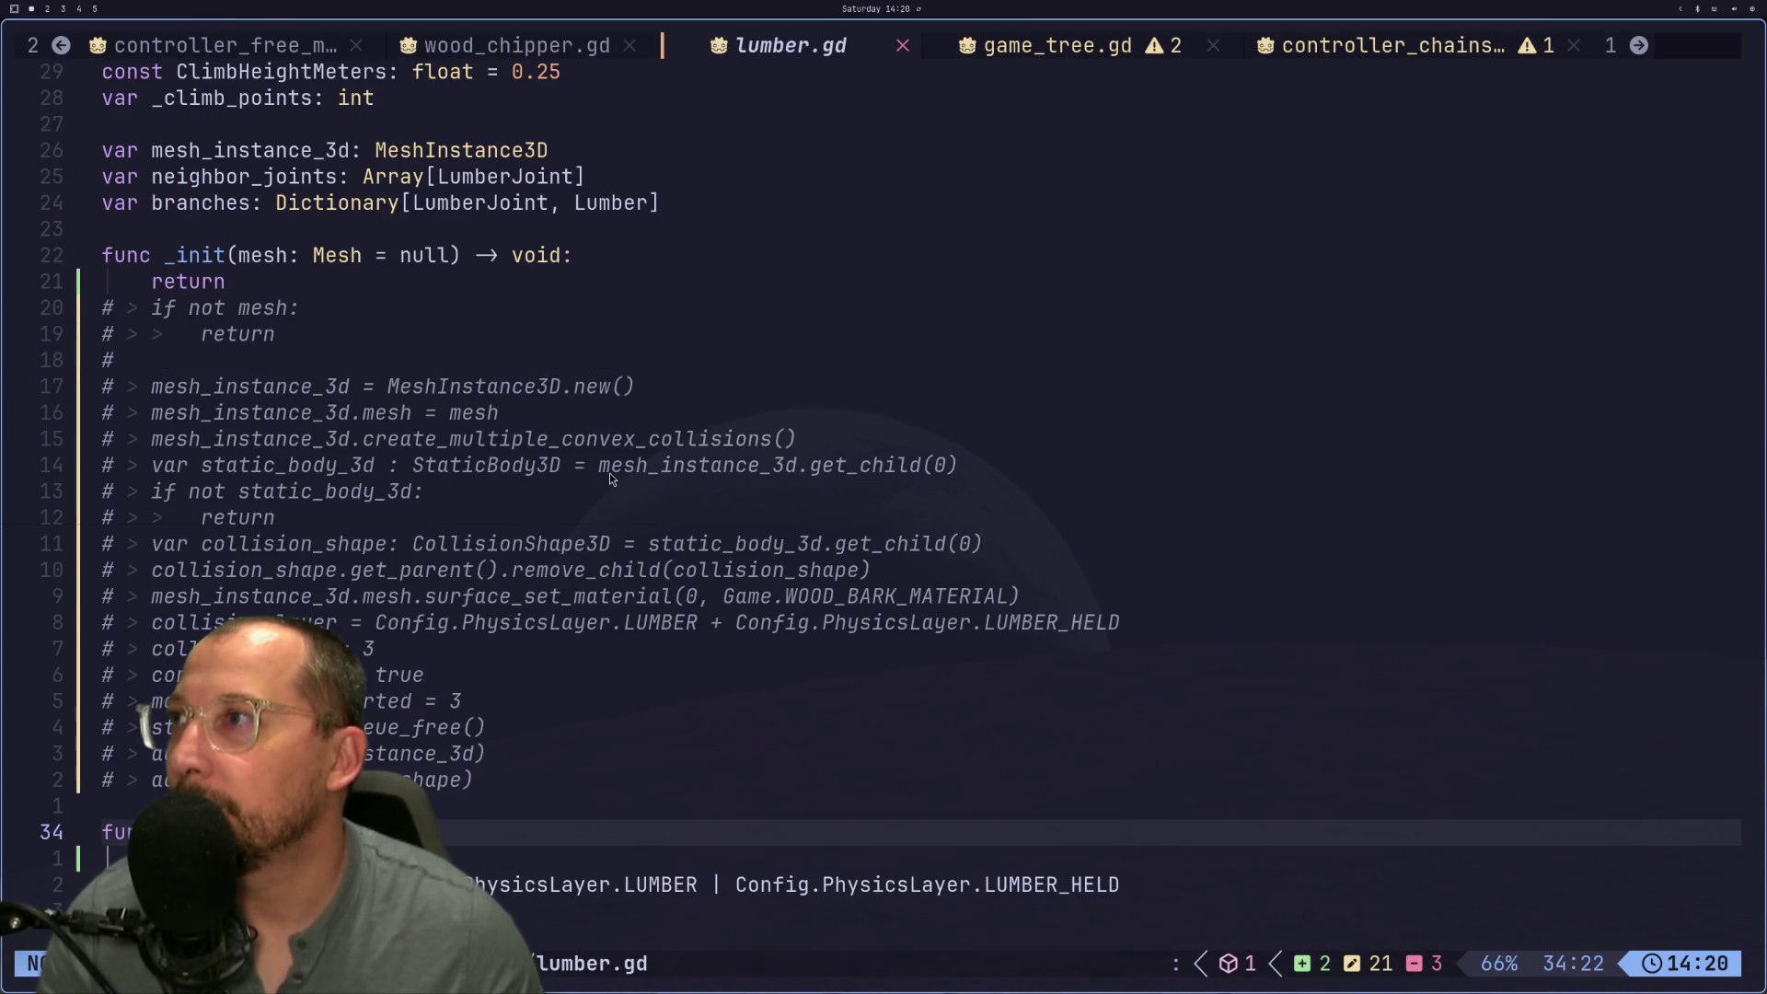
pyautogui.scroll(2, 610, 473)
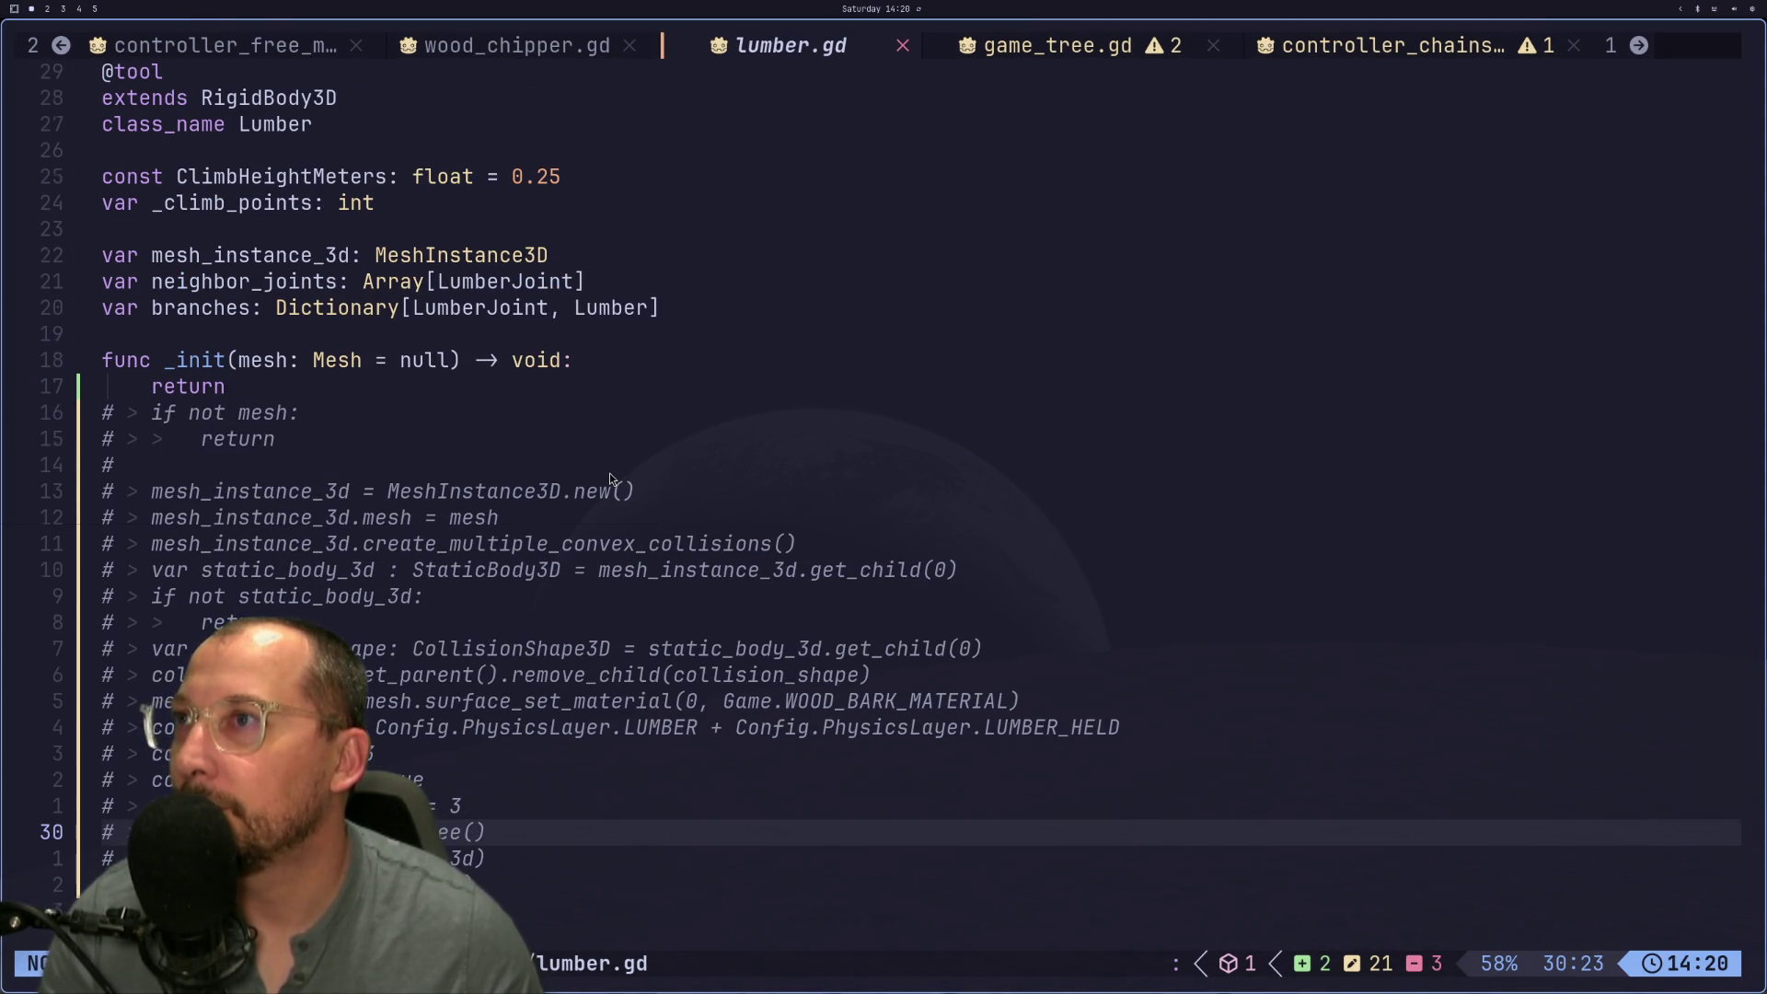
pyautogui.scroll(-3, 609, 473)
pyautogui.press('super+2')
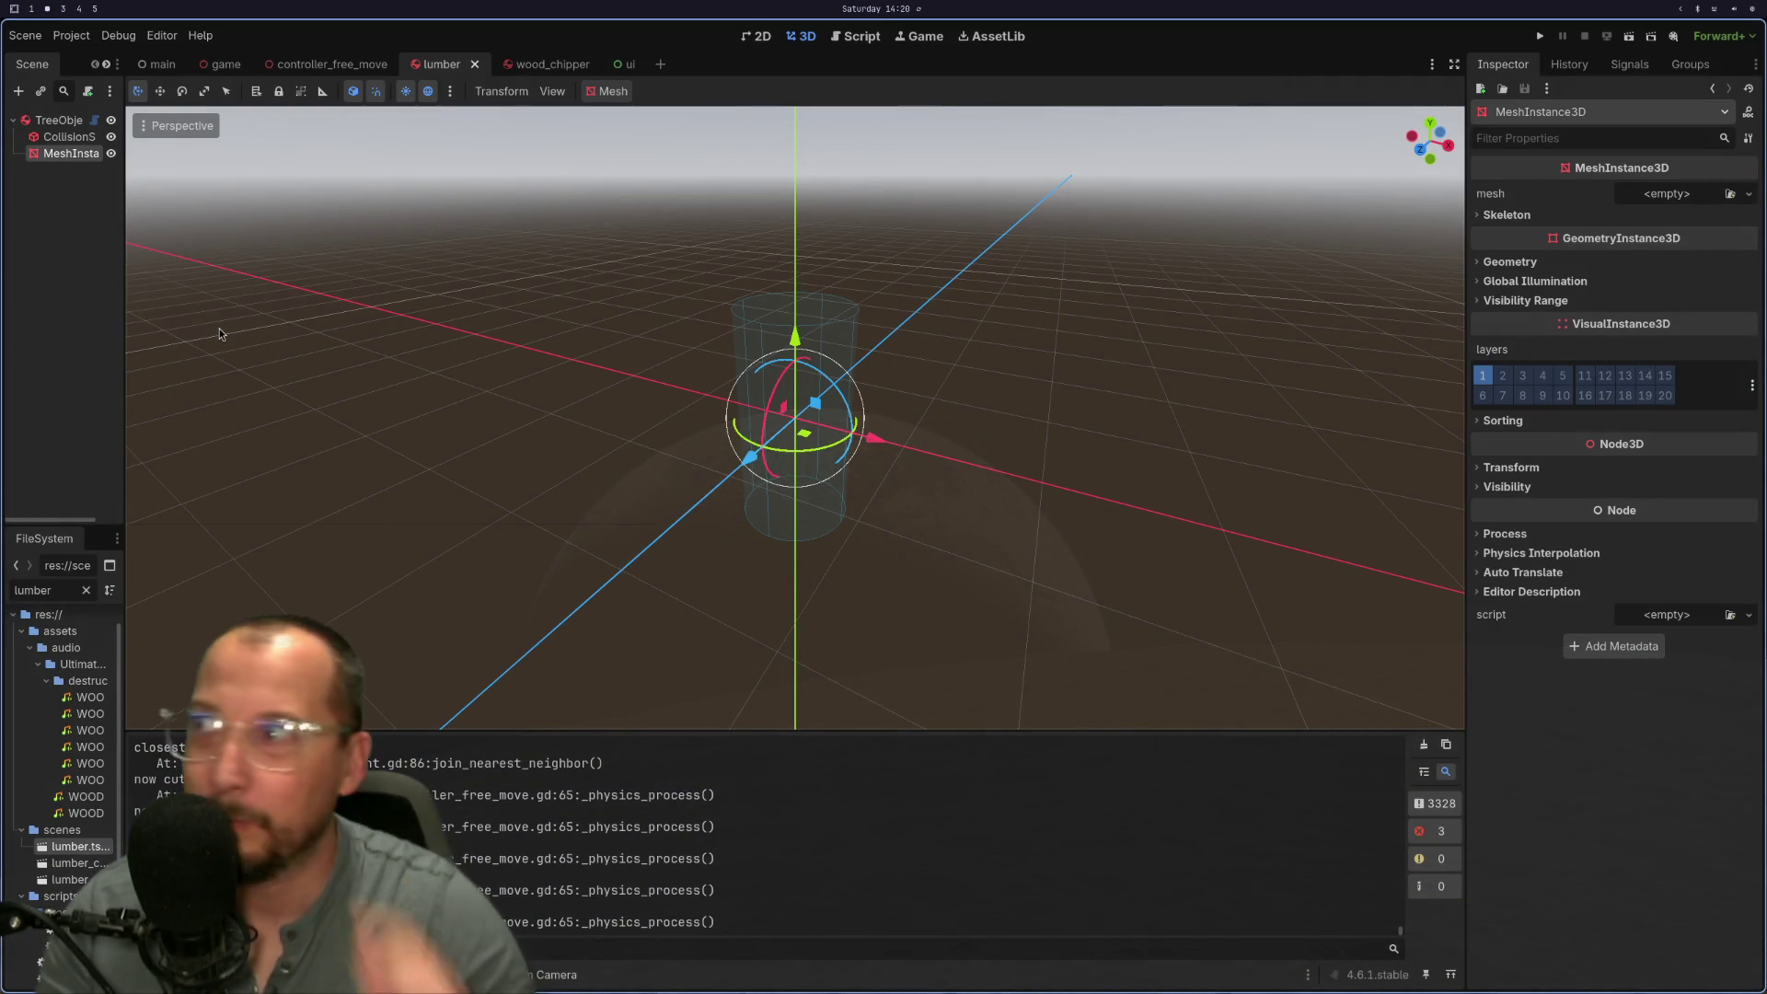
pyautogui.click(55, 121)
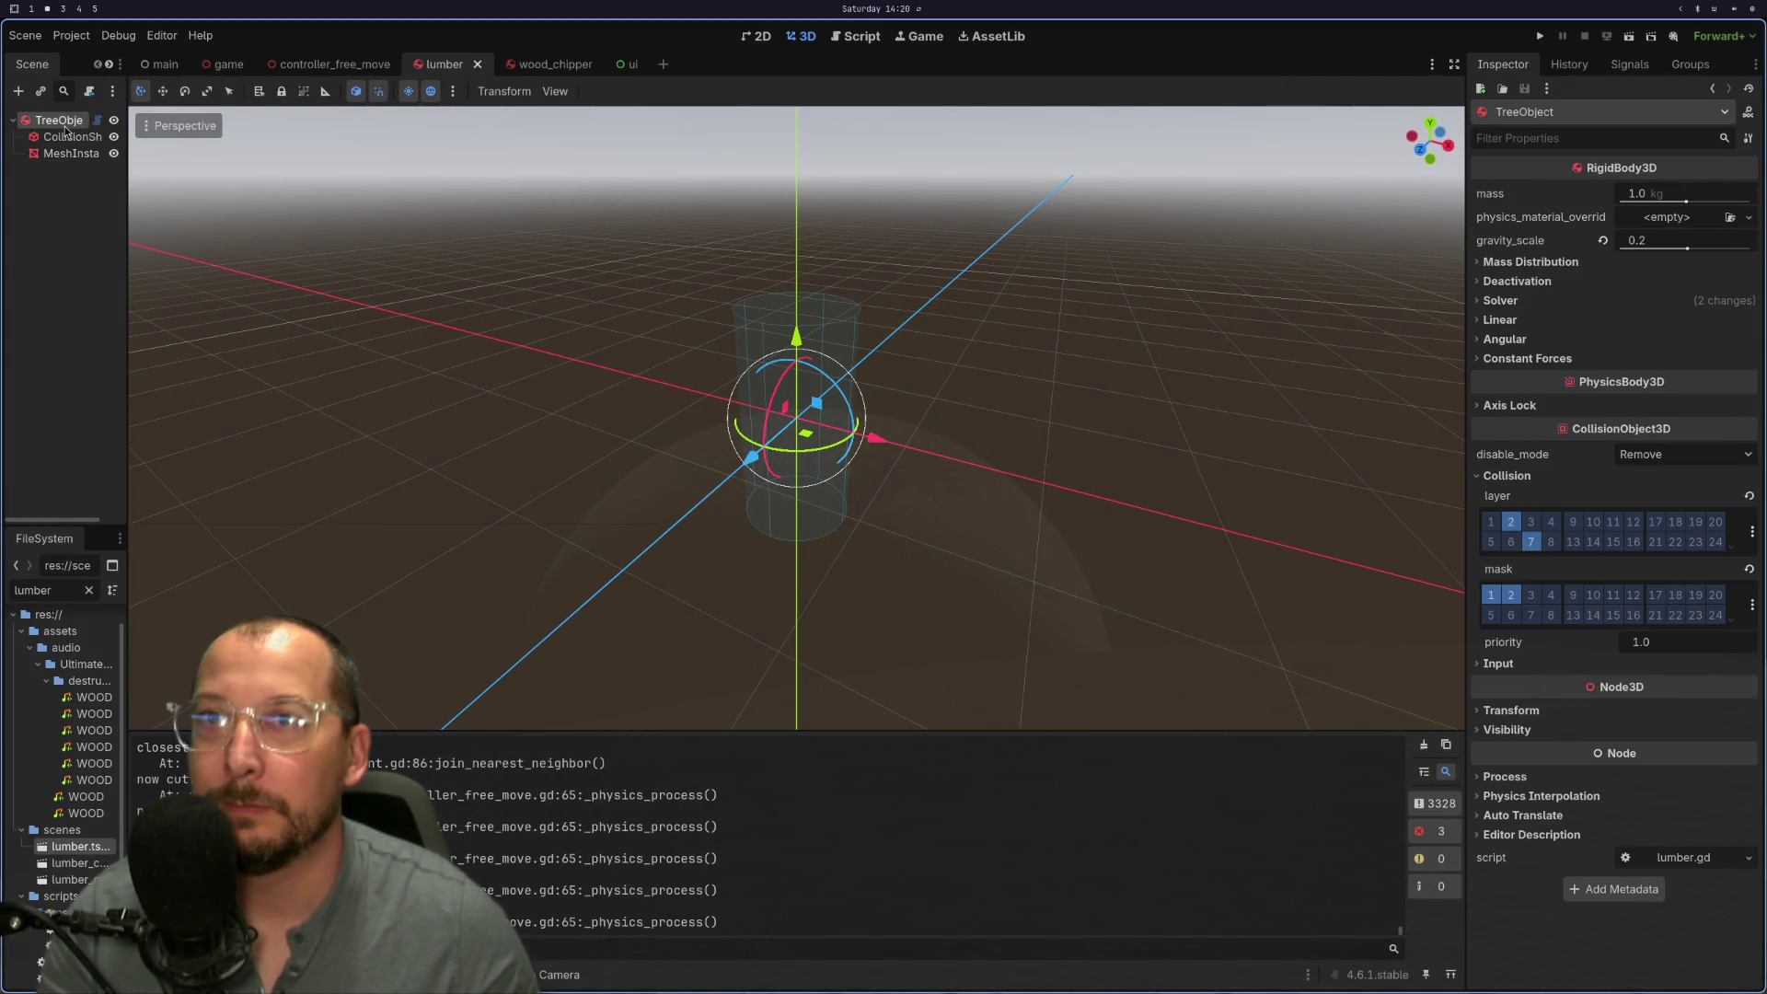
pyautogui.press('super+1')
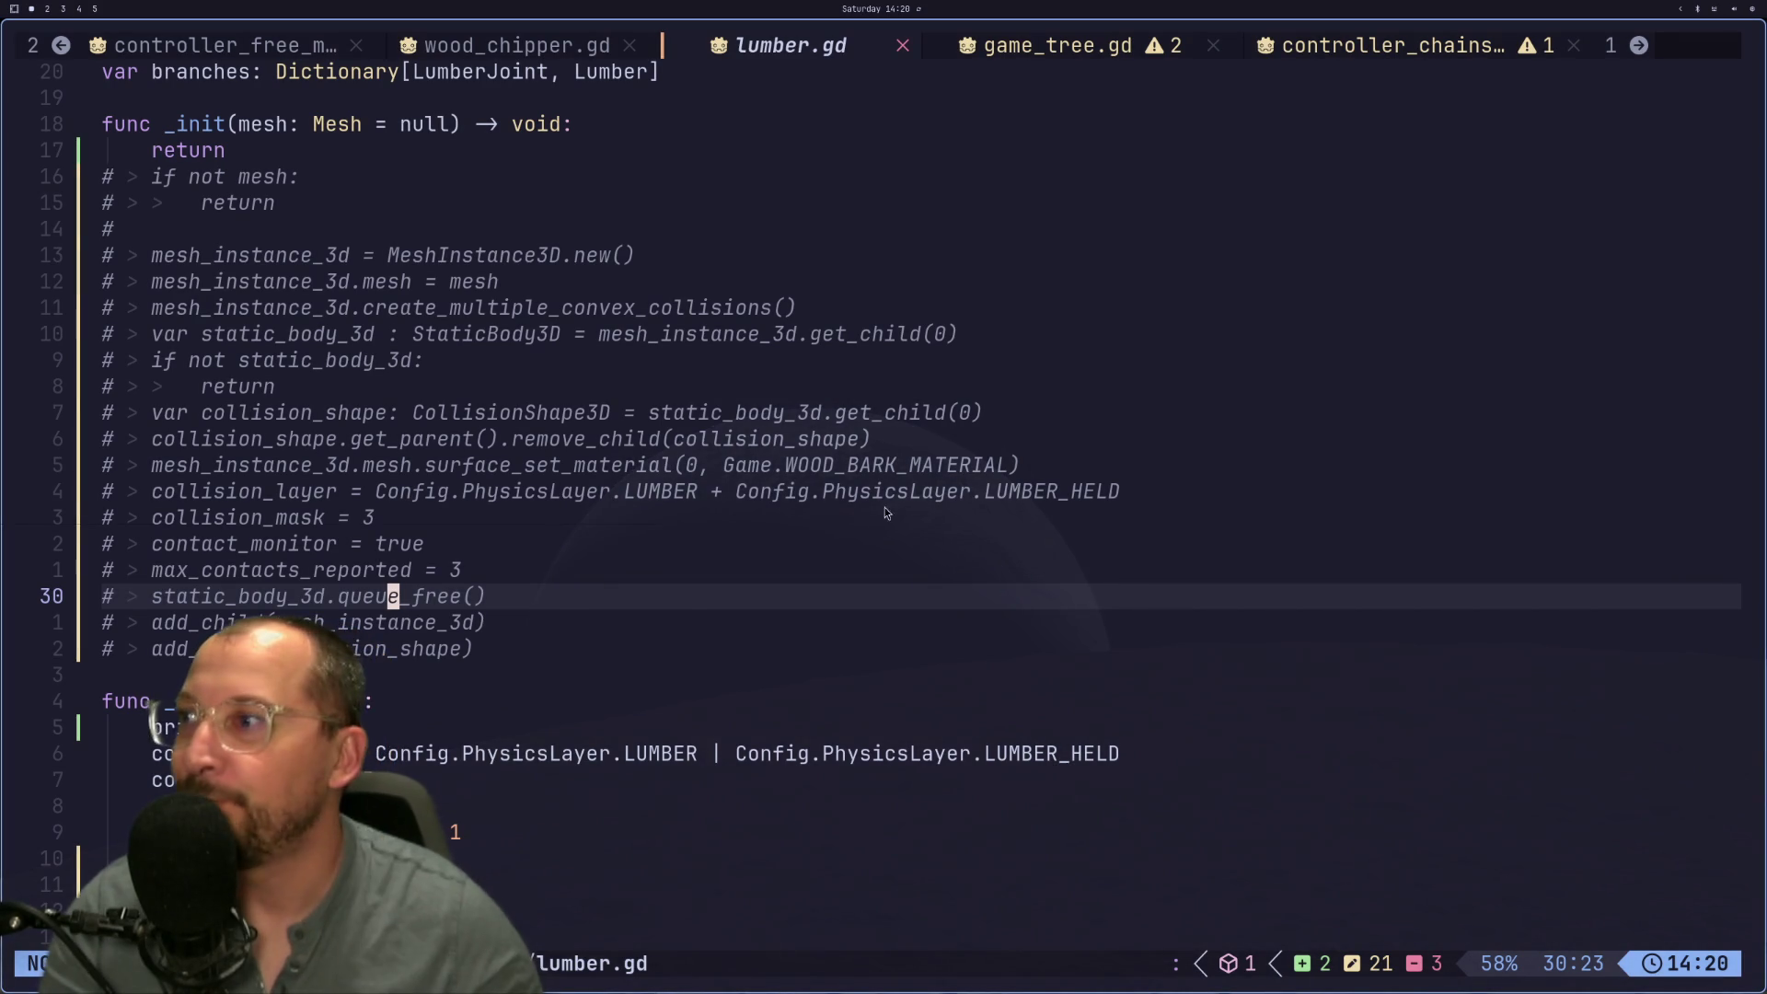
# Step: Scroll through lumber.gd's code, checking it against the Godot editor
pyautogui.scroll(1, 1116, 721)
pyautogui.scroll(-5, 1095, 722)
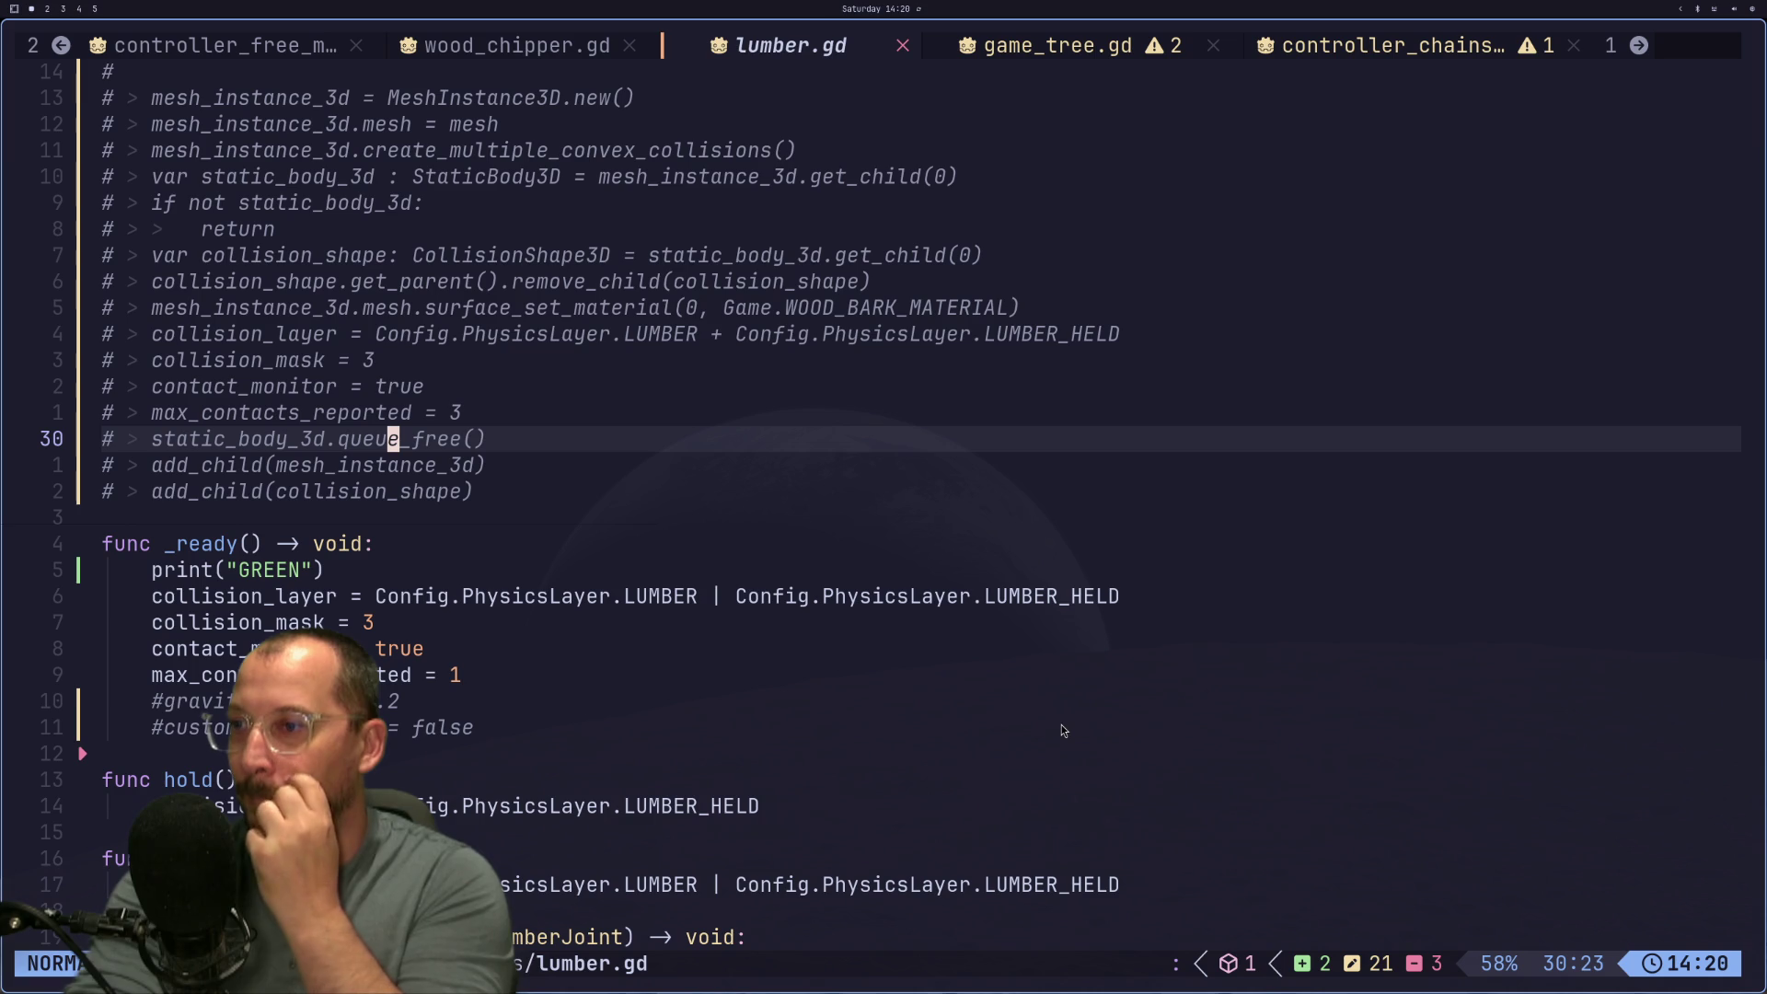
pyautogui.scroll(-4, 1079, 549)
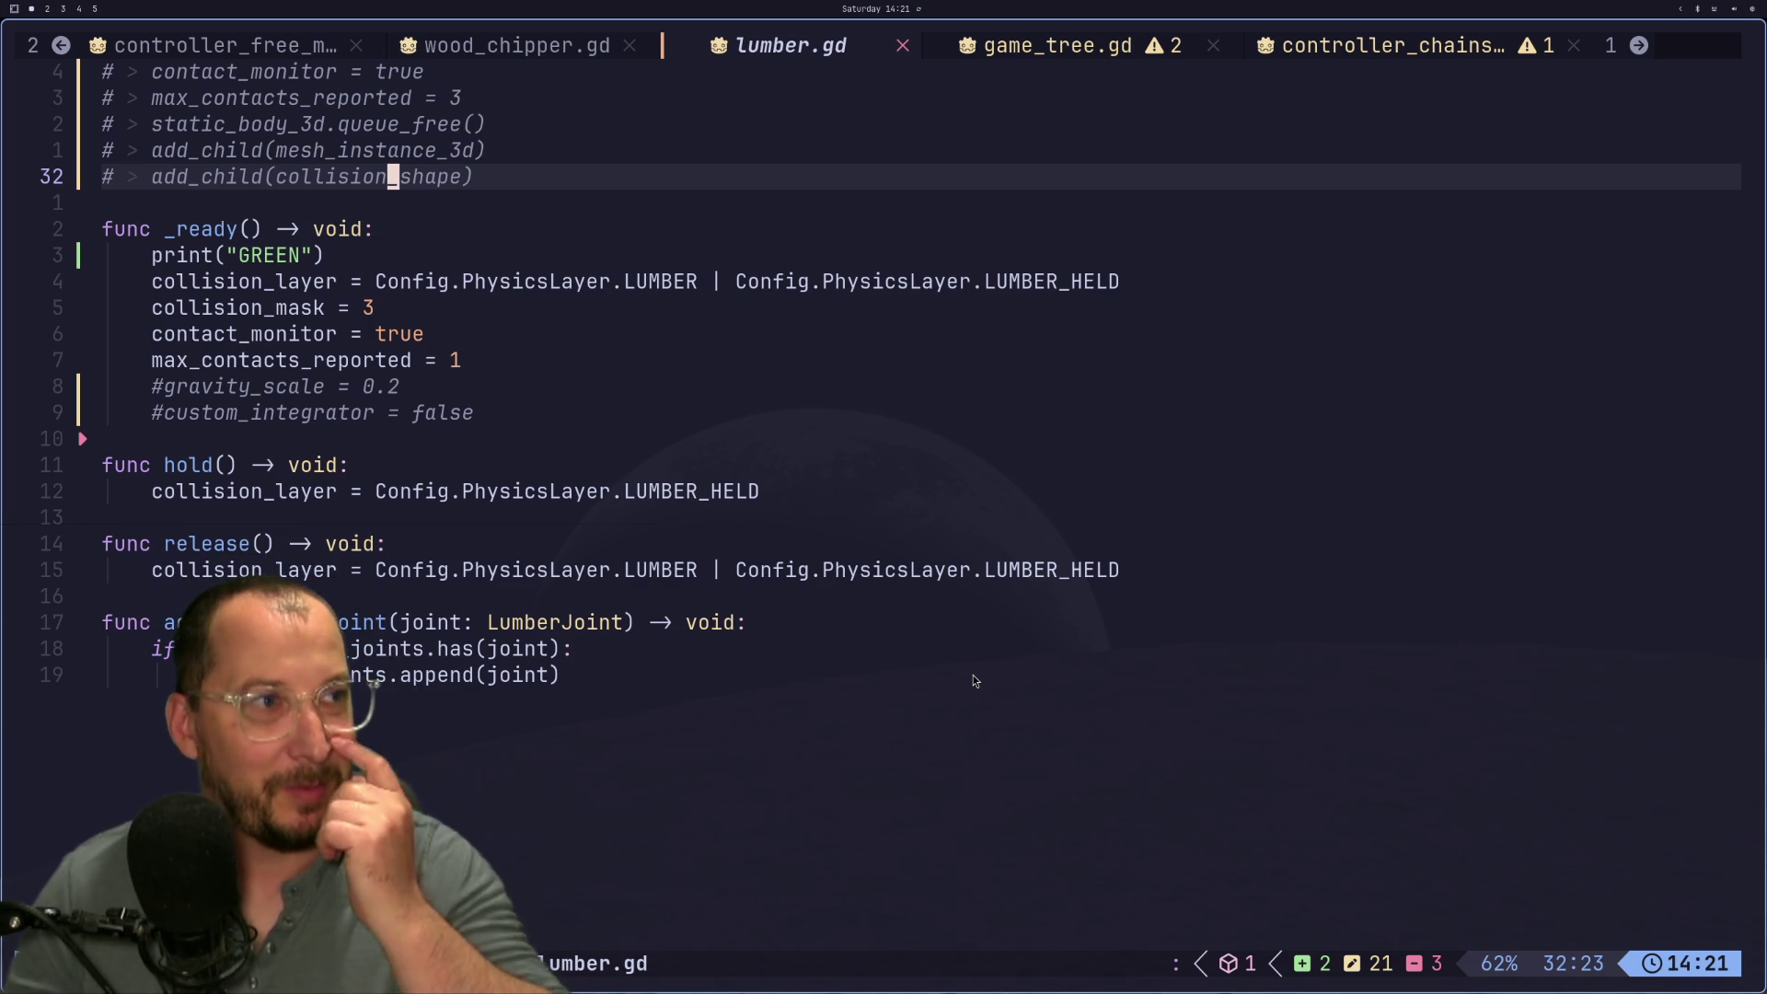
pyautogui.press('super+2')
pyautogui.press('super+1')
pyautogui.press('super+2')
# Step: Glance at the Jolt physics docs, then open the controller_chainsaw.gd buffer
pyautogui.press('super+3')
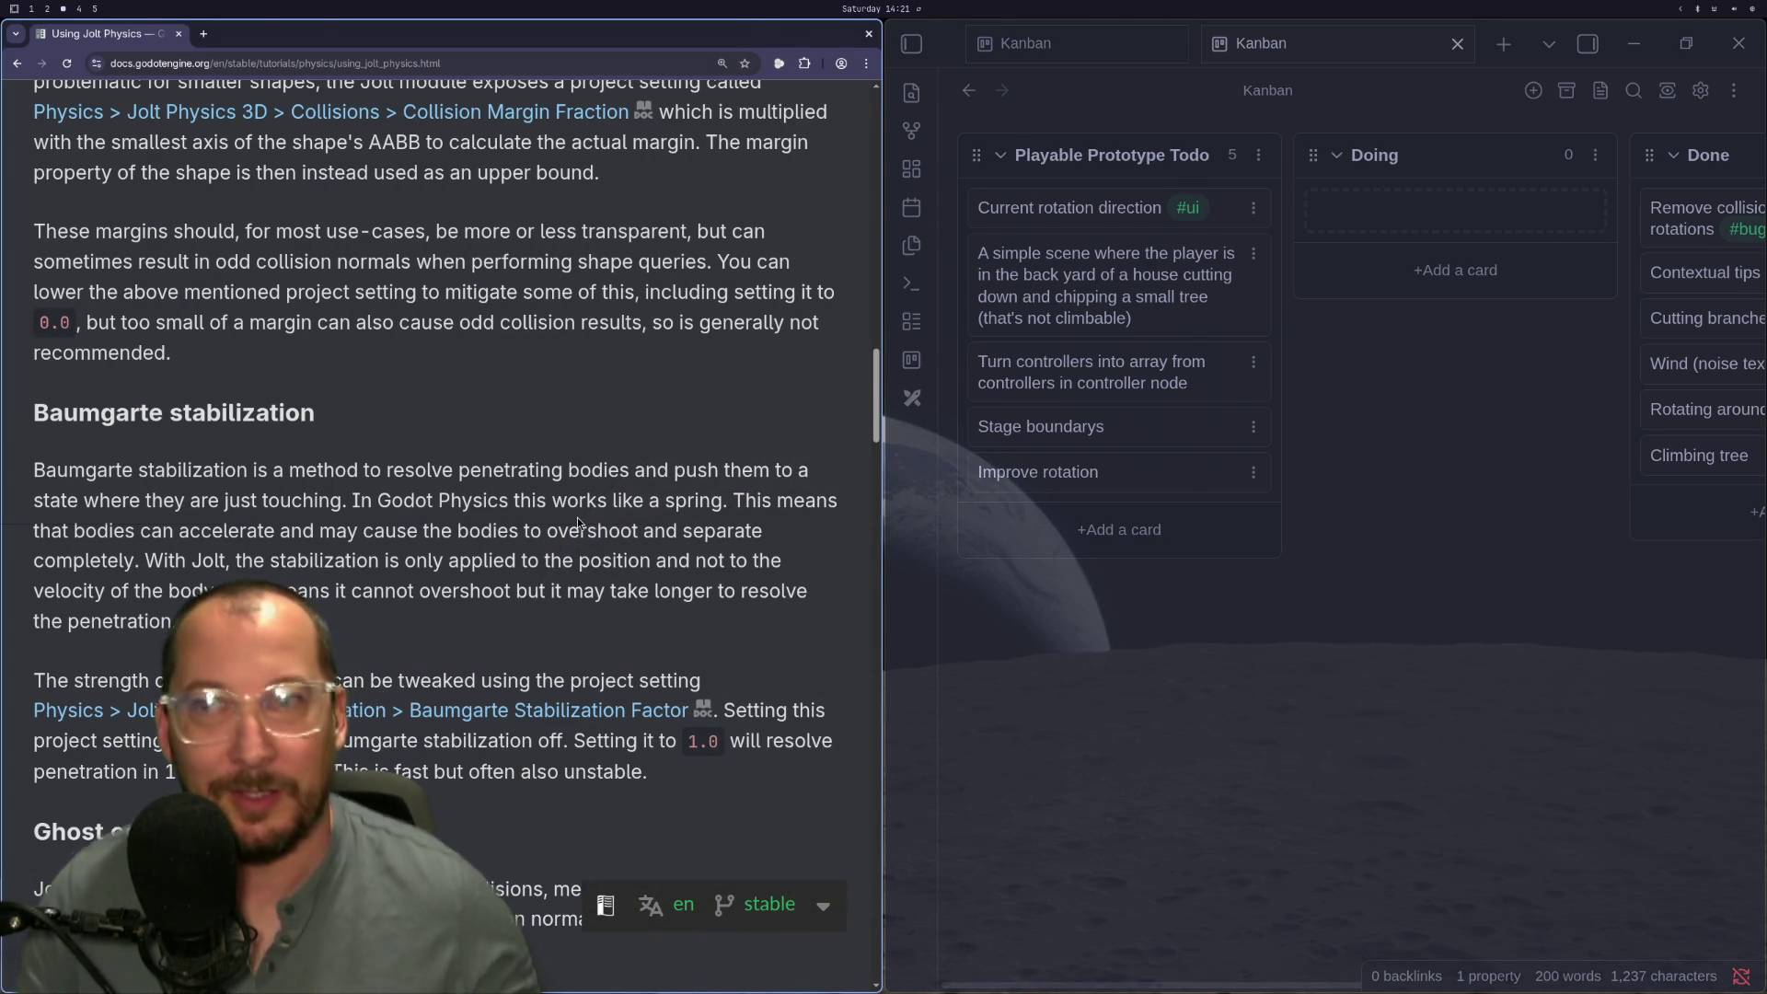
pyautogui.press('super+2')
pyautogui.press('super+1')
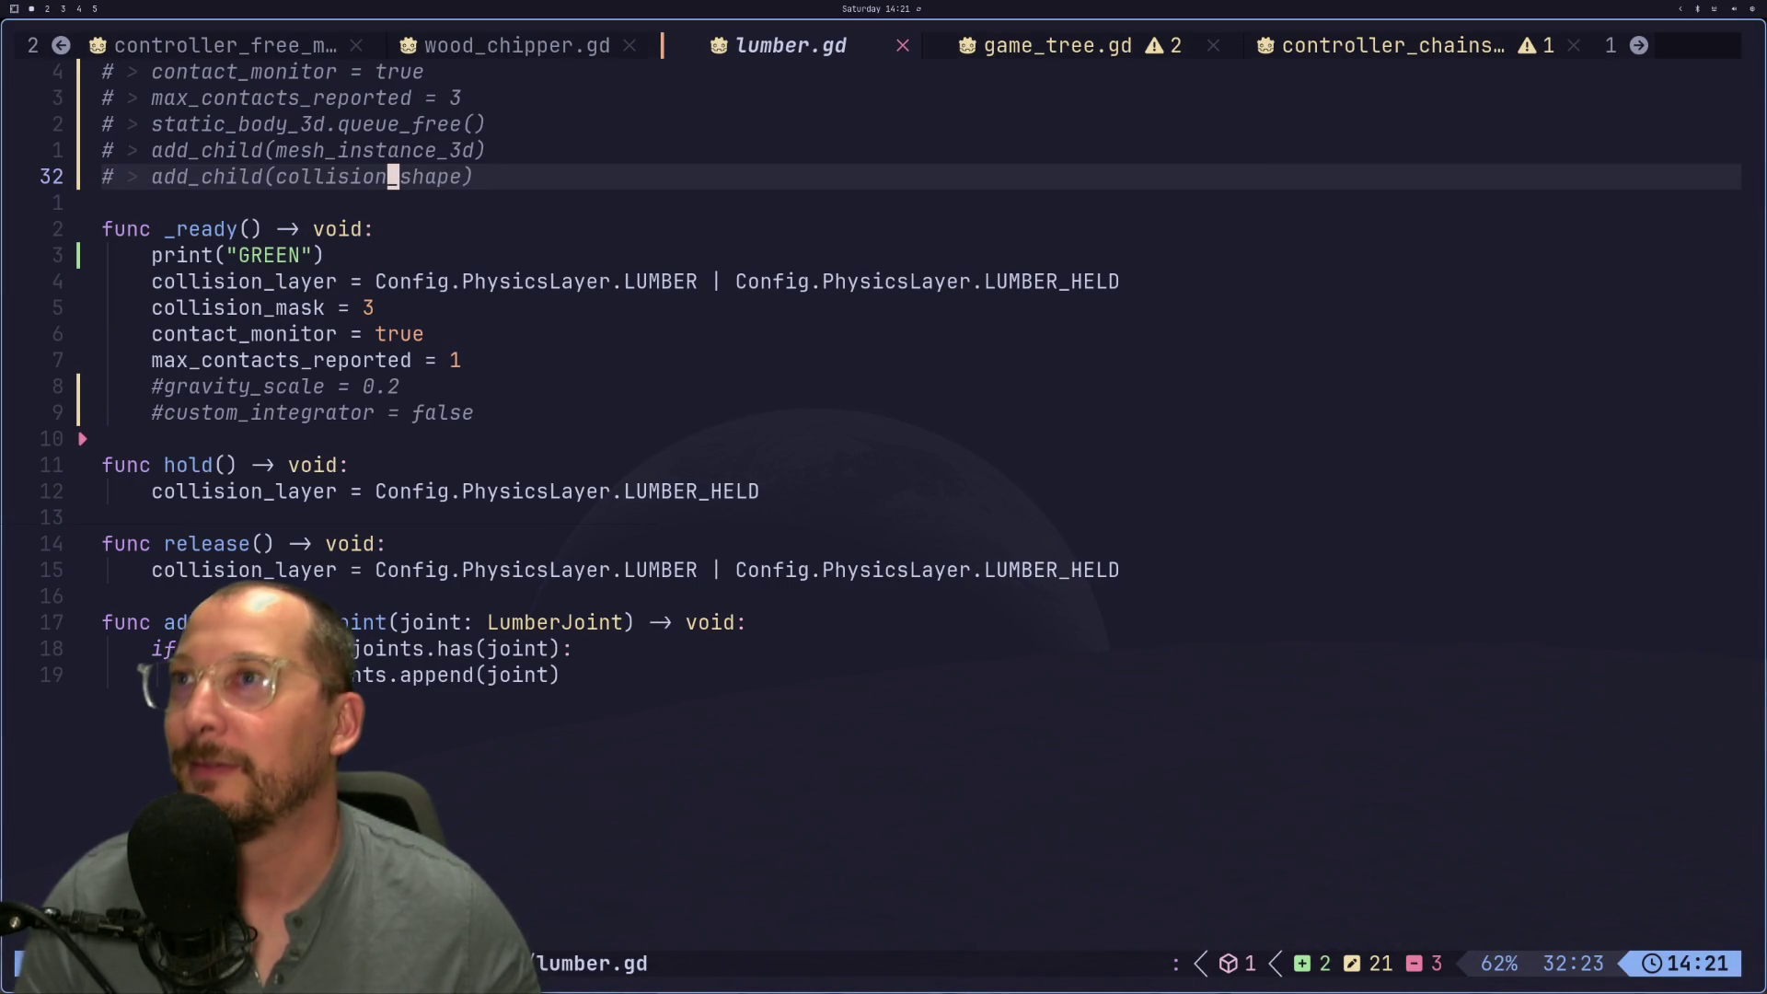
pyautogui.click(1322, 44)
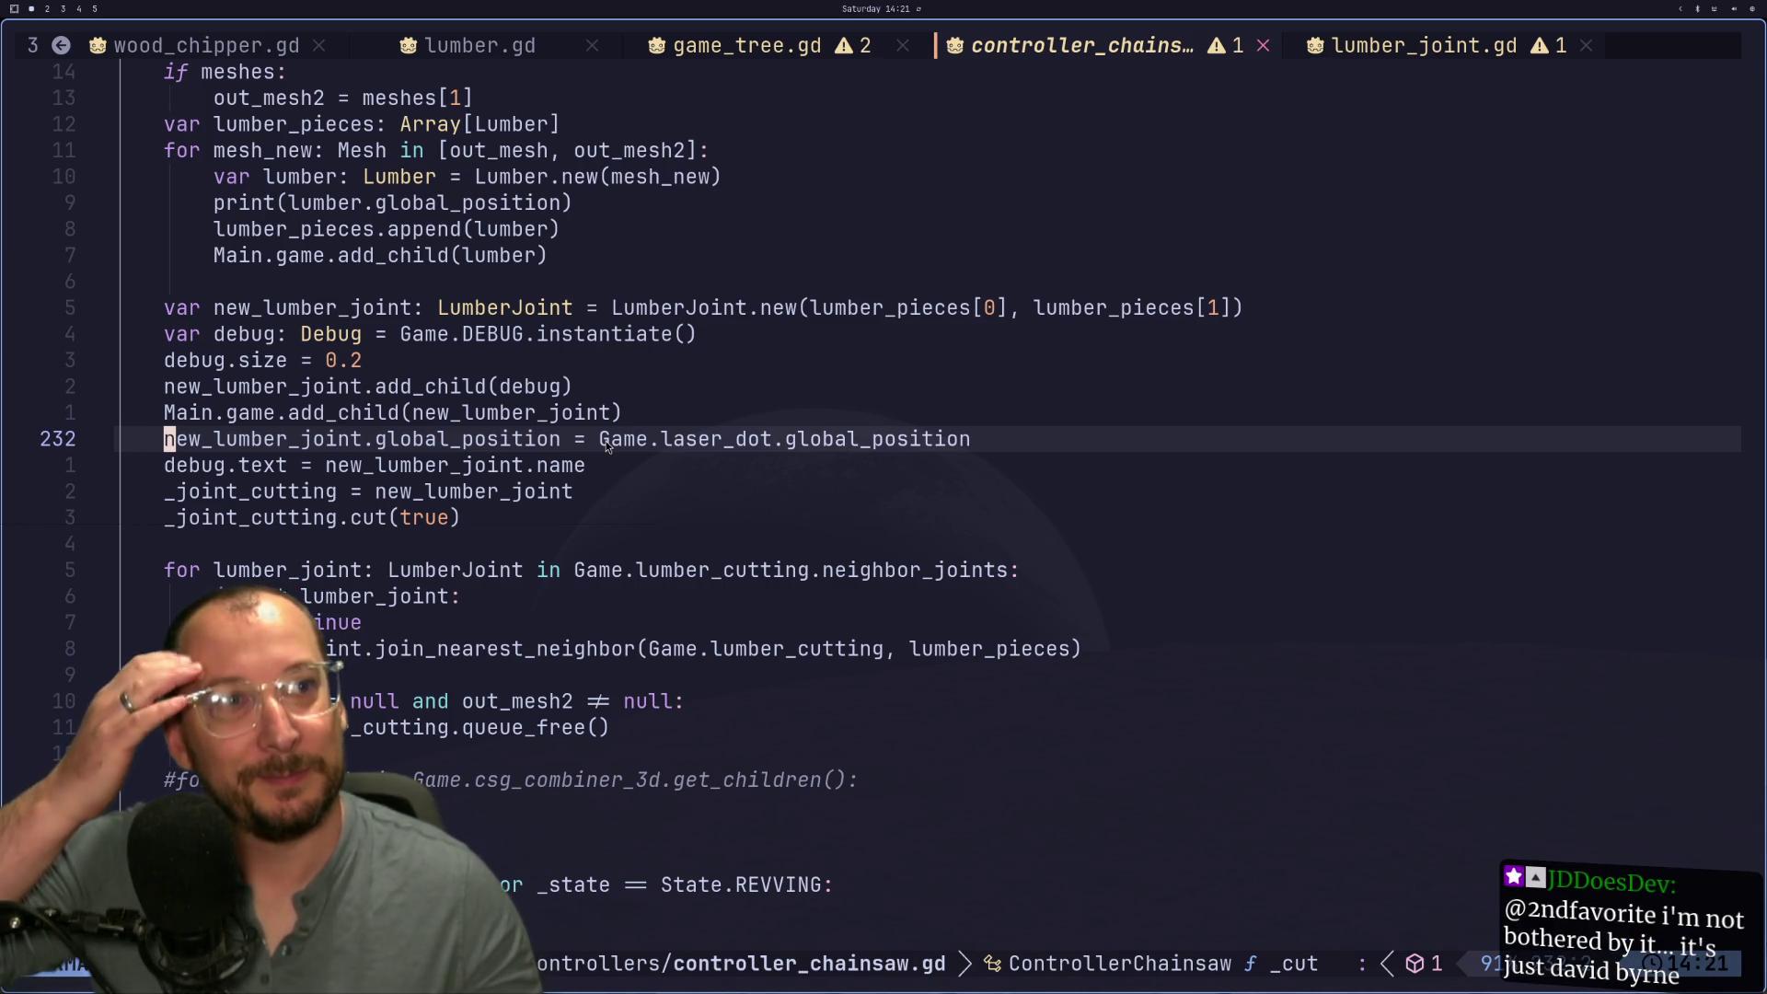
# Step: Locate the new_lumber_joint creation block in controller_chainsaw.gd's cut code
pyautogui.scroll(-1, 608, 446)
pyautogui.scroll(-1, 603, 460)
pyautogui.scroll(1, 600, 468)
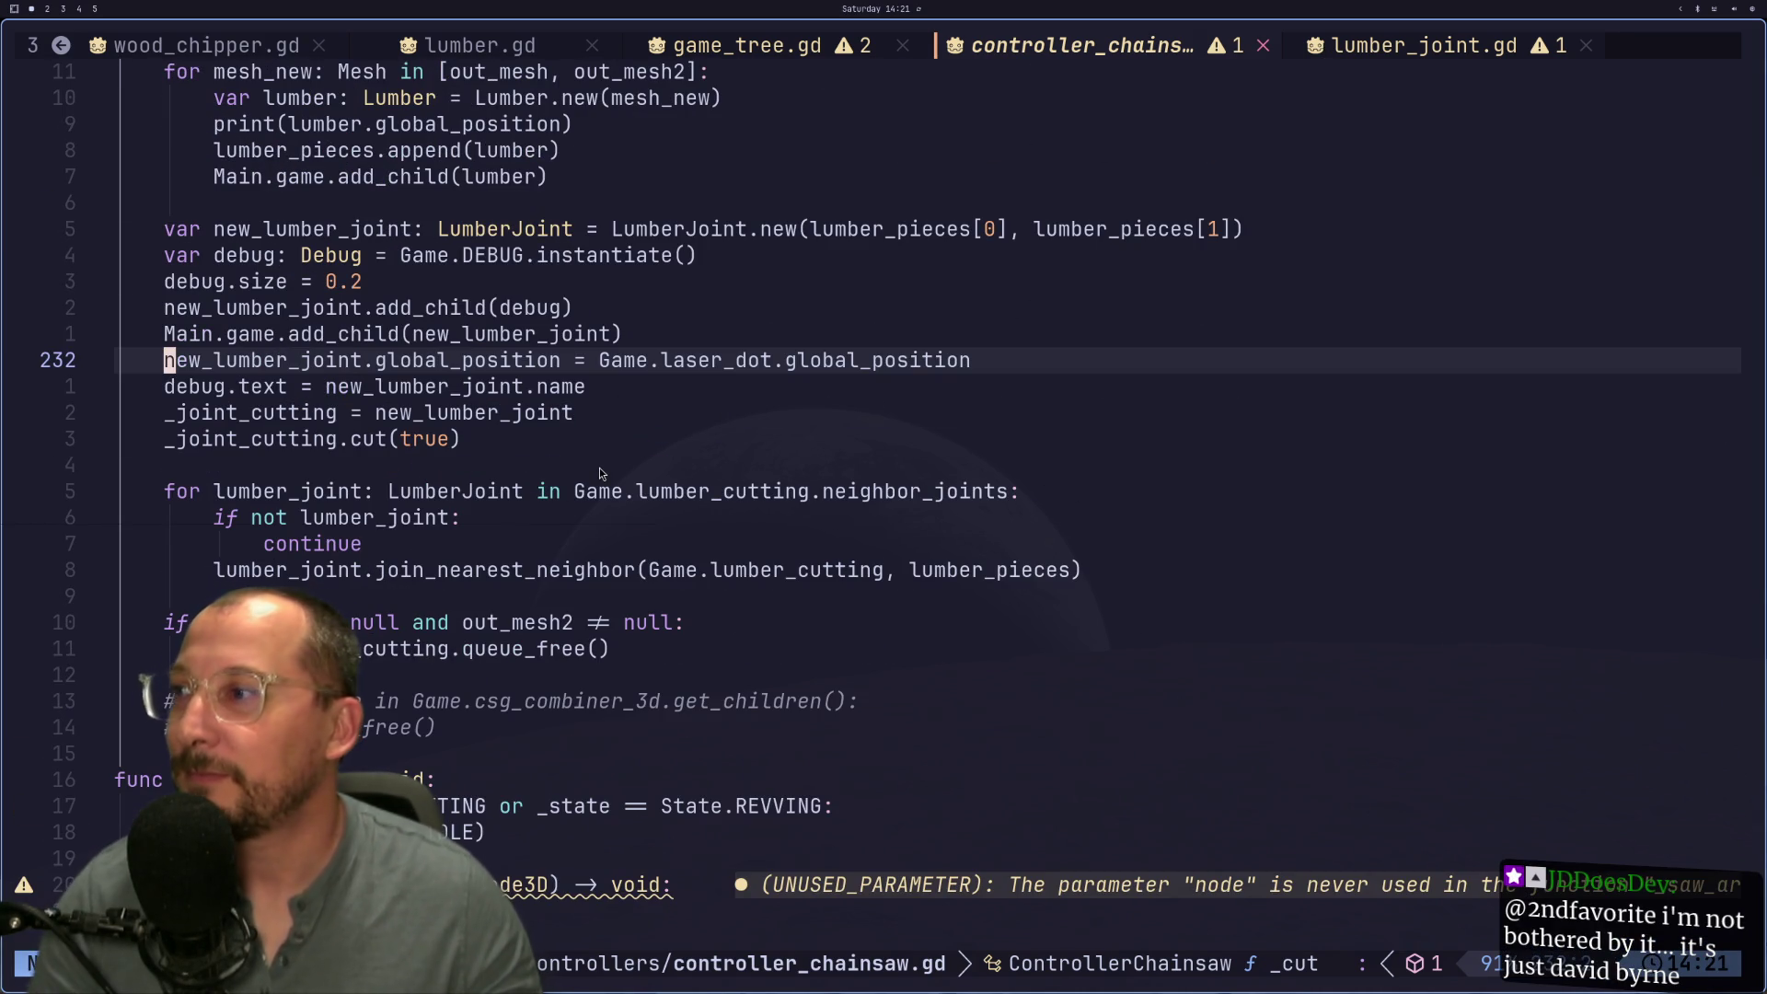
pyautogui.scroll(2, 119, 613)
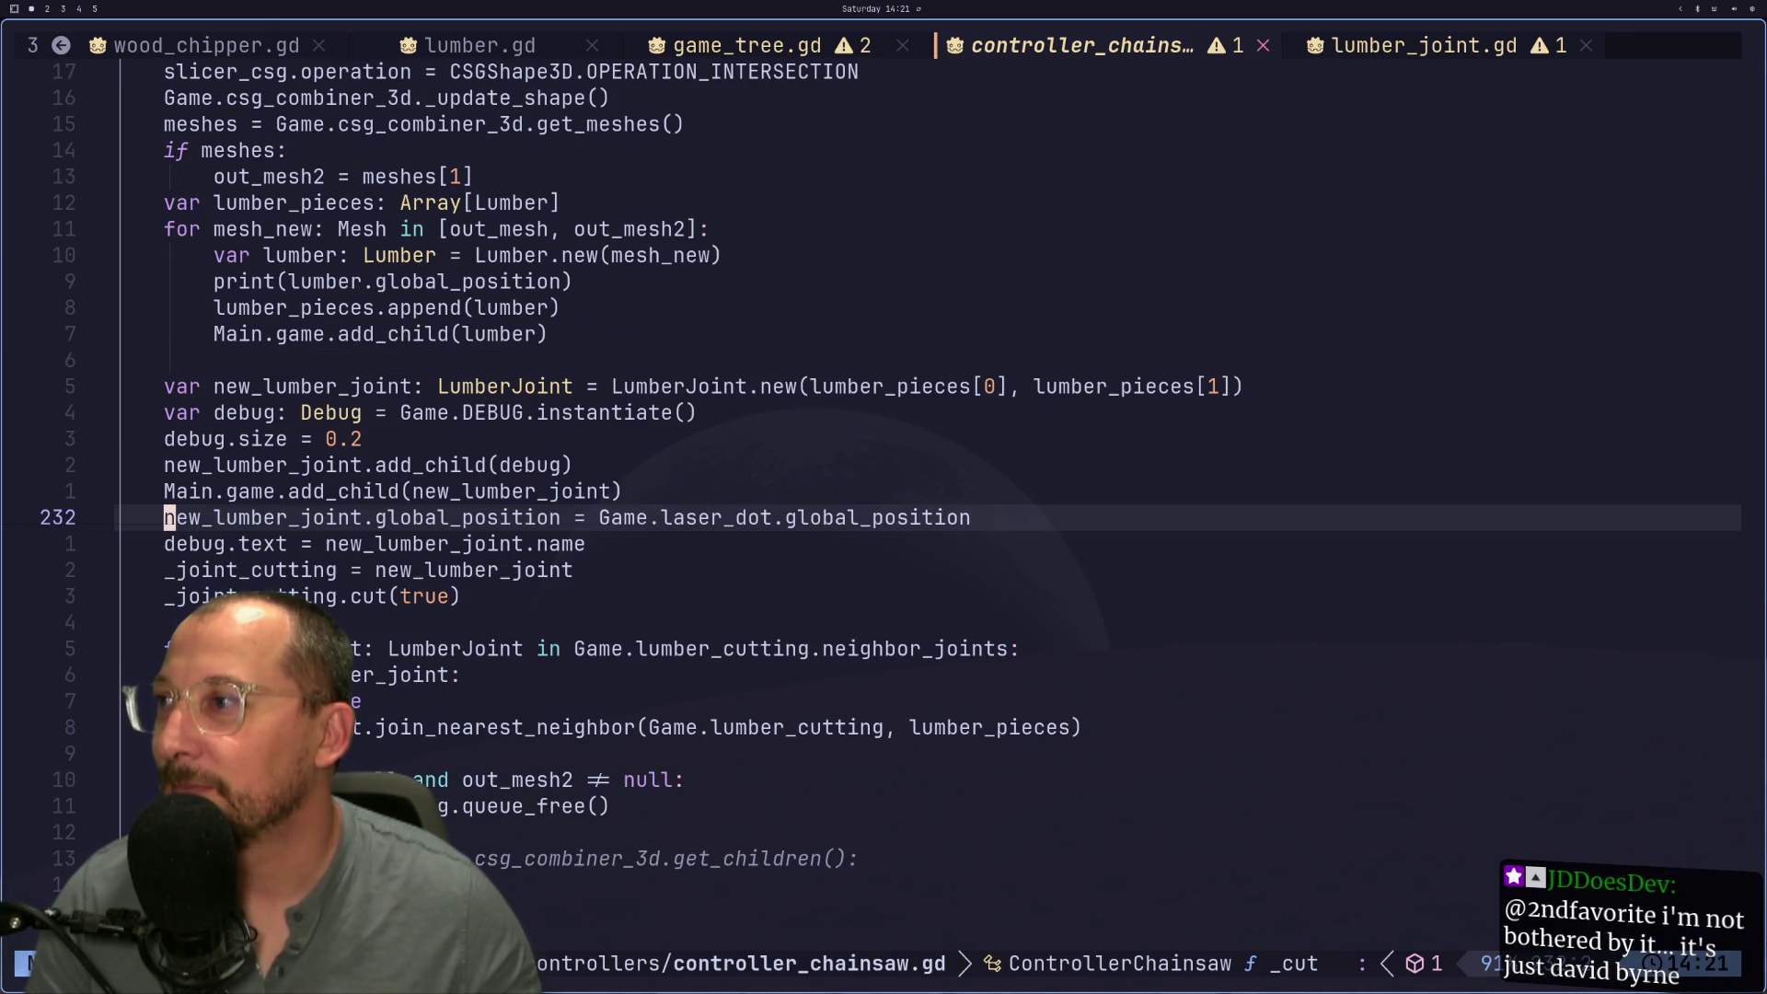
pyautogui.scroll(1, 119, 613)
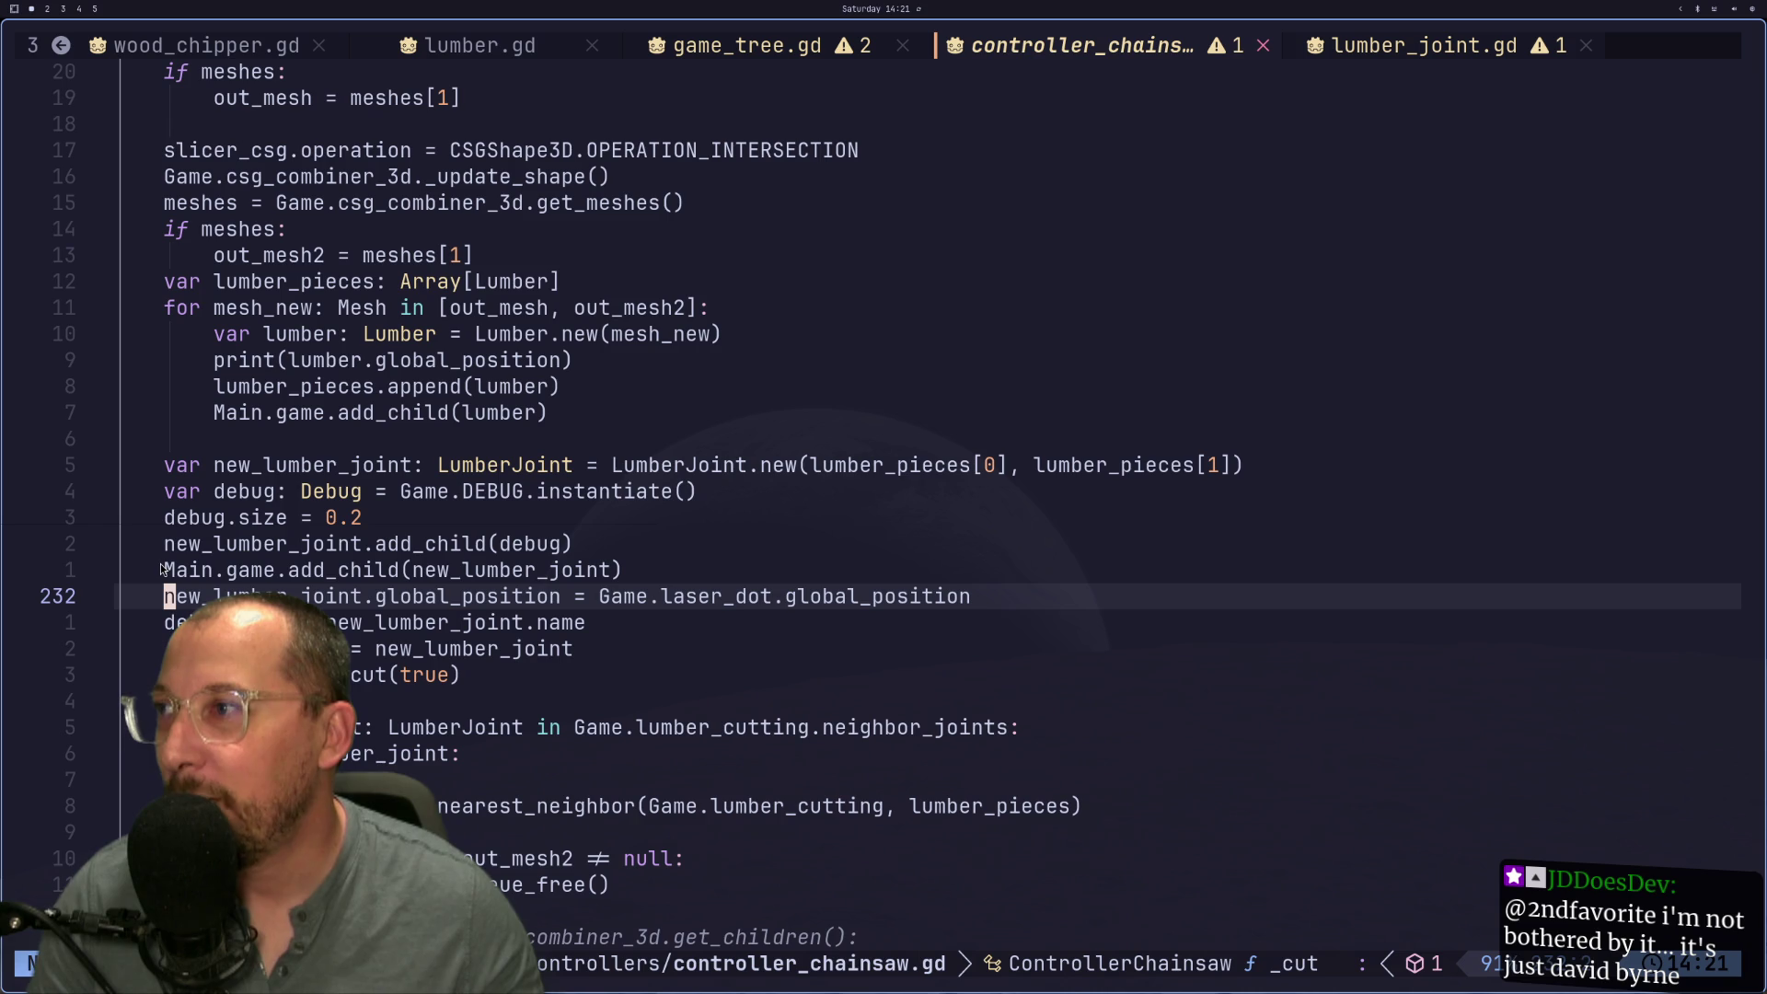
pyautogui.click(284, 471)
pyautogui.press('*')
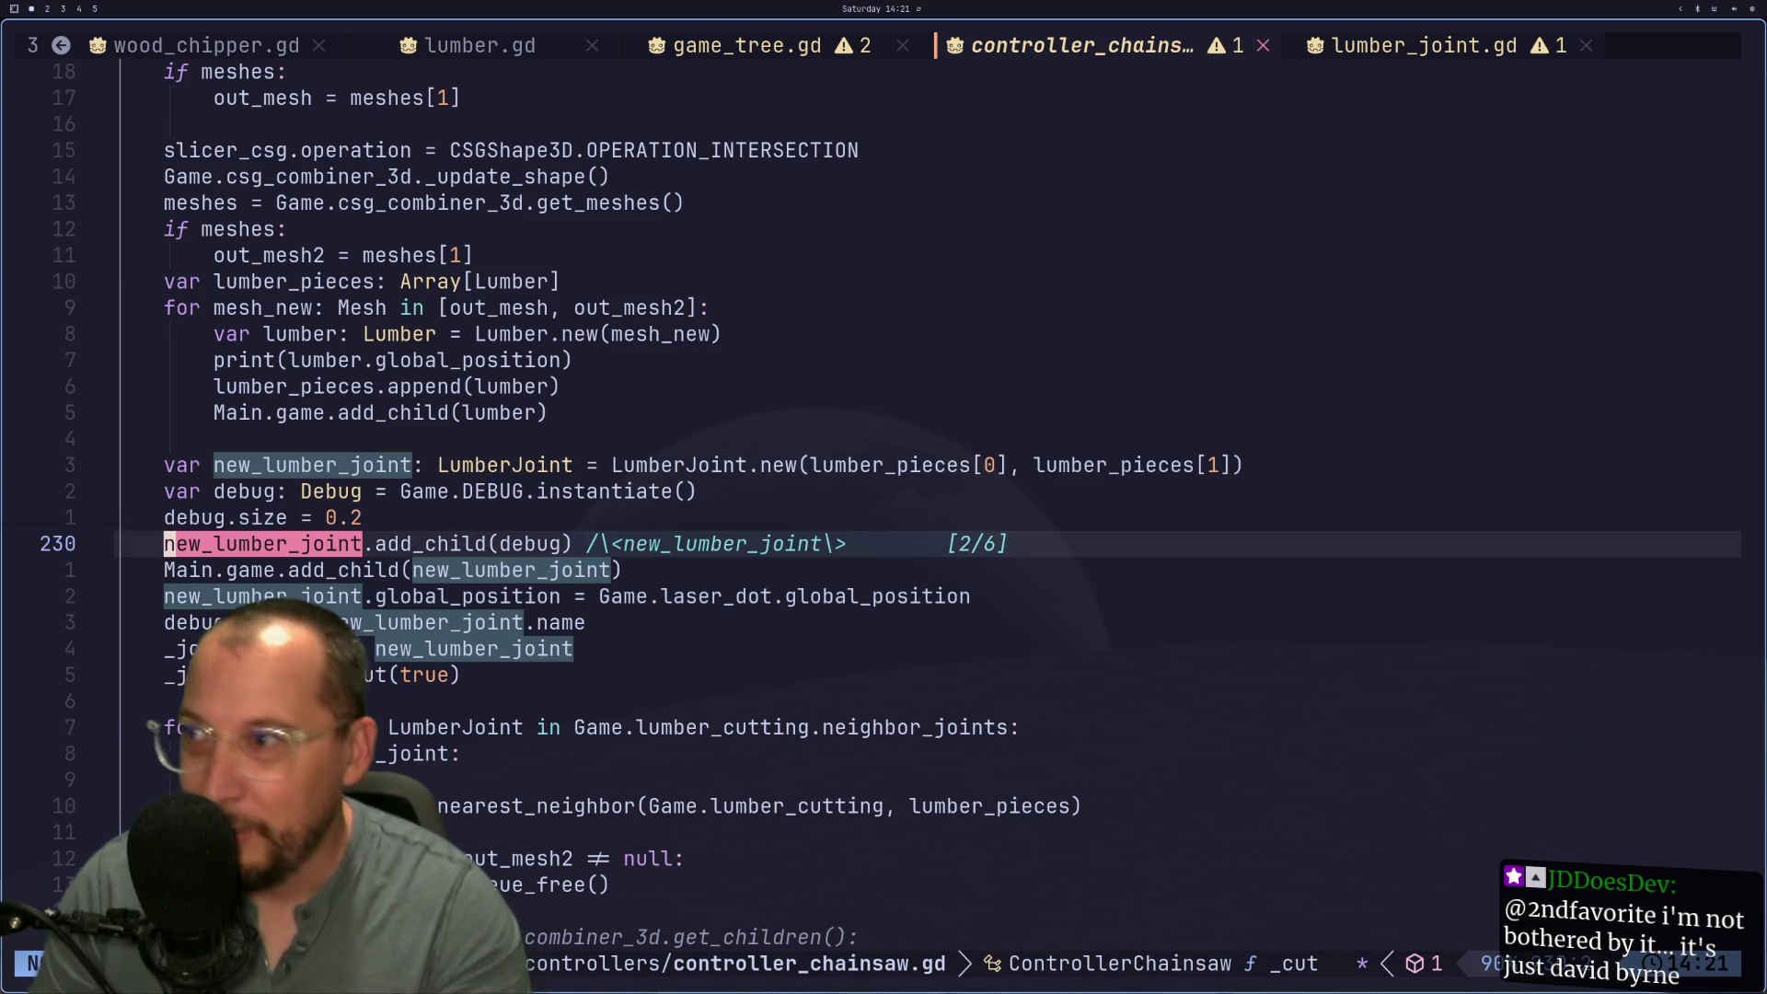
pyautogui.press('h')
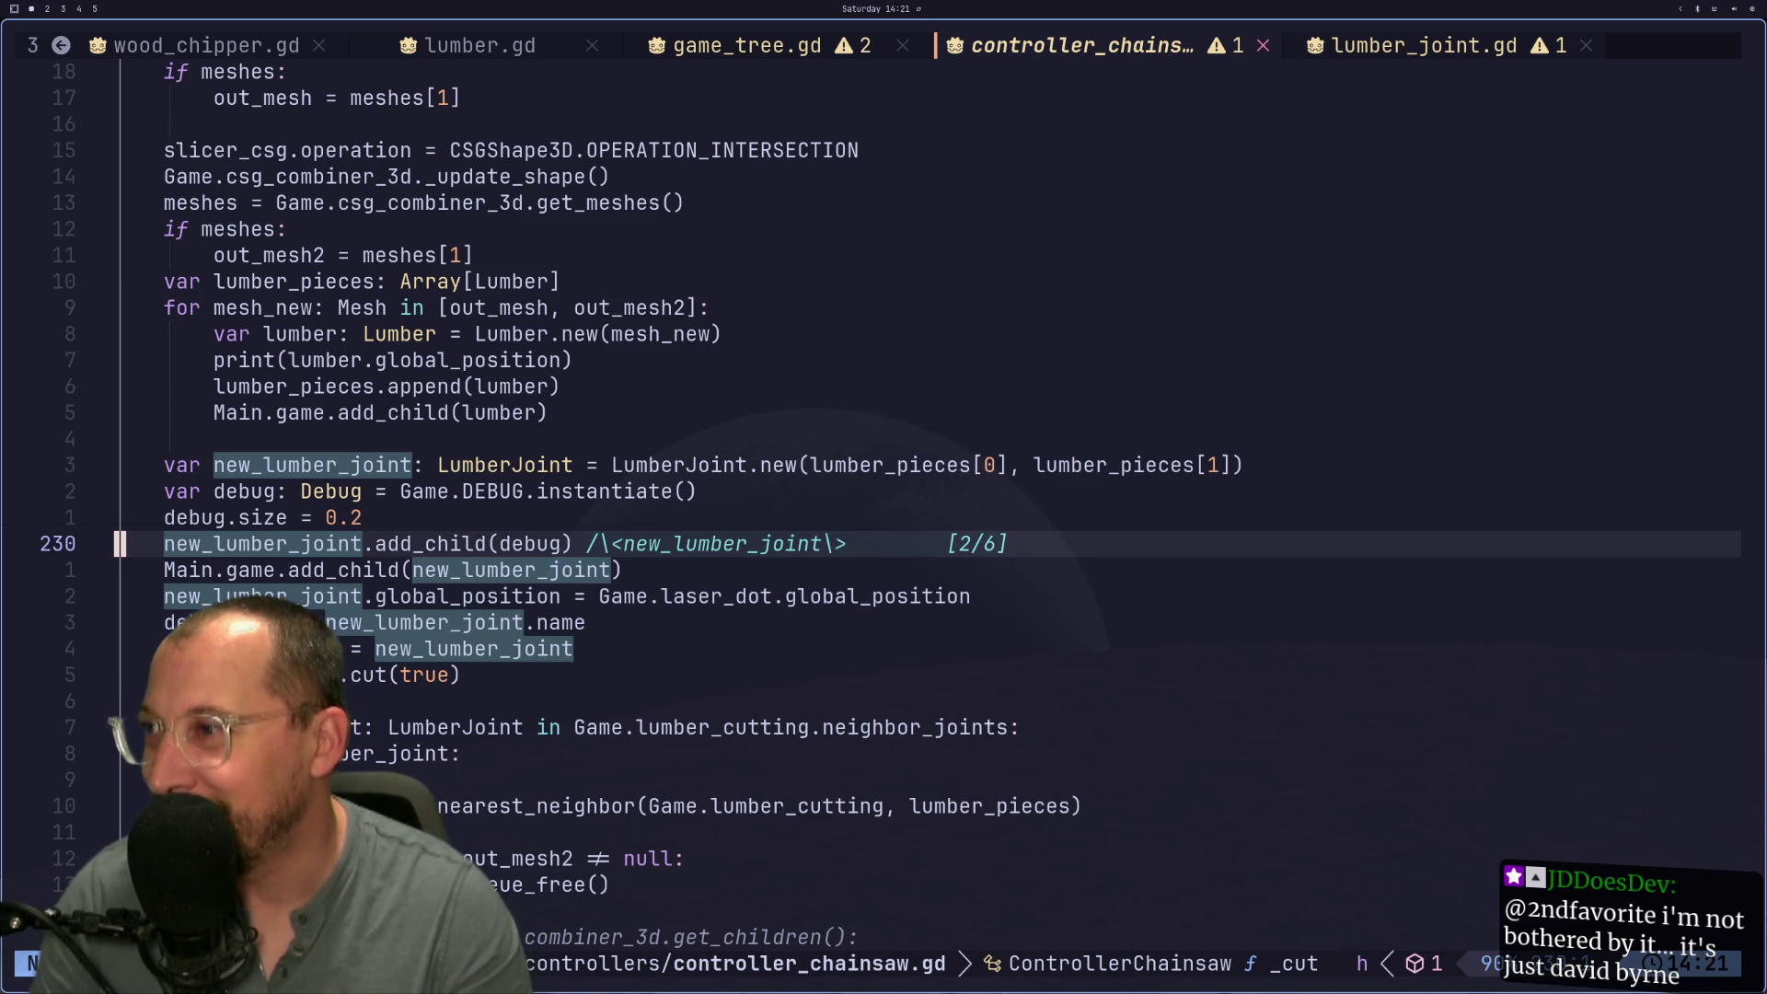
pyautogui.press('j')
pyautogui.press('j')
pyautogui.press('j')
pyautogui.press('l')
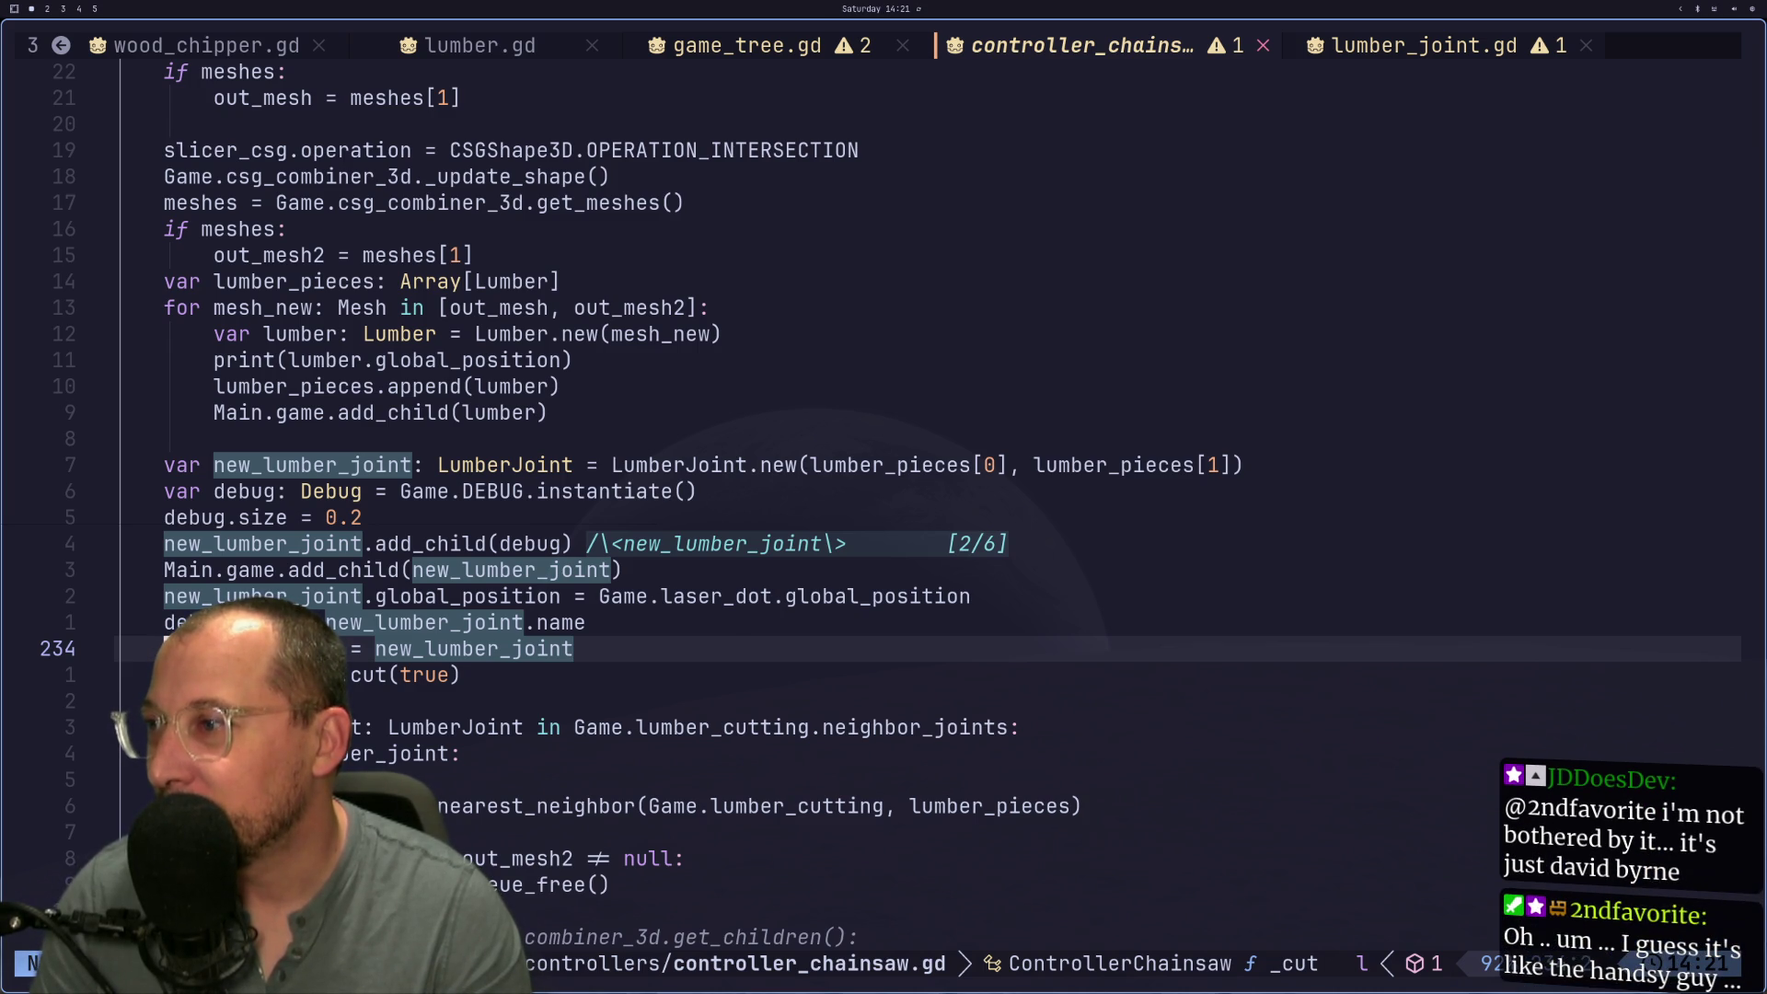
pyautogui.press('k')
pyautogui.press('k')
pyautogui.press('k')
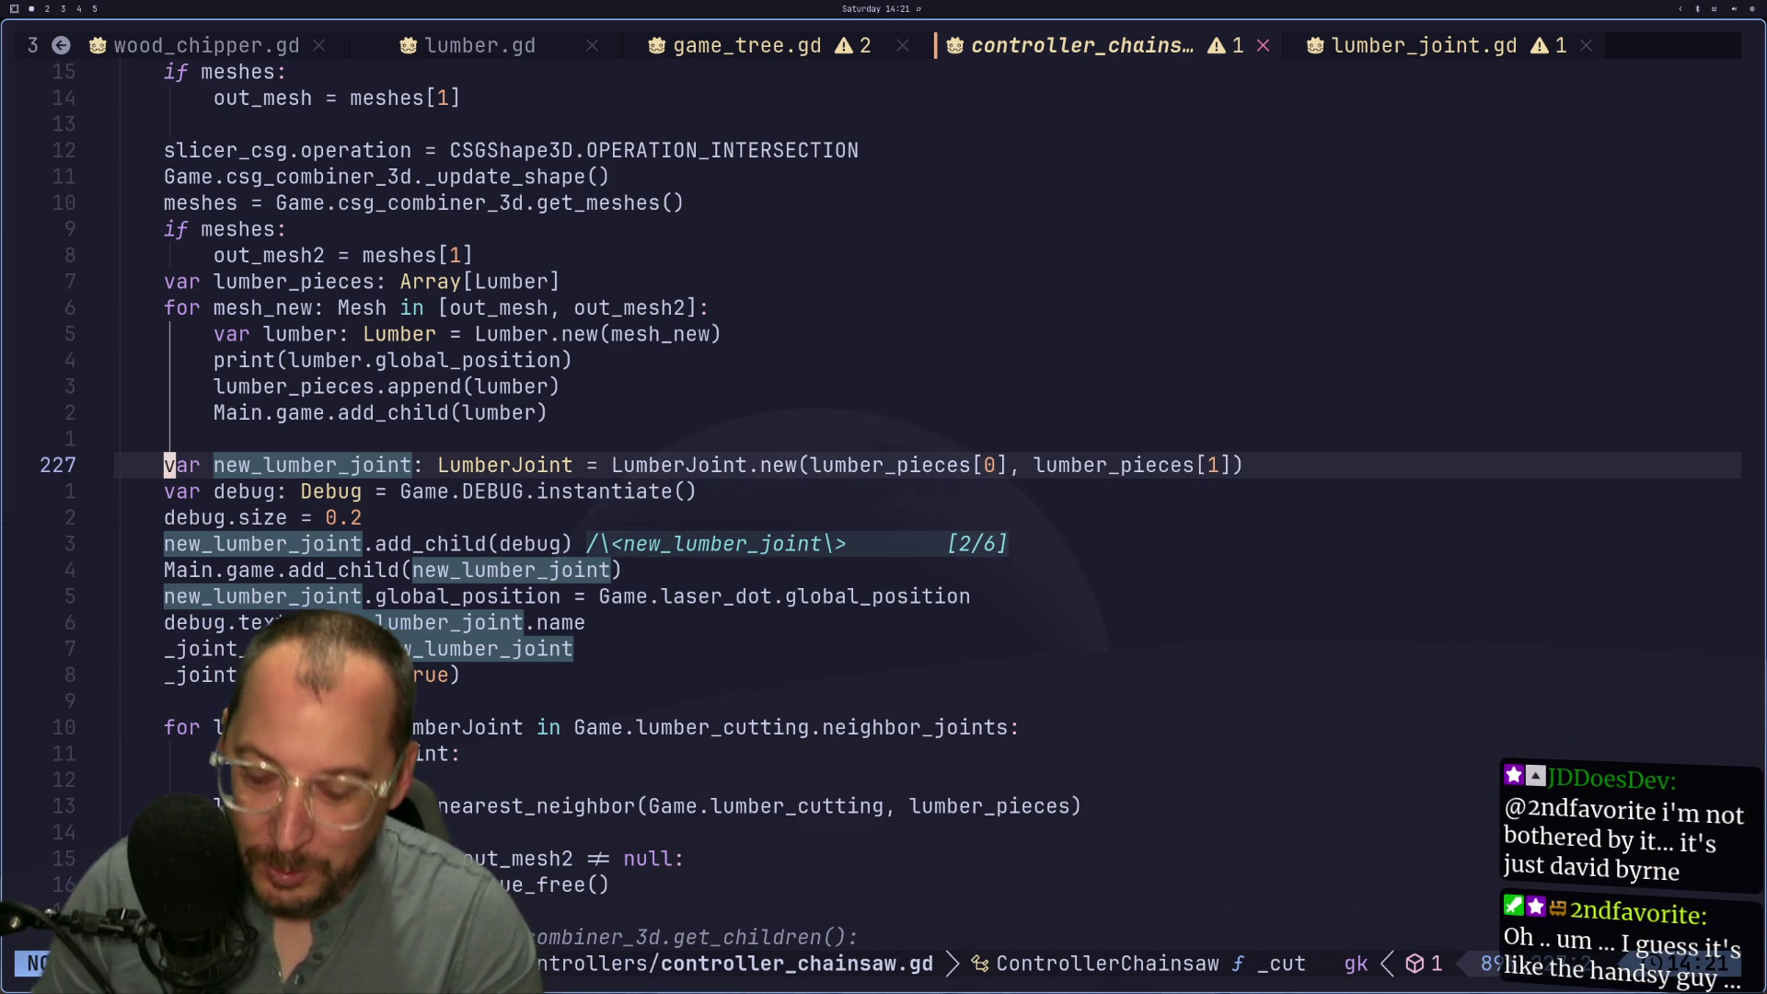
# Step: Comment out the LumberJoint block with gcip and save the script
pyautogui.write('gcip')
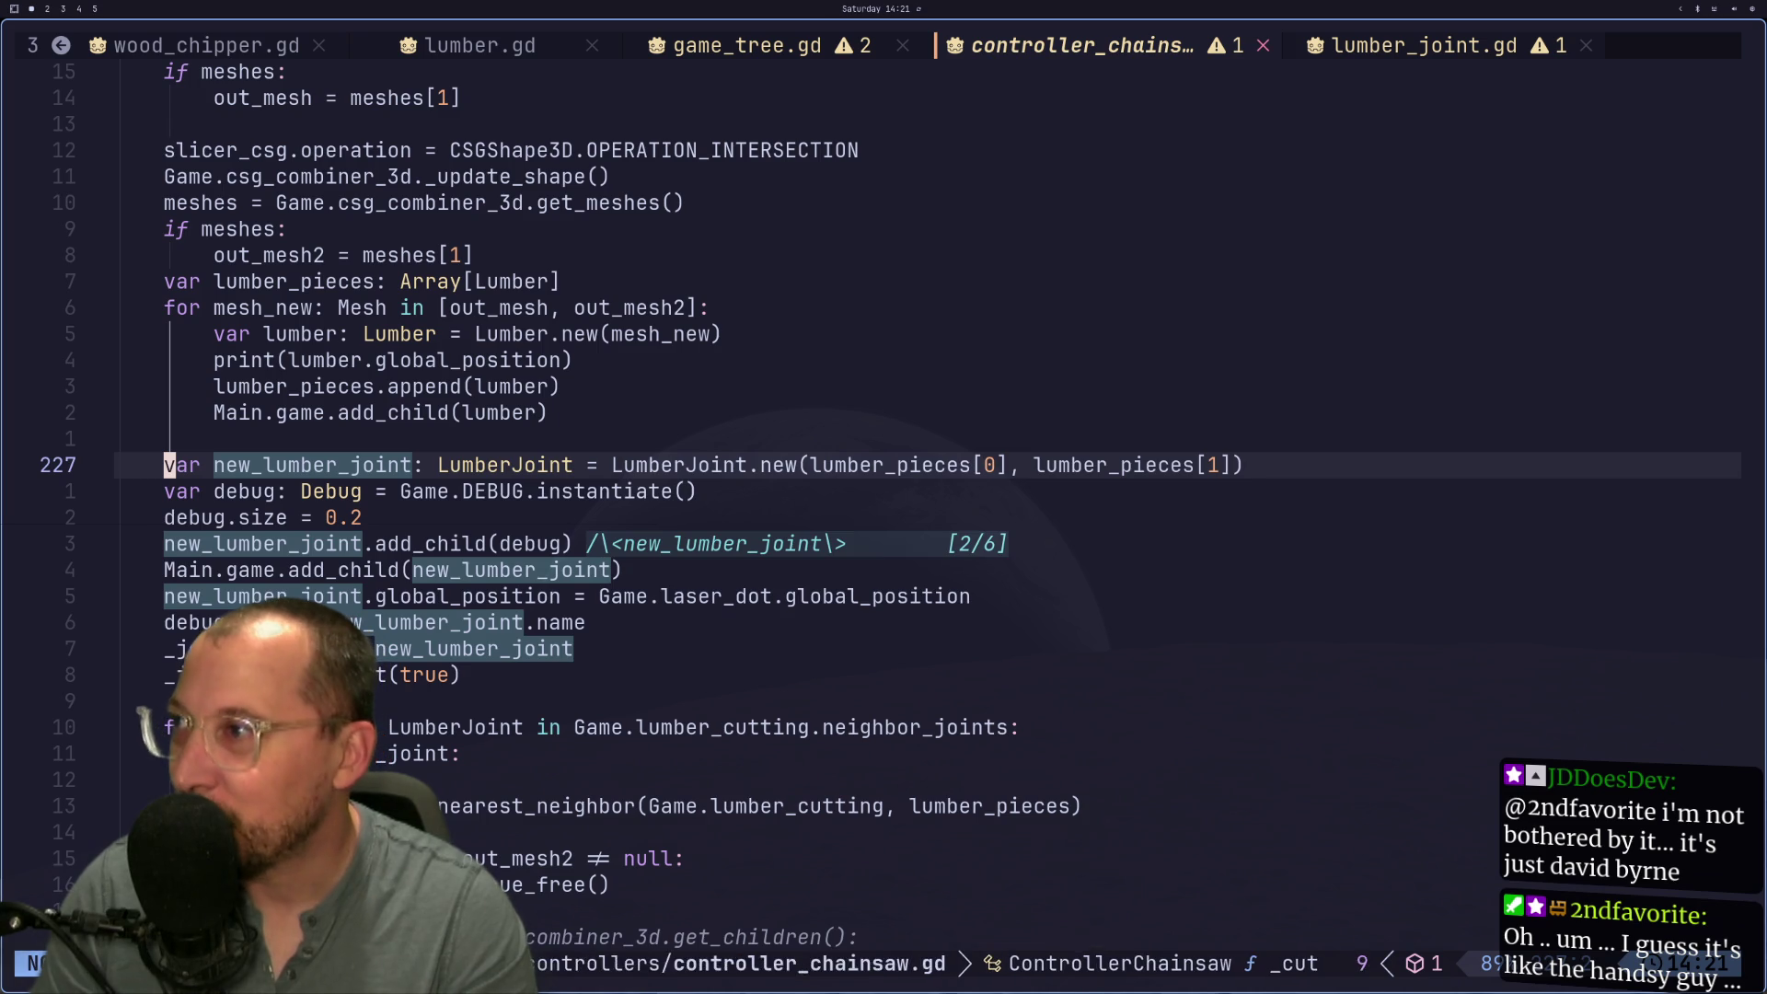
pyautogui.write(':w')
pyautogui.press('Return')
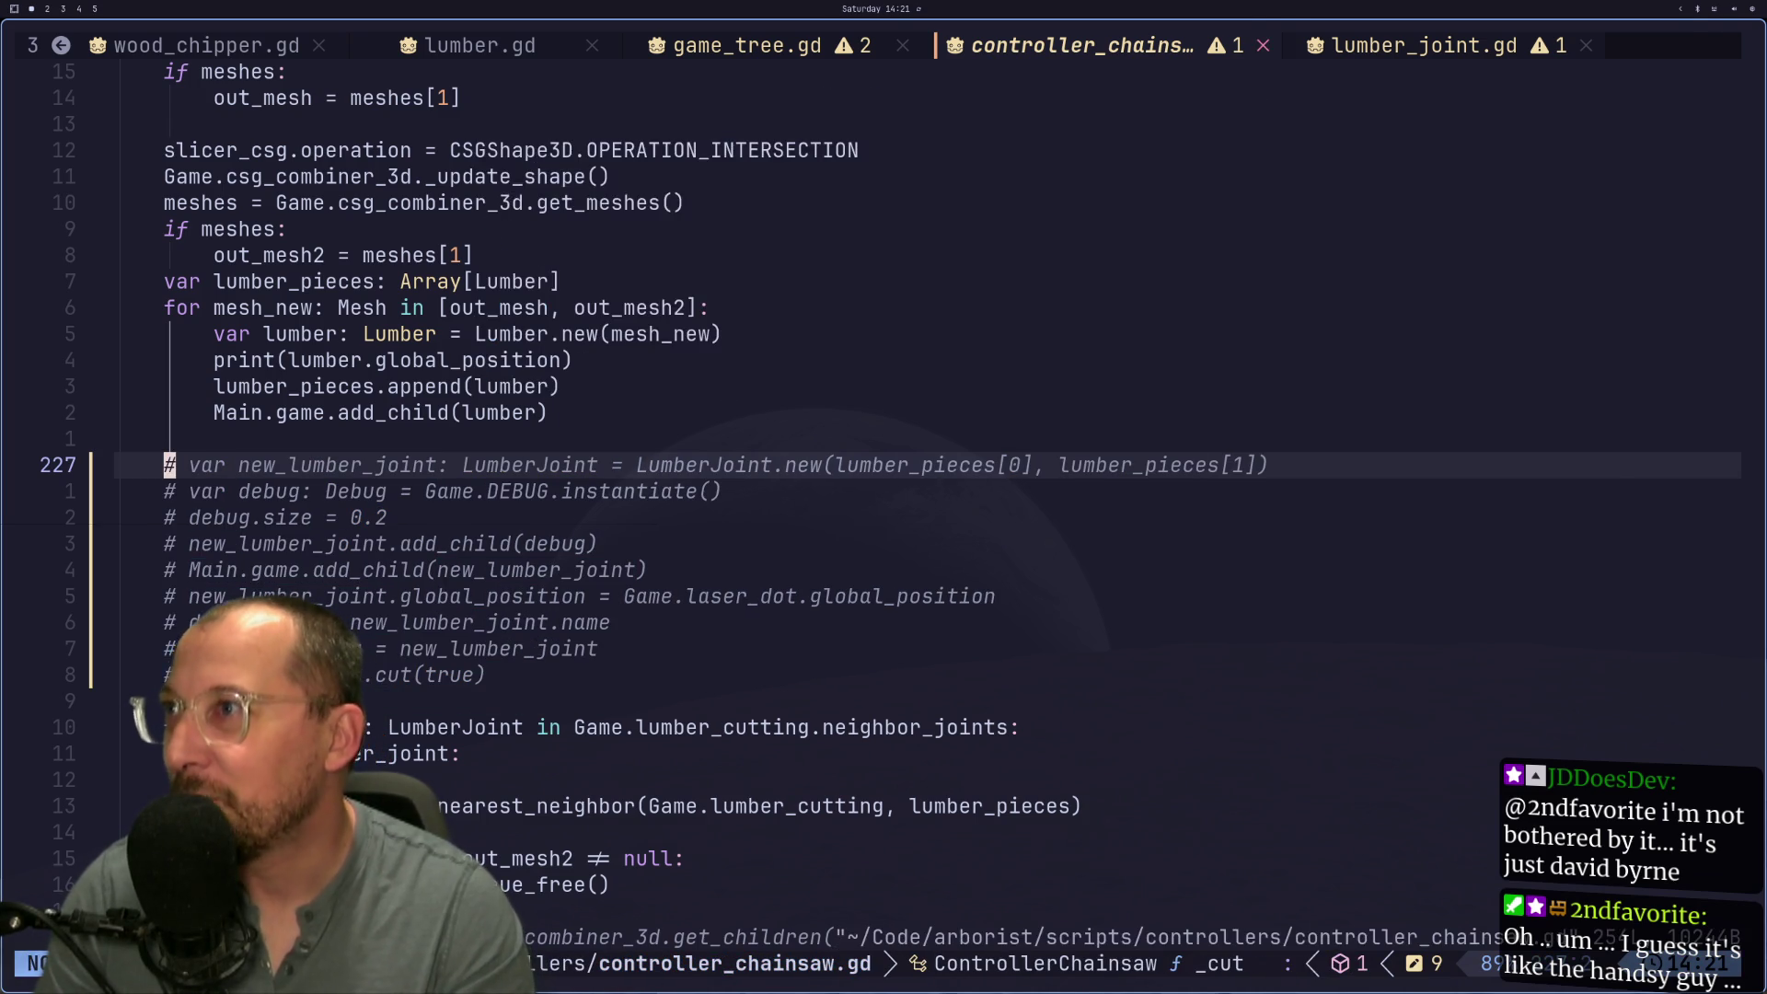
pyautogui.press('super+2')
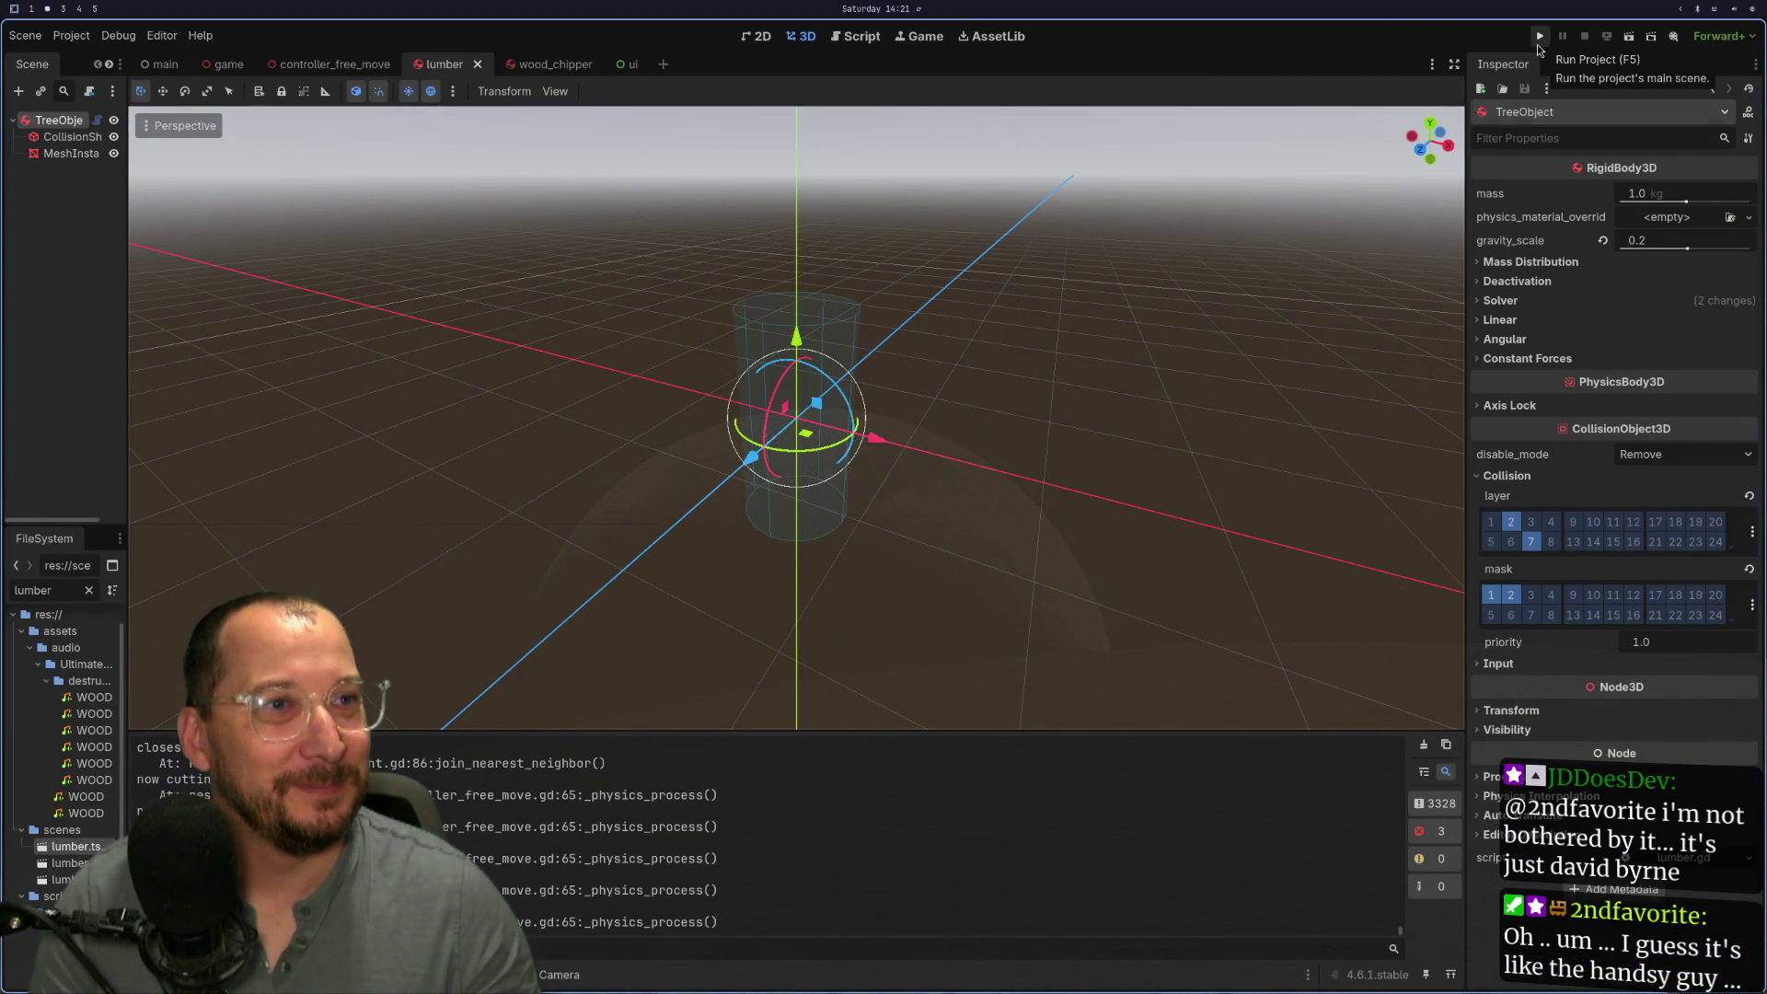
# Step: Run the project, pick up a cut log and drop it to see the pieces separate
pyautogui.click(1537, 44)
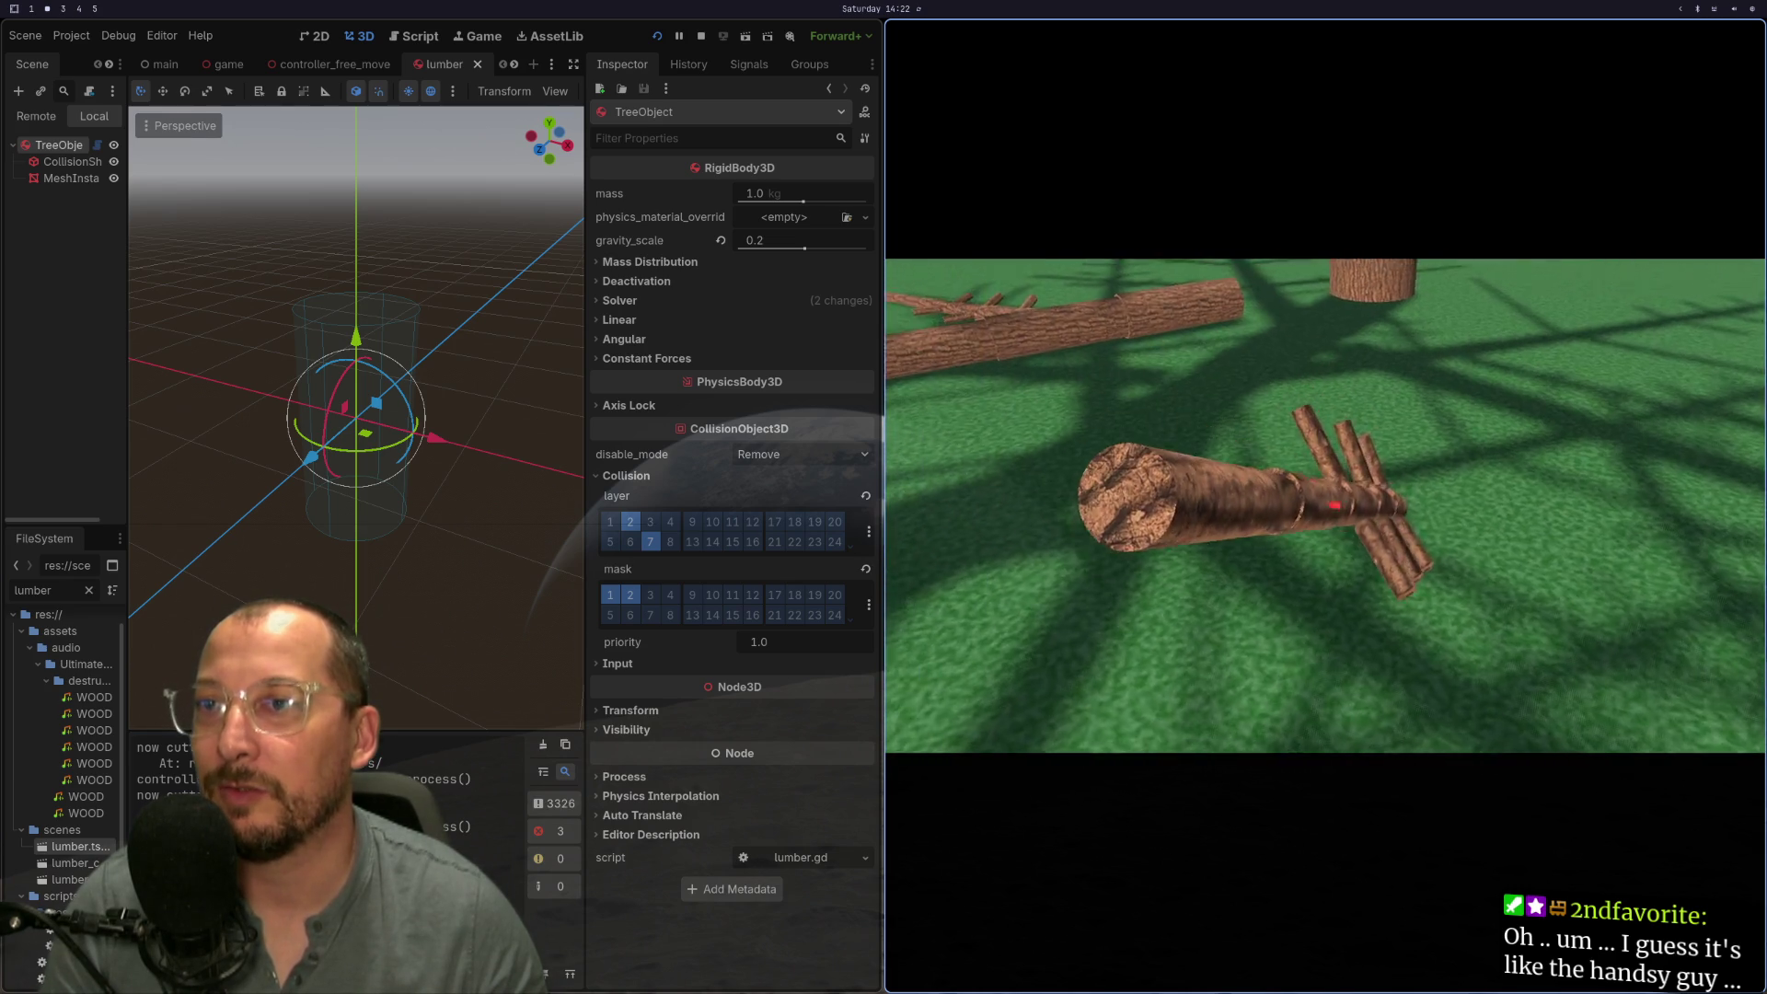
pyautogui.press('e')
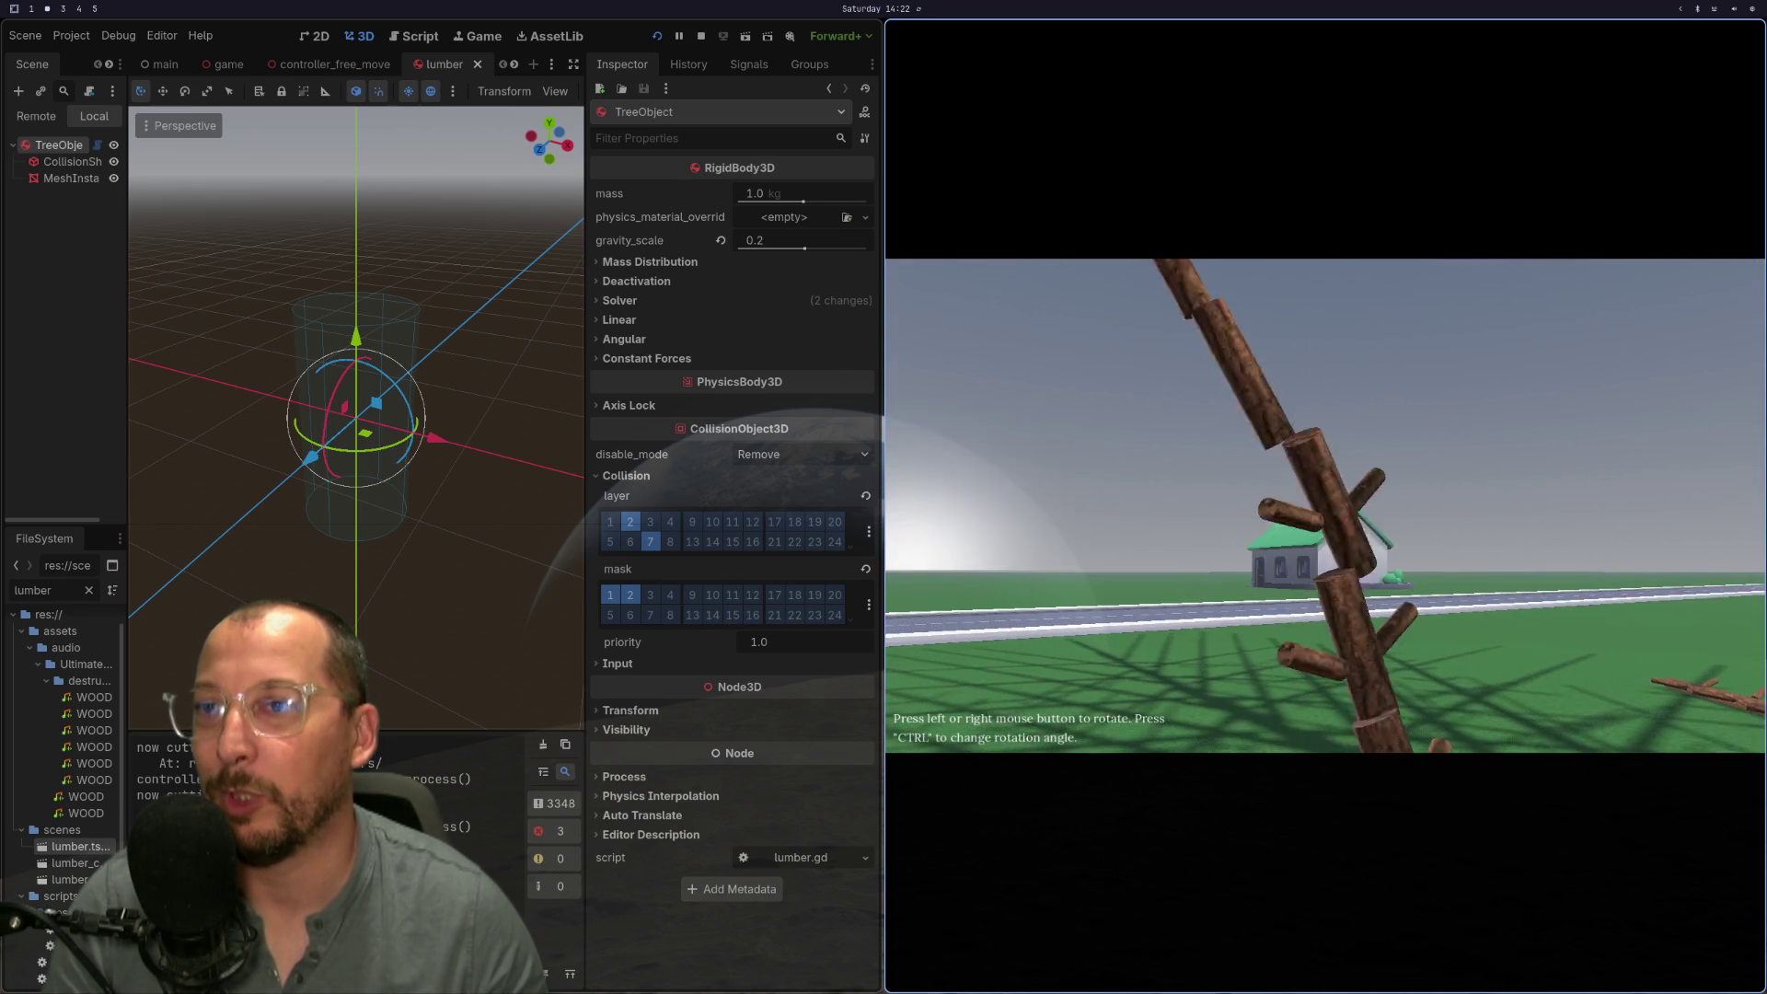
pyautogui.press('e')
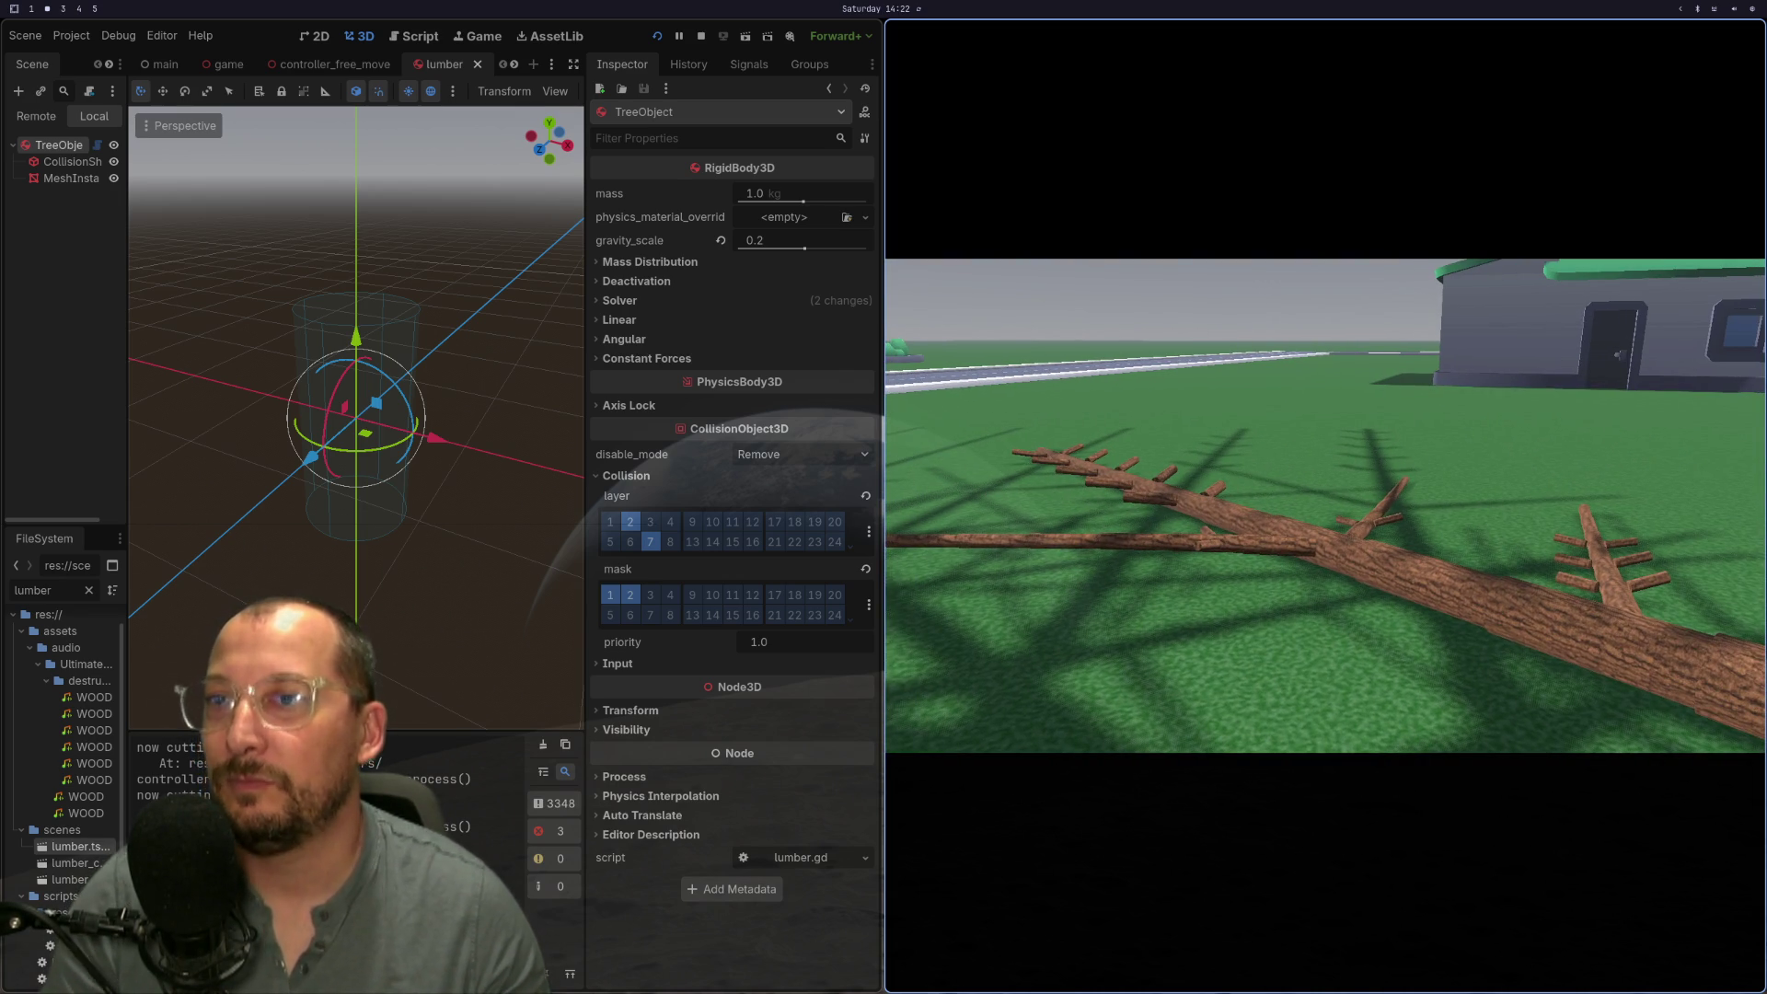
pyautogui.press('super+1')
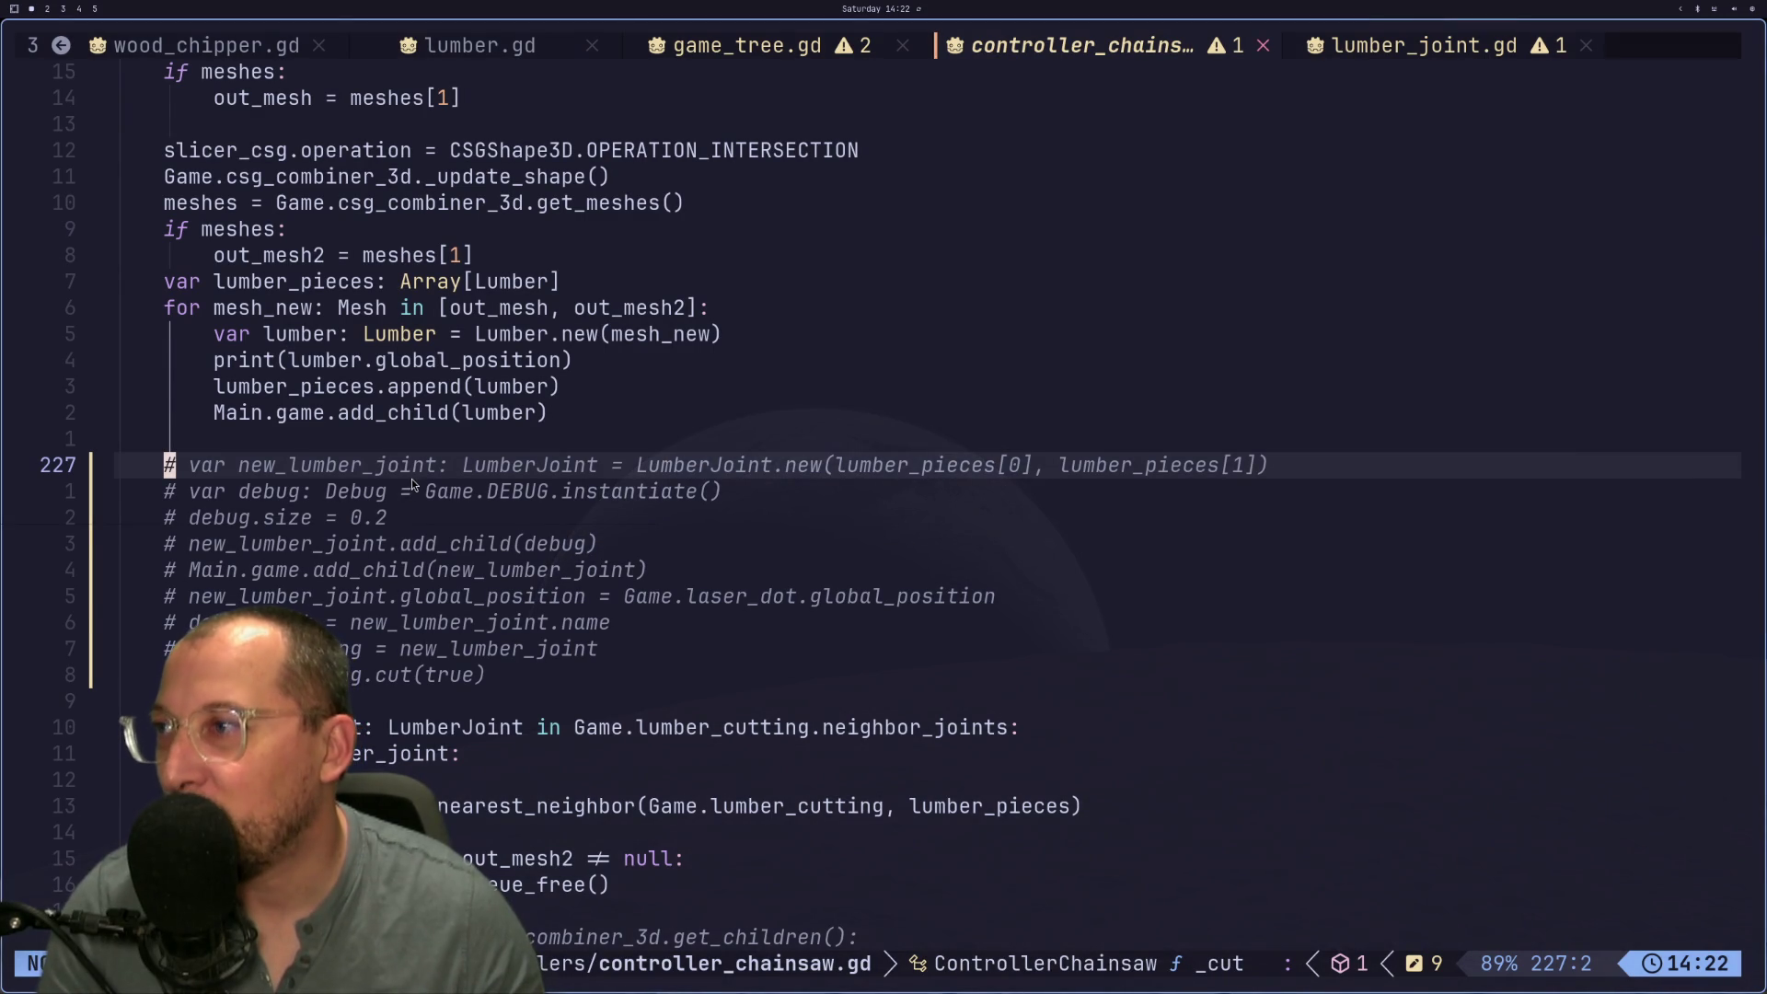
# Step: Undo the commenting to restore the LumberJoint creation code in controller_chainsaw.gd
pyautogui.scroll(4, 413, 478)
pyautogui.scroll(7, 405, 477)
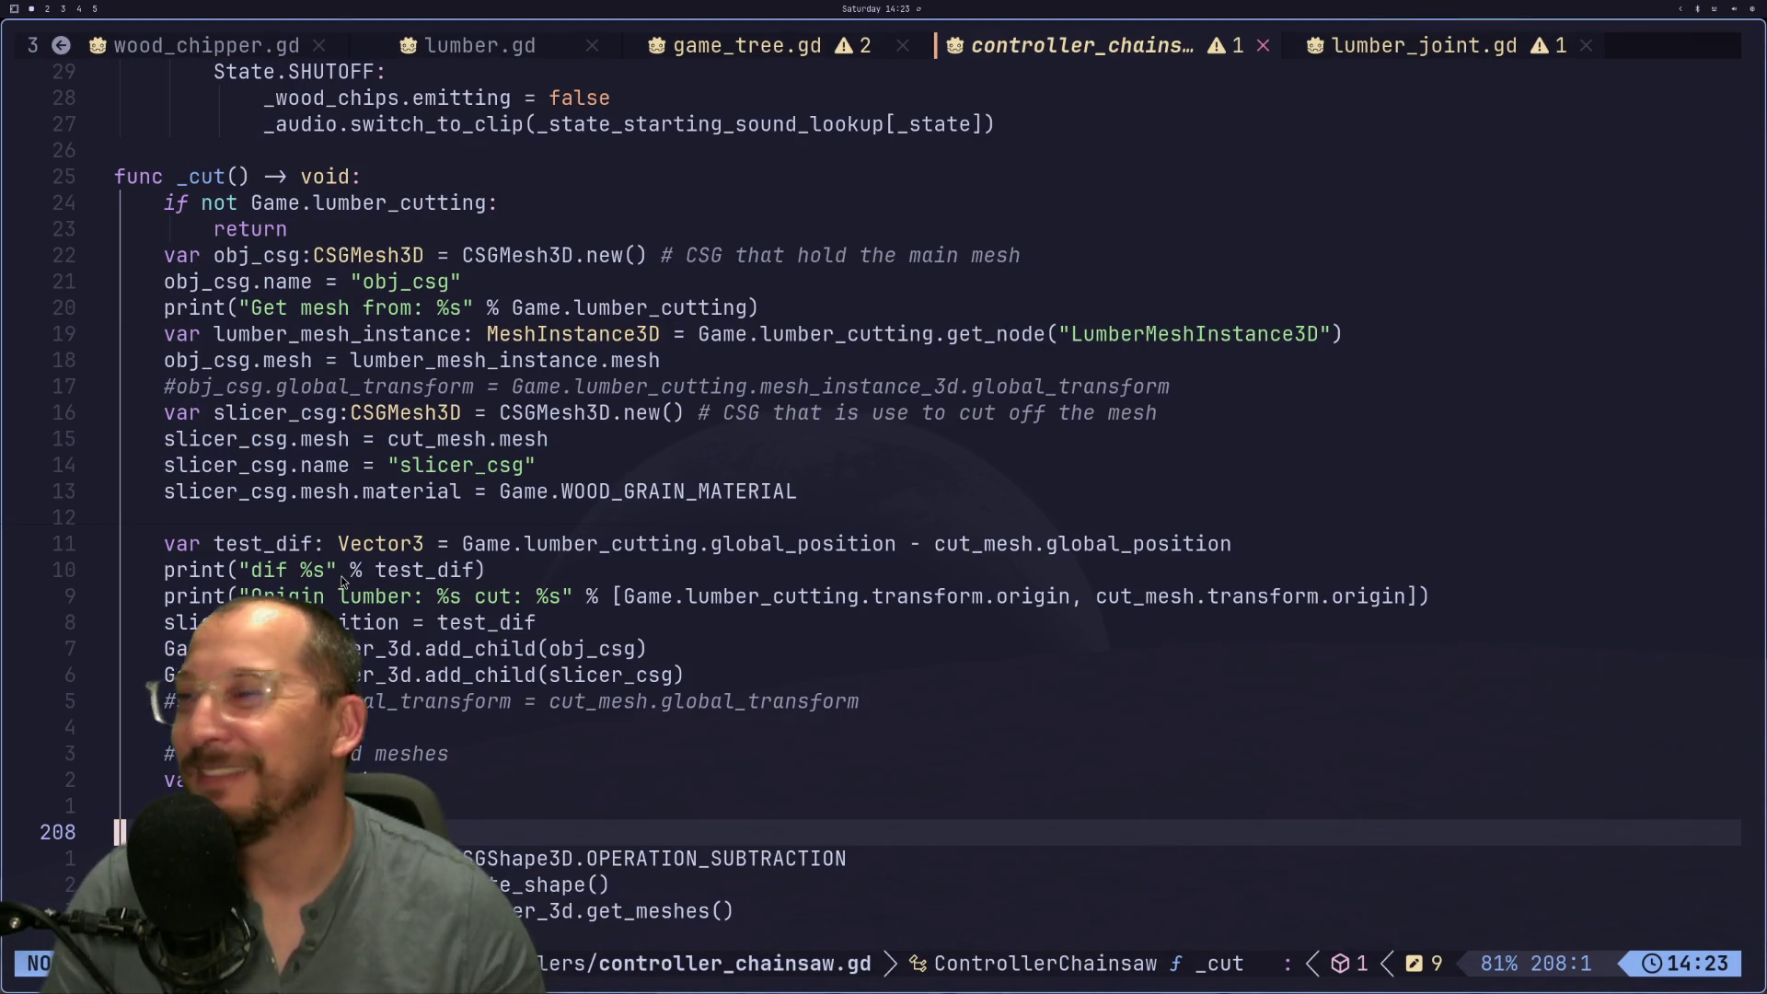
pyautogui.scroll(-5, 359, 683)
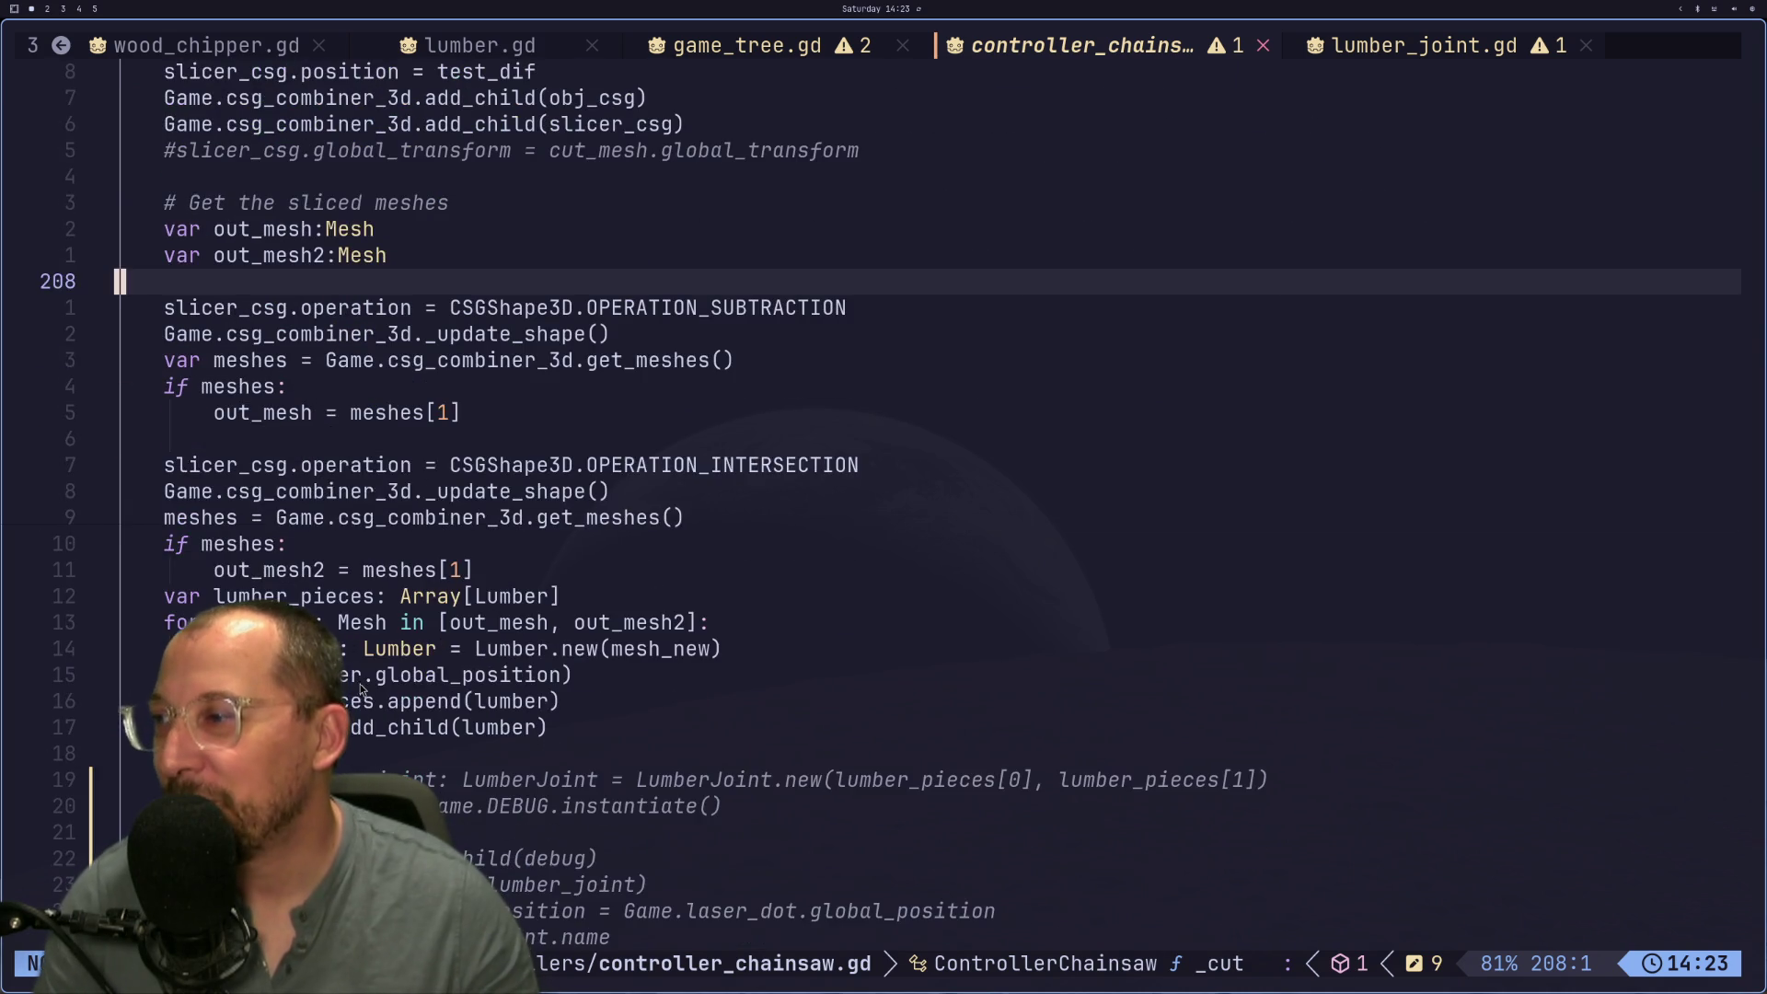
pyautogui.click(366, 677)
pyautogui.hotkey('alt', 'Tab')
pyautogui.hotkey('alt', 'Tab')
pyautogui.press('u')
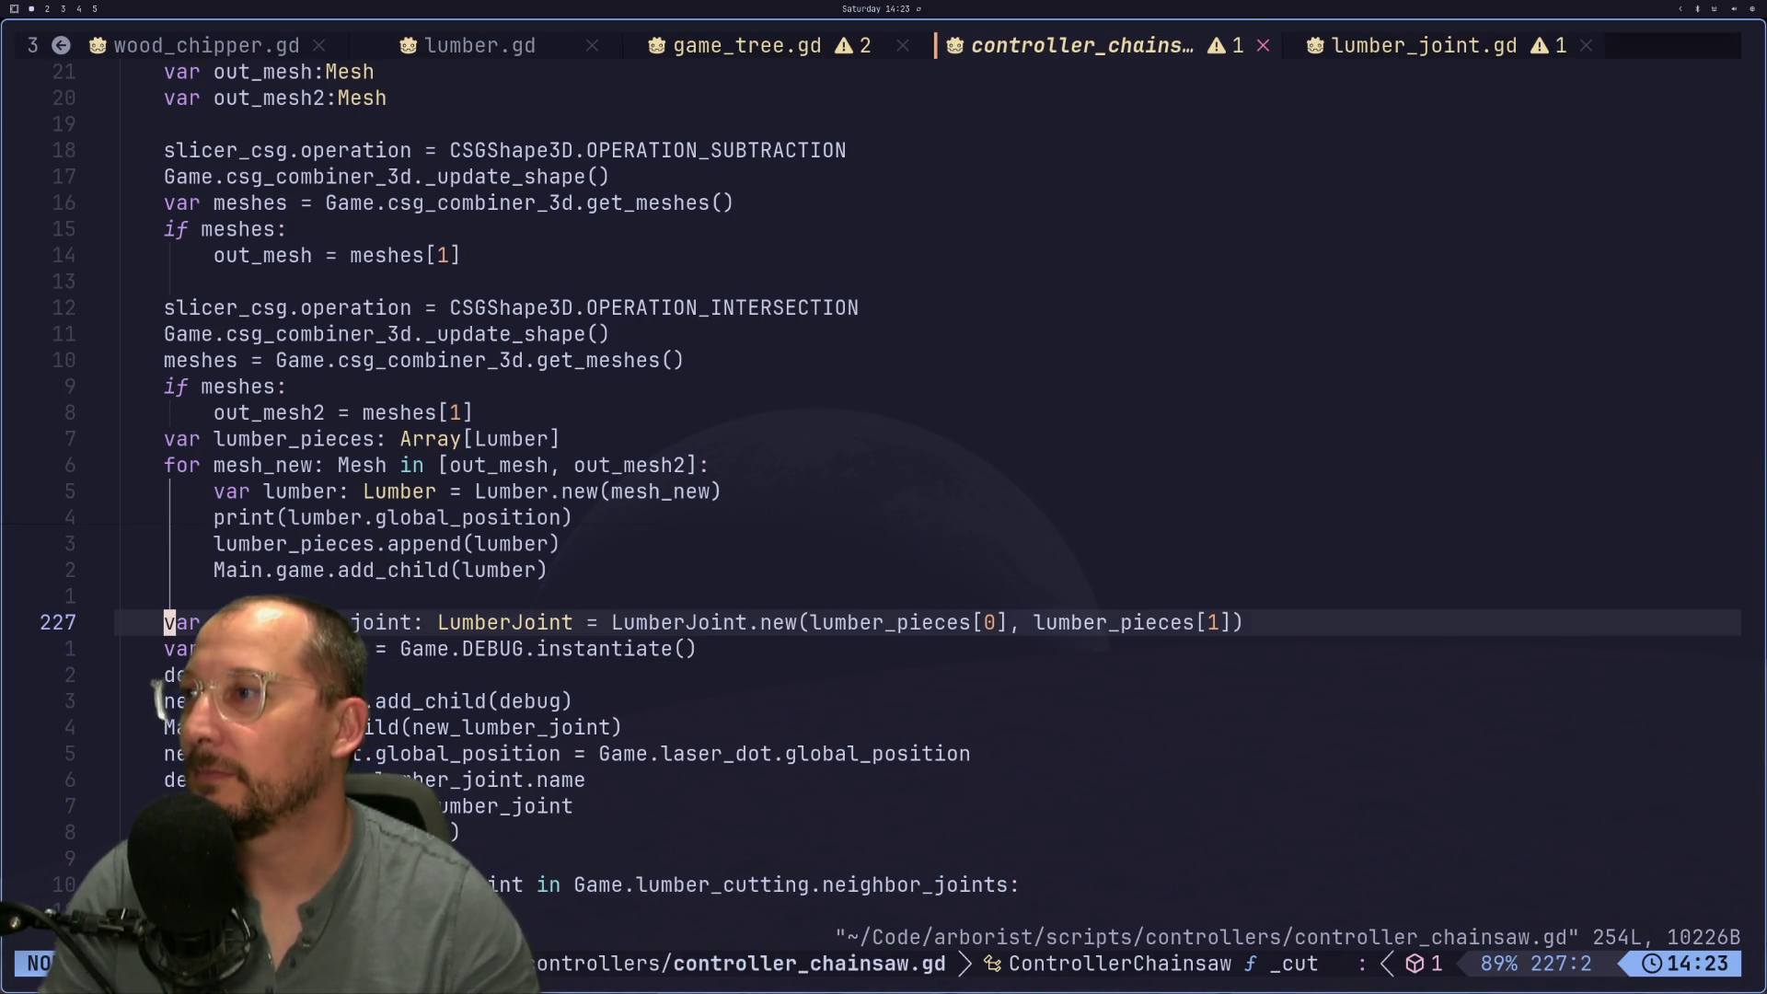
pyautogui.press('super+2')
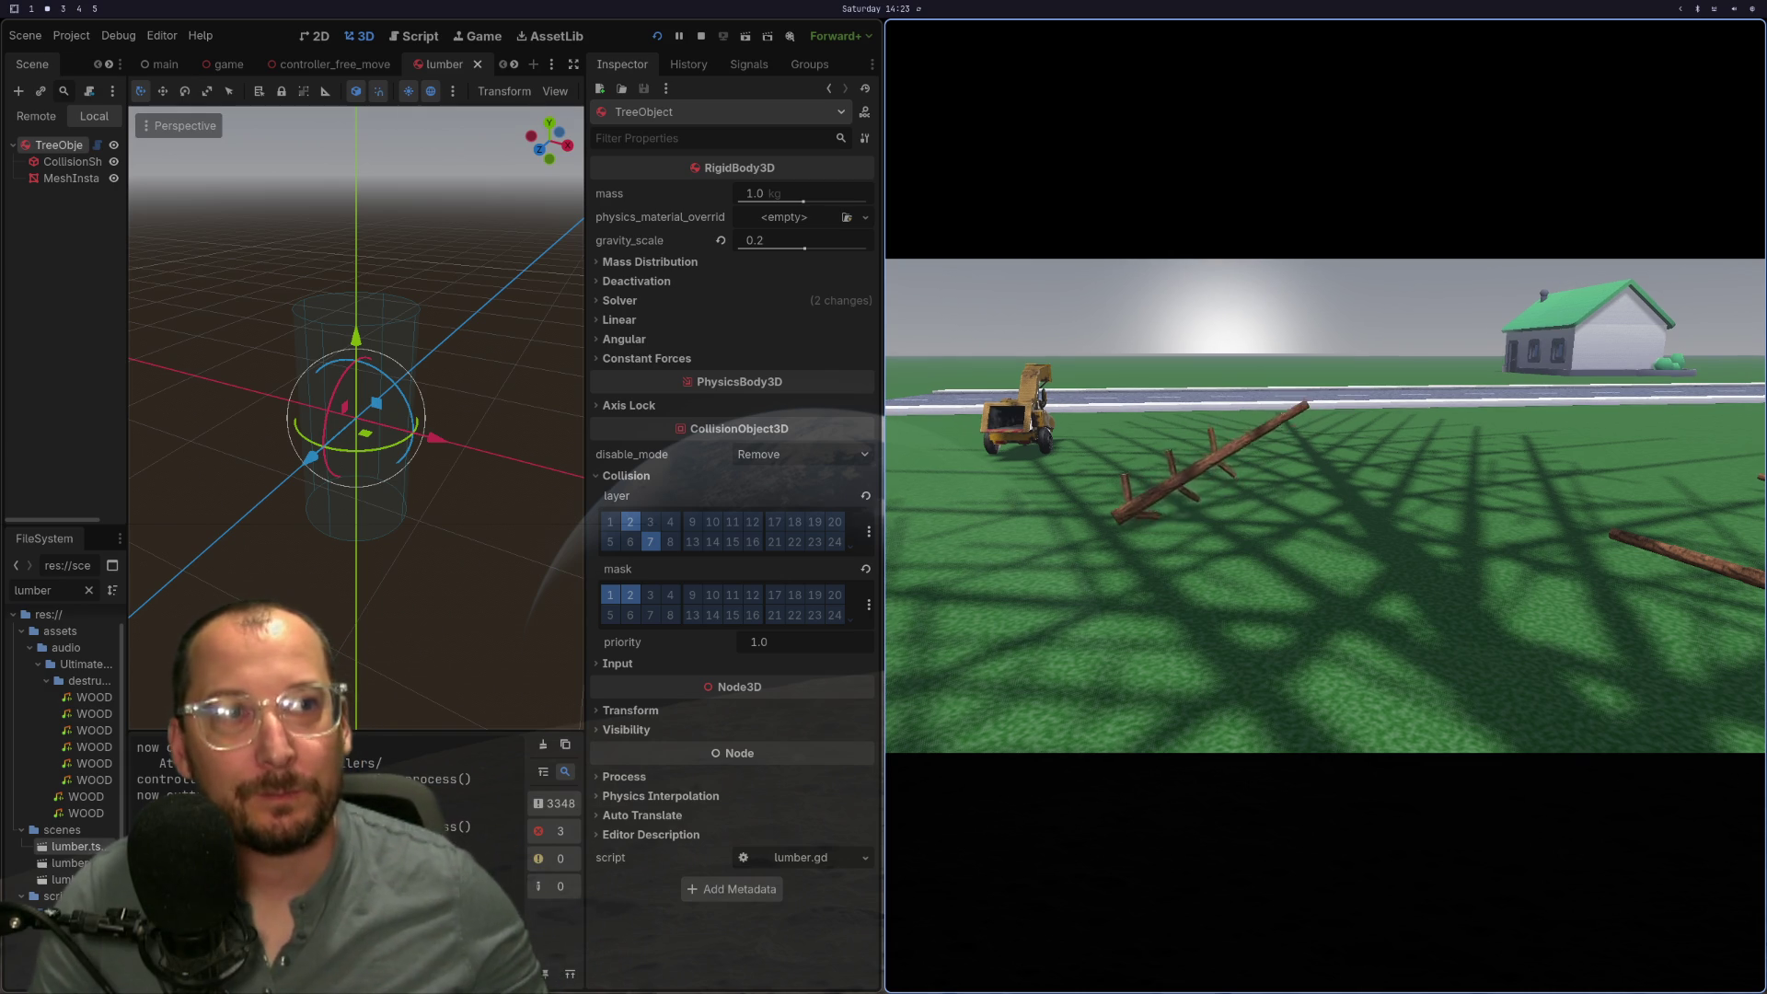
pyautogui.press('super+1')
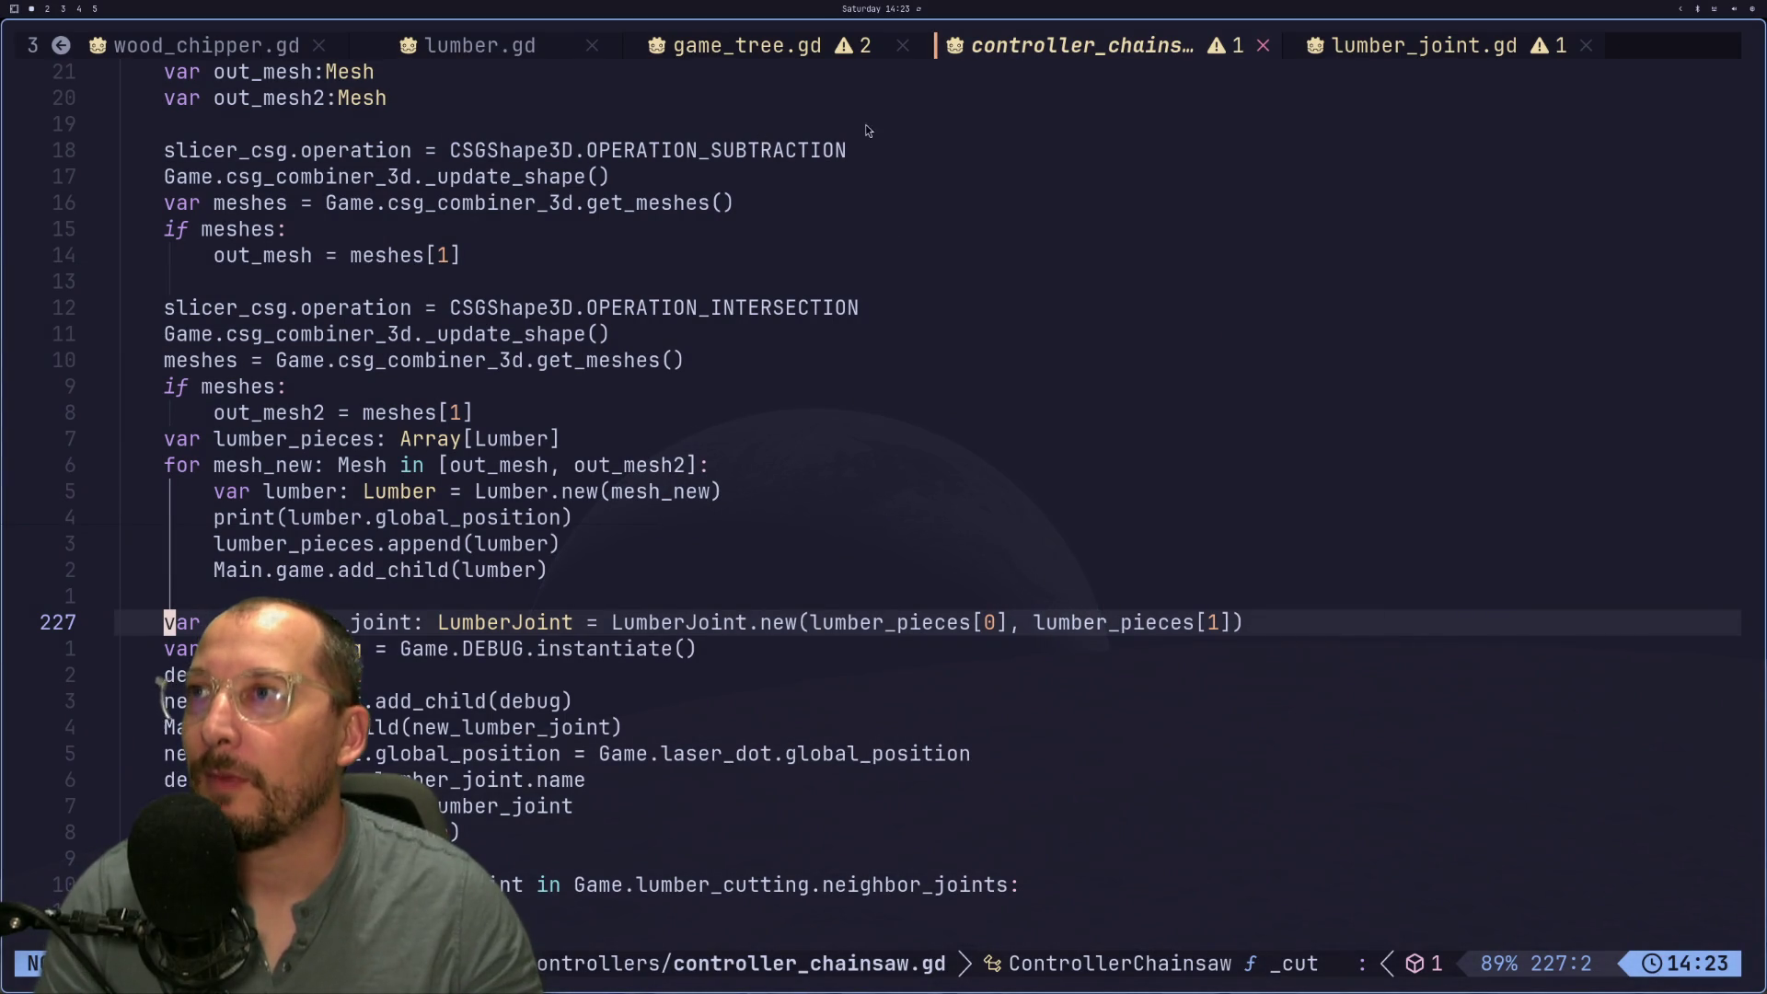
# Step: Change KG_PER_CUBIC_METER in game_tree.gd from 410 / 10 to 410 / 5 and save
pyautogui.click(716, 55)
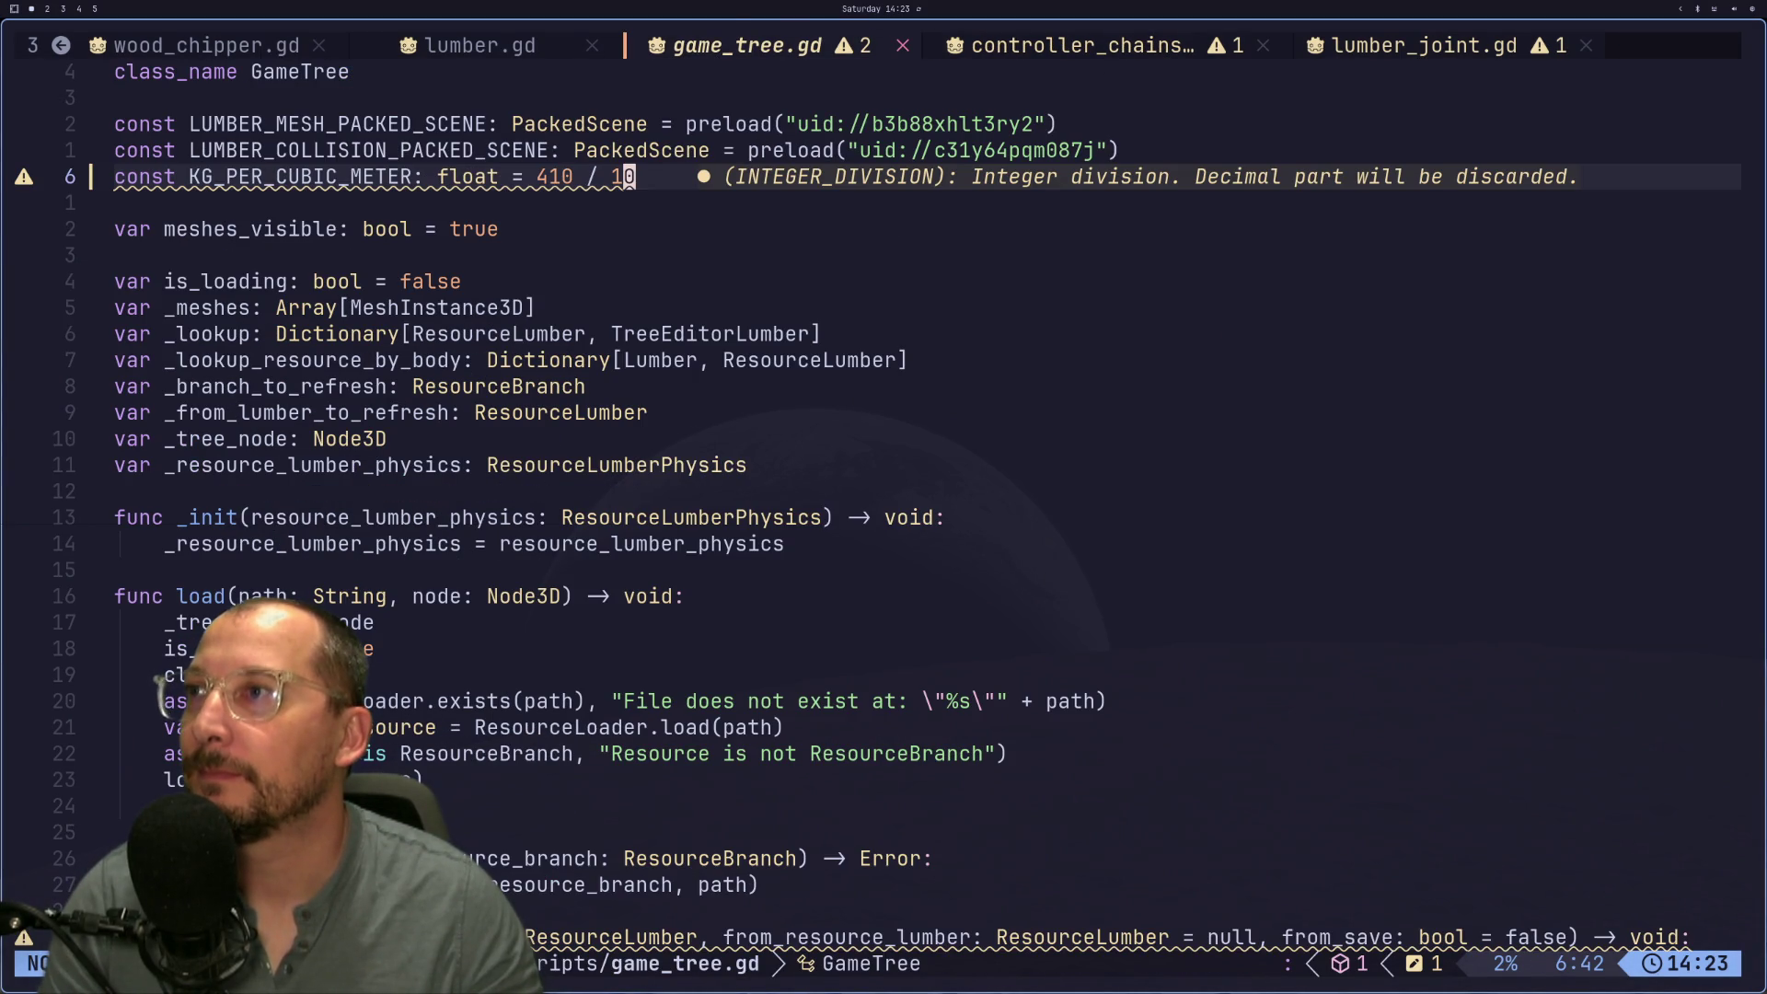
pyautogui.press('a')
pyautogui.press('BackSpace')
pyautogui.press('BackSpace')
pyautogui.write('5')
pyautogui.press('Escape')
pyautogui.write(':w')
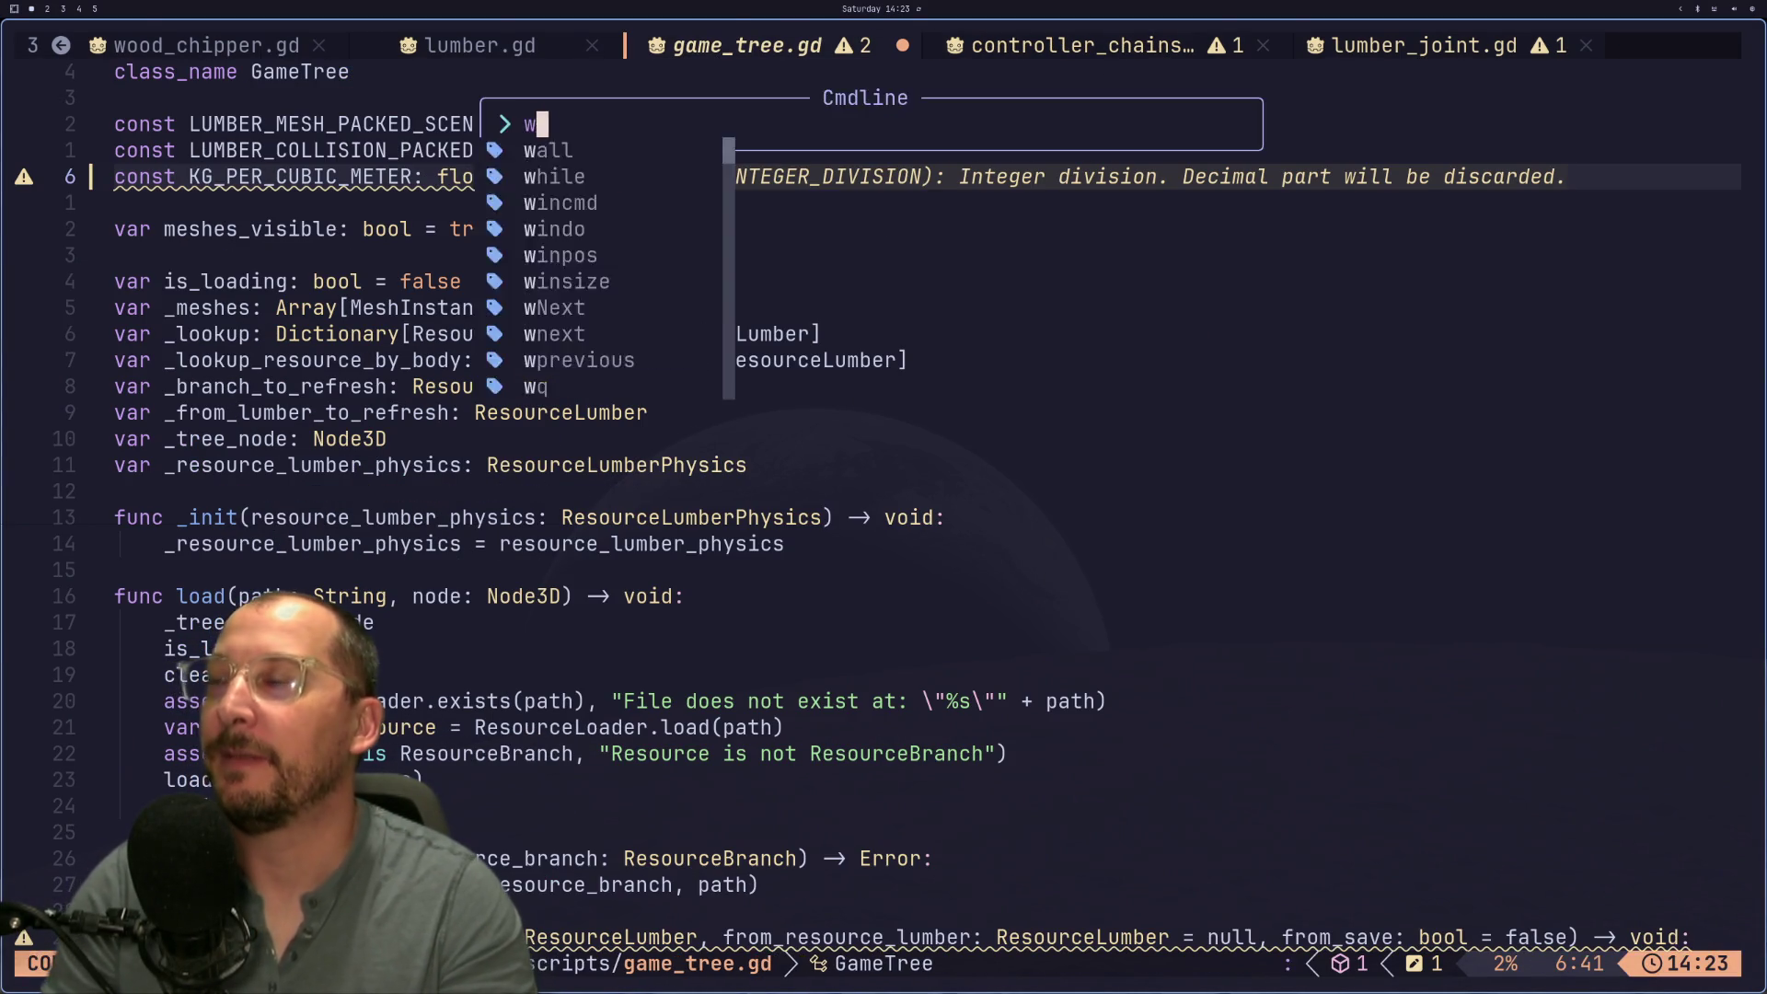
pyautogui.press('Return')
# Step: Restart the game in Godot with the new wood density
pyautogui.press('super+2')
pyautogui.click(653, 38)
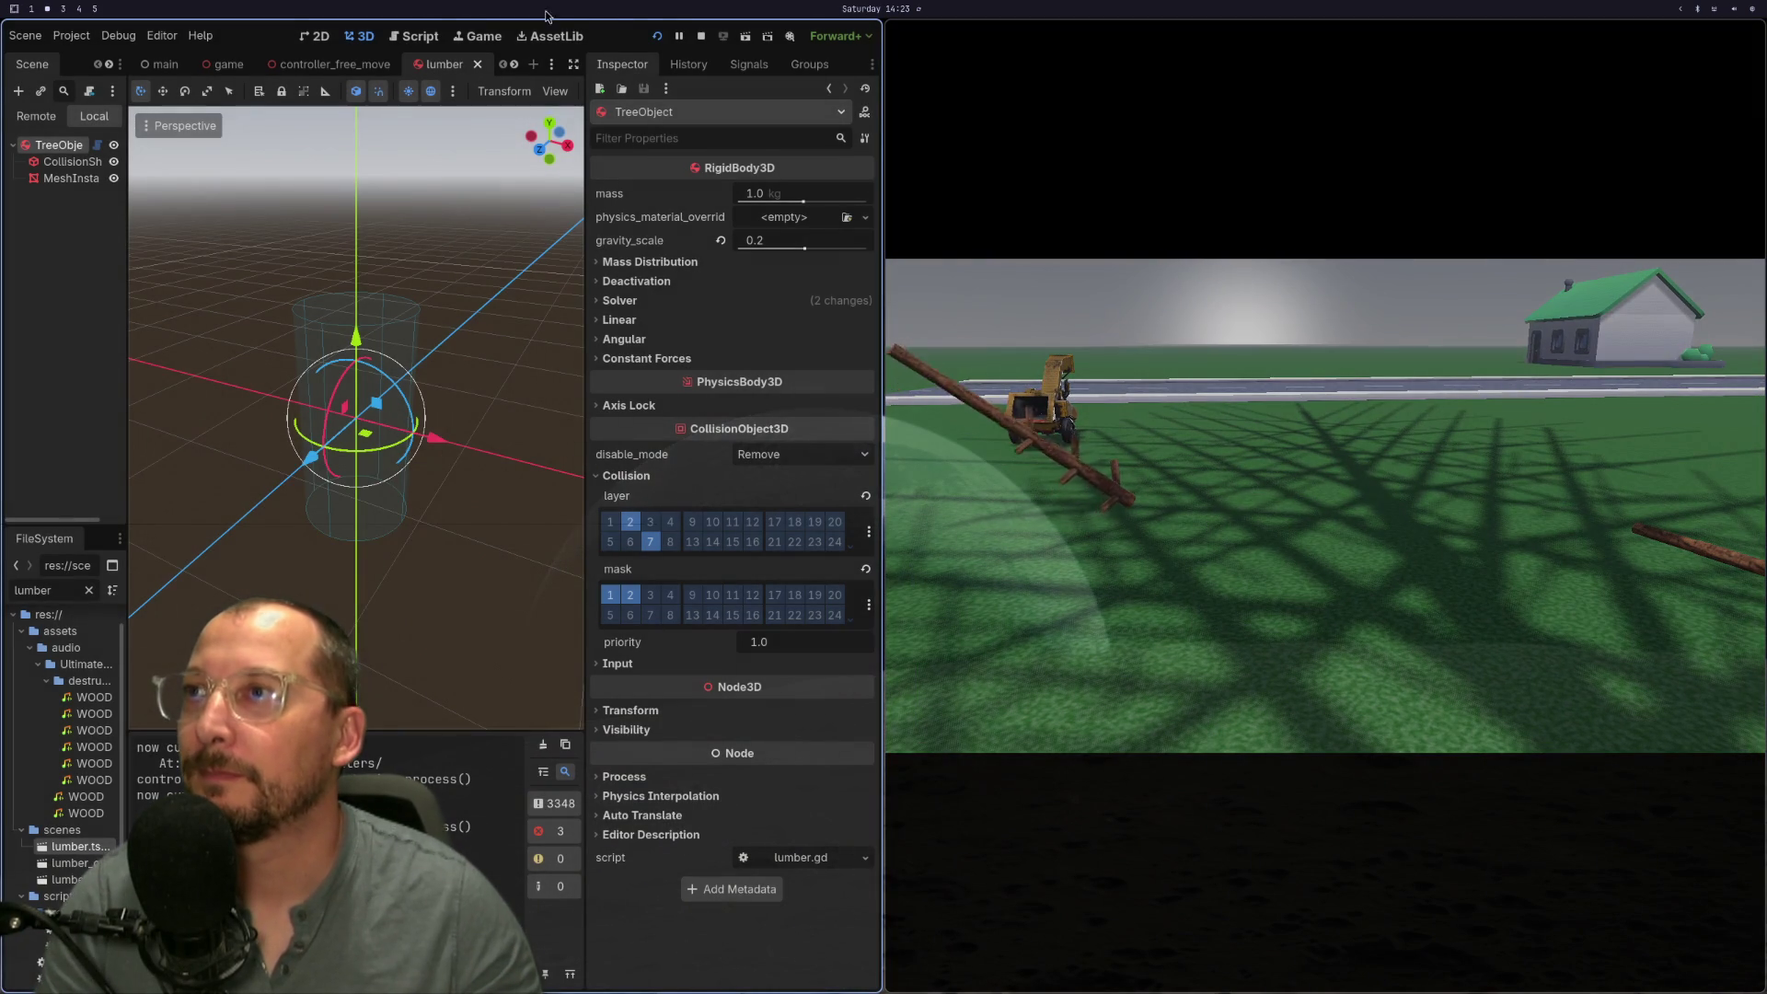
pyautogui.click(653, 39)
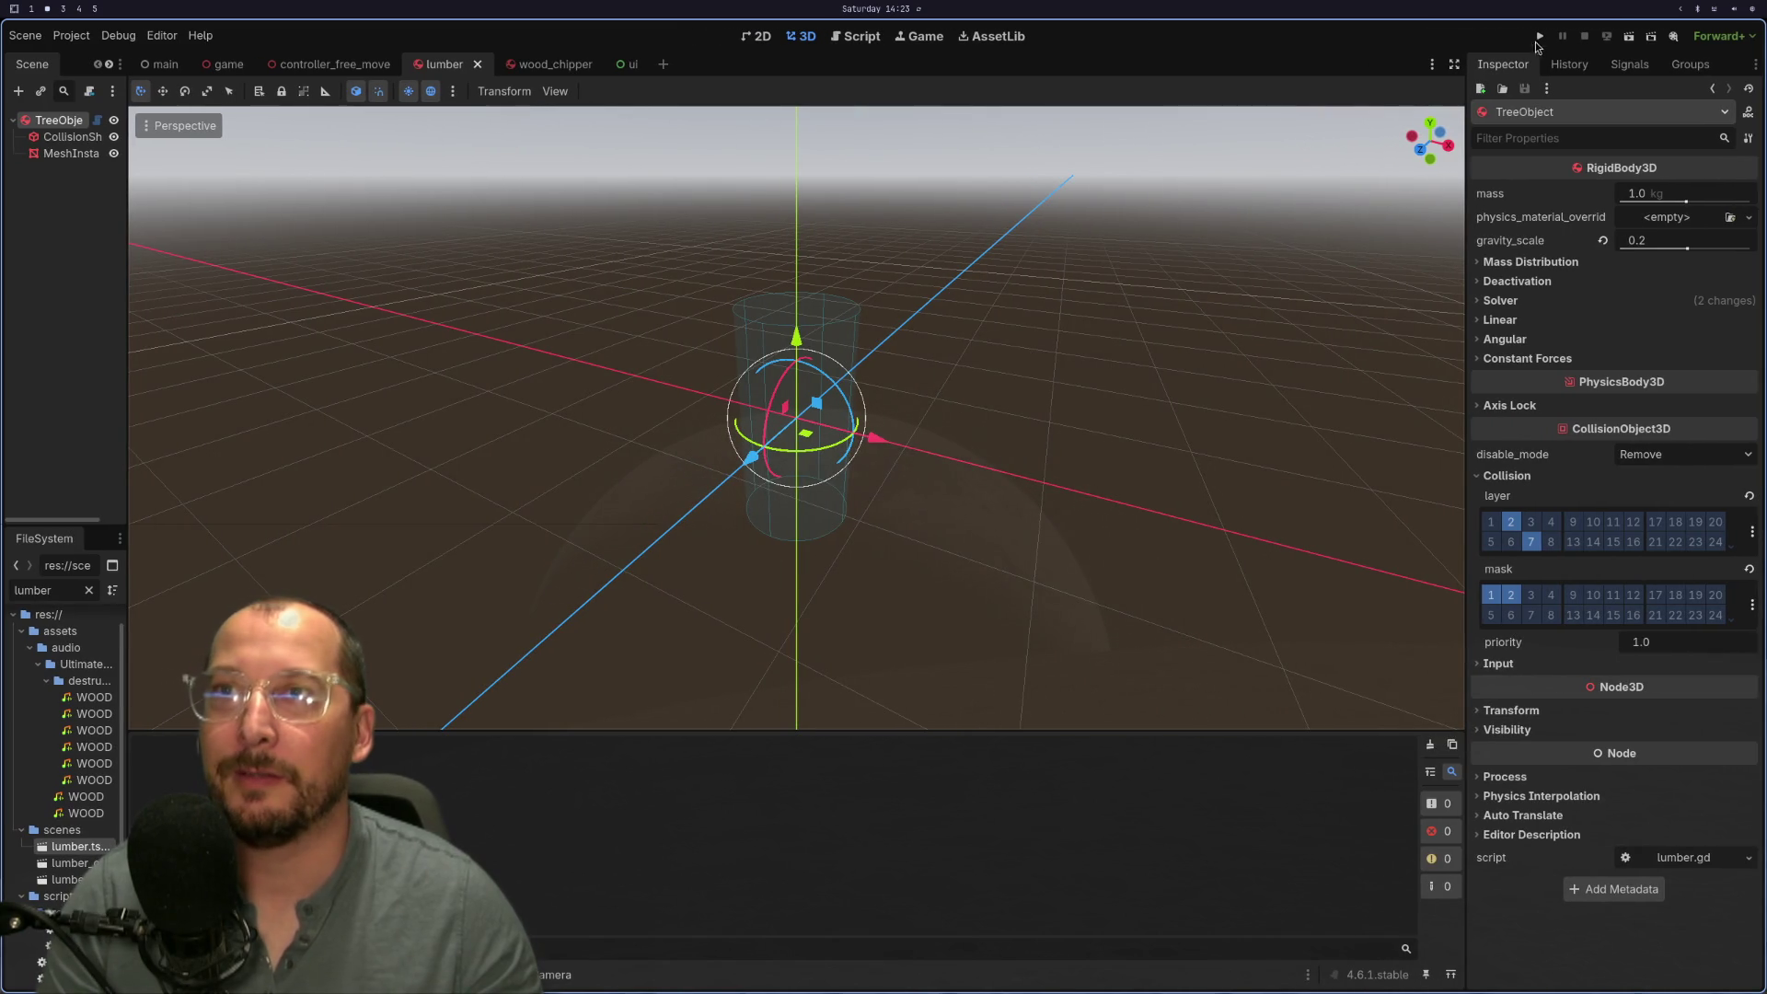
pyautogui.click(1541, 37)
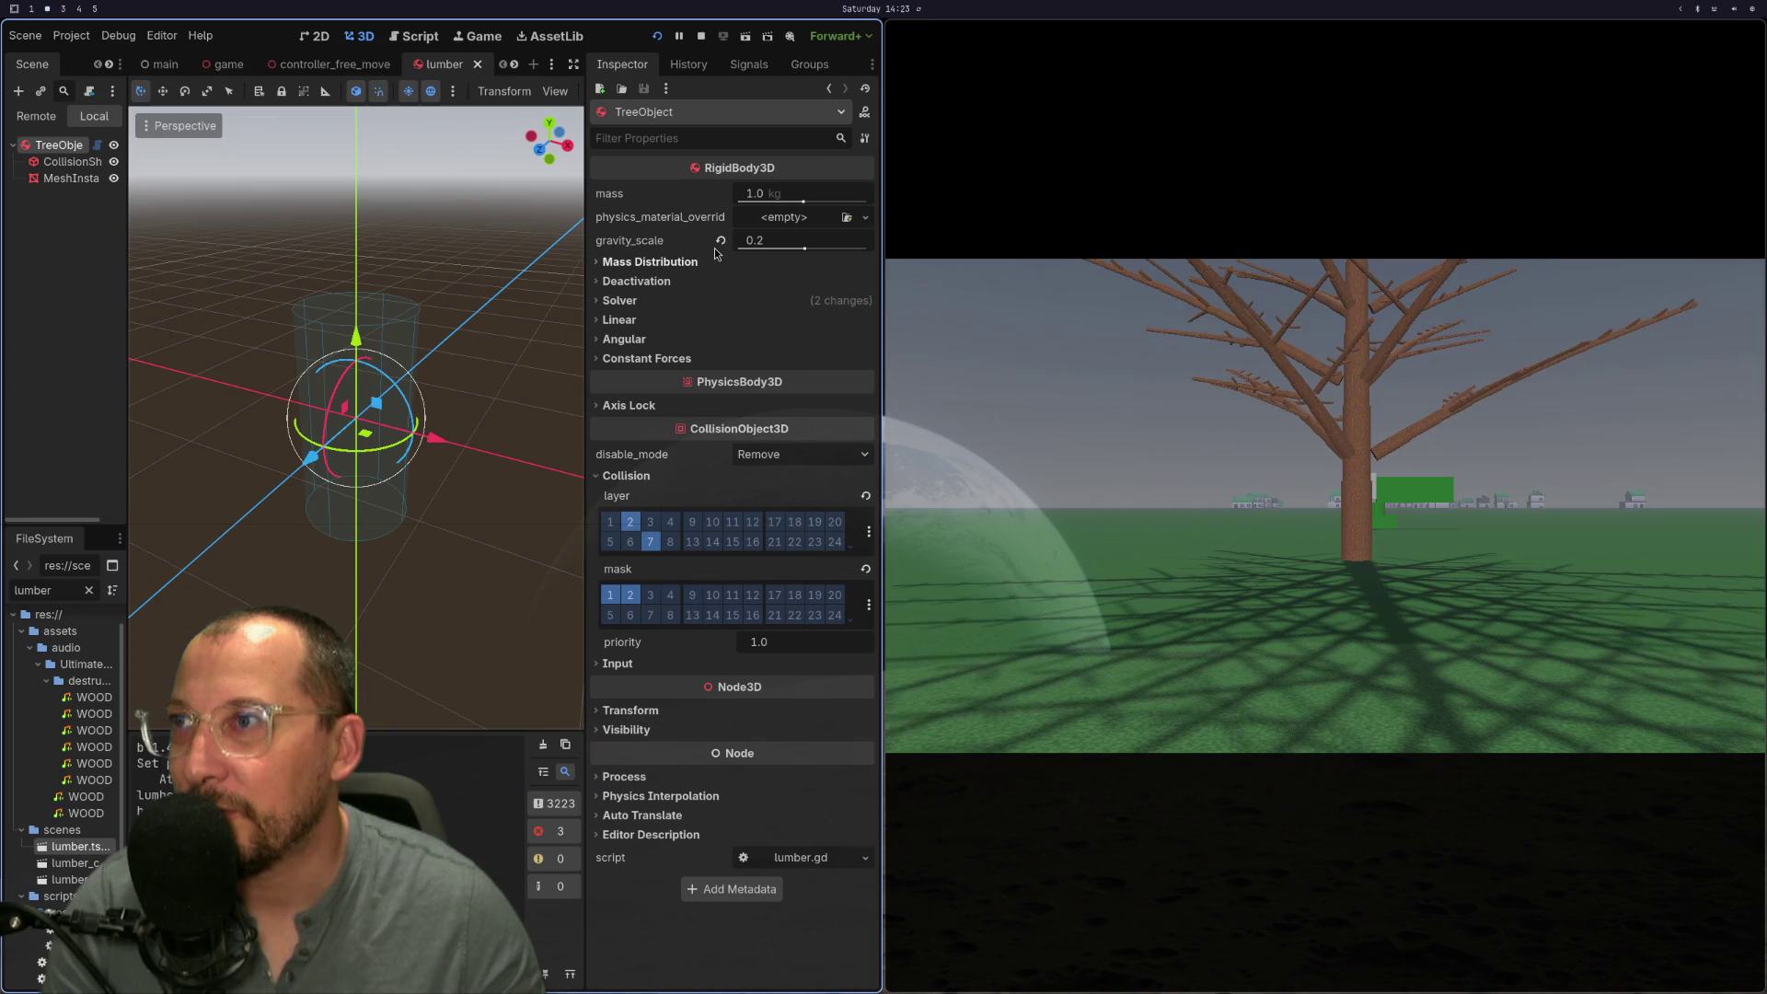
# Step: Revert the lumber's gravity_scale to its default 1.0 and rerun the game to test cutting
pyautogui.click(721, 240)
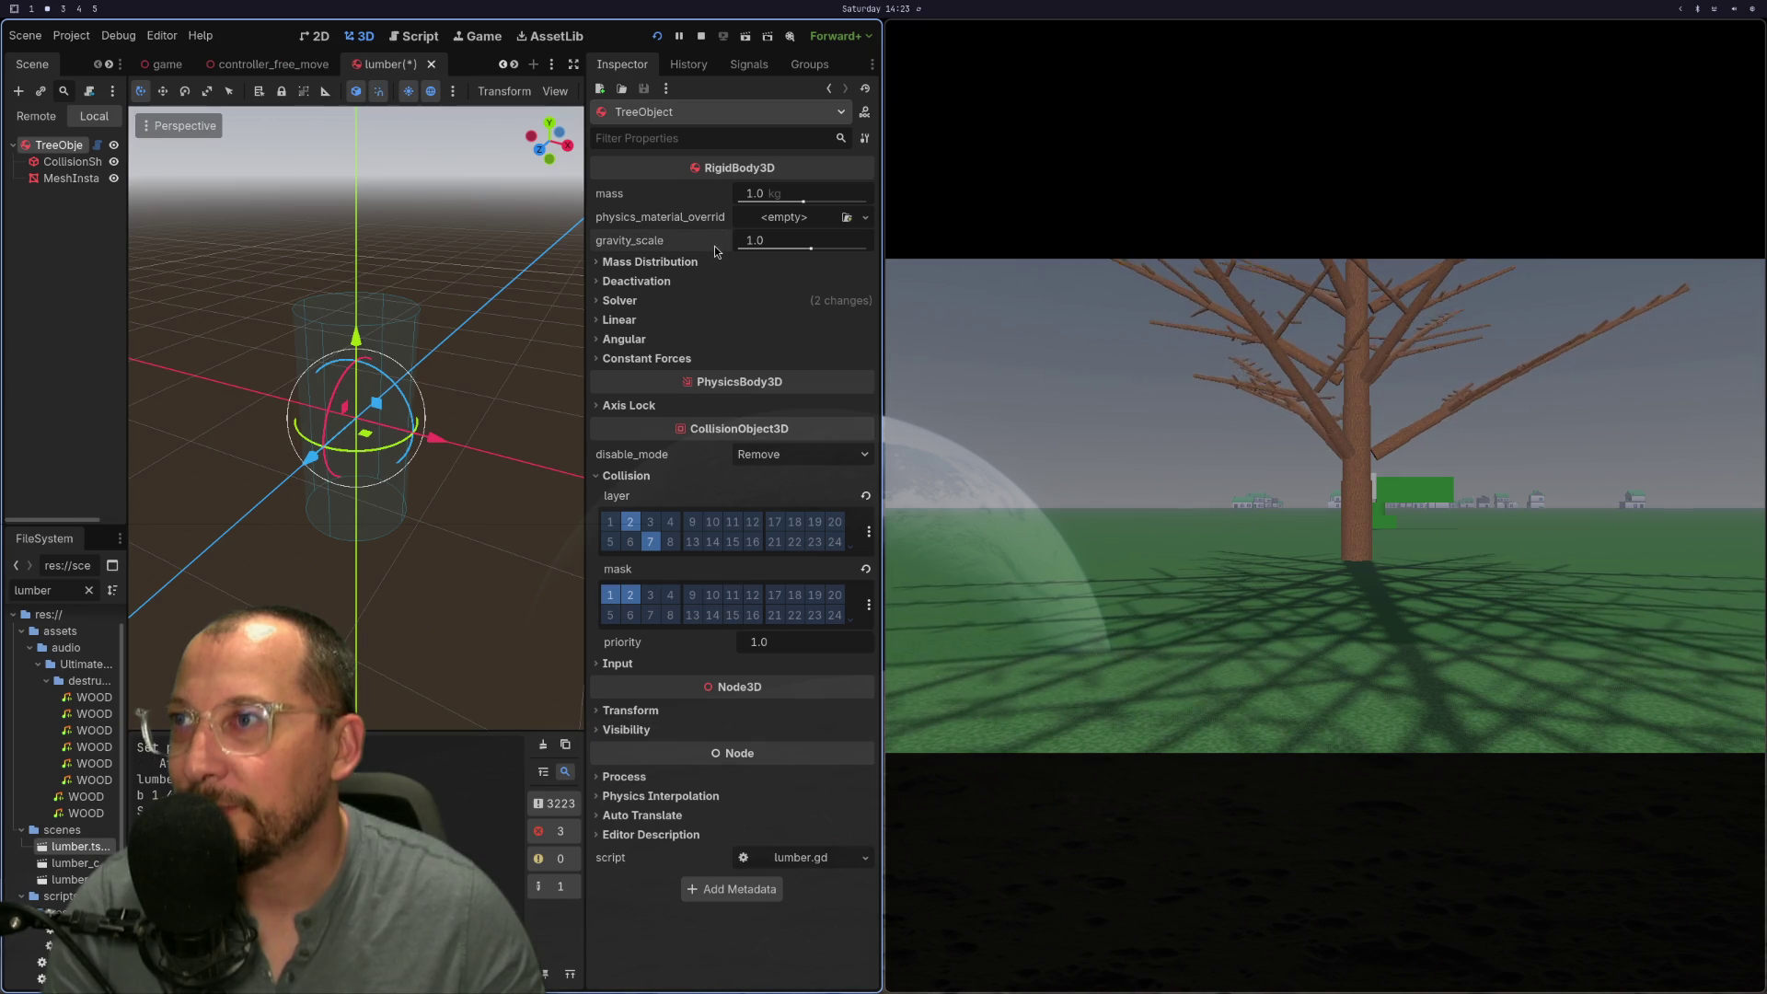
pyautogui.click(660, 36)
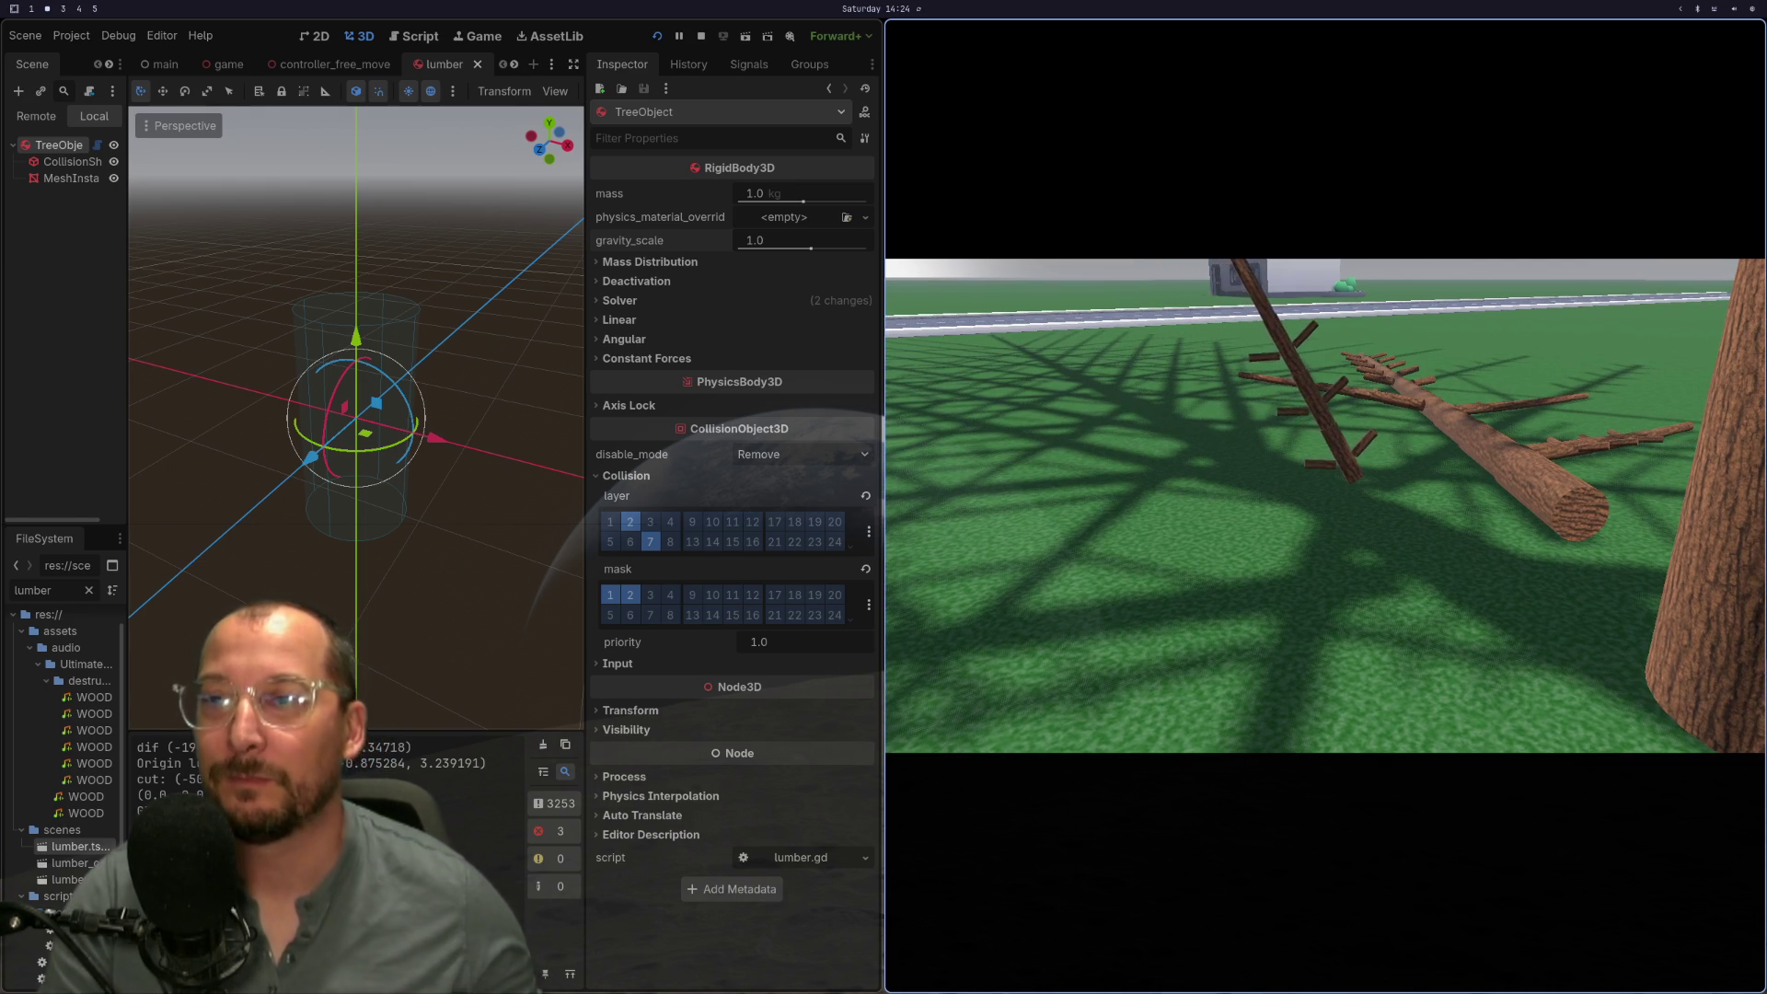
pyautogui.press('super+1')
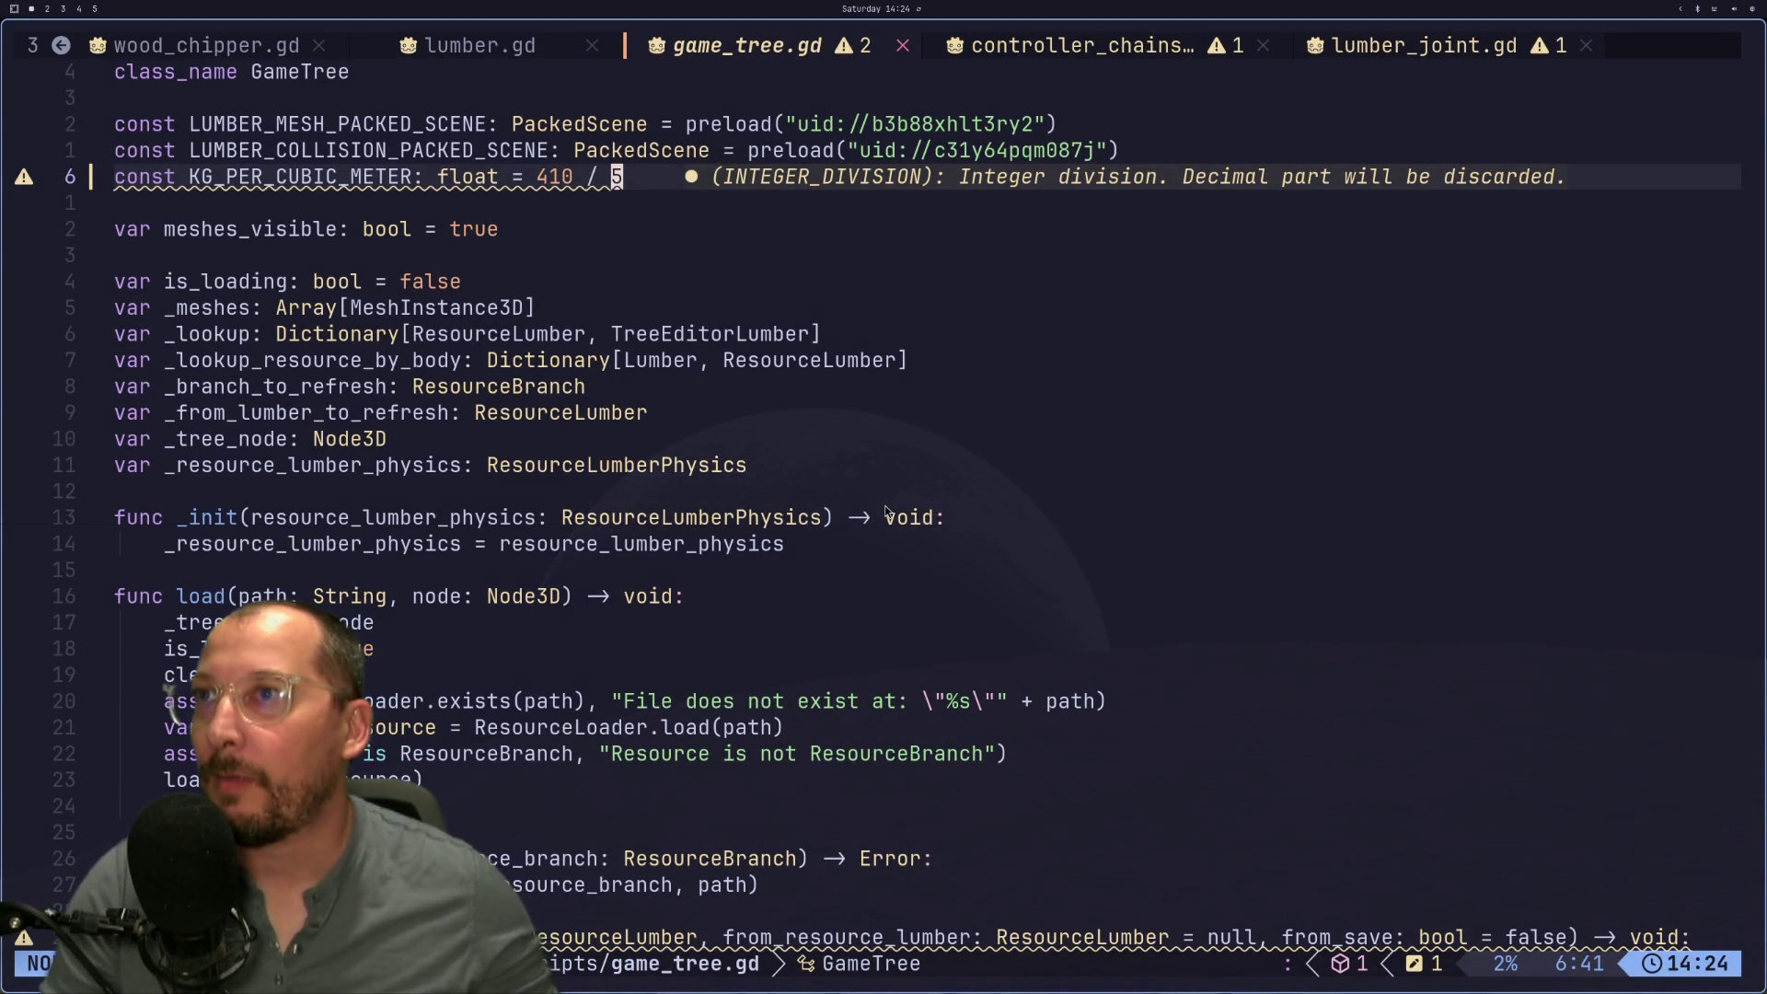
# Step: Browse the current script around its load function, then switch to controller_chainsaw.gd
pyautogui.scroll(-7, 918, 259)
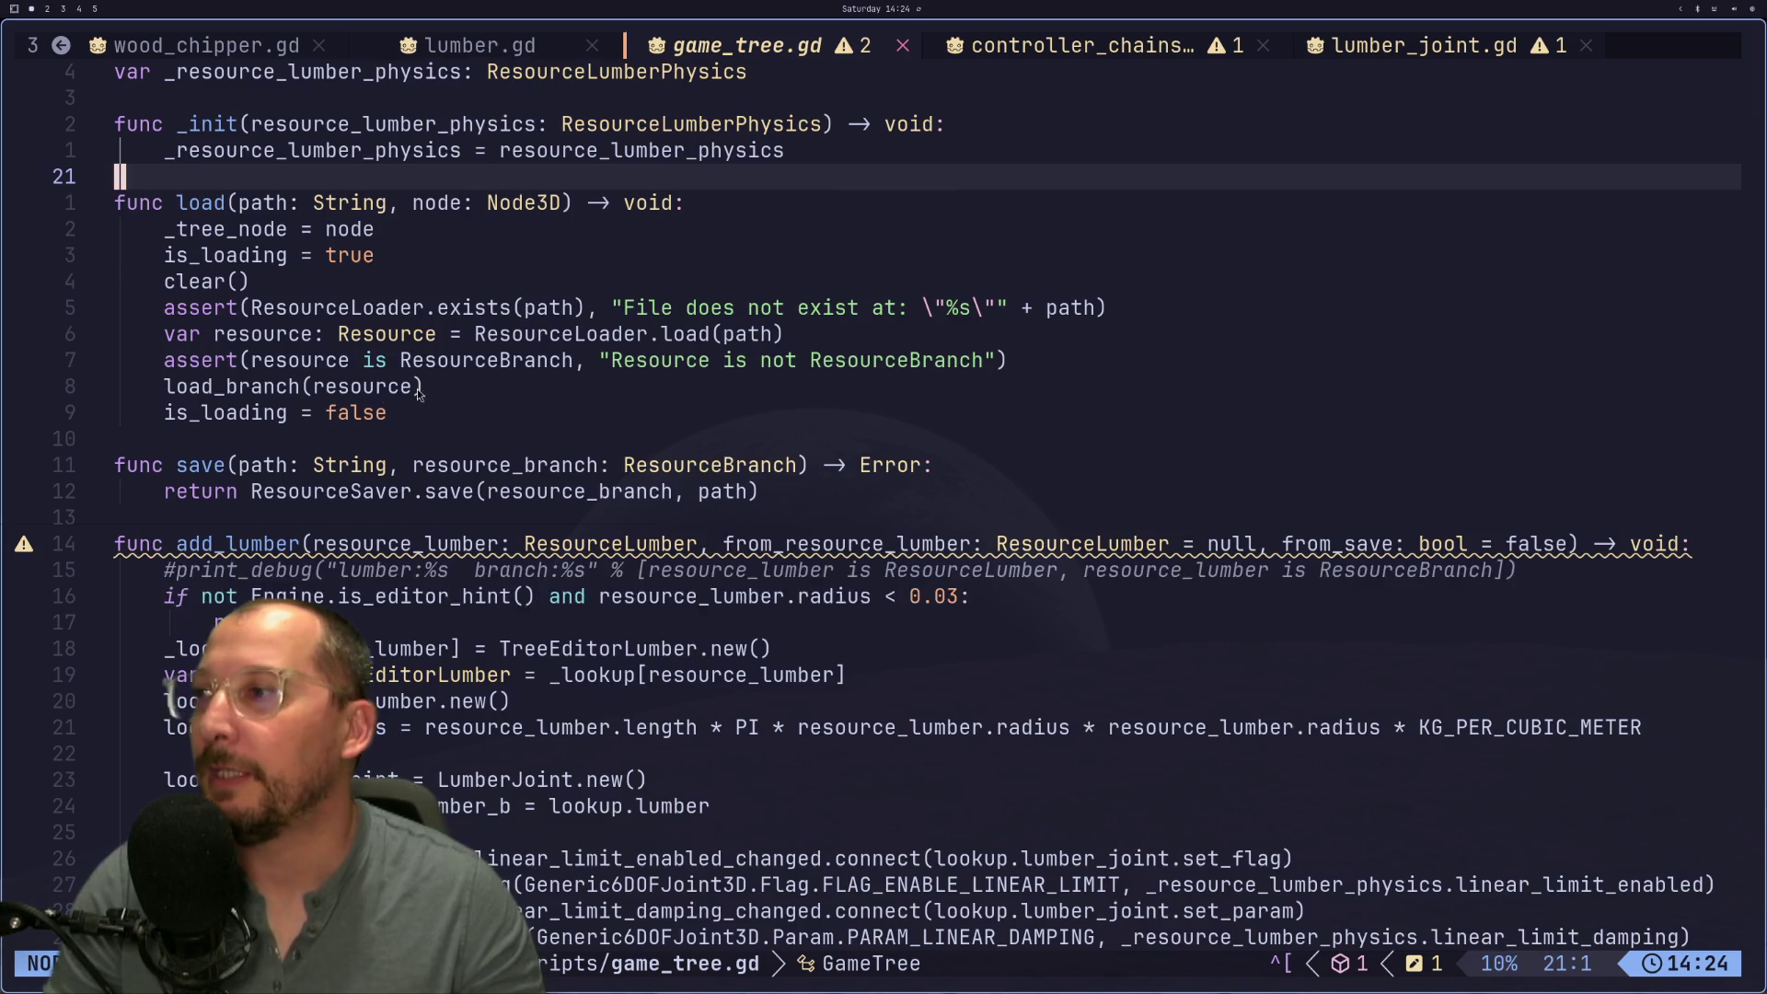
pyautogui.scroll(1, 506, 372)
pyautogui.click(391, 334)
pyautogui.scroll(4, 370, 393)
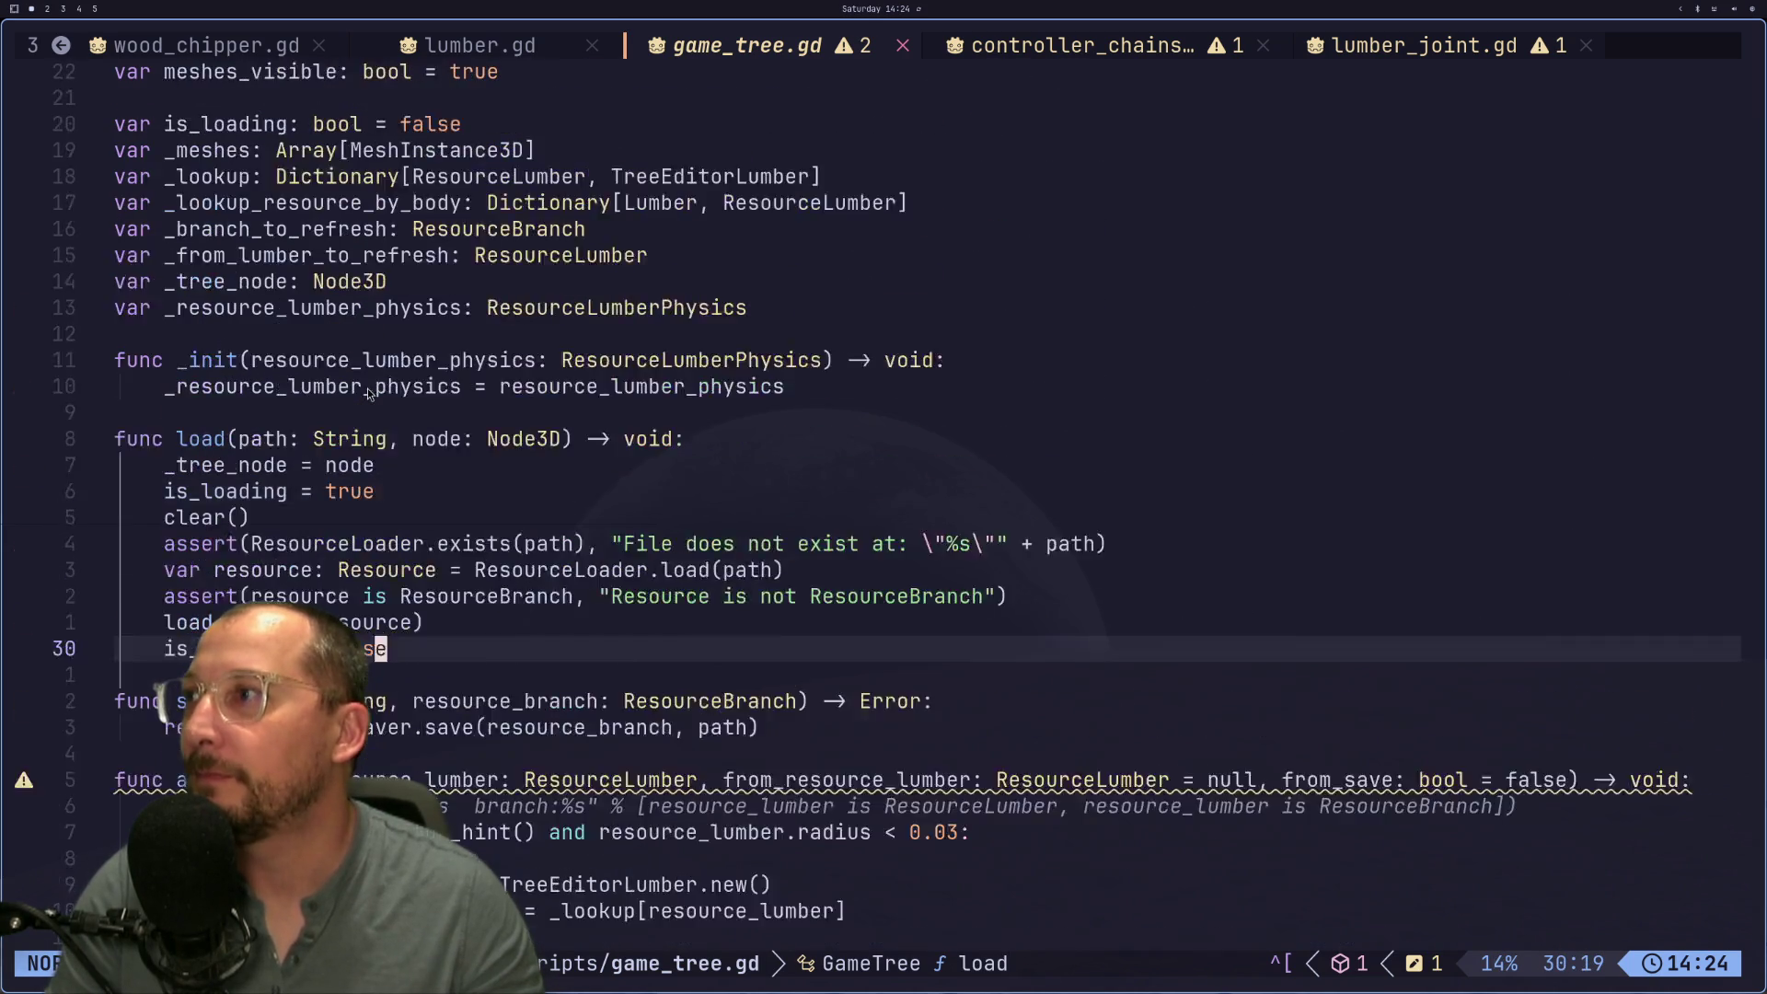
pyautogui.scroll(-7, 369, 393)
pyautogui.scroll(-6, 369, 393)
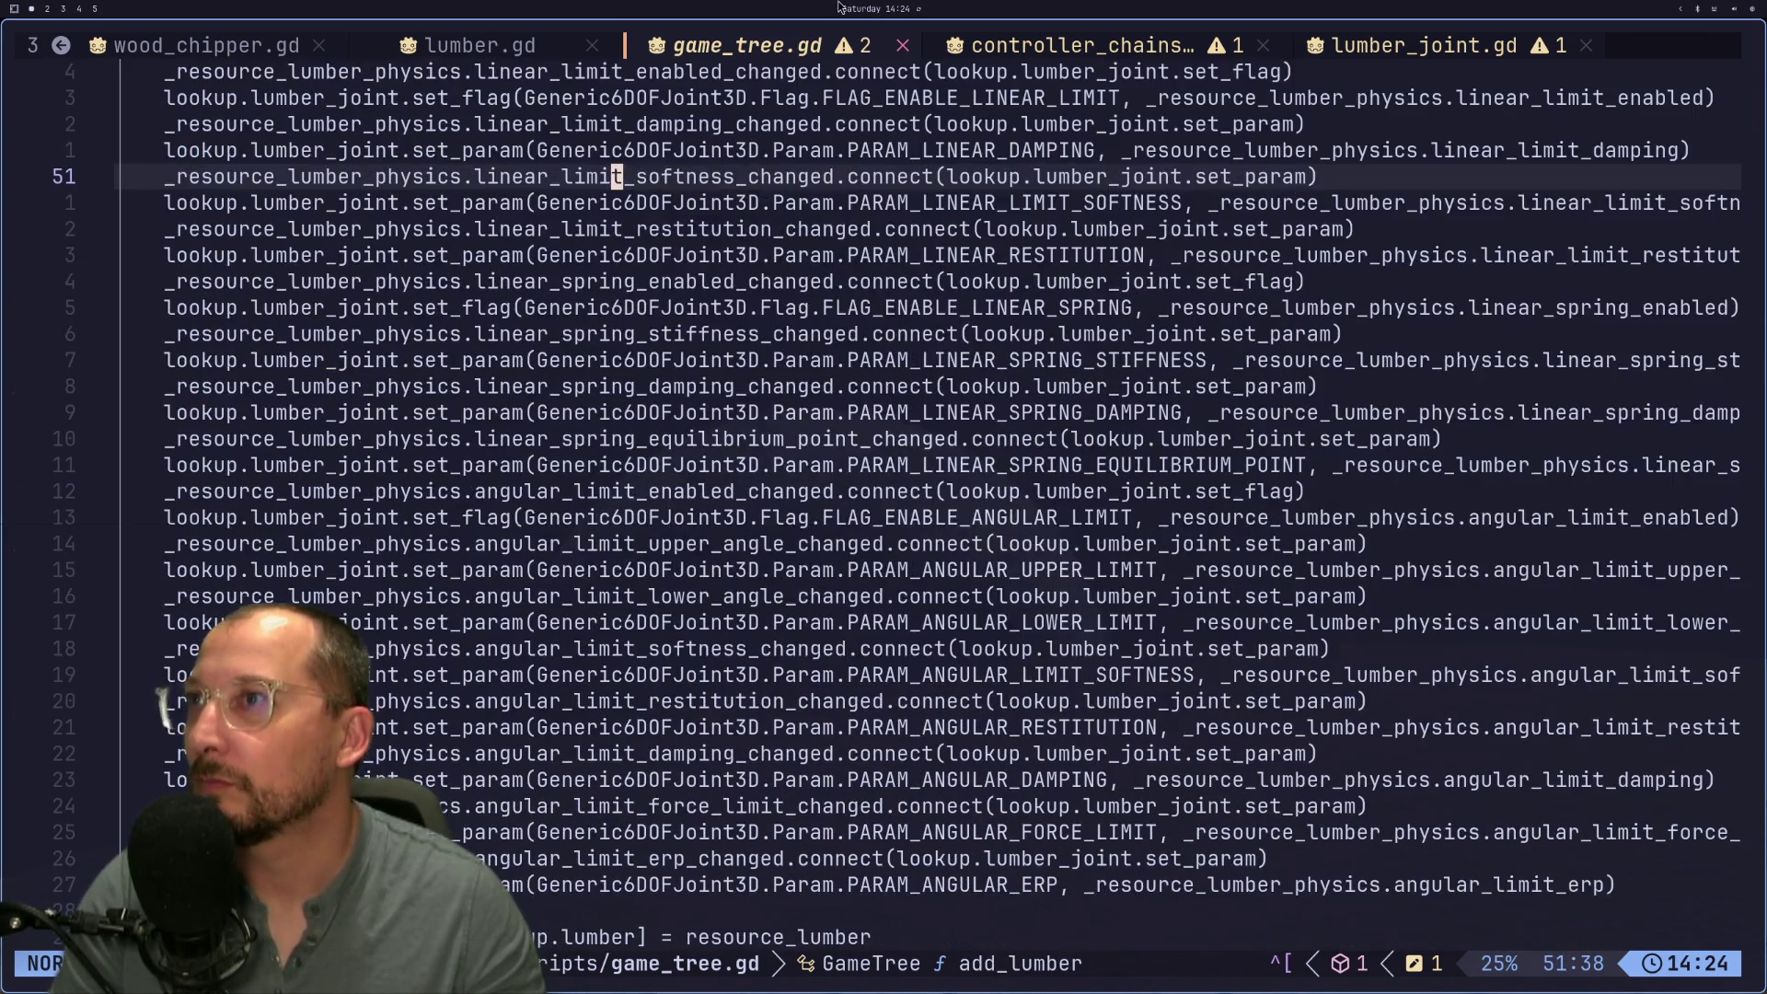
pyautogui.click(1173, 48)
# Step: Scroll up and down through controller_chainsaw.gd to review its code
pyautogui.scroll(9, 609, 439)
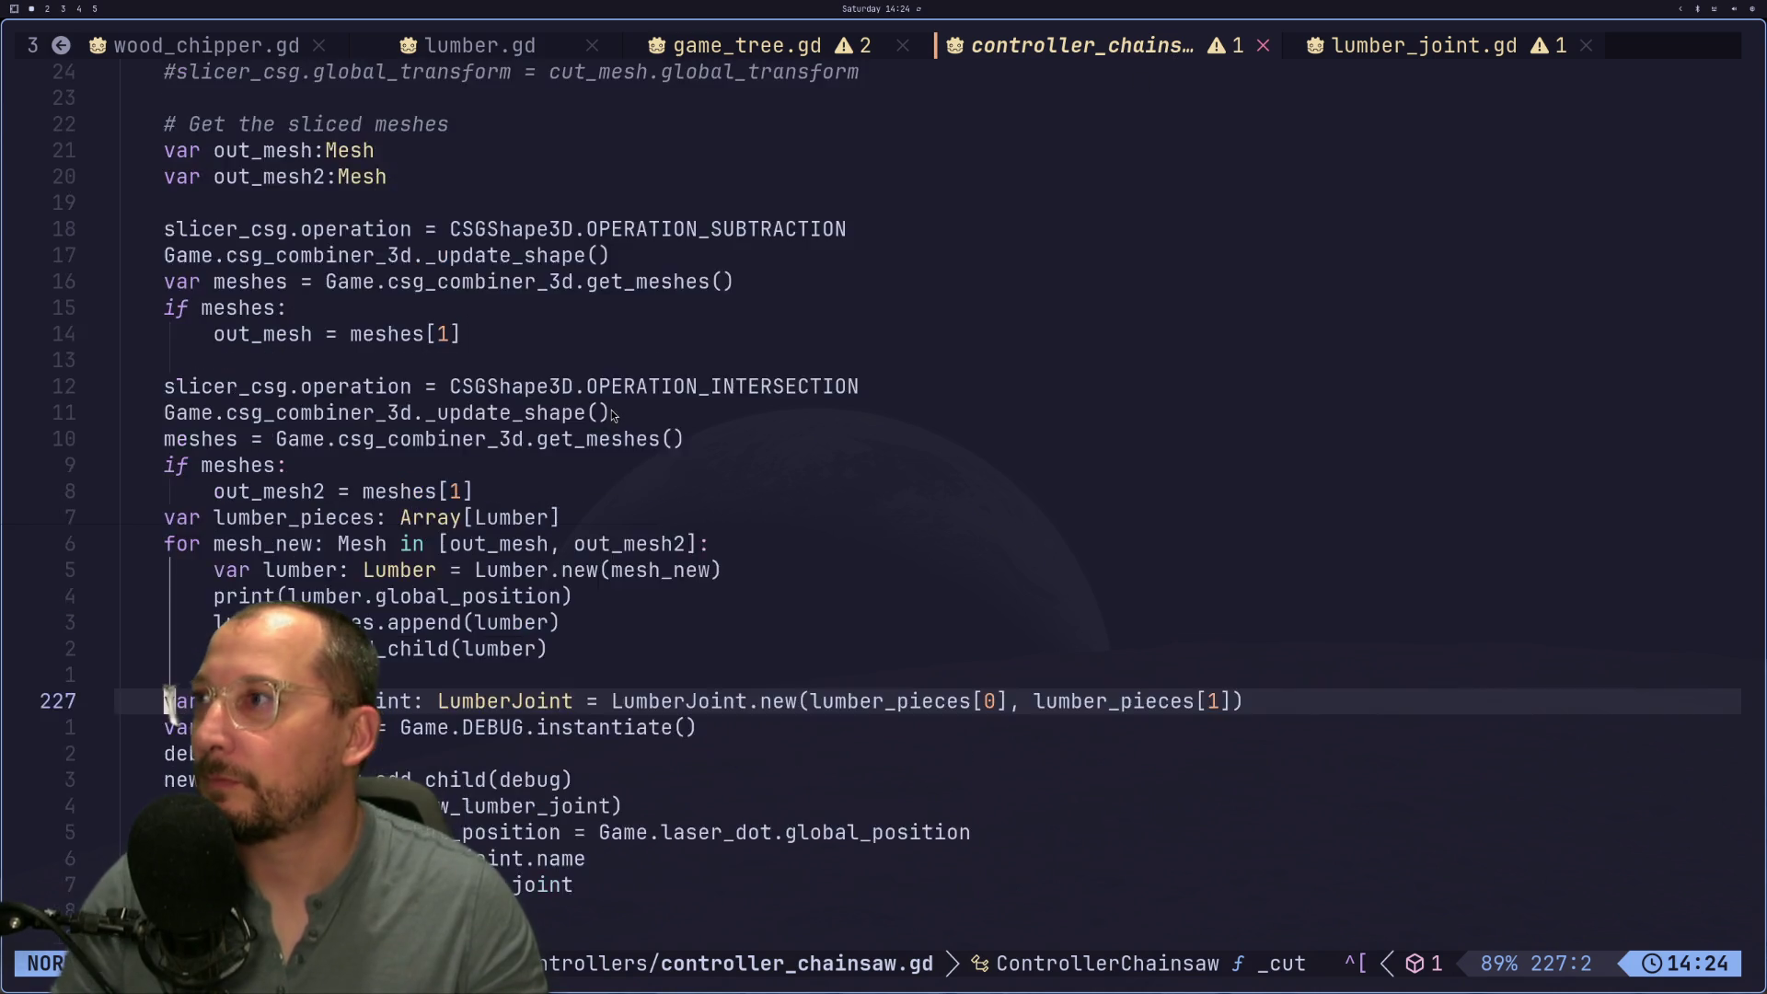
pyautogui.scroll(9, 329, 388)
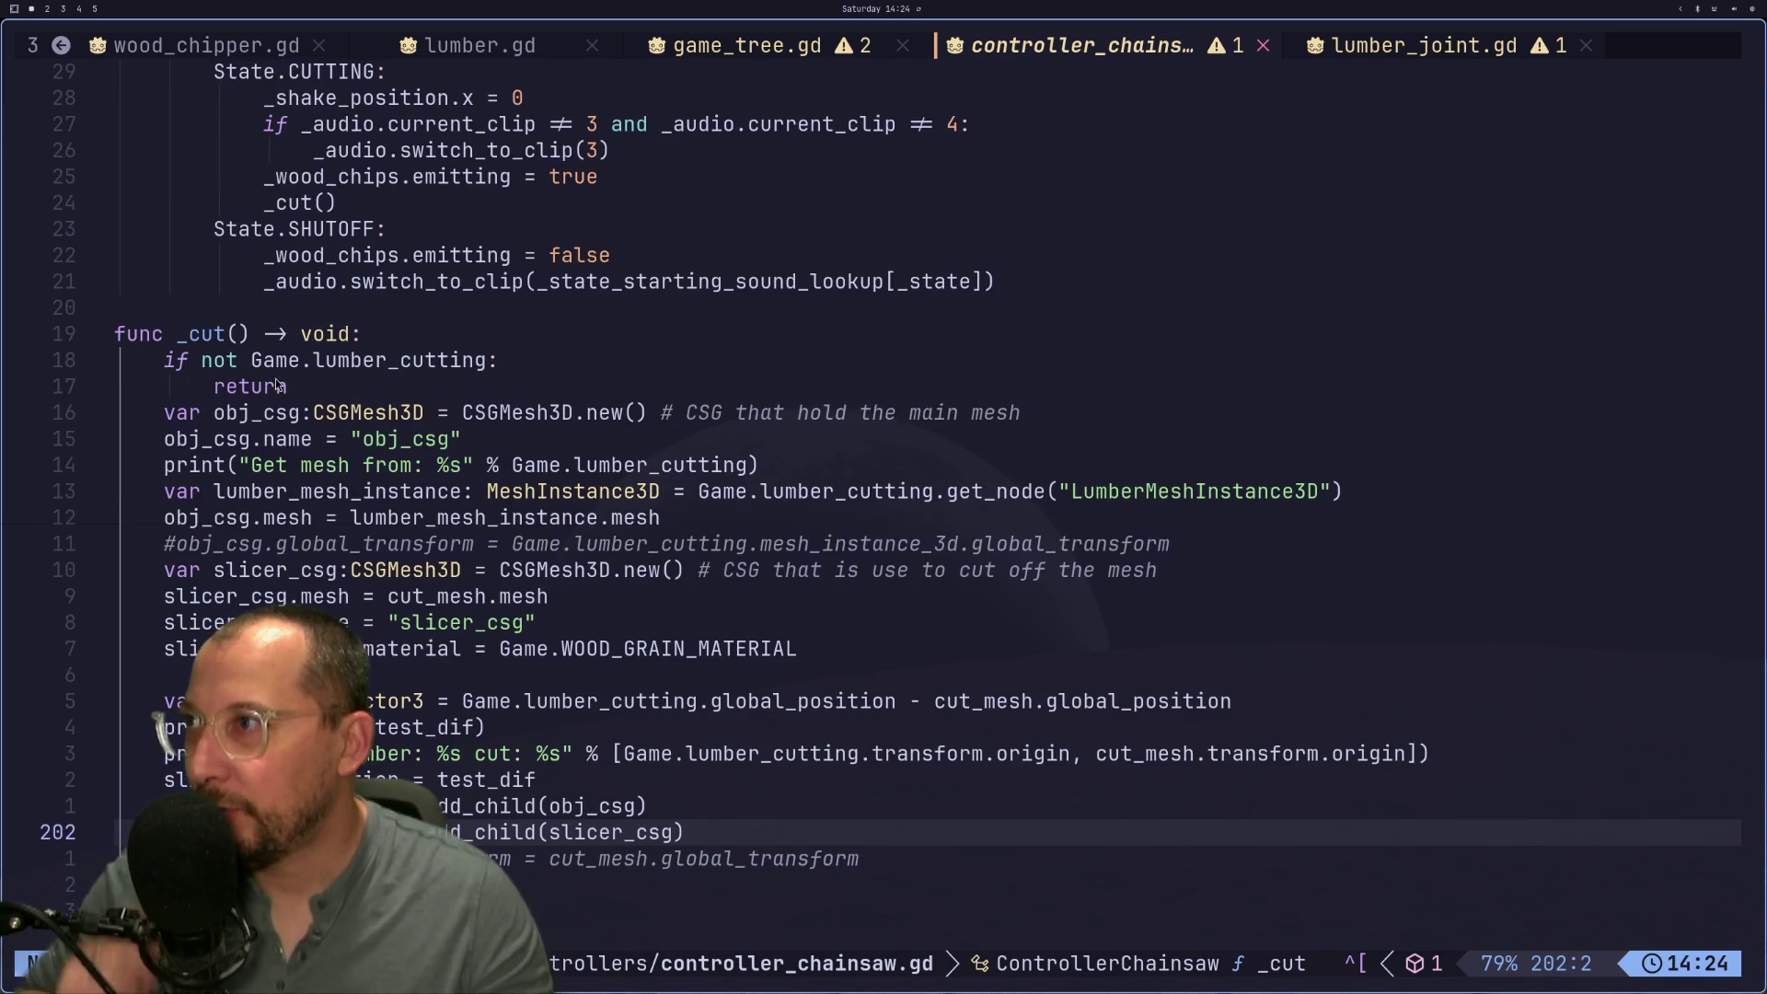
pyautogui.scroll(13, 247, 373)
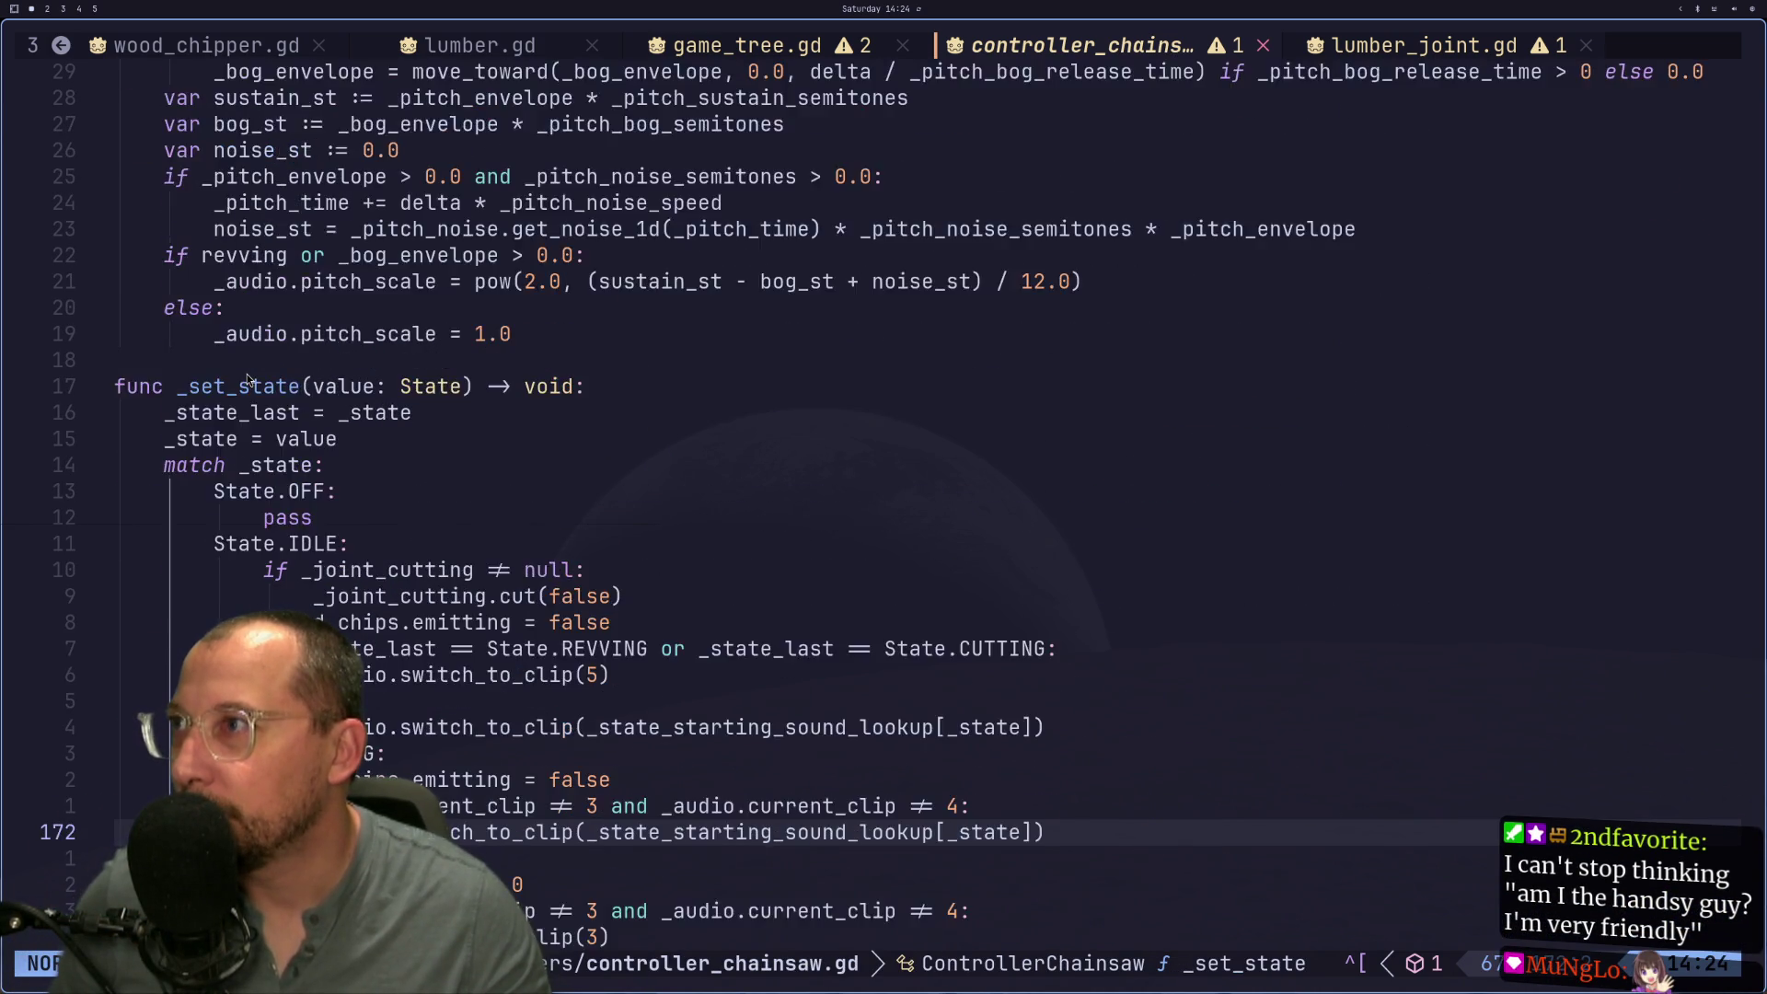
pyautogui.scroll(10, 247, 379)
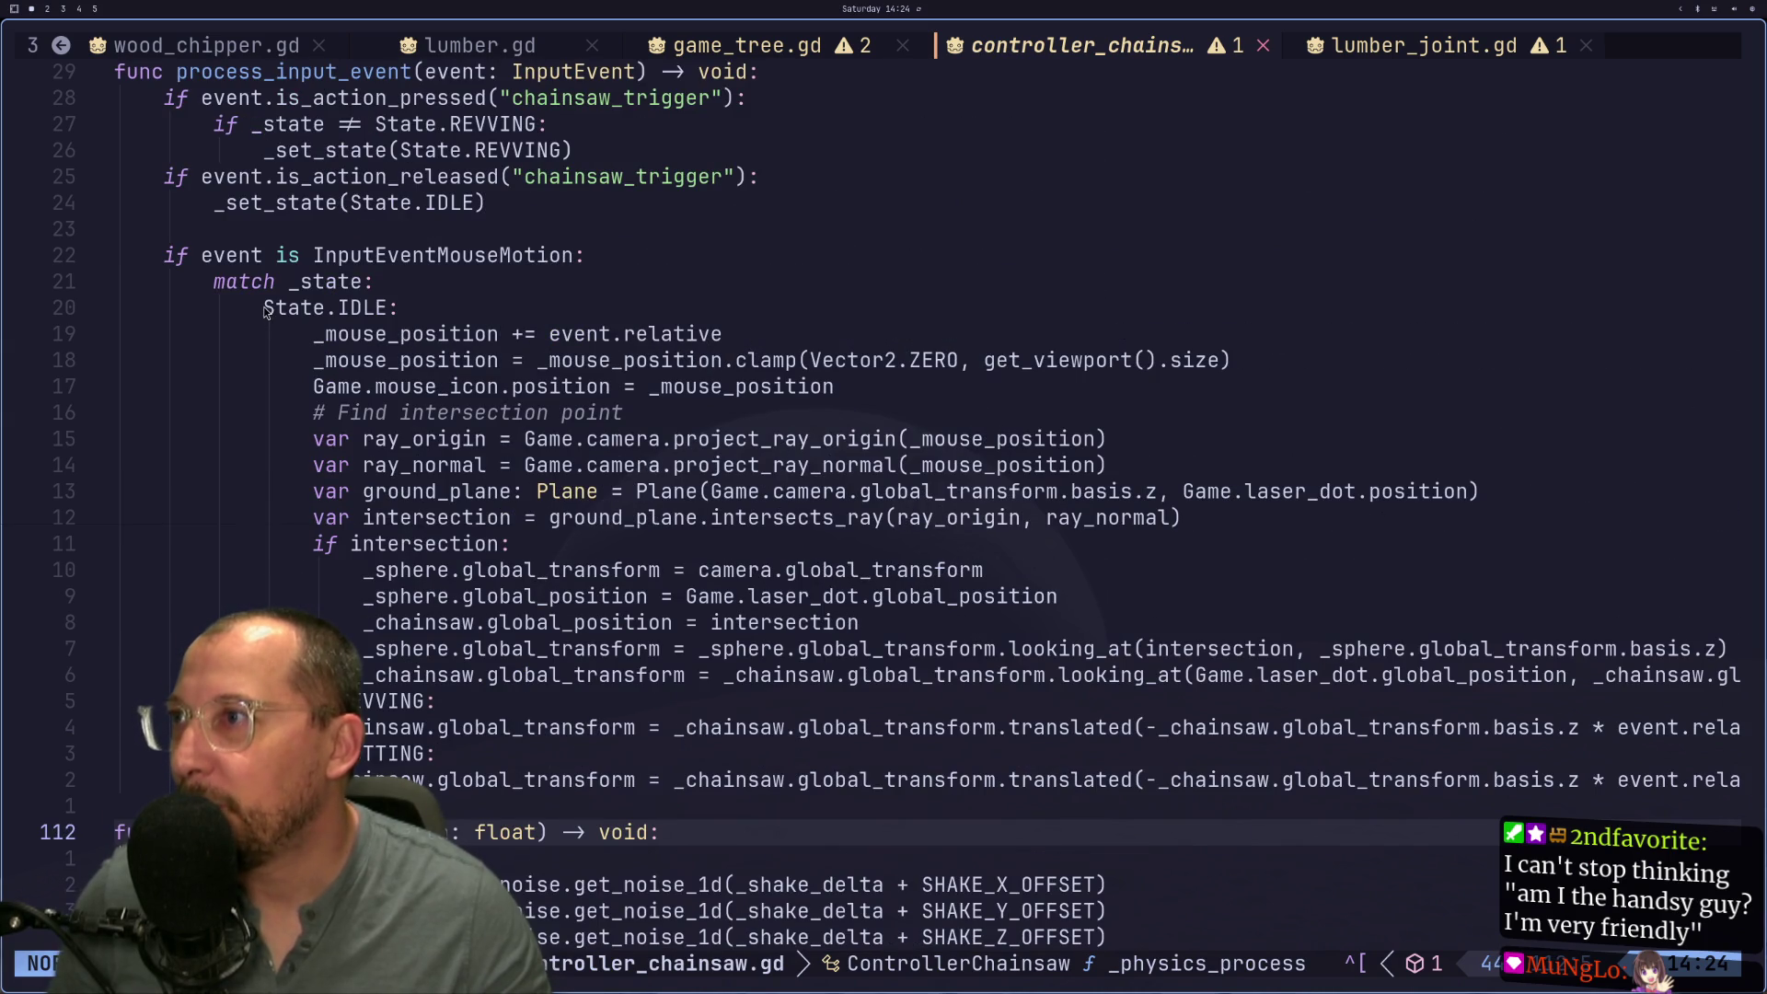
pyautogui.scroll(2, 266, 315)
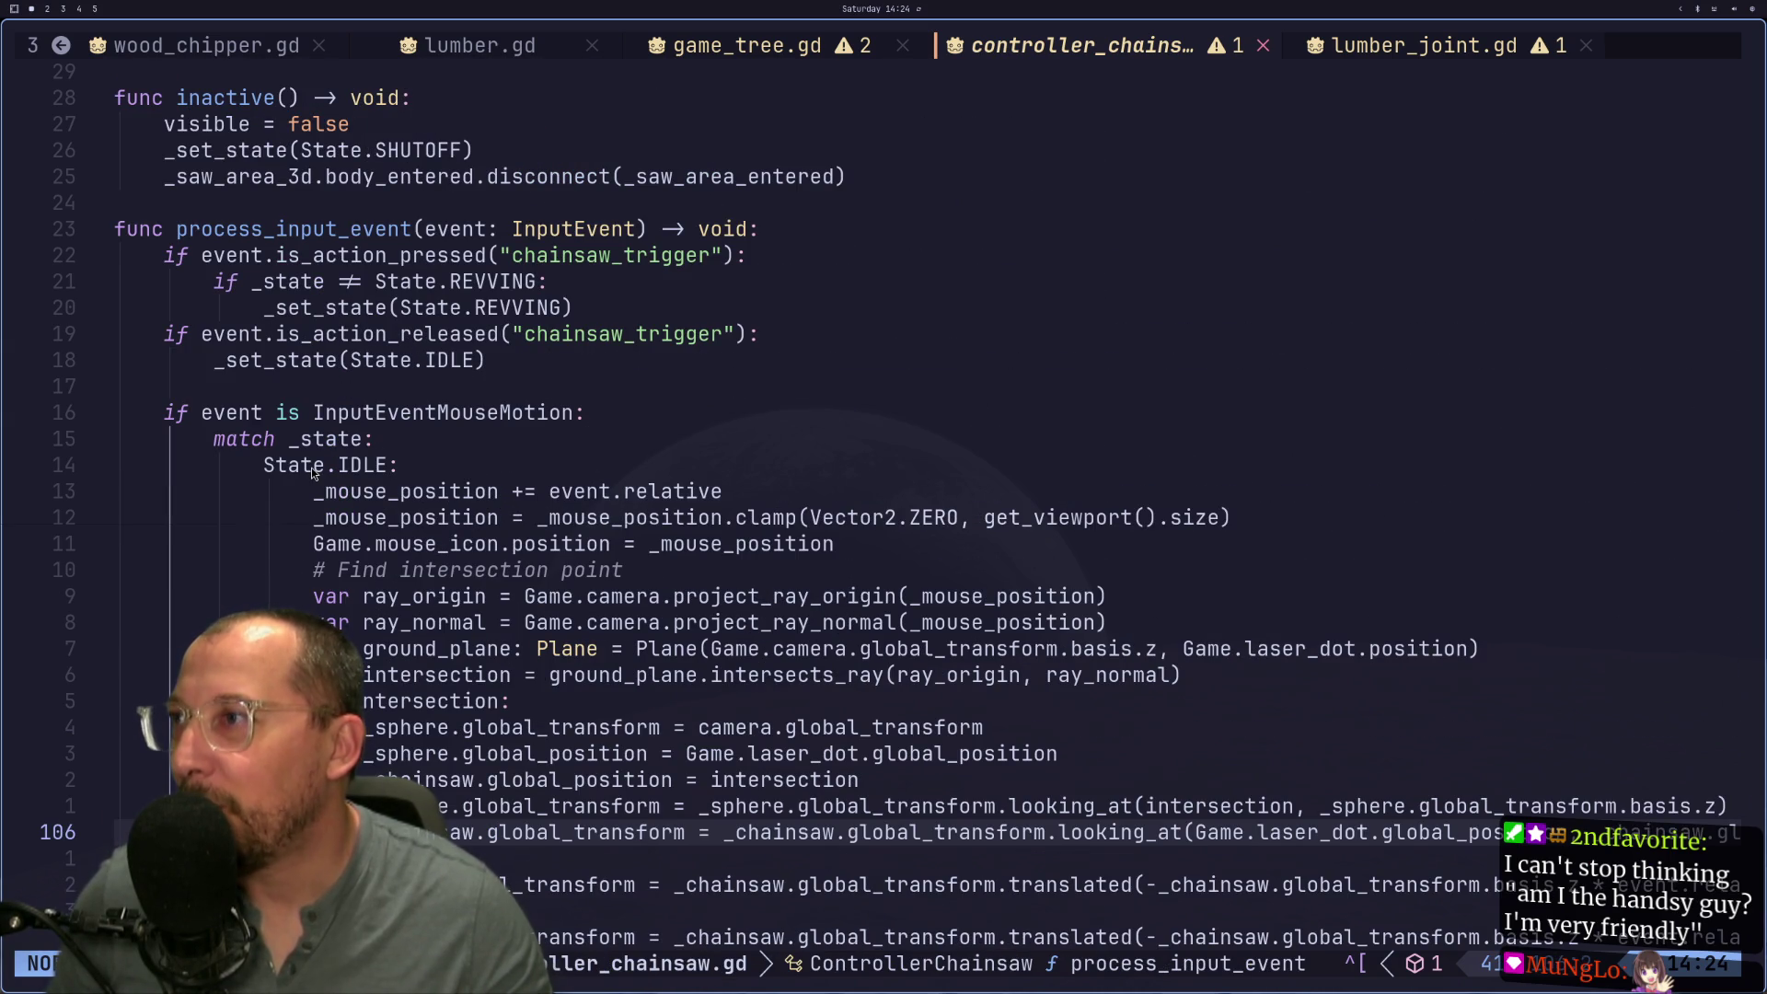
pyautogui.scroll(-2, 276, 422)
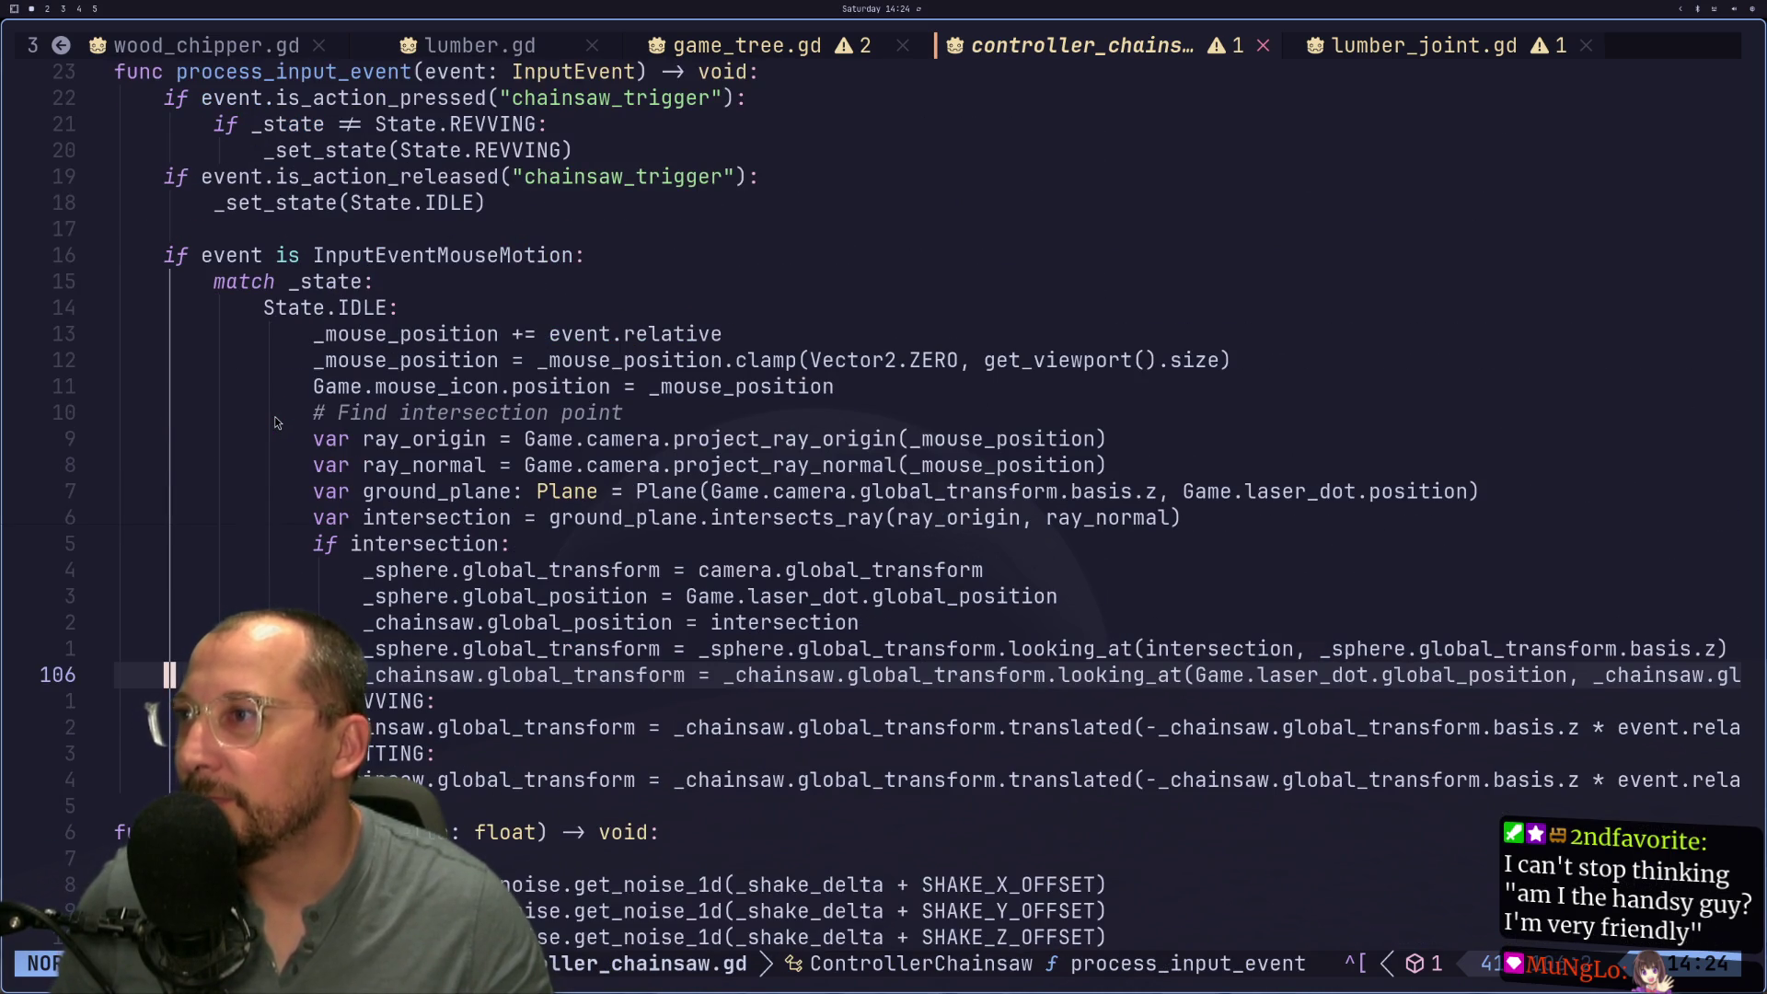
pyautogui.scroll(8, 274, 421)
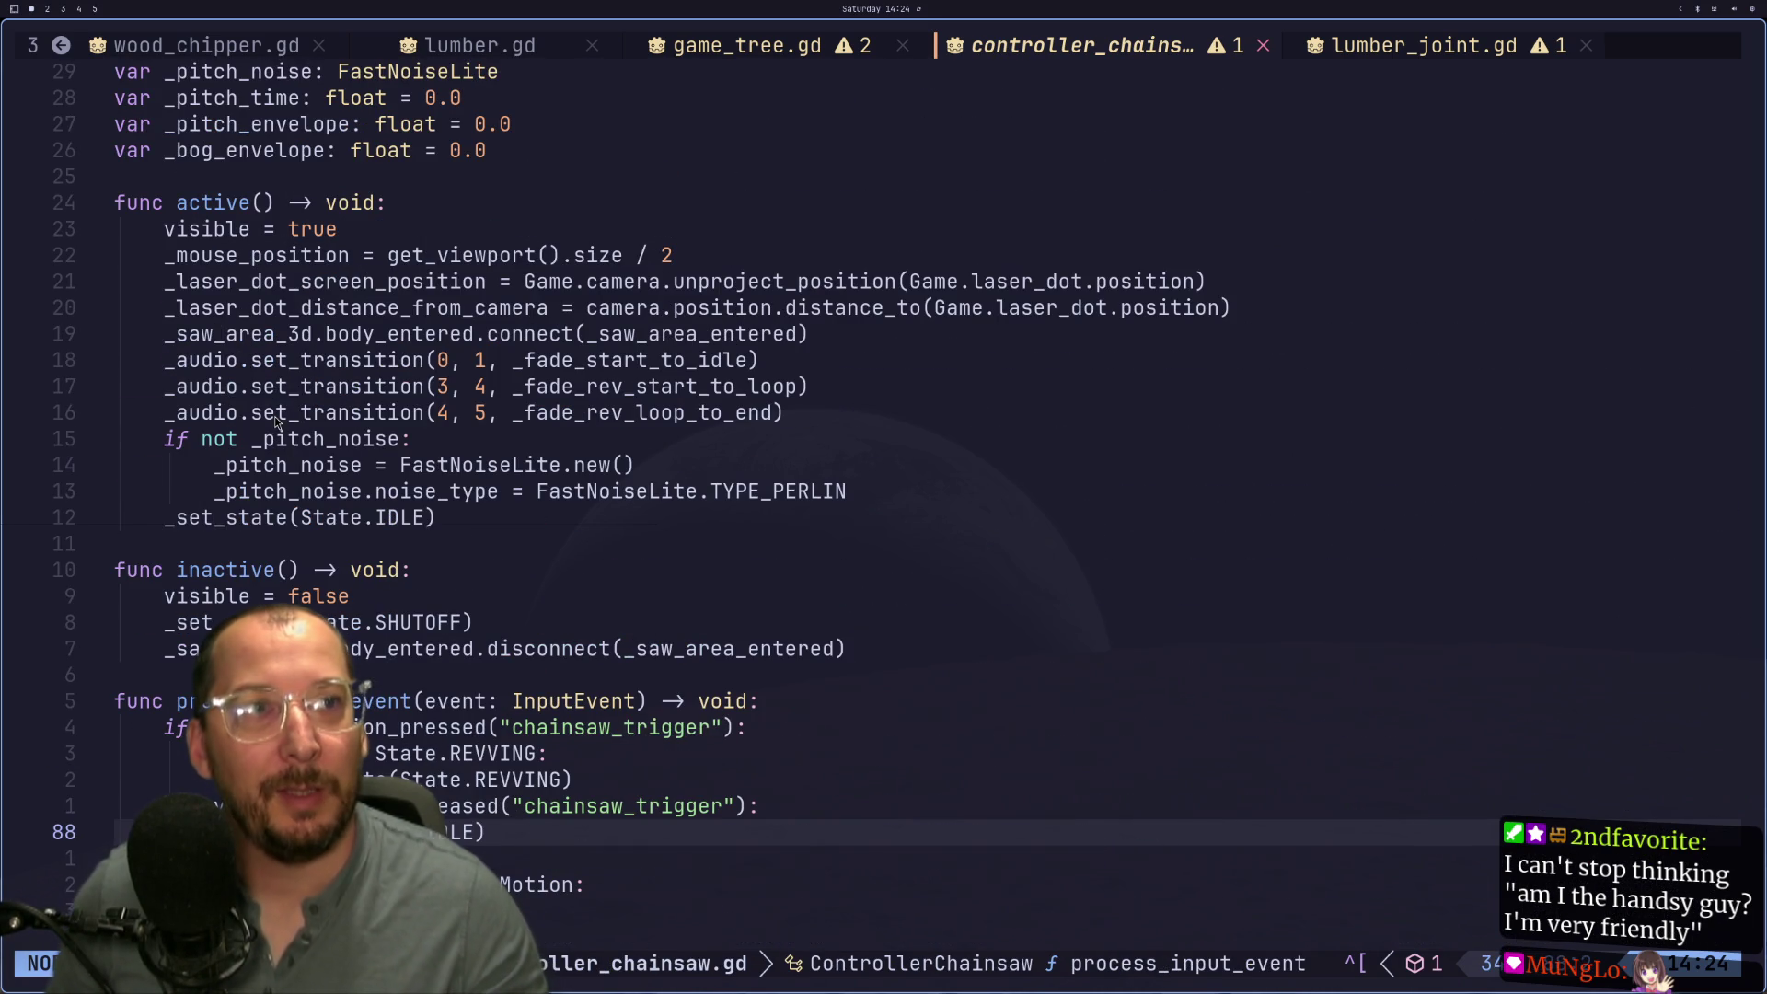
pyautogui.scroll(1, 275, 422)
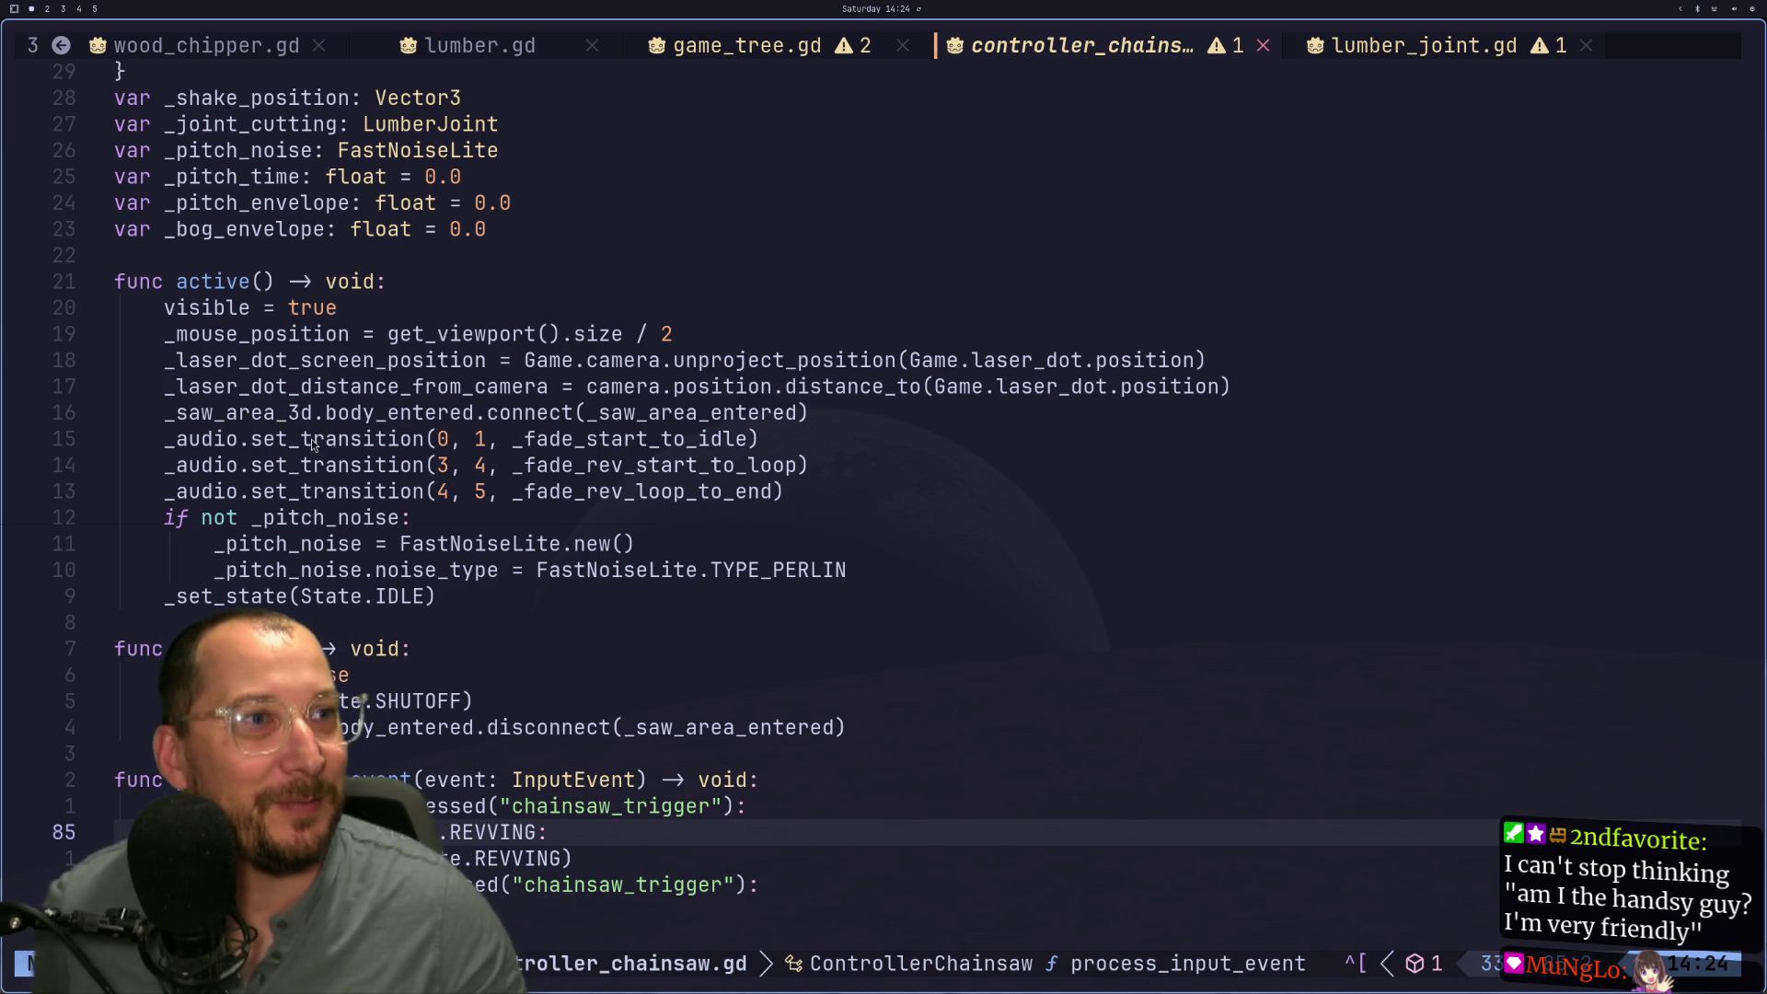
pyautogui.scroll(1, 302, 414)
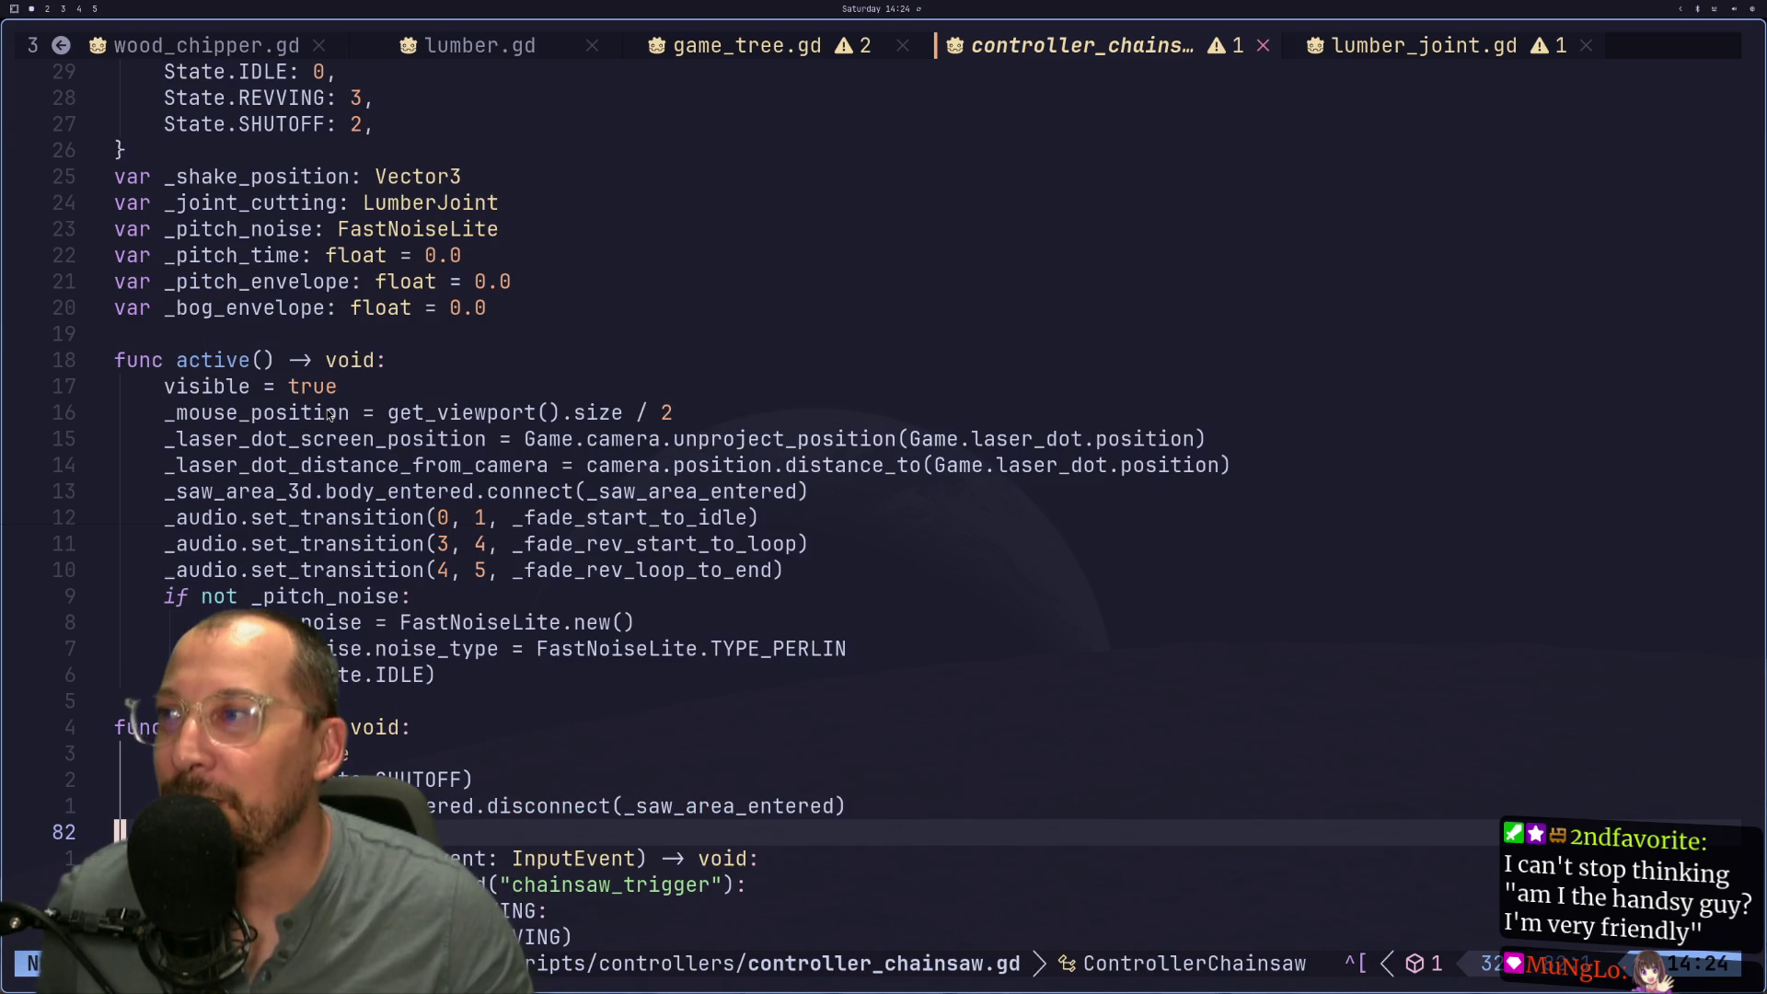
pyautogui.scroll(-4, 194, 450)
pyautogui.scroll(-15, 194, 450)
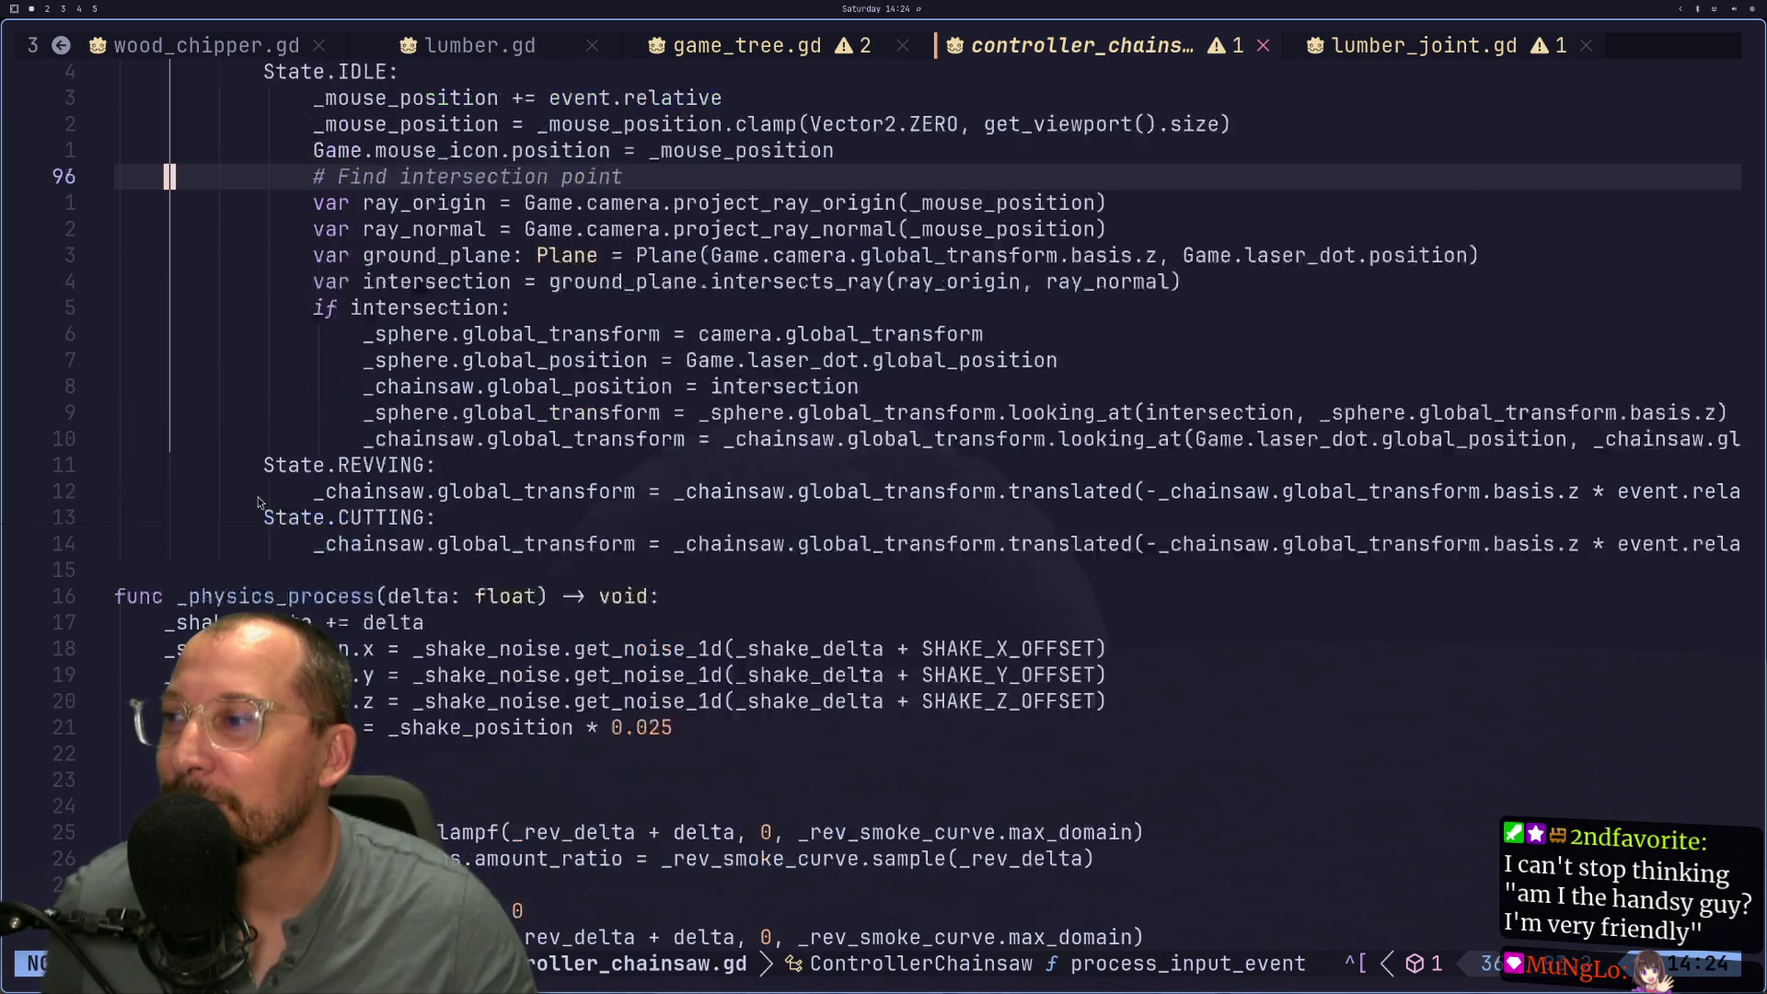
pyautogui.scroll(-10, 250, 498)
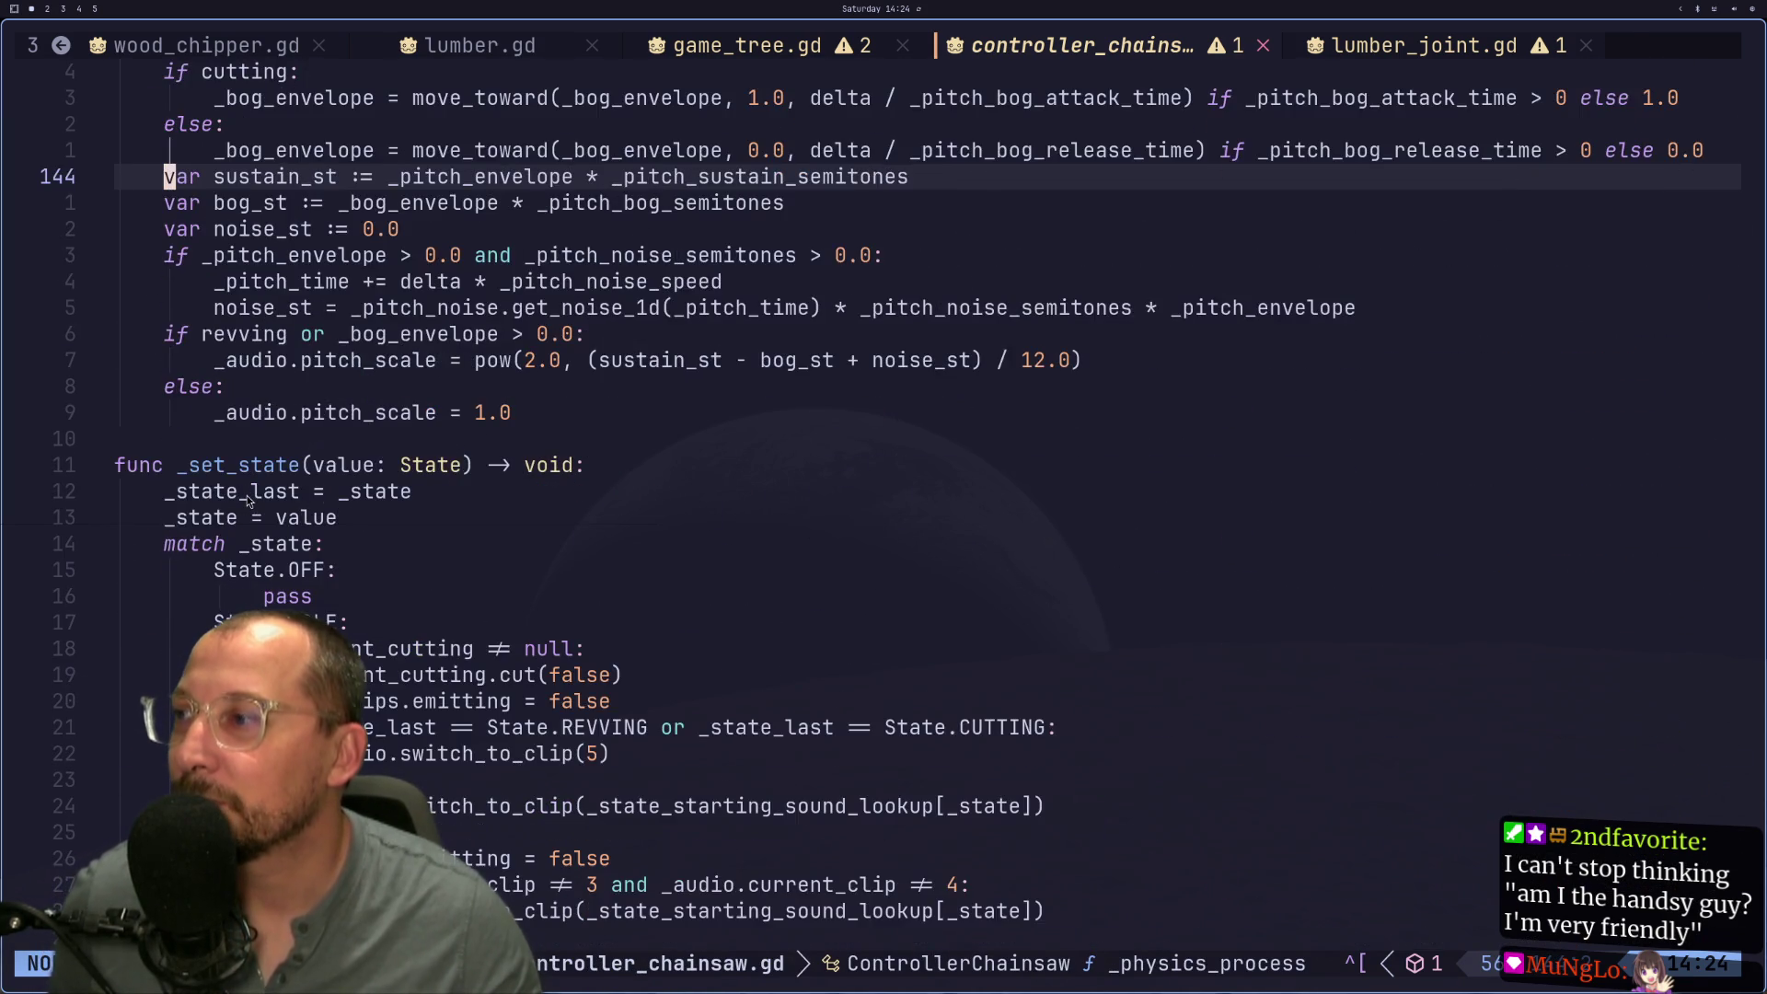
pyautogui.scroll(-2, 218, 478)
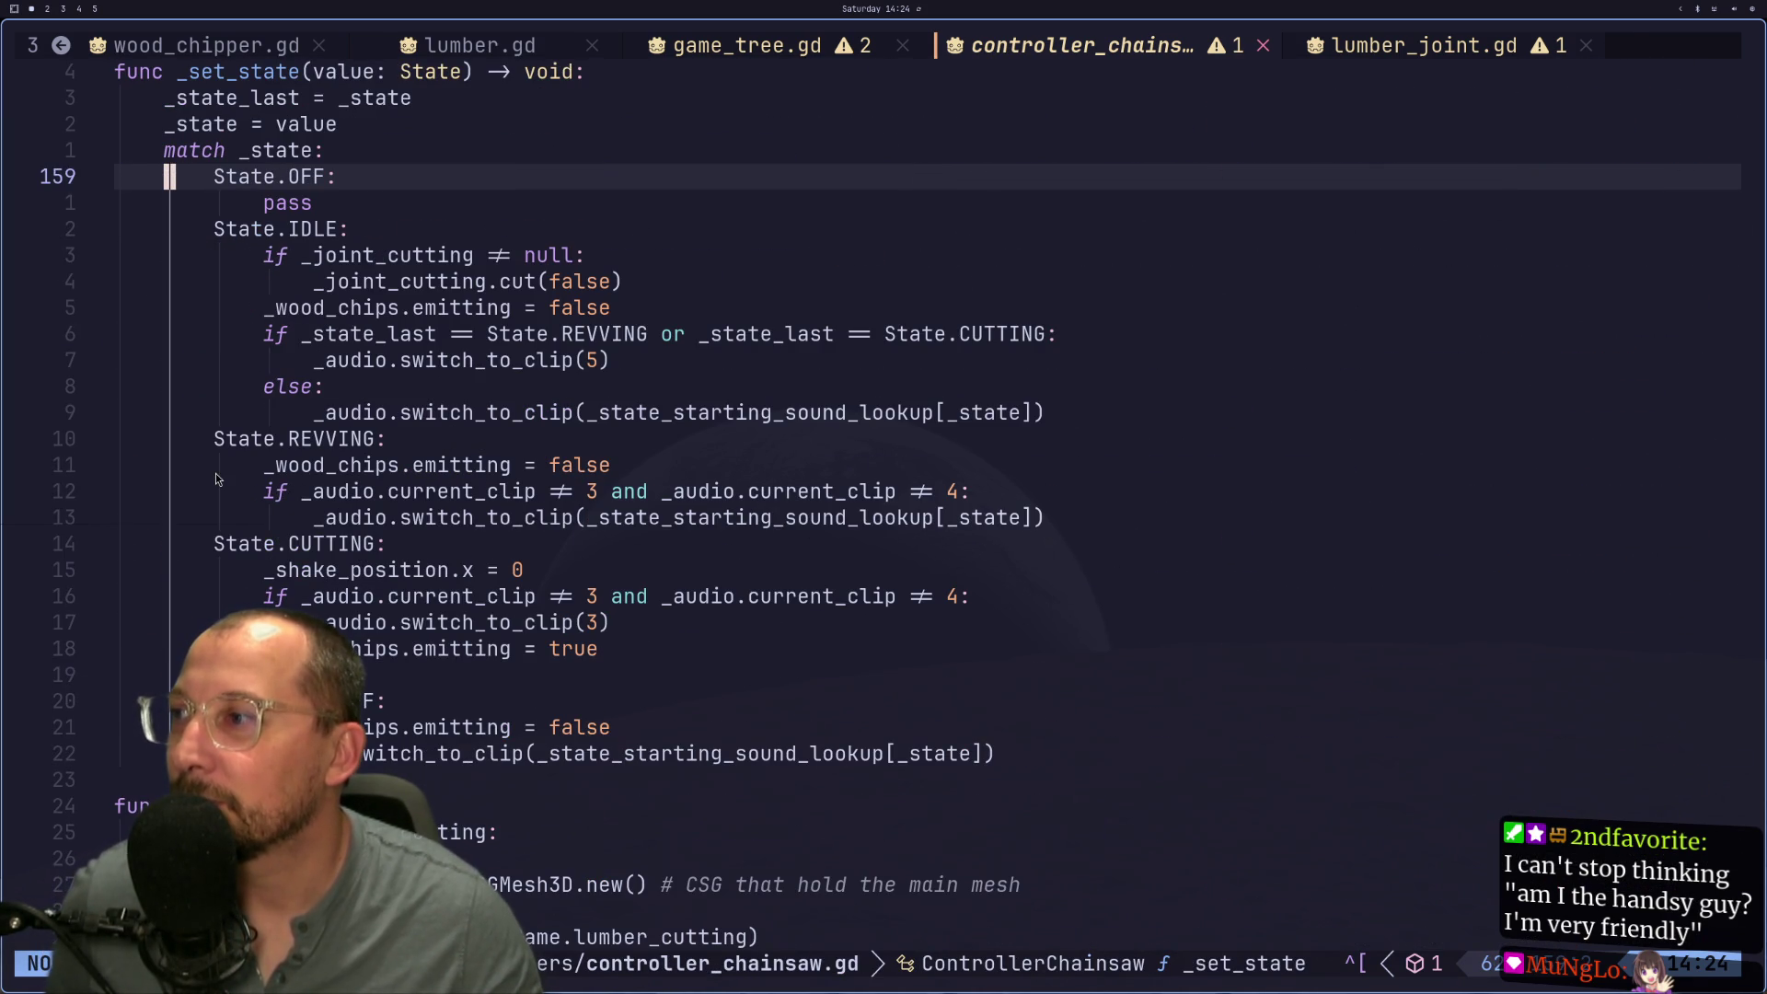
pyautogui.scroll(-1, 236, 524)
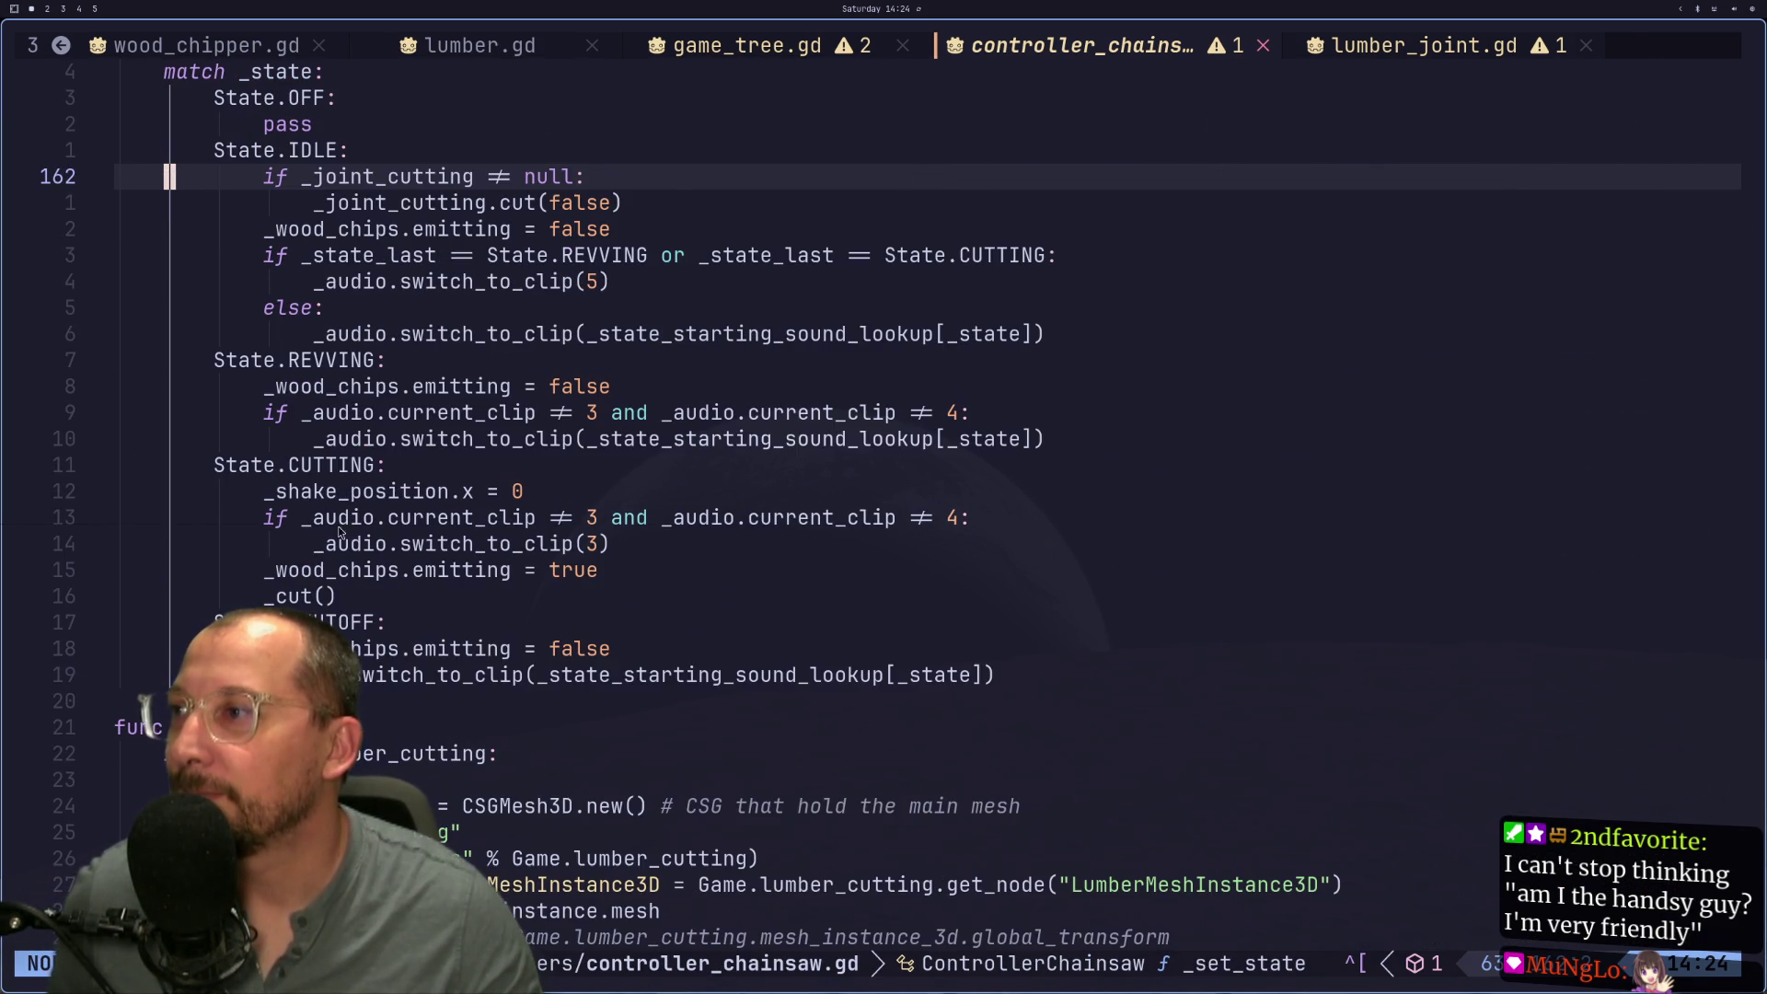
pyautogui.scroll(-2, 347, 527)
# Step: Search /joint to jump to the LumberJoint creation line in the cut code
pyautogui.click(309, 544)
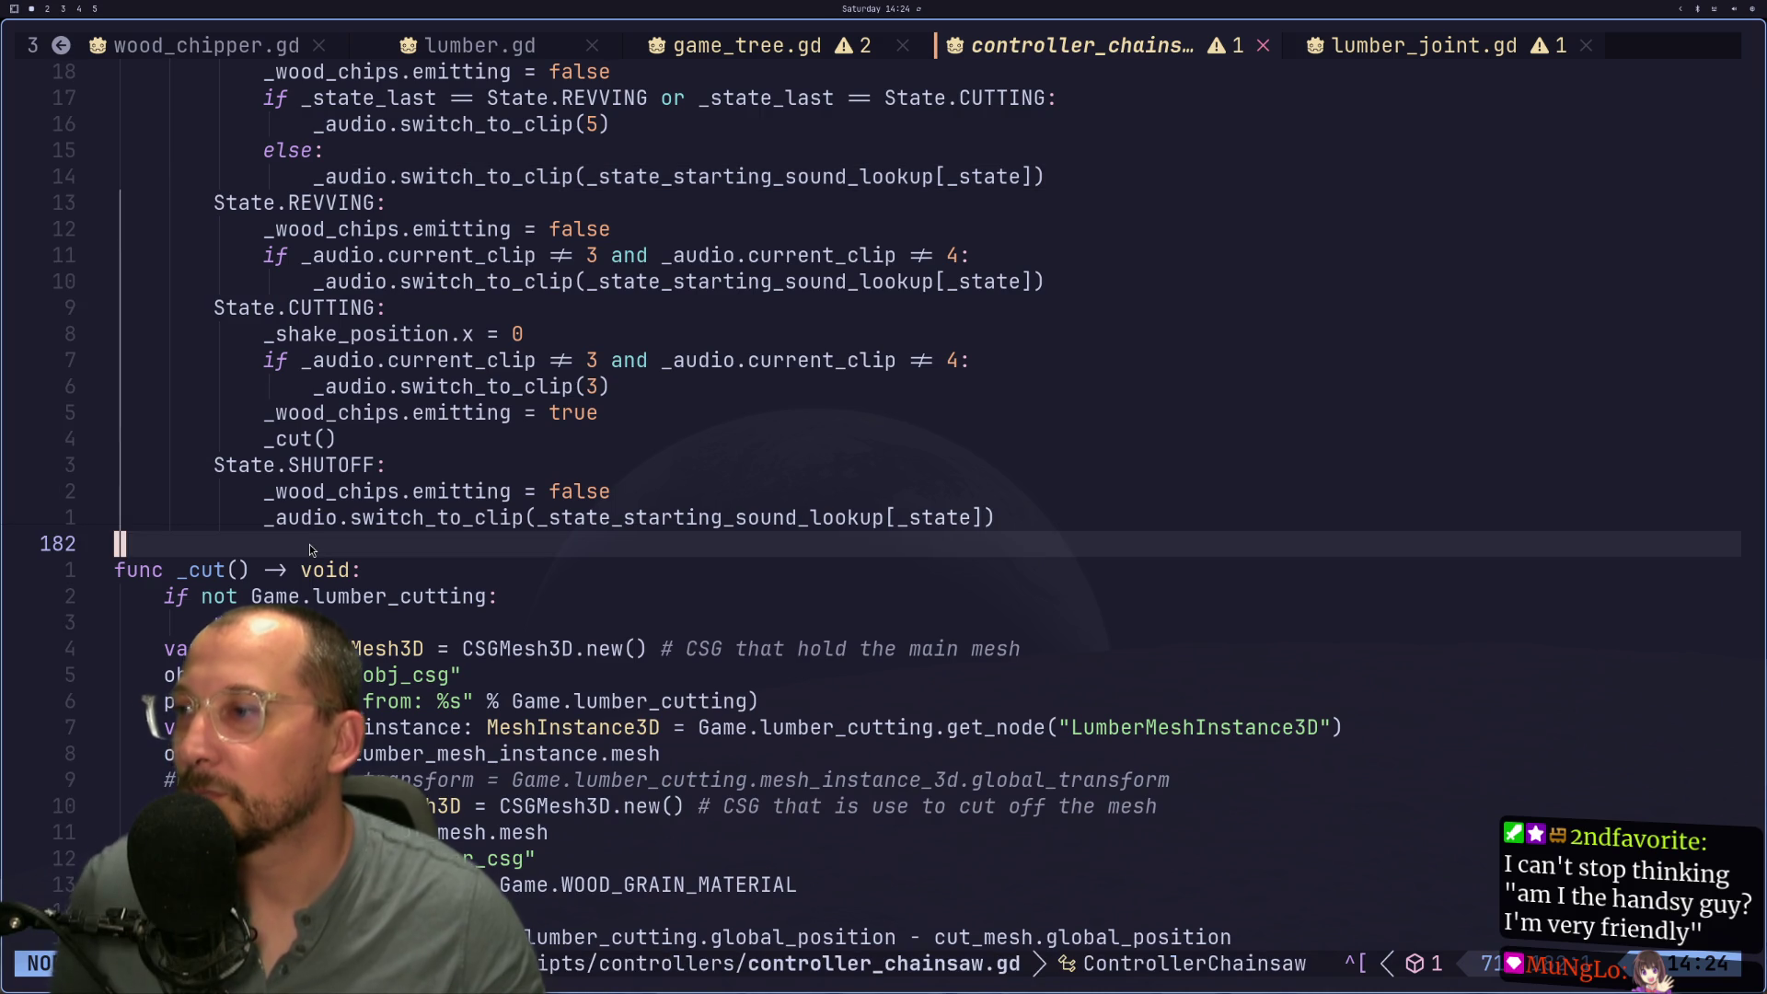
pyautogui.write('/joint')
pyautogui.press('Return')
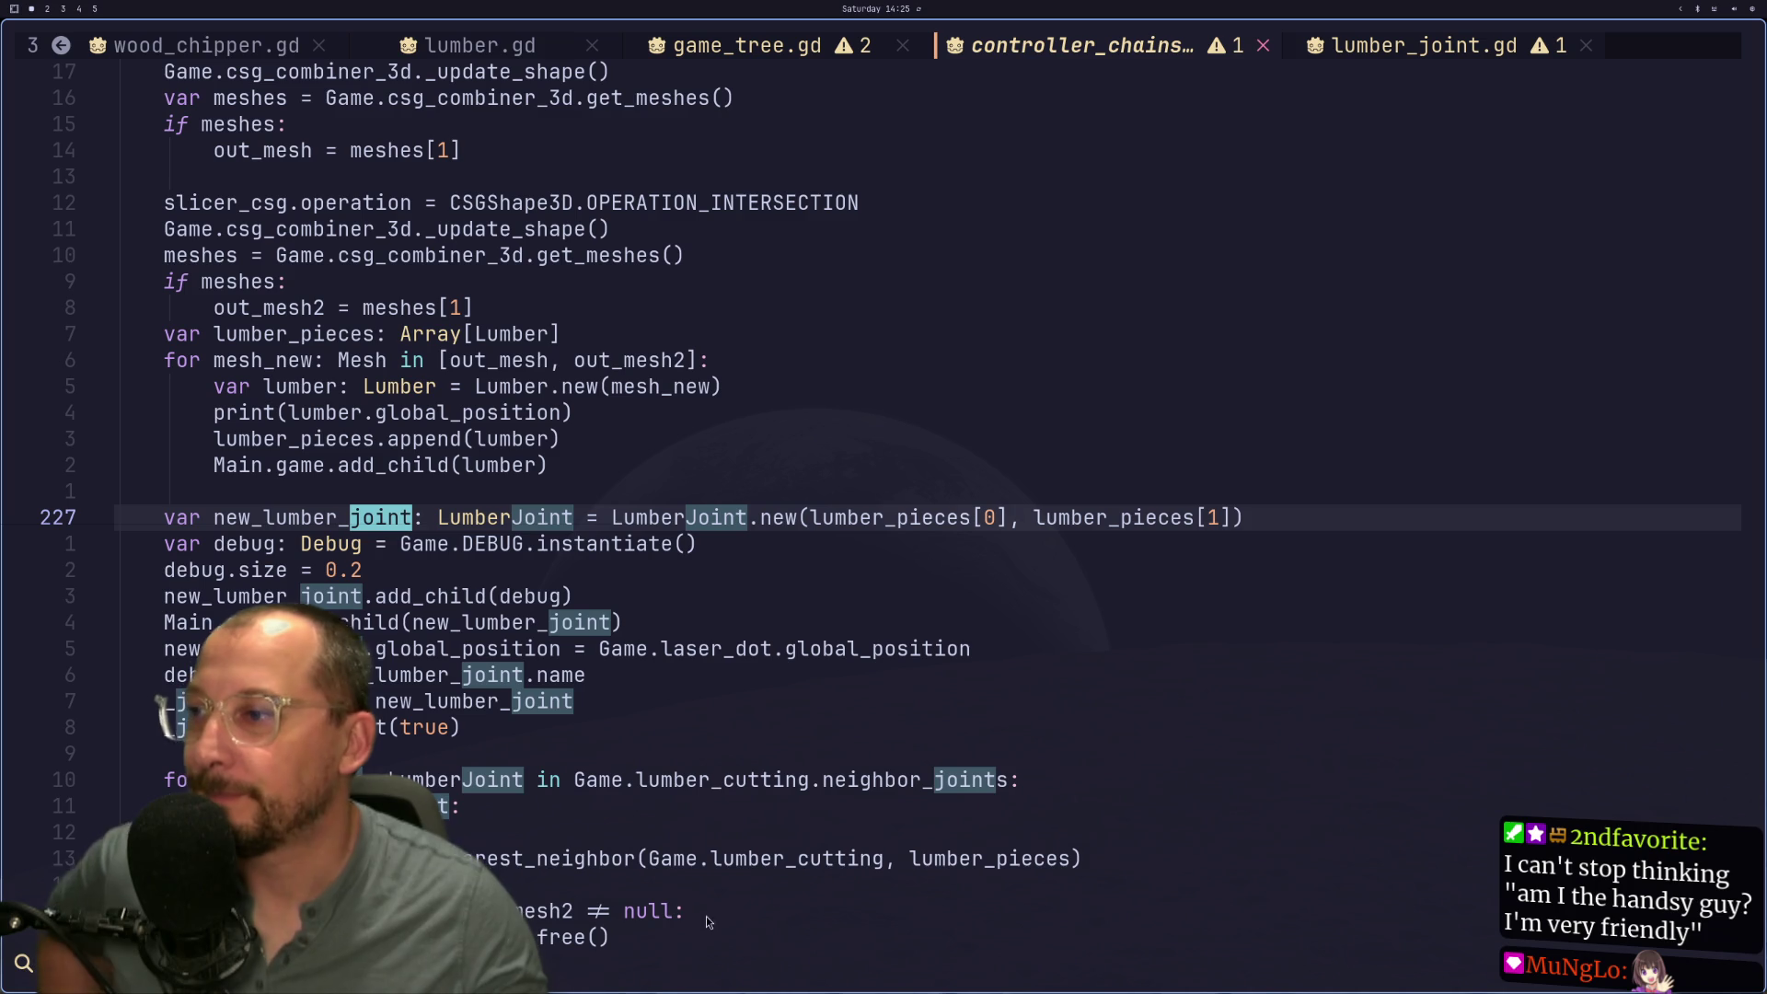
# Step: Add print("joint deleted") below the out_mesh2 check in _cut, save, and return to the game
pyautogui.hotkey('ctrl', 'o')
pyautogui.press('j')
pyautogui.press('j')
pyautogui.press('j')
pyautogui.press('k')
pyautogui.press('k')
pyautogui.press('k')
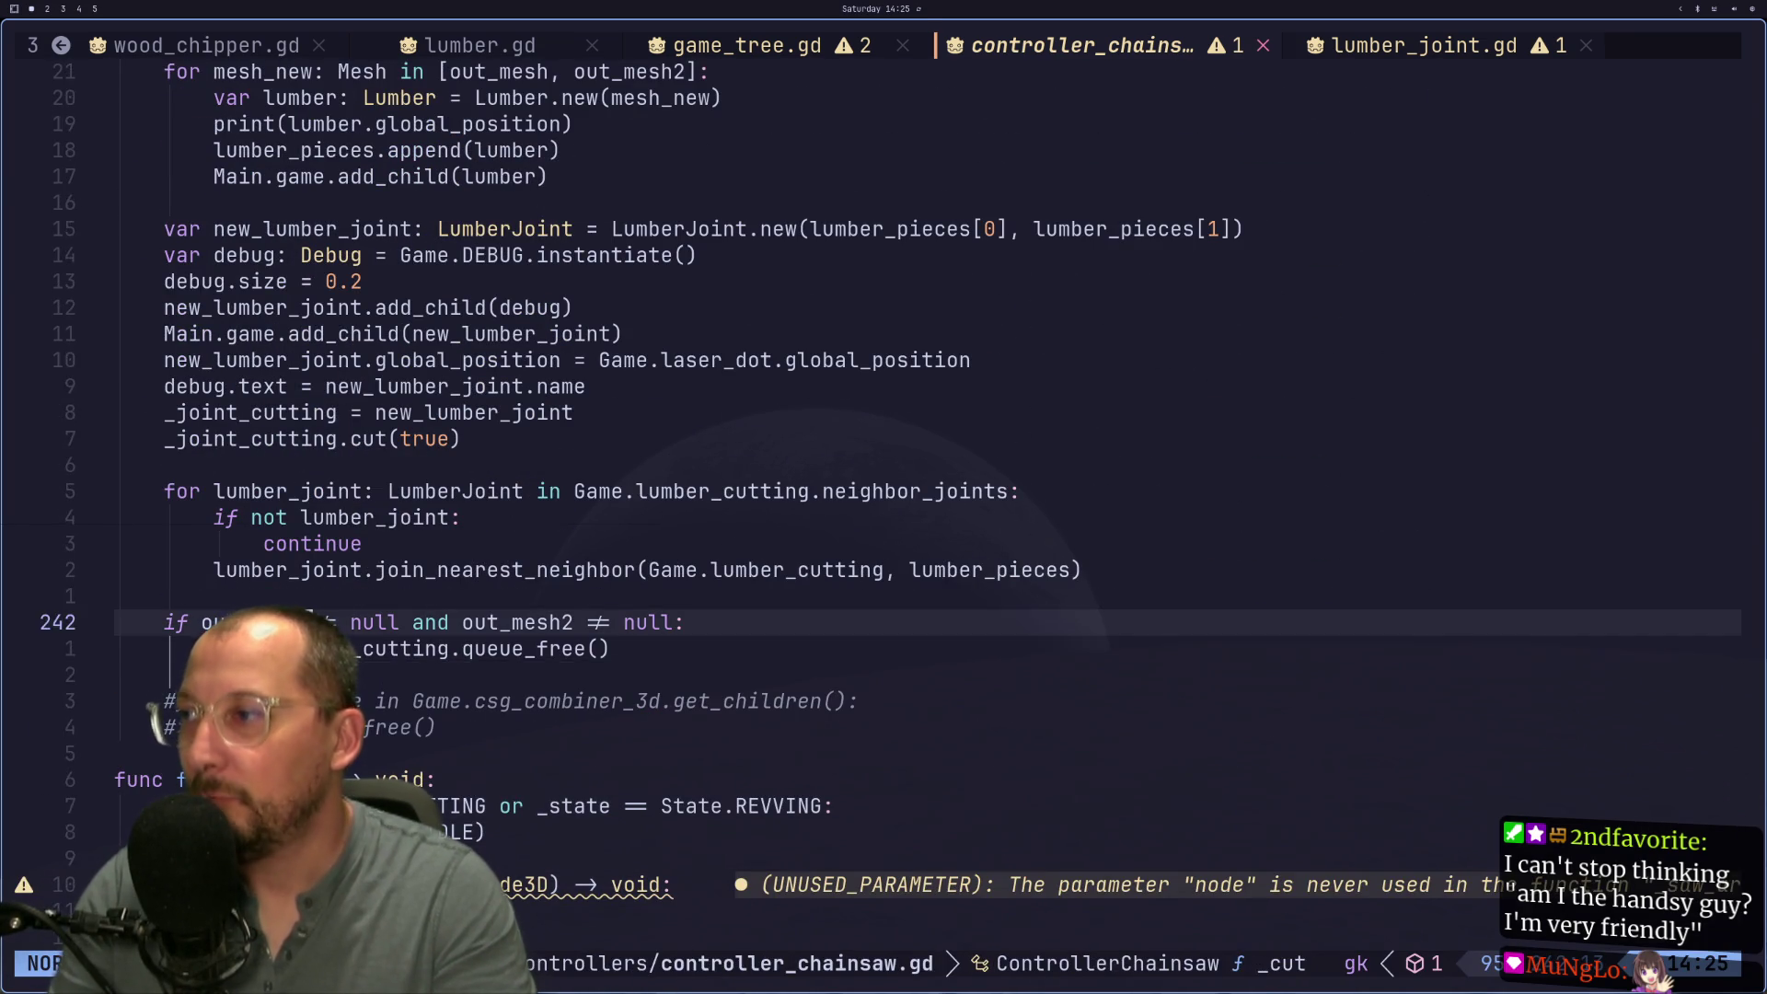
pyautogui.write('oprint(')
pyautogui.hotkey('ctrl', 'e')
pyautogui.write('"joint ')
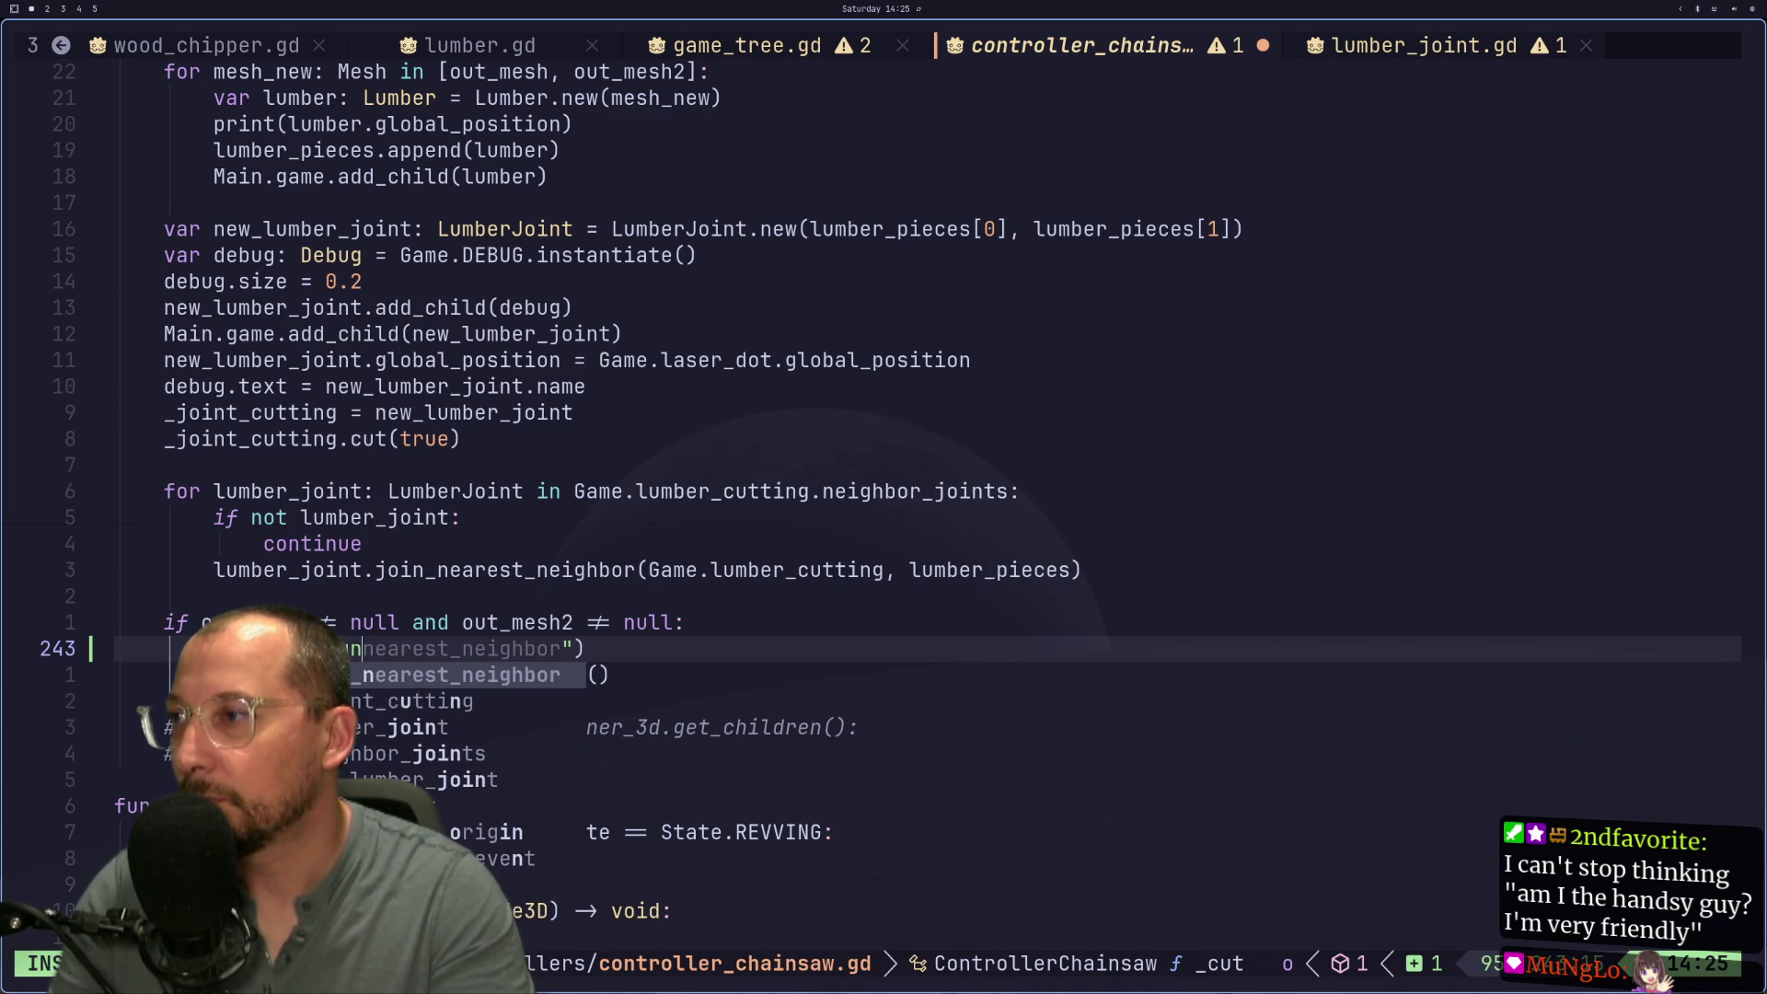
pyautogui.write('deleted')
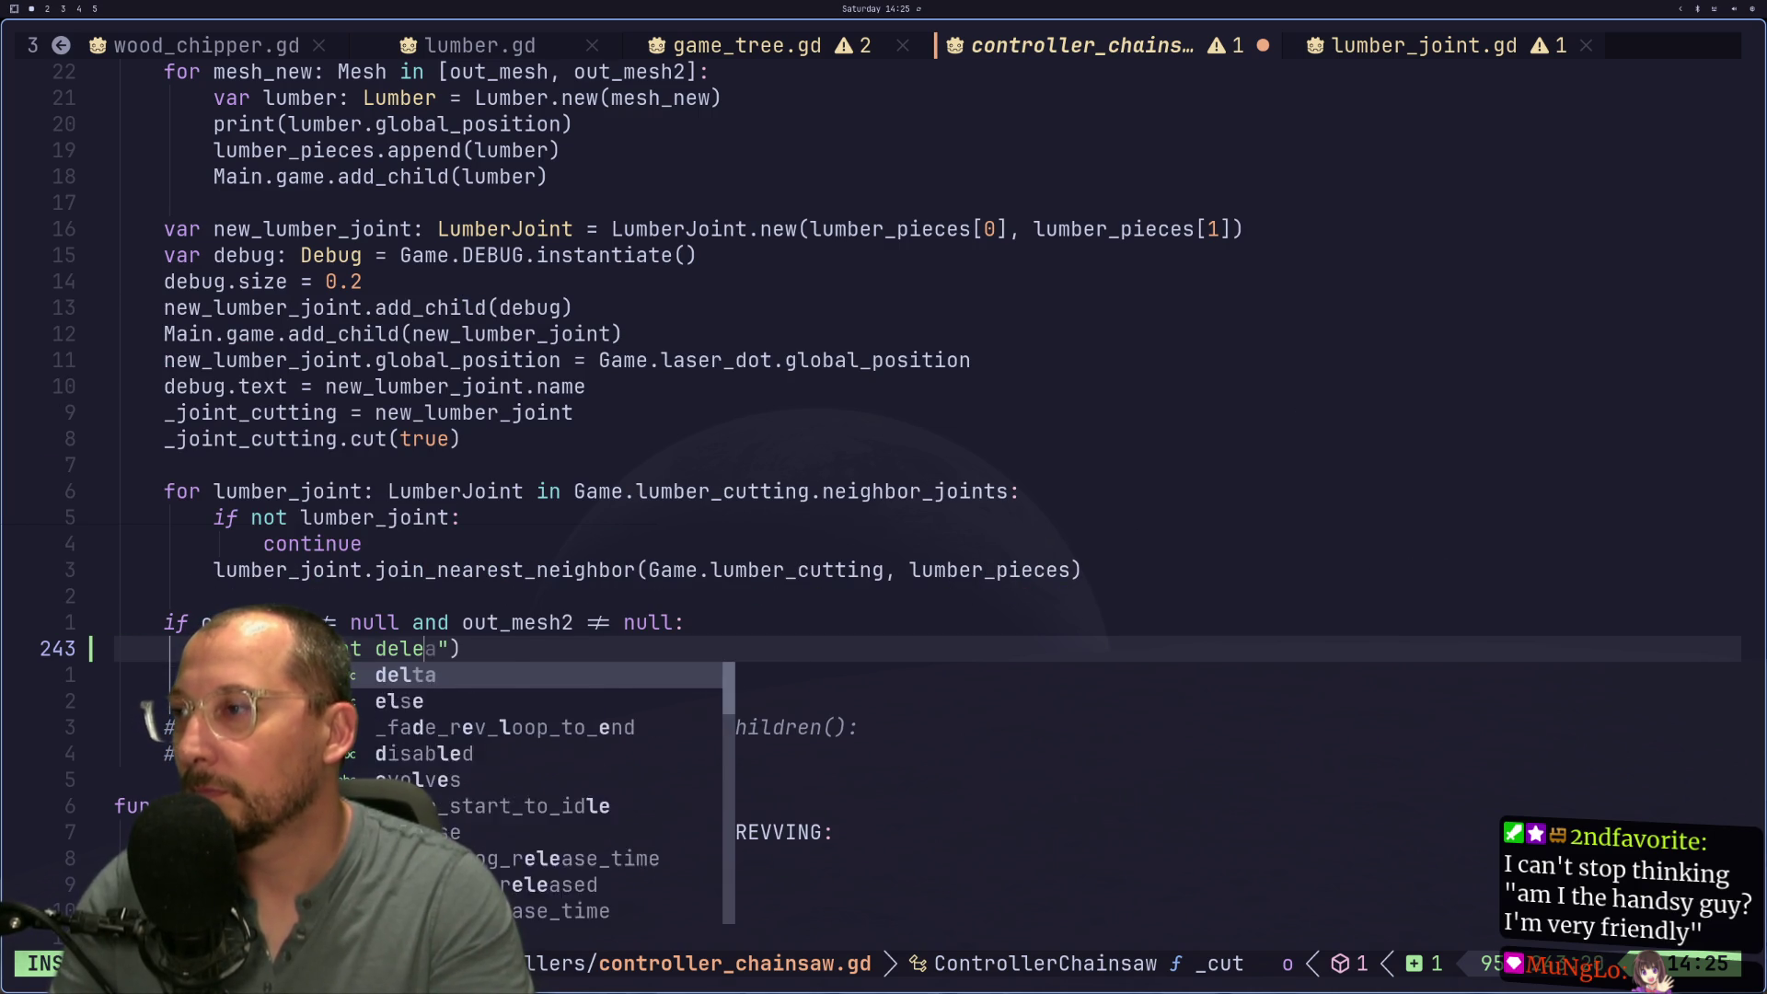
pyautogui.press('Escape')
pyautogui.write(':w')
pyautogui.press('Return')
pyautogui.press('super+2')
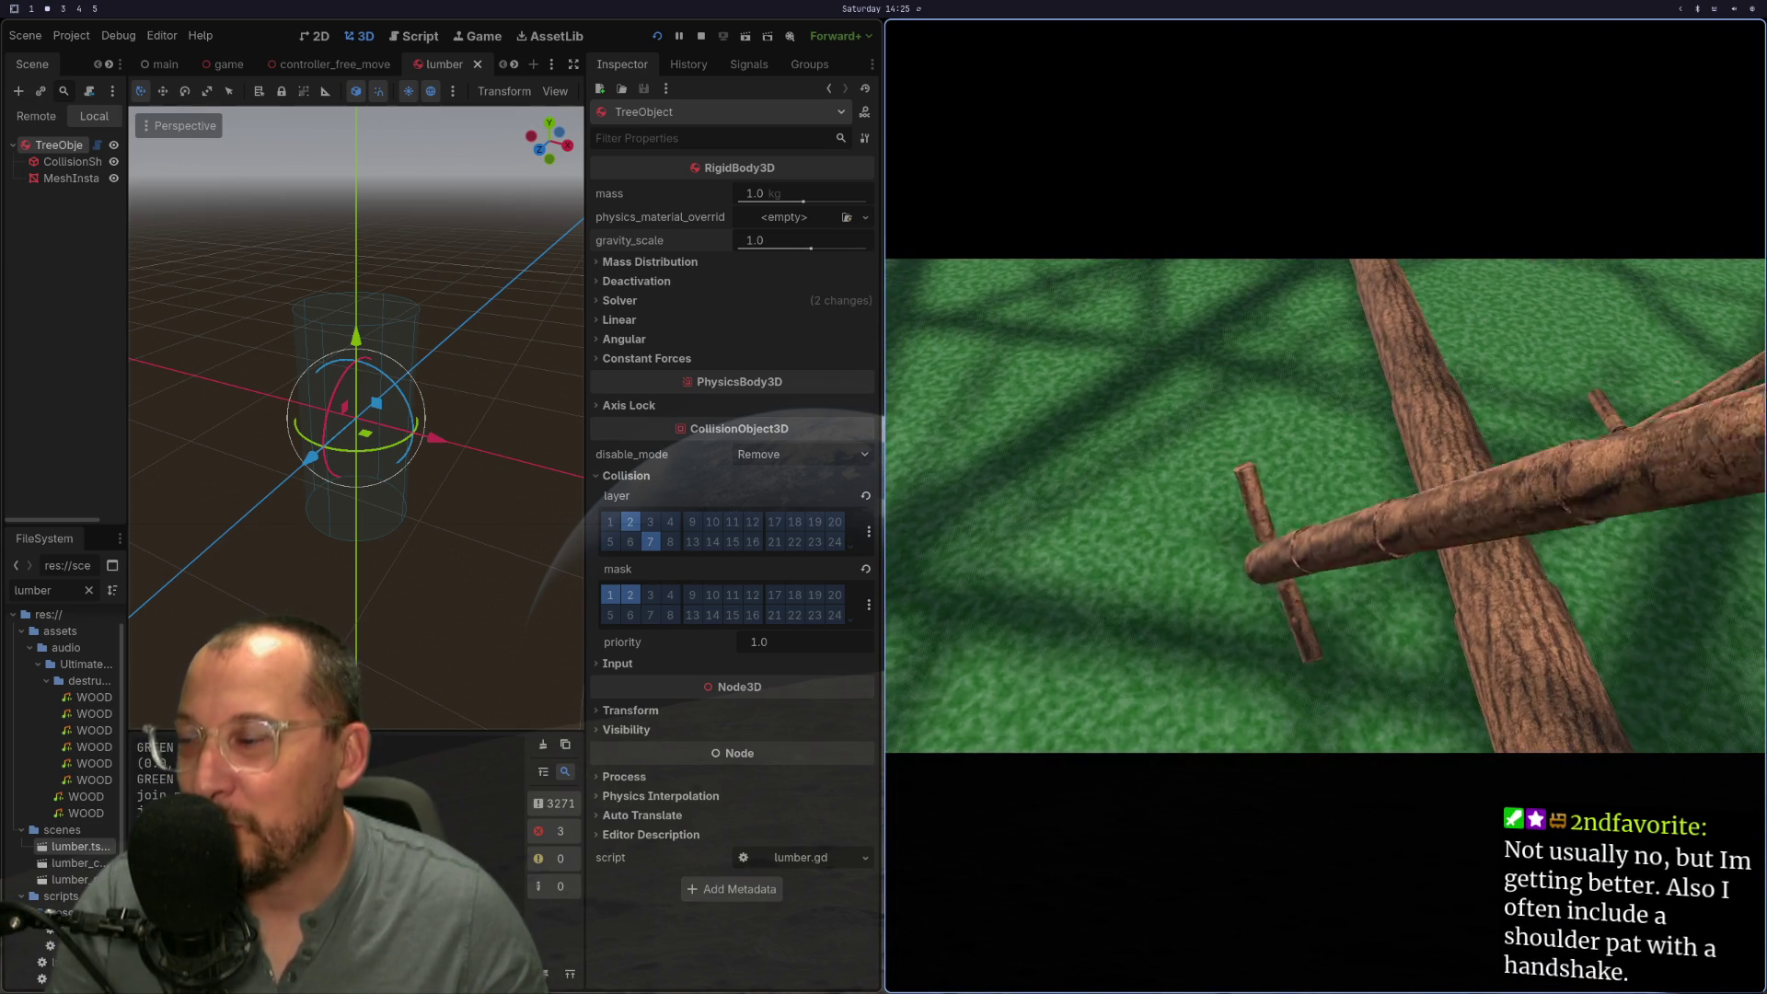
# Step: After watching the tree fall into cut log pieces, return to the chainsaw script
pyautogui.press('super+1')
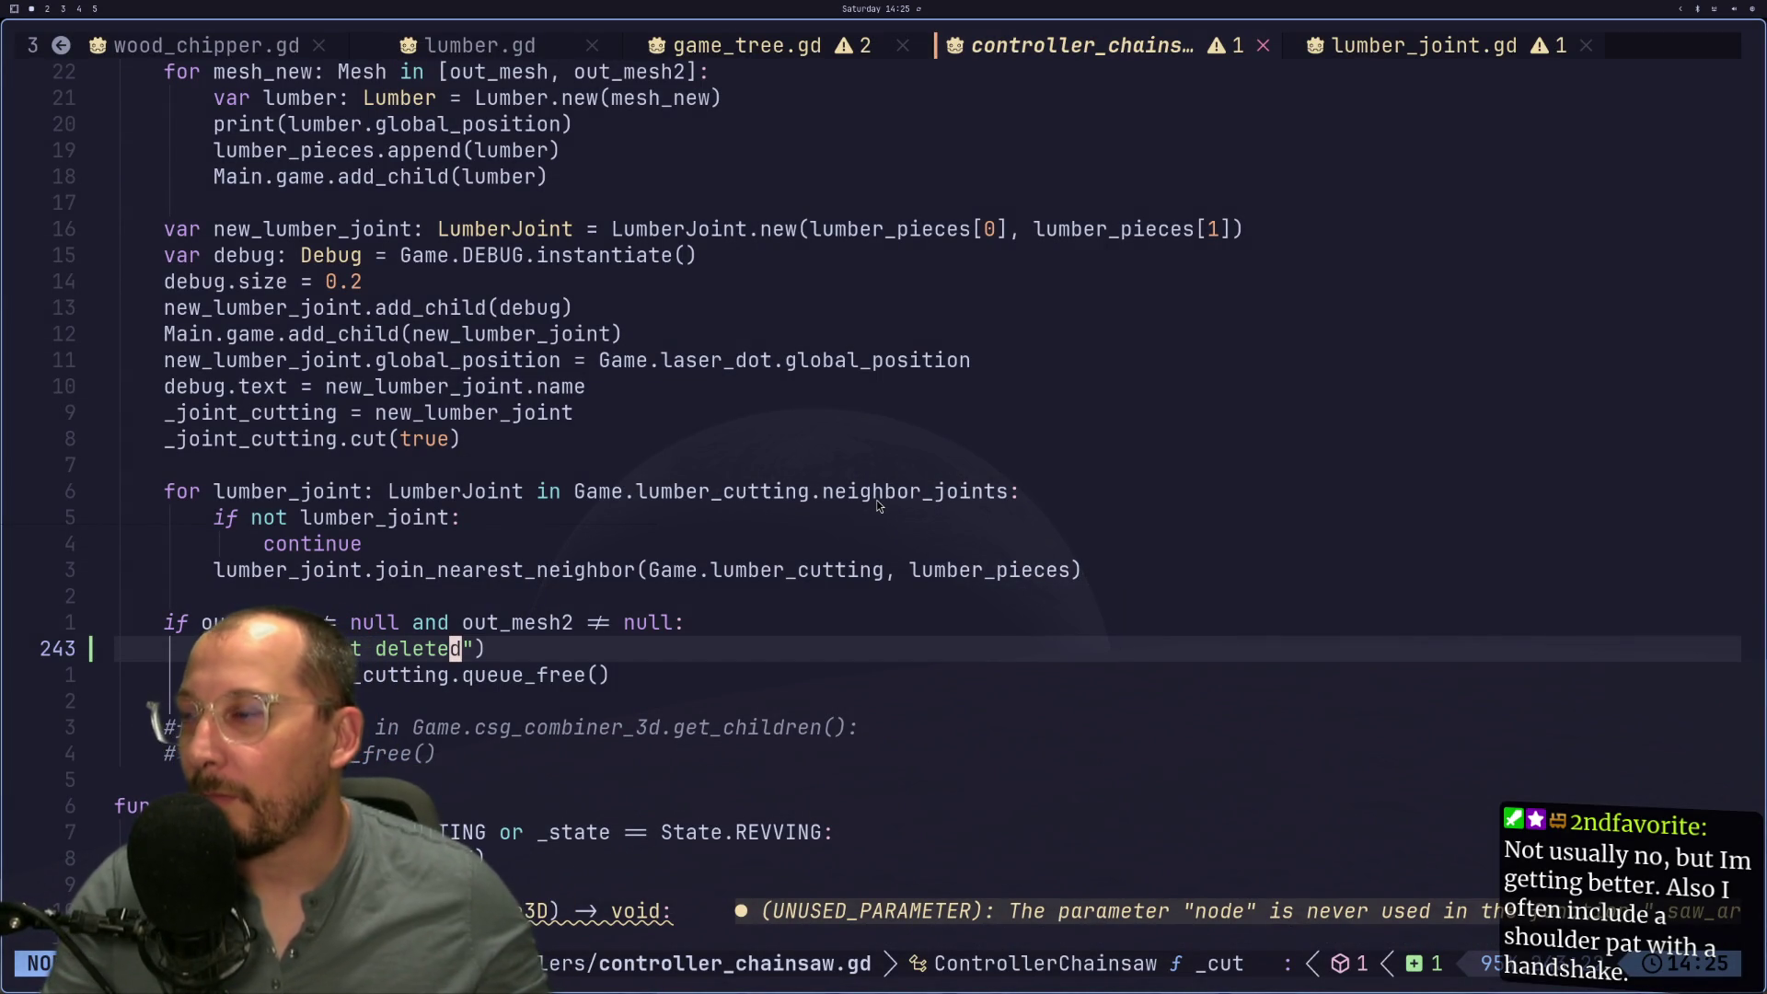
# Step: Delete the 'joint deleted' debug print line and save controller_chainsaw.gd with :w
pyautogui.press('Escape')
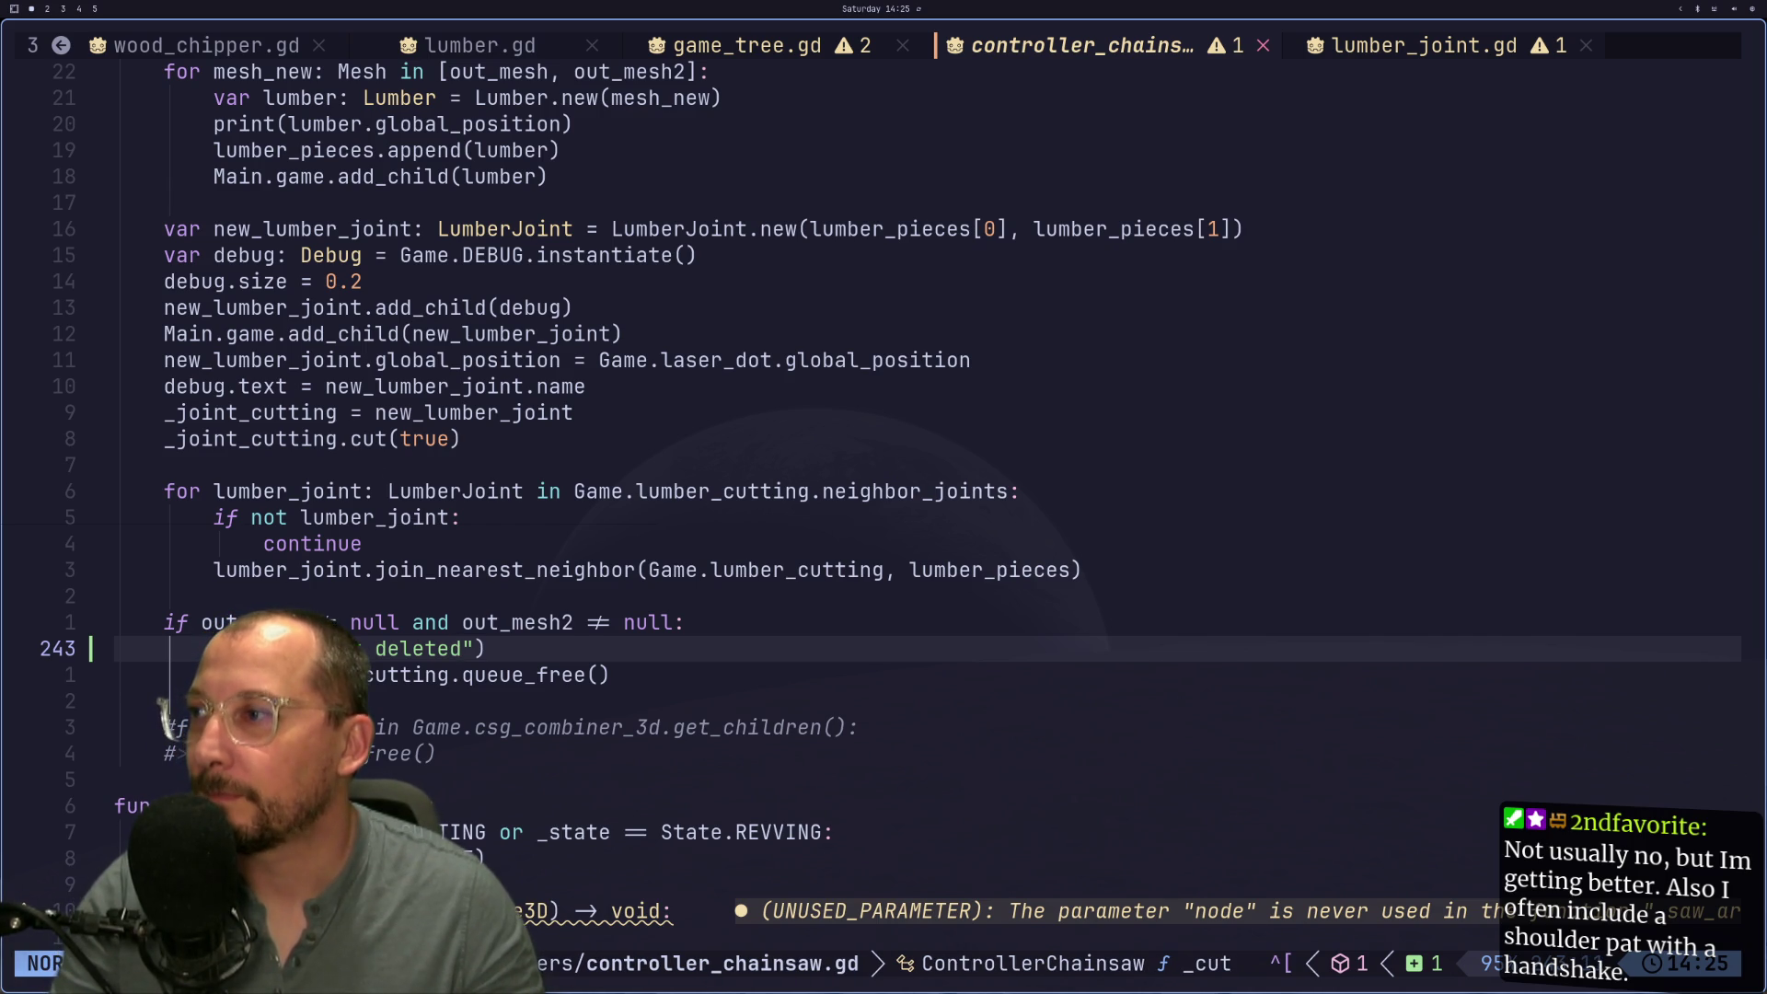
pyautogui.press('d')
pyautogui.press('d')
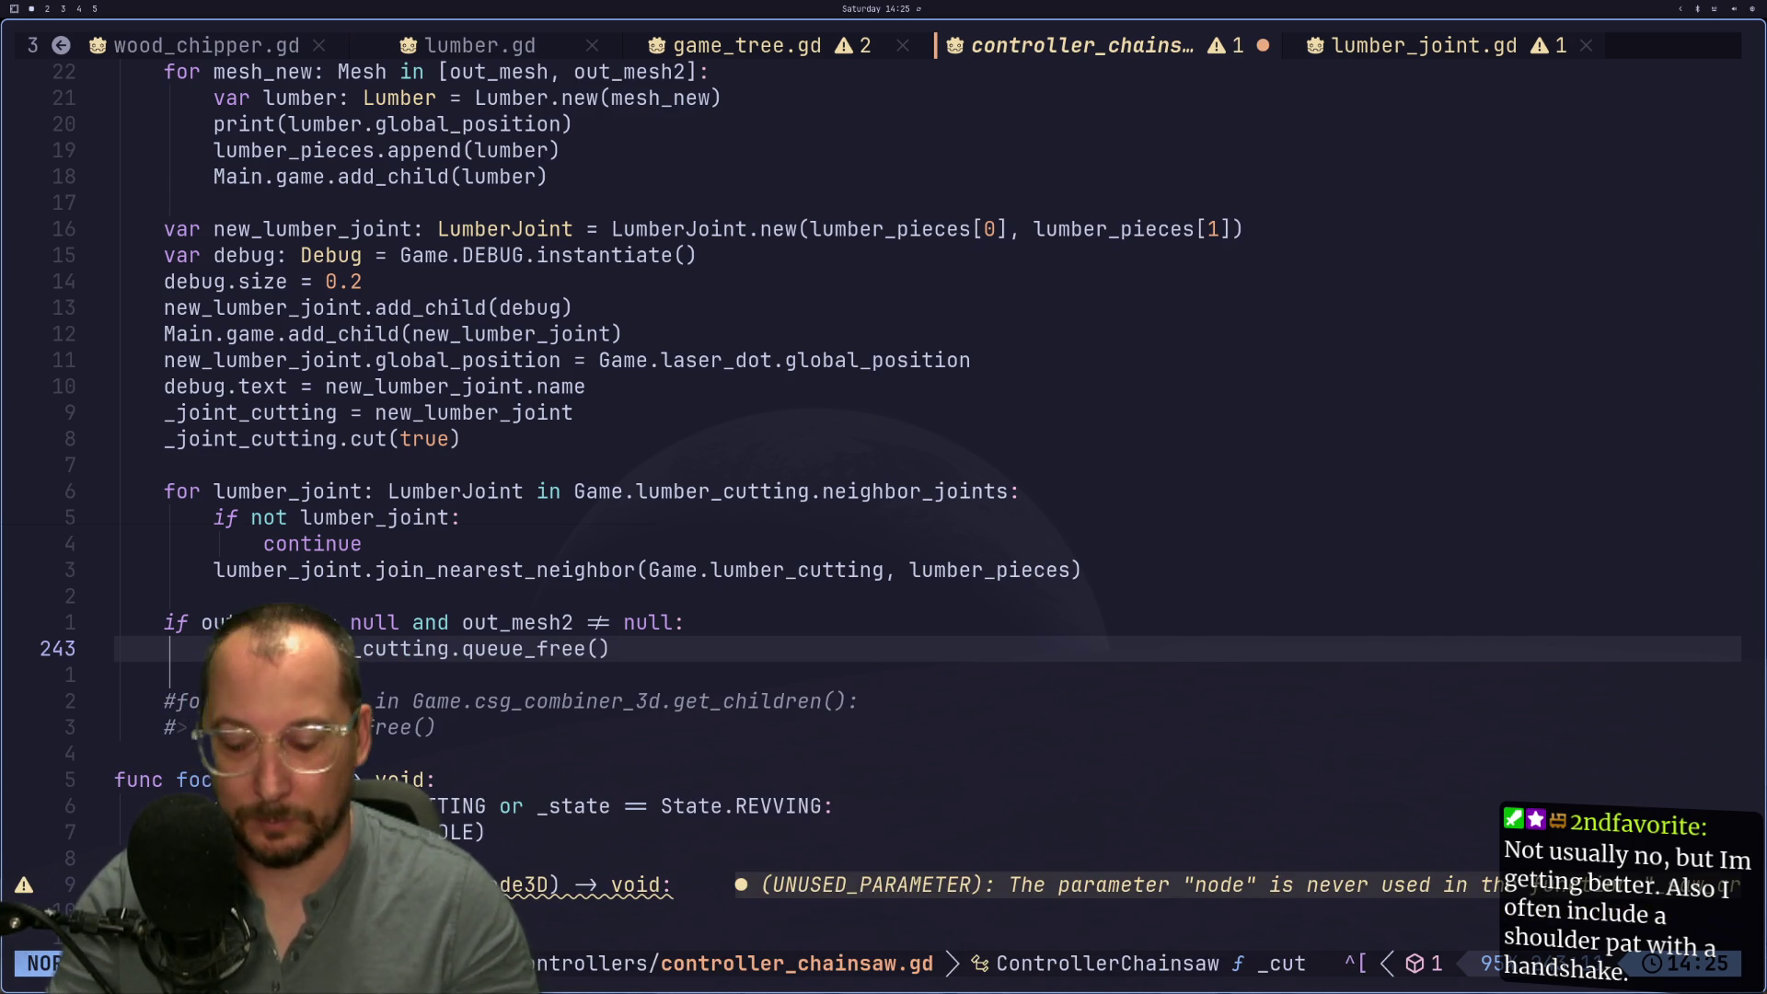
pyautogui.write(':w')
pyautogui.press('Return')
pyautogui.press('k')
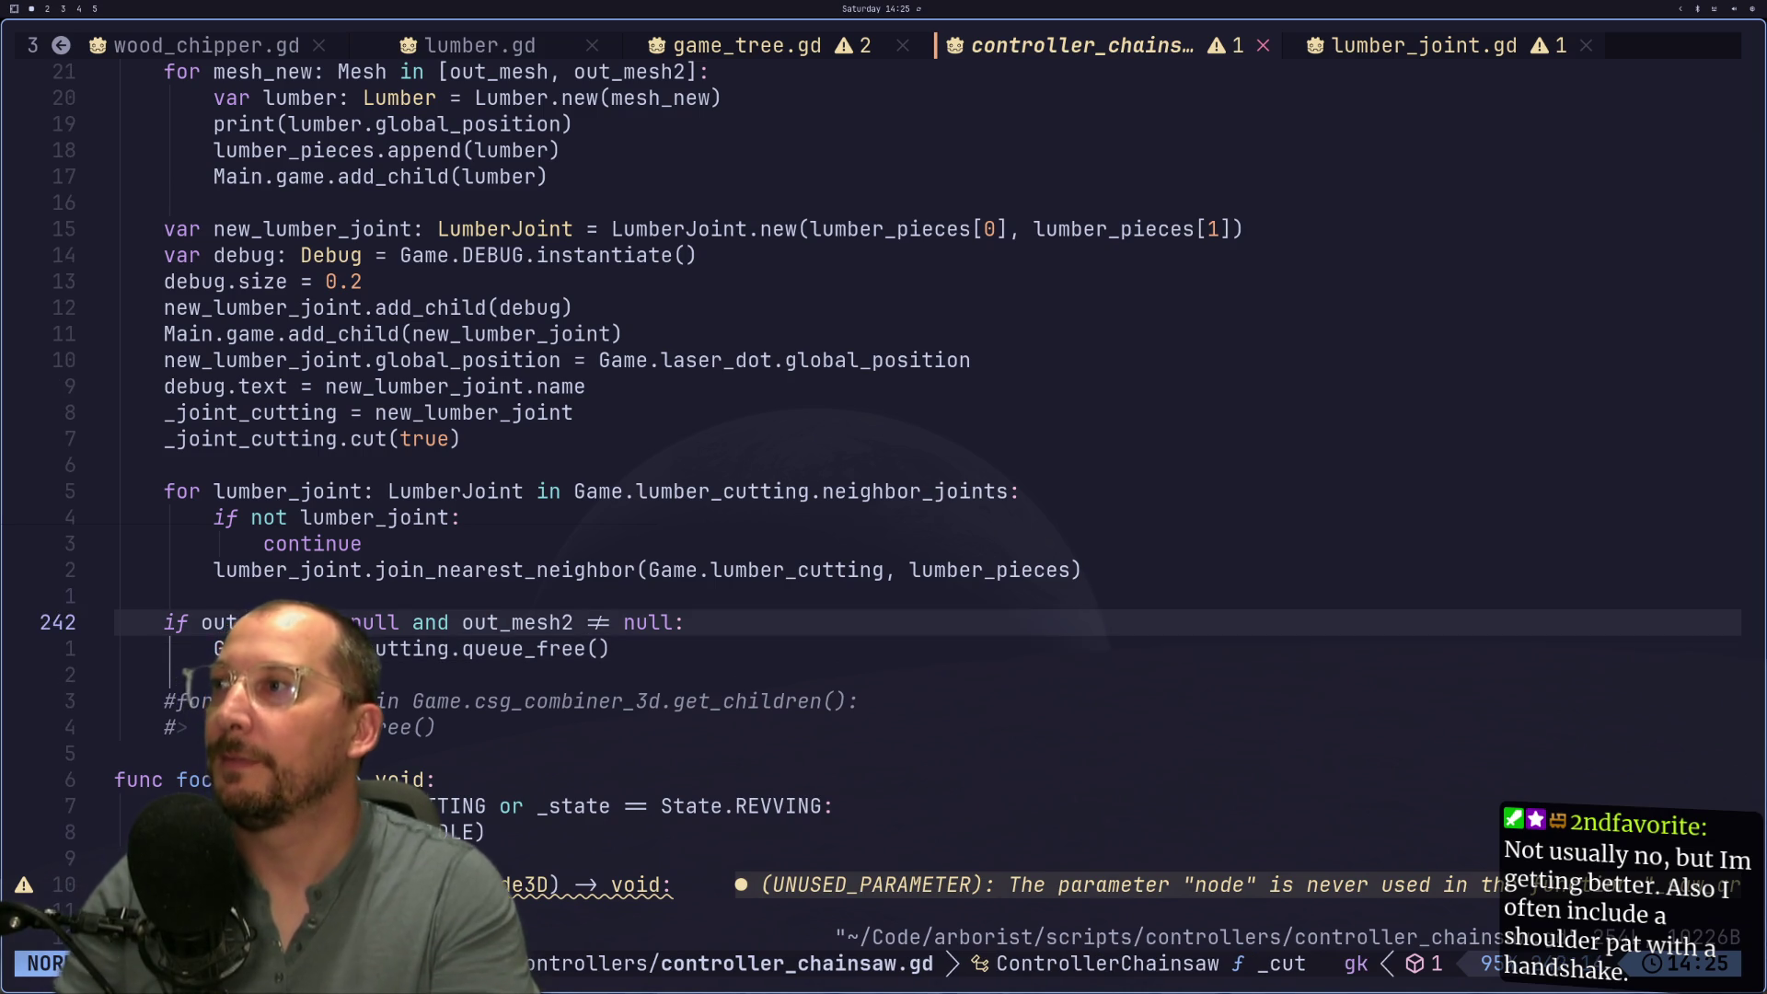
# Step: Step through every occurrence of lumber_cutting around the _cut function
pyautogui.press('k')
pyautogui.press('k')
pyautogui.press('k')
pyautogui.press('j')
pyautogui.press('j')
pyautogui.press('j')
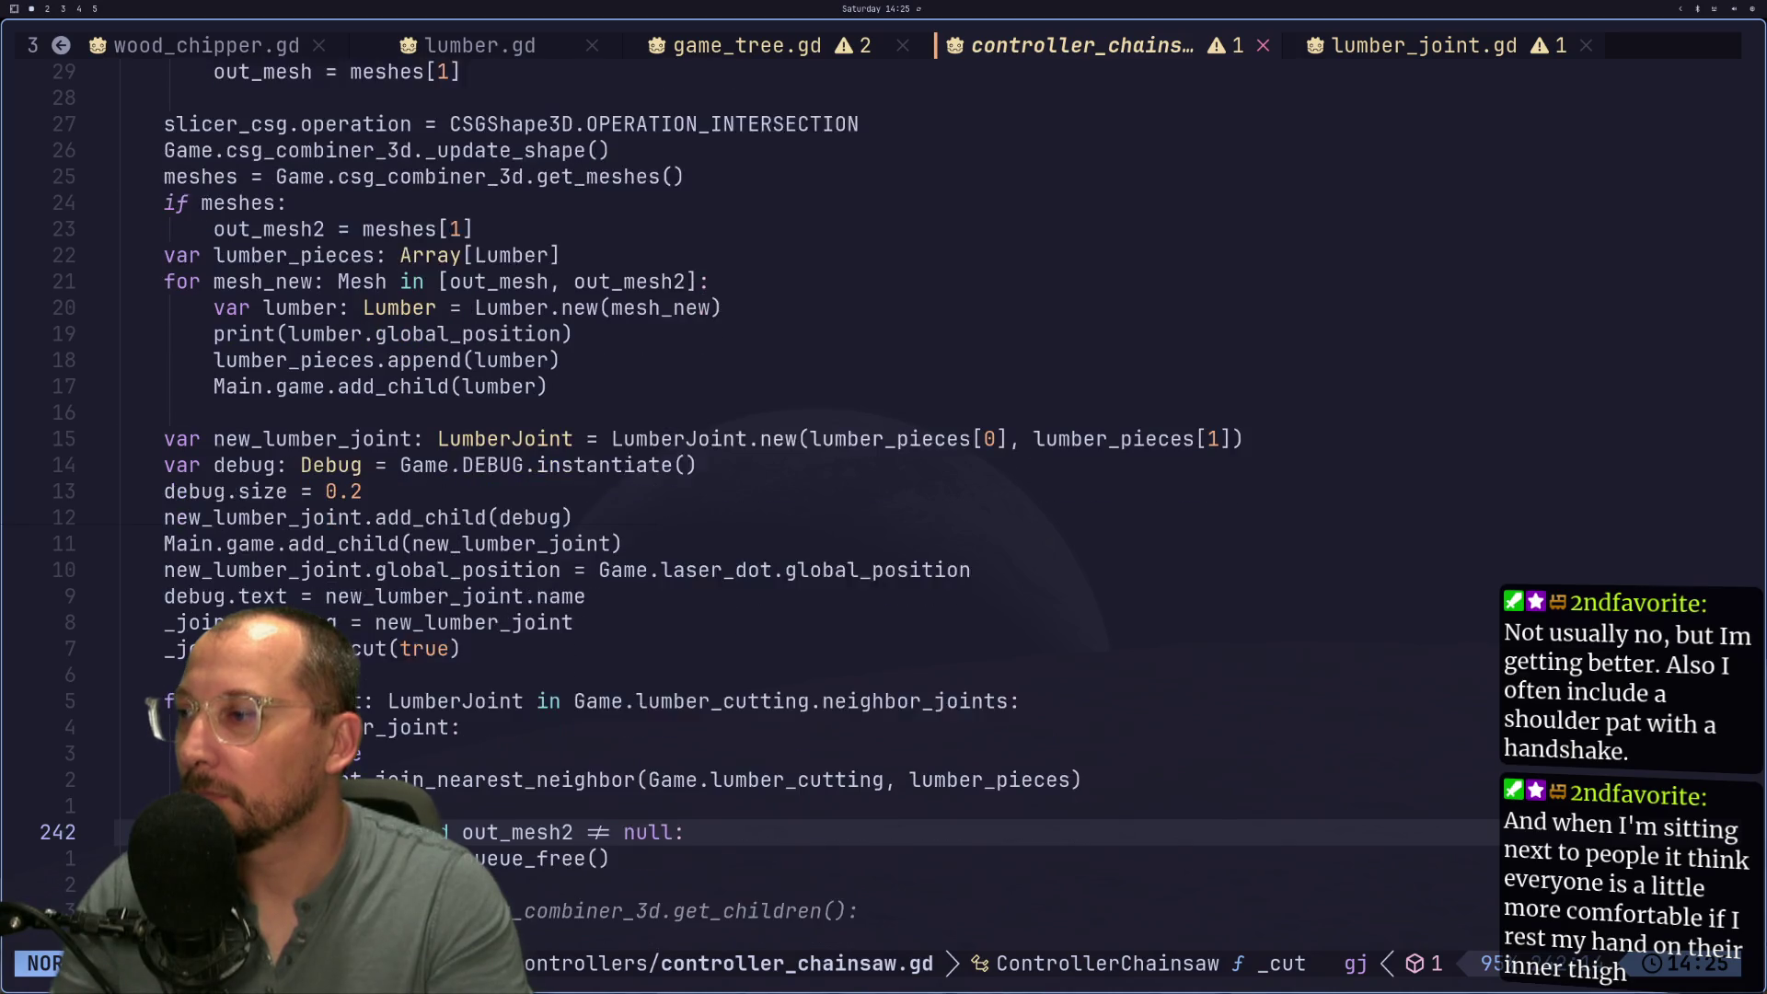
pyautogui.press('*')
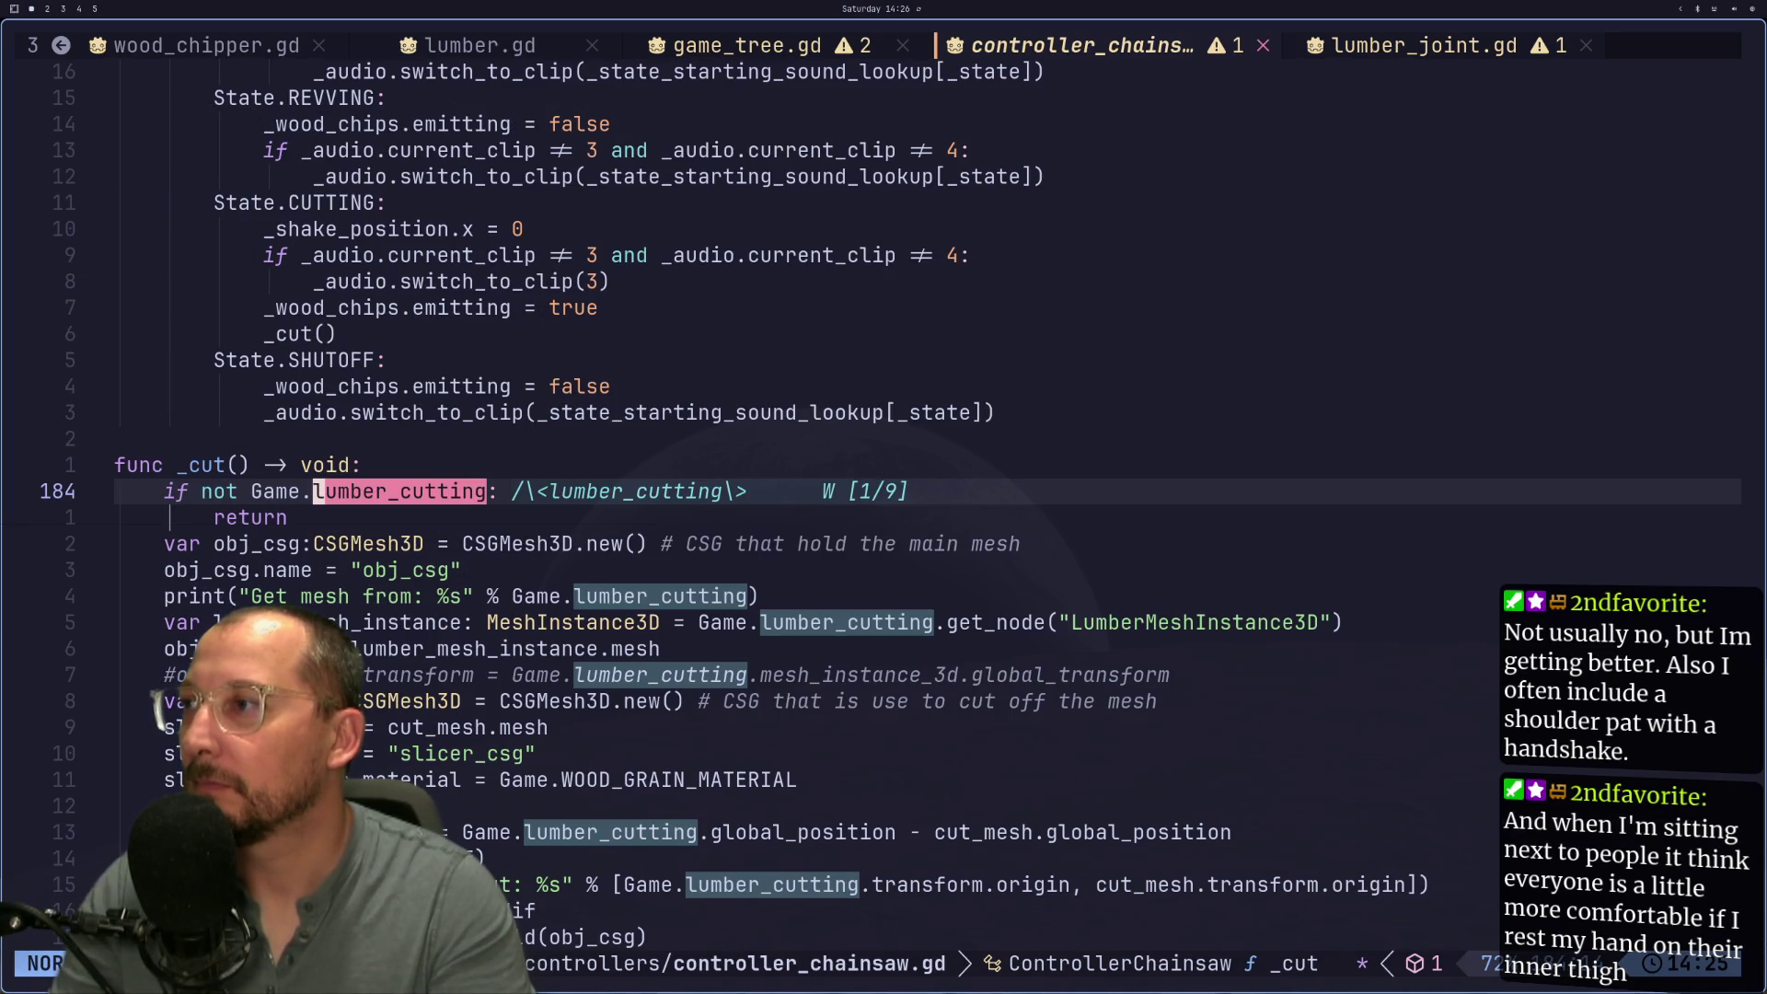
pyautogui.press('N')
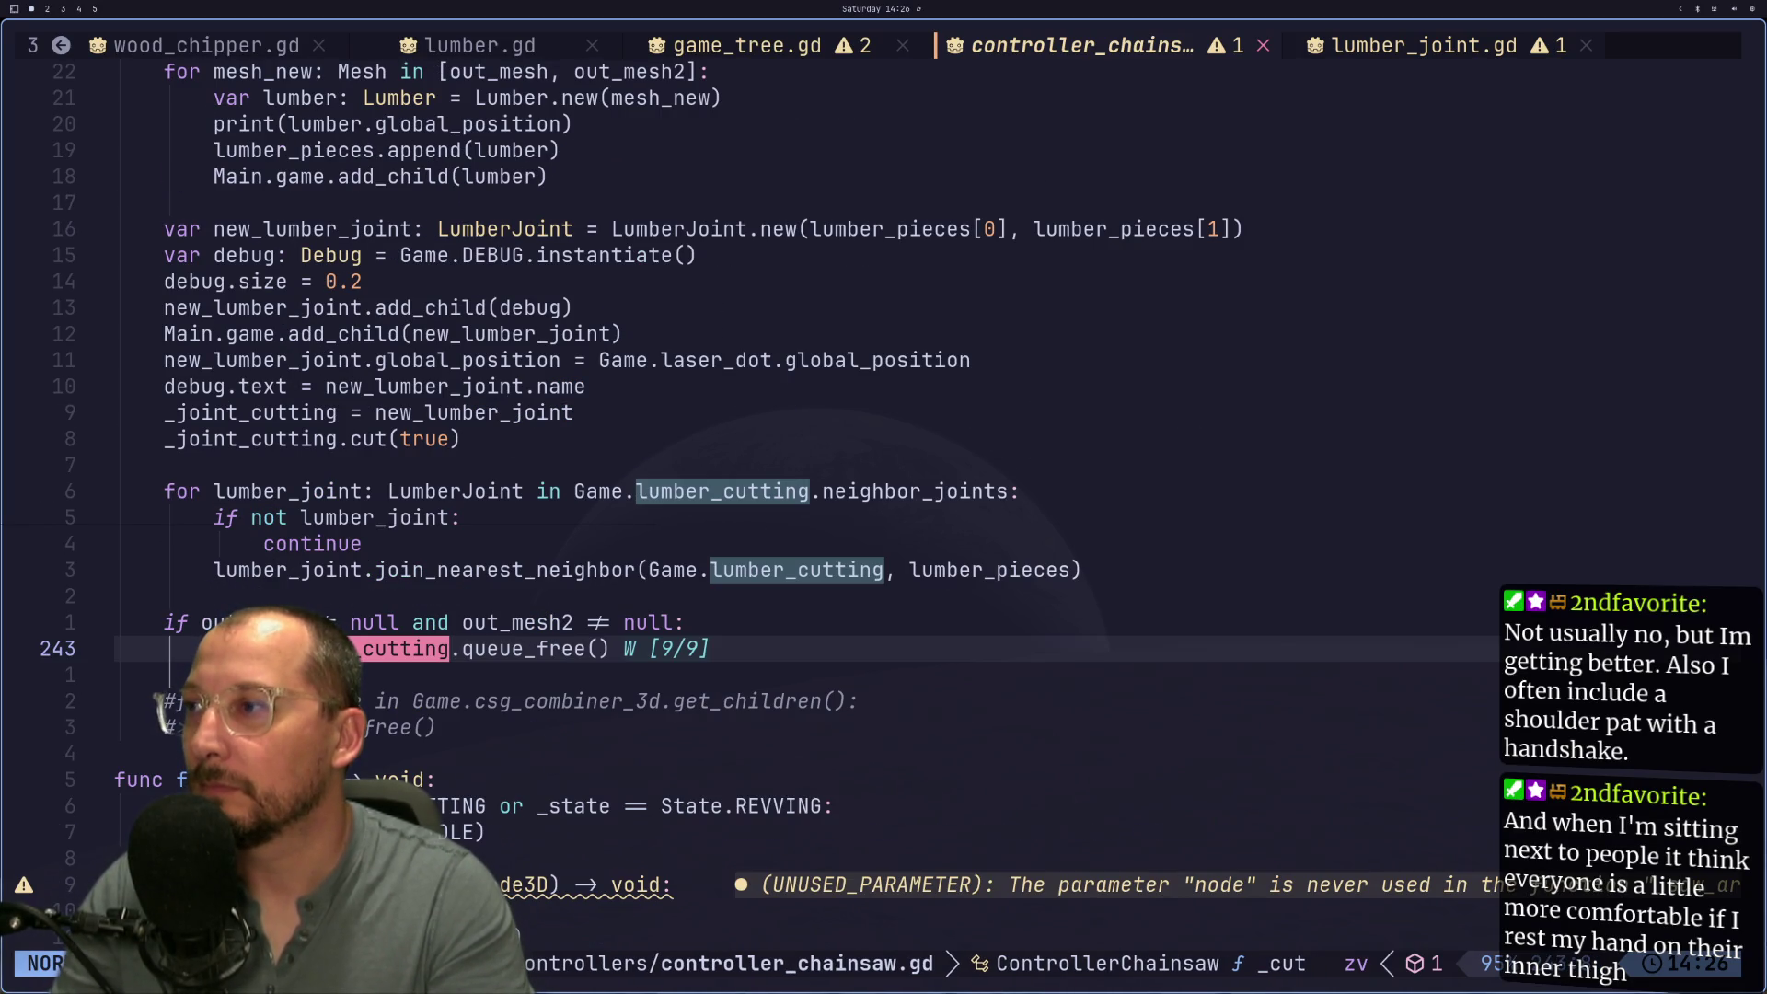
pyautogui.press('N')
pyautogui.press('N')
pyautogui.press('N')
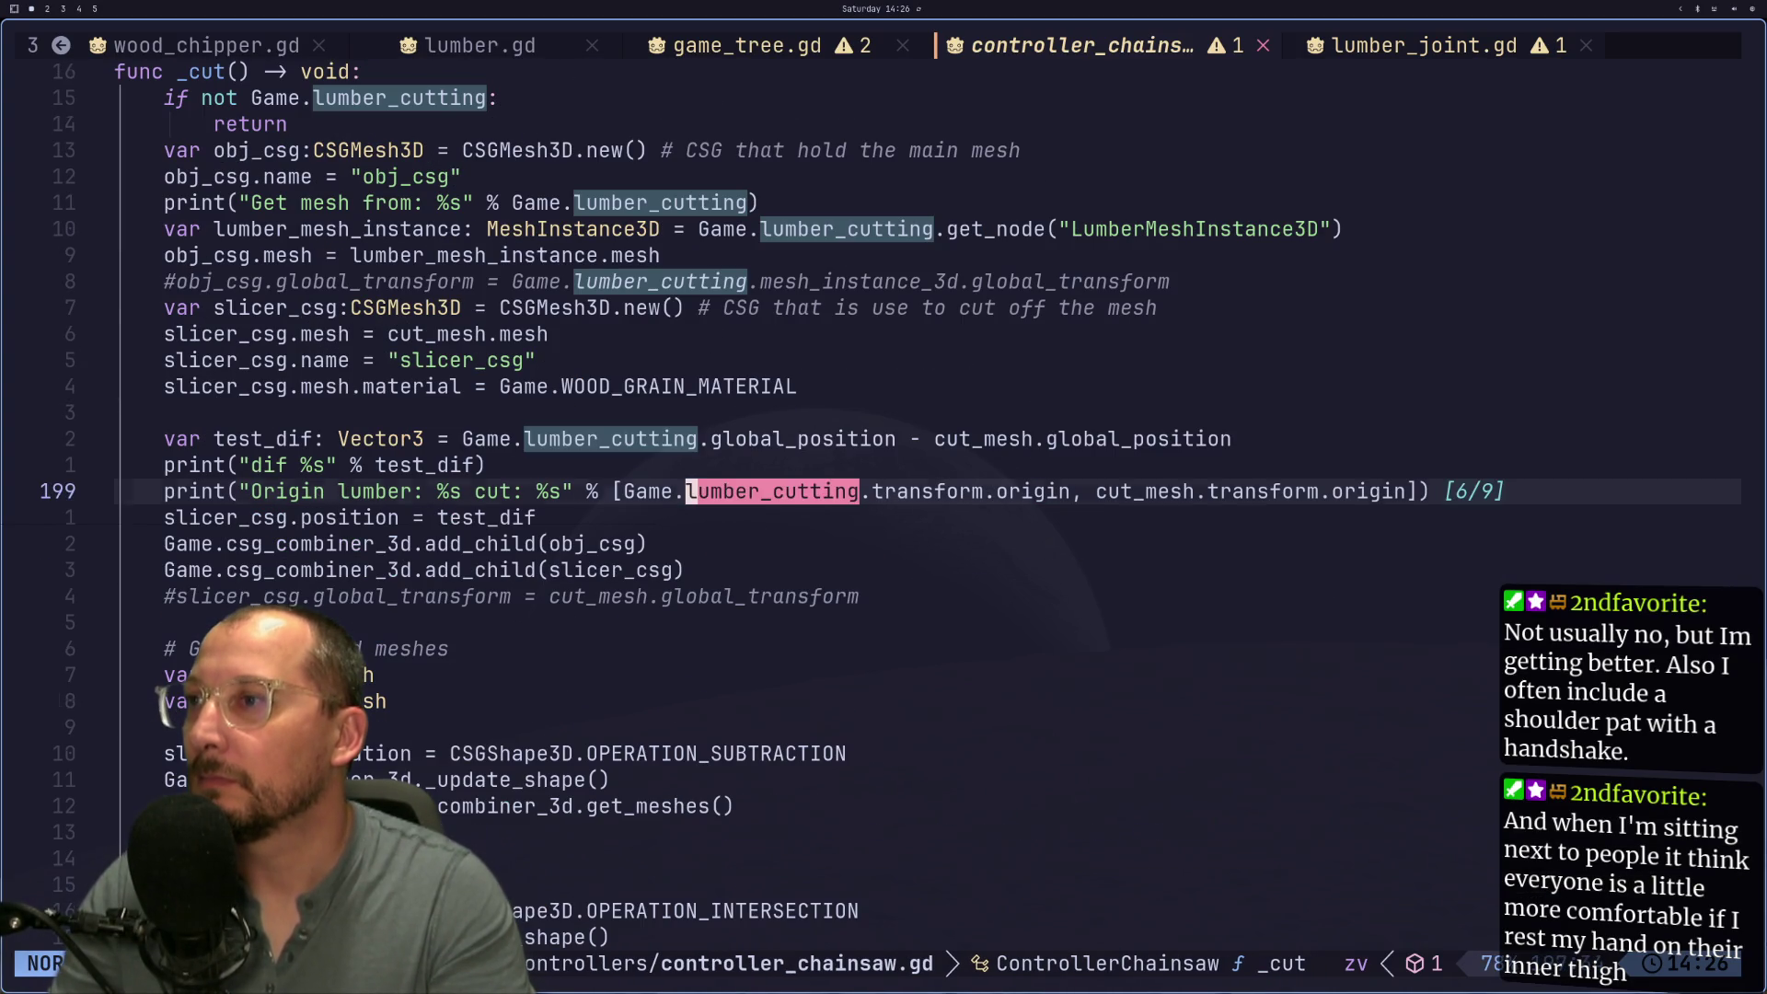
pyautogui.press('N')
pyautogui.press('N')
pyautogui.press('N')
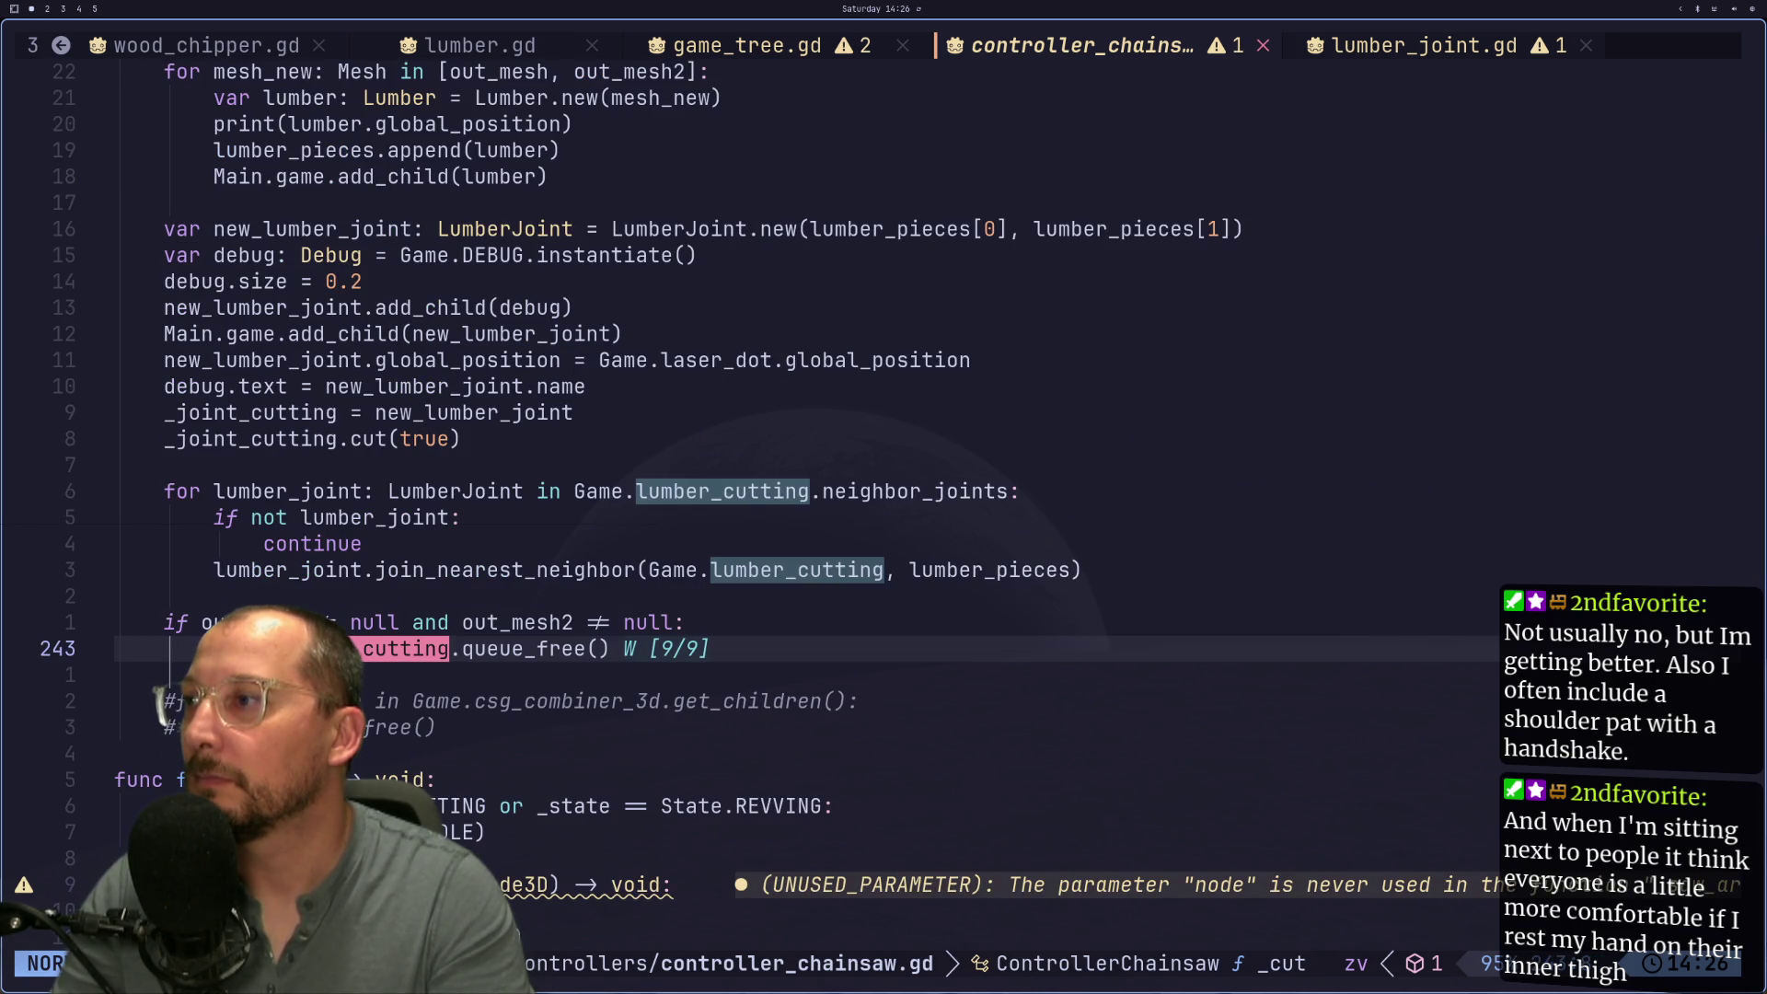
pyautogui.scroll(11, 133, 195)
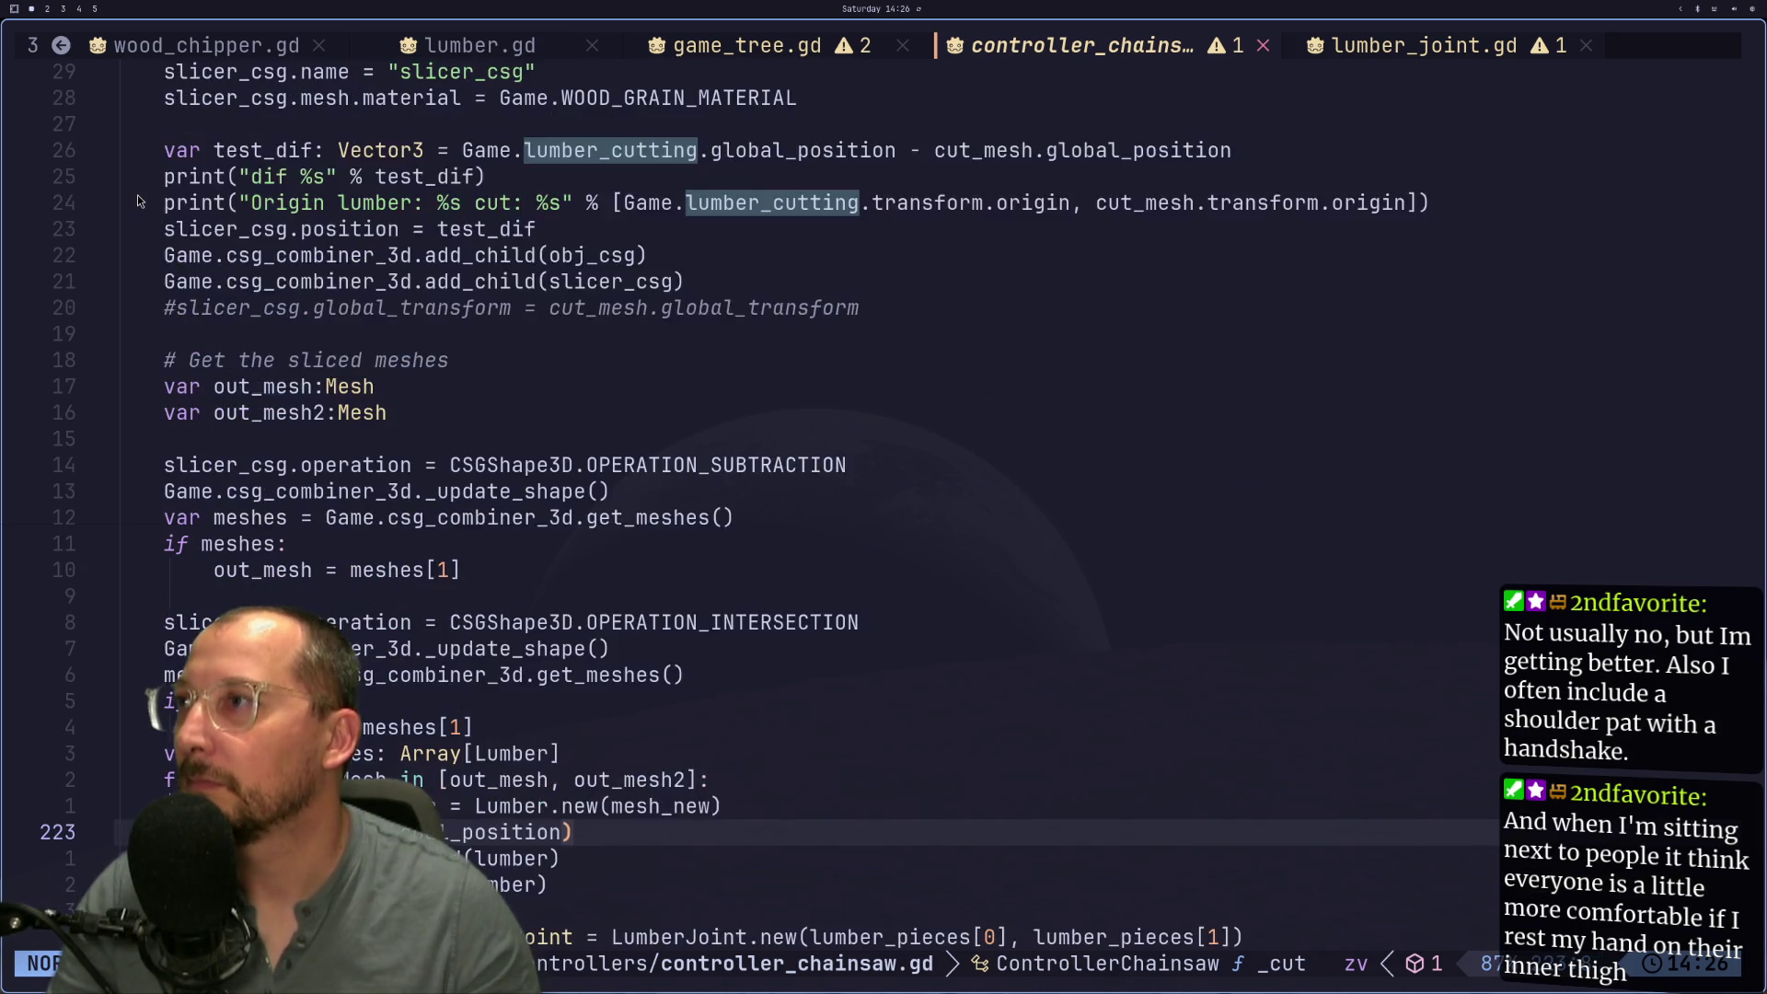
pyautogui.scroll(5, 324, 300)
# Step: Inspect the _cut guard condition on lumber_cutting and its return line
pyautogui.click(246, 282)
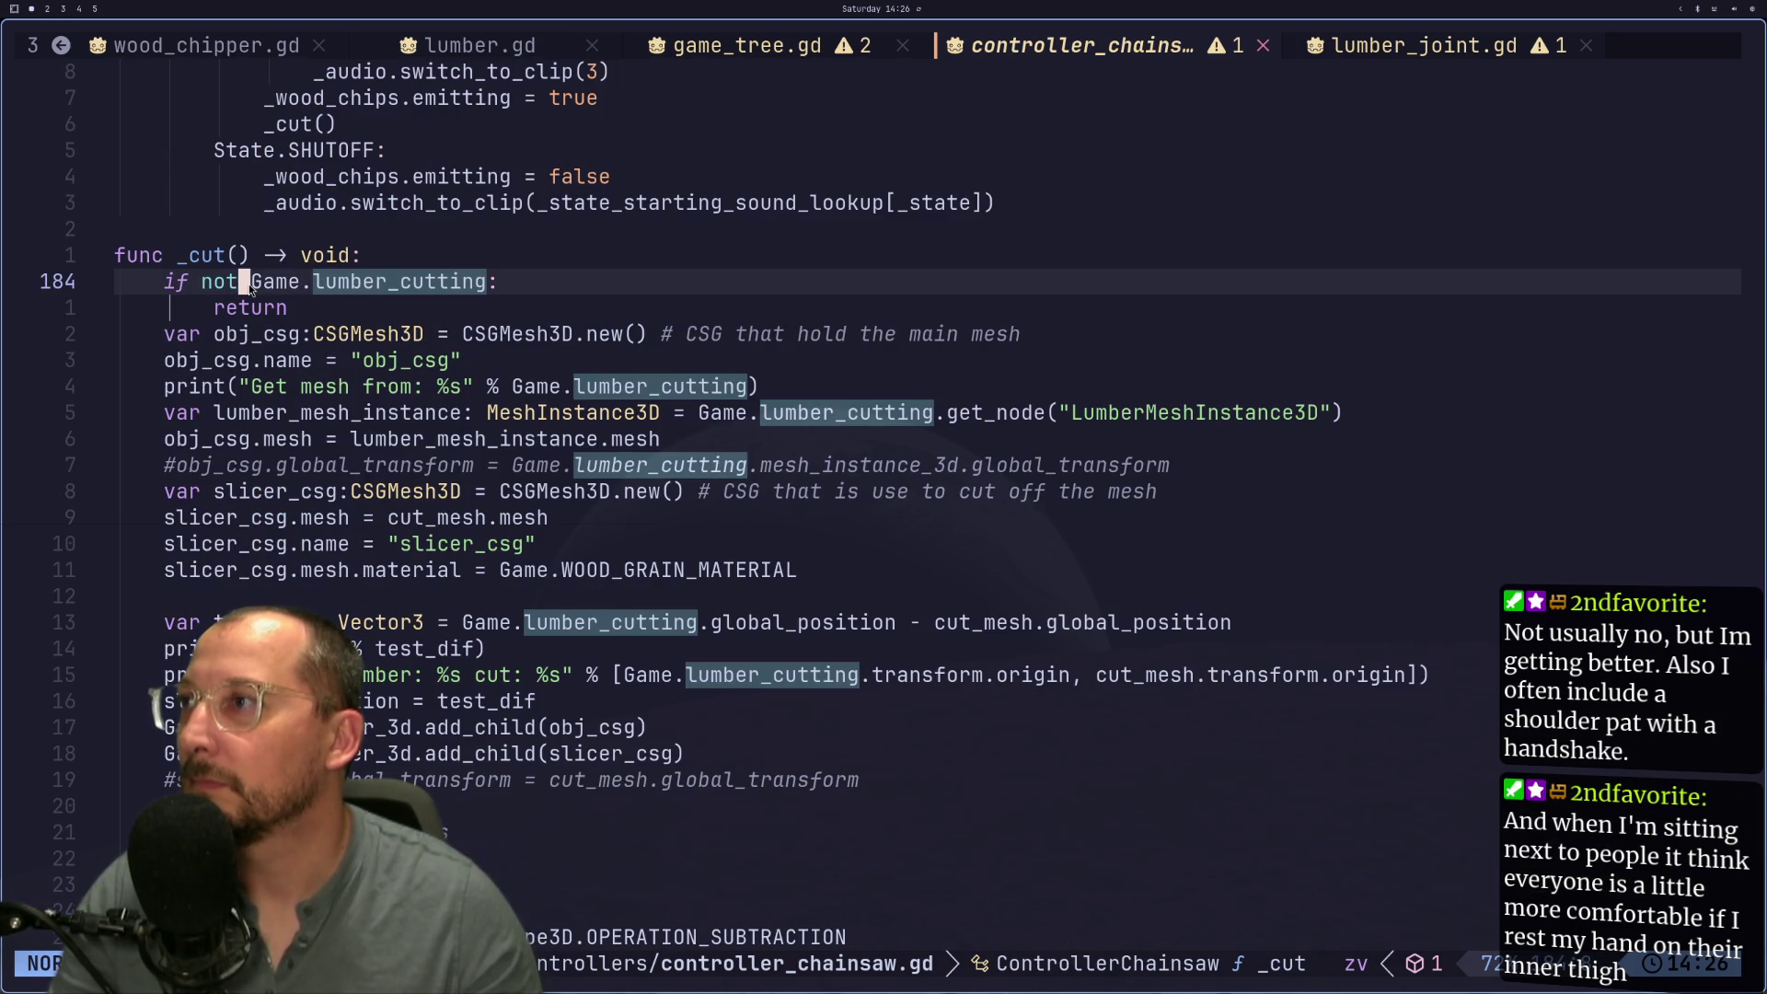
pyautogui.click(365, 286)
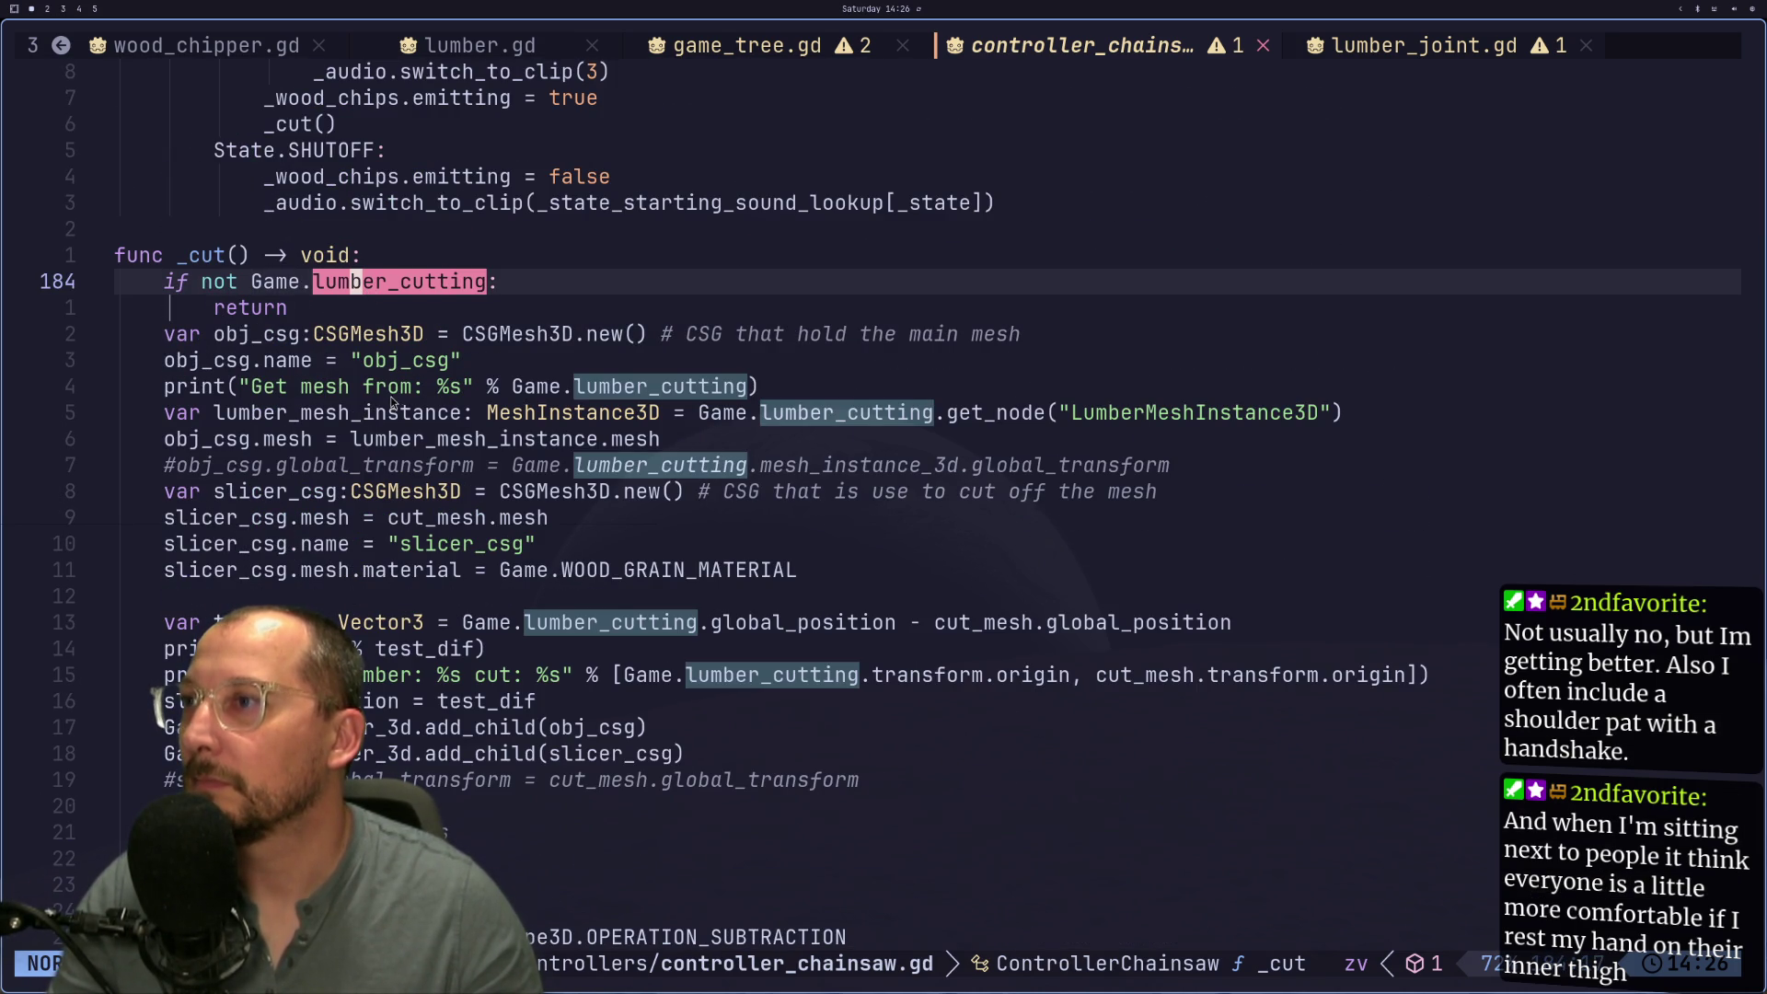
pyautogui.click(465, 308)
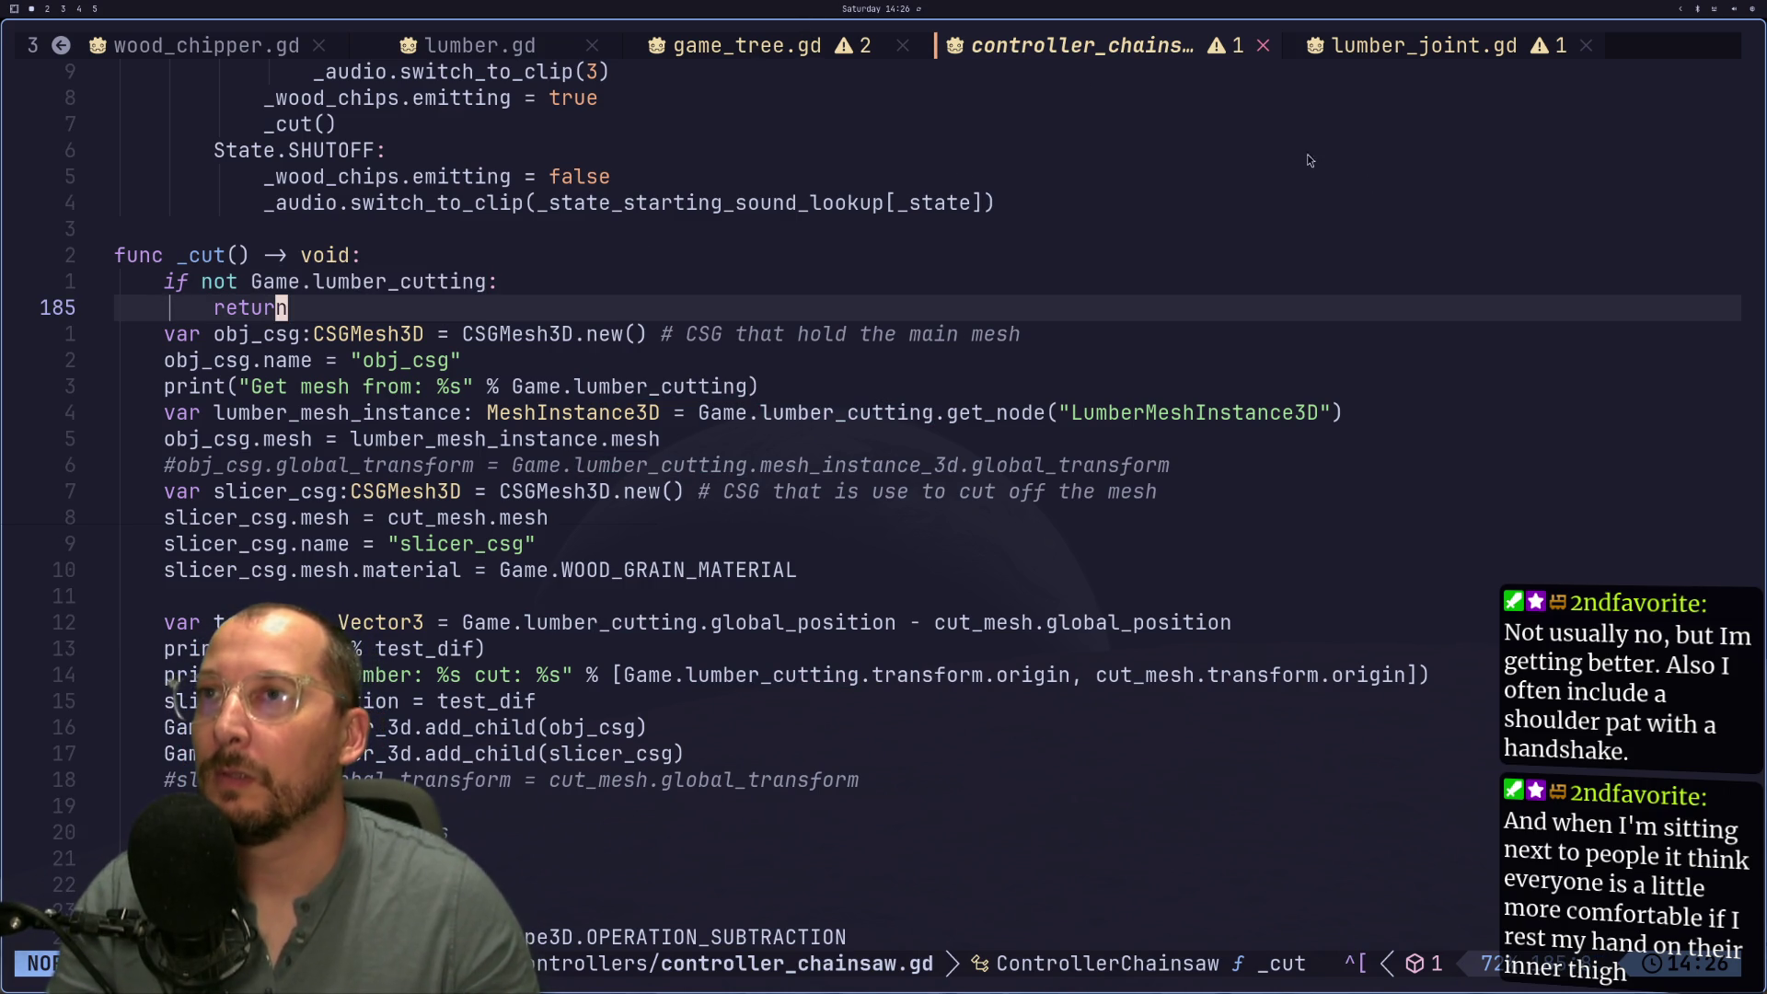
pyautogui.click(959, 235)
pyautogui.press('space')
pyautogui.write('f')
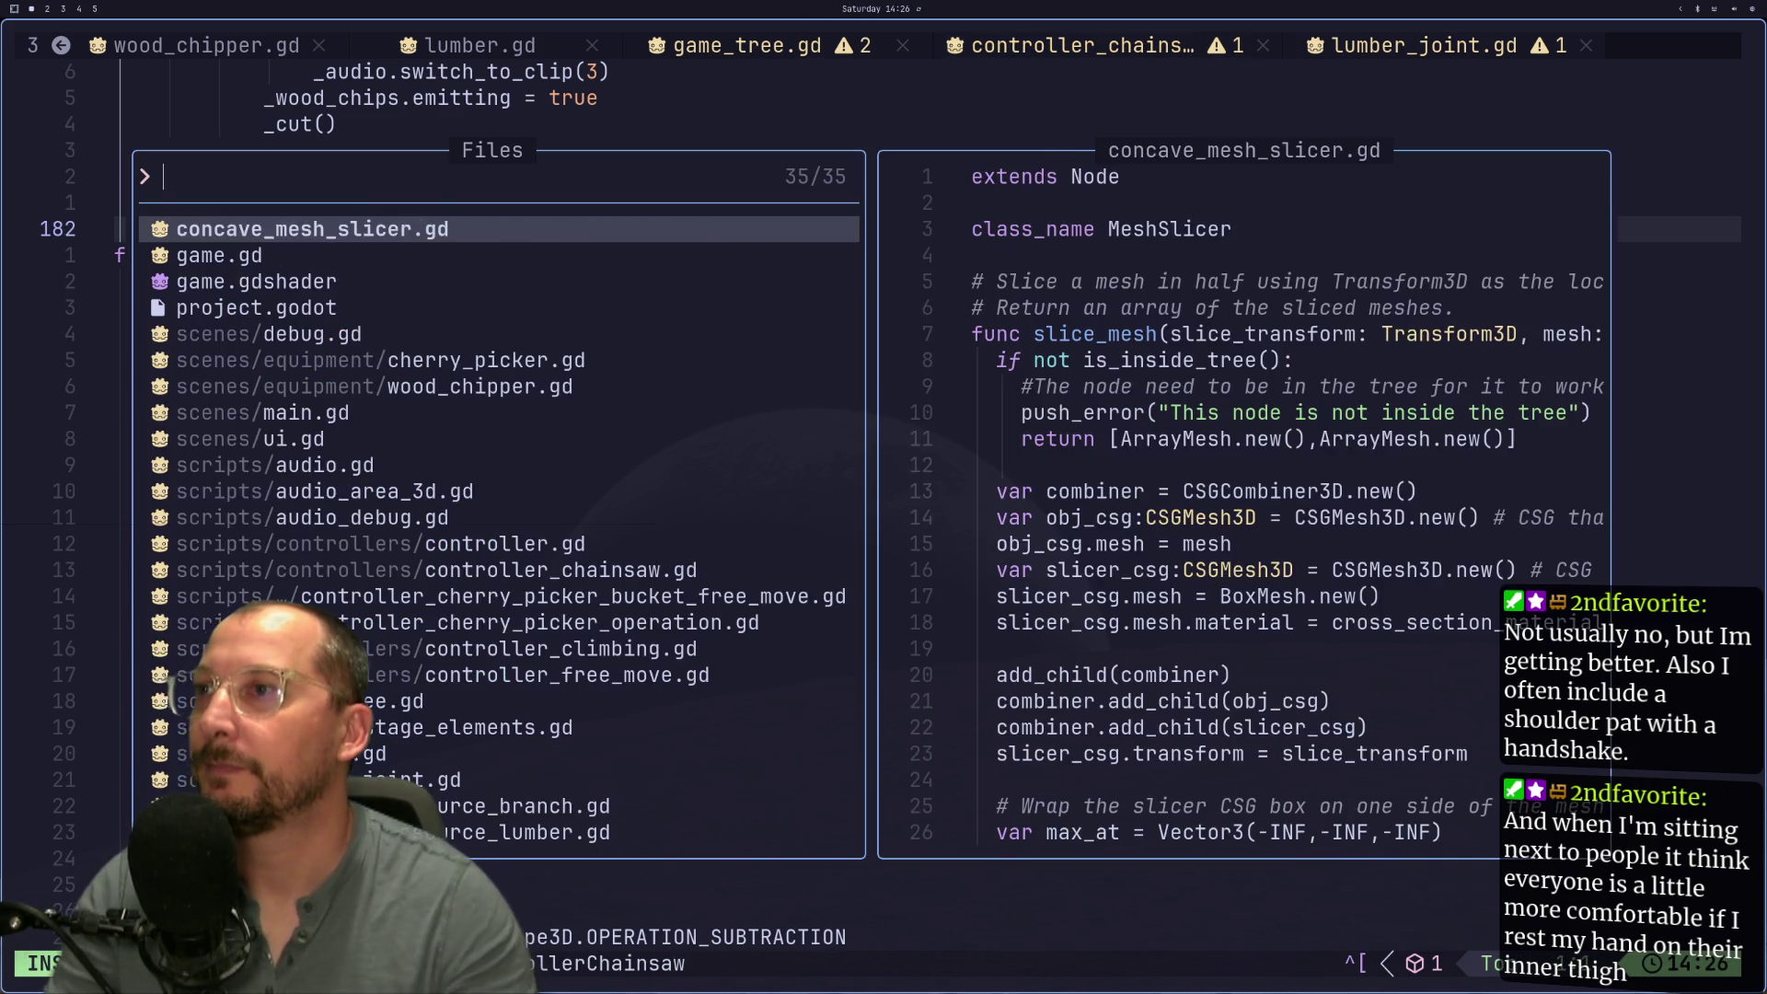
pyautogui.write('fre')
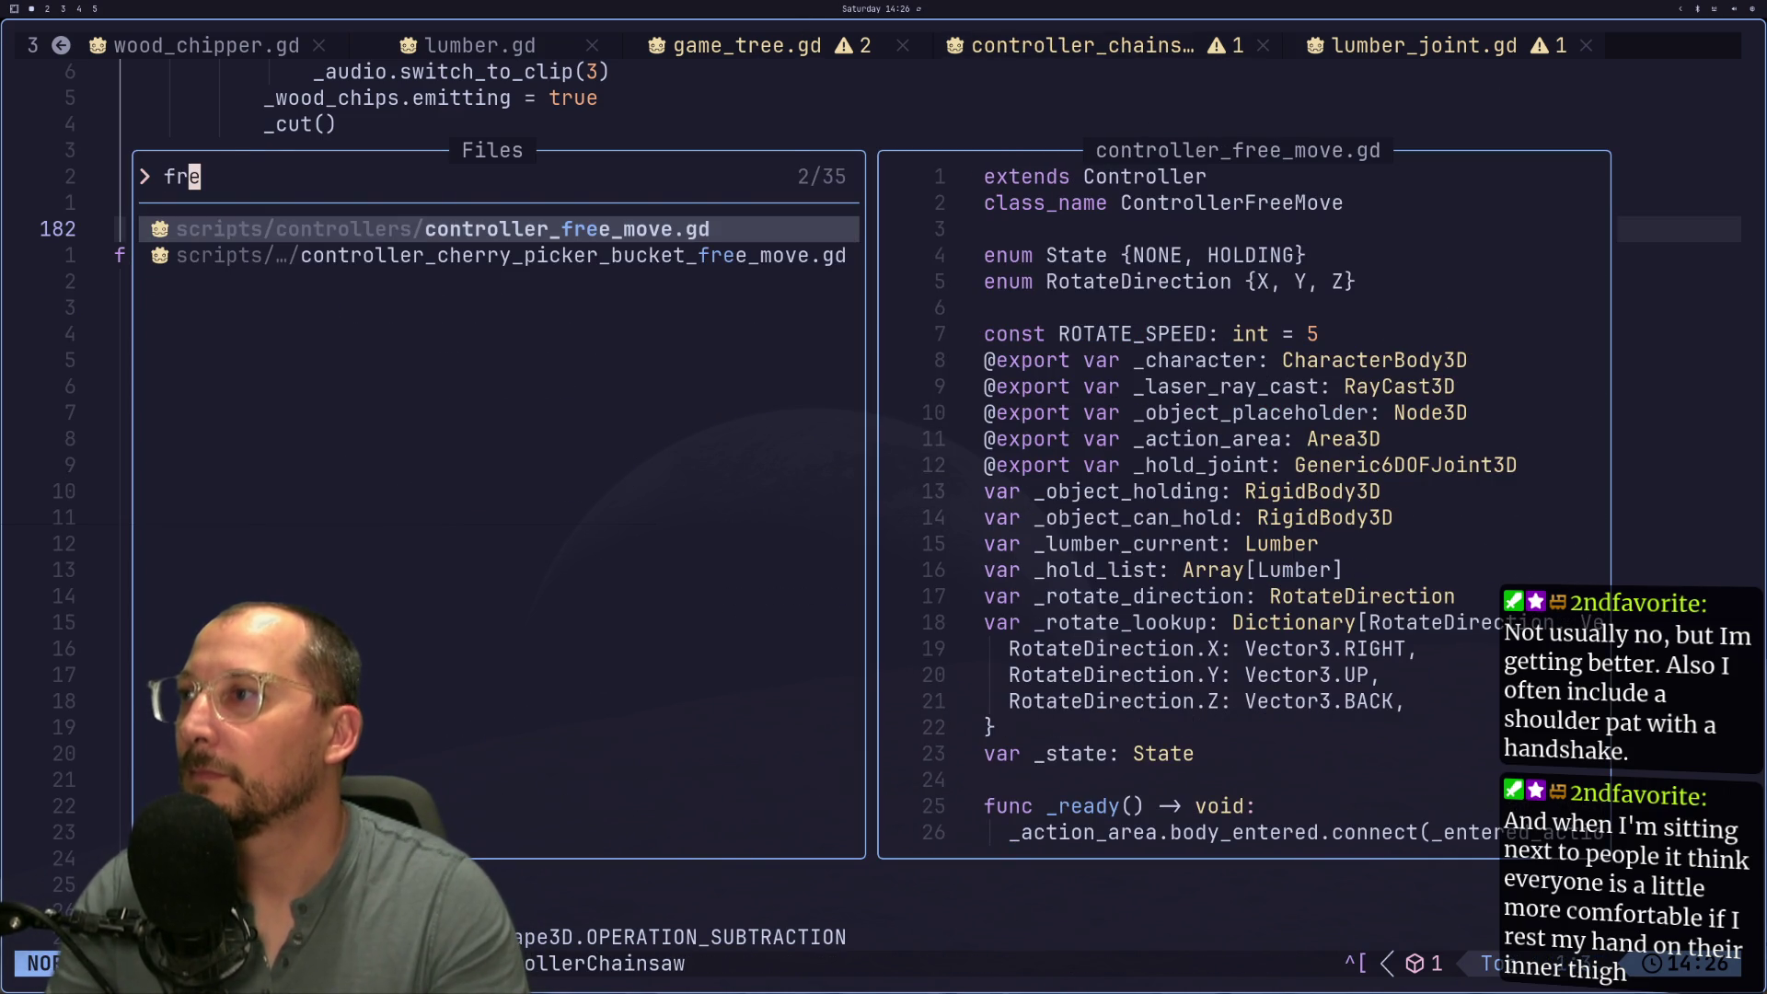
pyautogui.press('Escape')
pyautogui.press('j')
pyautogui.press('j')
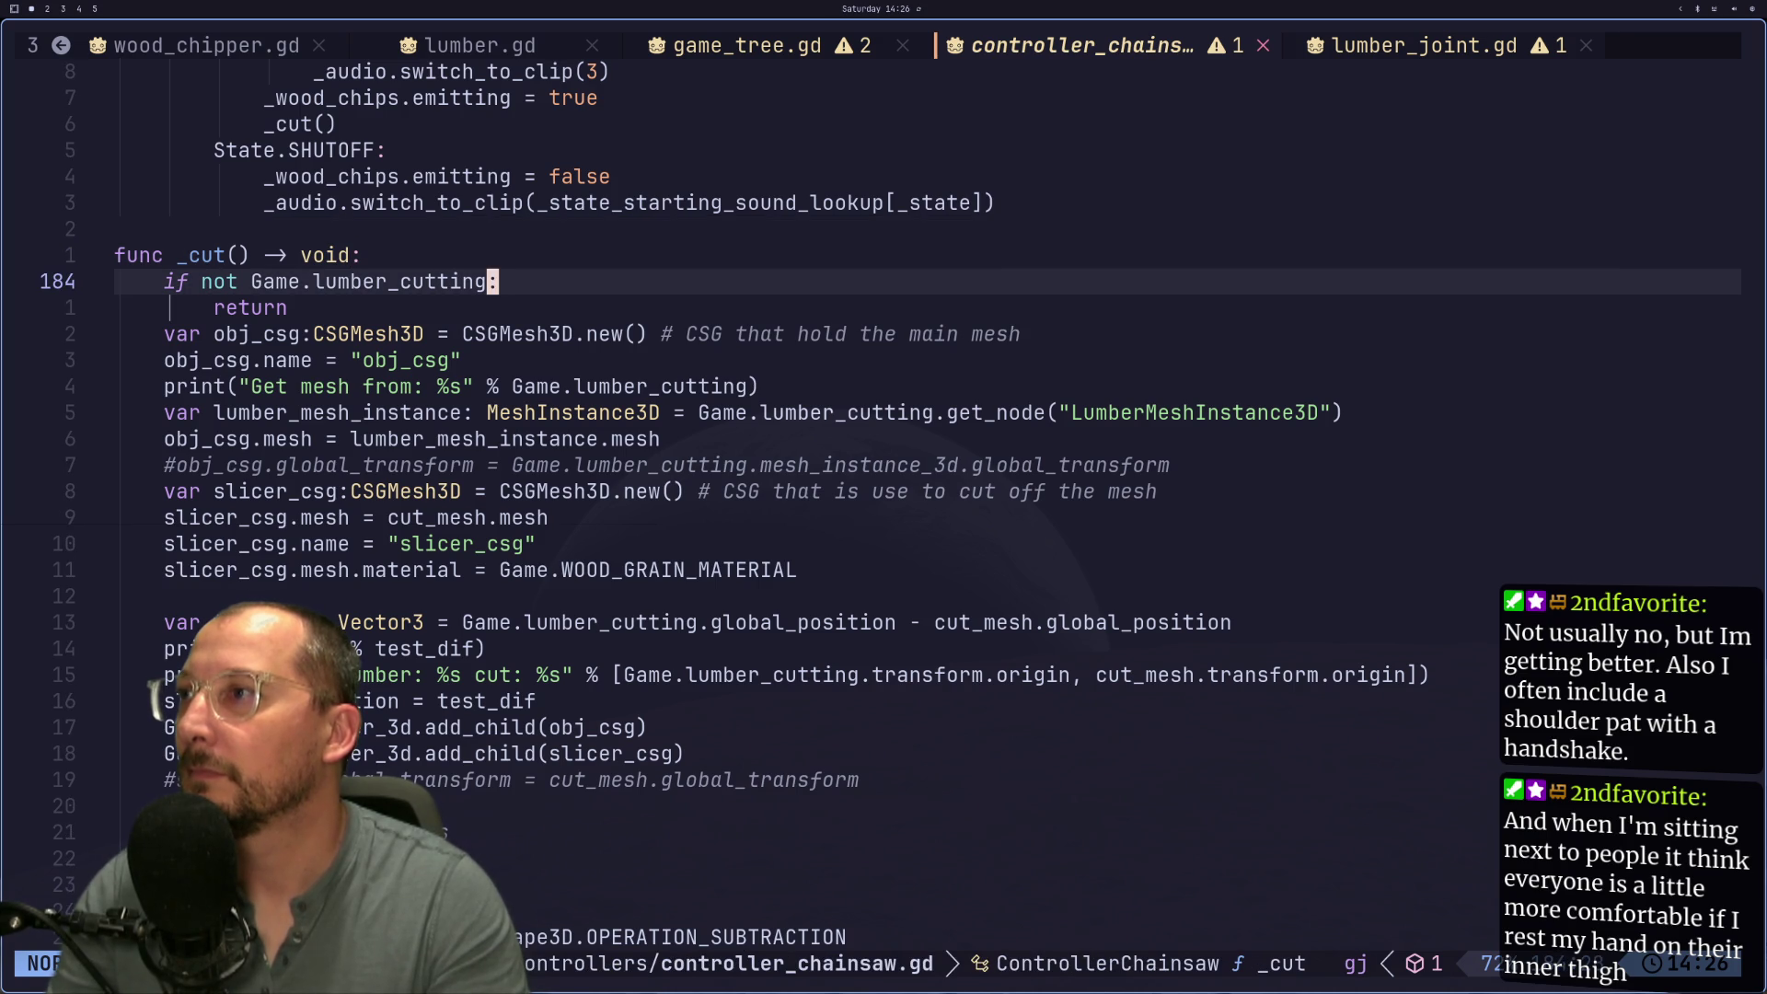
pyautogui.press('h')
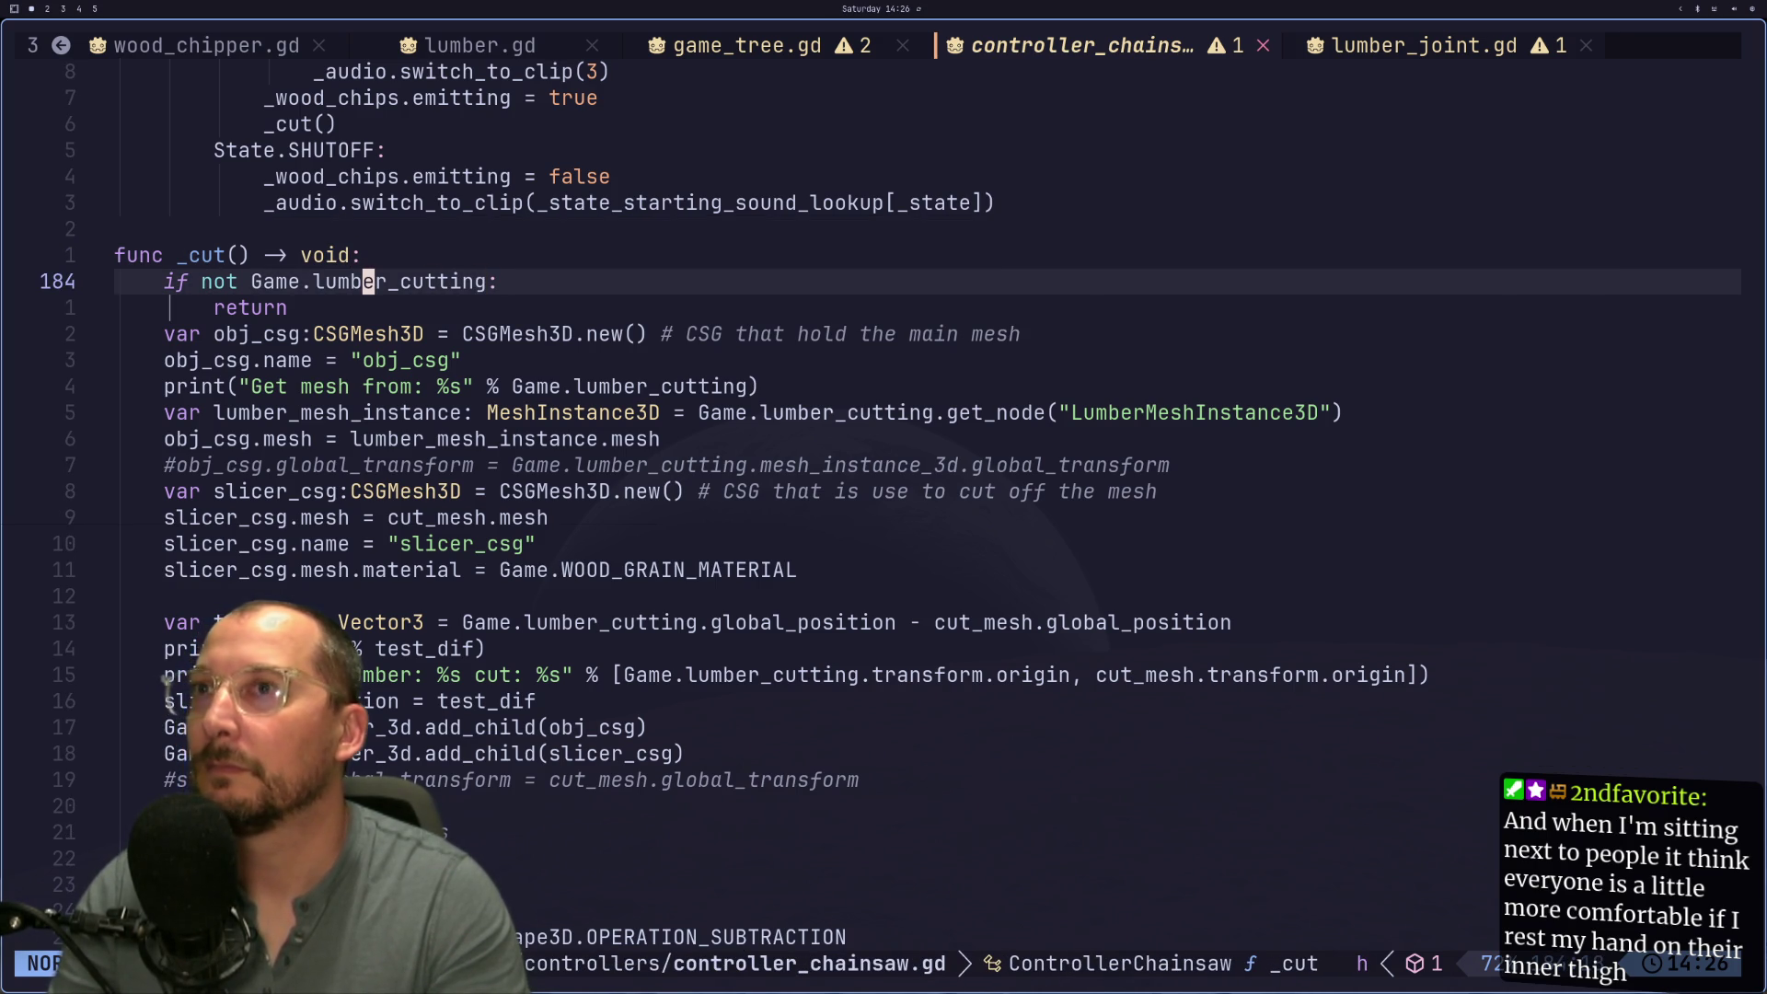
# Step: Open game.gd and look over its Lumber variable declarations
pyautogui.press('space')
pyautogui.write('fgame')
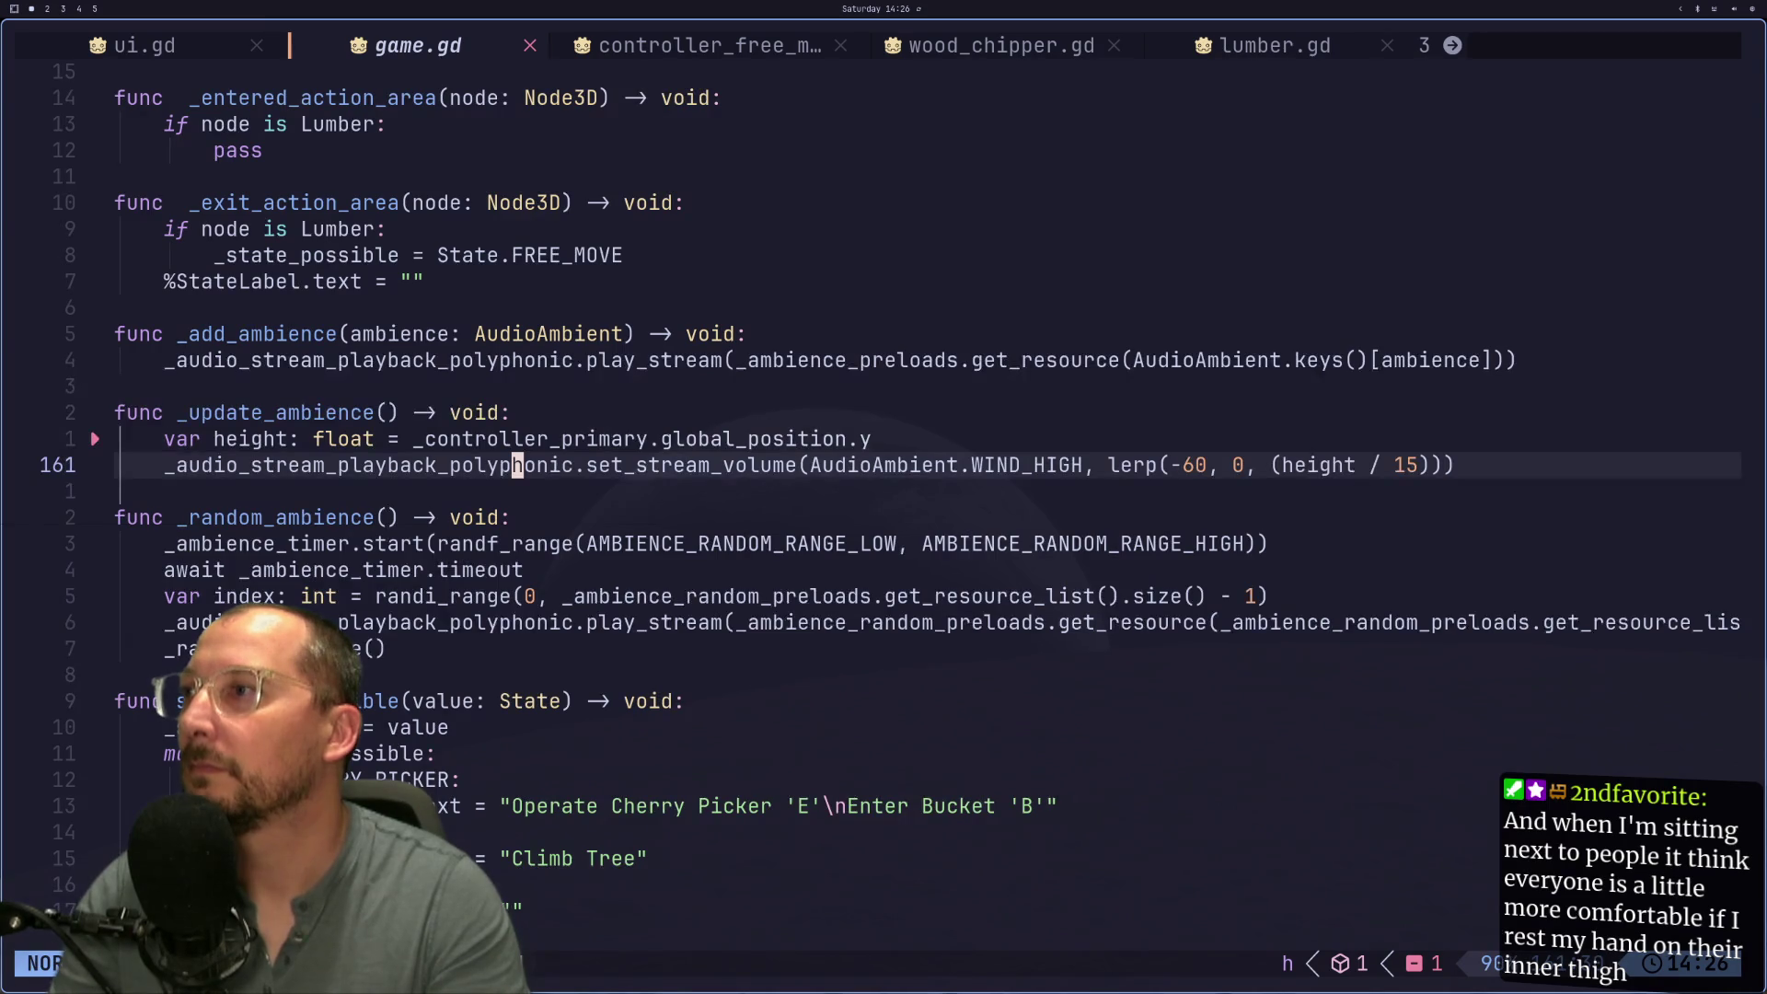
pyautogui.press('g')
pyautogui.press('g')
pyautogui.press('j')
pyautogui.press('j')
pyautogui.press('j')
pyautogui.press('j')
pyautogui.press('j')
pyautogui.press('j')
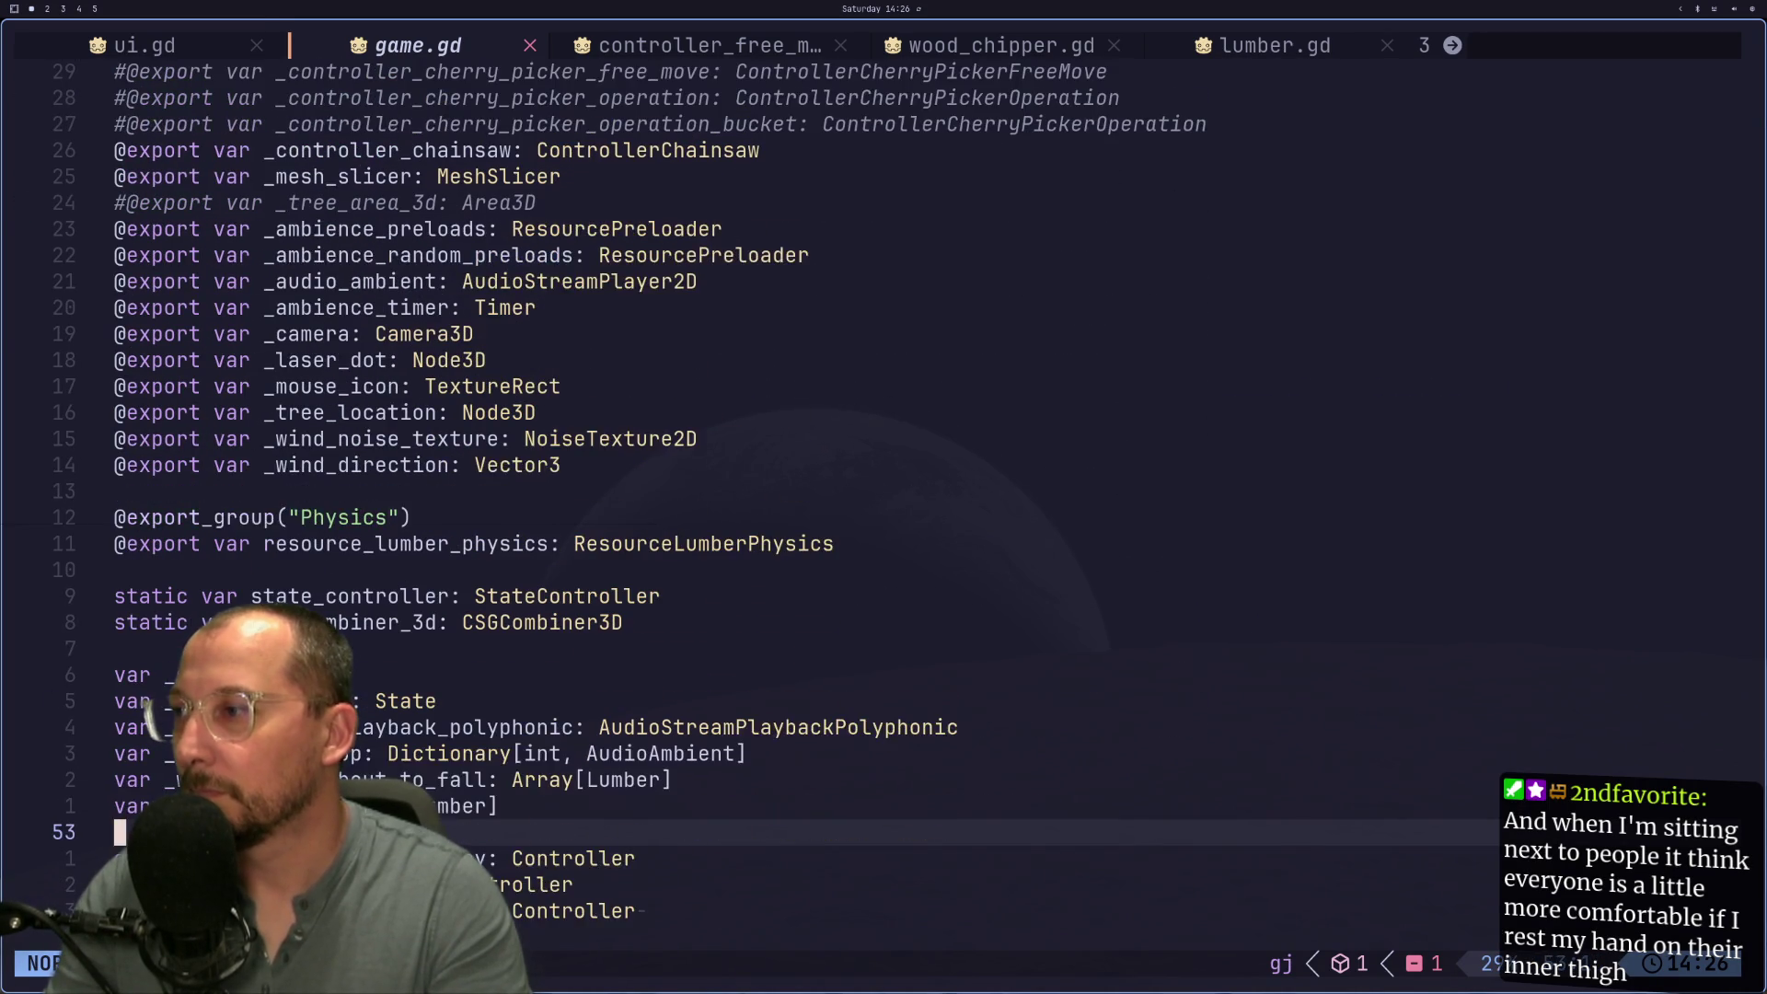
pyautogui.press('j')
pyautogui.press('j')
pyautogui.press('j')
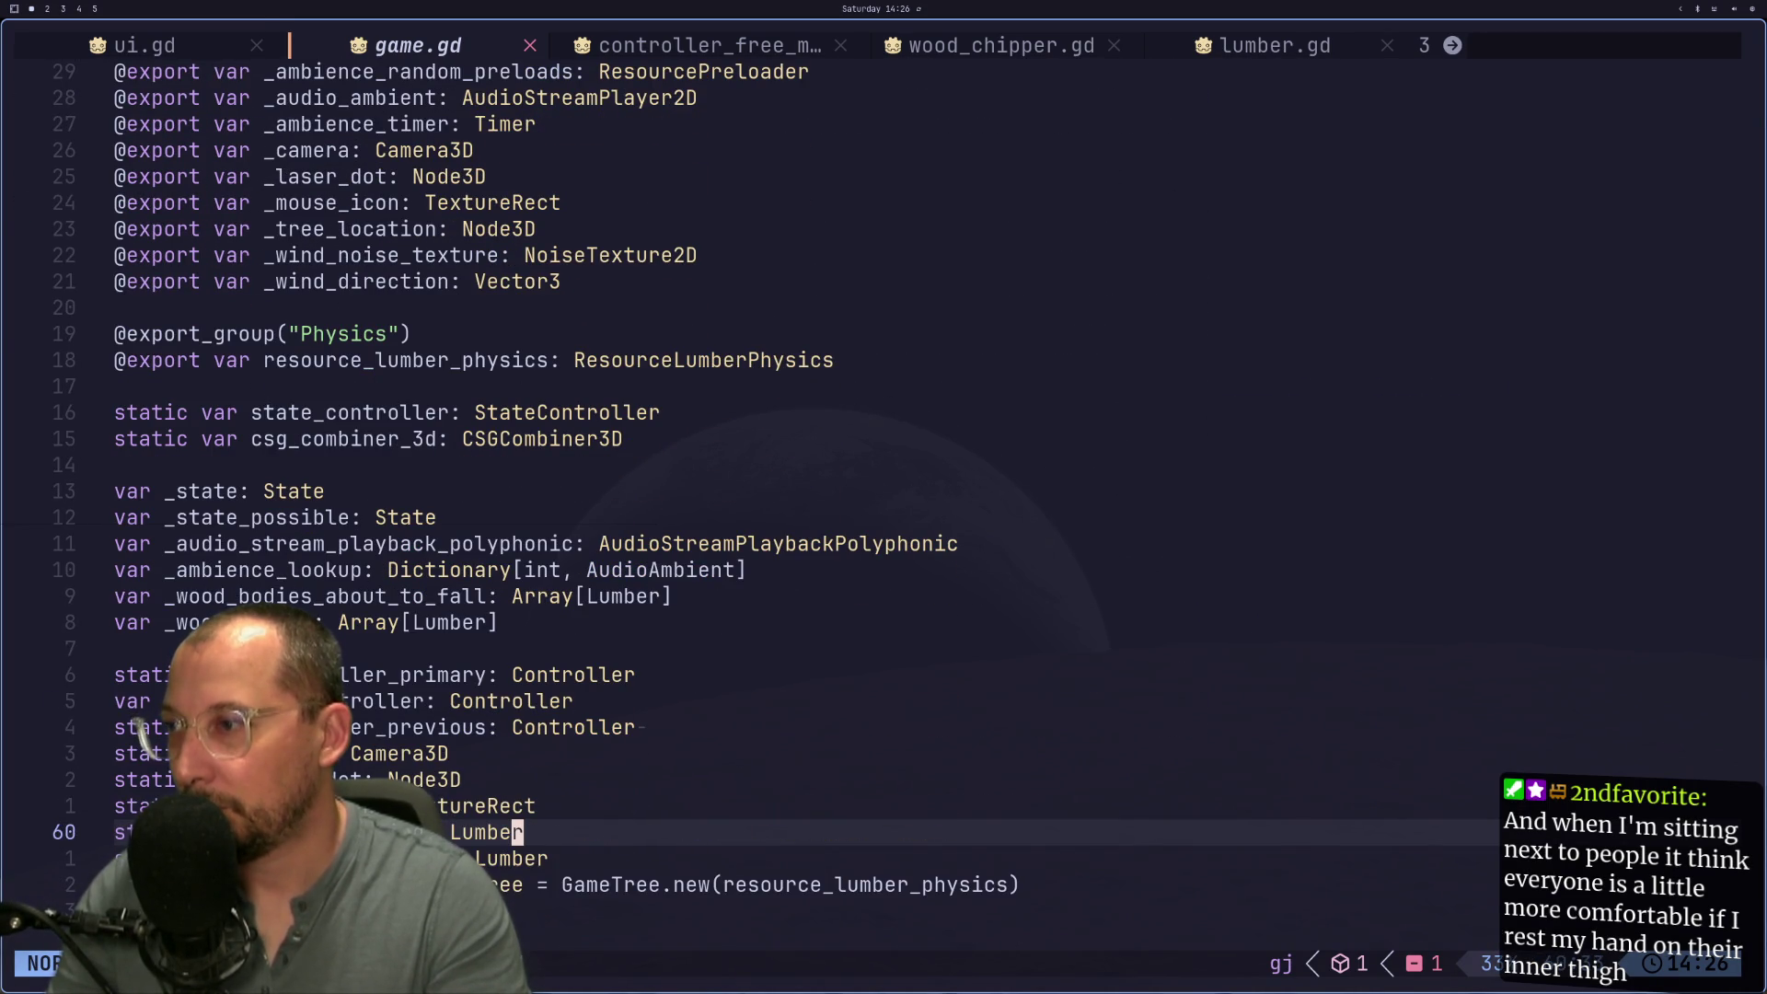
# Step: Return to controller_chainsaw.gd and open an empty line after the early return
pyautogui.hotkey('shift', 'h')
pyautogui.hotkey('shift', 'h')
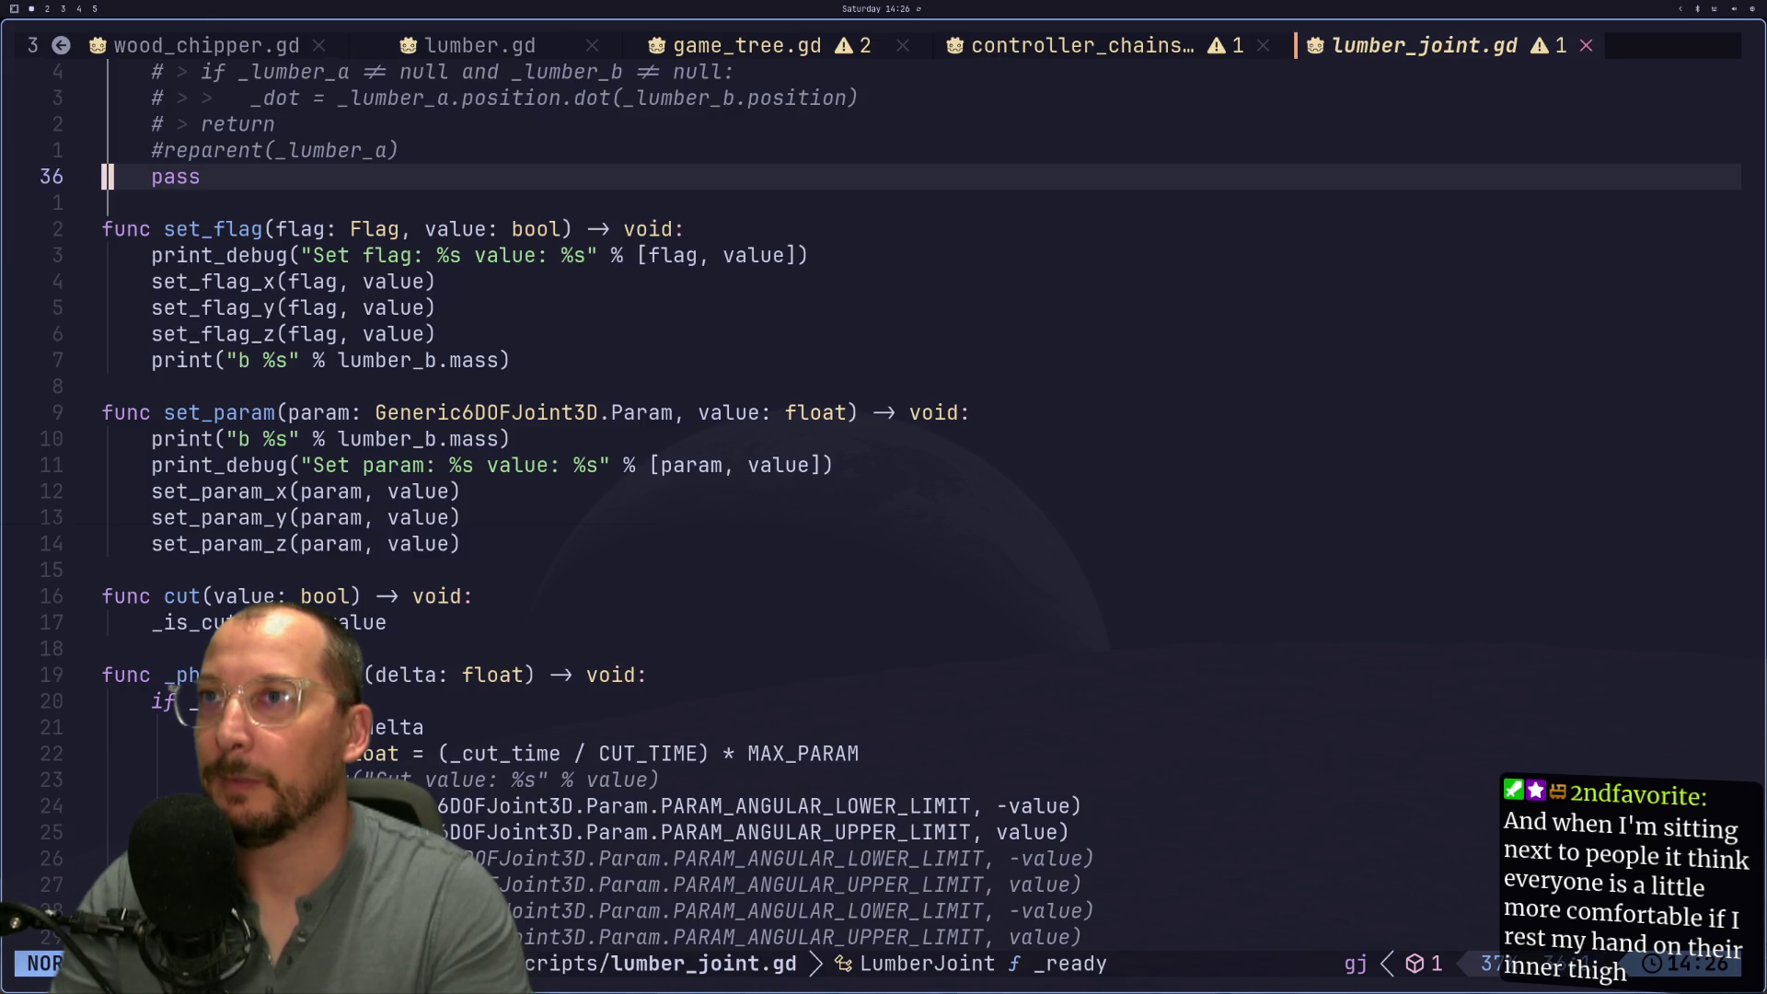
pyautogui.hotkey('shift', 'h')
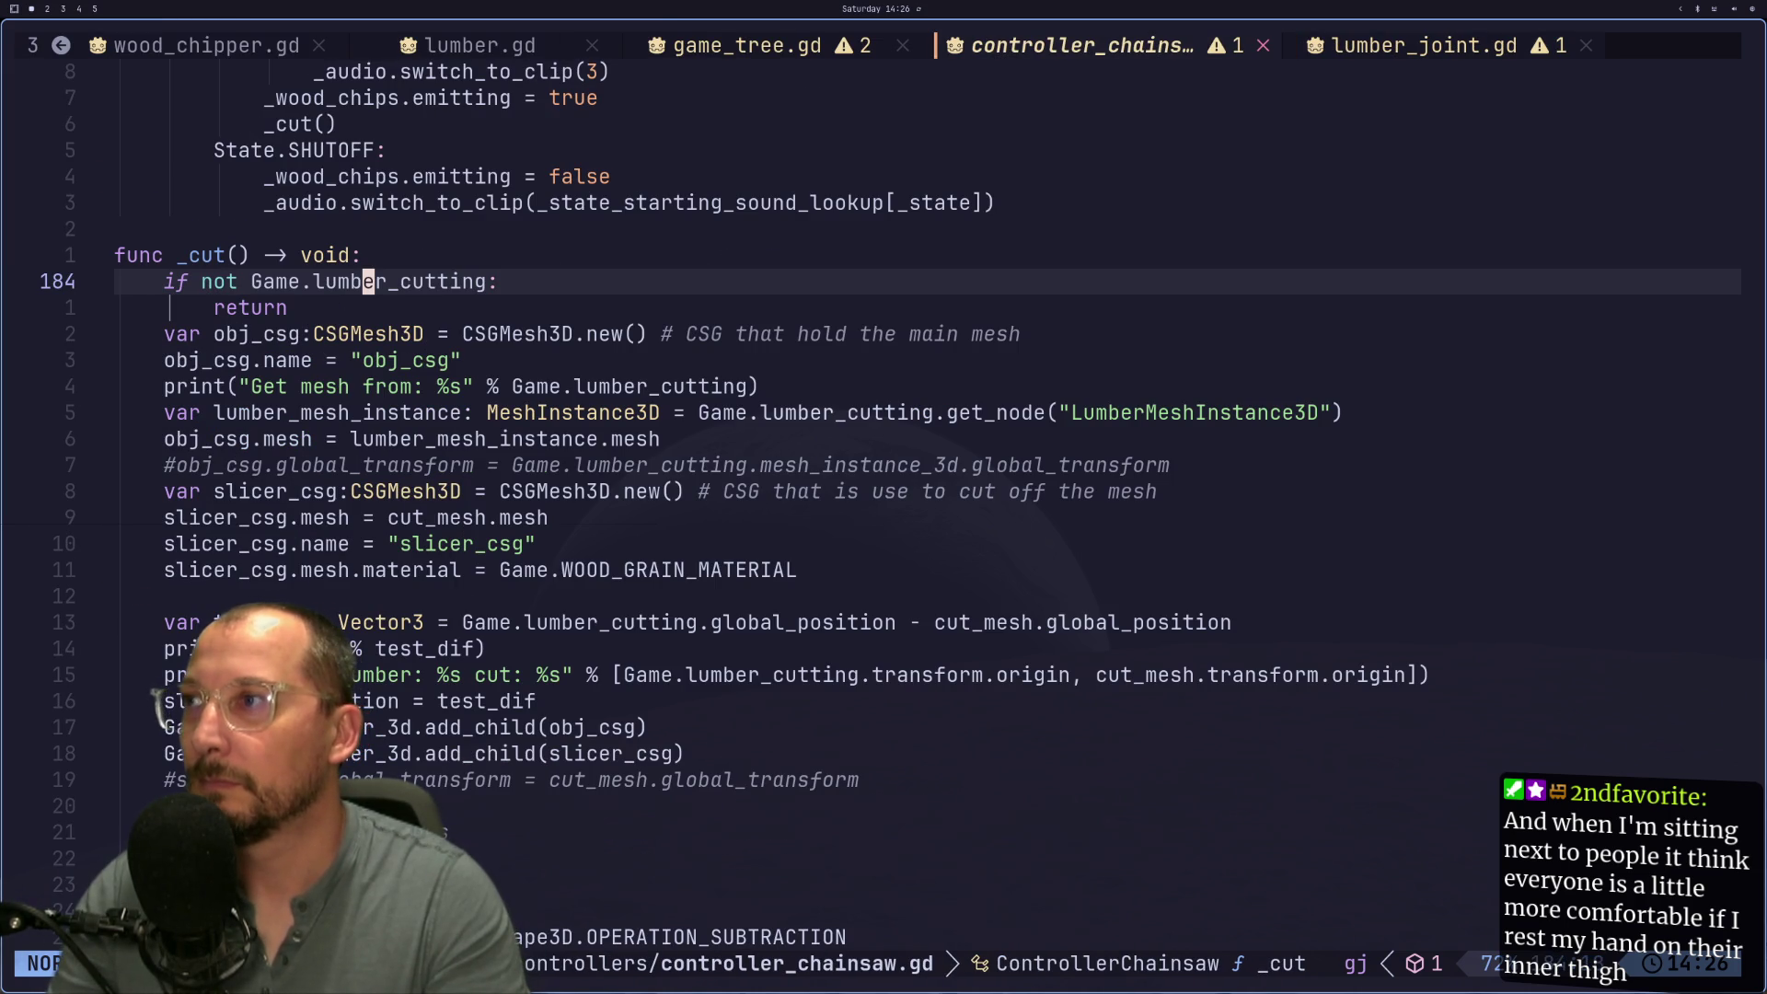
pyautogui.press('j')
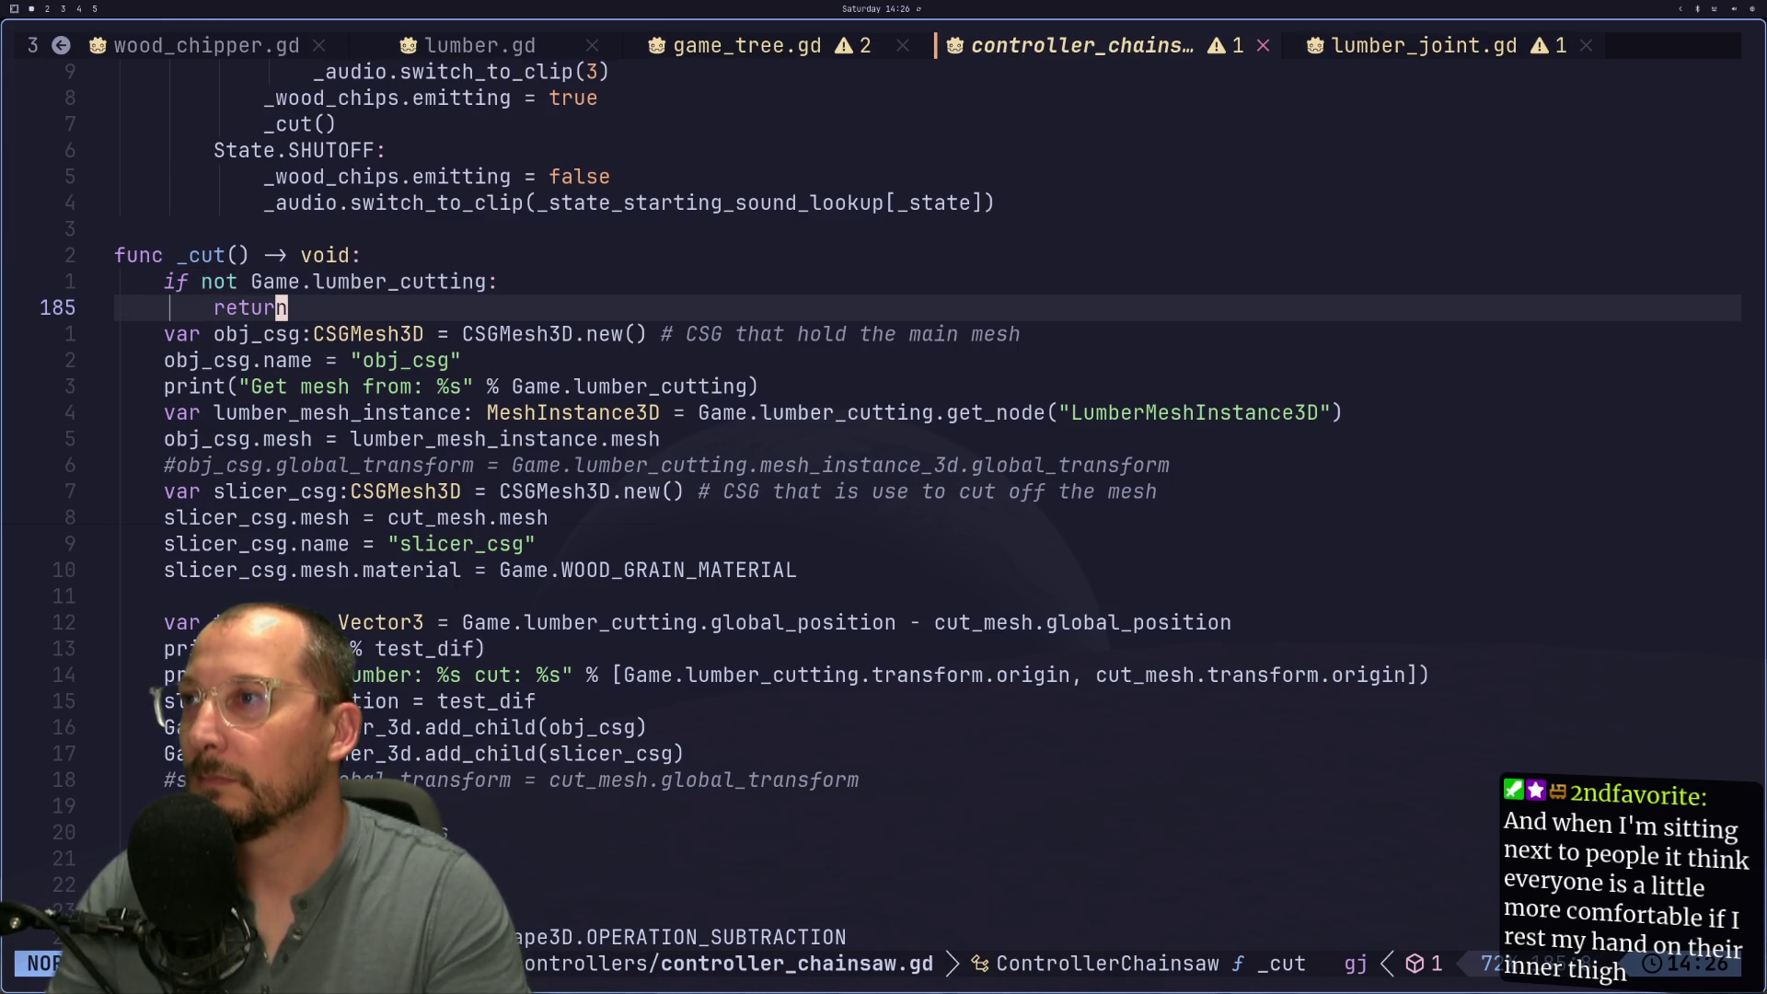
pyautogui.press('a')
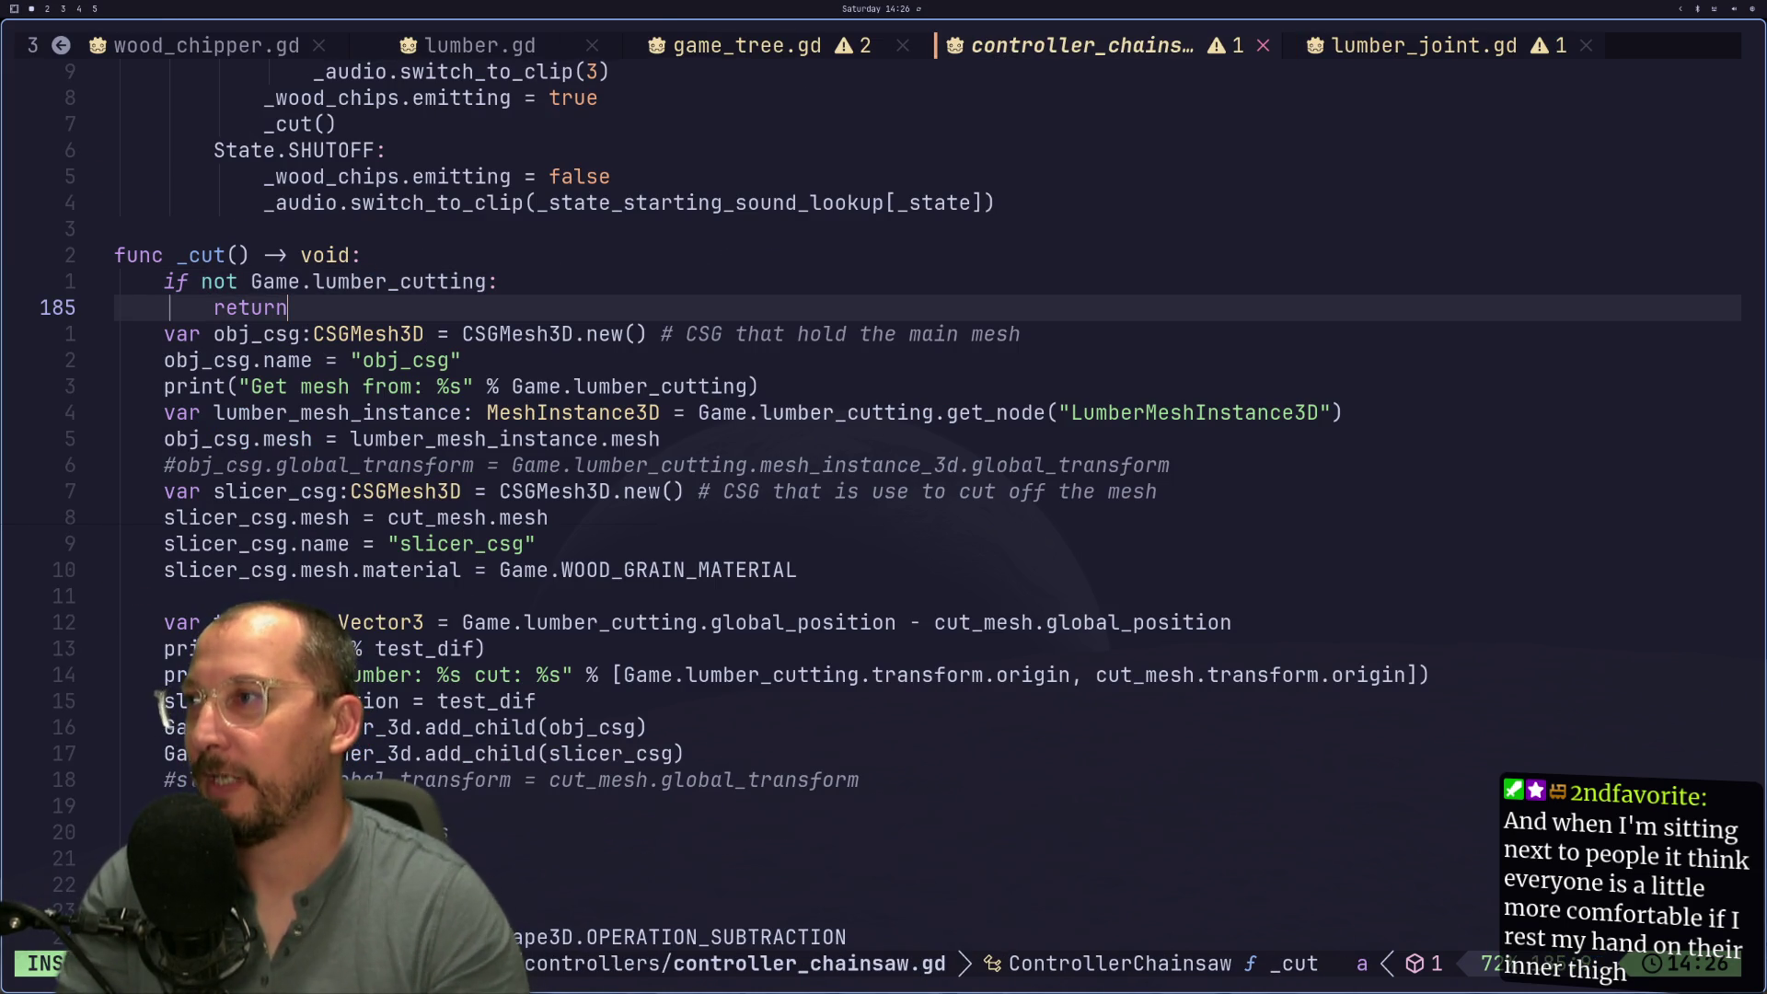
pyautogui.press('Return')
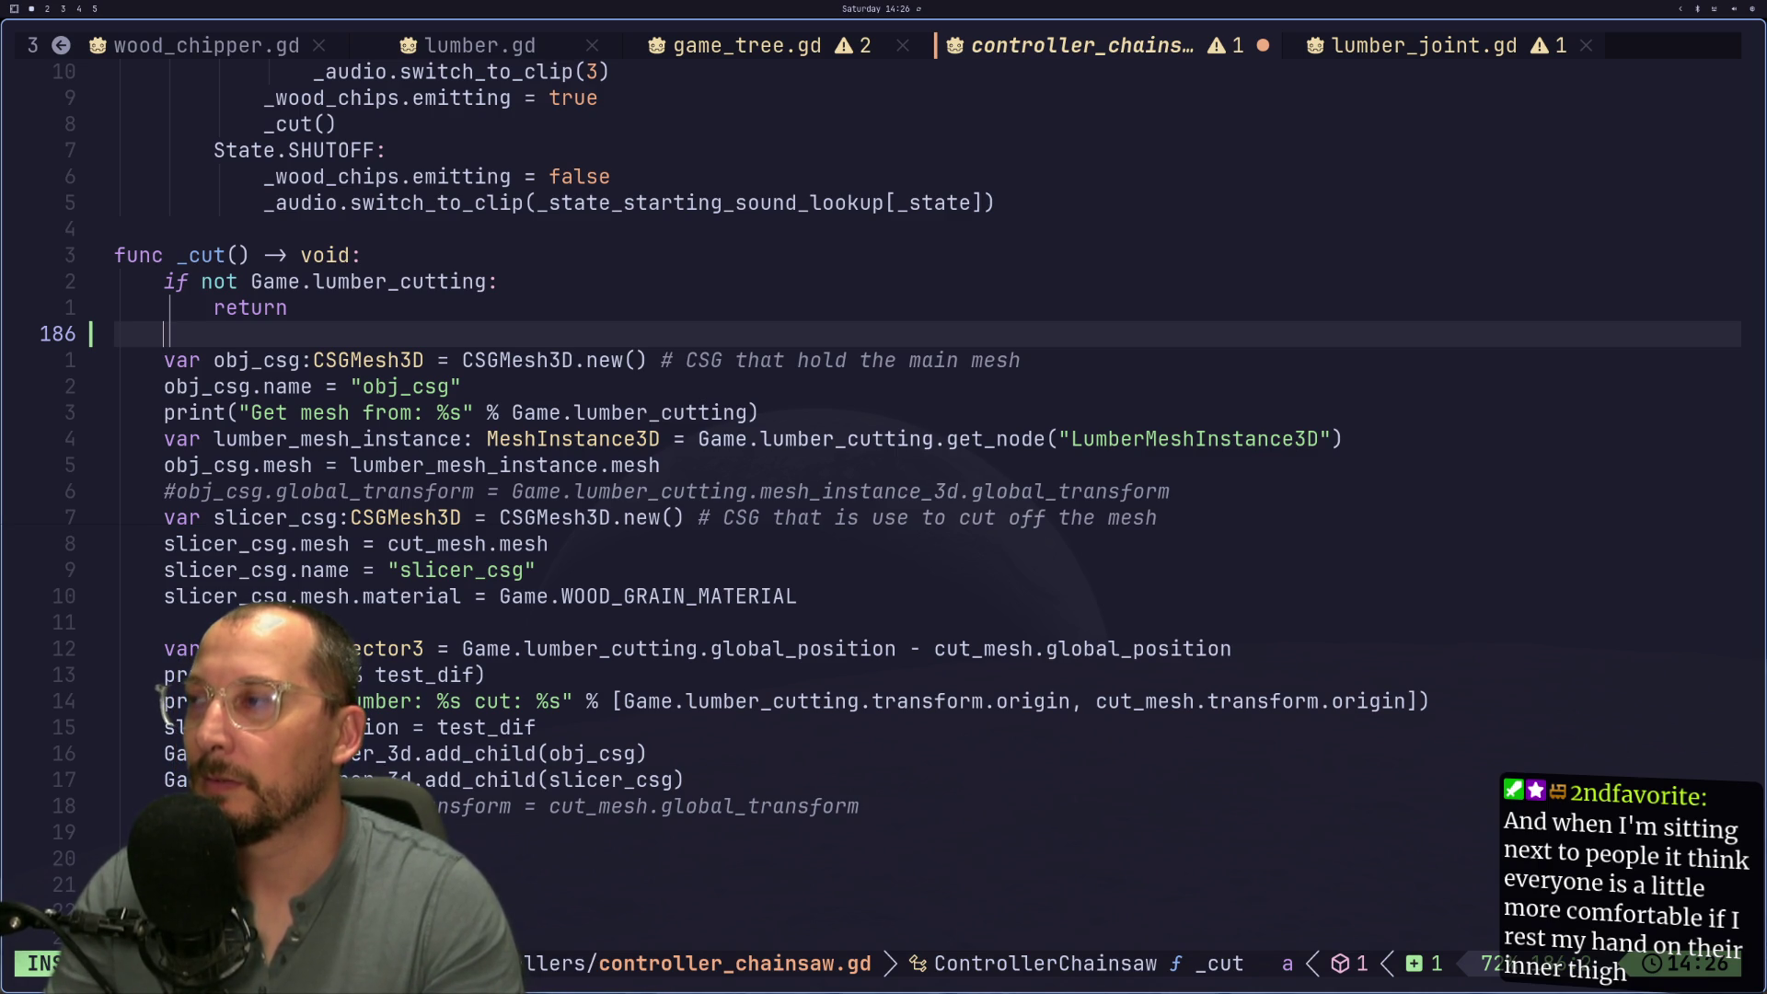
# Step: Write a for loop over Game.lumber_cutting.neighbor_joints calling joint.queue_free() on each LumberJoint
pyautogui.write('for ')
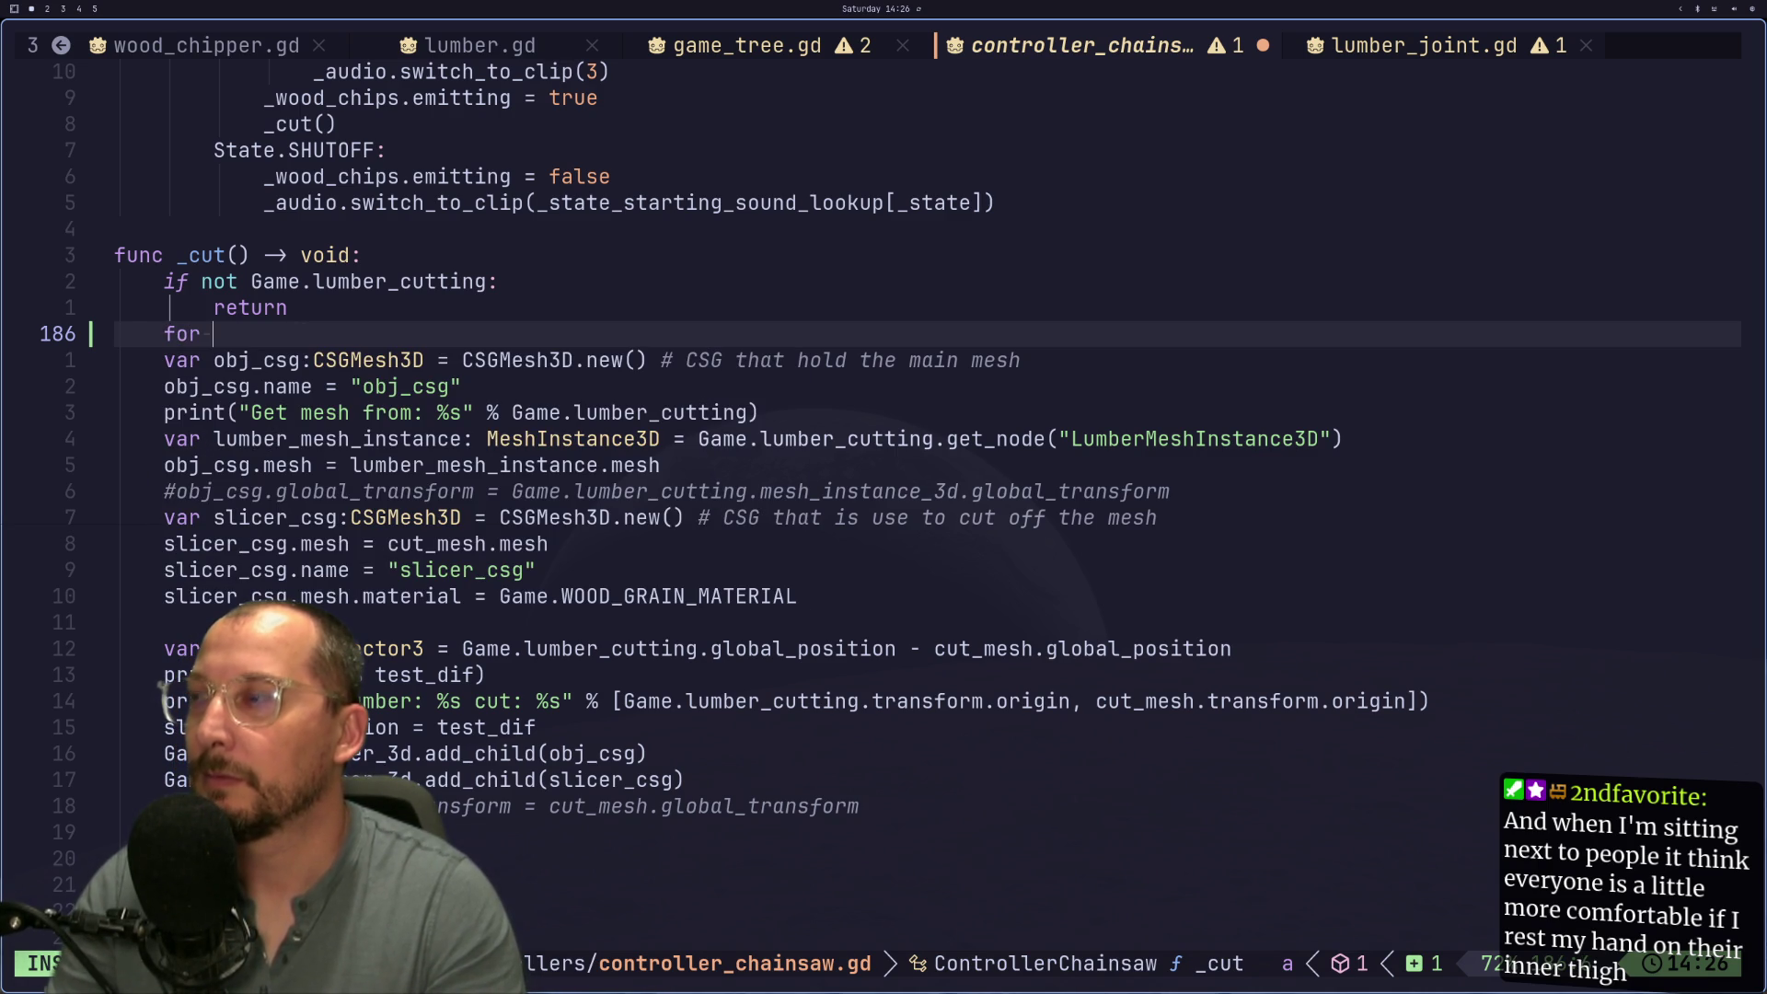
pyautogui.write('joi')
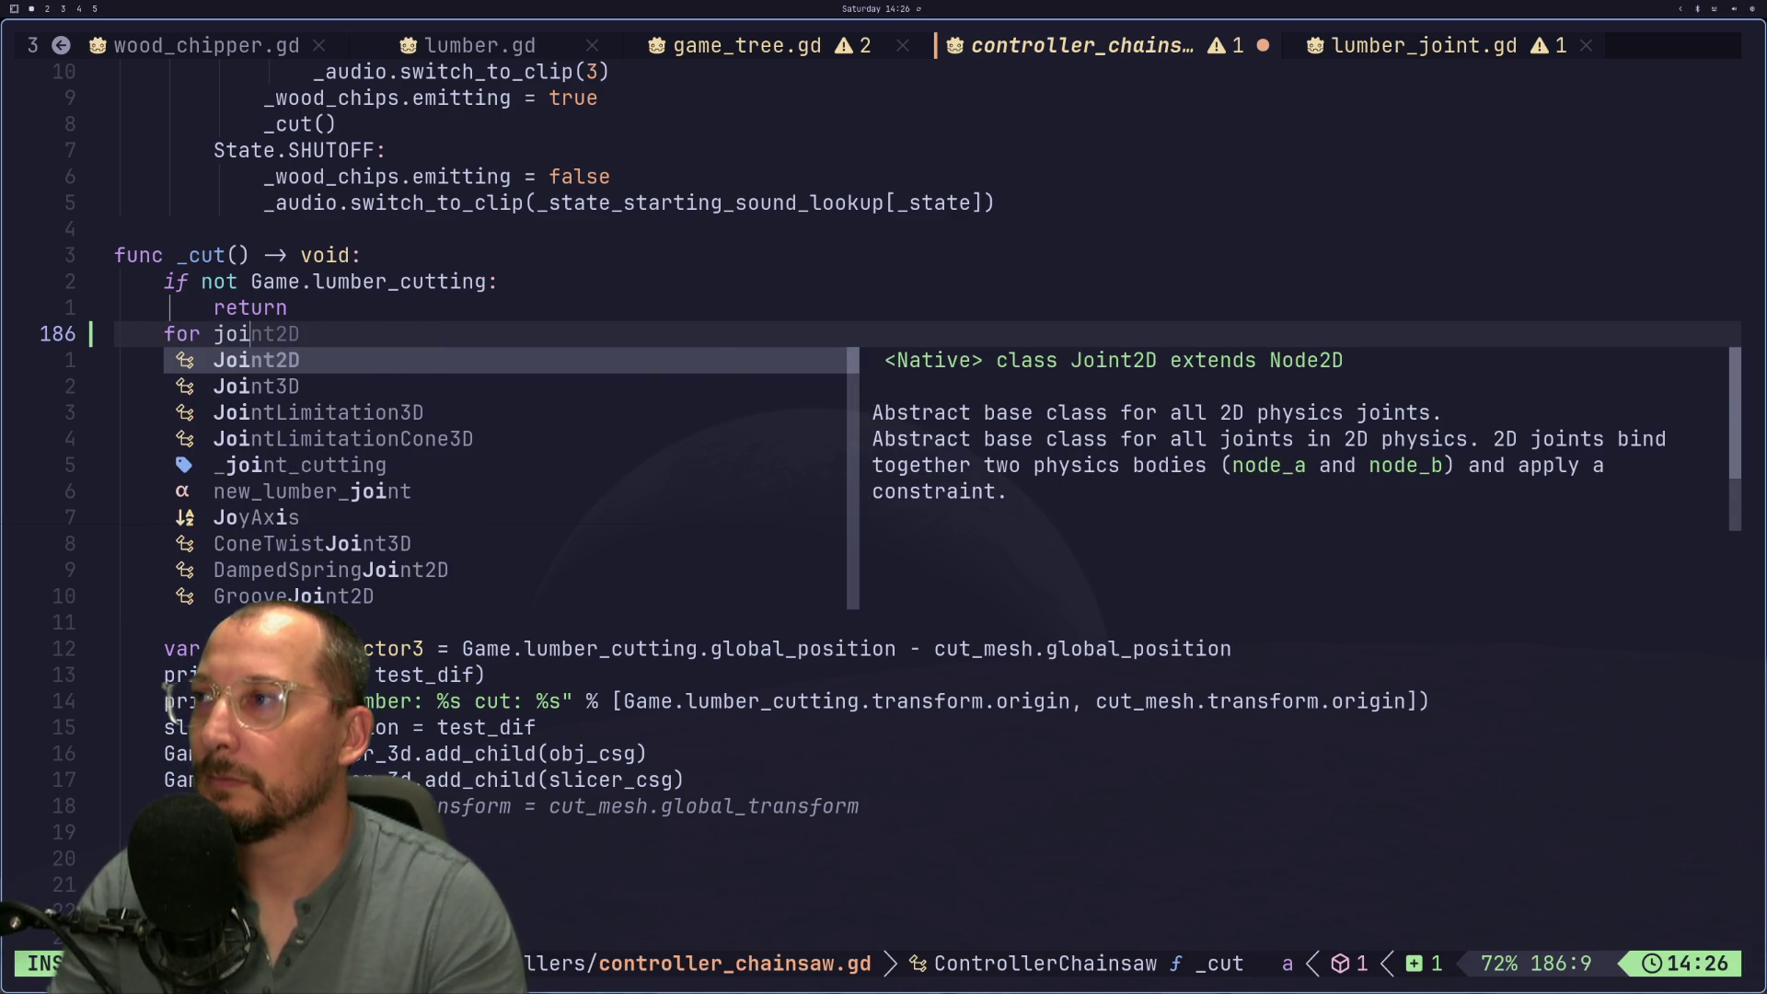
pyautogui.write('nt: Lumbe')
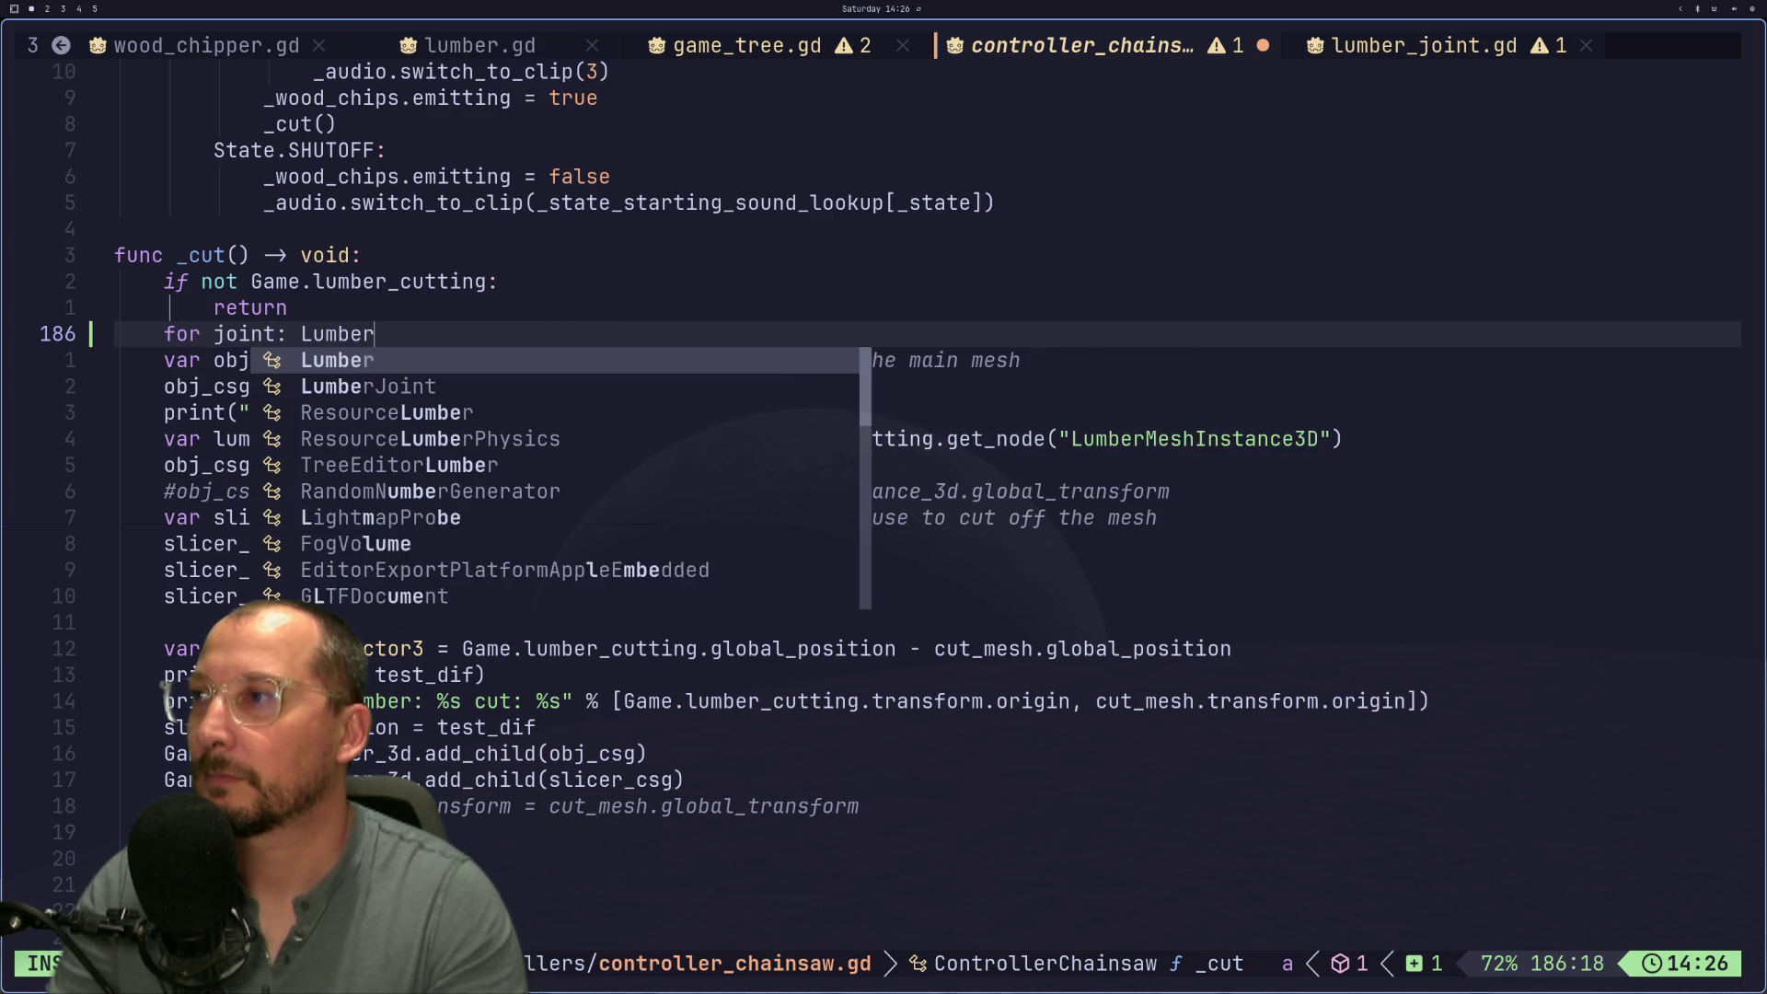
pyautogui.write('r')
pyautogui.press('Tab')
pyautogui.write('i')
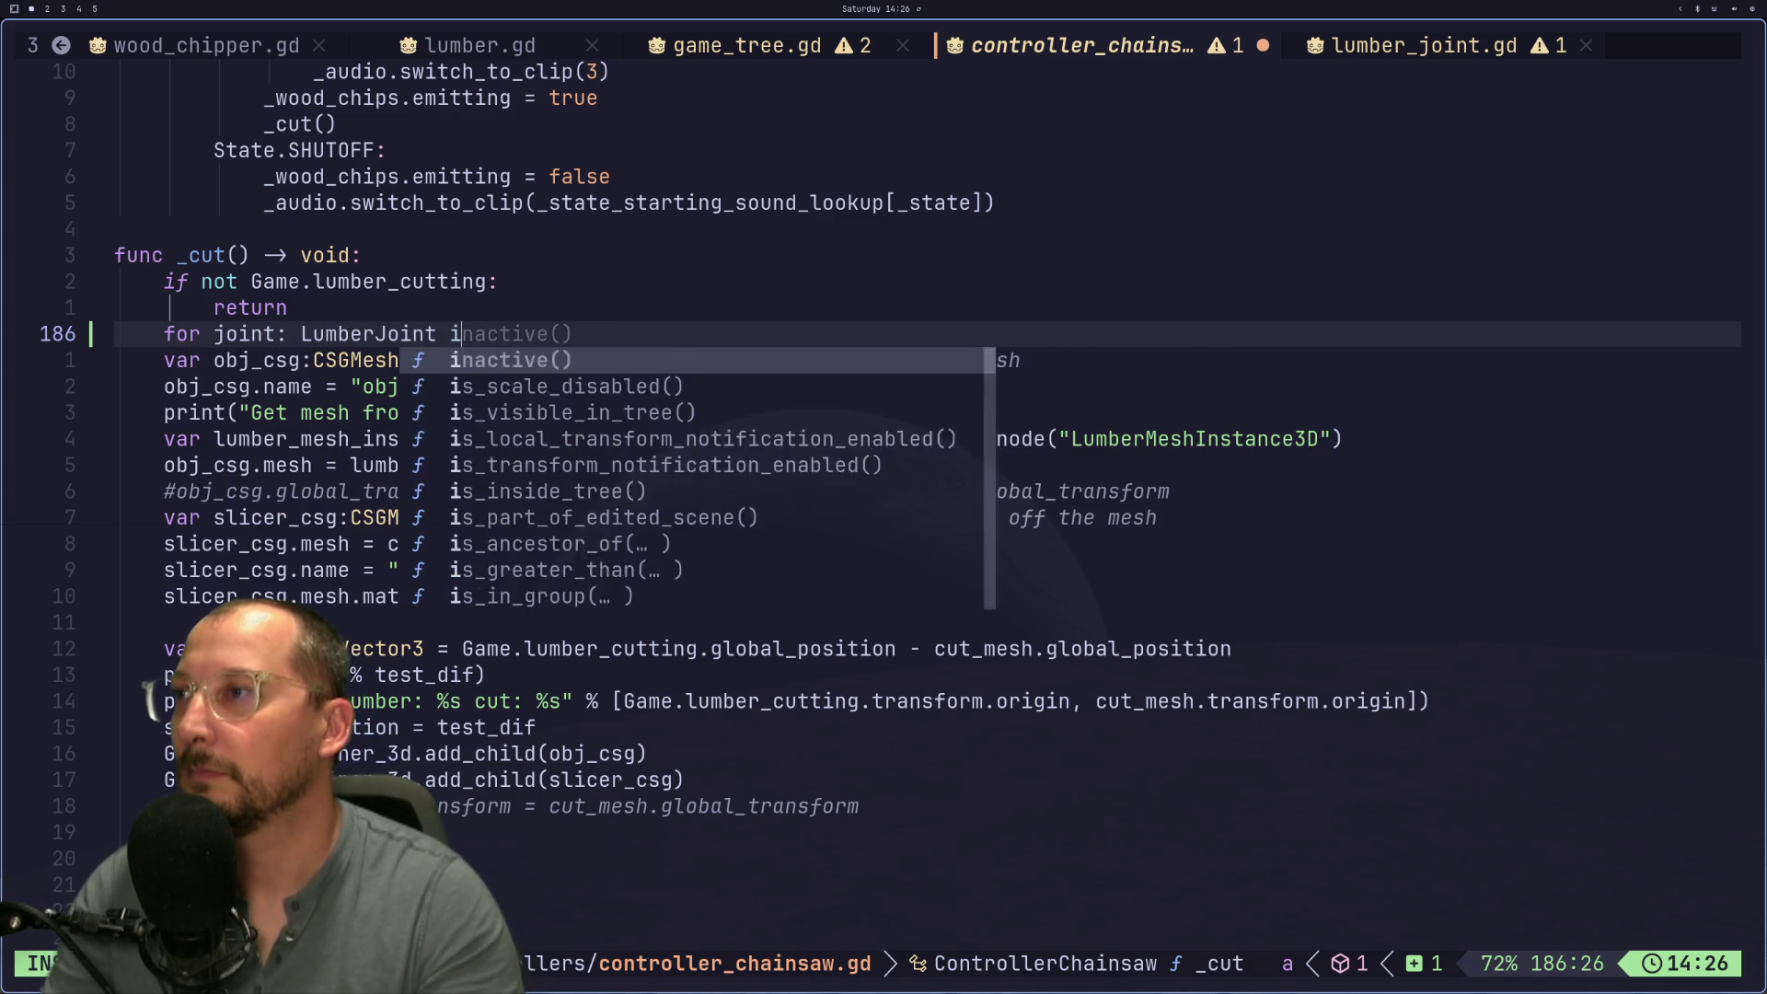
pyautogui.write('n G')
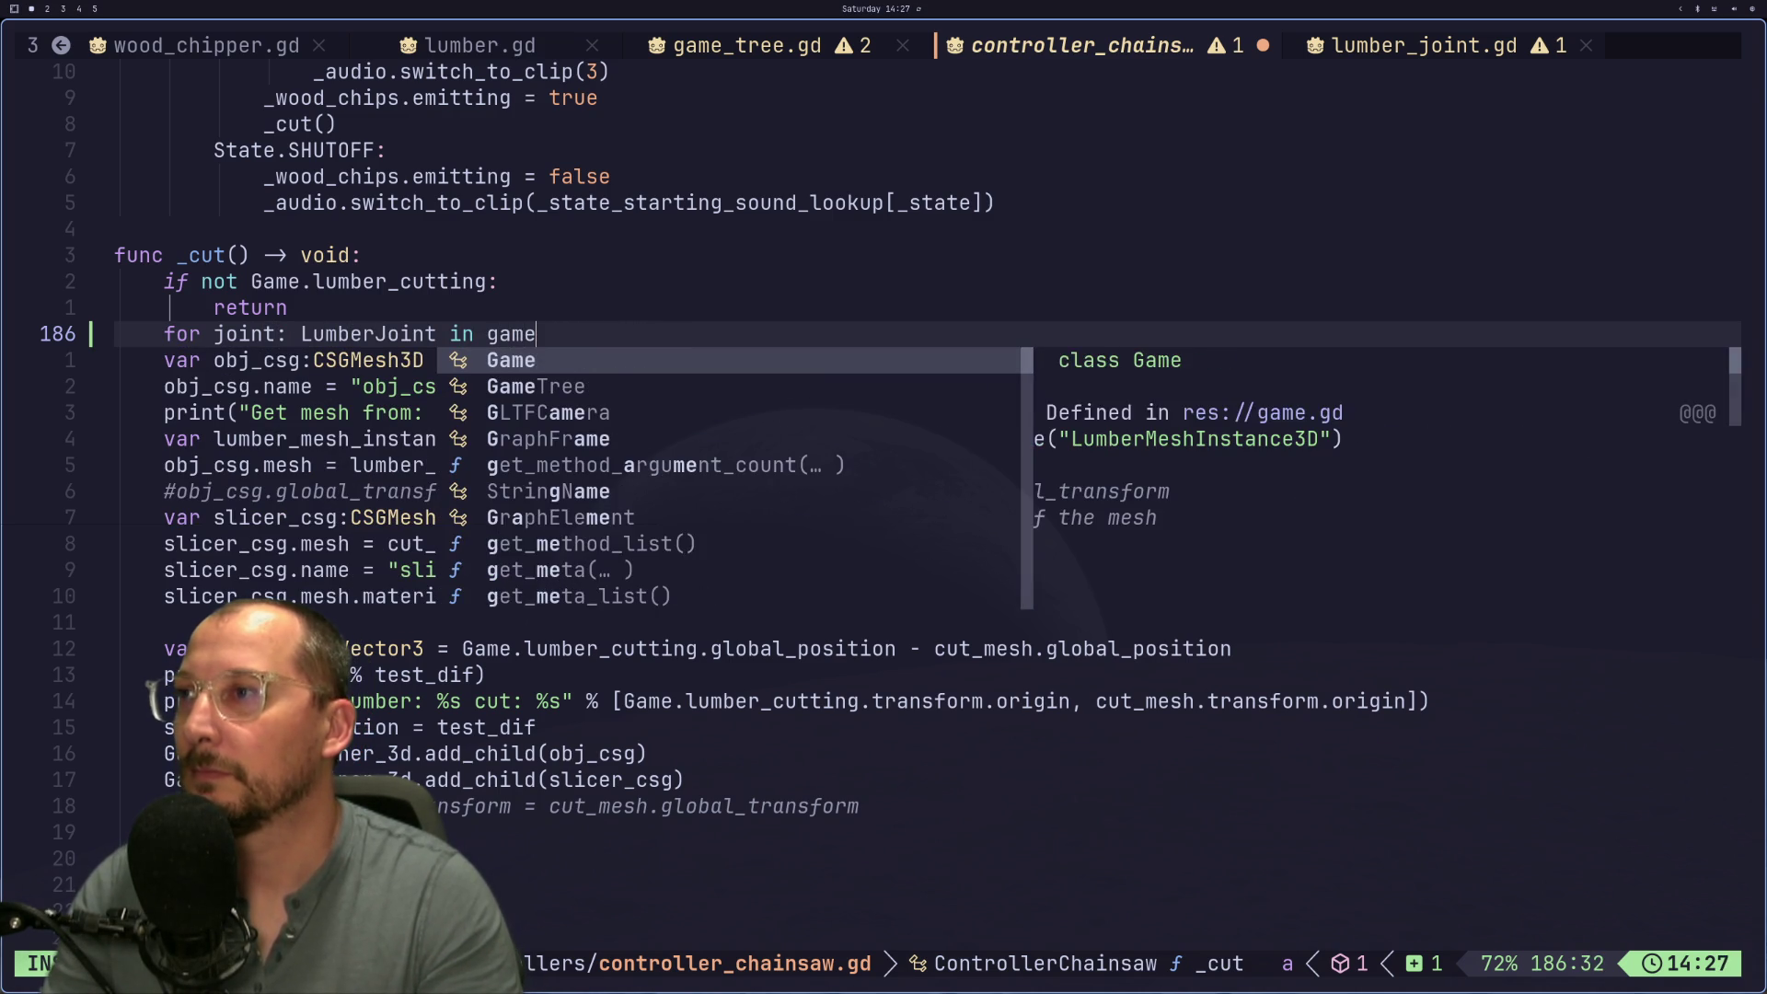
pyautogui.write('ame.lu')
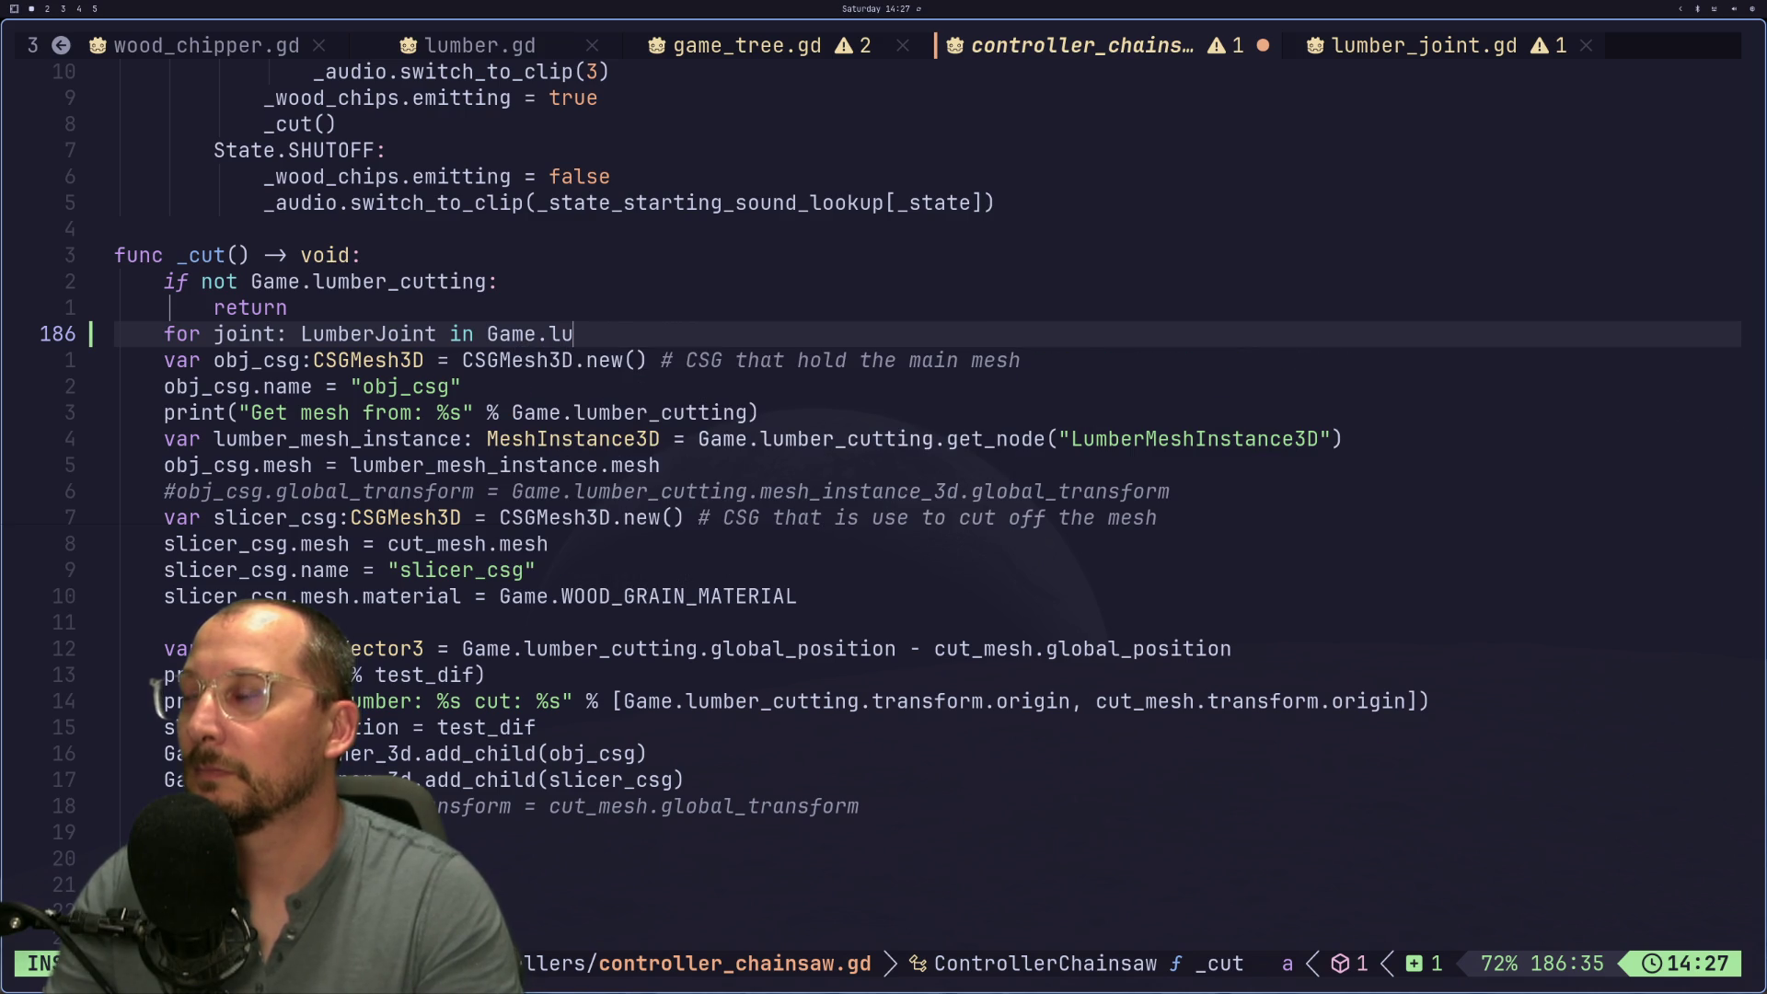
pyautogui.press('Tab')
pyautogui.write('.')
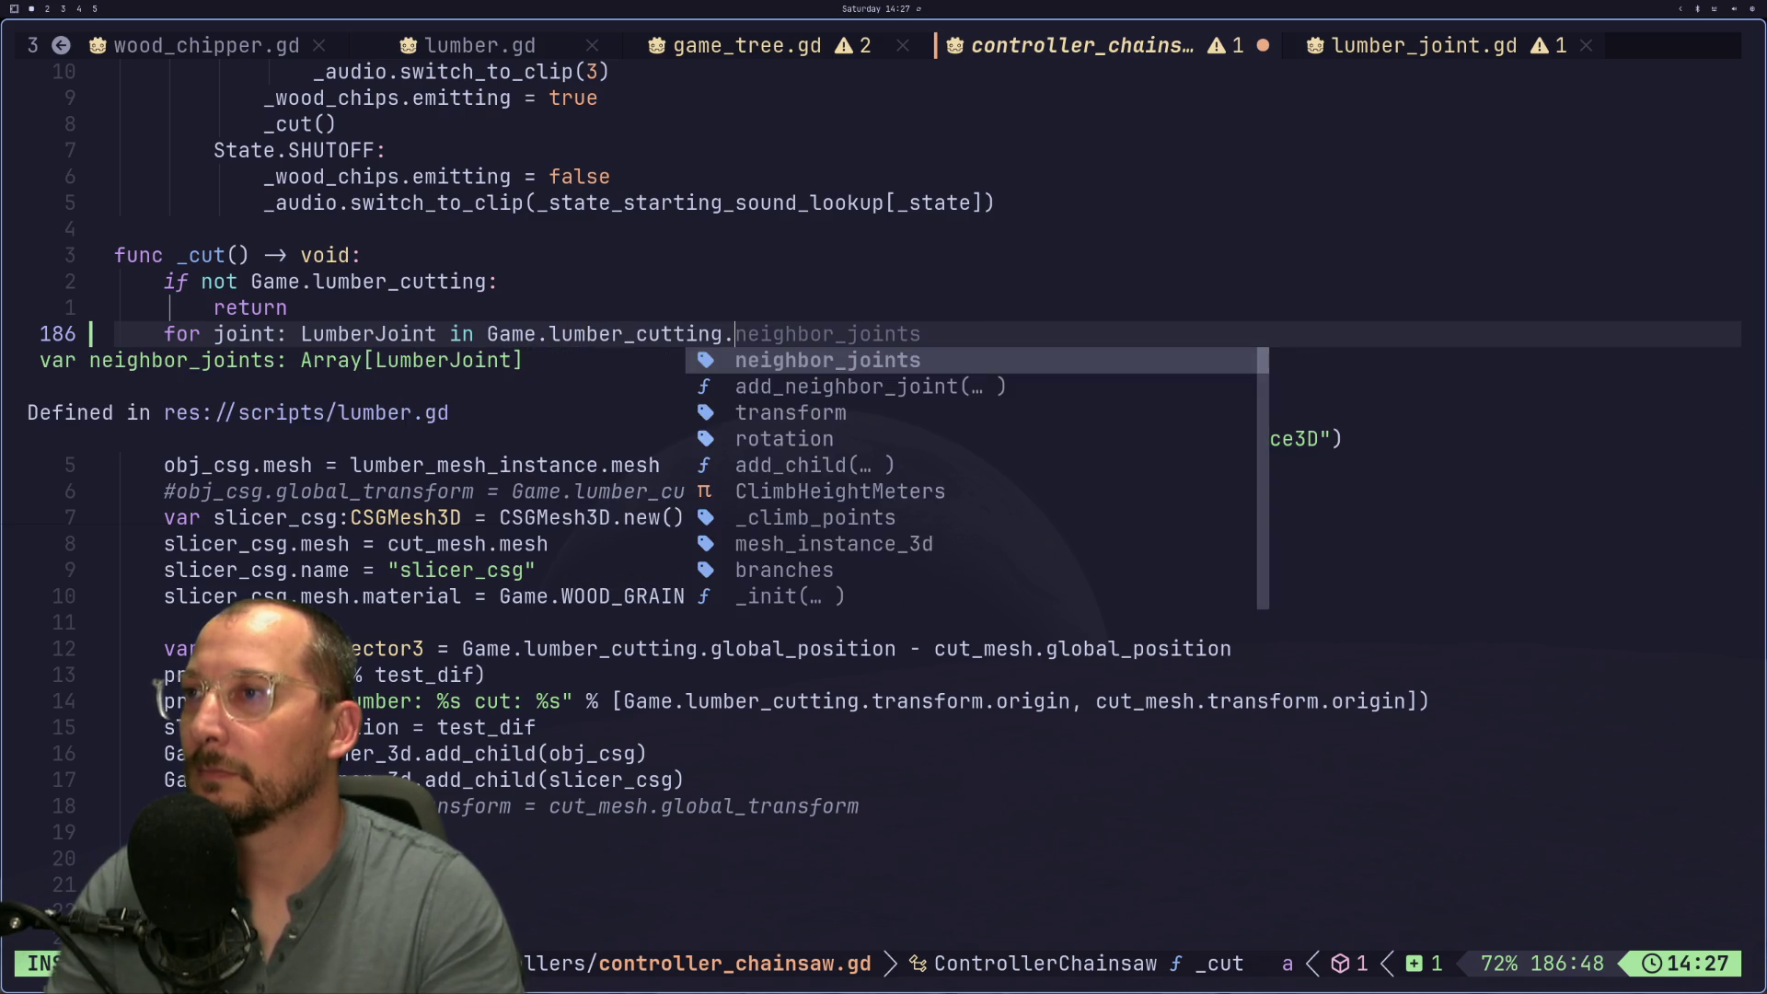
pyautogui.press('Tab')
pyautogui.press('Return')
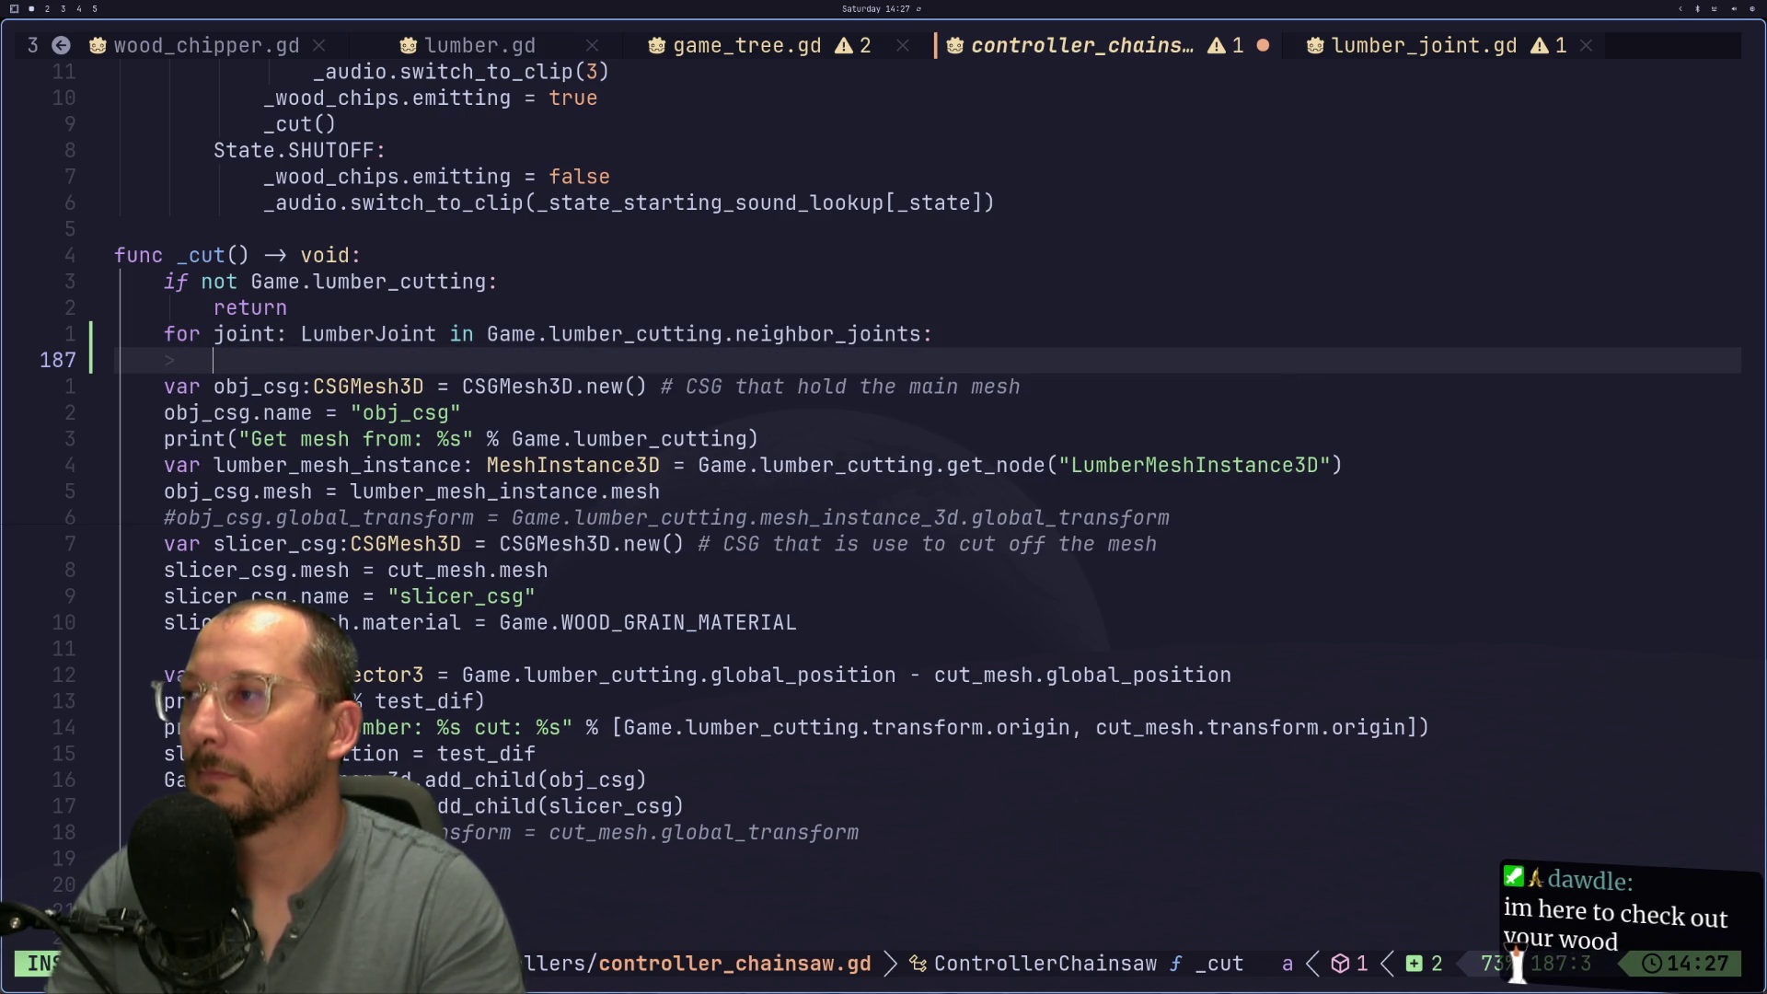
pyautogui.write('joint.q')
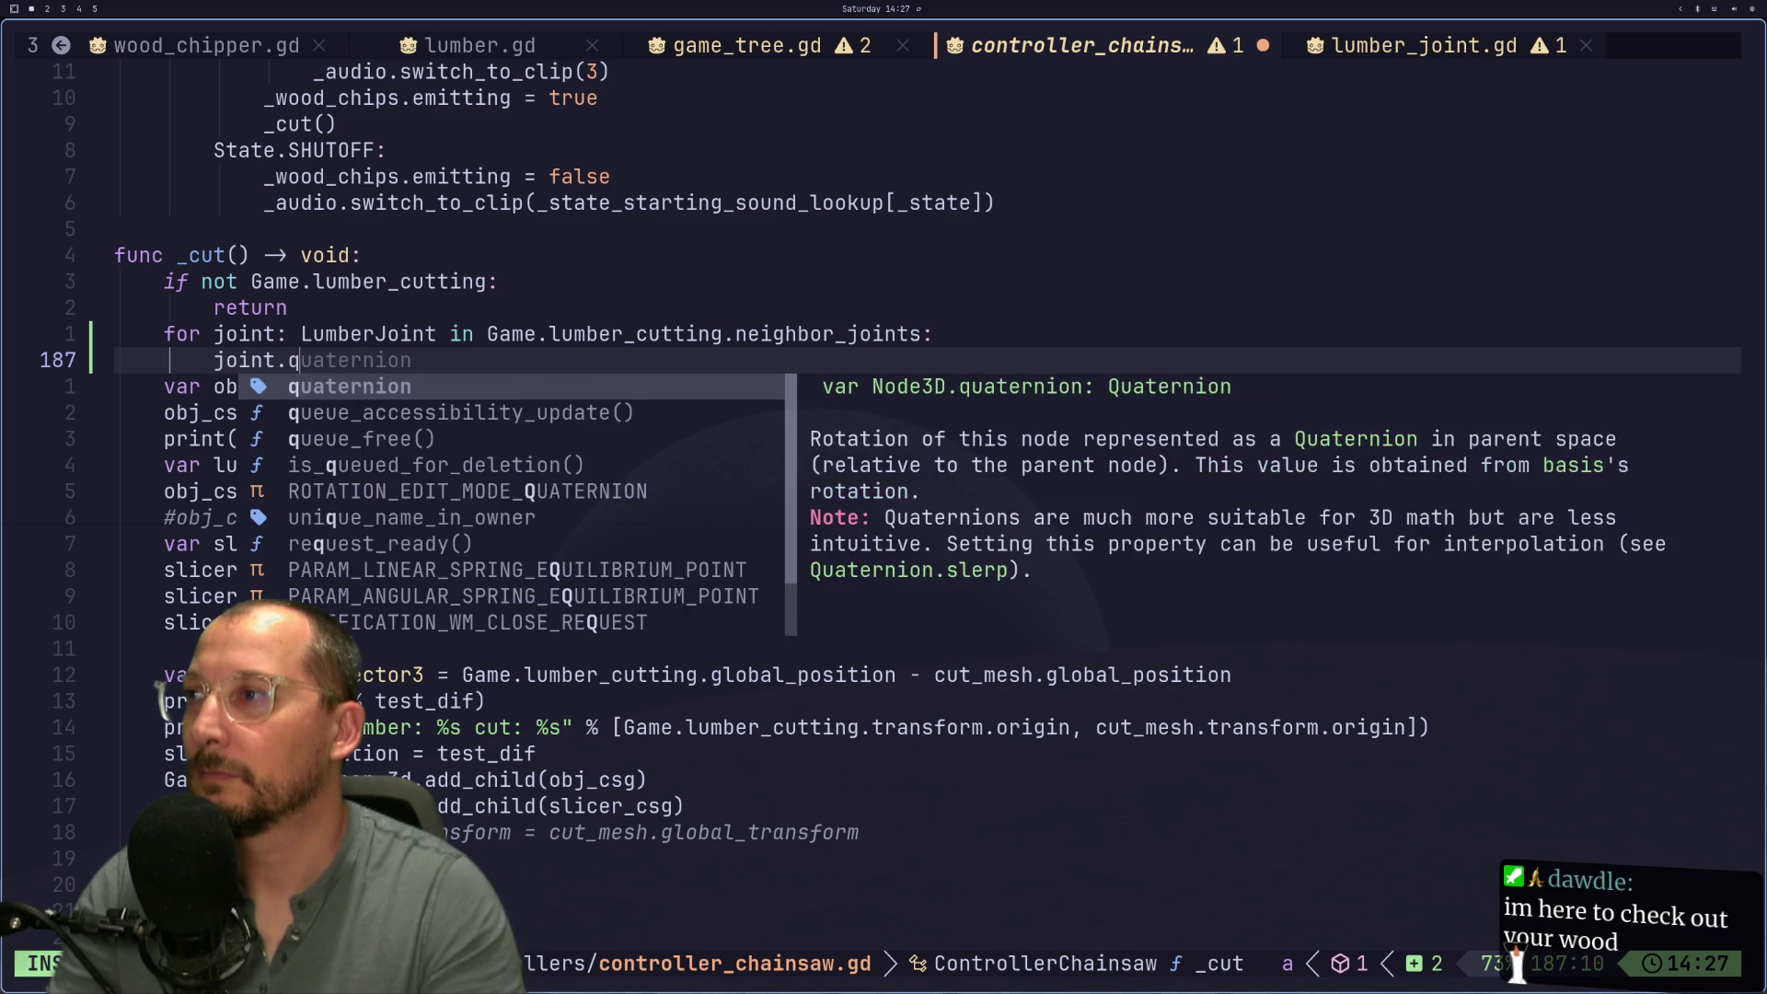
pyautogui.write('ue')
pyautogui.hotkey('ctrl', 'n')
pyautogui.press('Return')
pyautogui.press('Escape')
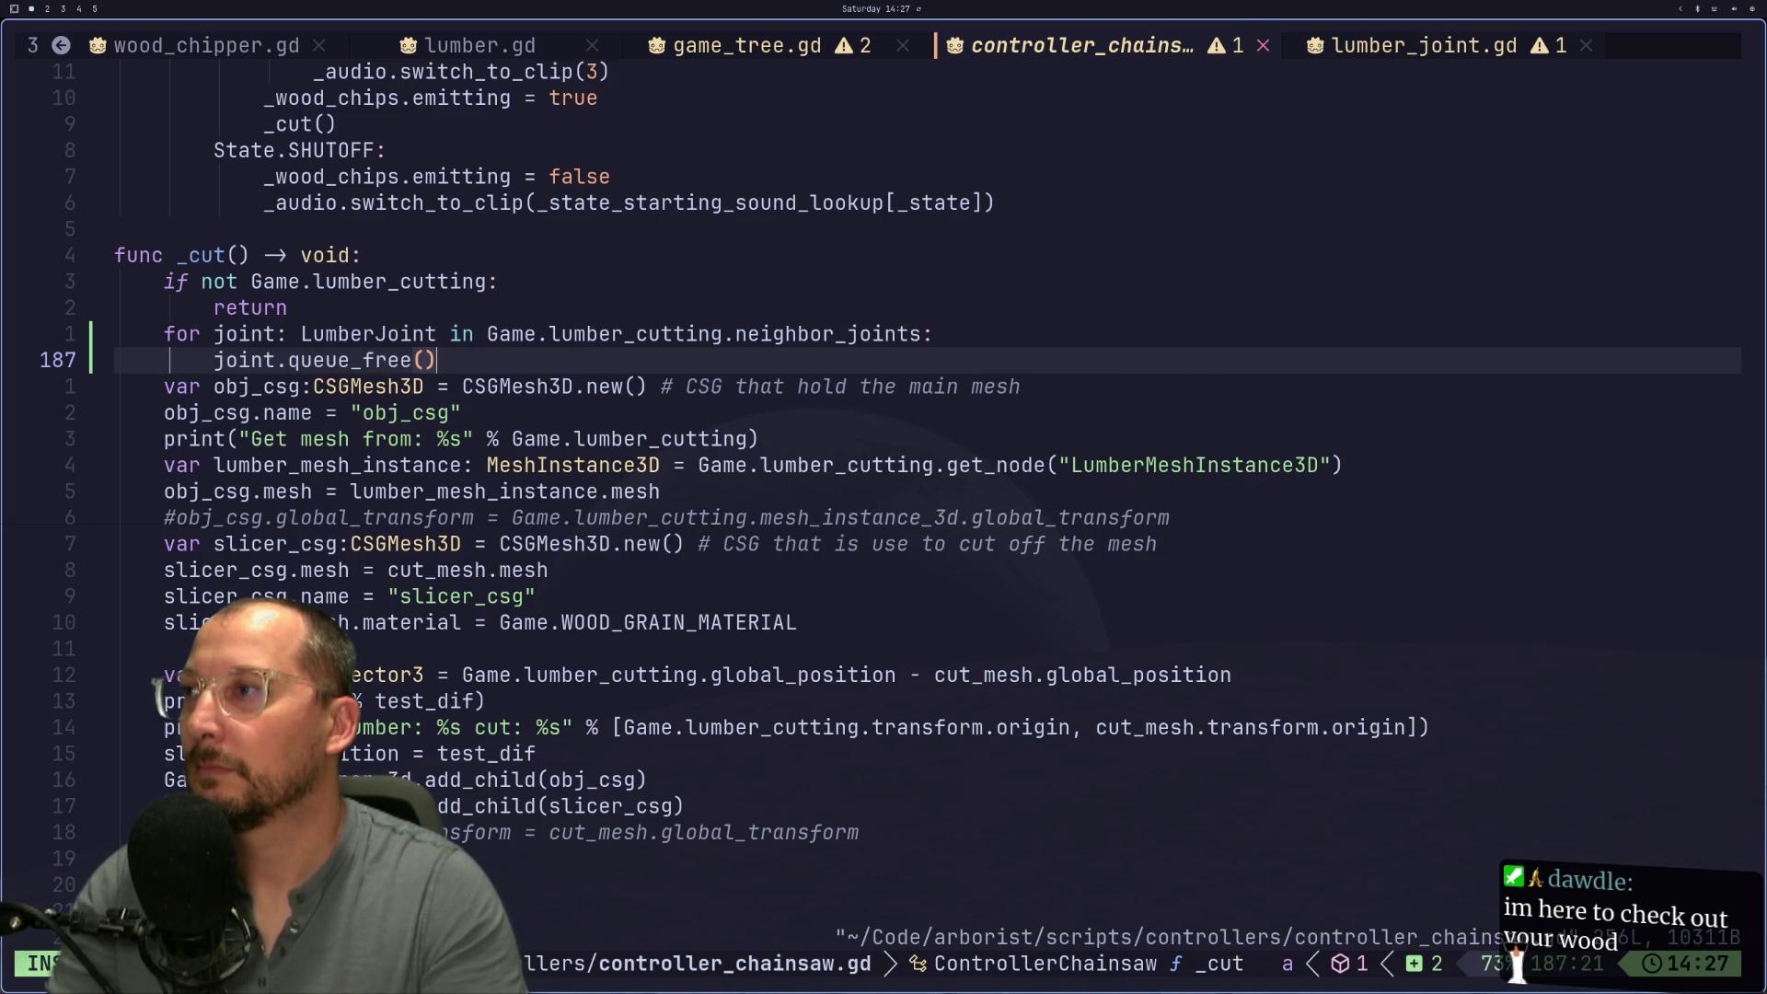
# Step: Add a correctly indented return after the loop and save the script
pyautogui.press('Return')
pyautogui.write('return')
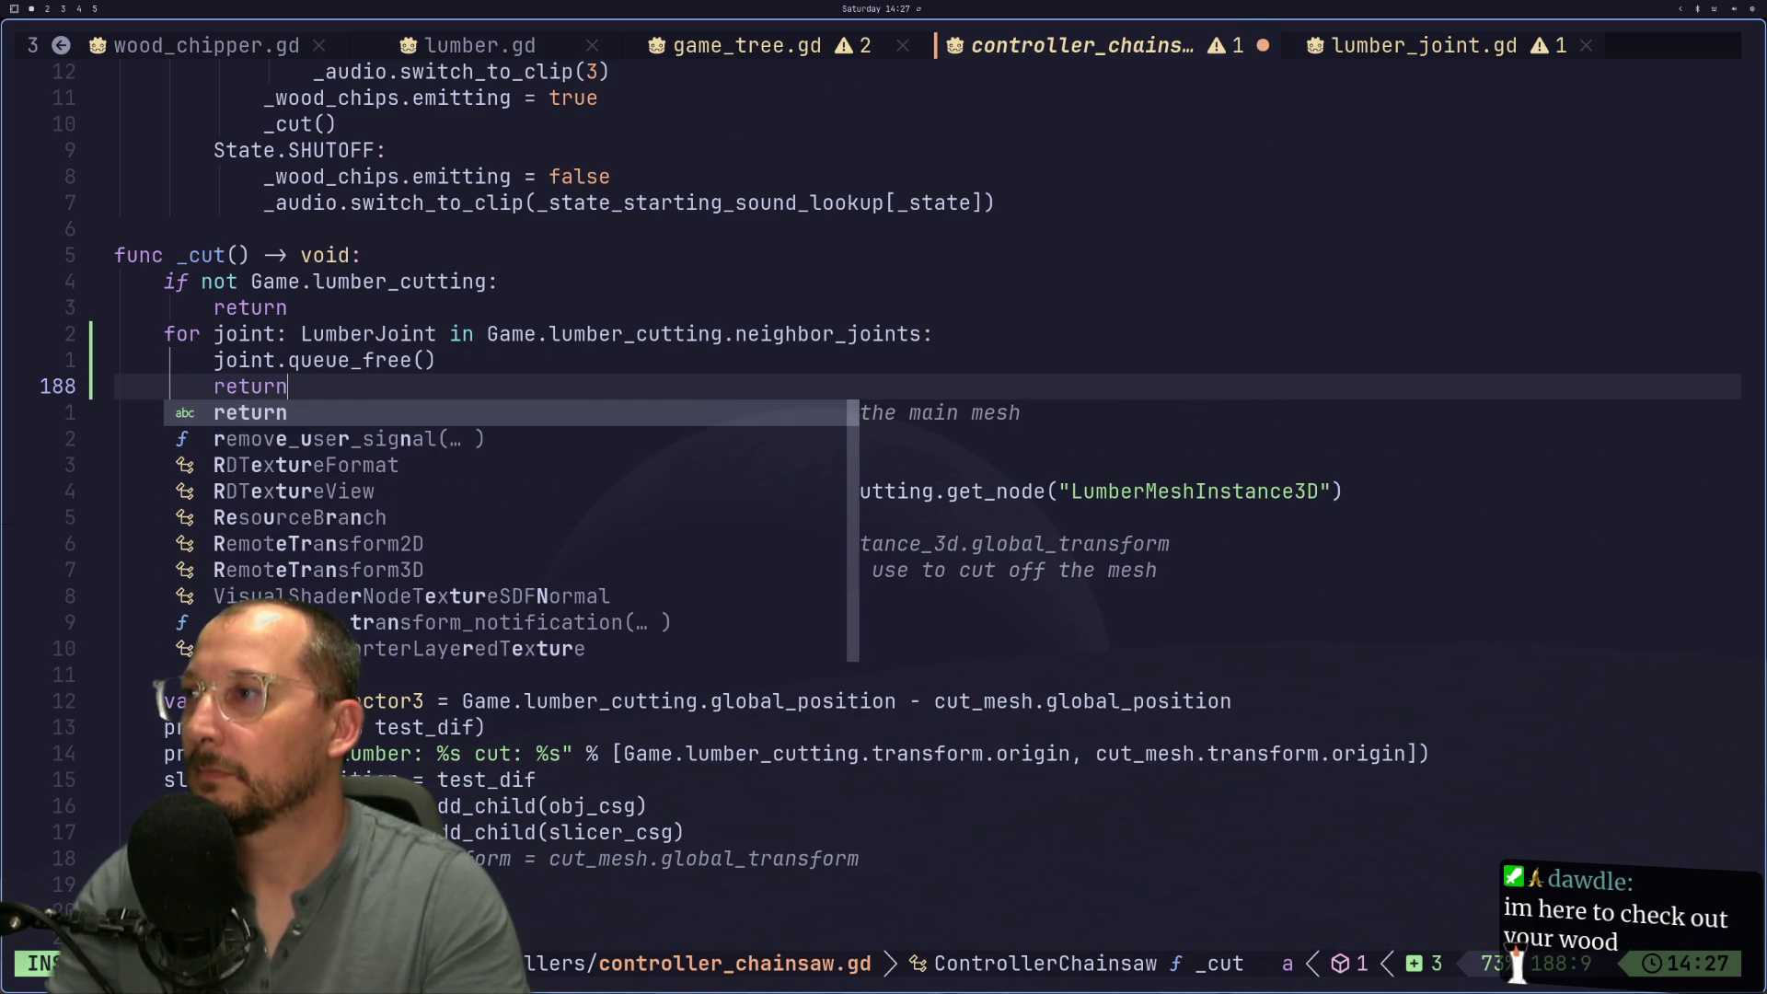
pyautogui.press('Escape')
pyautogui.press('d')
pyautogui.press('d')
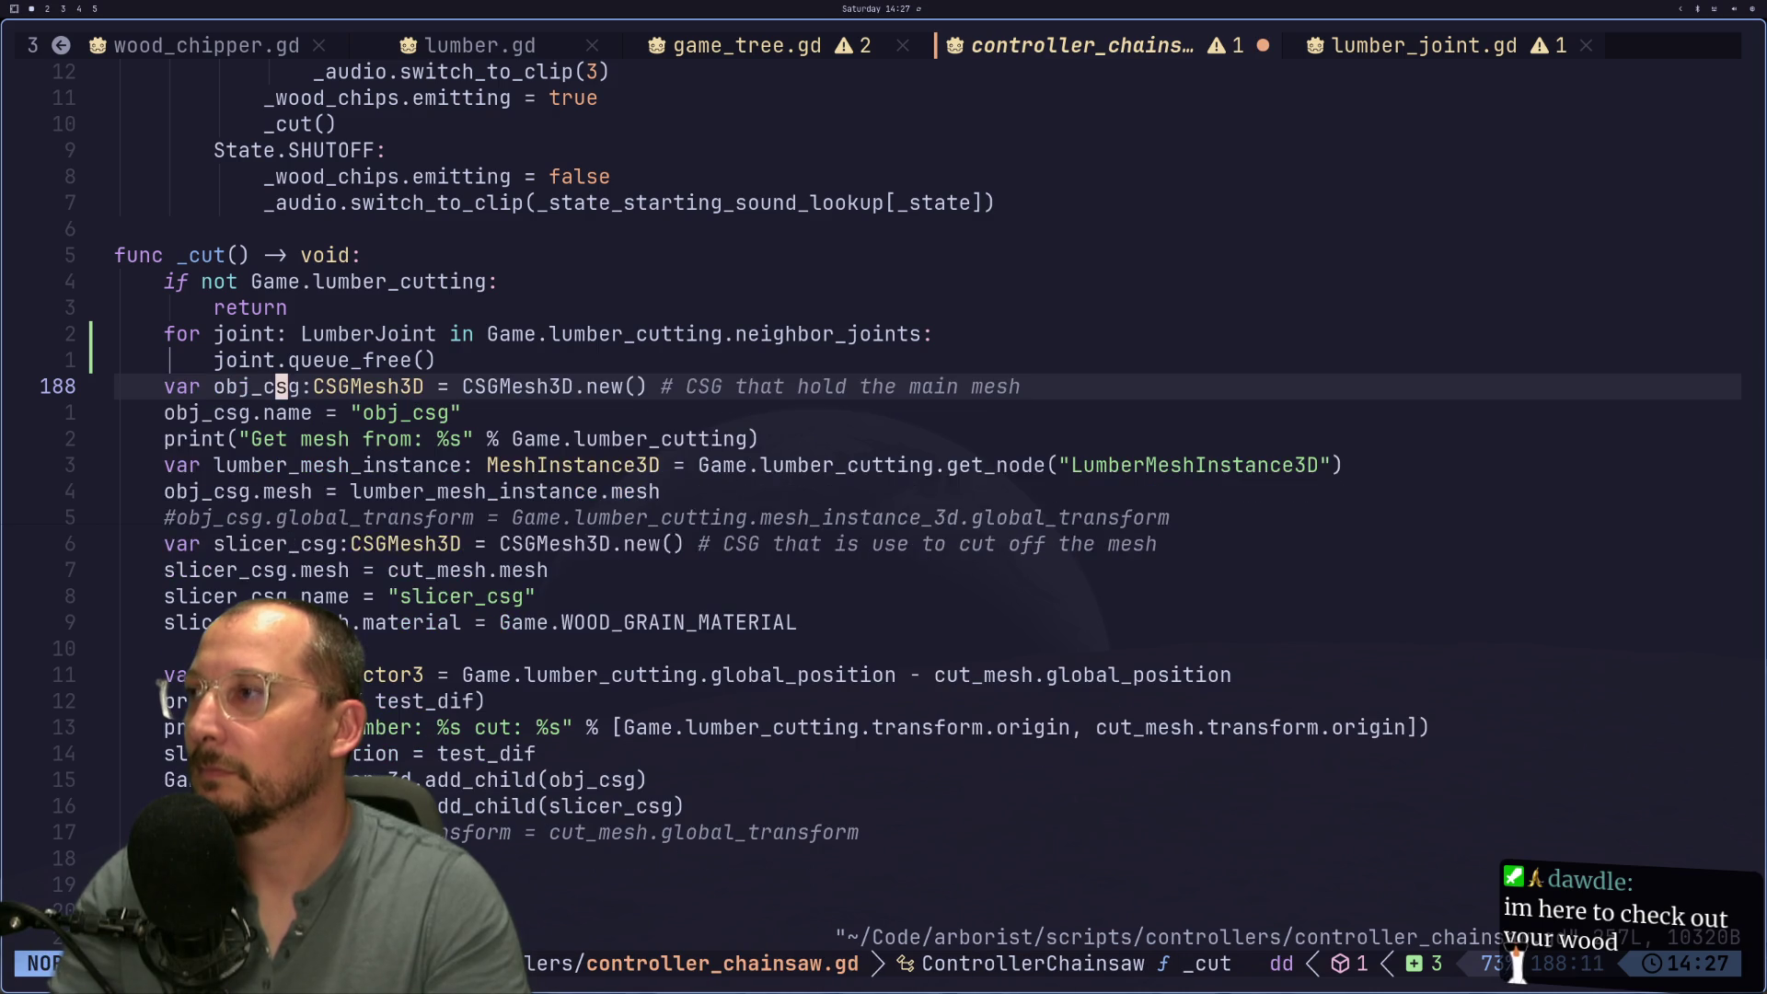
pyautogui.write('ko')
pyautogui.write('return')
pyautogui.press('Escape')
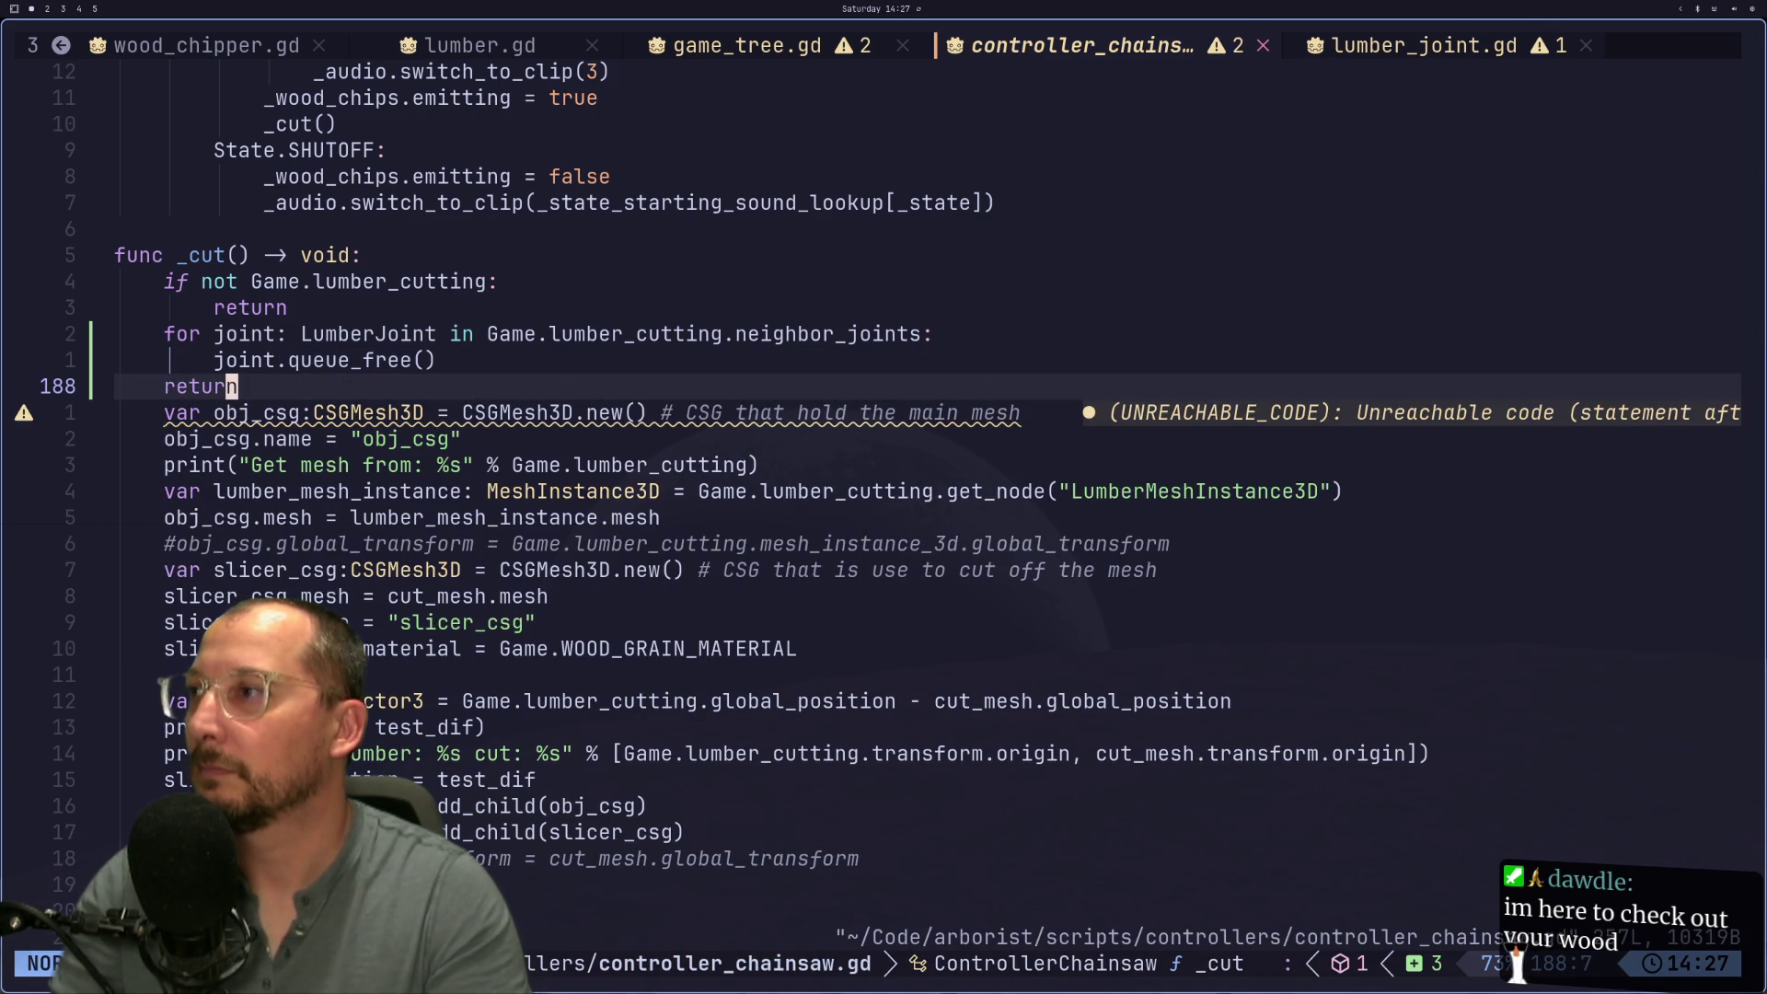
pyautogui.press('super+2')
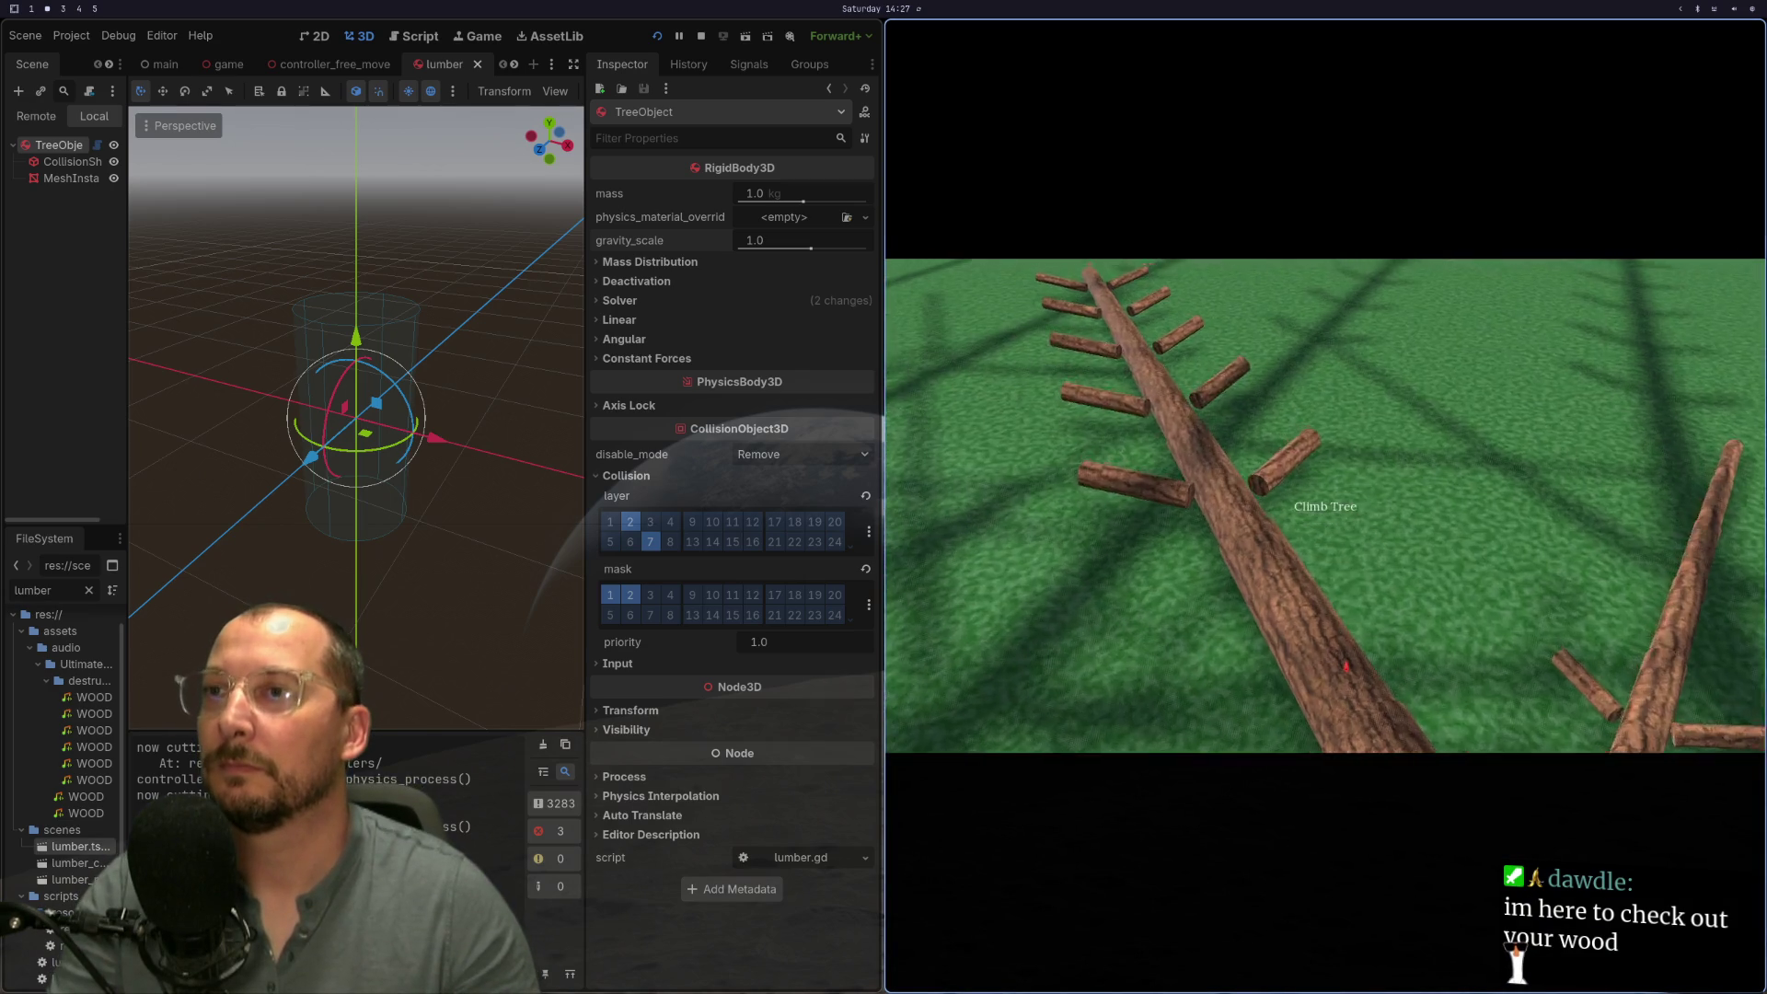
# Step: Cut a log with the chainsaw to test the joint freeing, then stop the game
pyautogui.moveTo(1326, 504)
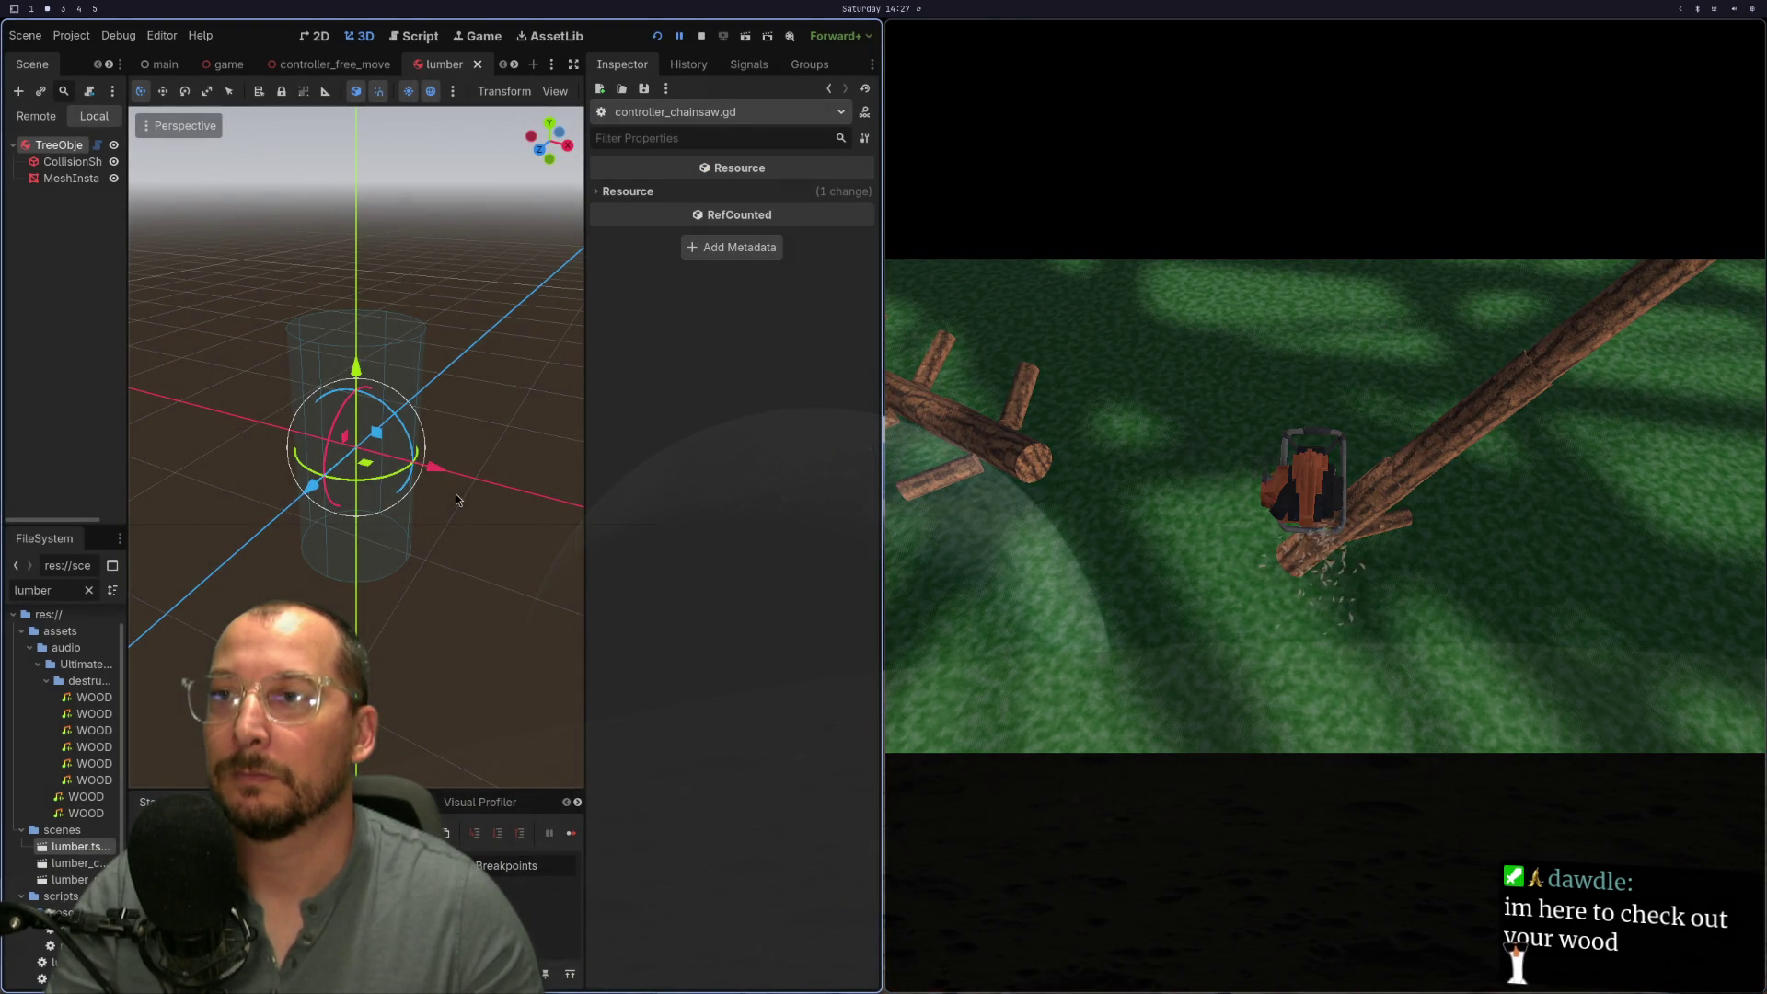
pyautogui.press('KP_1')
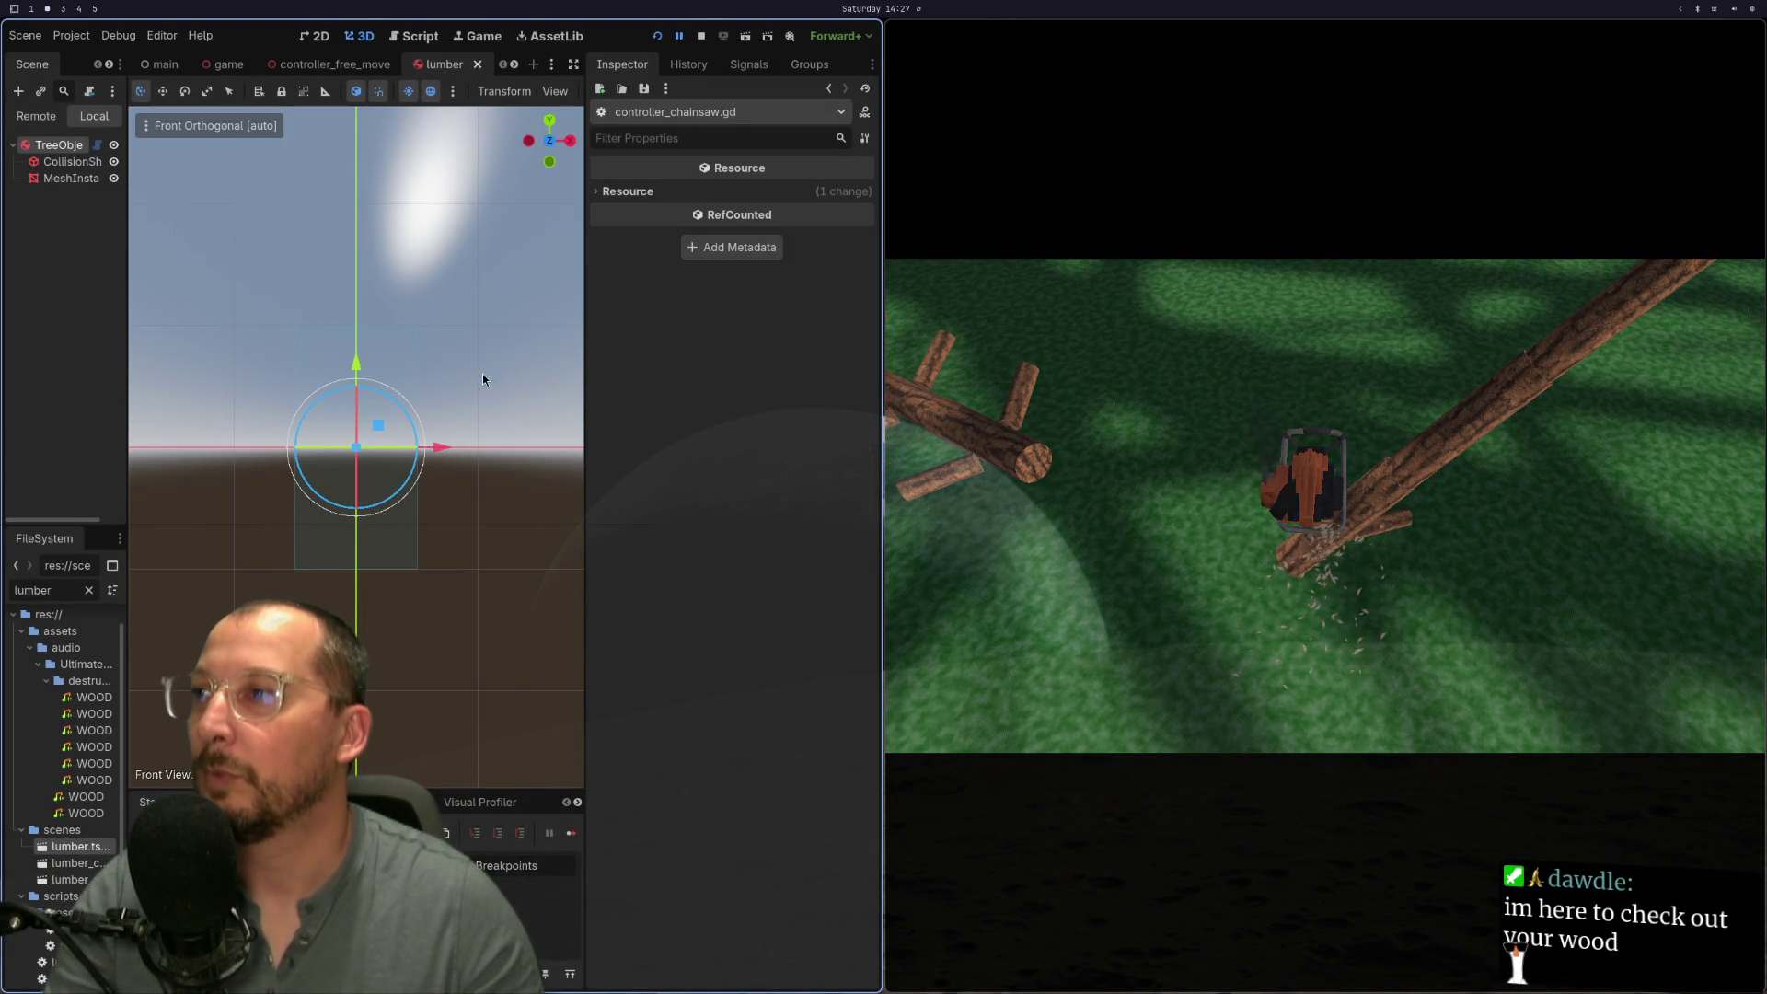
pyautogui.click(700, 36)
pyautogui.press('super+1')
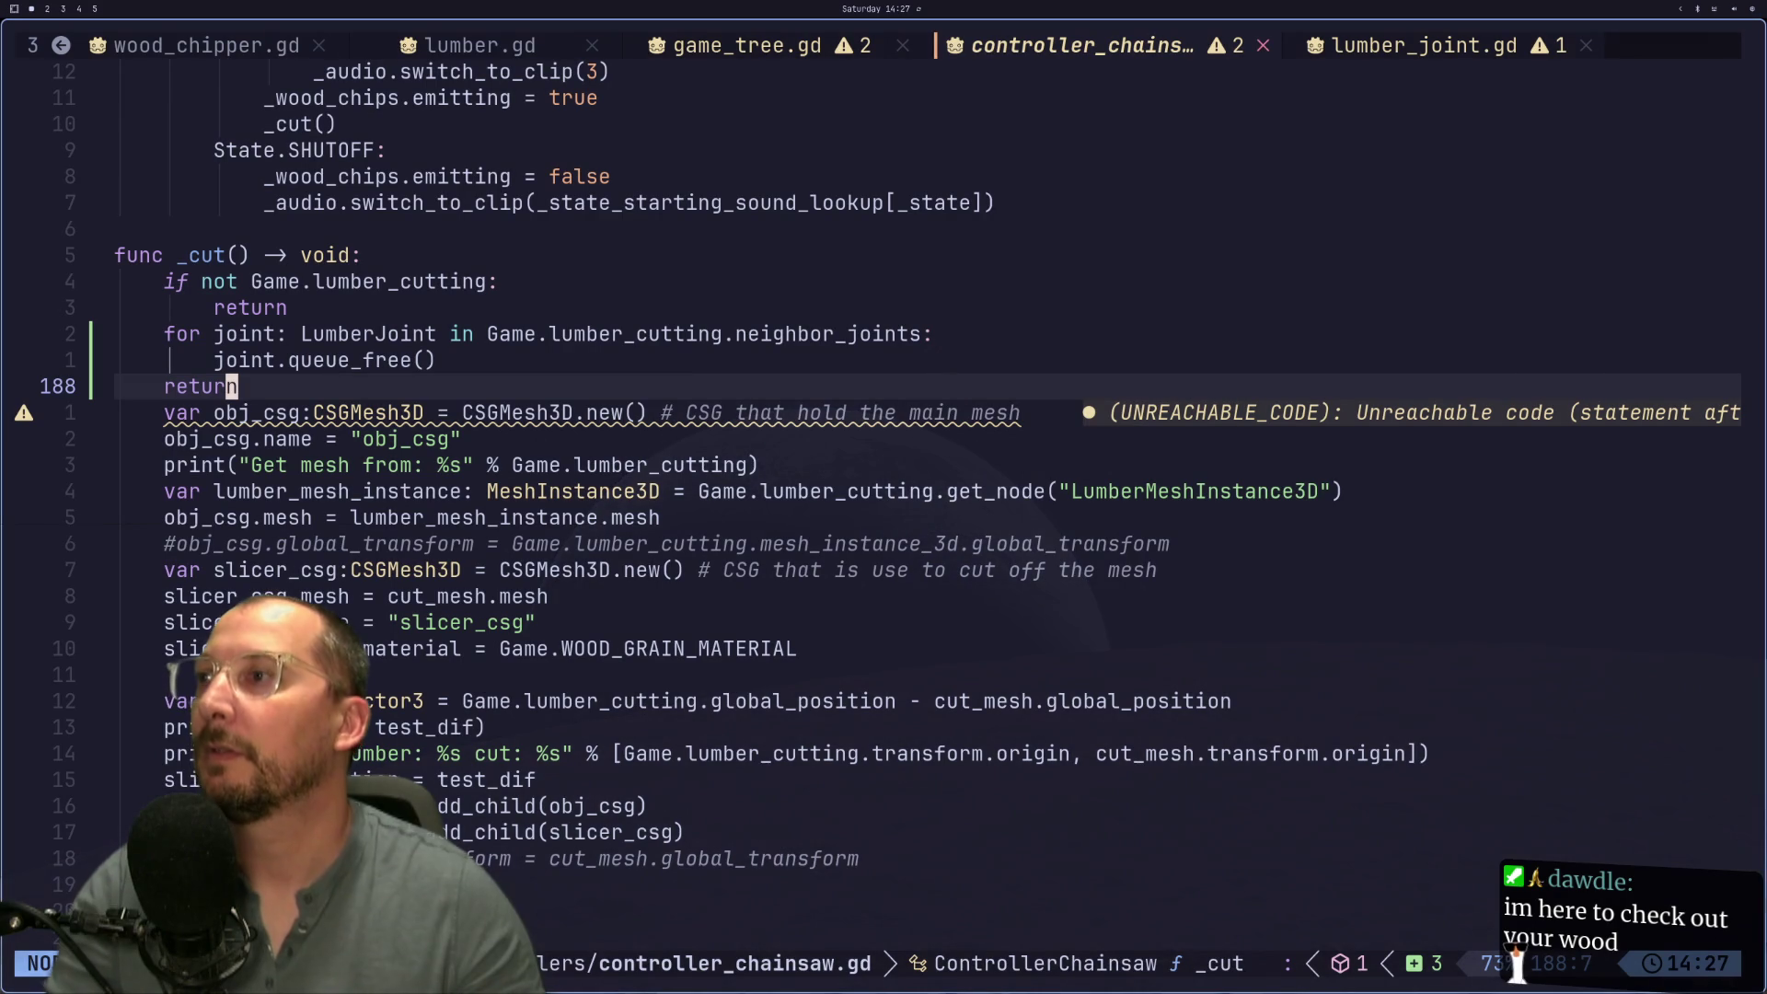
# Step: Wrap joint.queue_free() in an 'if joint:' check and save
pyautogui.press('k')
pyautogui.press('k')
pyautogui.write('o')
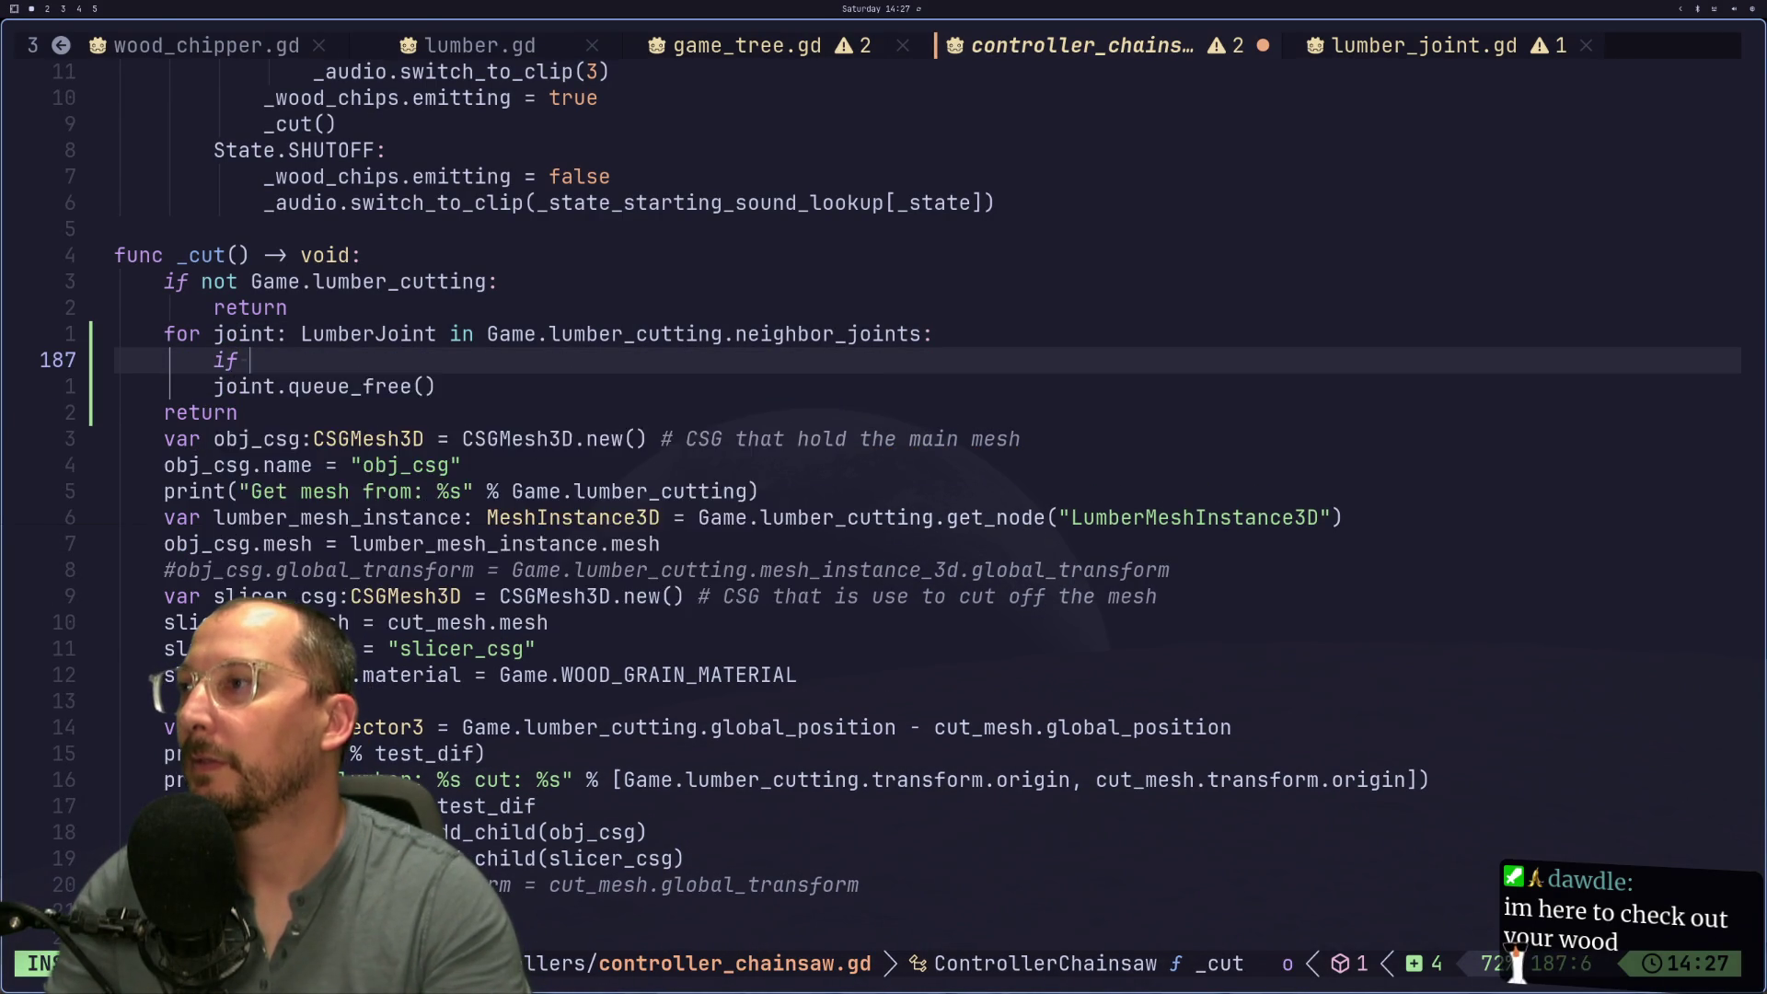
pyautogui.write('joint:')
pyautogui.press('Escape')
pyautogui.press('j')
pyautogui.press('h')
pyautogui.press('h')
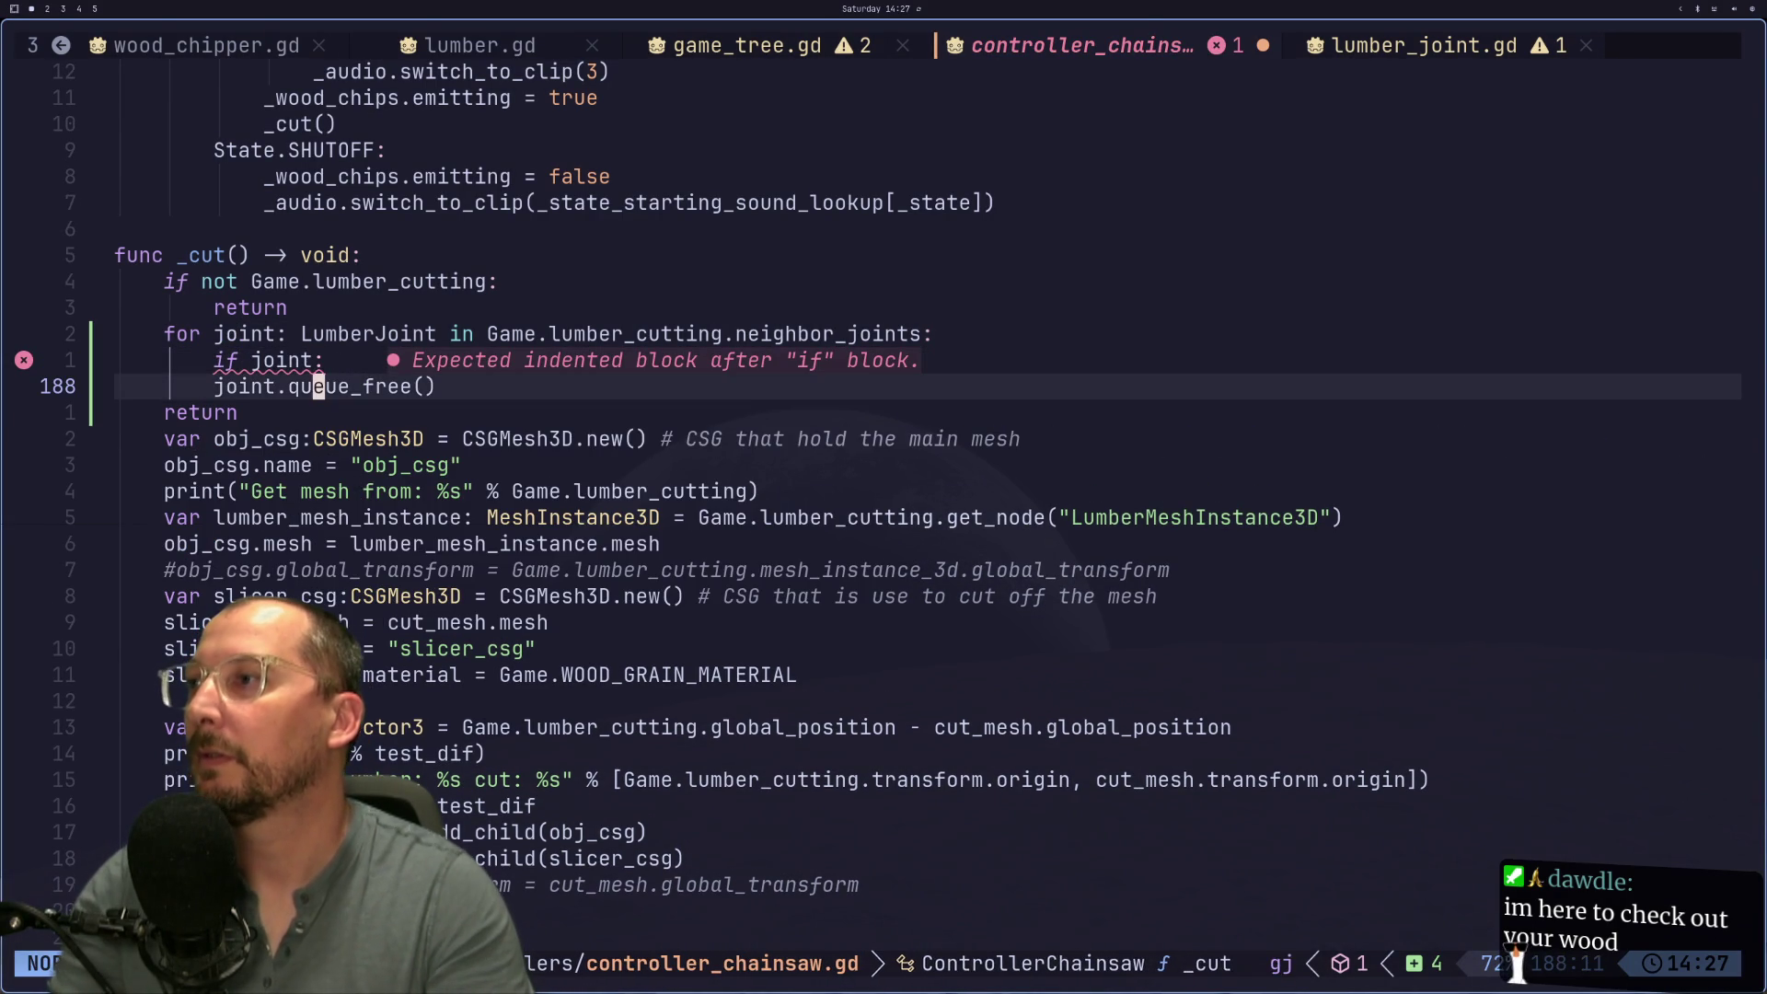
pyautogui.press('>')
pyautogui.press('>')
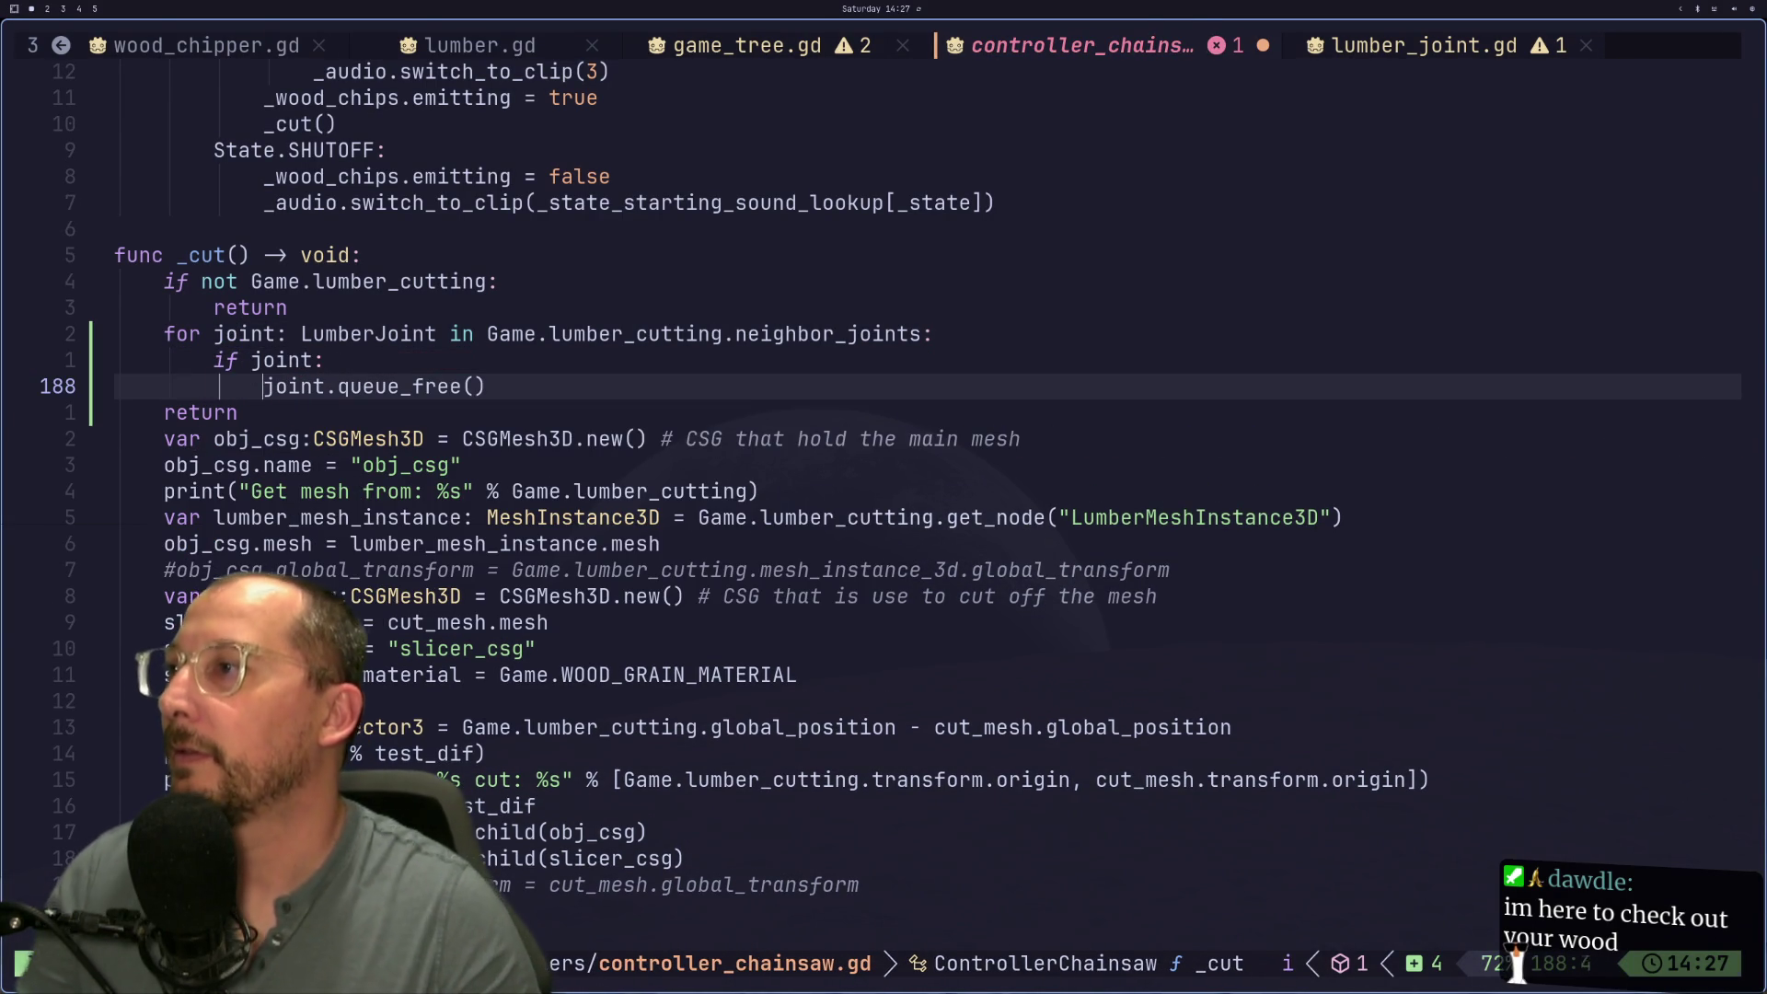
pyautogui.write(':w')
pyautogui.press('Return')
# Step: Add Game.lumber_cutting.queue_free() before the early return and save the script
pyautogui.press('super+2')
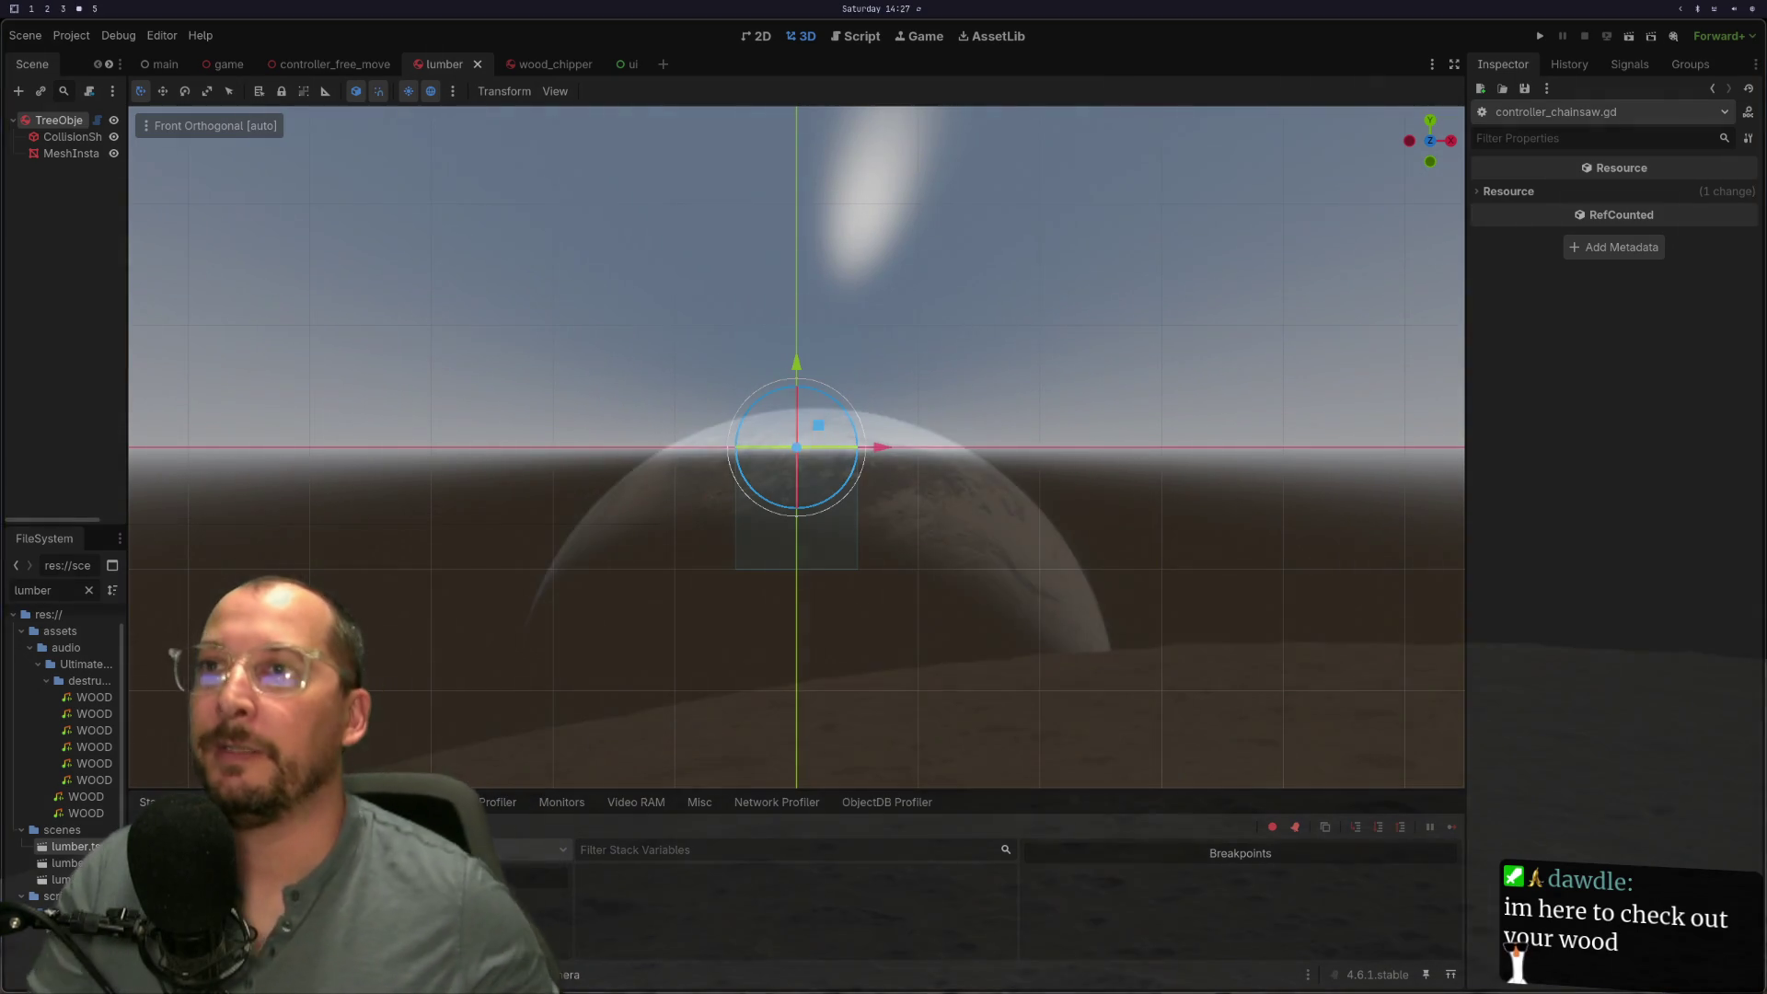
pyautogui.press('super+1')
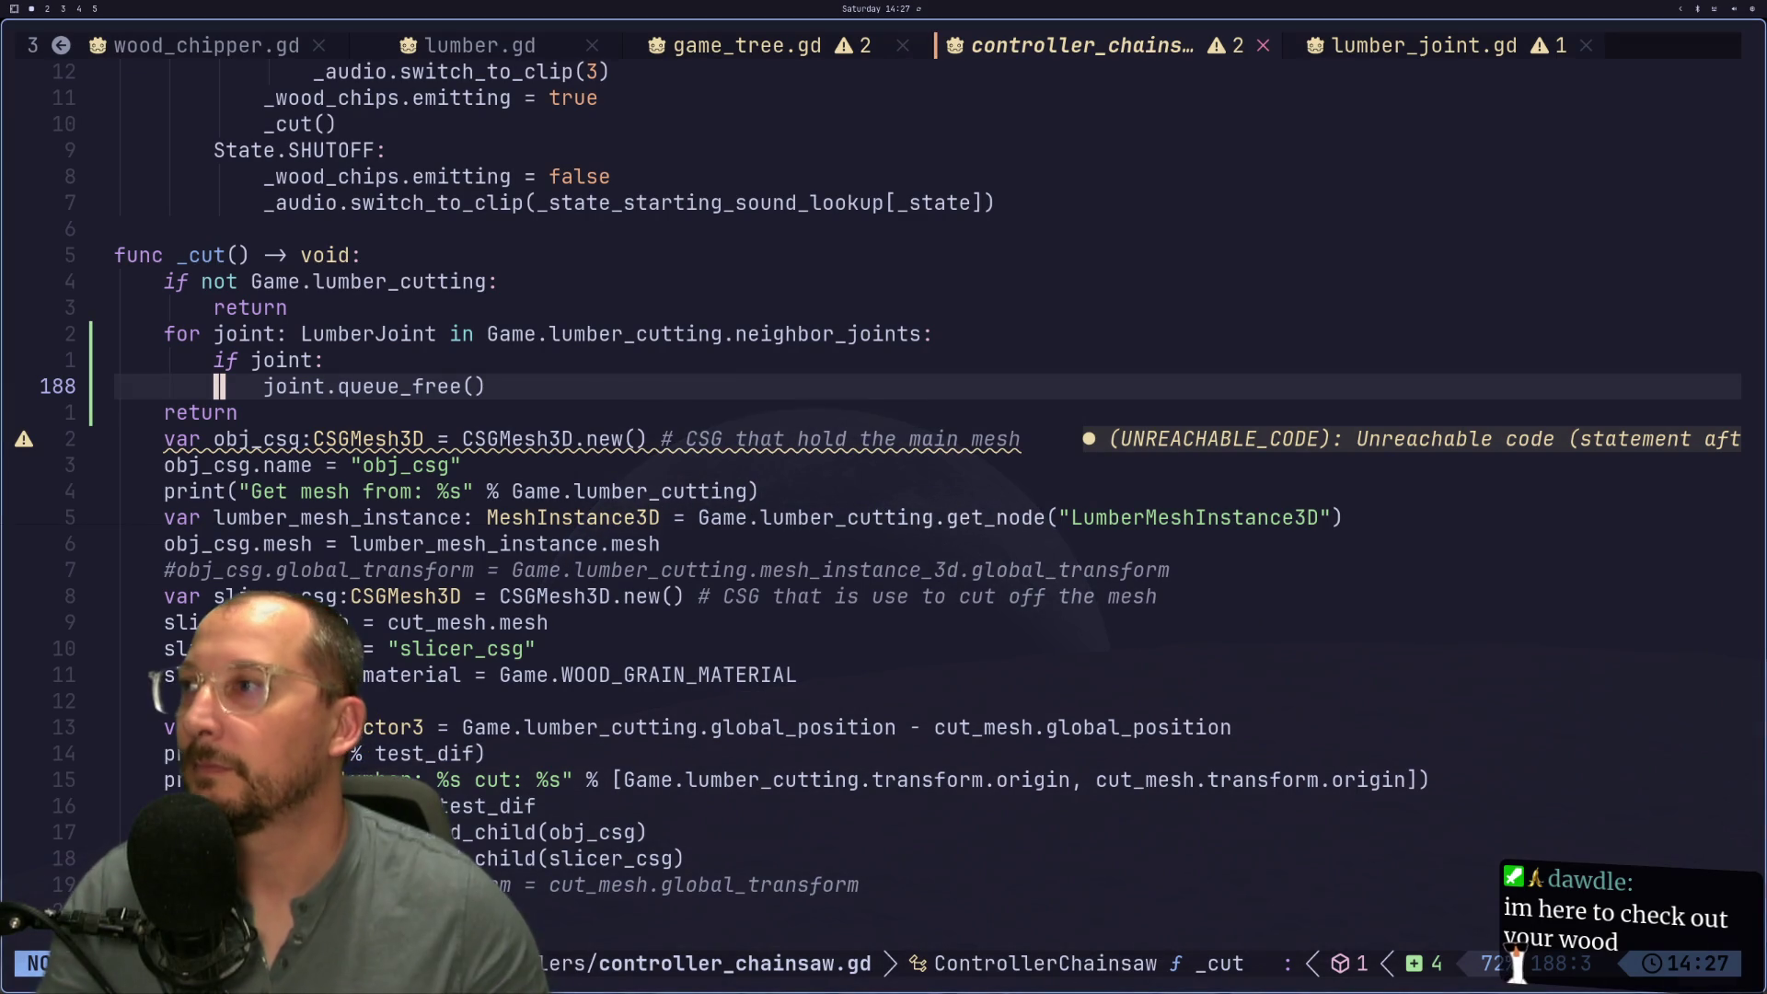
pyautogui.press('j')
pyautogui.press('k')
pyautogui.write('o')
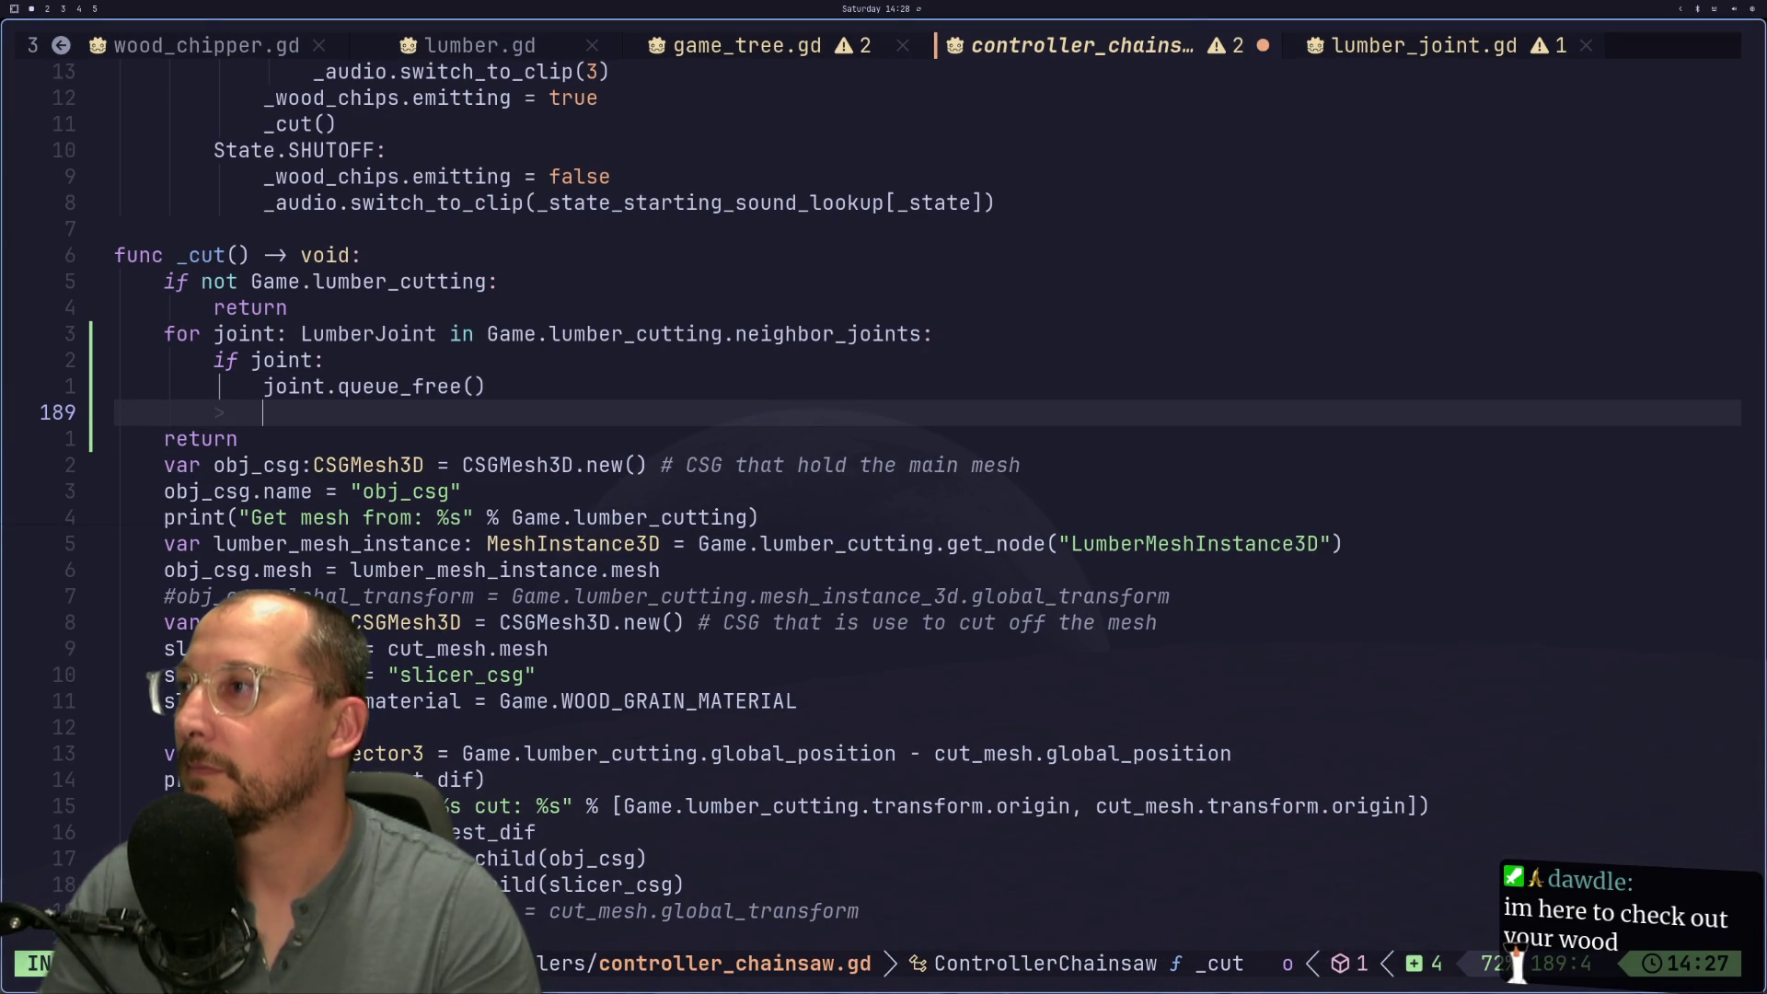
pyautogui.write('Game.')
pyautogui.press('Tab')
pyautogui.write('qu')
pyautogui.press('Tab')
pyautogui.press('Escape')
pyautogui.write(':w')
pyautogui.press('Return')
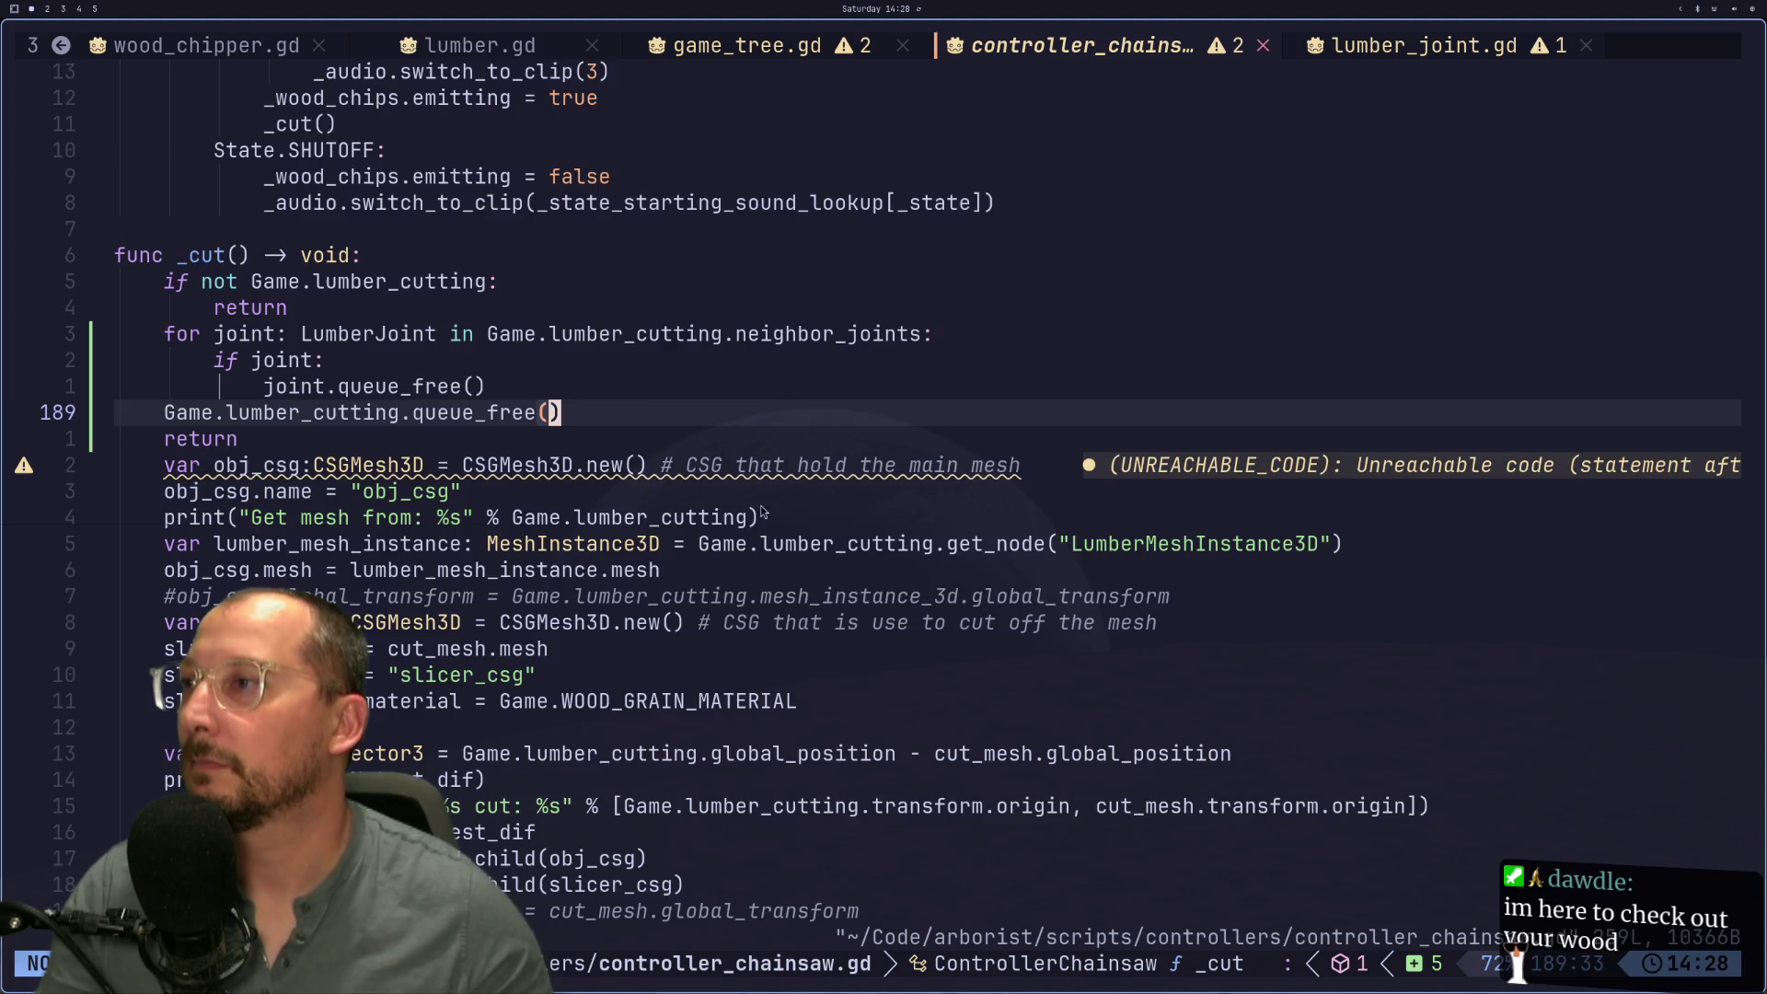
# Step: Scroll through the rest of the script and return to the joint-freeing loop
pyautogui.scroll(-8, 726, 659)
pyautogui.scroll(-2, 732, 690)
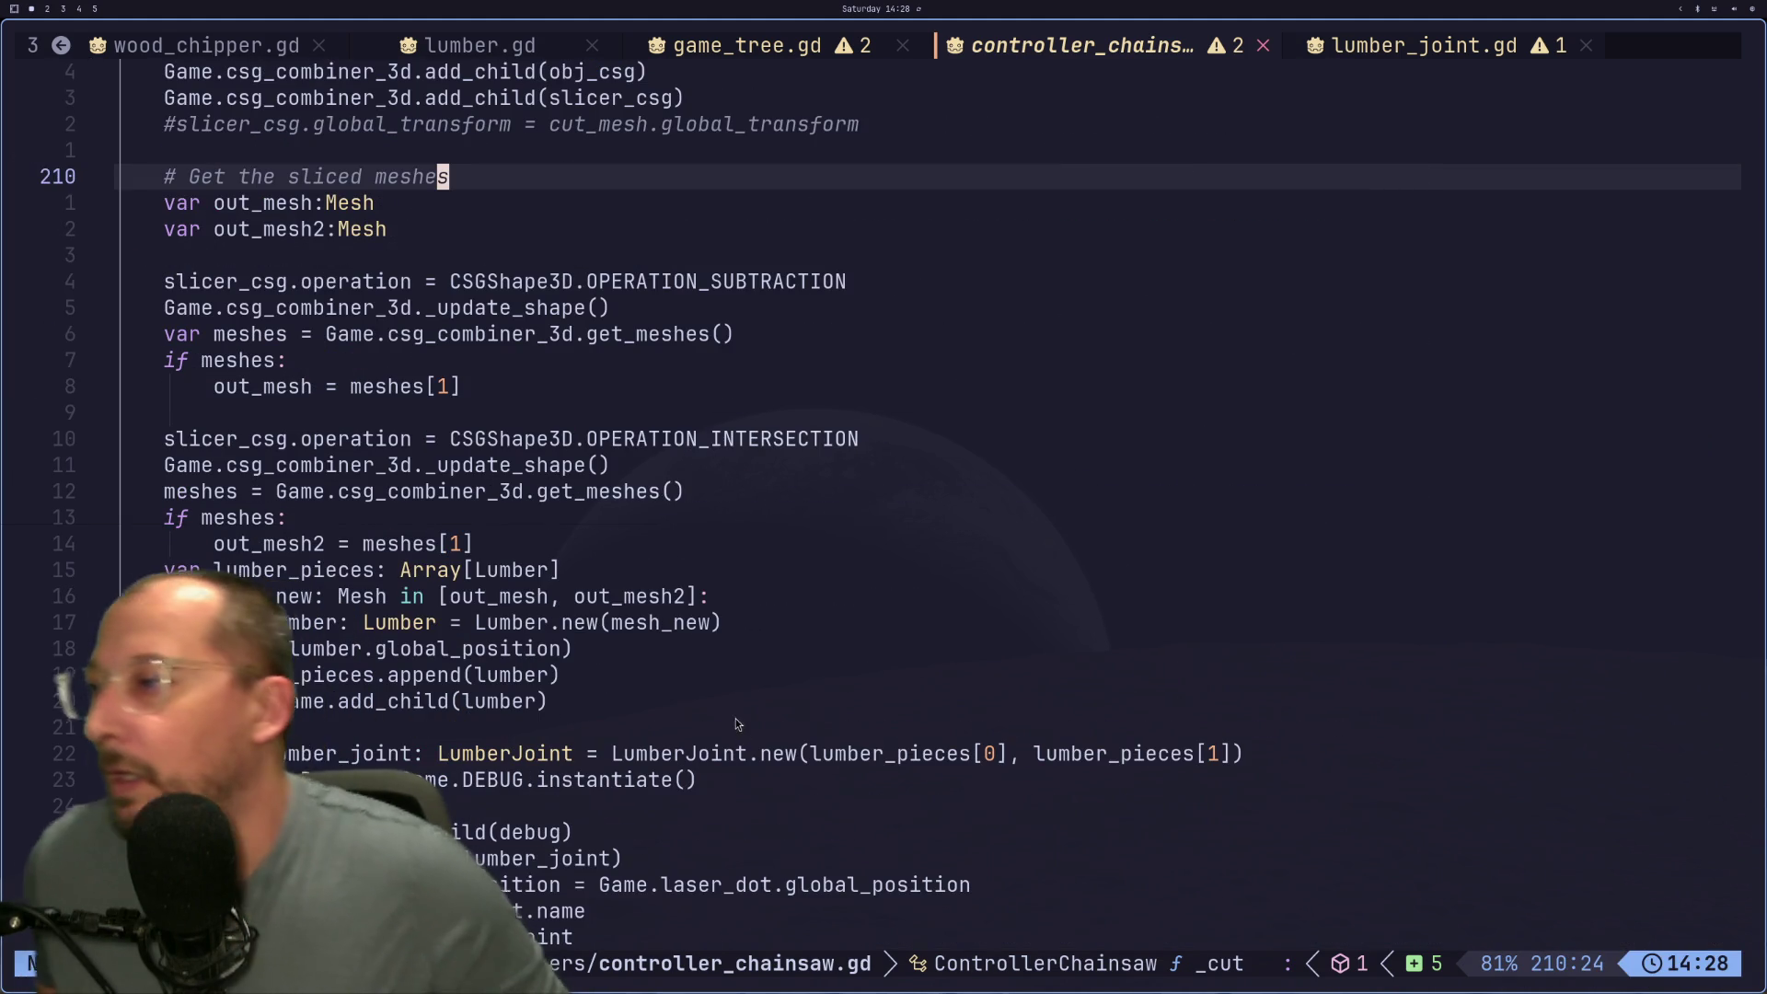
pyautogui.scroll(-2, 676, 640)
pyautogui.scroll(-2, 662, 627)
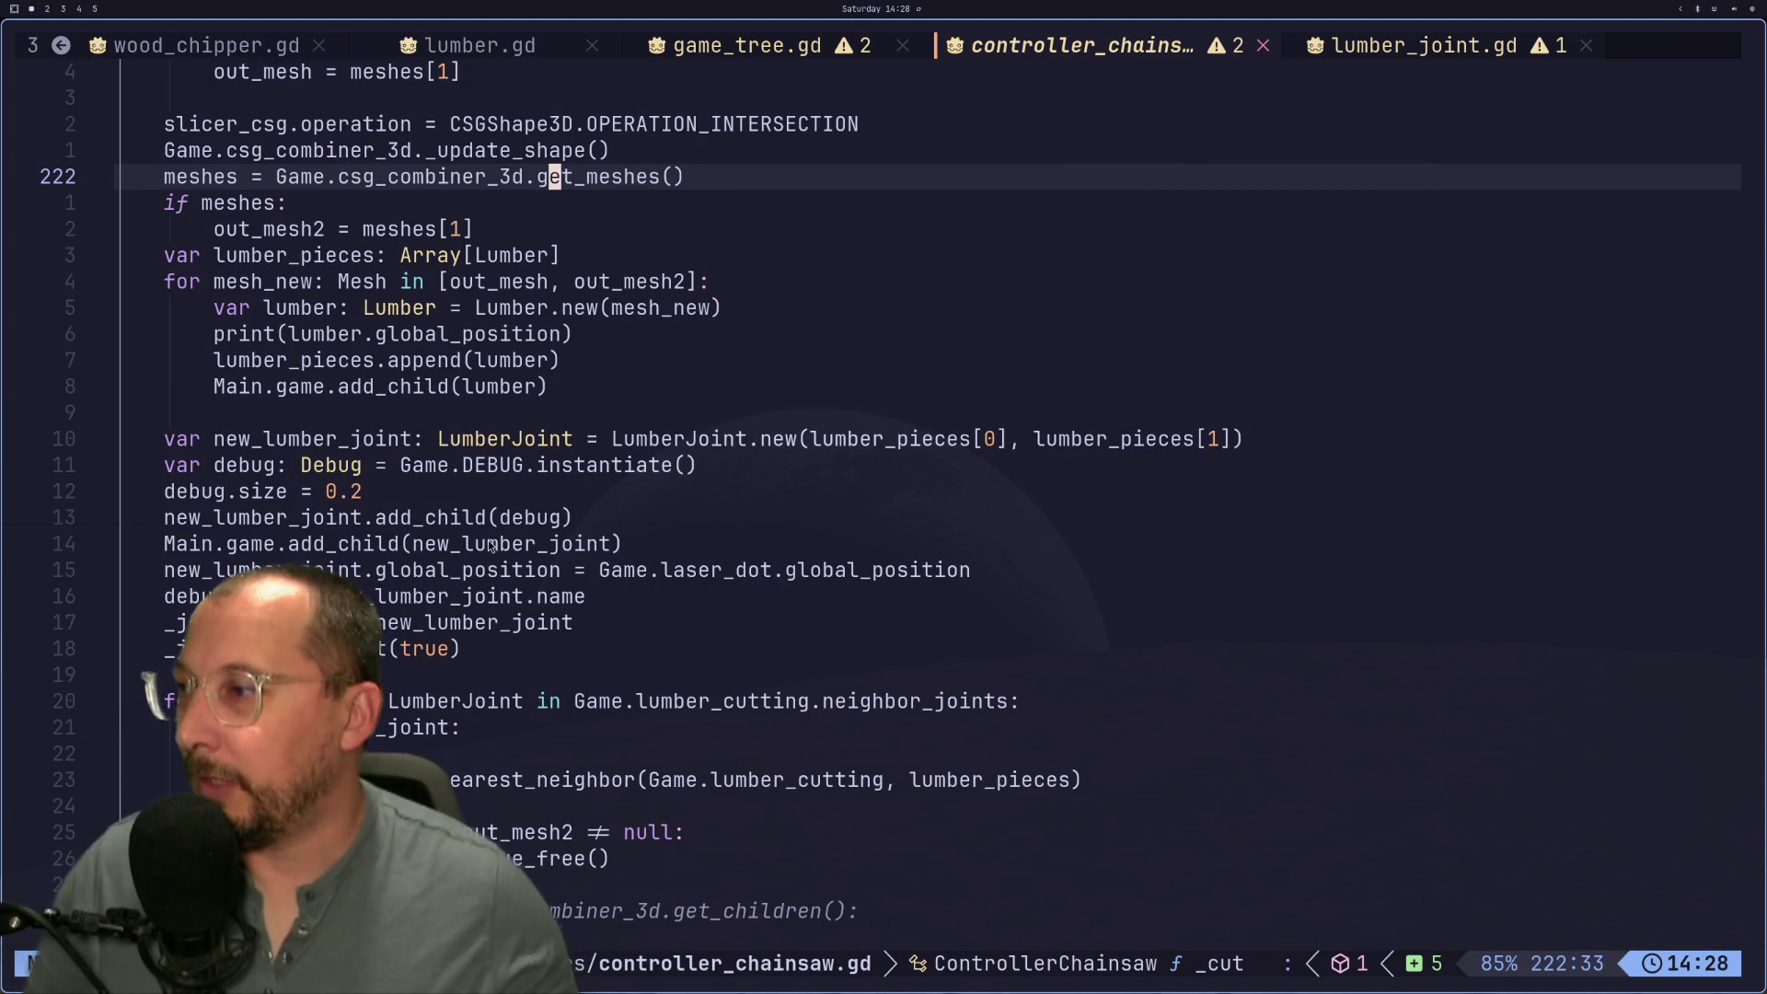
pyautogui.scroll(-1, 417, 621)
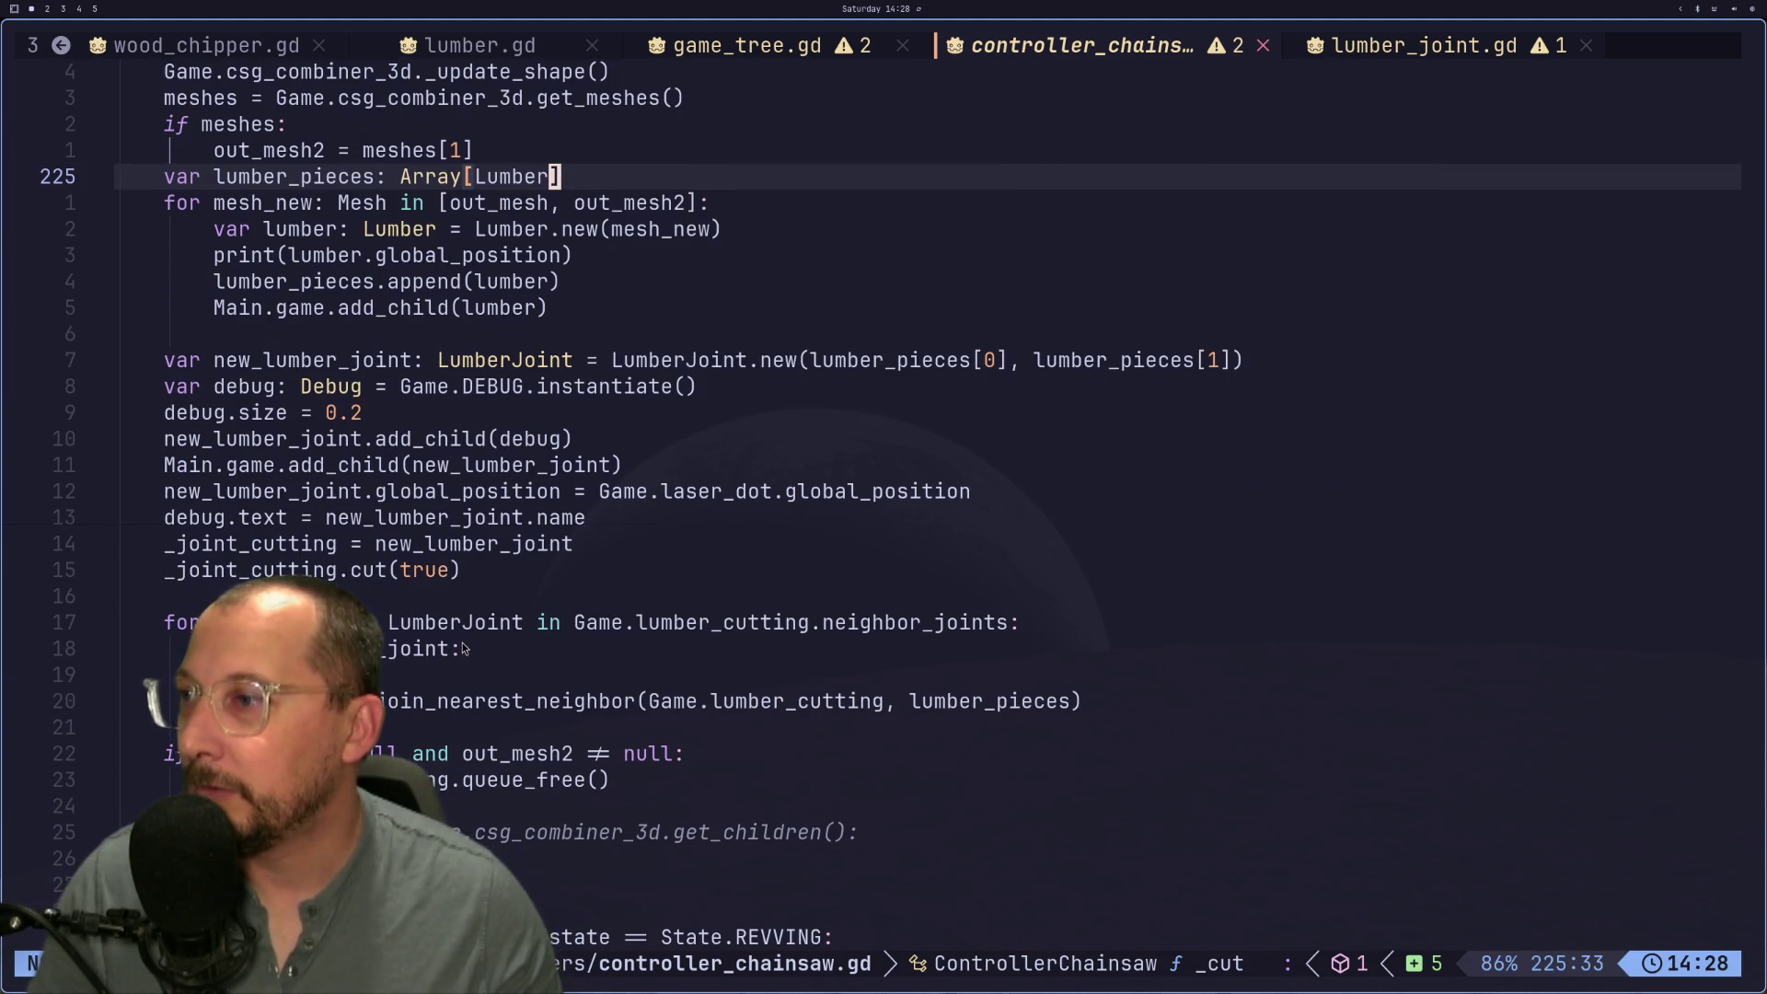
pyautogui.scroll(6, 465, 649)
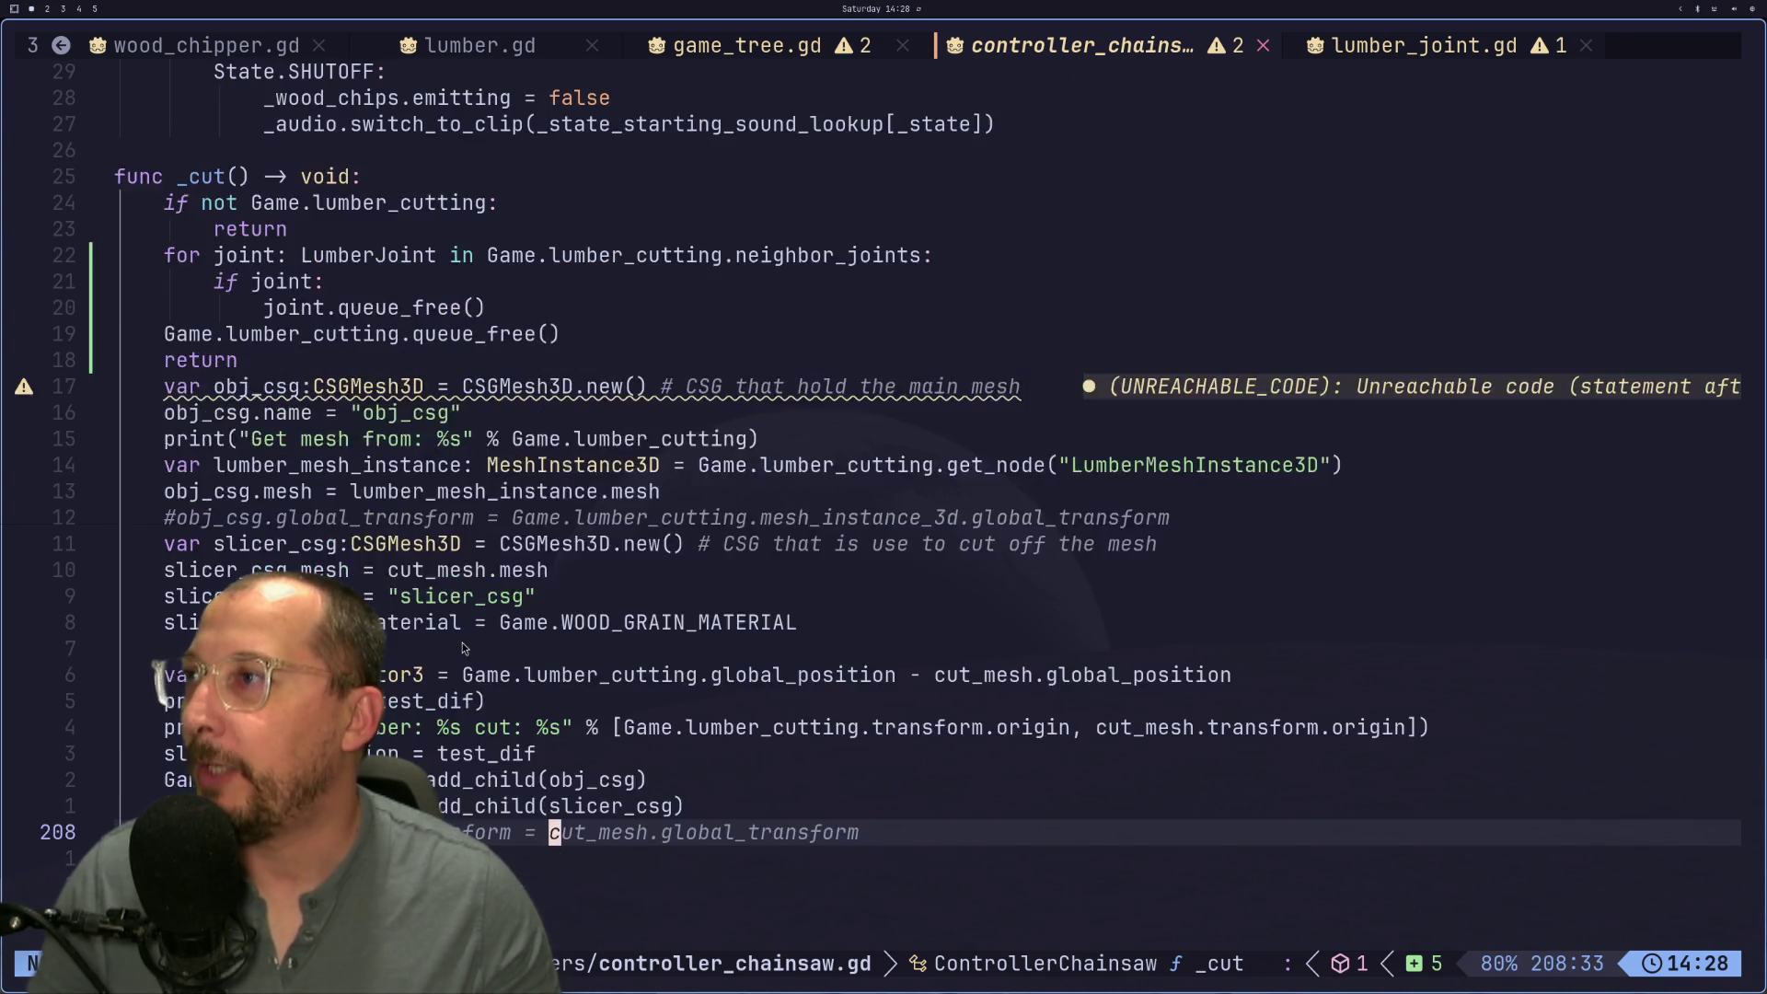
pyautogui.scroll(2, 465, 649)
pyautogui.click(494, 411)
pyautogui.press('super+2')
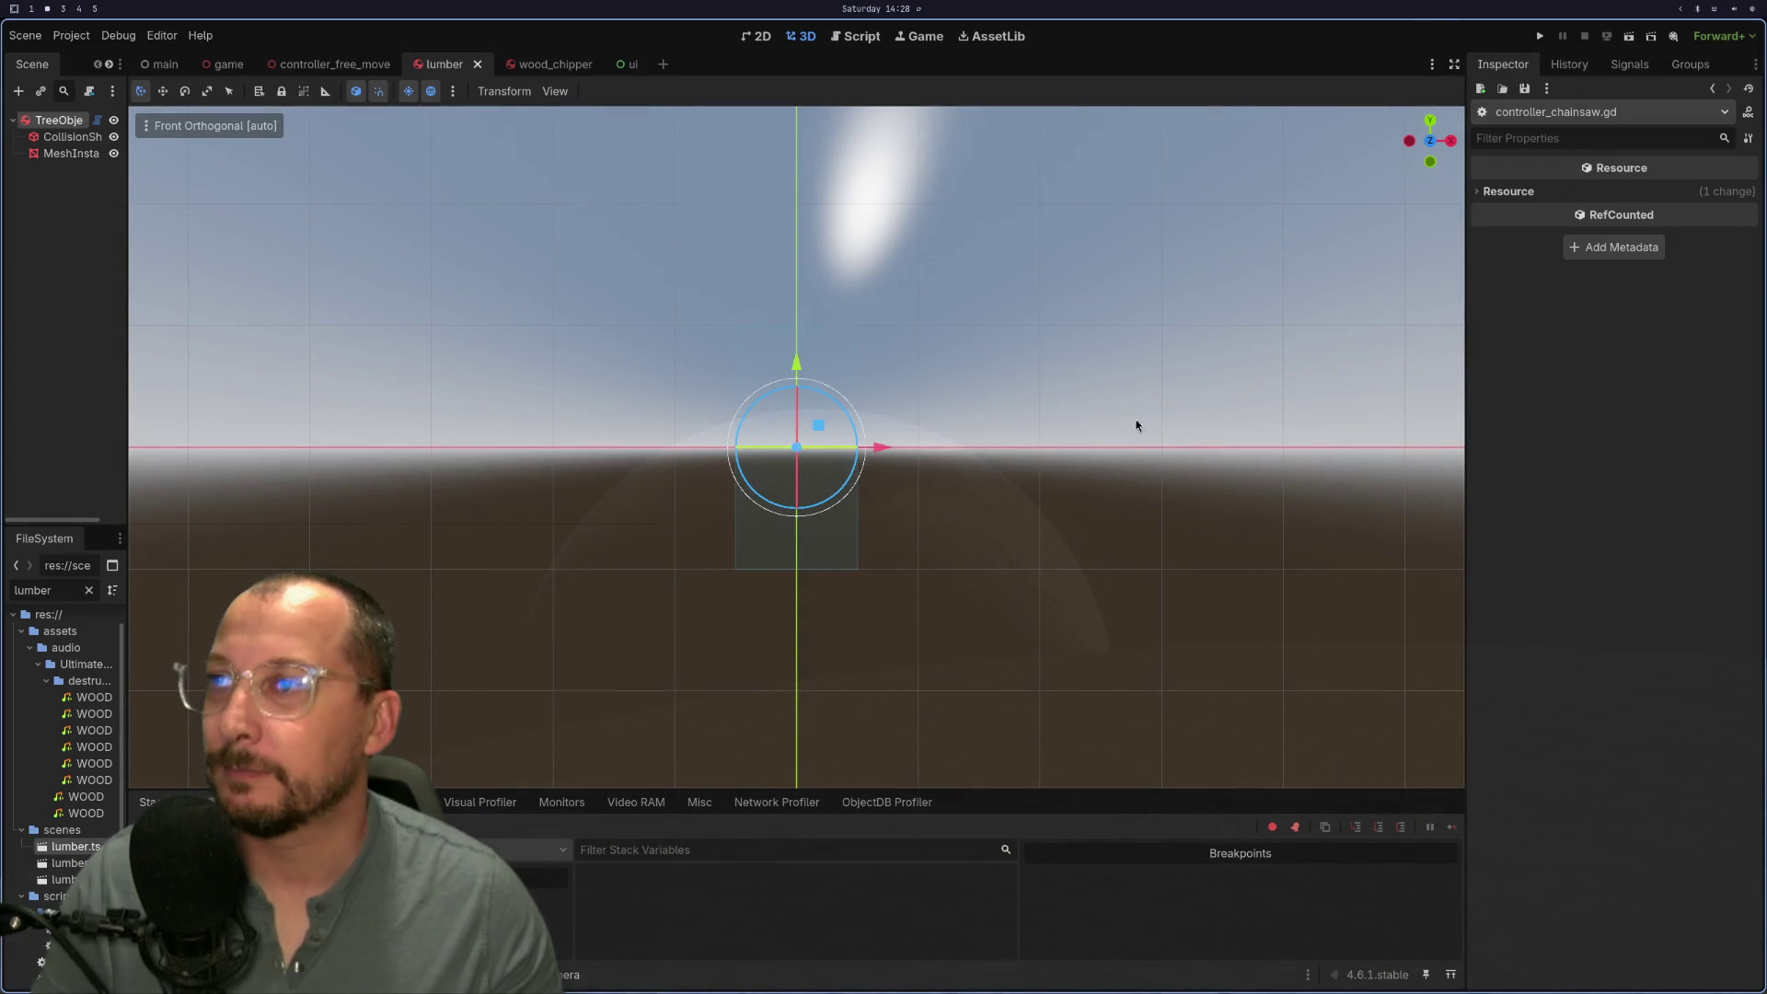
# Step: Run the project to start a fresh test with the tree standing before the chainsaw
pyautogui.click(1541, 36)
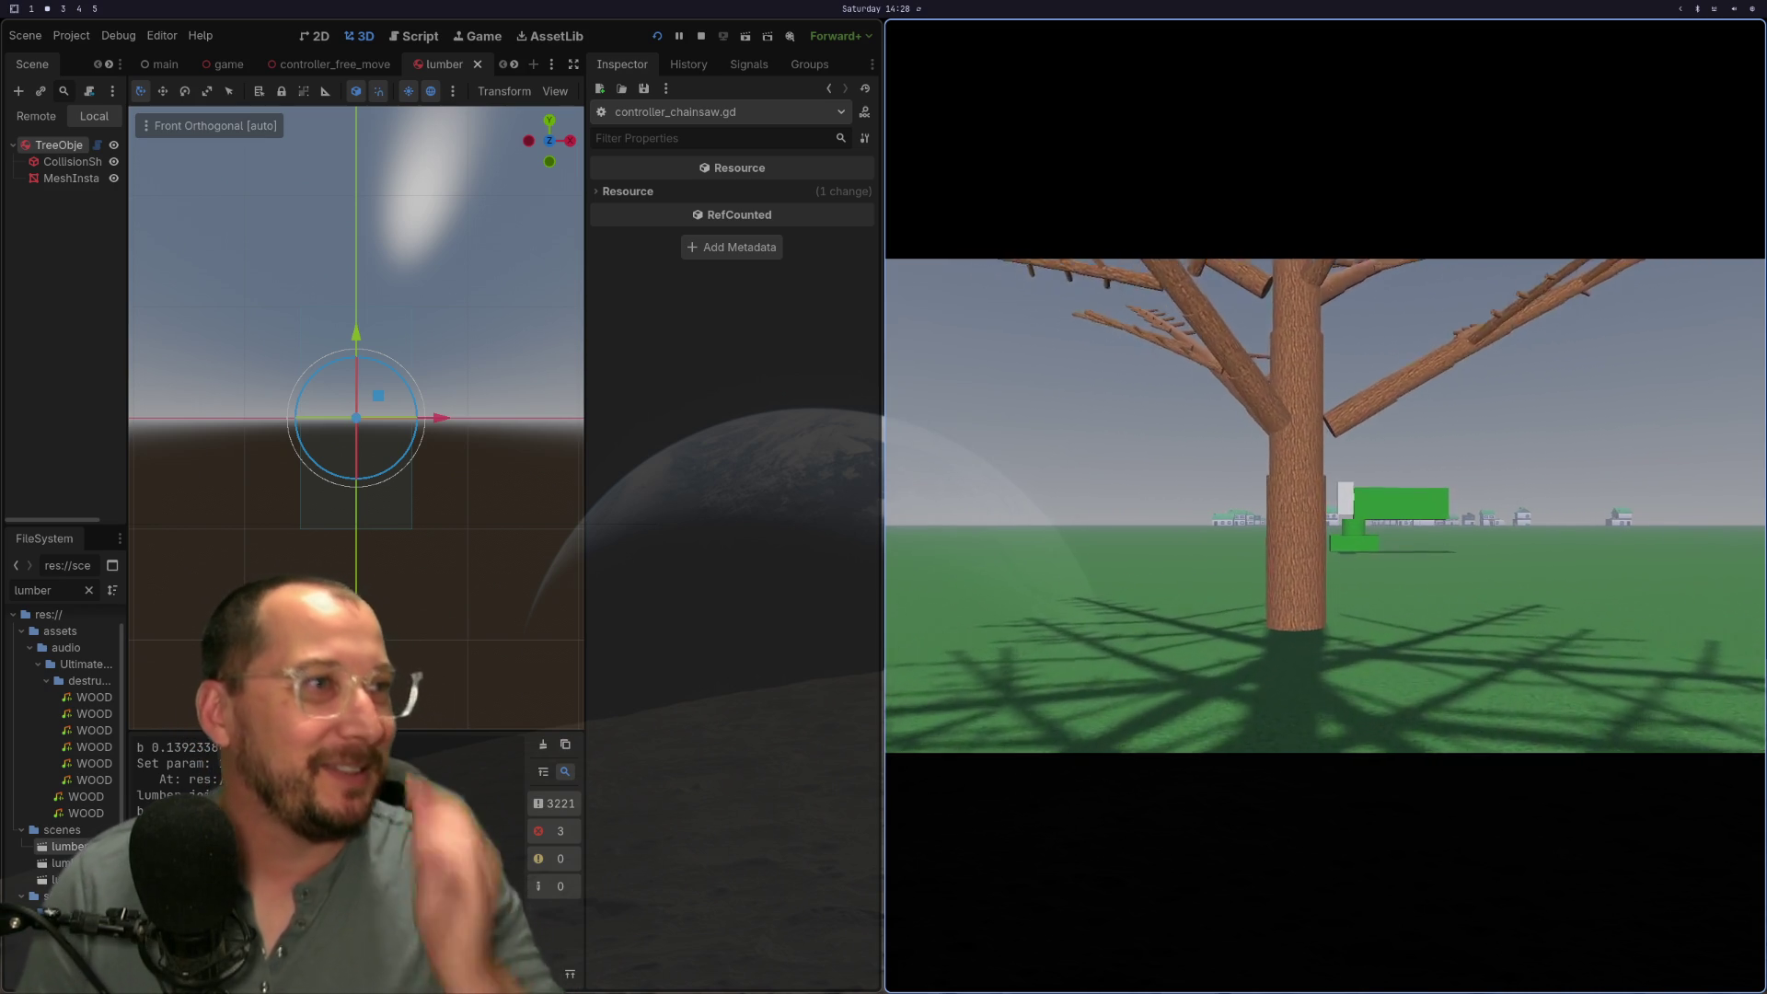
# Step: Walk toward the tree and look up into its branches, then stop and relaunch the game
pyautogui.press('w')
pyautogui.press('e')
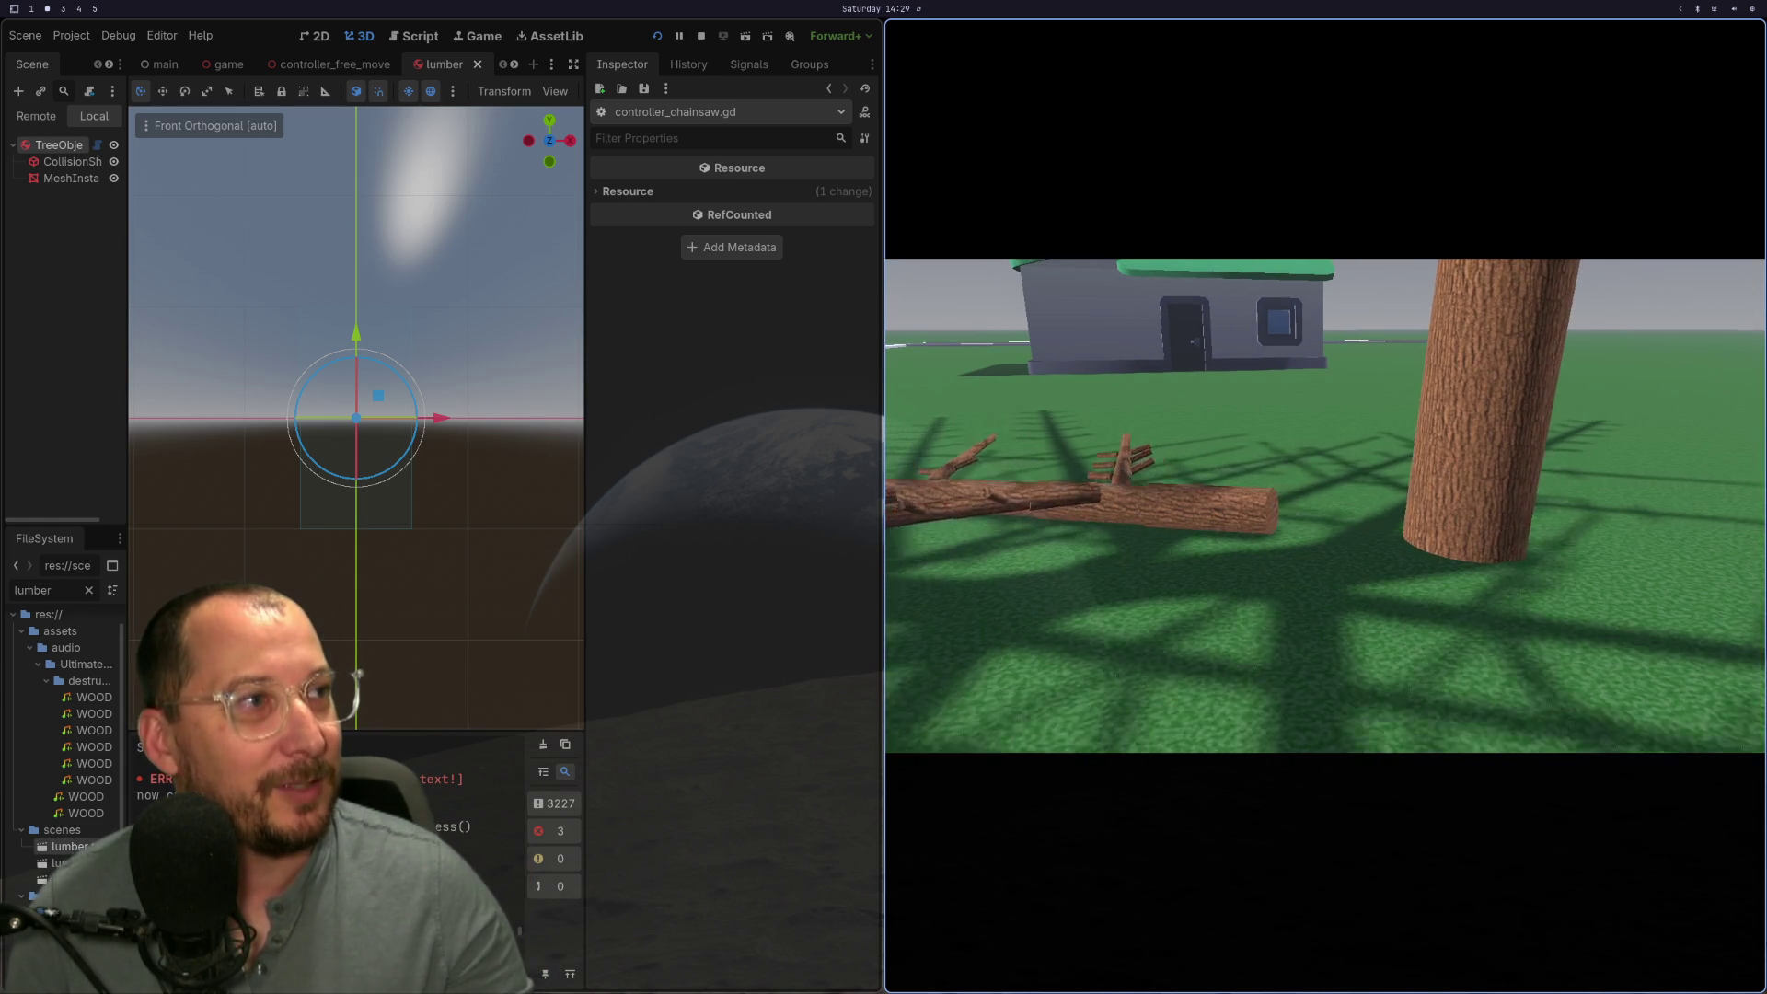
pyautogui.press('e')
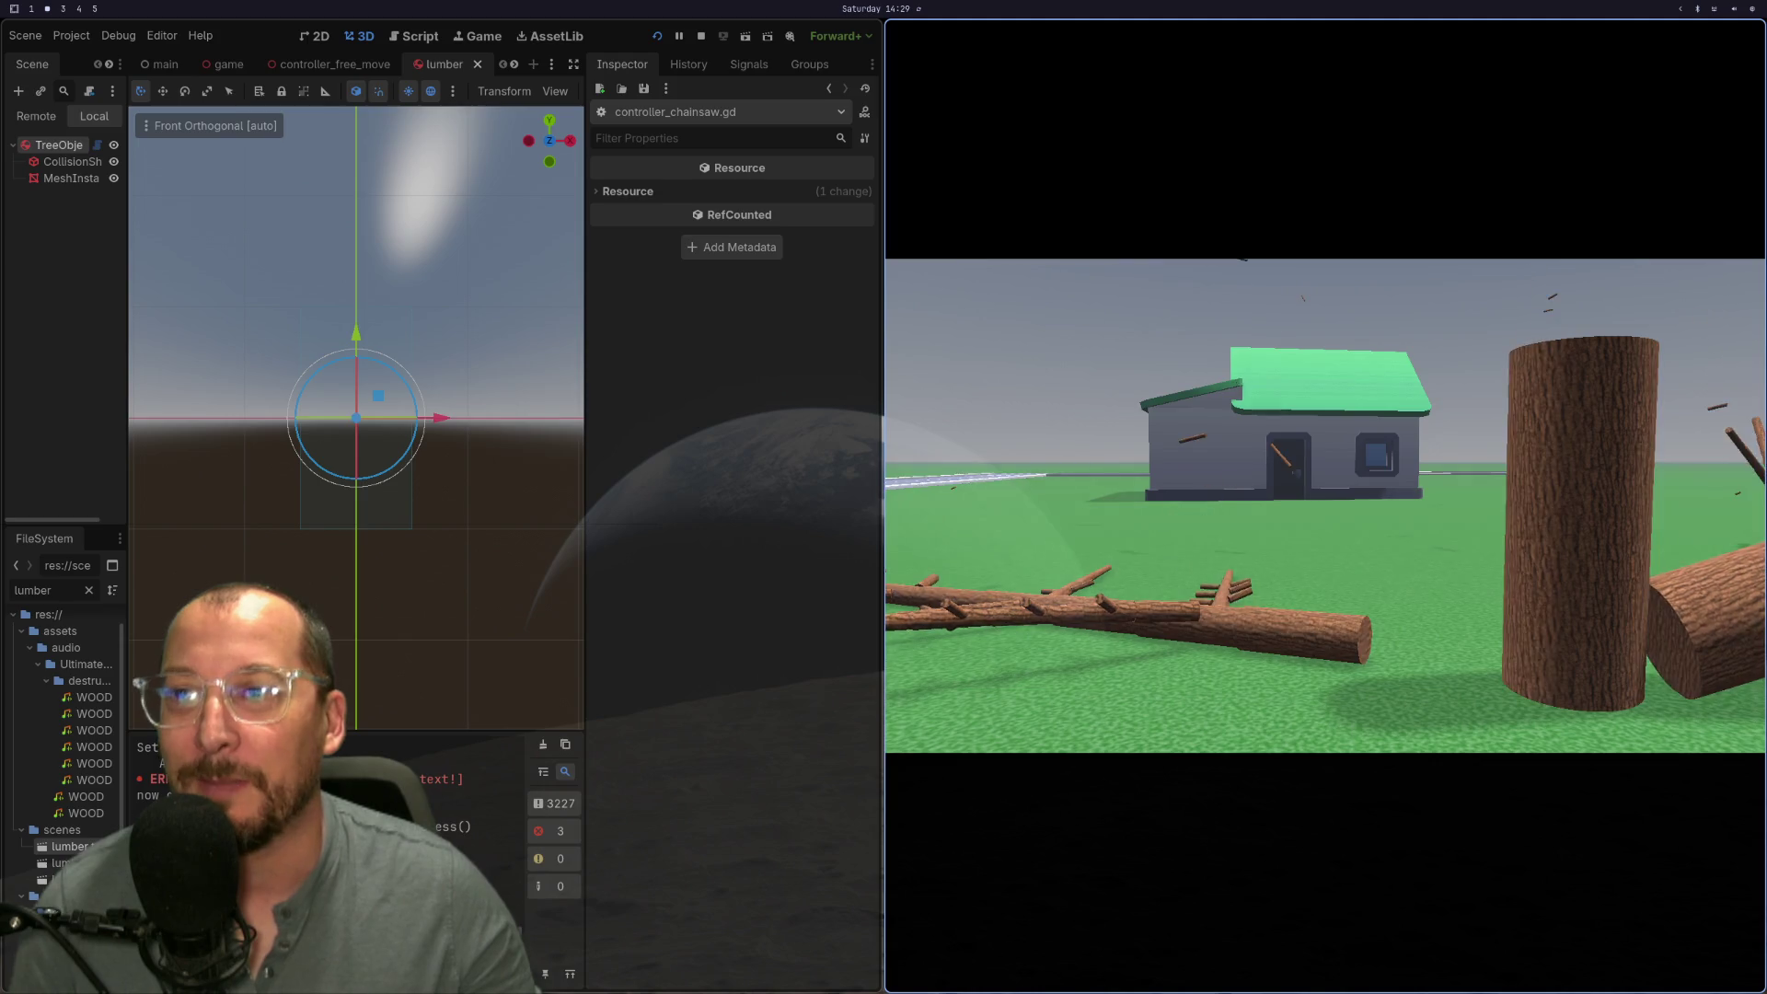
pyautogui.press('F8')
pyautogui.click(1540, 36)
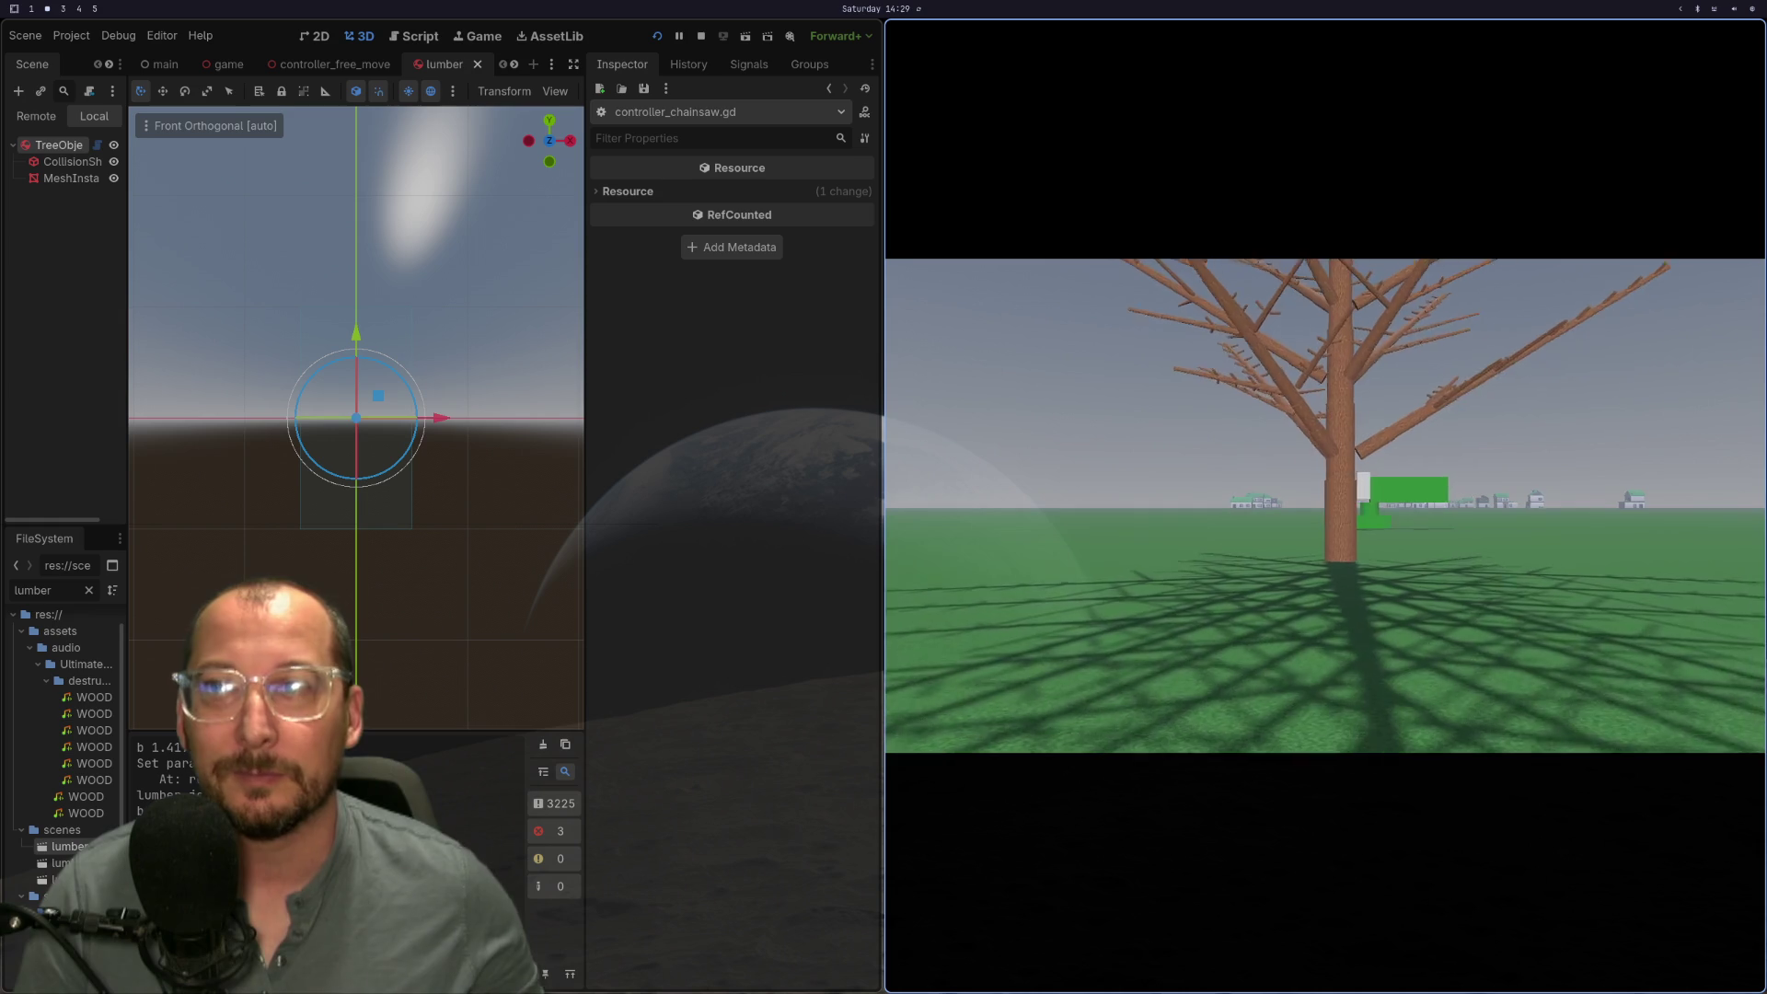
# Step: Fly up into the branches, then come back down to face the smaller fallen branched log
pyautogui.press('w')
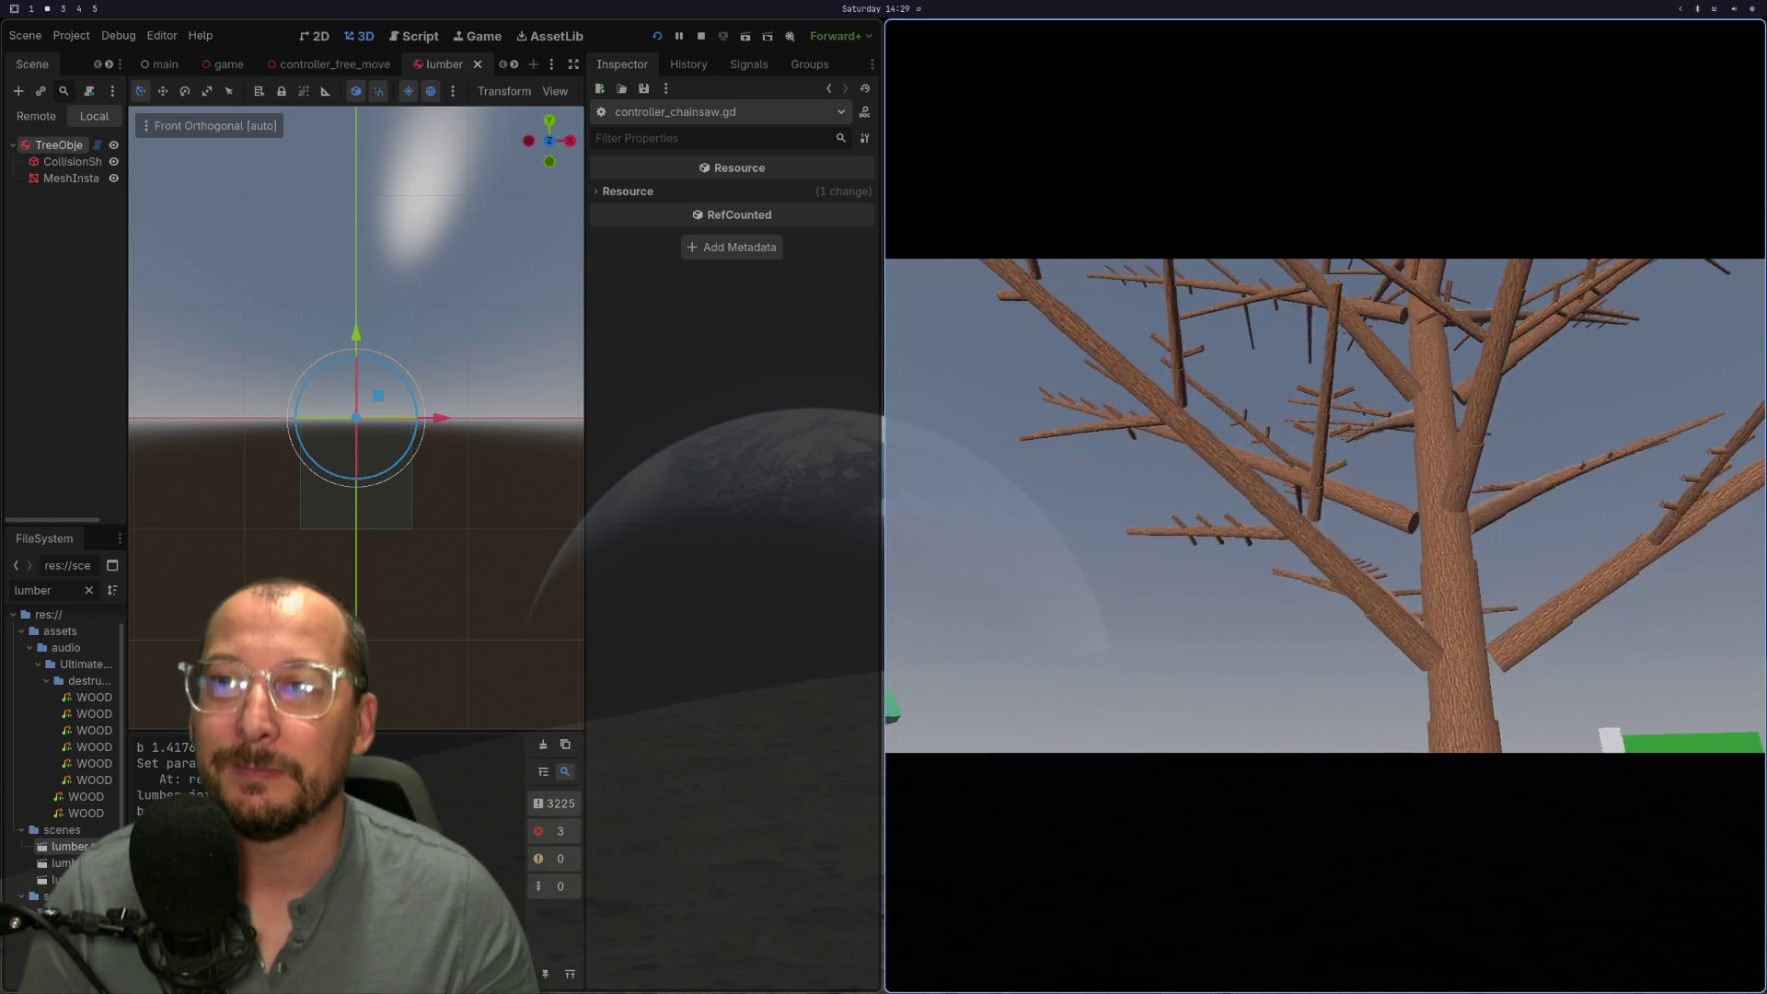
pyautogui.press('w')
pyautogui.press('w')
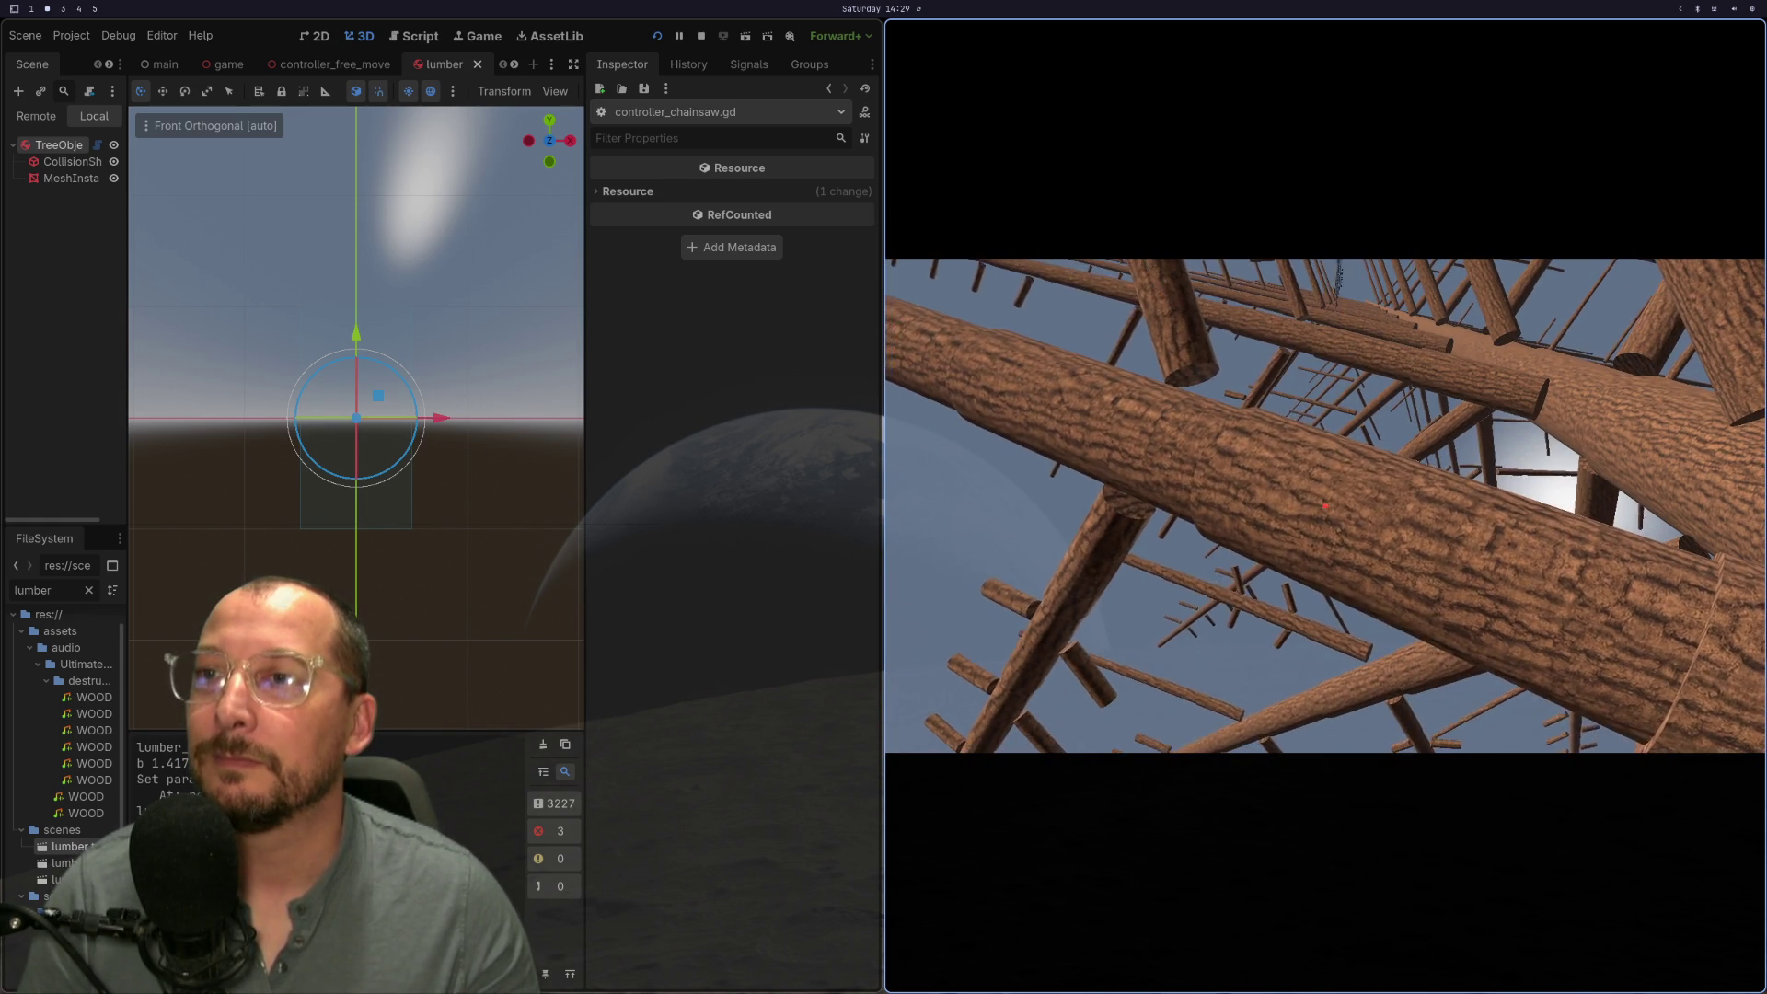
pyautogui.press('s')
pyautogui.press('a')
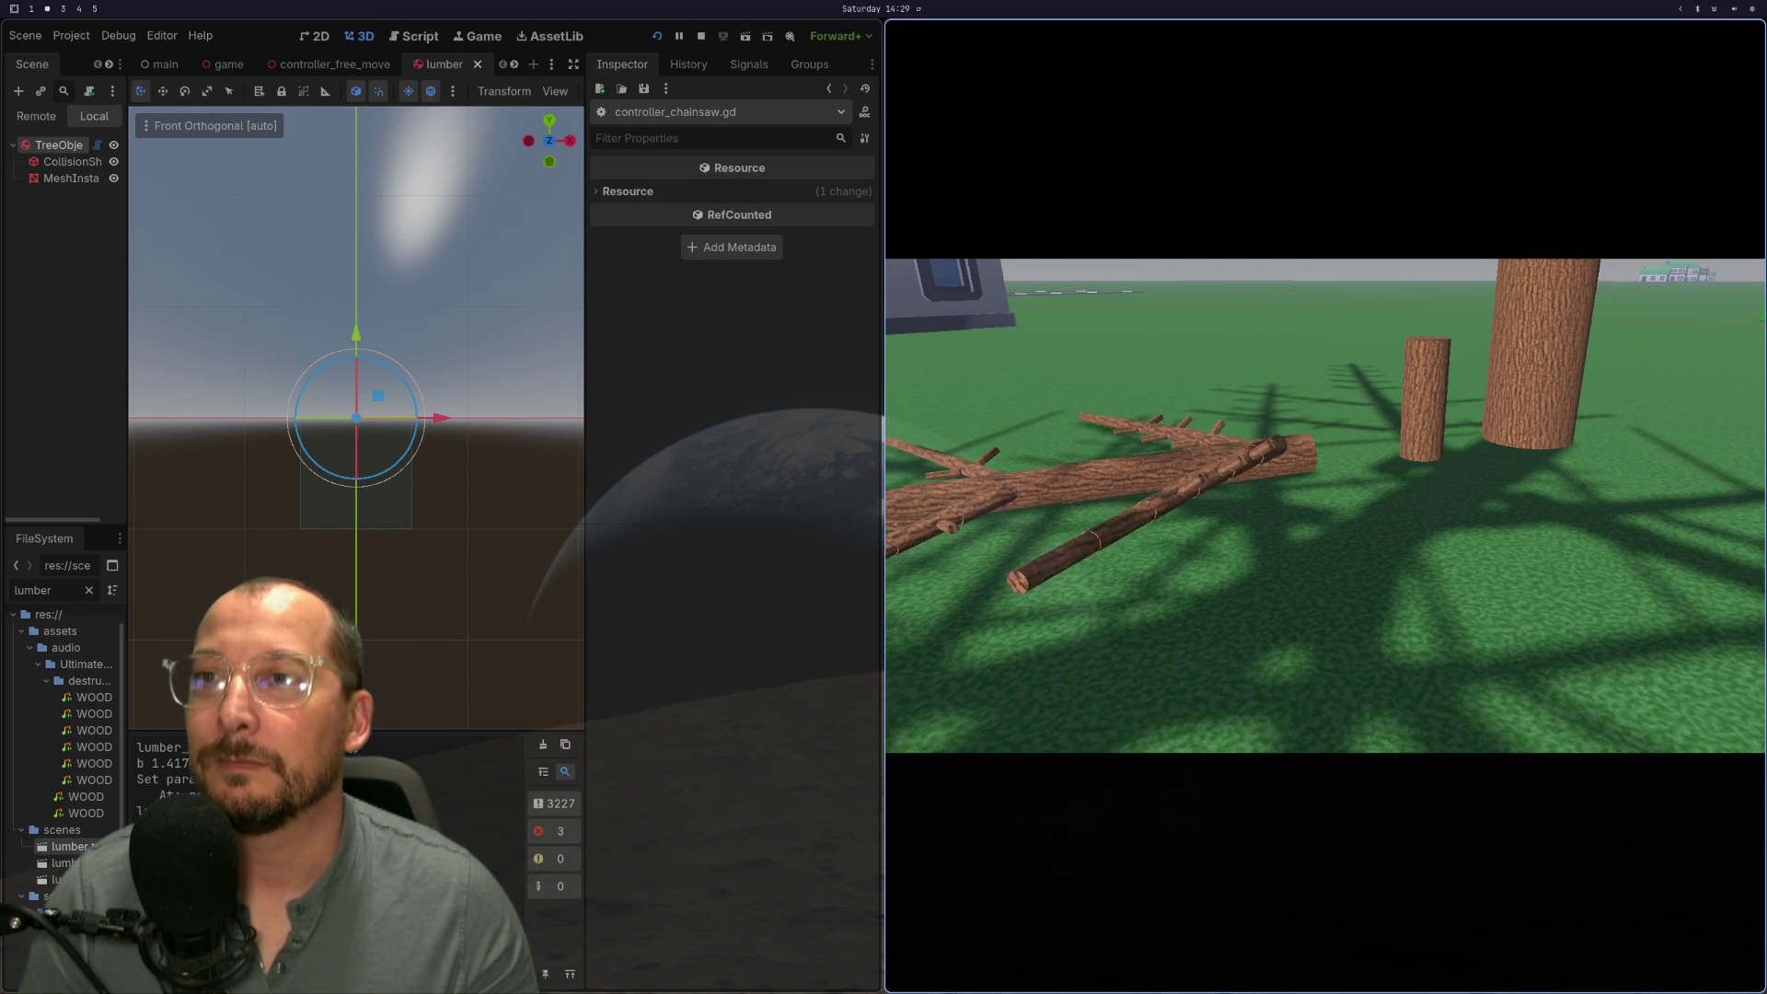
pyautogui.press('w')
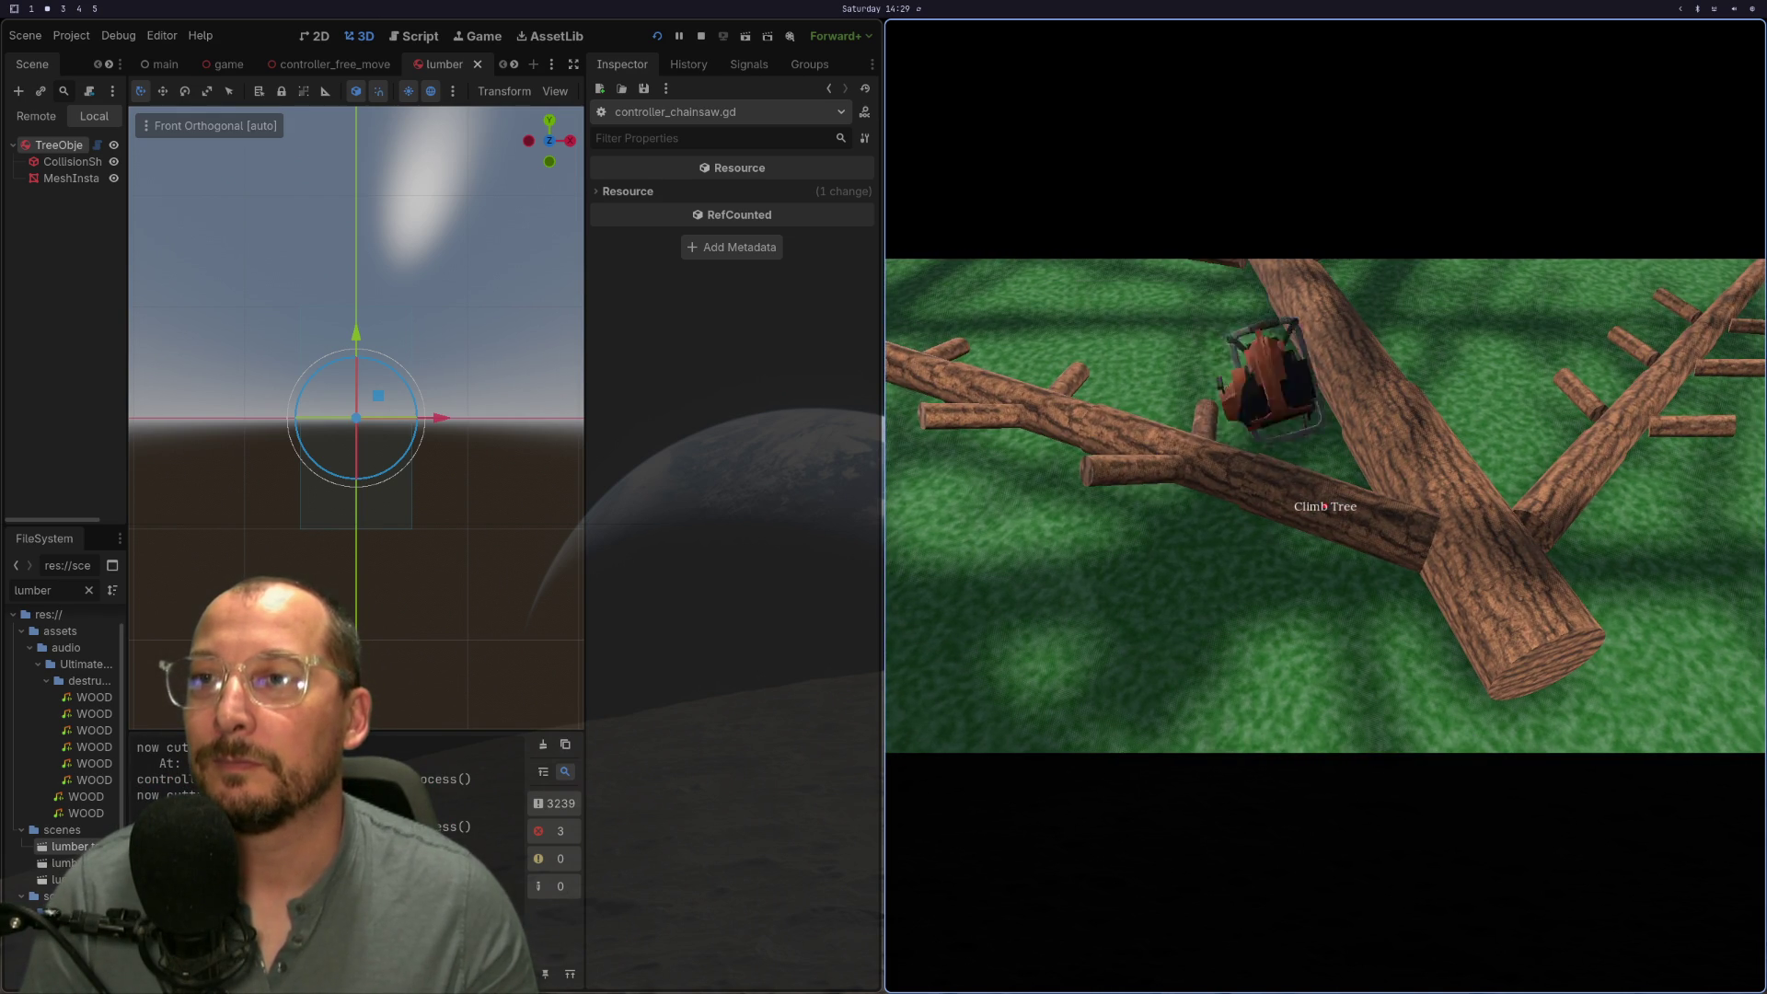
pyautogui.press('s')
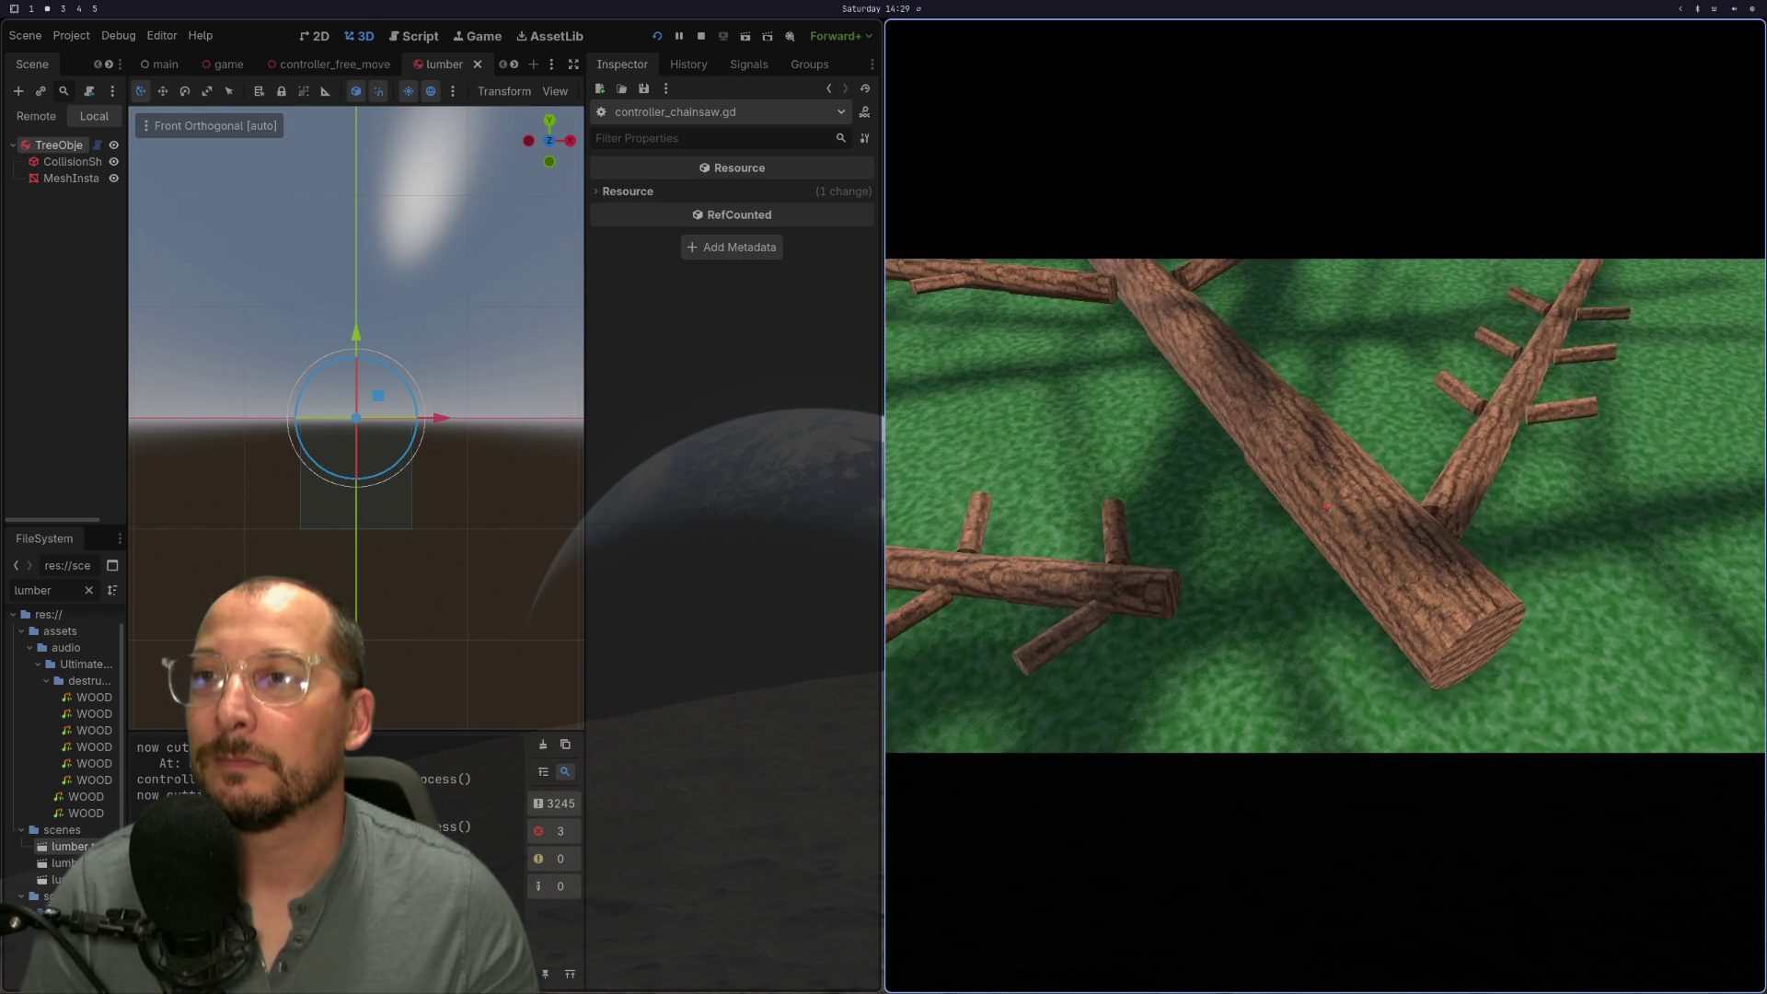
pyautogui.press('a')
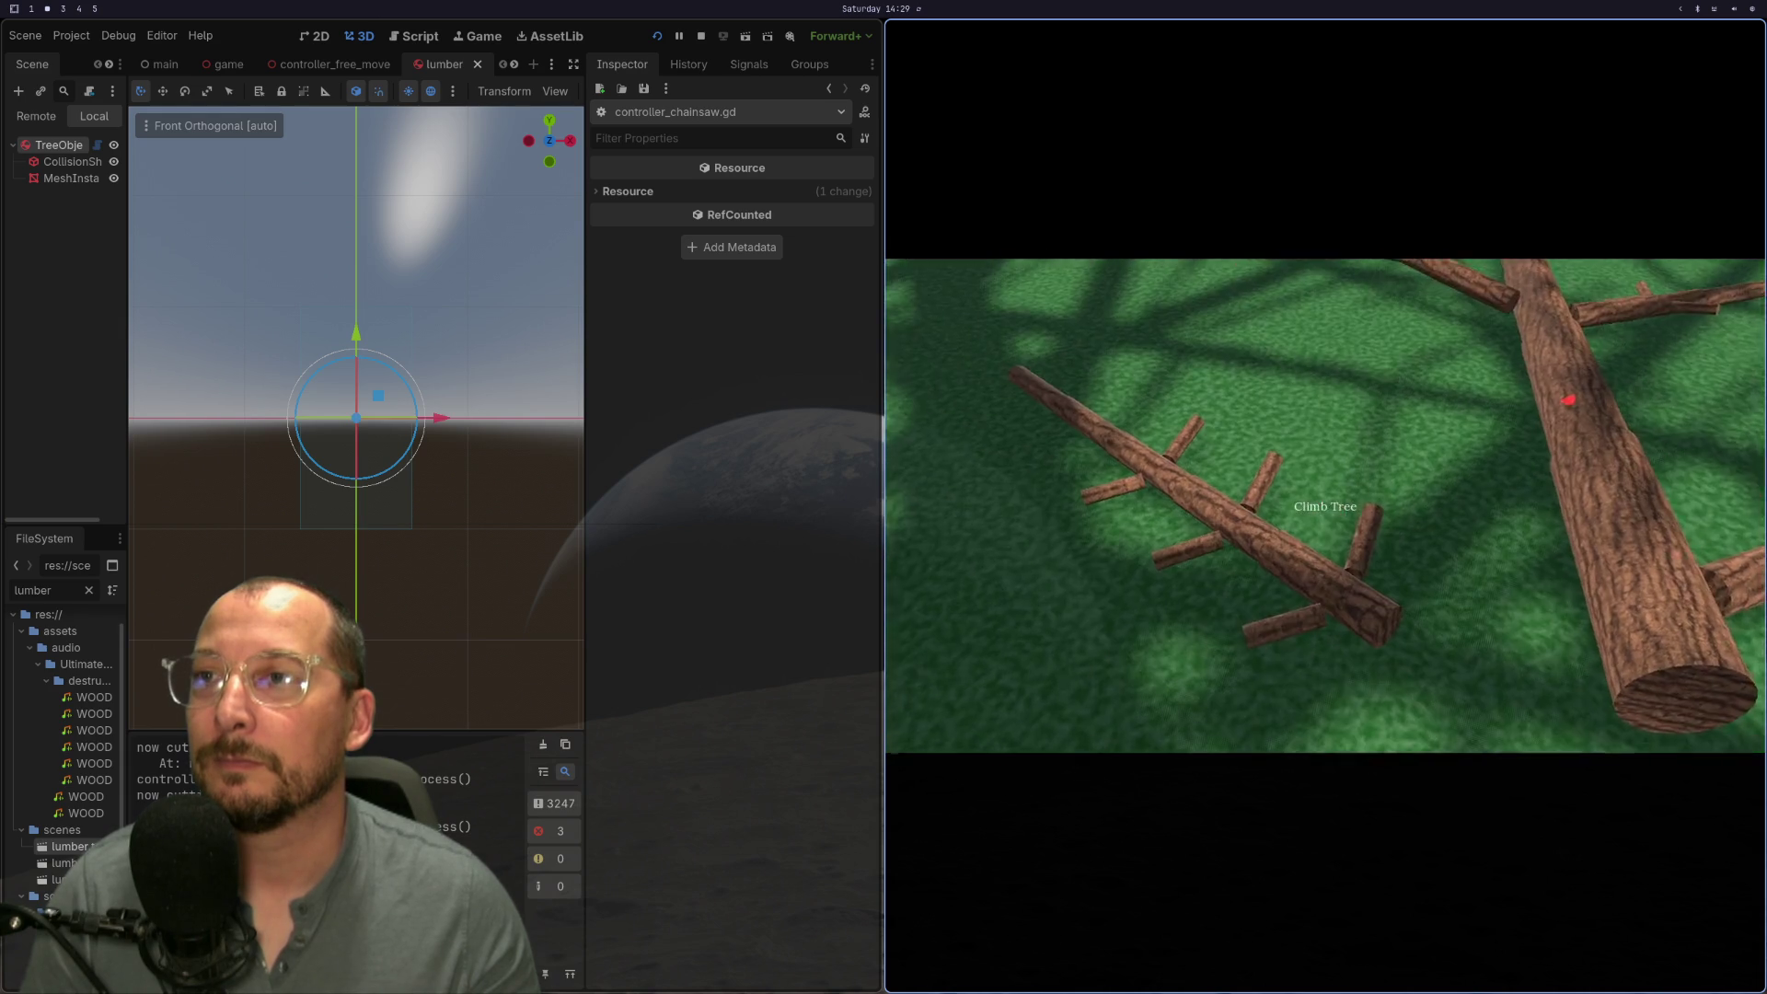
# Step: Pick up the branched log, rotate it sideways, flat and upright by the wood chipper, then stop with F8
pyautogui.press('e')
pyautogui.press('a')
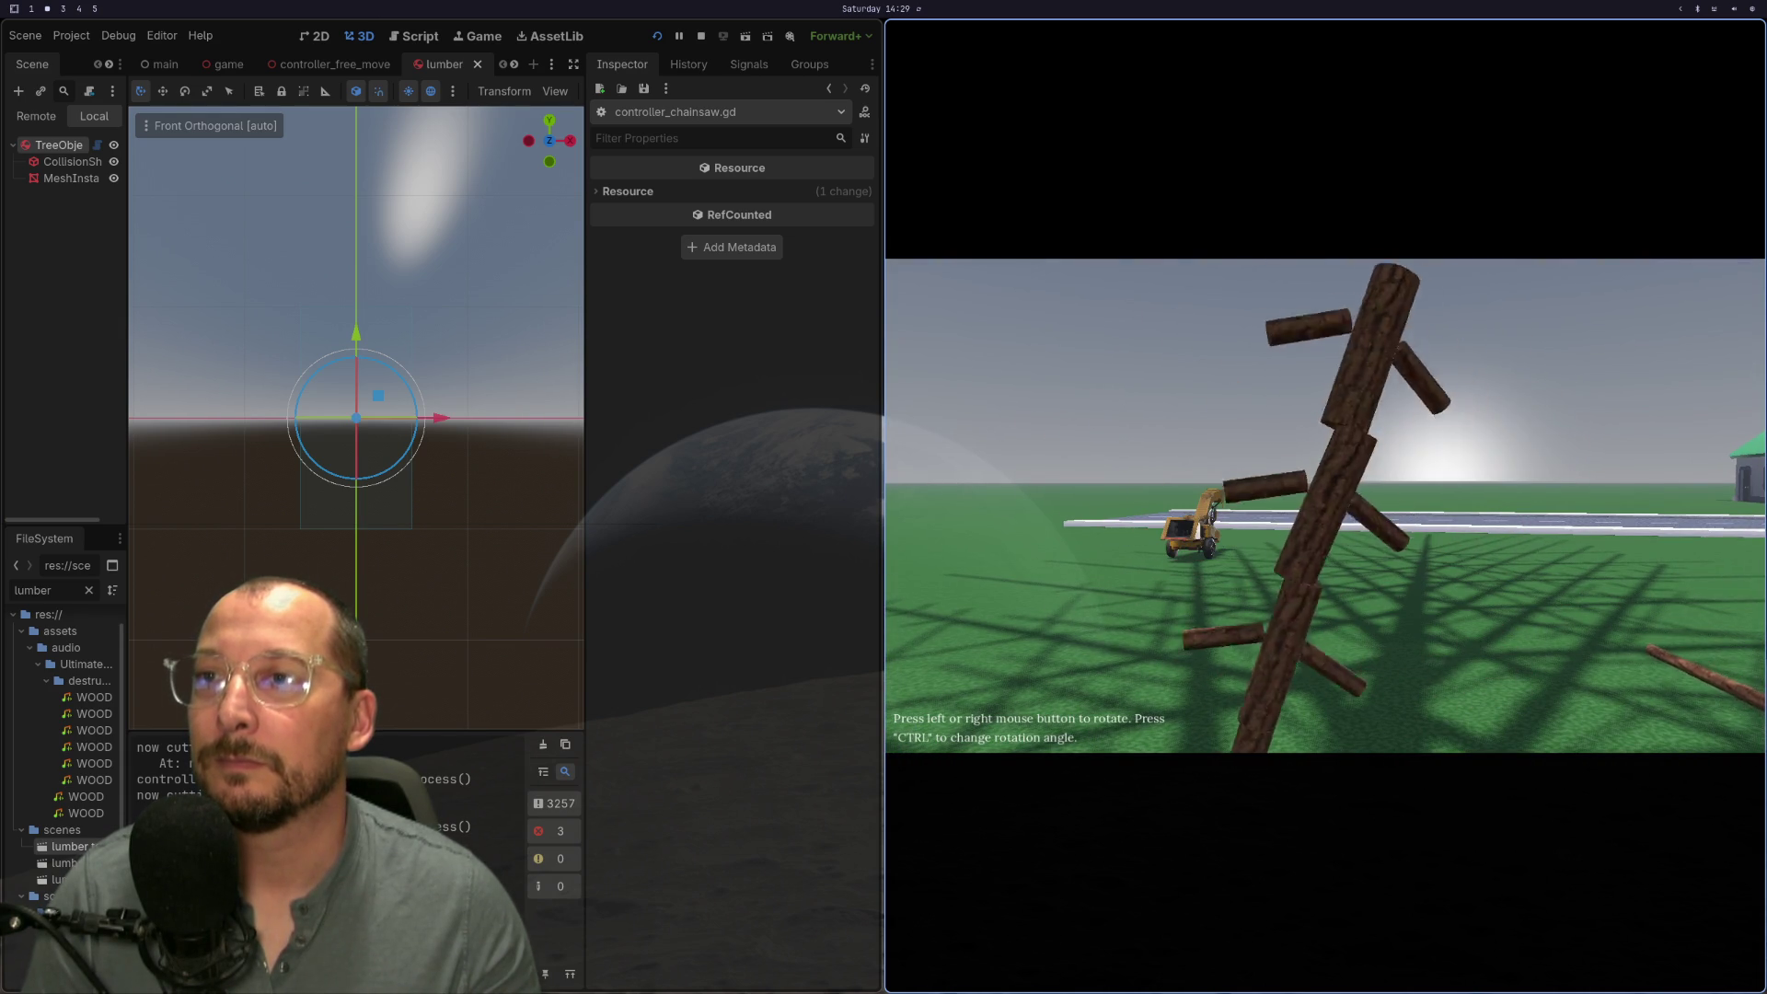
pyautogui.click(1325, 506)
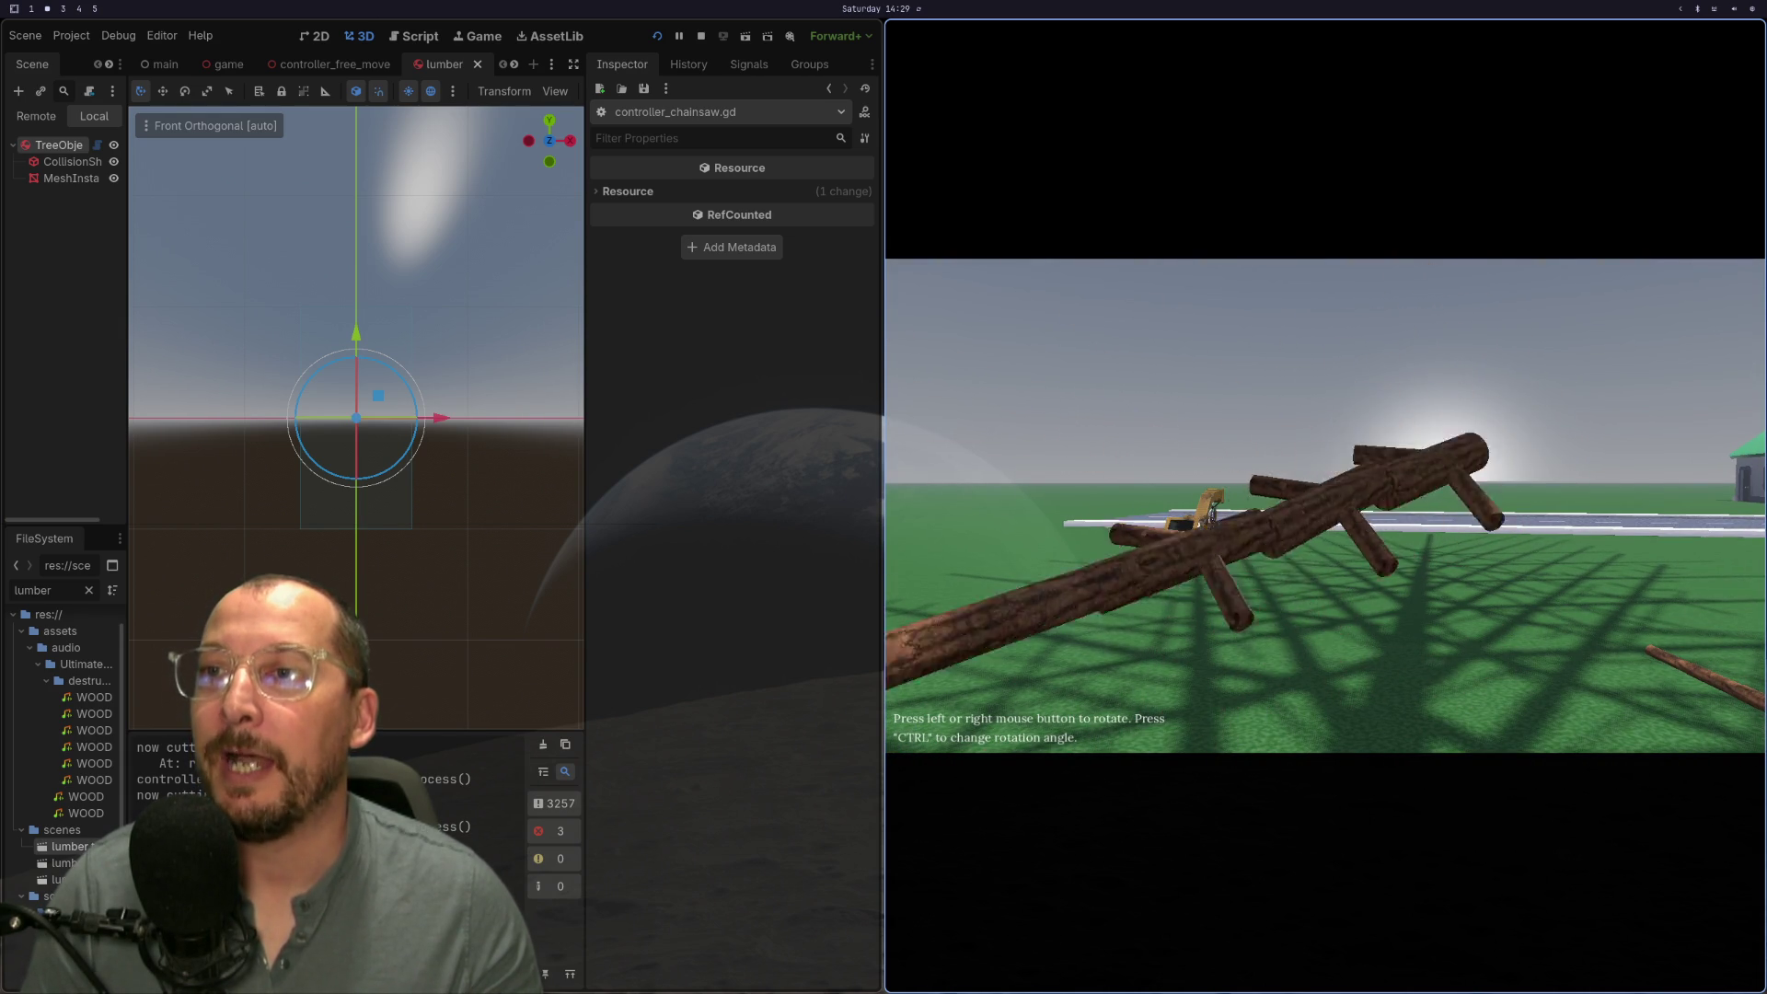
pyautogui.click(1325, 506)
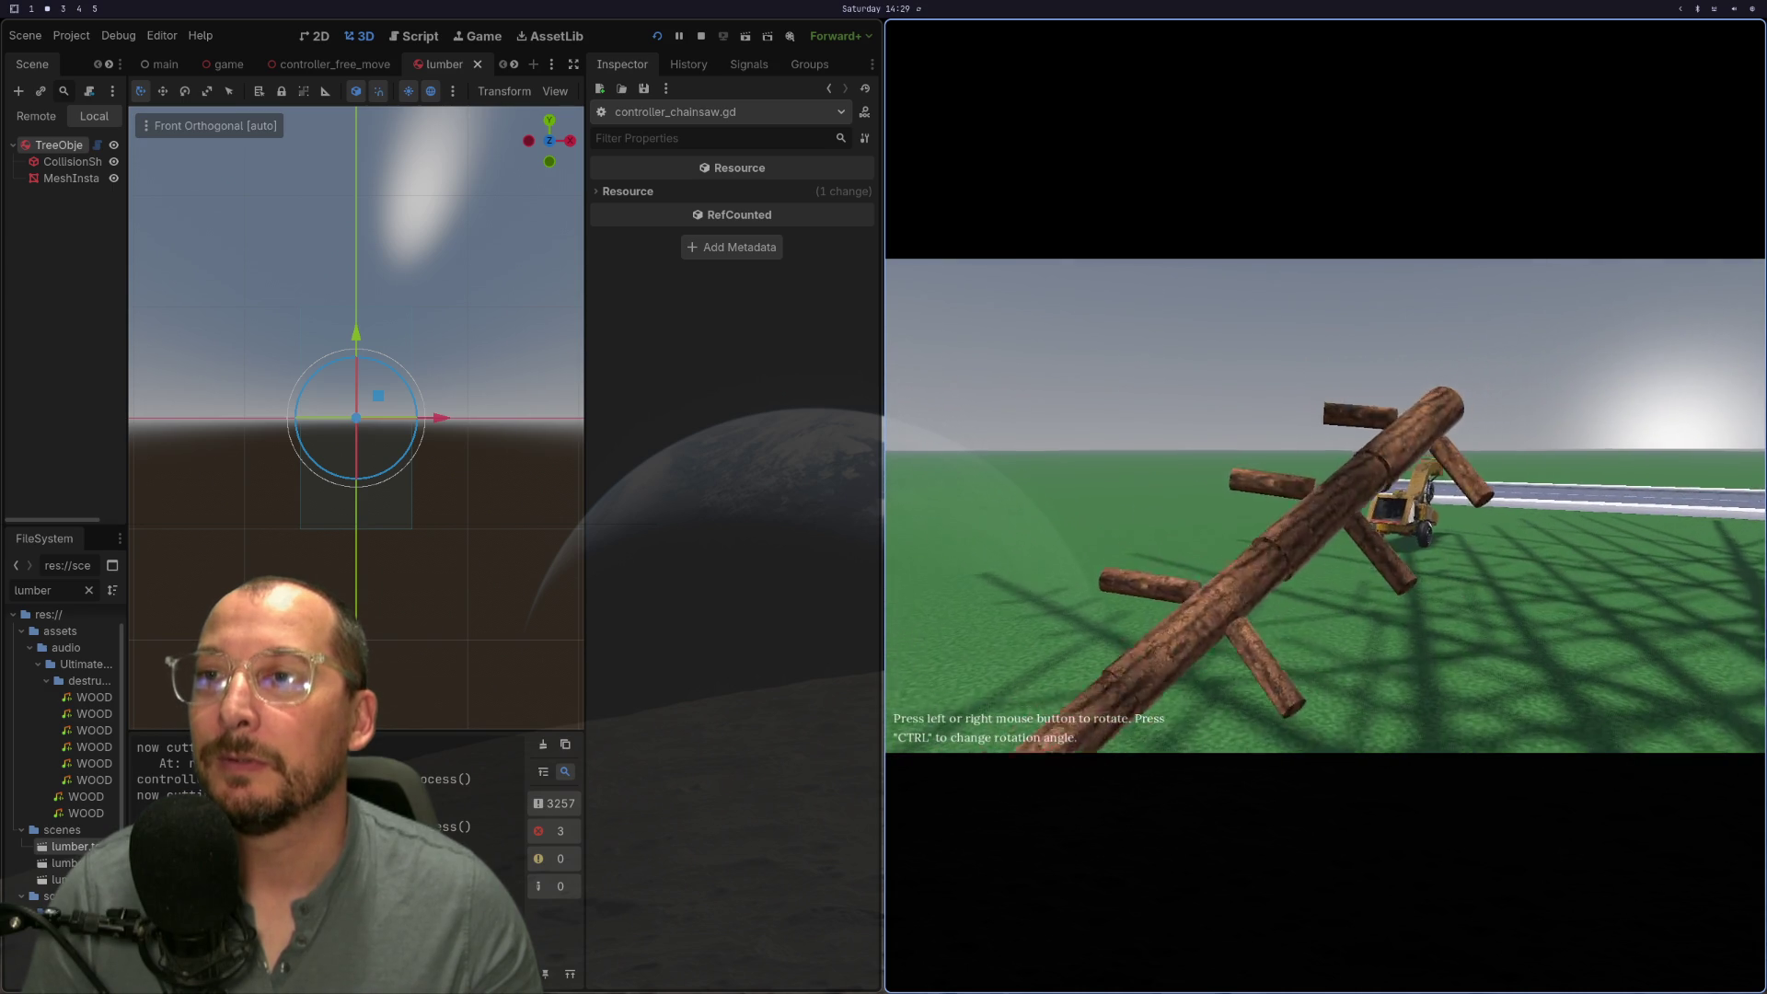
pyautogui.click(1325, 506)
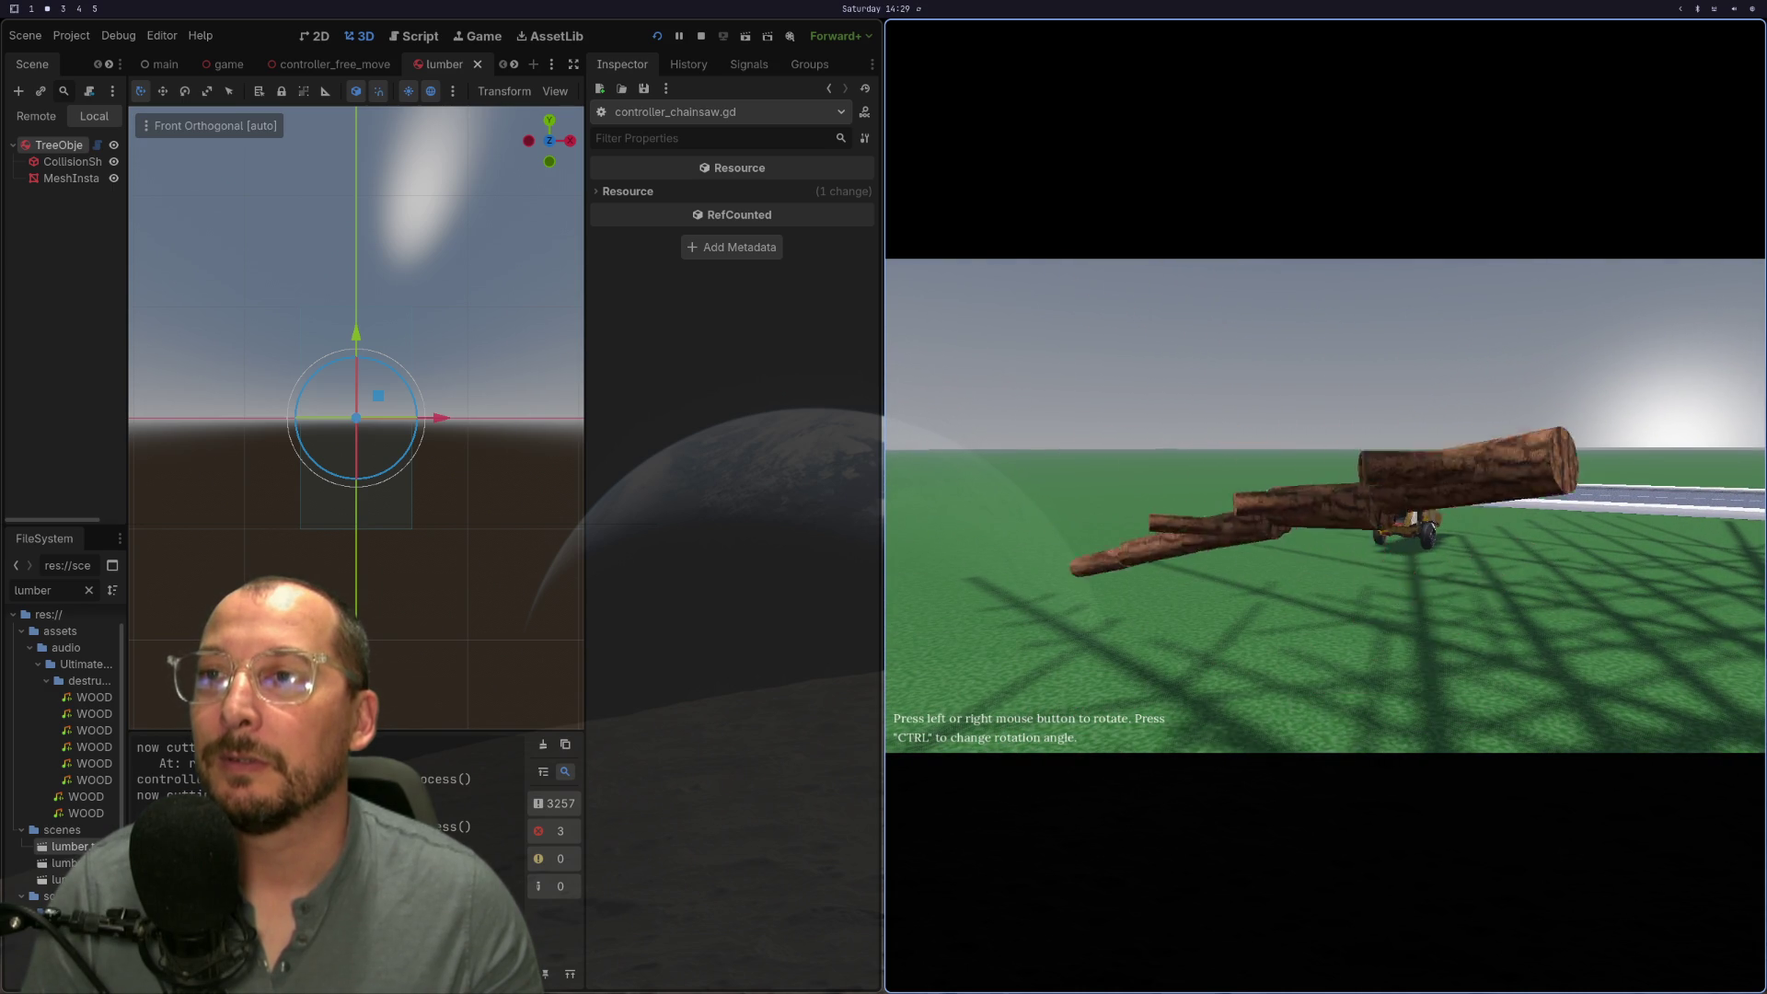
pyautogui.press('w')
pyautogui.click(1325, 506)
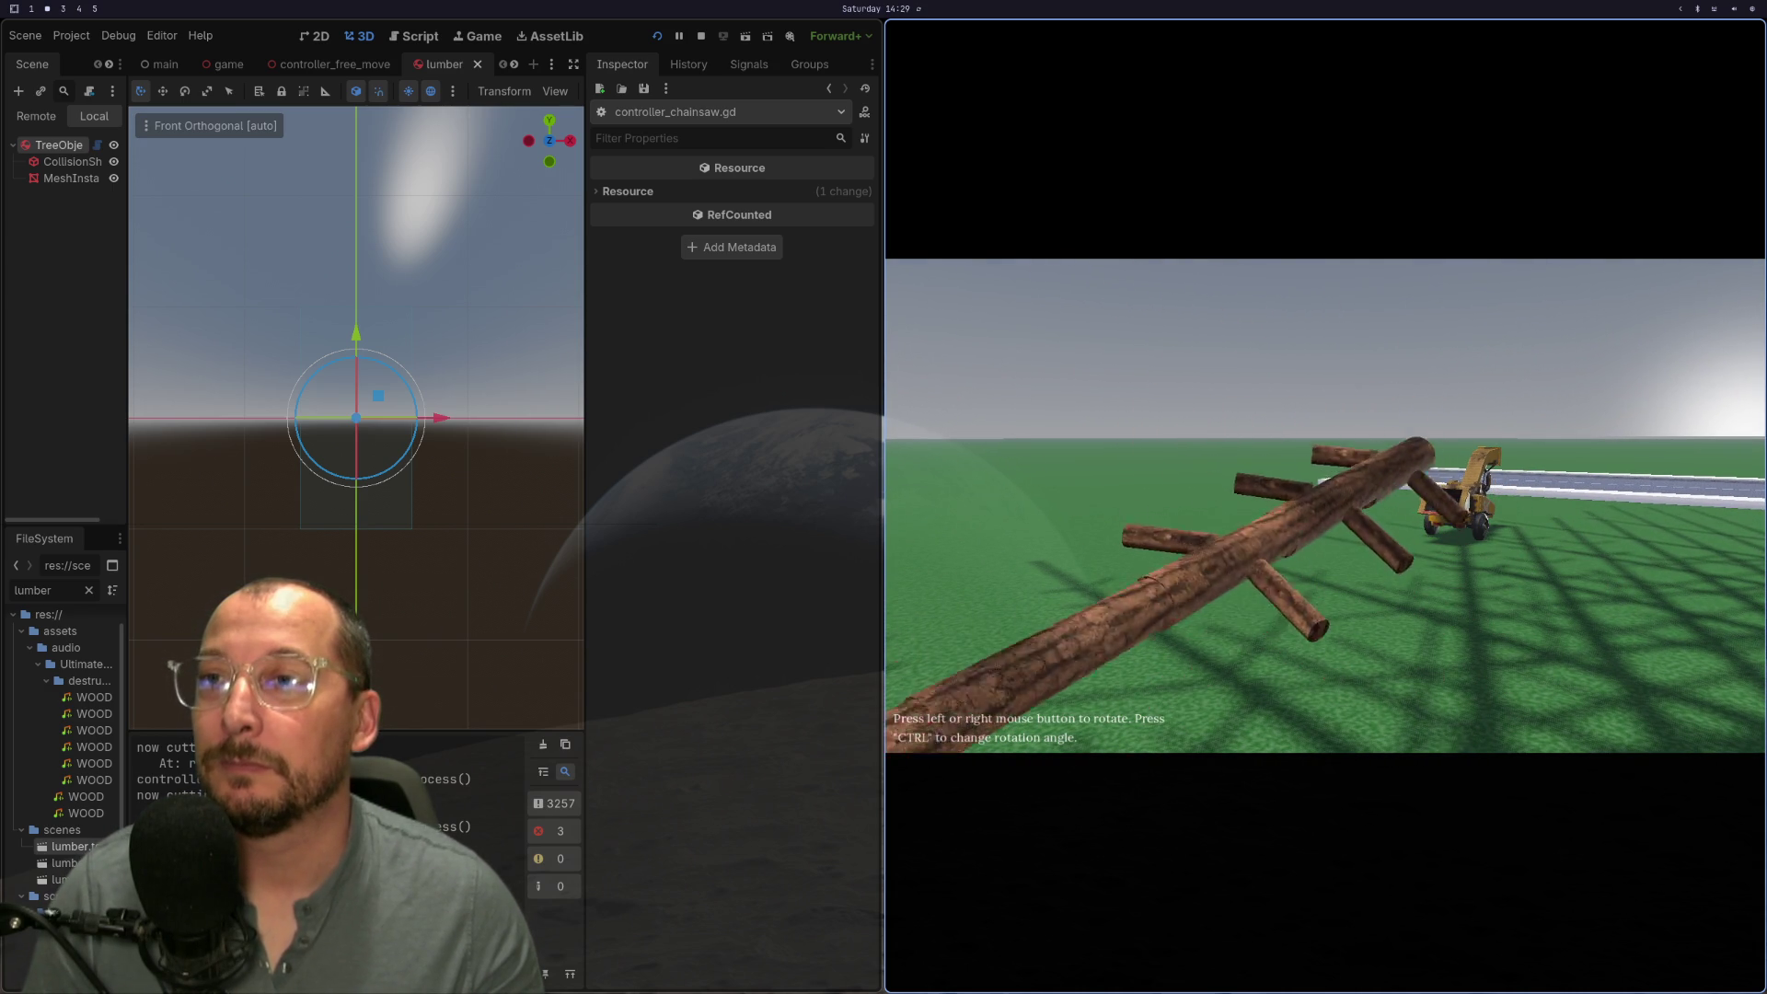
pyautogui.click(1325, 506)
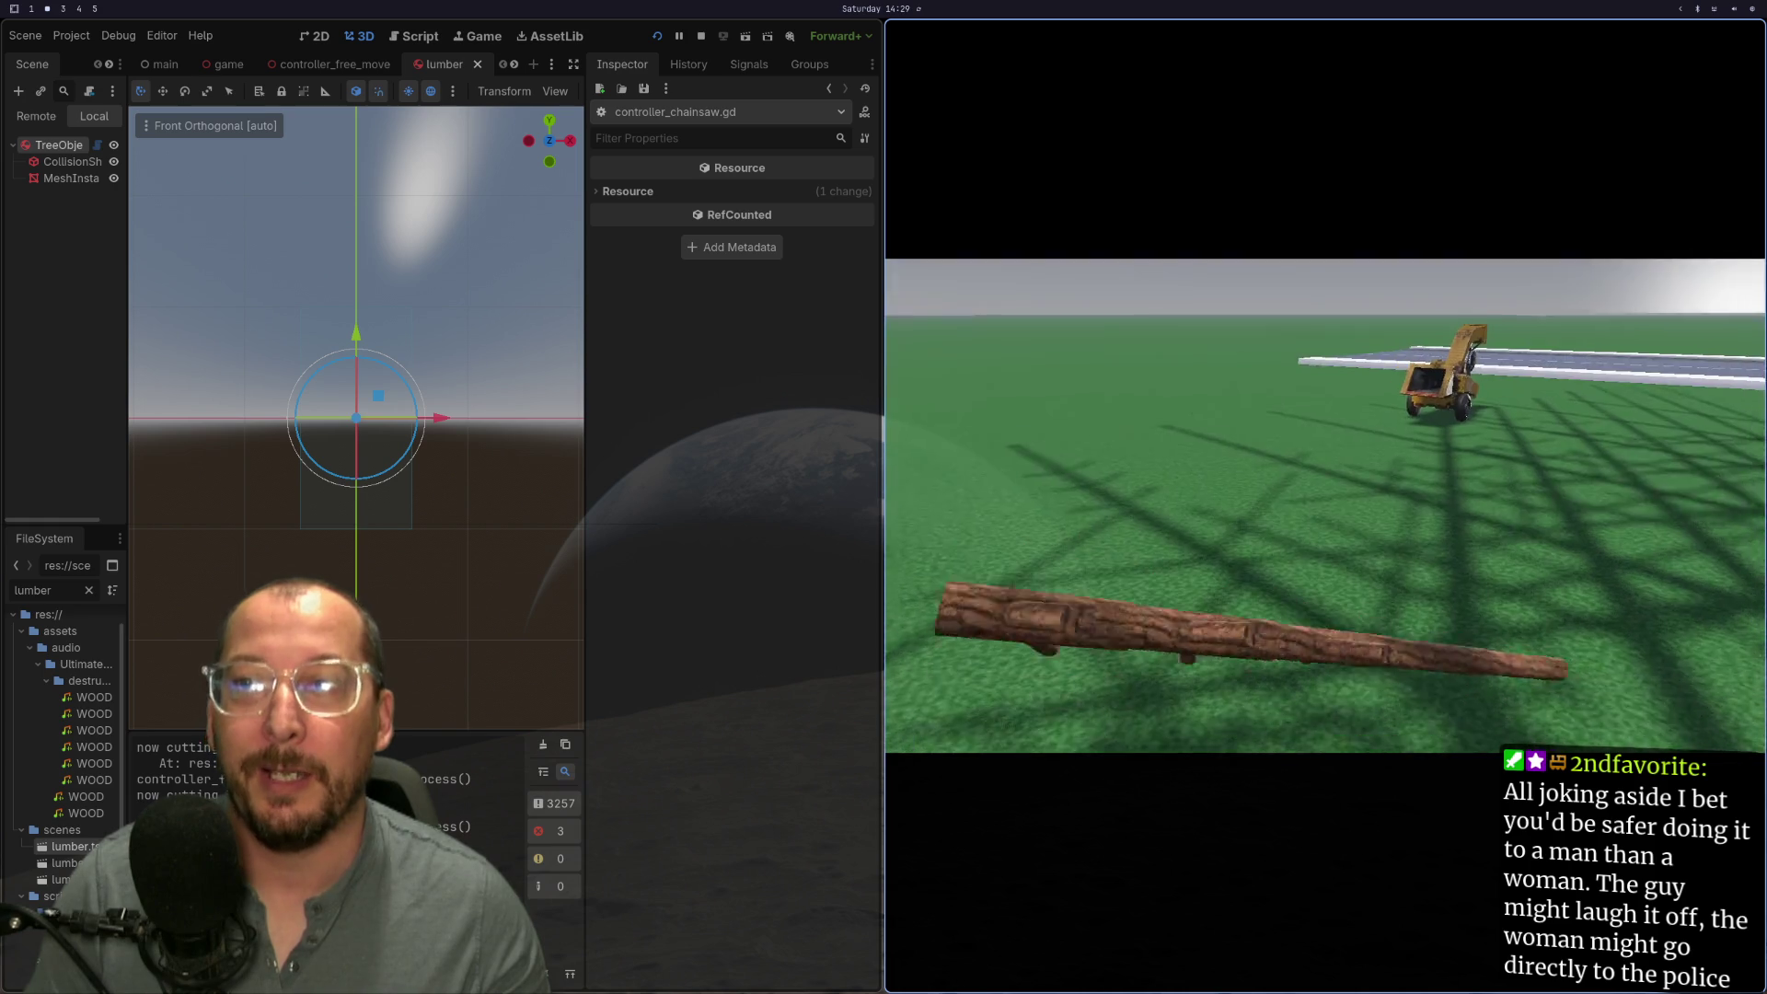
pyautogui.press('F8')
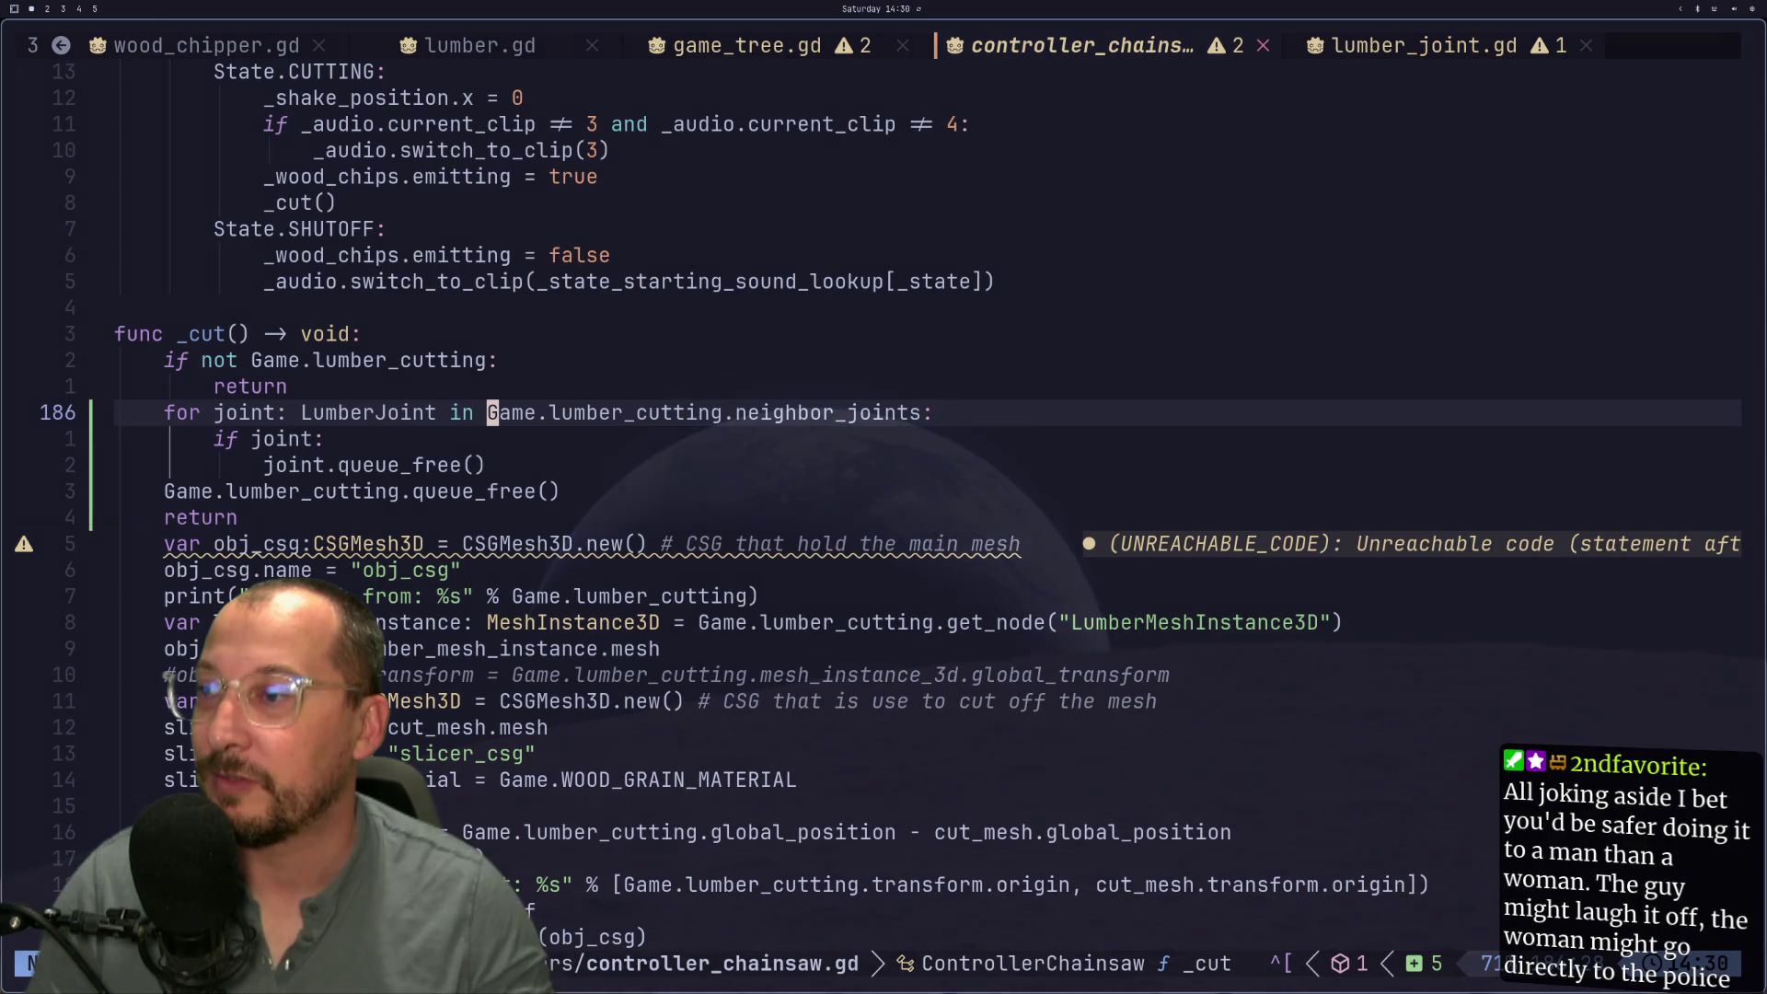
# Step: Open lumber_joint.gd and read through set_param down to _physics_process
pyautogui.press('super+1')
pyautogui.click(882, 308)
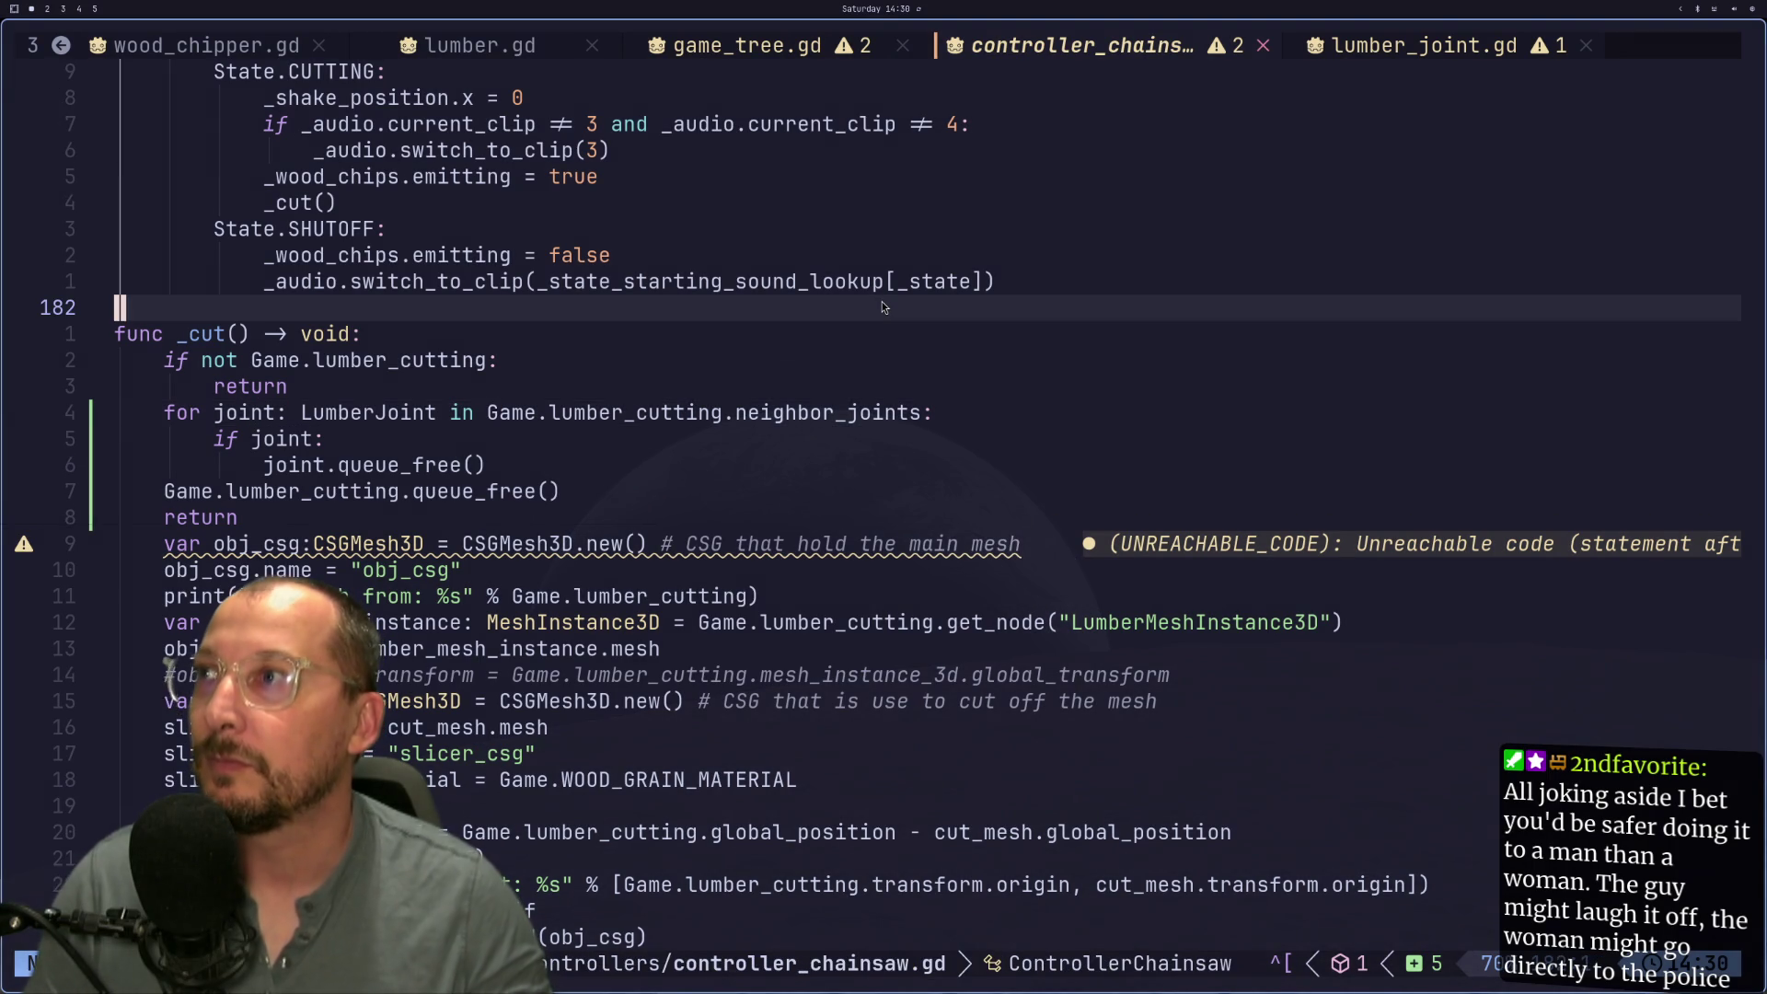
pyautogui.press('space')
pyautogui.press('space')
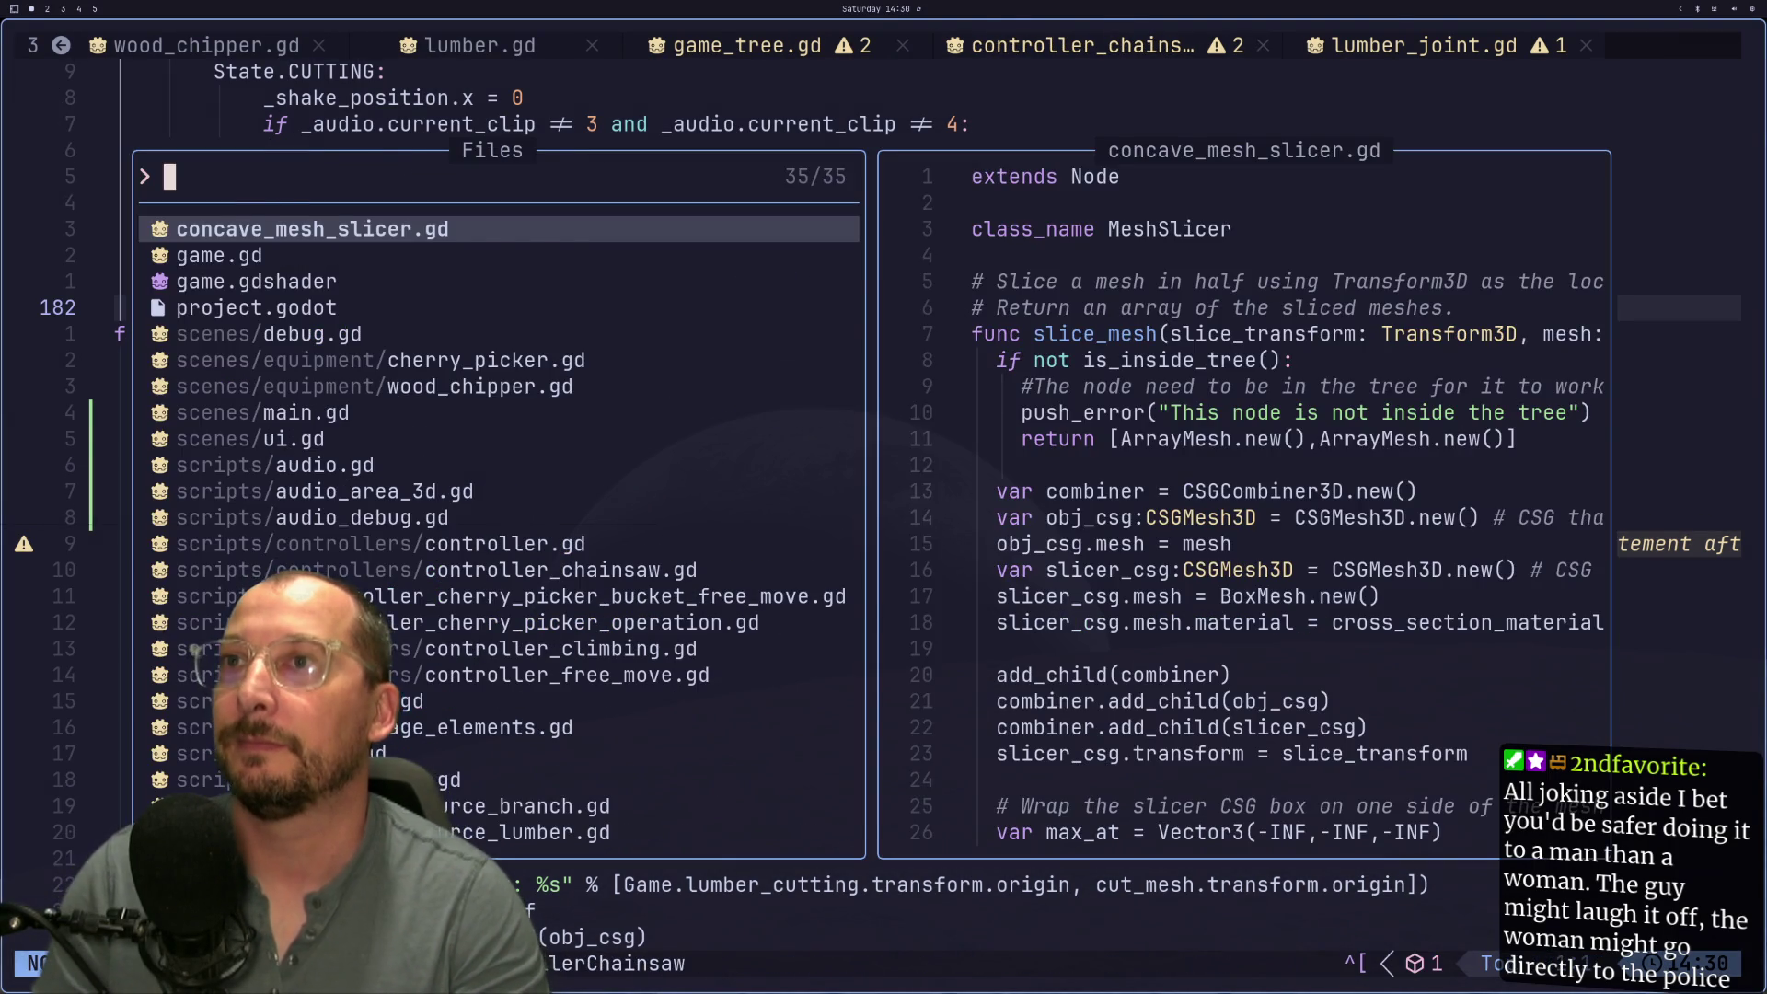
pyautogui.press('Escape')
pyautogui.hotkey('shift', 'l')
pyautogui.press('j')
pyautogui.press('j')
pyautogui.press('j')
pyautogui.press('j')
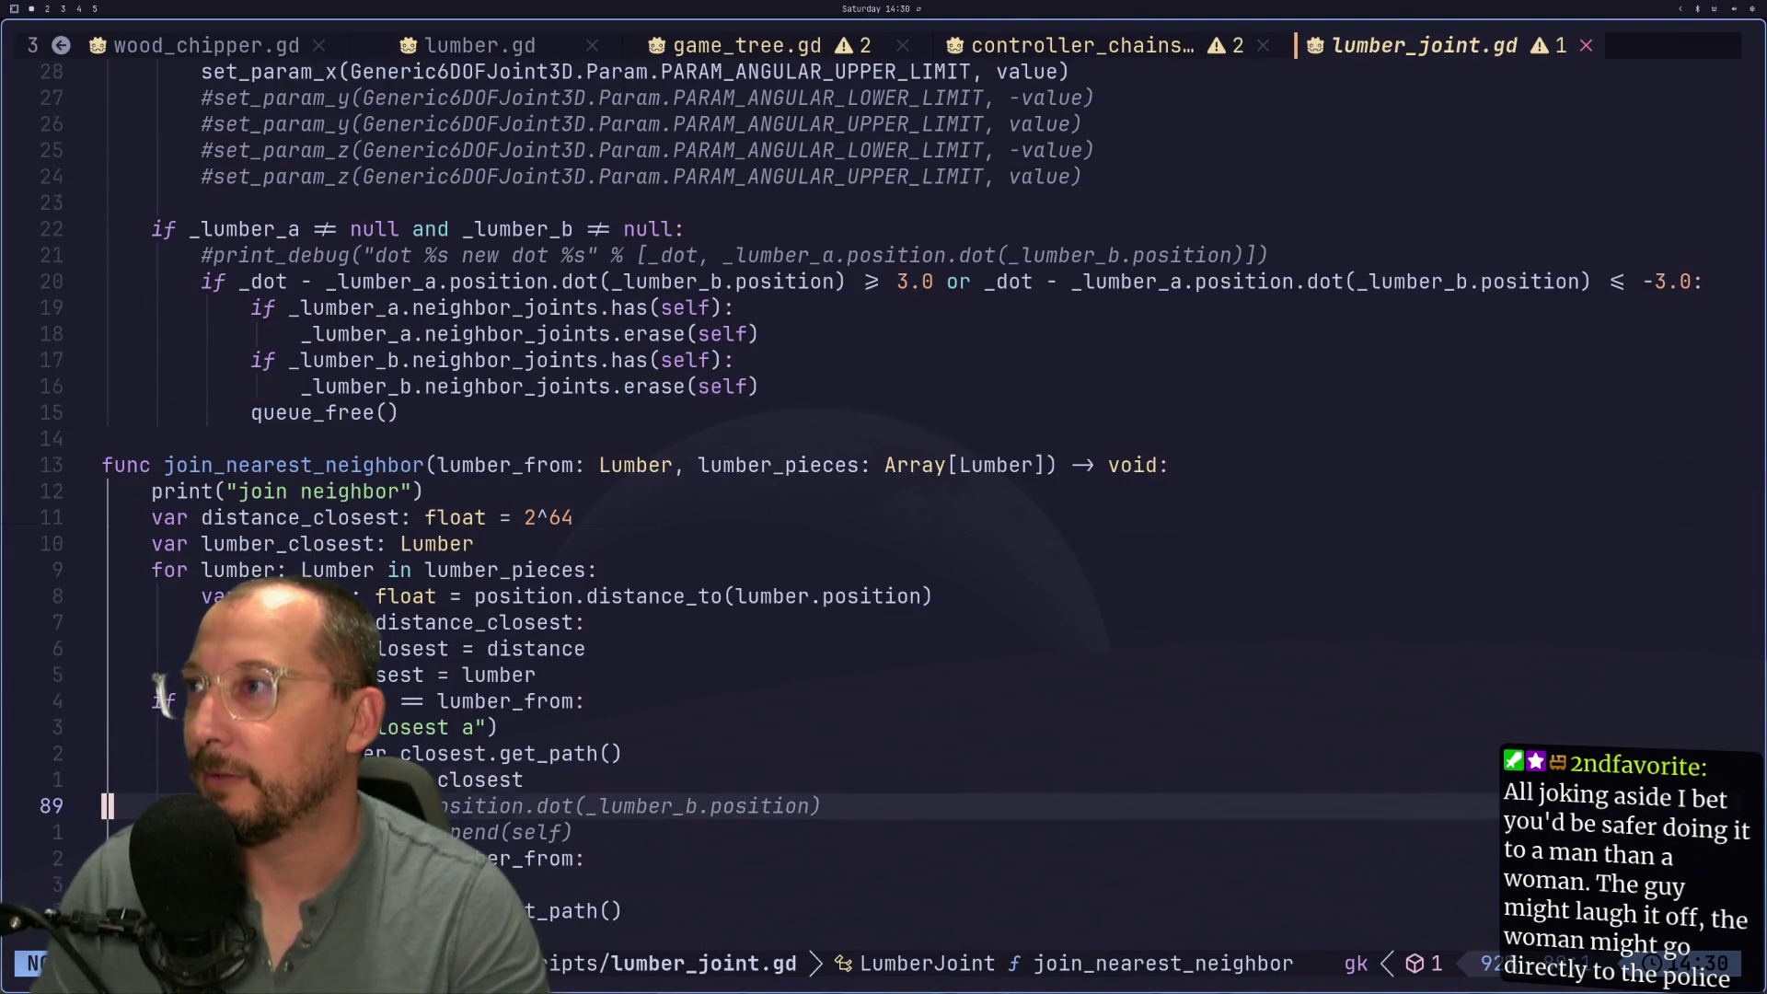
pyautogui.press('k')
pyautogui.press('k')
pyautogui.press('k')
pyautogui.press('j')
pyautogui.press('j')
pyautogui.press('j')
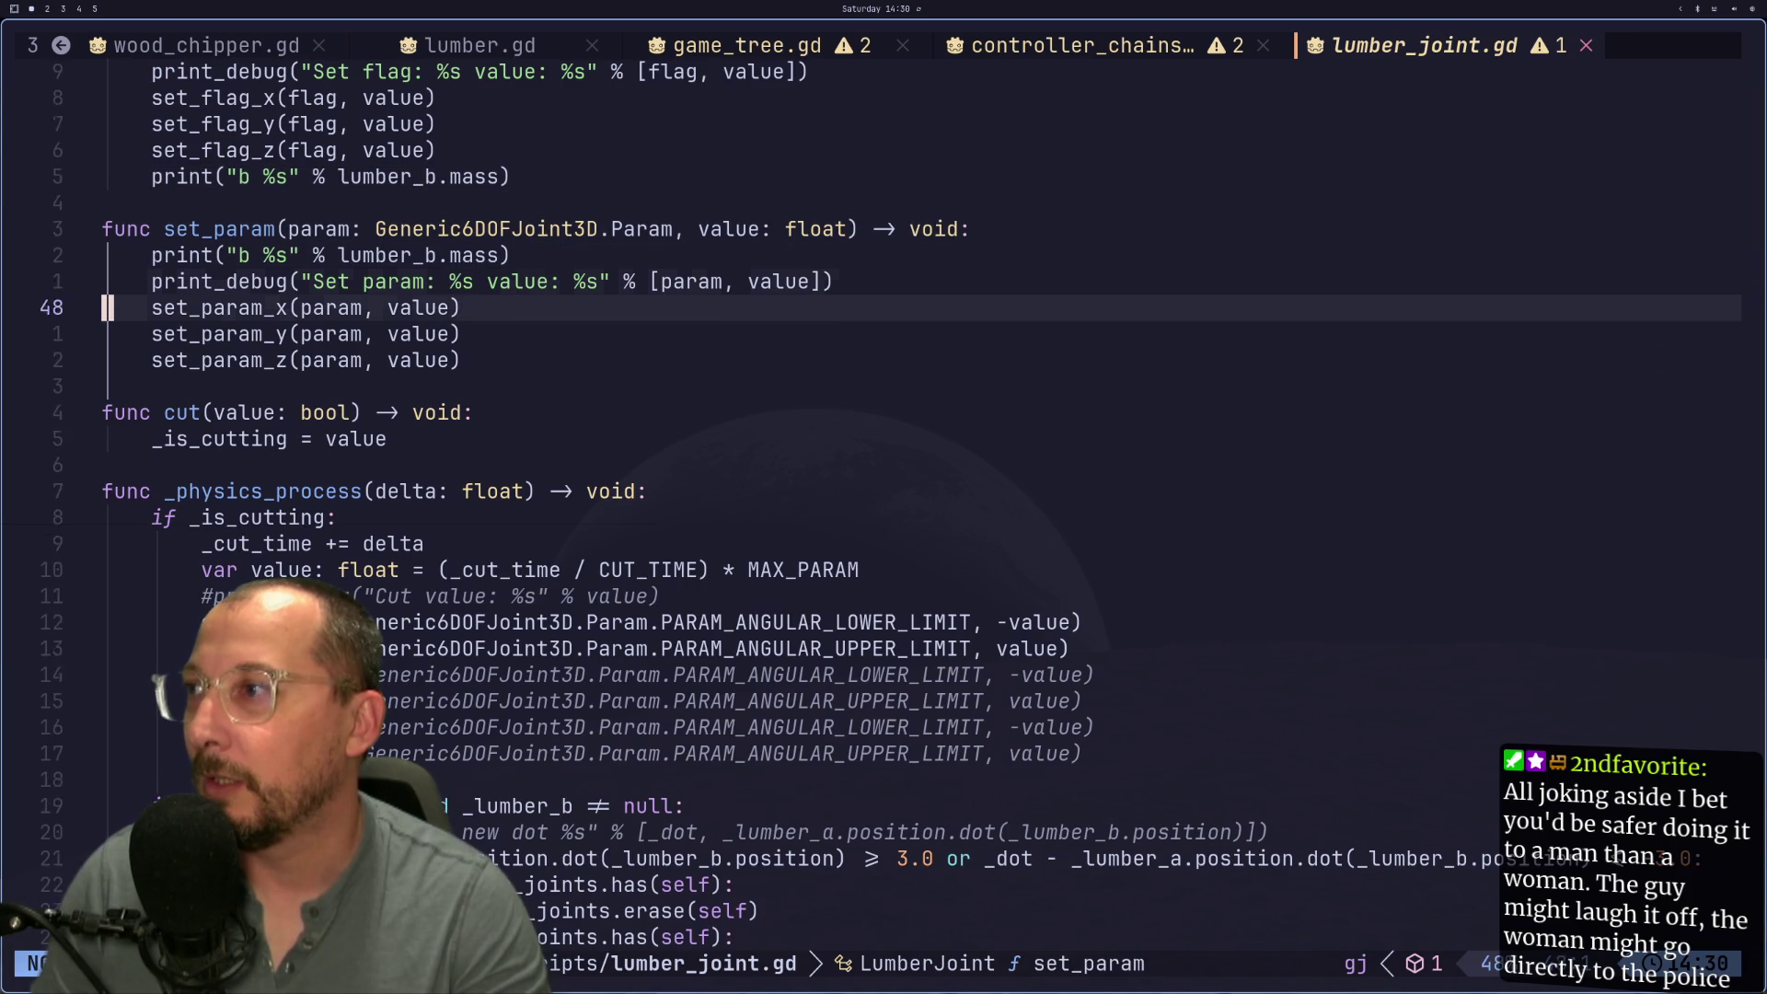
pyautogui.press('j')
pyautogui.press('j')
pyautogui.press('j')
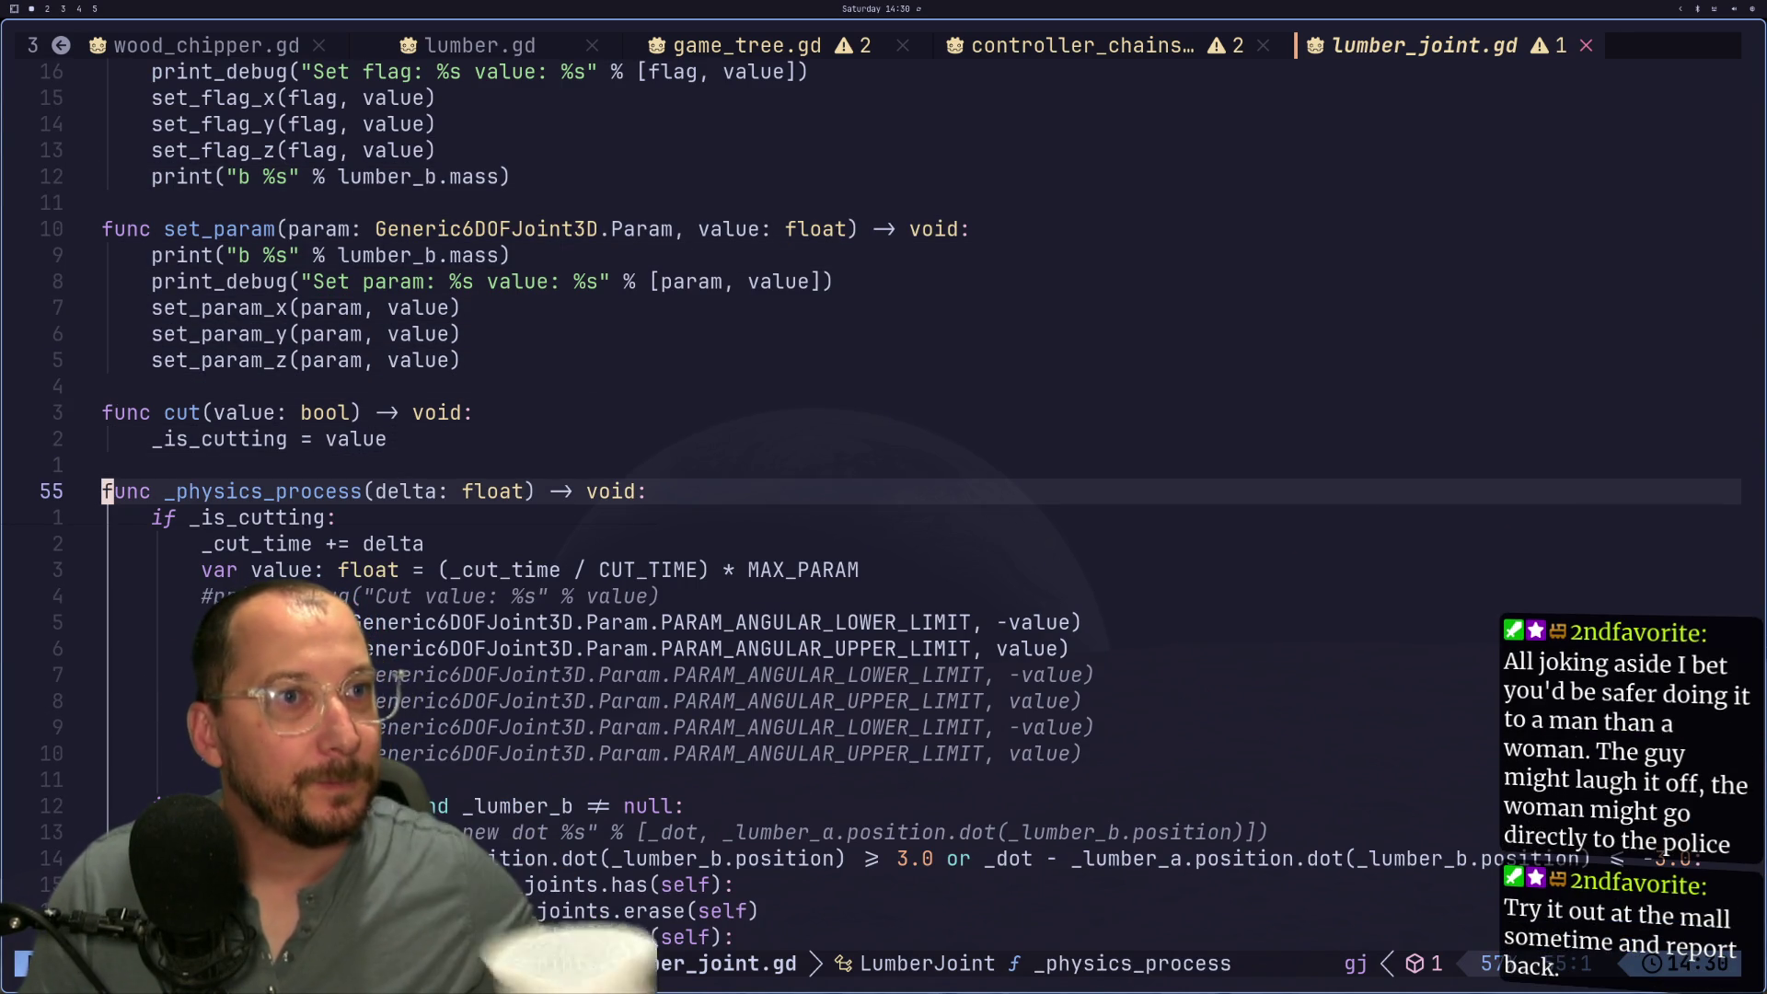
# Step: Come back to lumber_joint.gd and look at the first angular limit line
pyautogui.press('super+4')
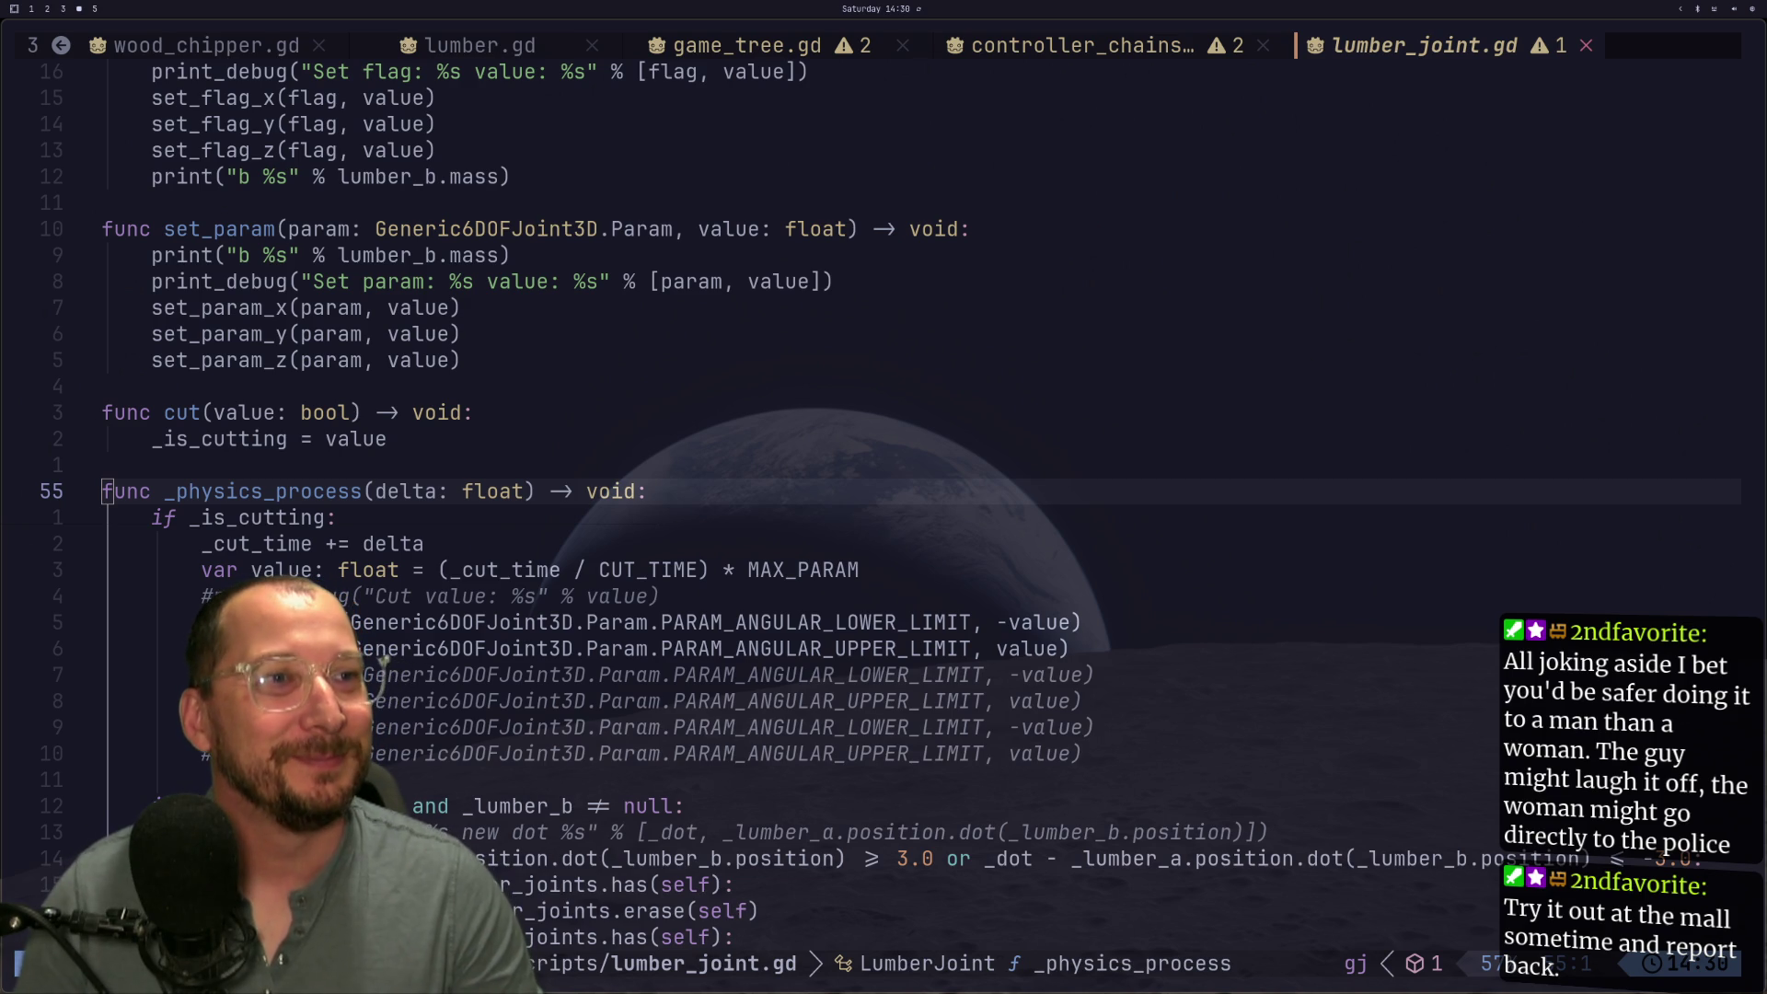
pyautogui.press('super+1')
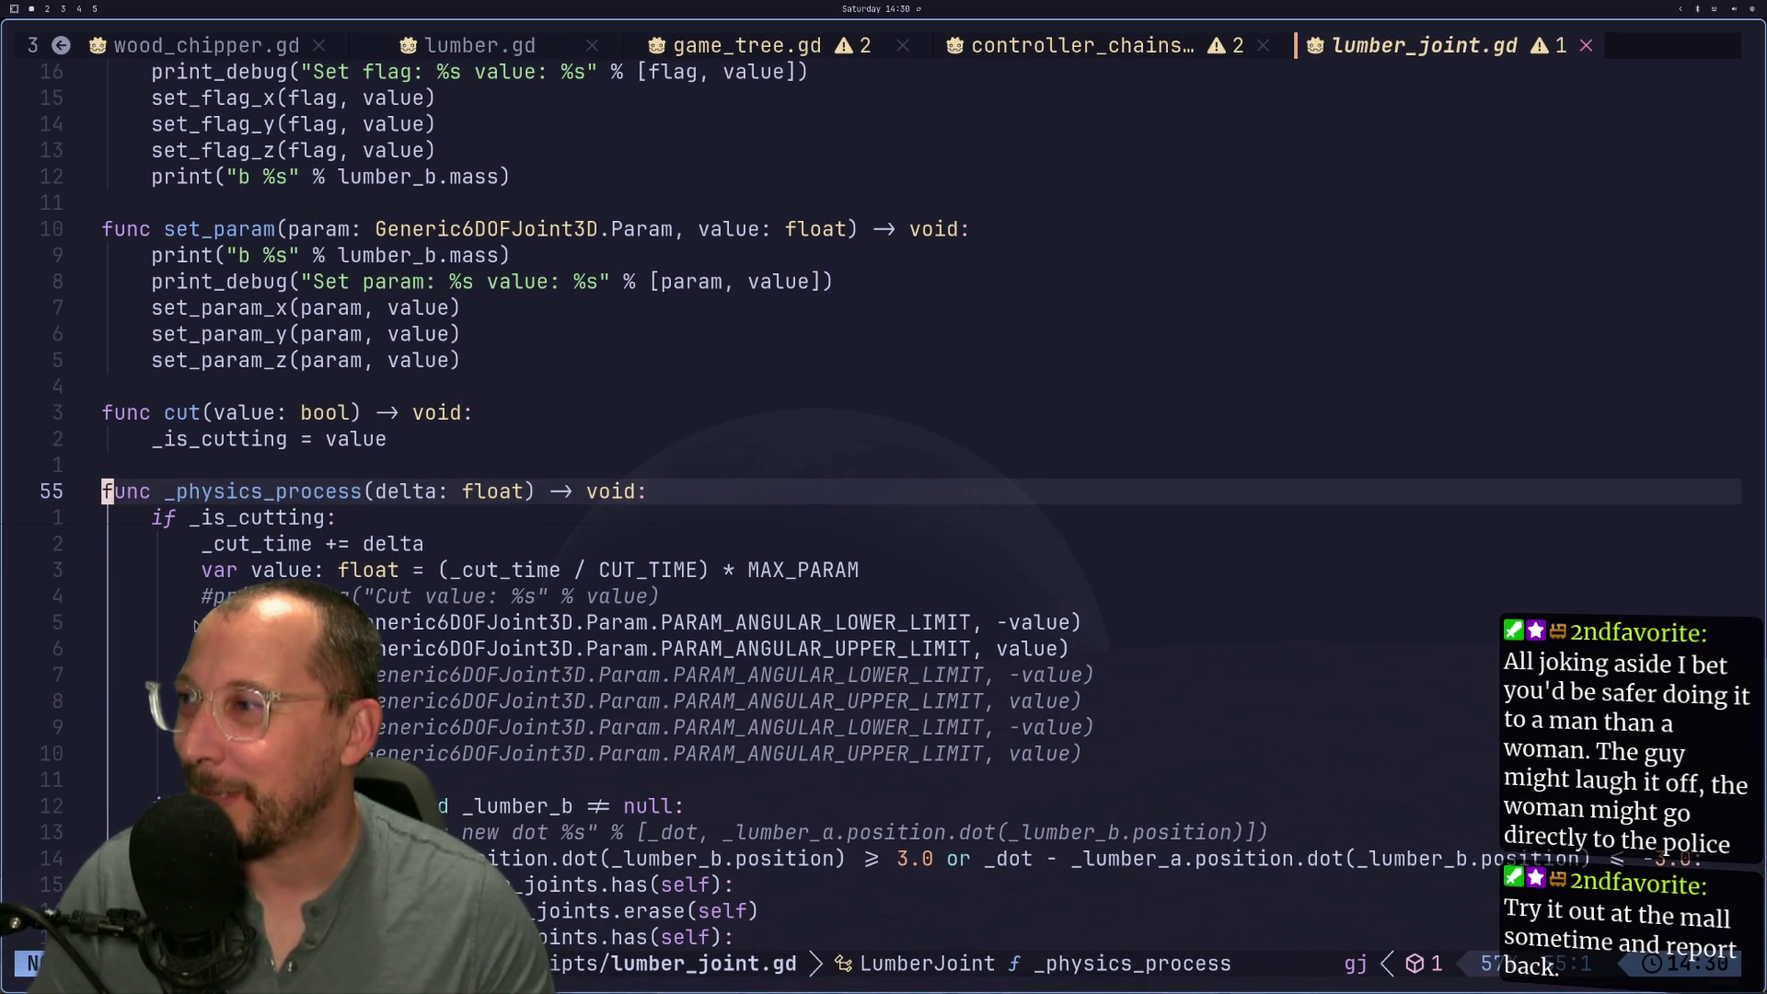
pyautogui.click(157, 622)
pyautogui.press('l')
pyautogui.press('l')
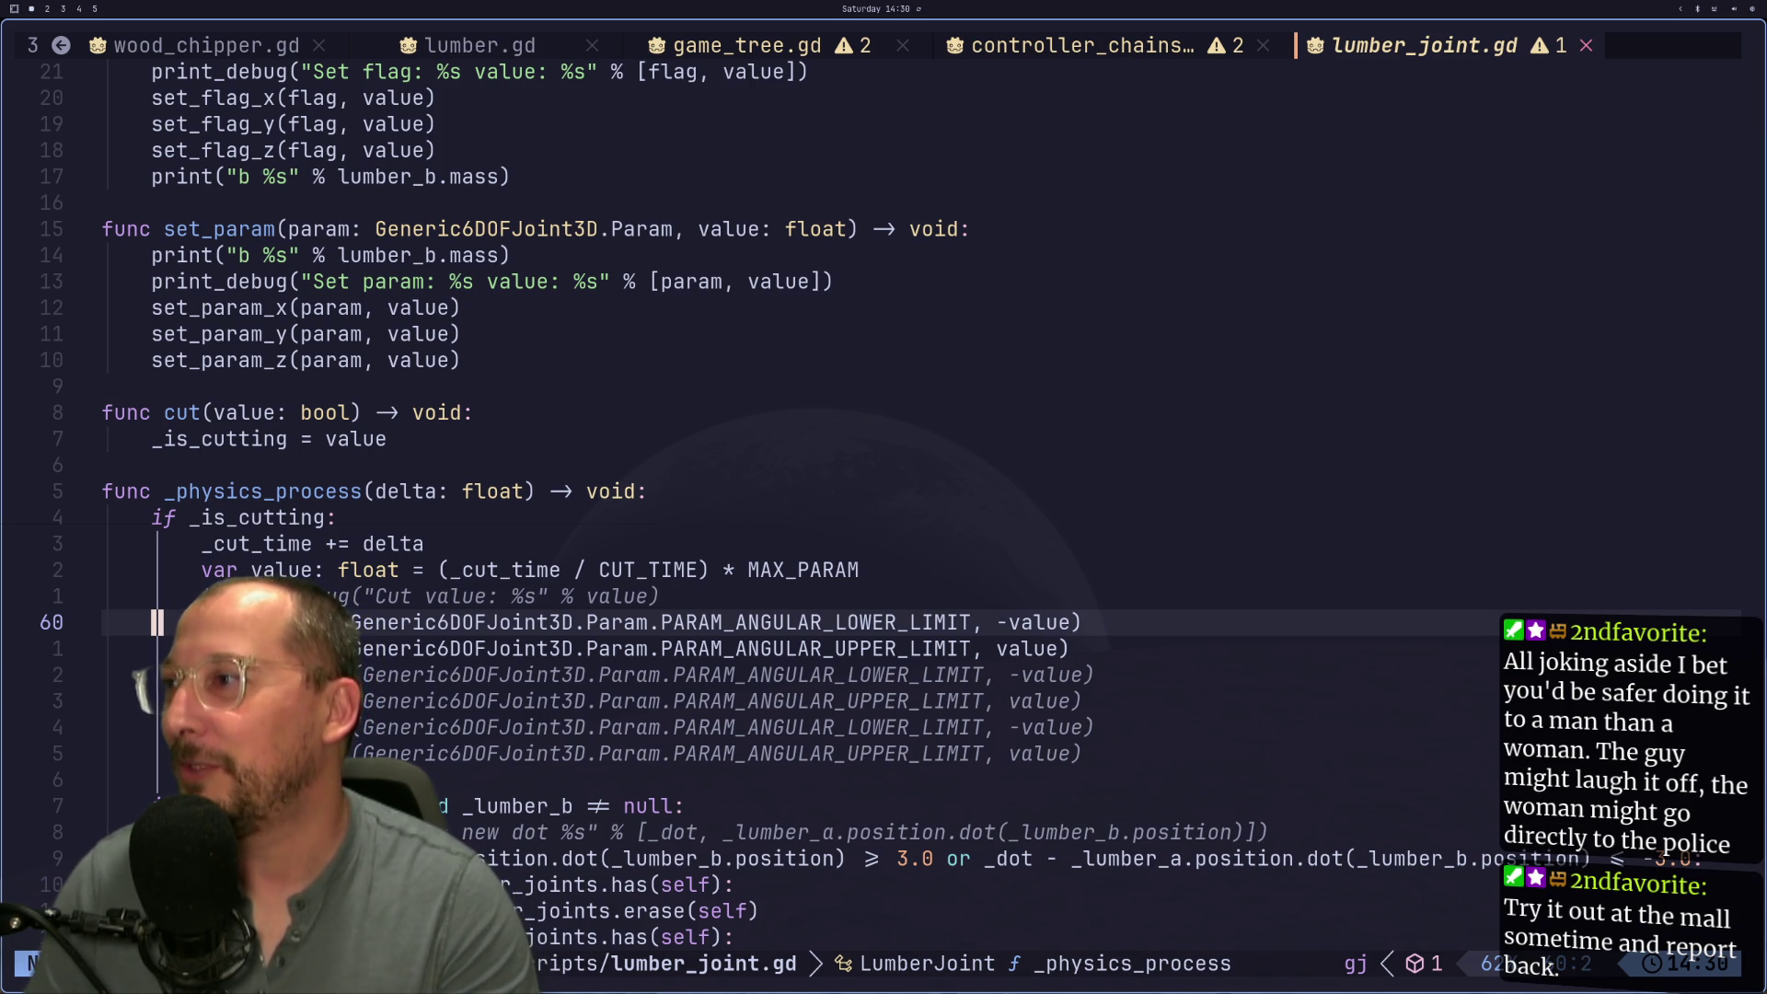
pyautogui.press('super+2')
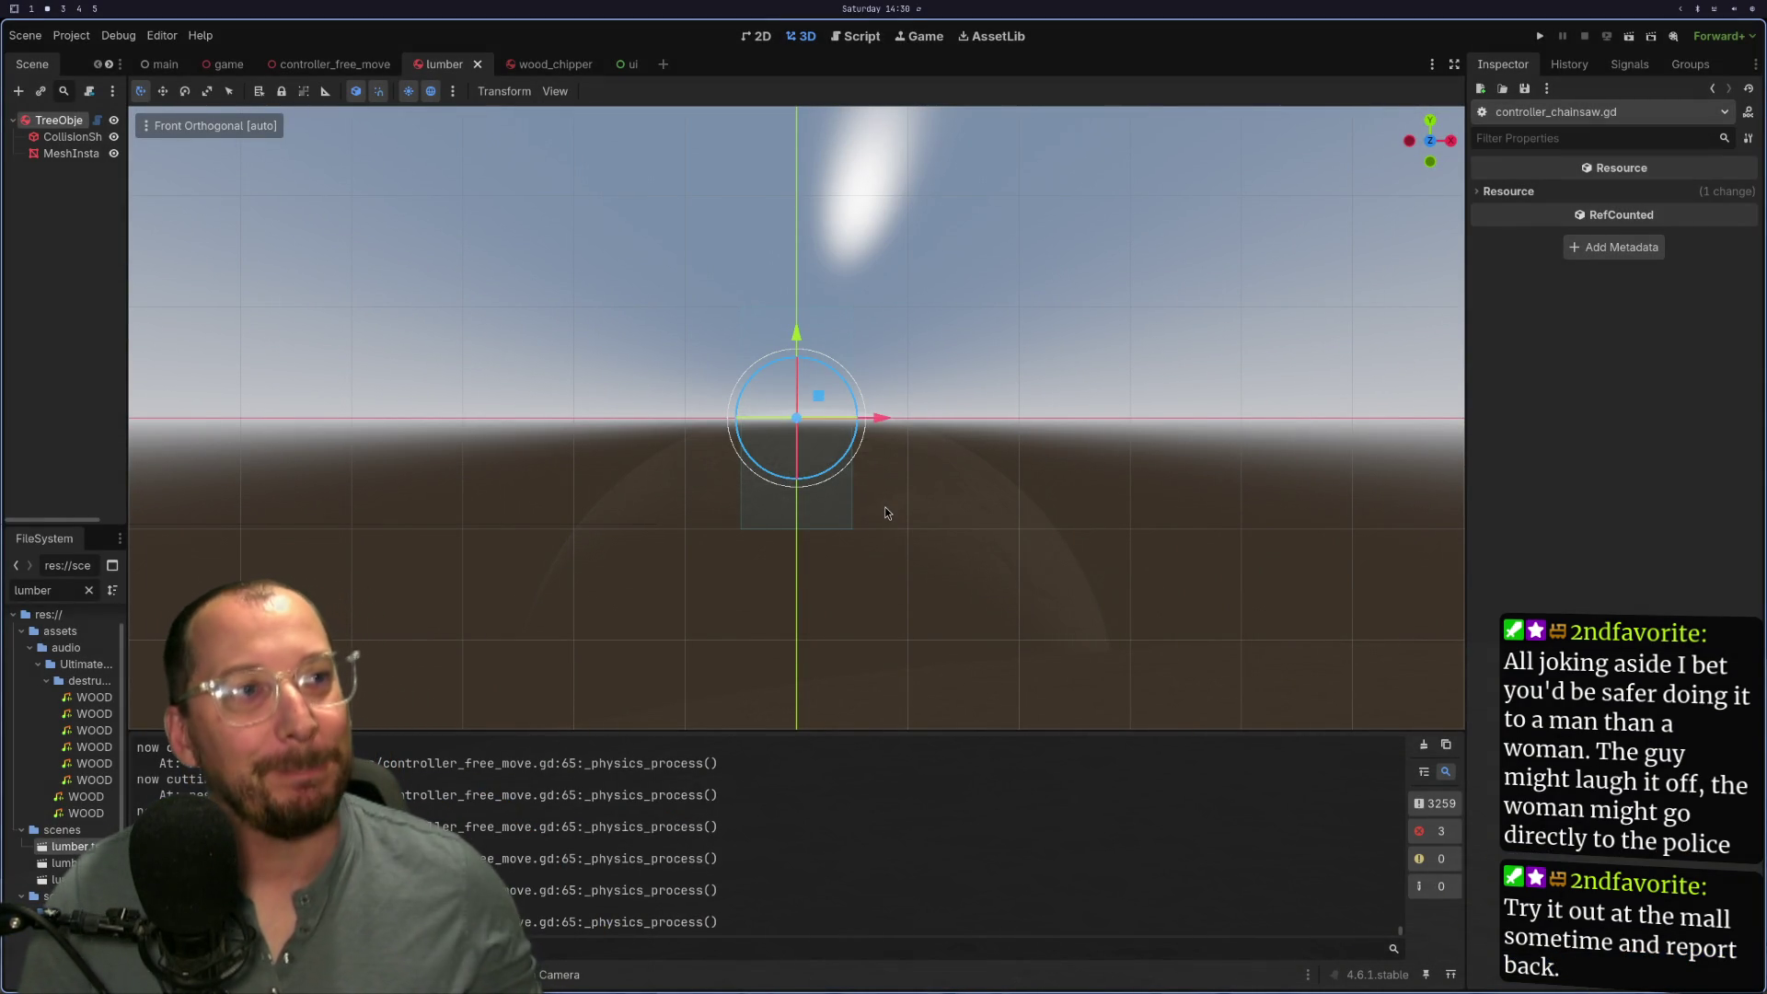
# Step: Move from the Godot editor through other workspaces to lumber_joint.gd in Neovim
pyautogui.press('super+4')
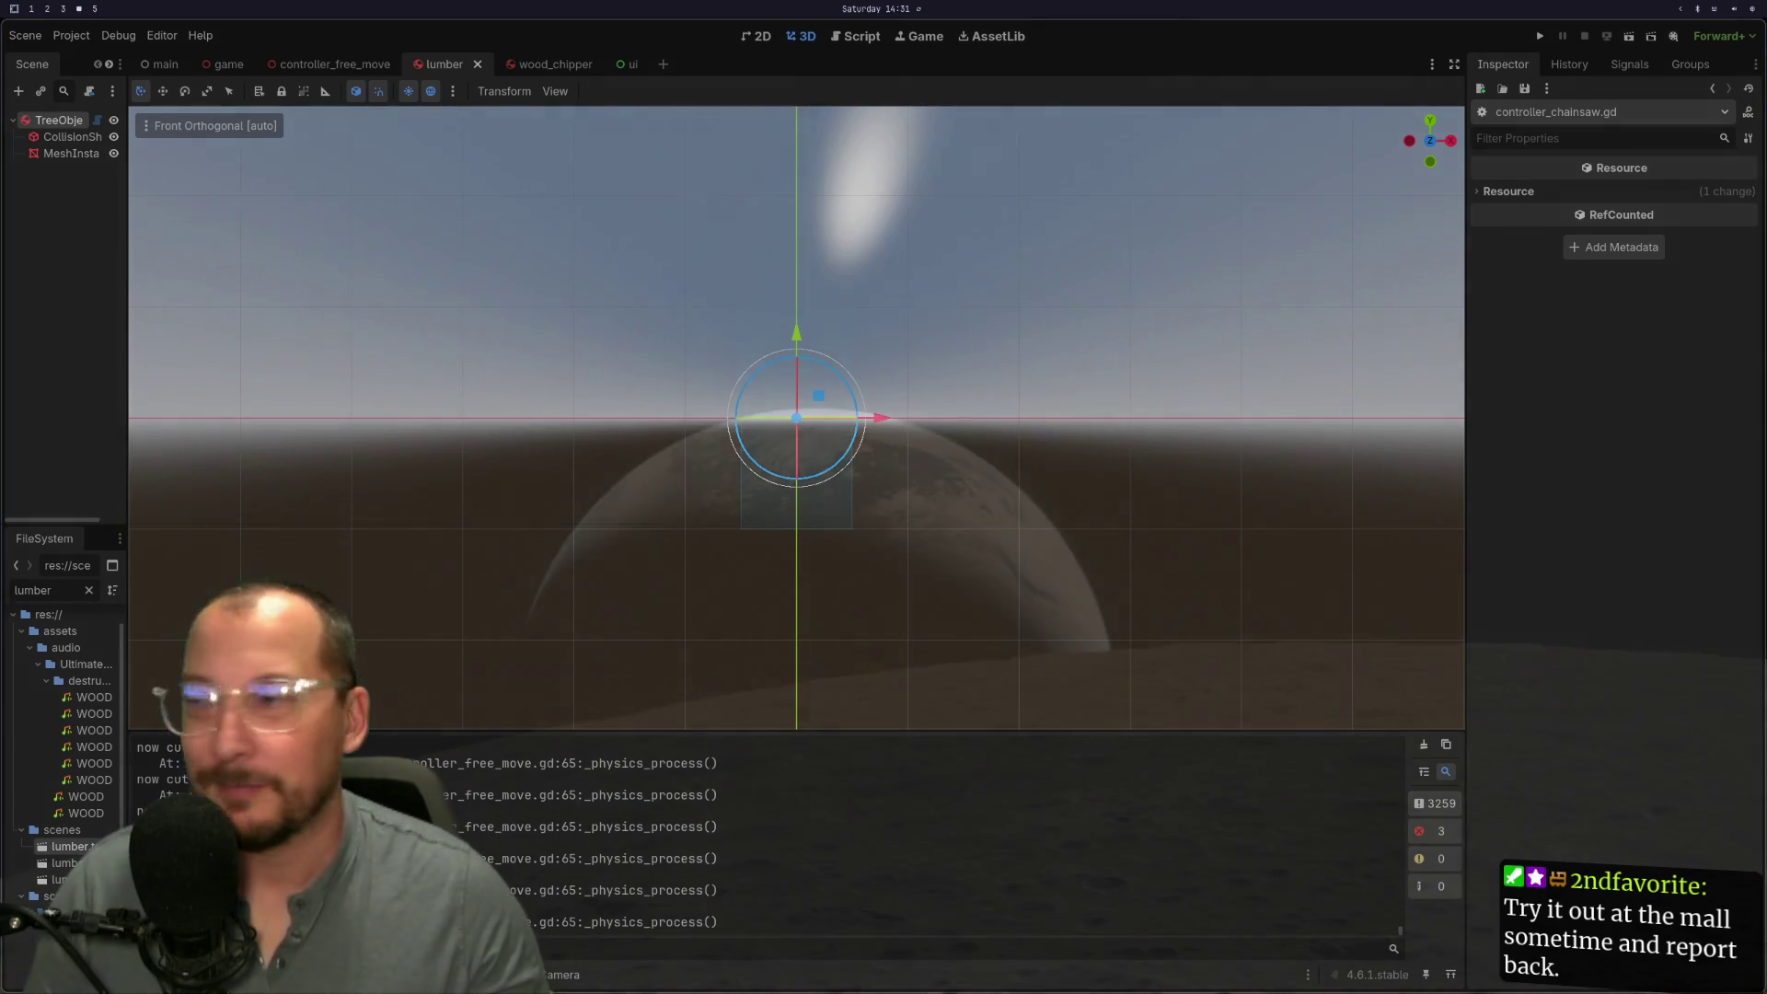
pyautogui.press('super+1')
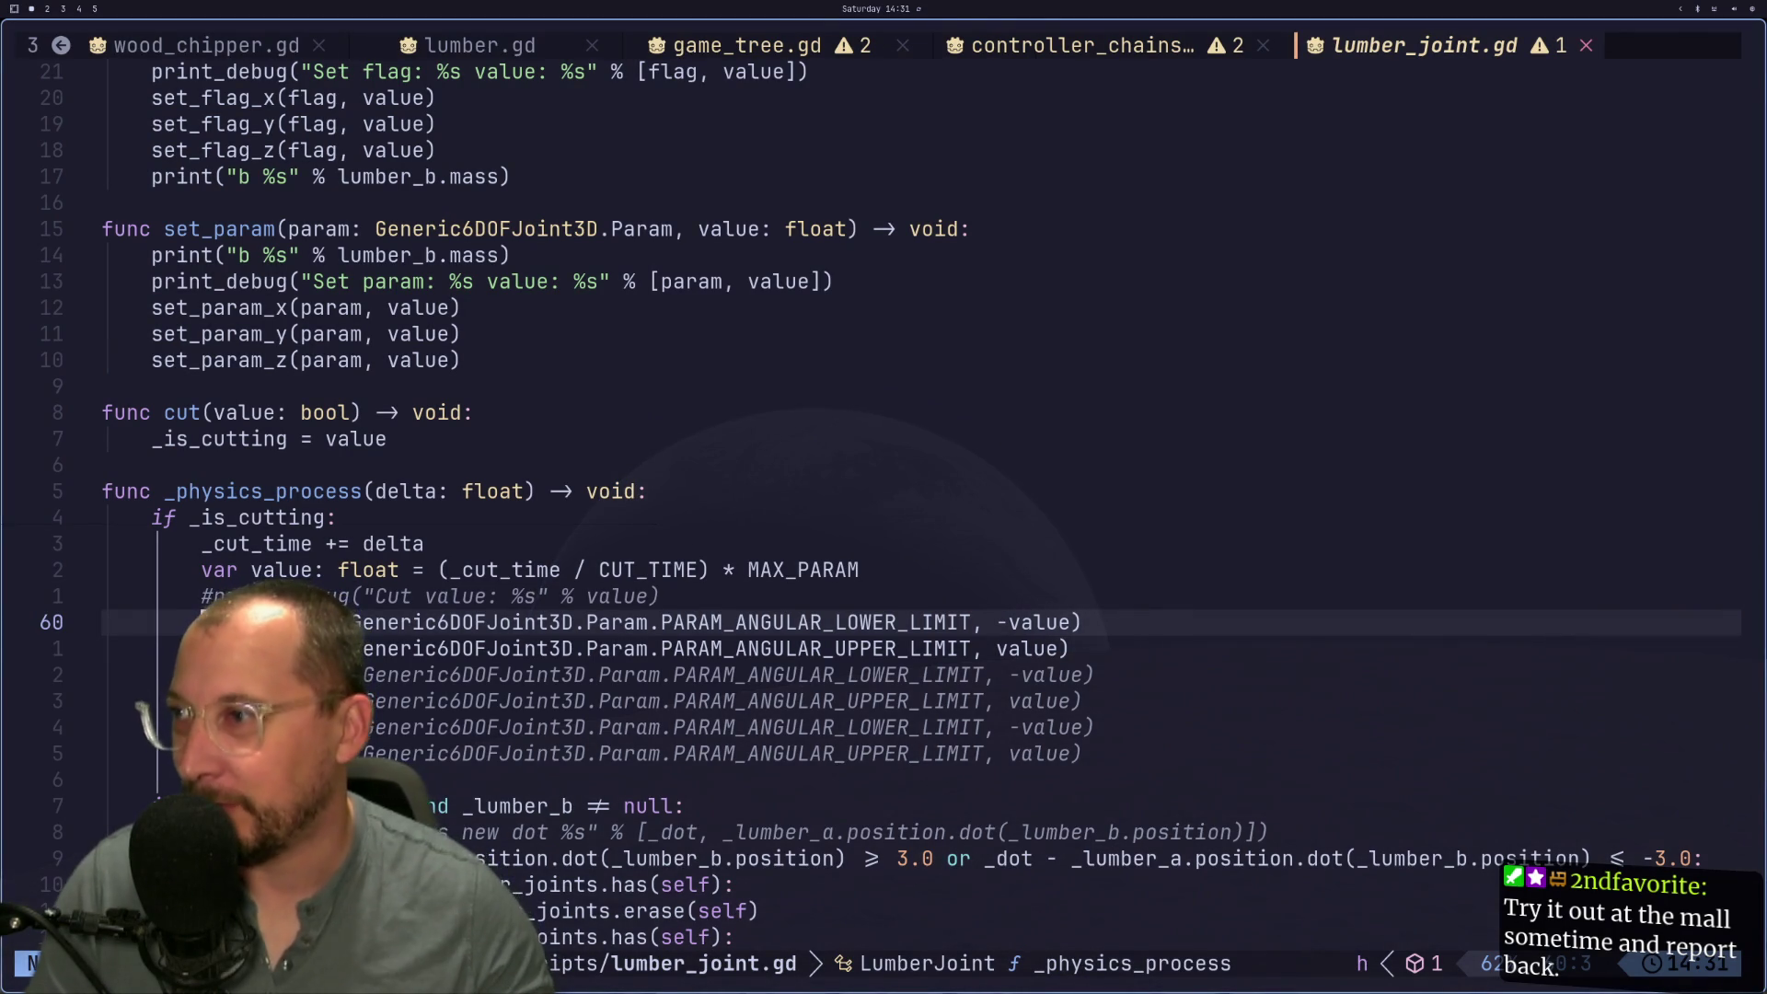
pyautogui.press('super+2')
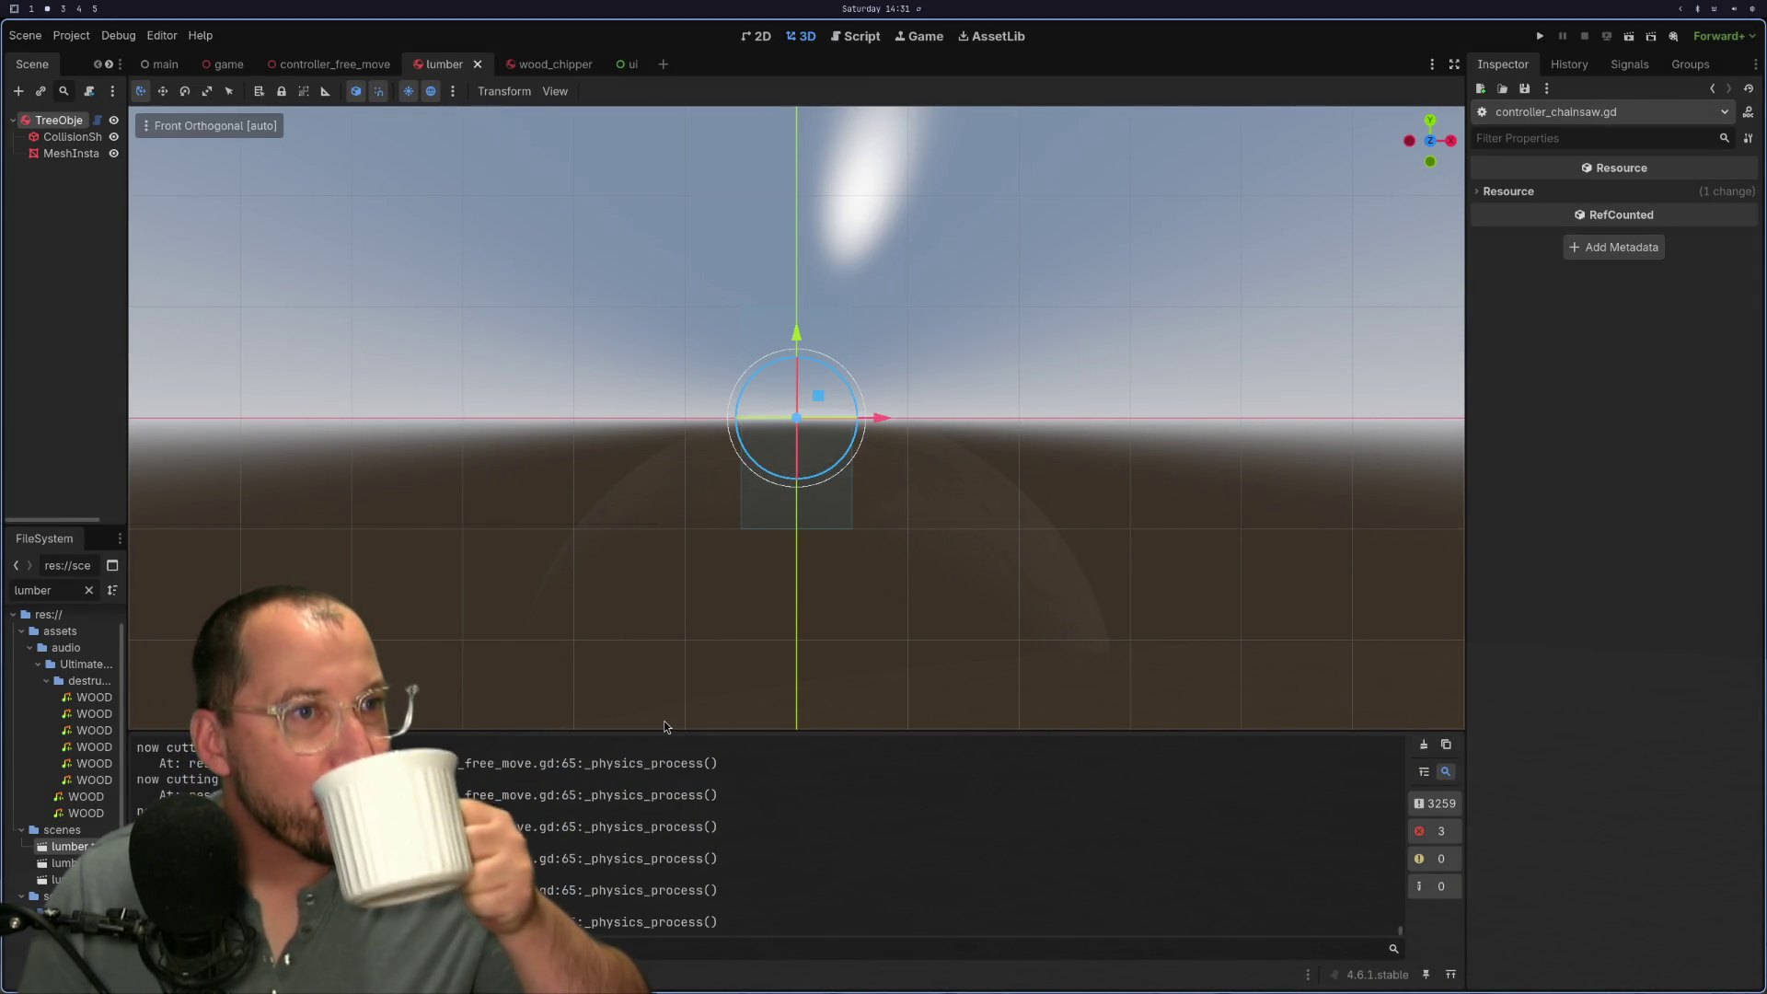
pyautogui.press('super+1')
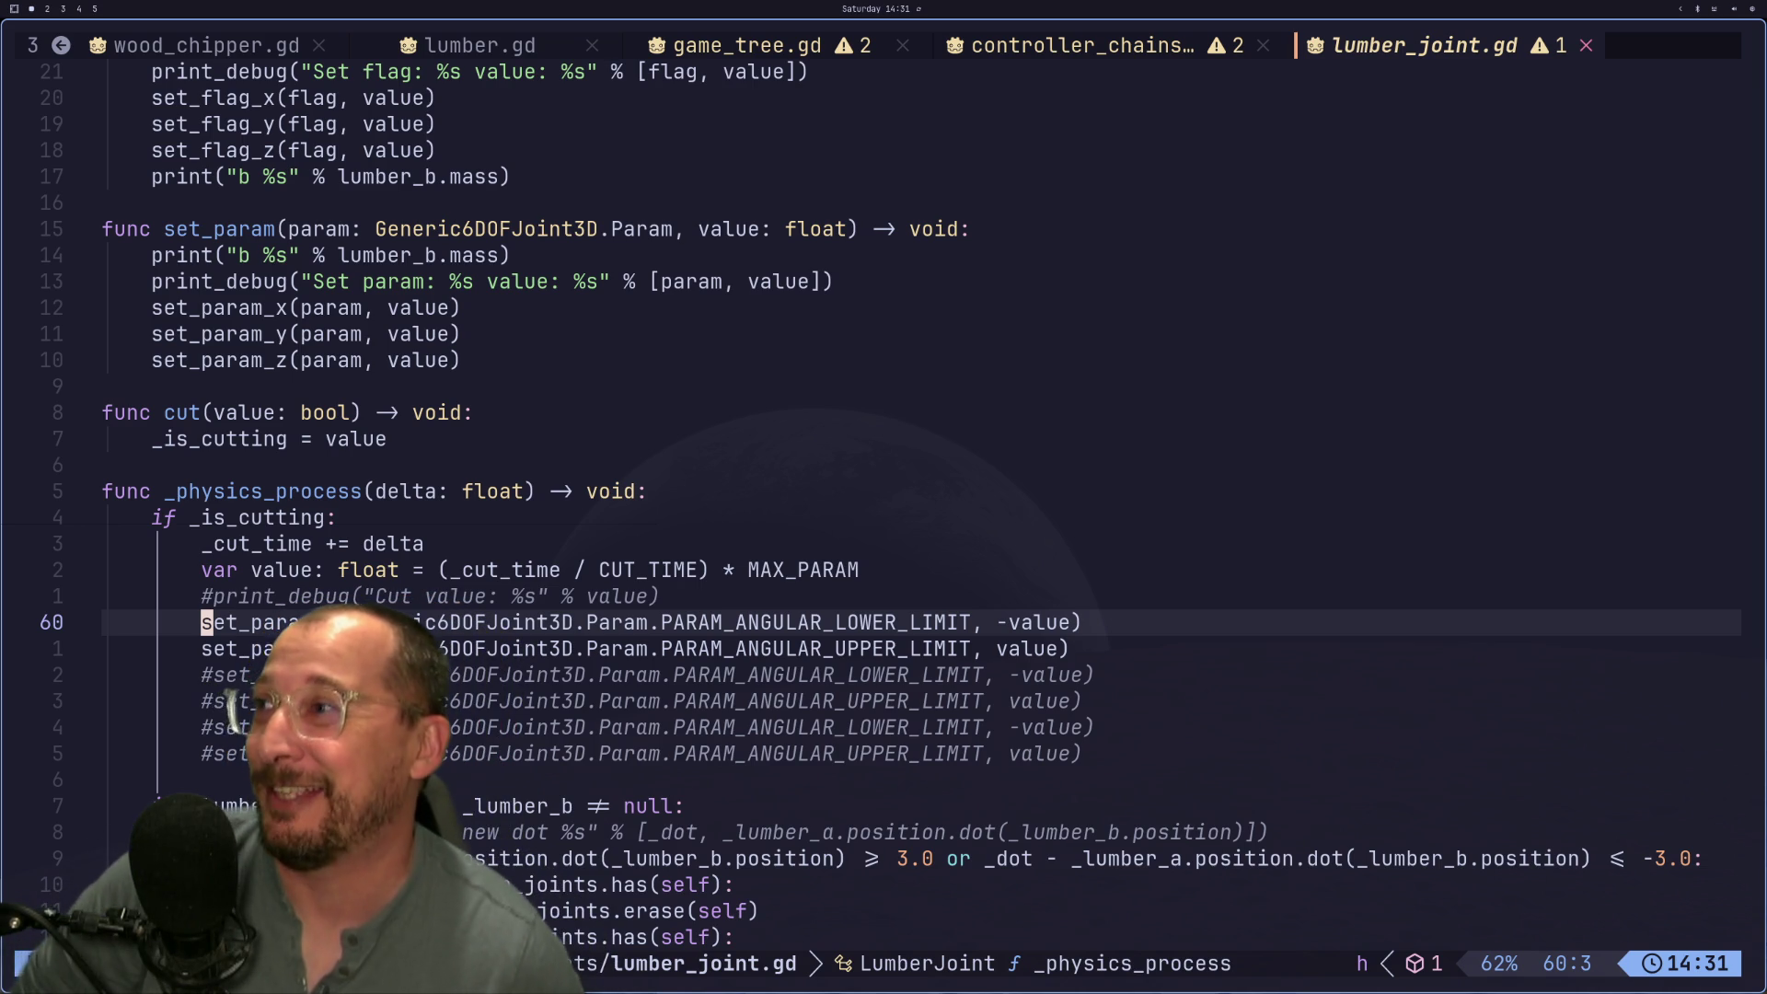
# Step: Review the _init and _ready functions of lumber_joint.gd, then go back to the Godot editor
pyautogui.scroll(8, 534, 359)
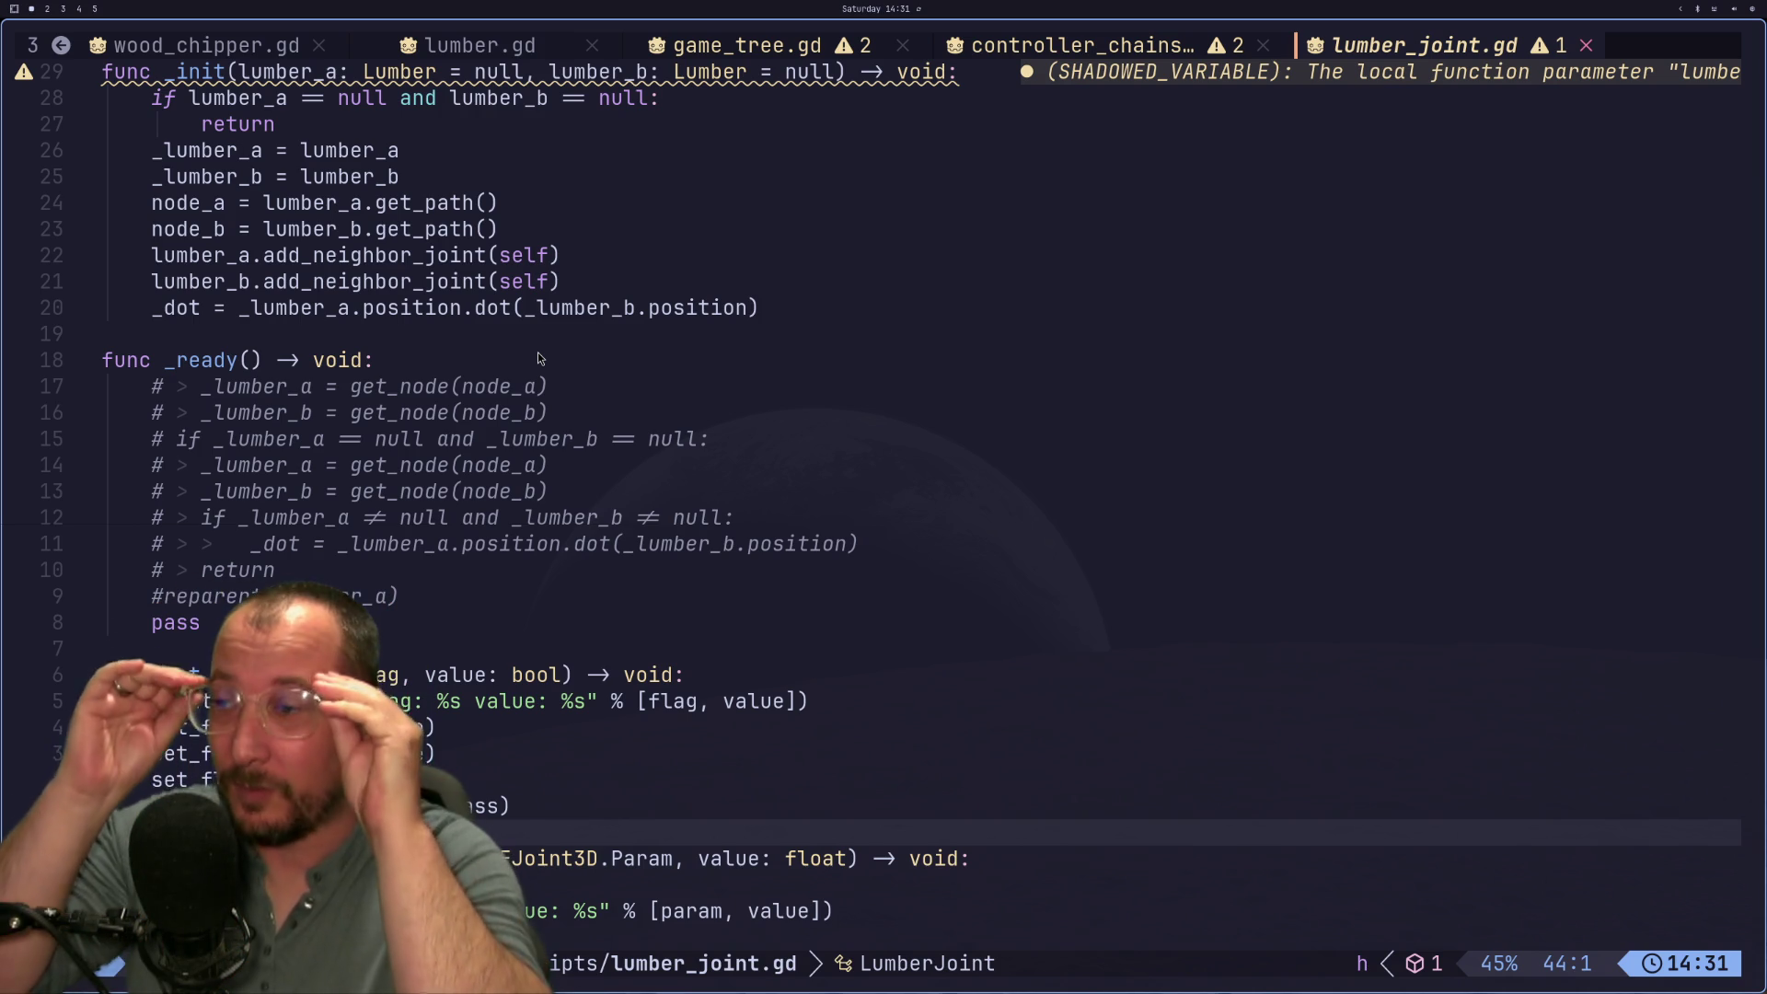
pyautogui.press('super+2')
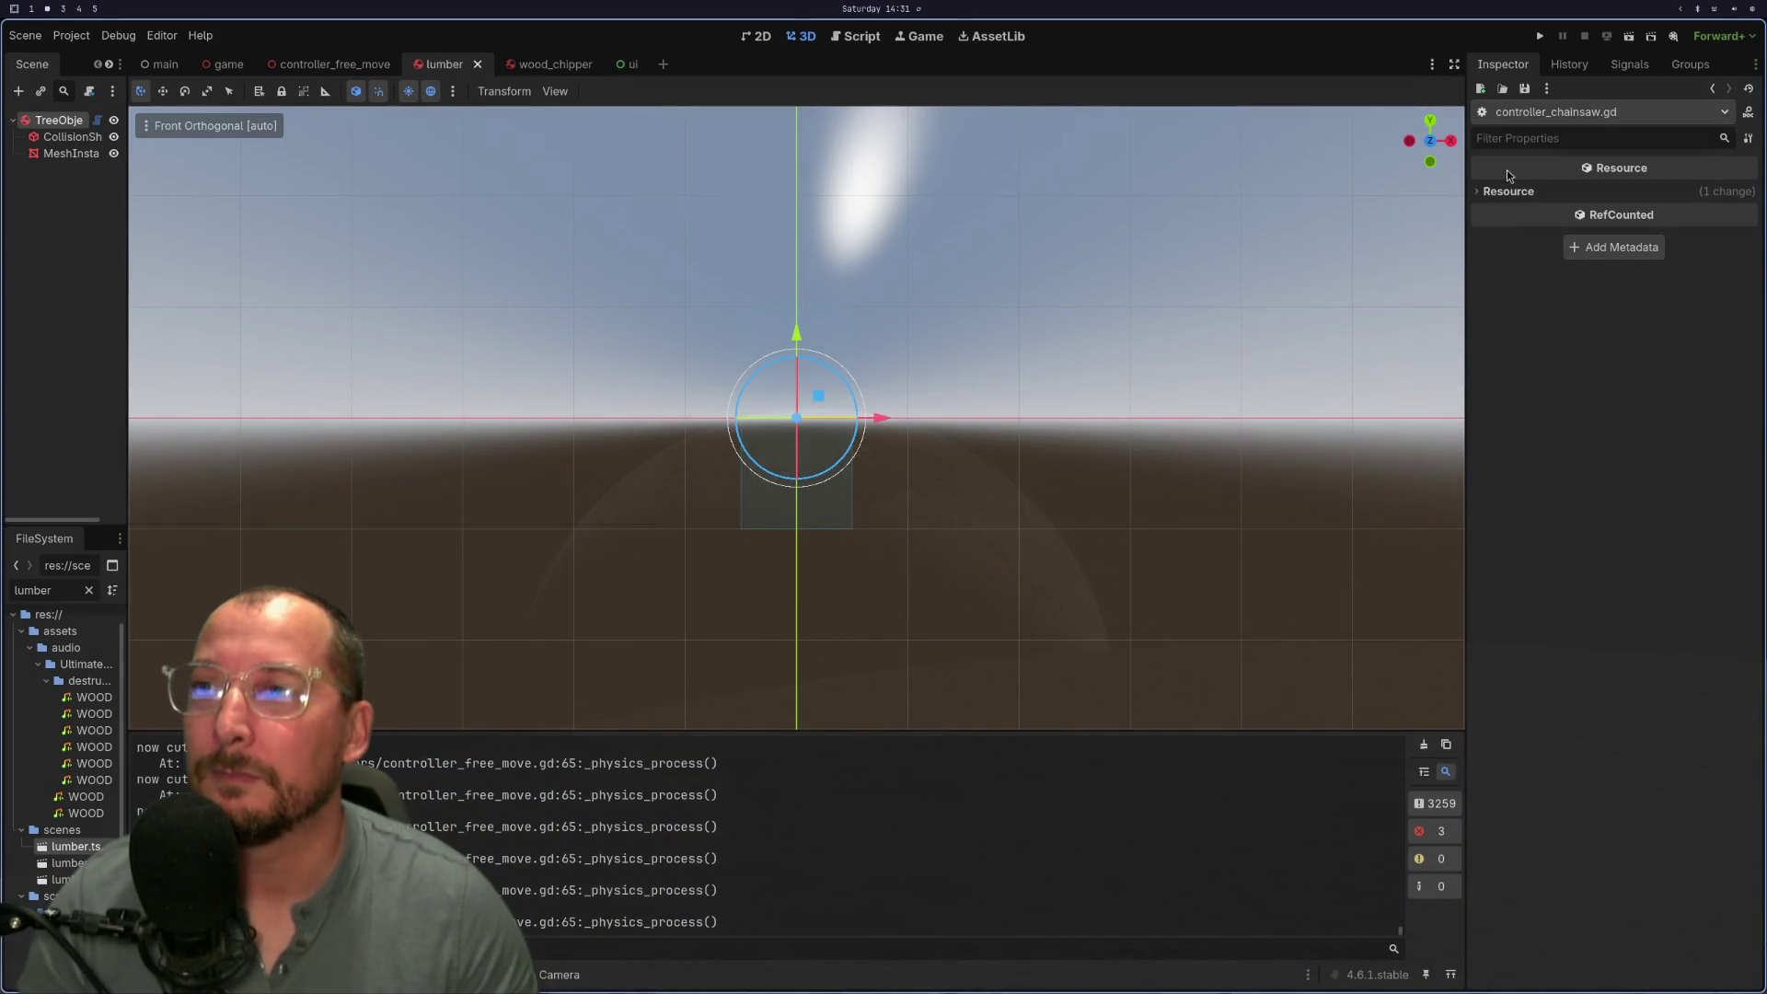
# Step: Run the project, walk the player to the tree and fell it, then stop the game
pyautogui.click(1543, 37)
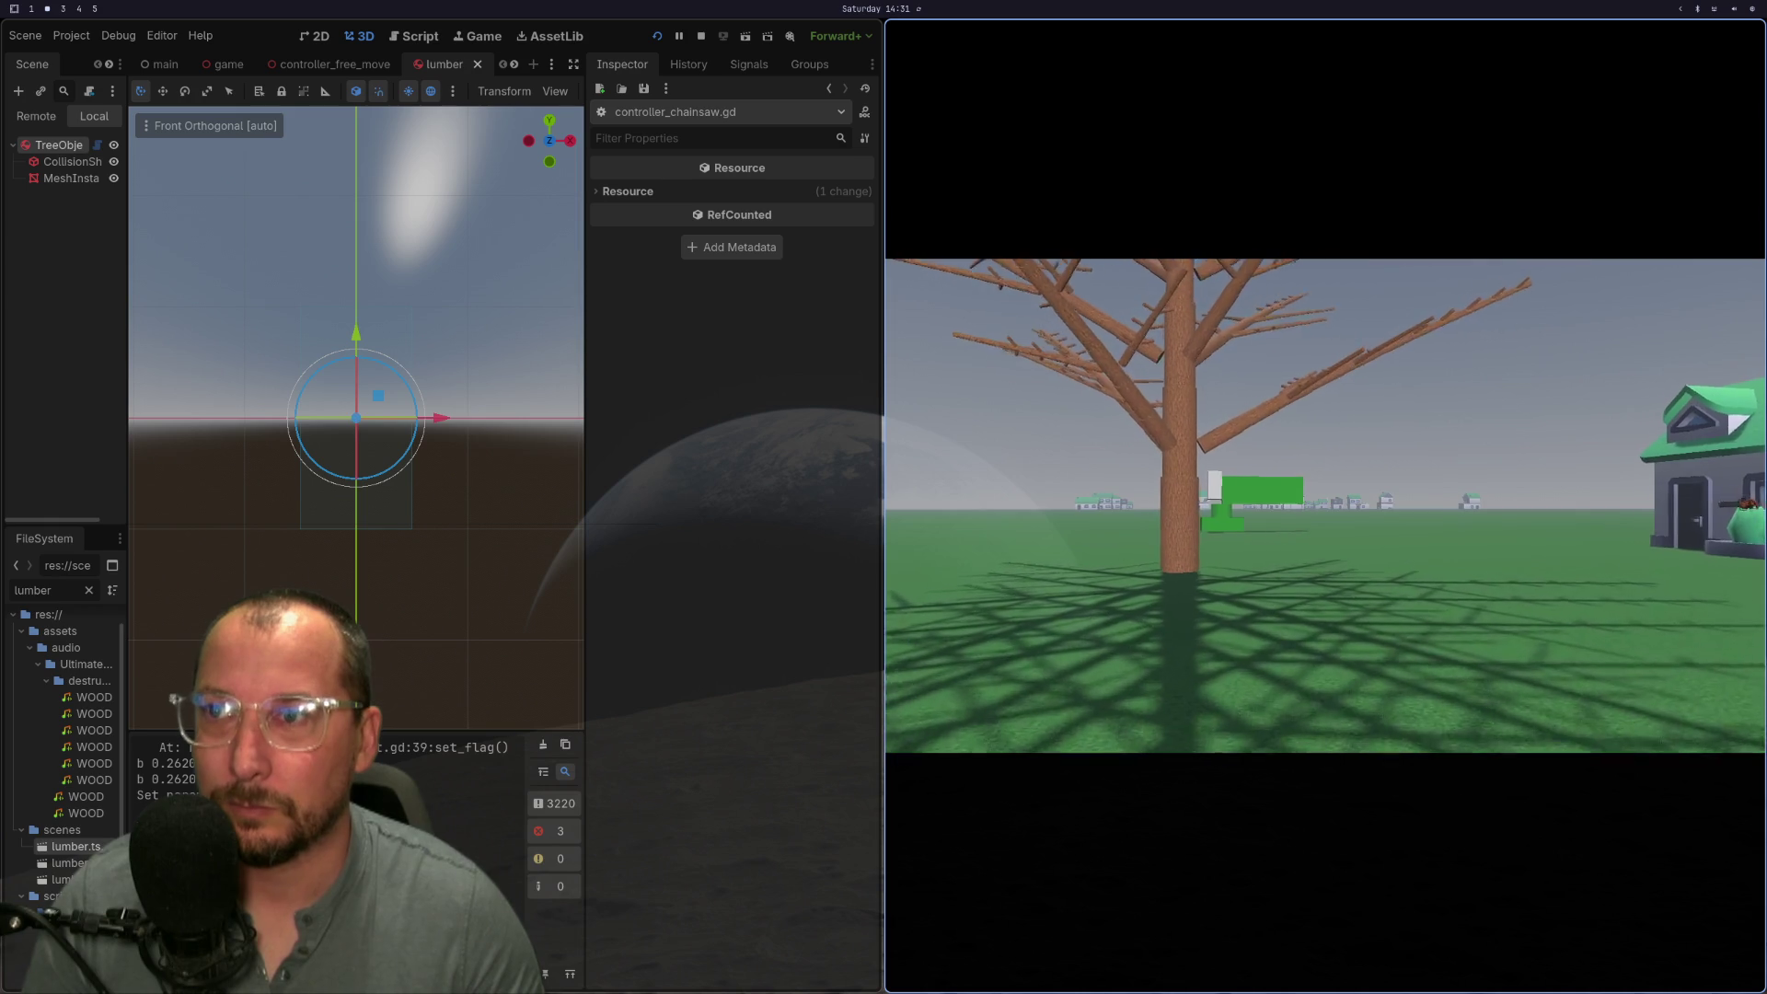
pyautogui.press('w')
pyautogui.press('w')
pyautogui.press('w')
pyautogui.press('w')
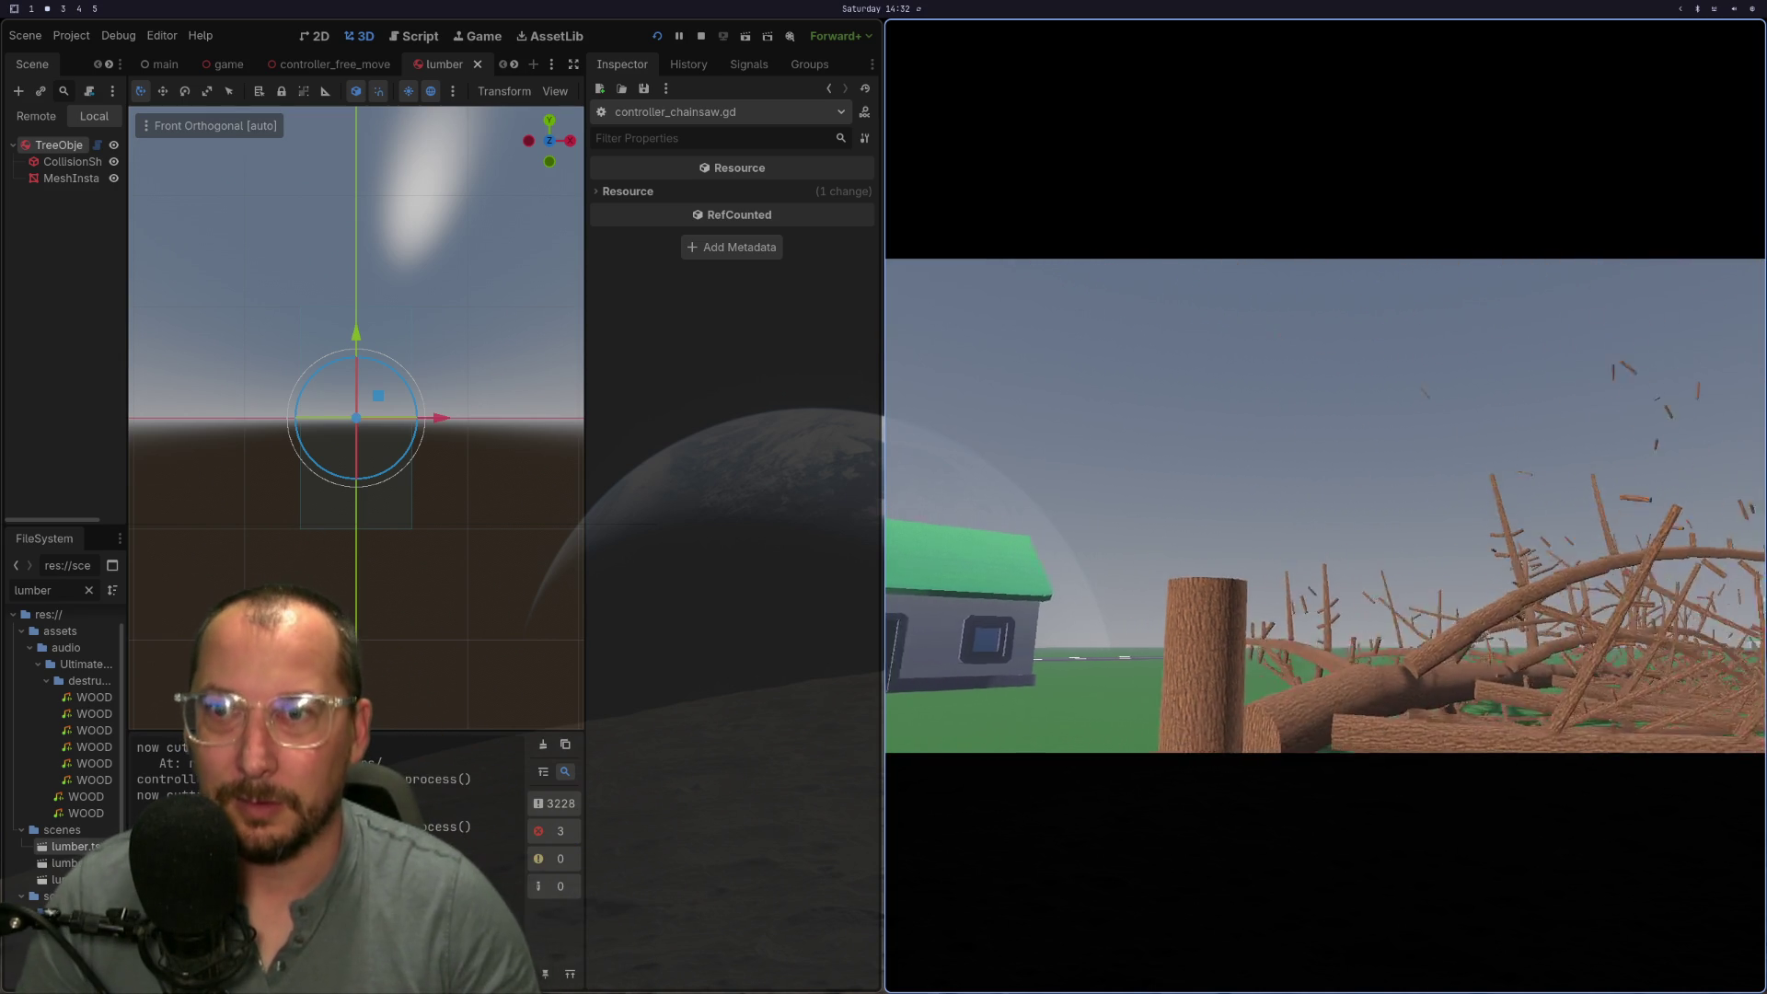
pyautogui.press('F8')
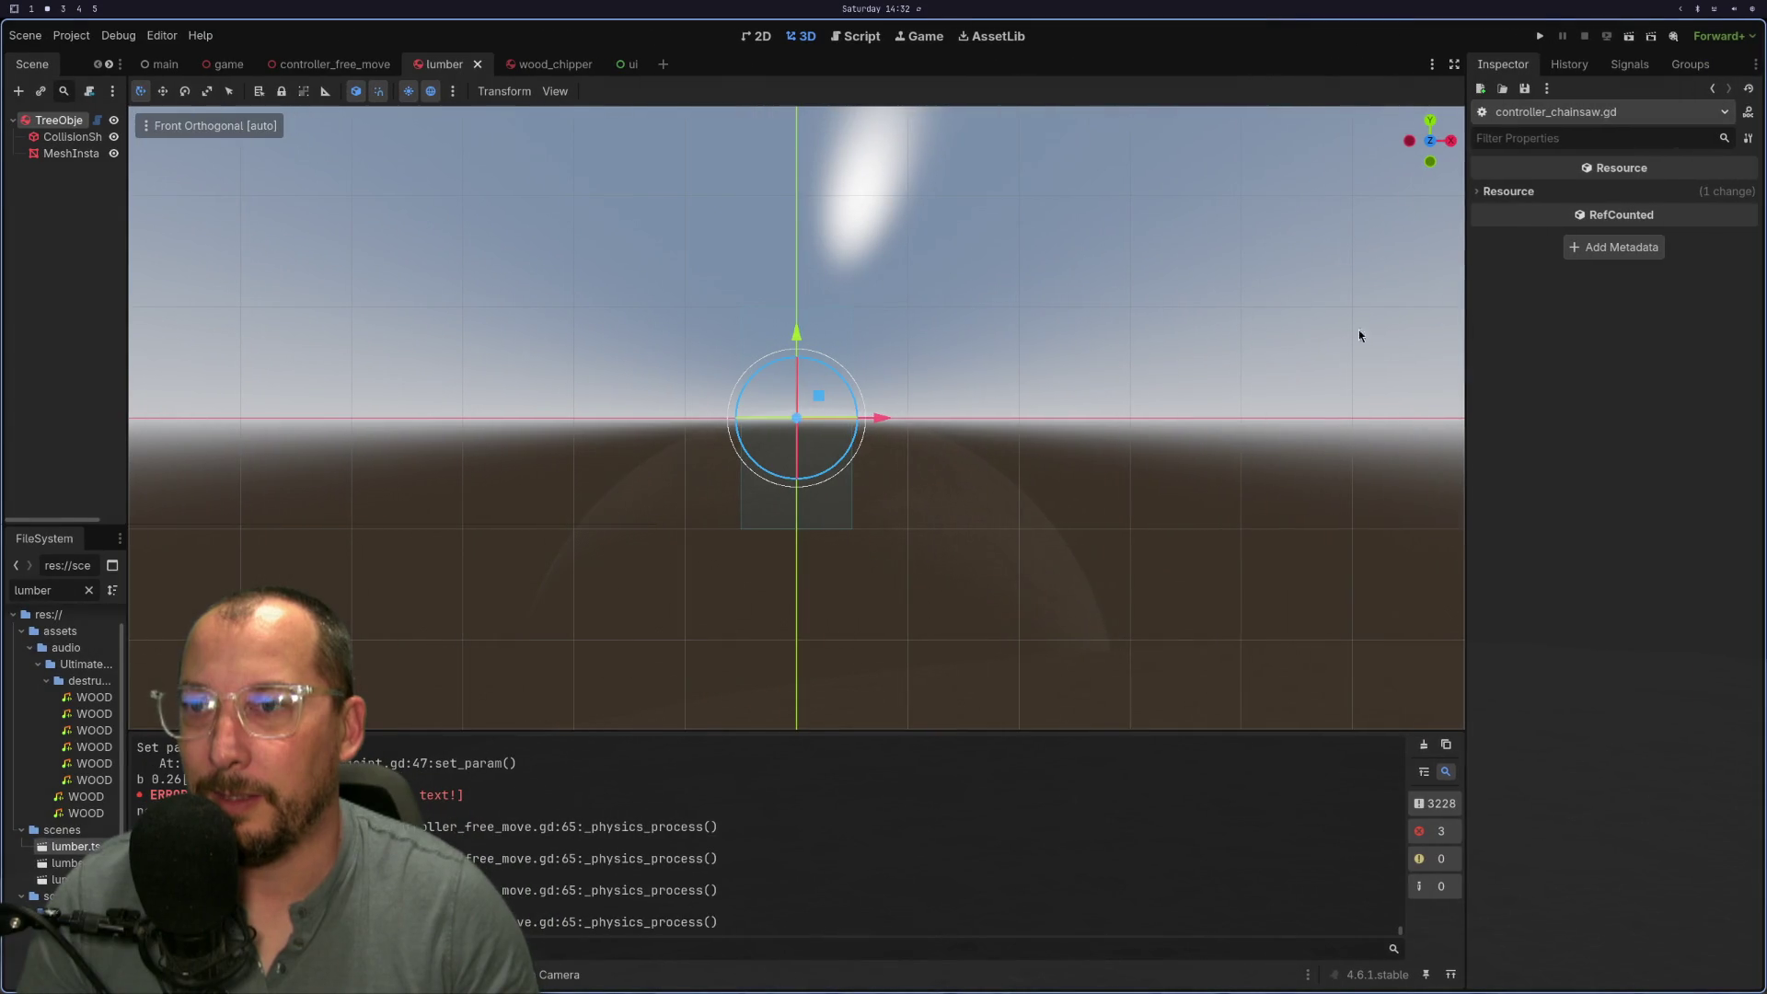
pyautogui.press('super+1')
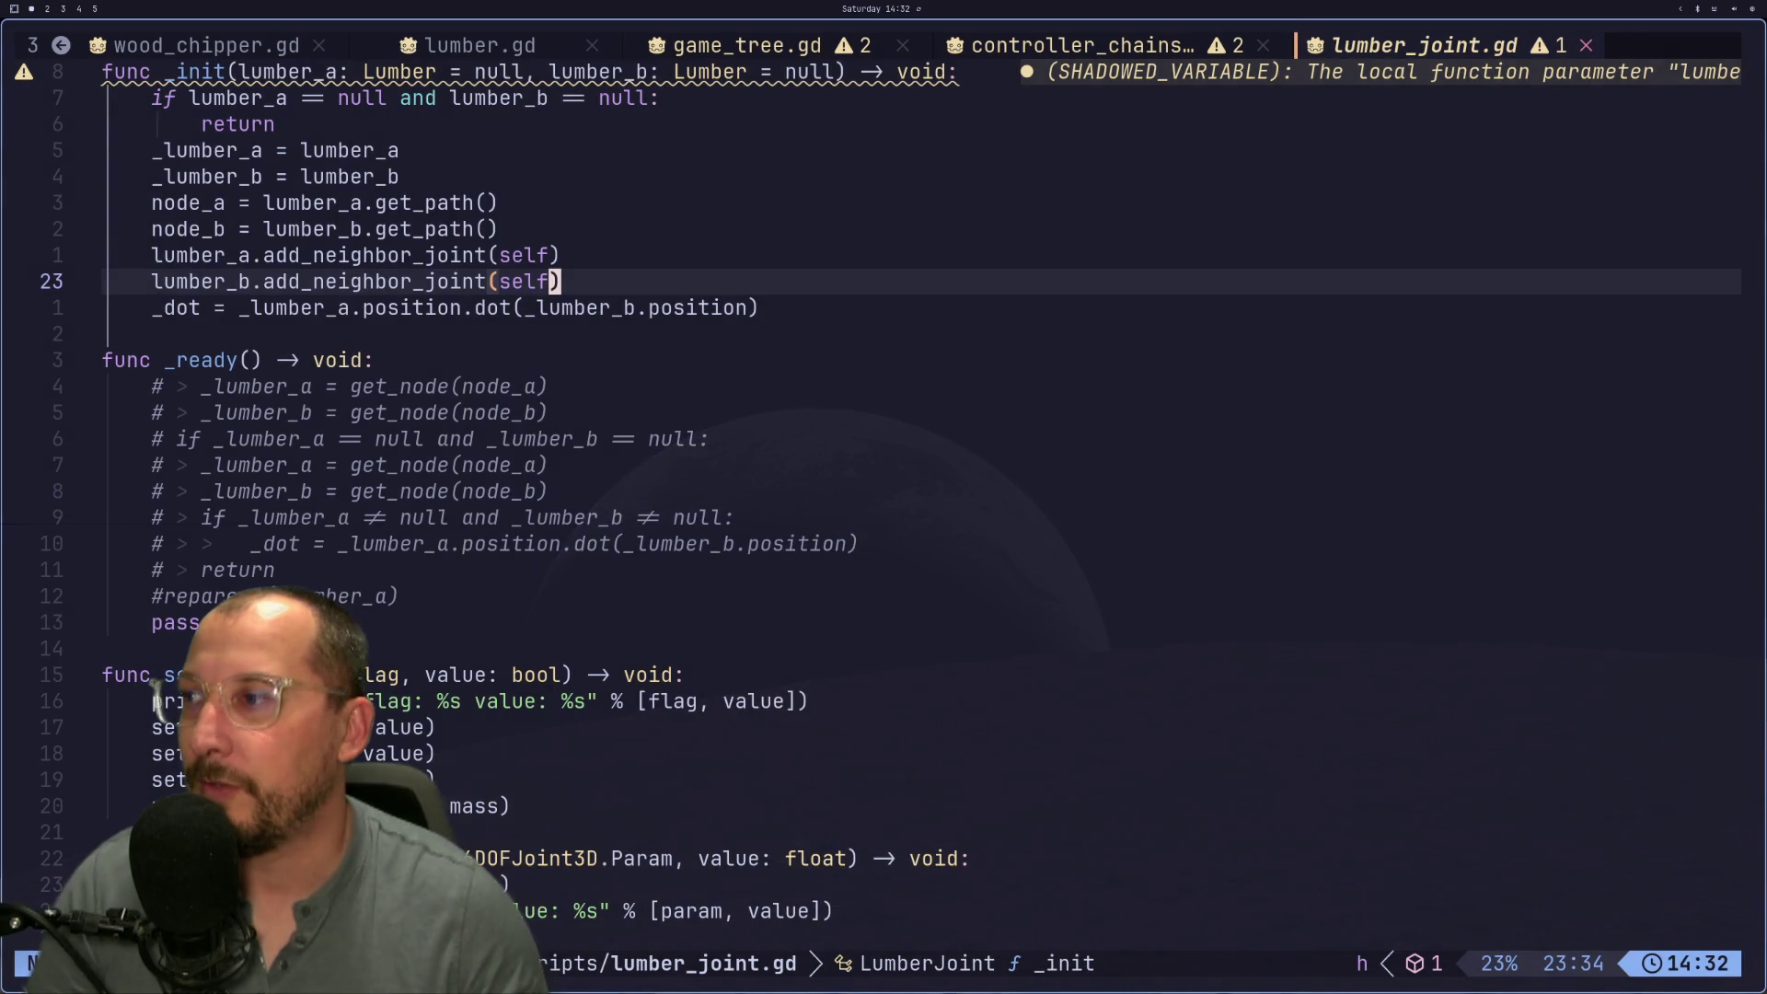
# Step: Comment out the for/if/queue_free neighbor_joints loop in controller_chainsaw.gd's _cut function
pyautogui.scroll(-3, 379, 712)
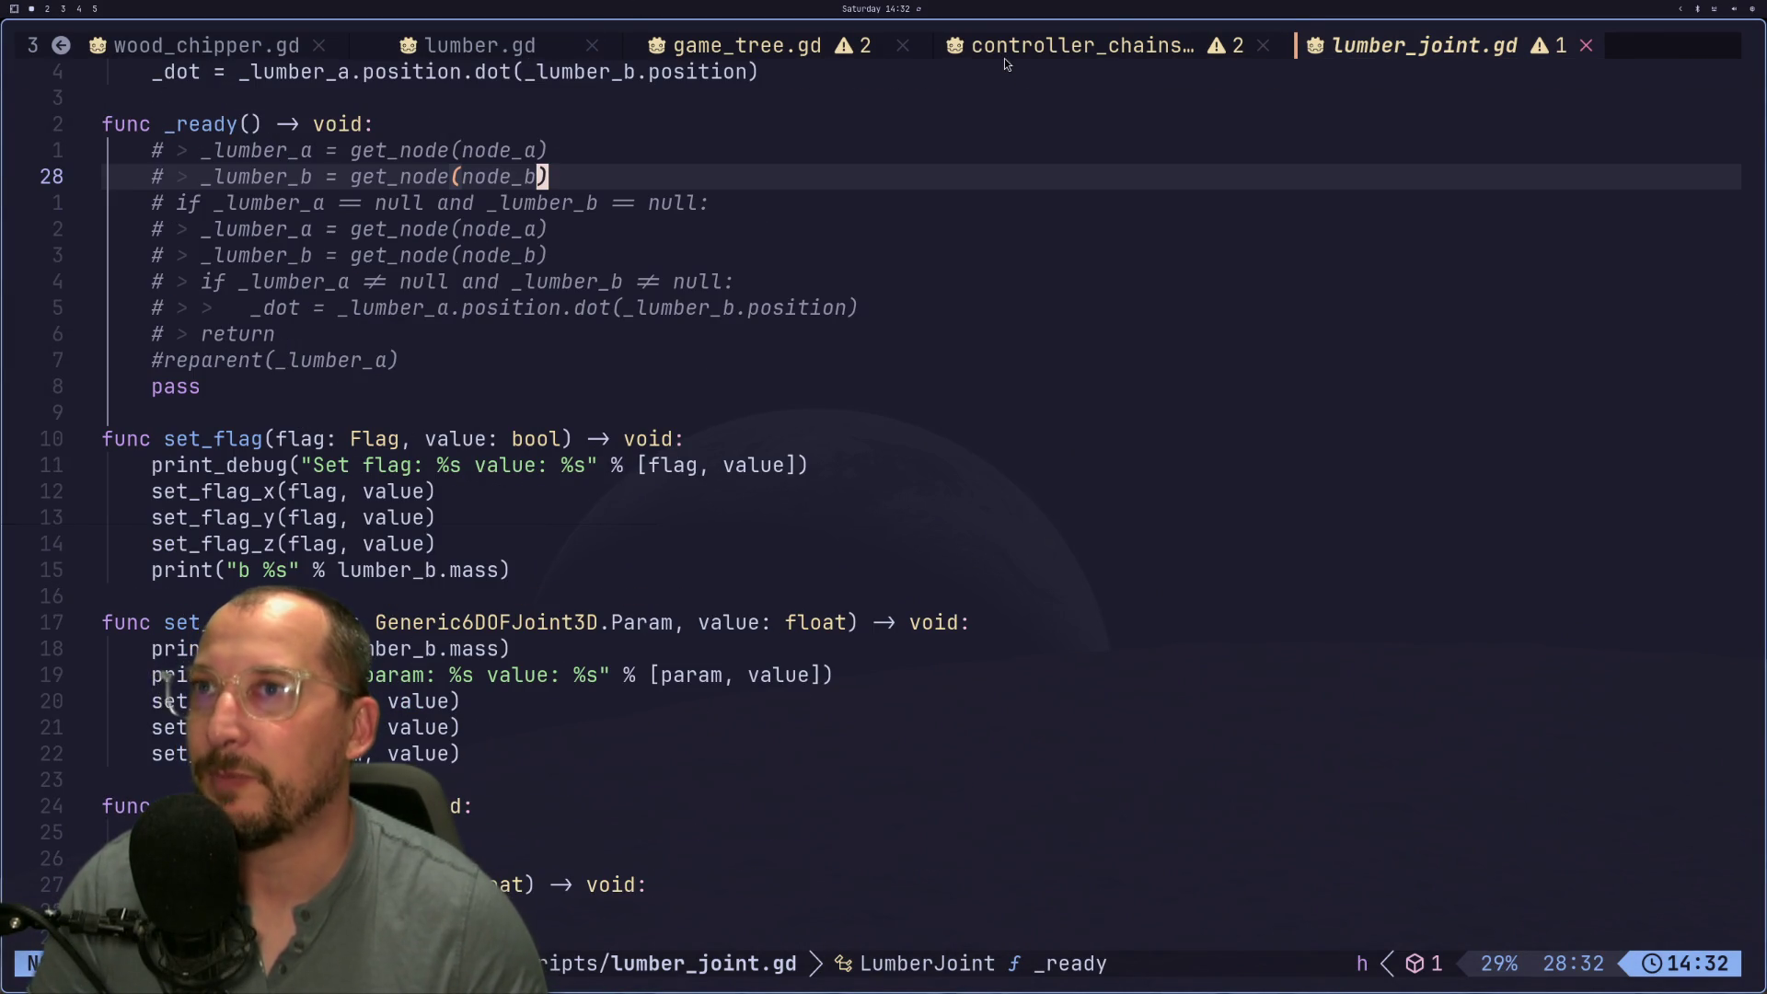
pyautogui.click(1113, 33)
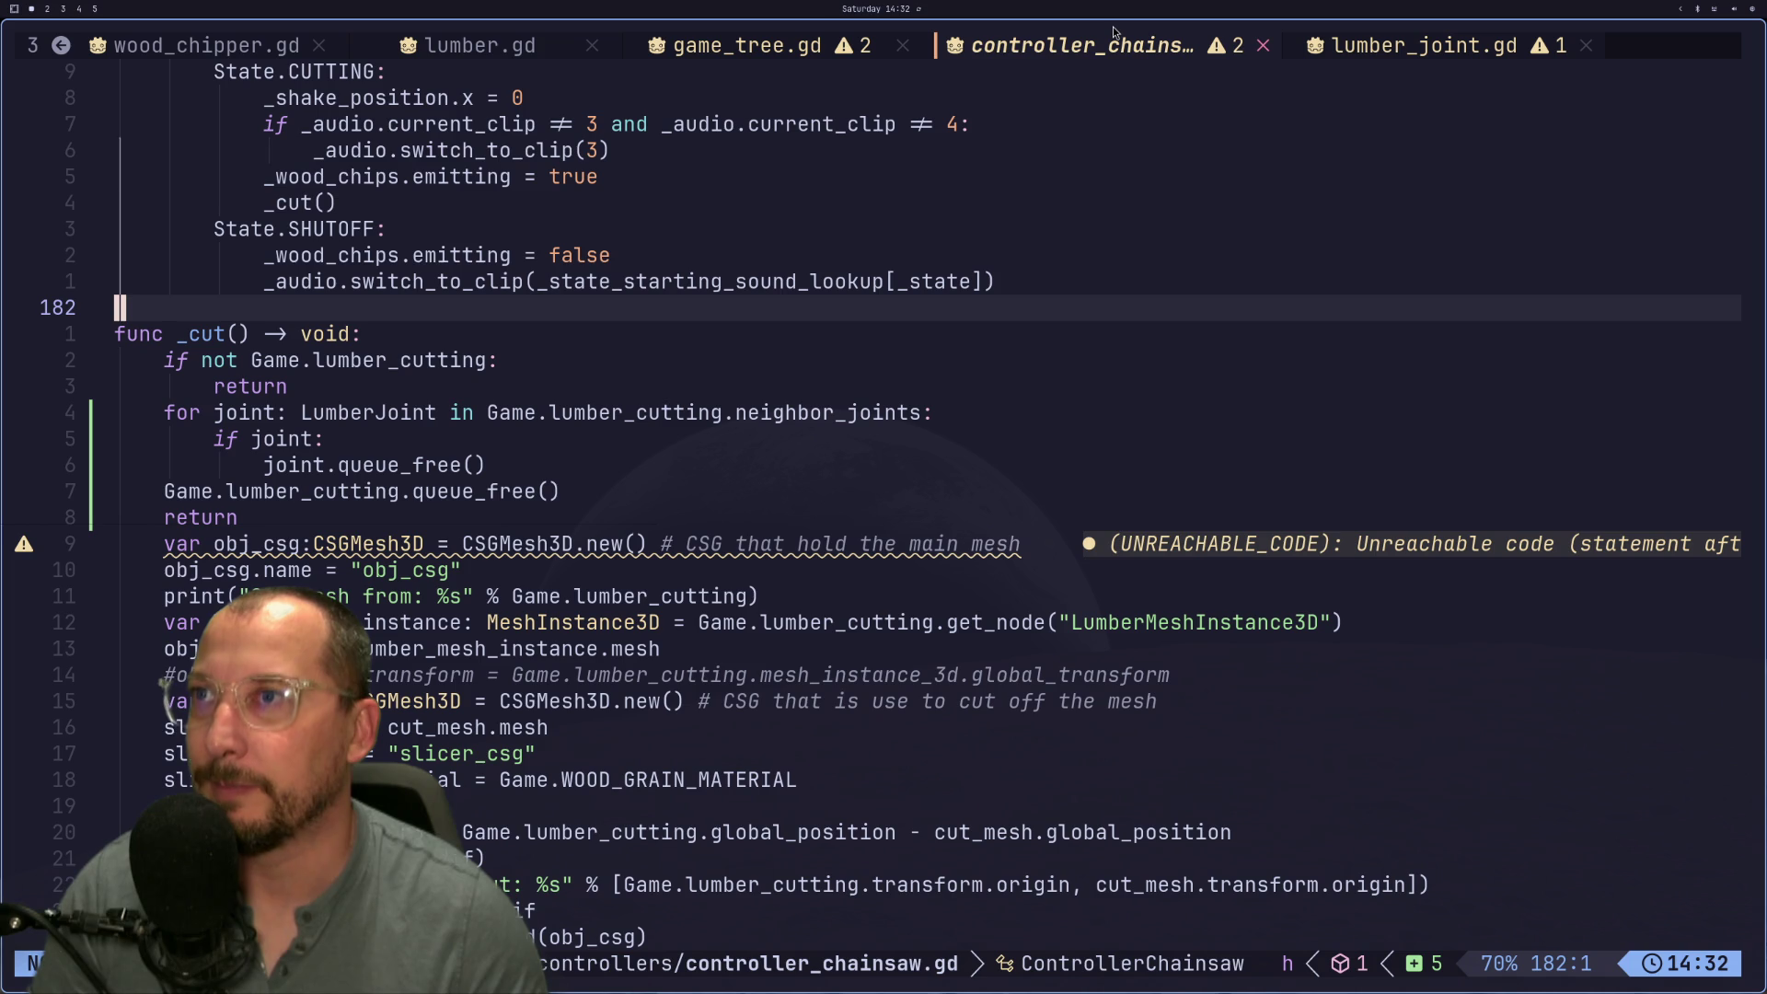
pyautogui.click(355, 414)
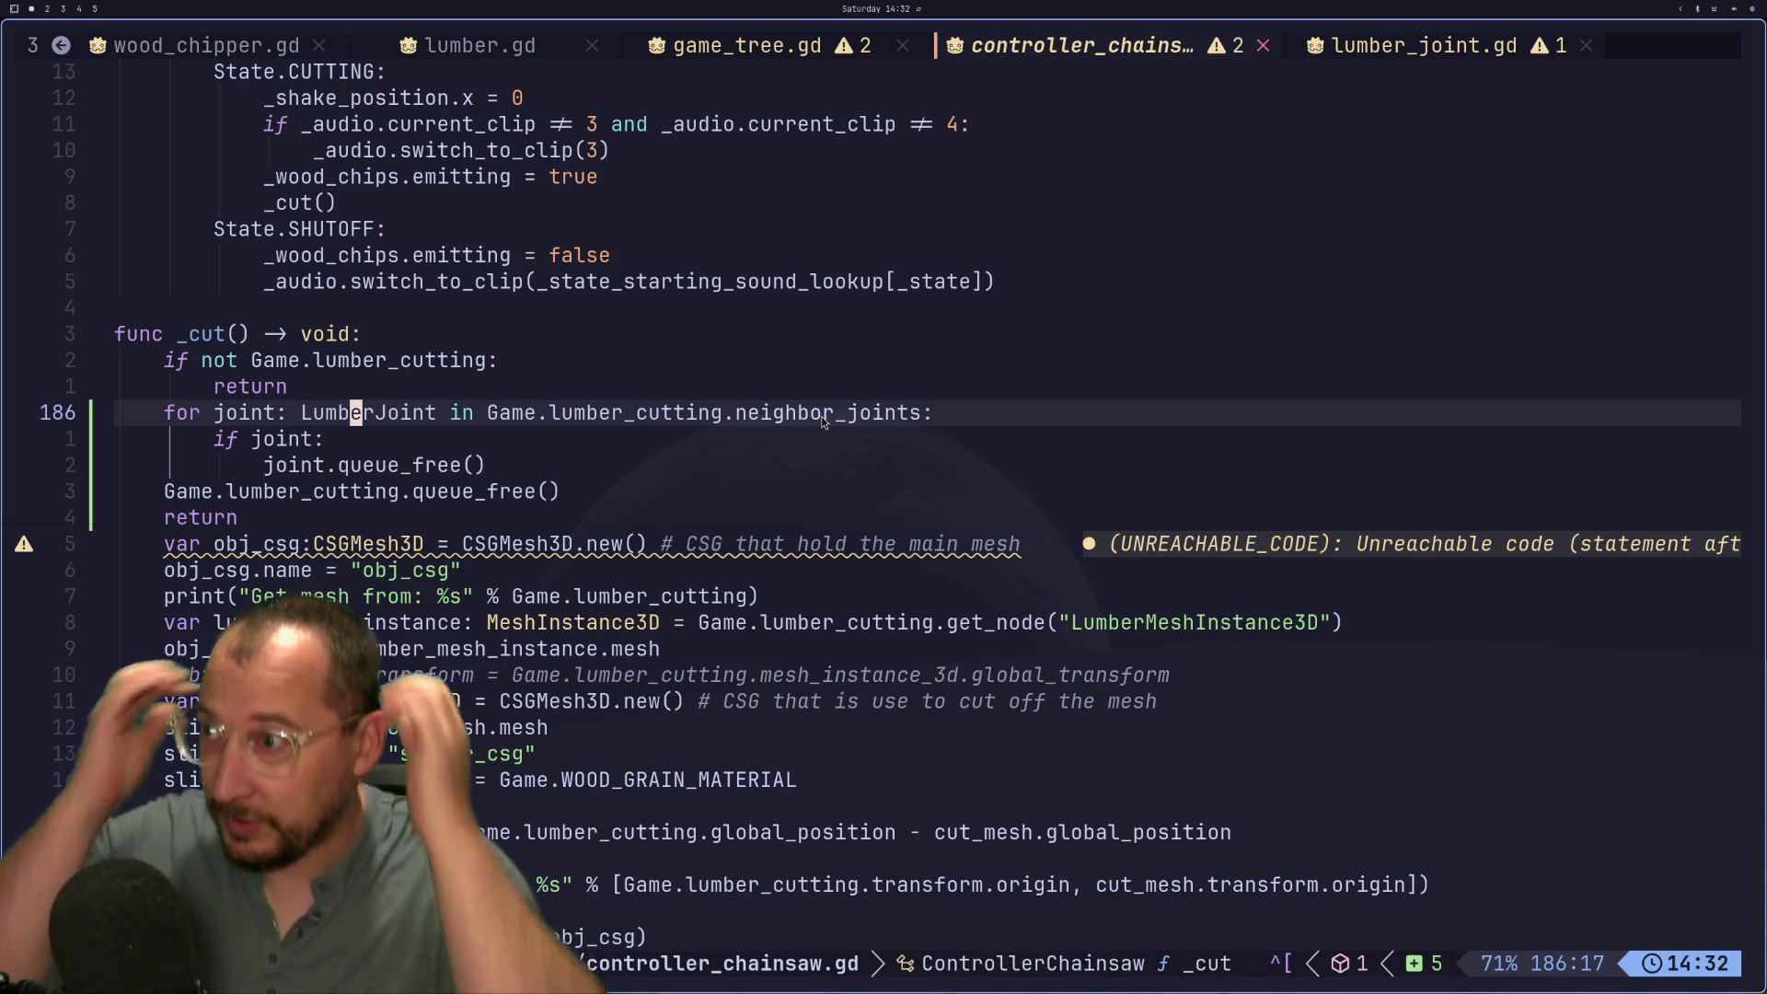
pyautogui.press('h')
pyautogui.press('h')
pyautogui.press('h')
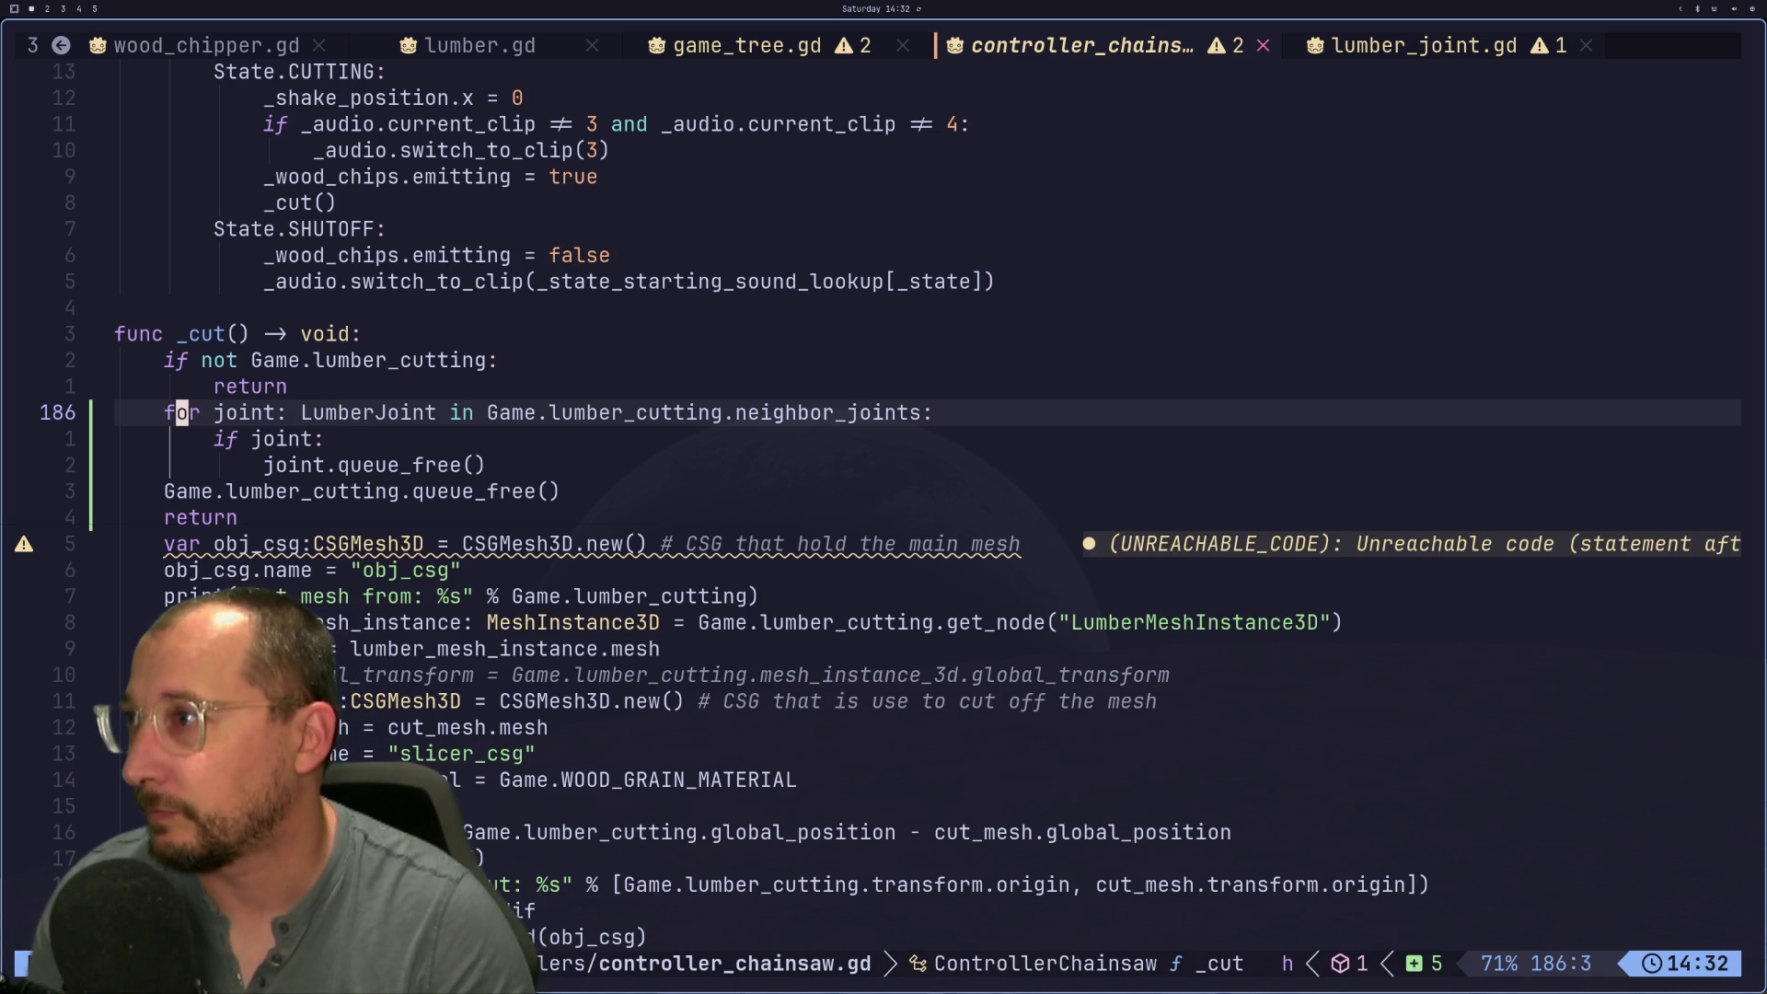
pyautogui.write('#')
pyautogui.press('Escape')
pyautogui.write('j0i#')
pyautogui.press('Escape')
pyautogui.press('j')
pyautogui.press('.')
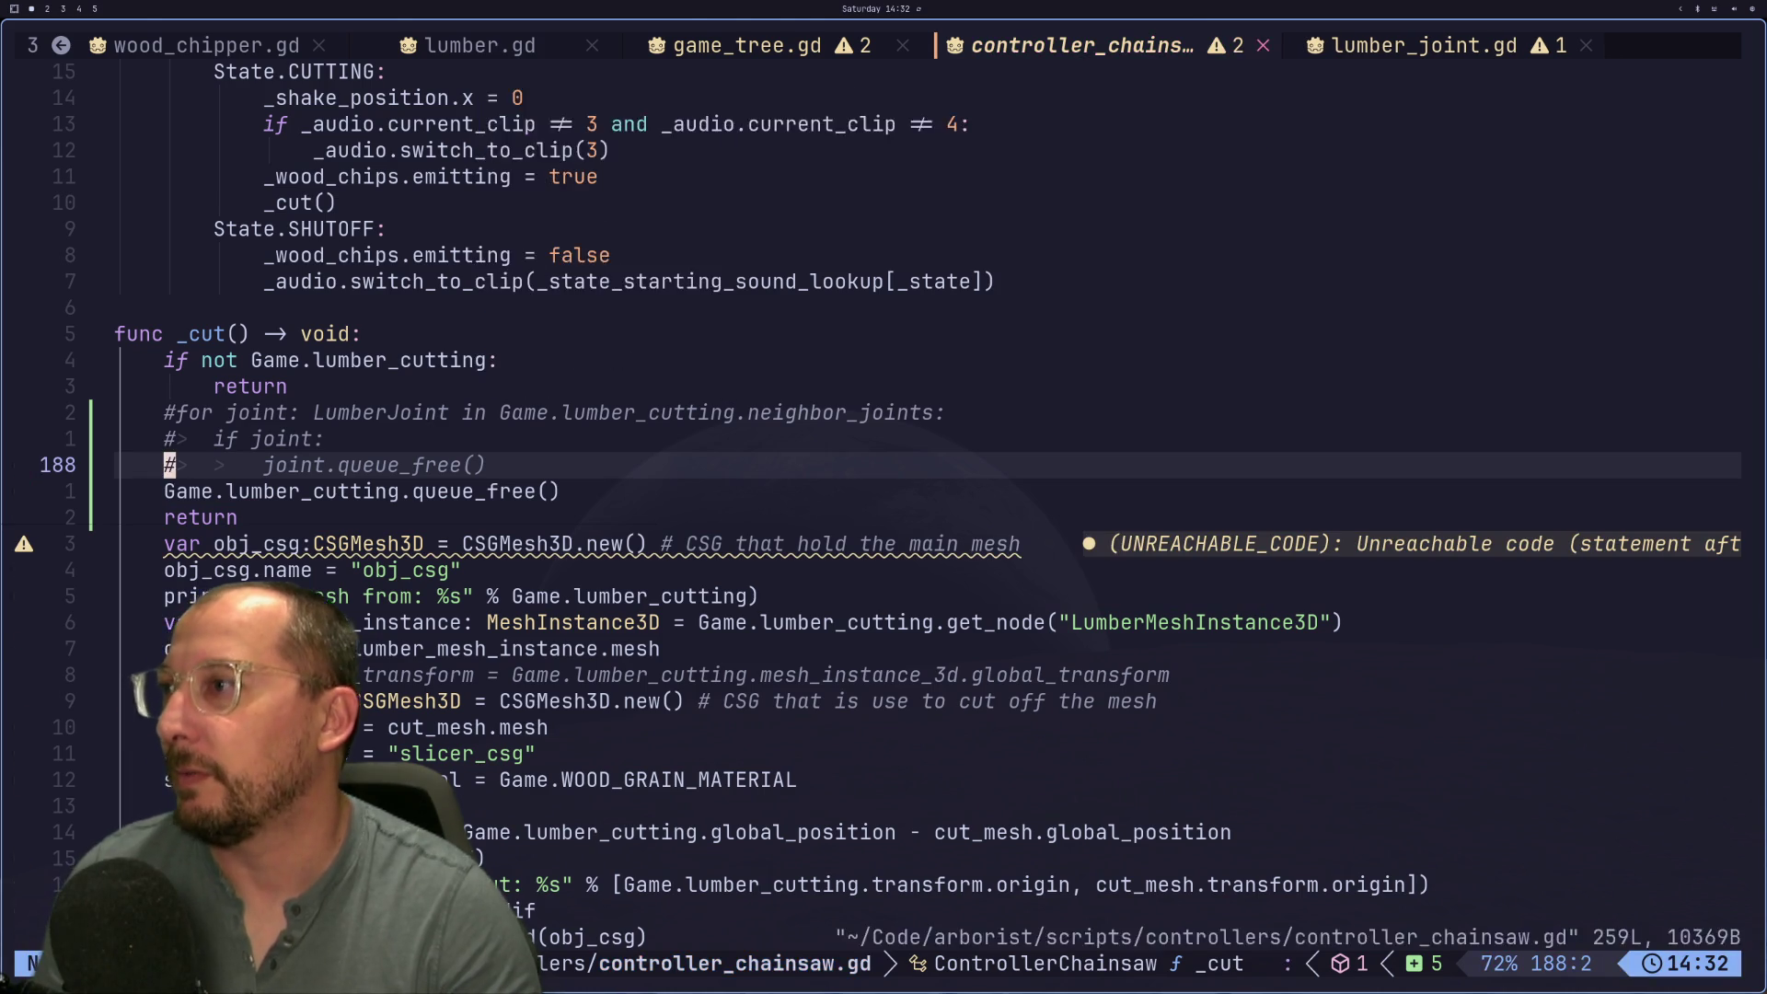
pyautogui.press('super+2')
# Step: Walk the player up to the tree trunk and look up into its branches
pyautogui.press('w')
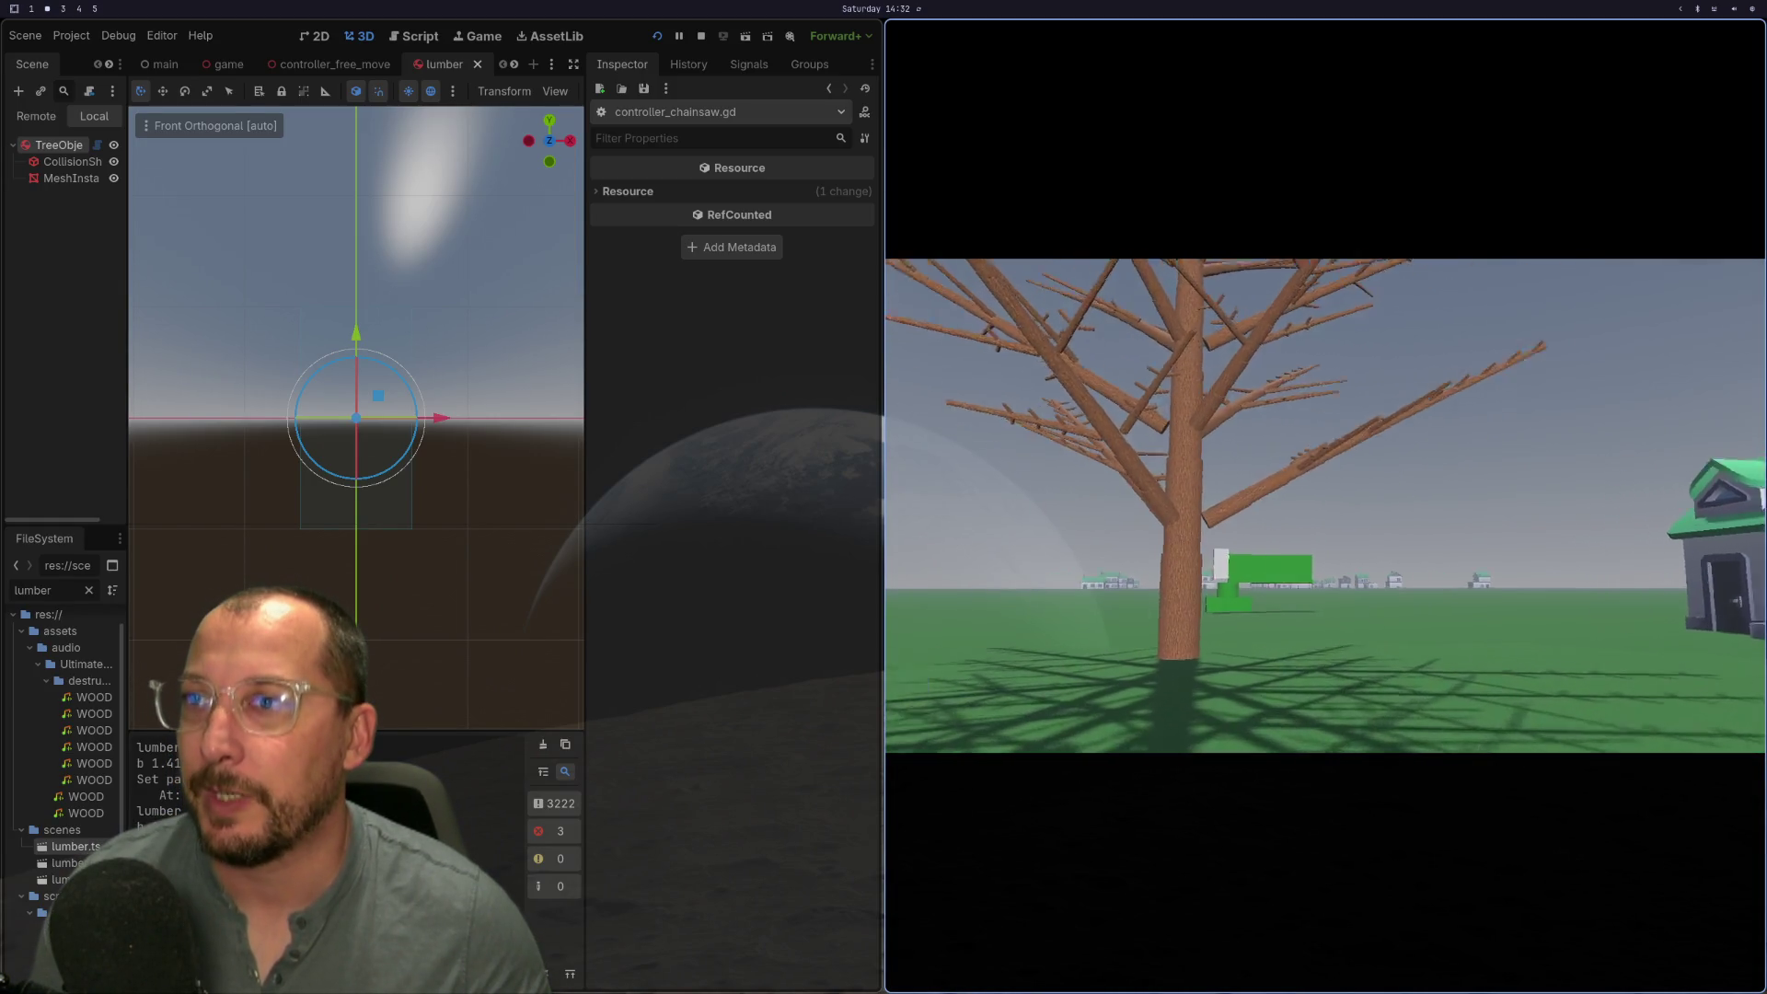
pyautogui.press('w')
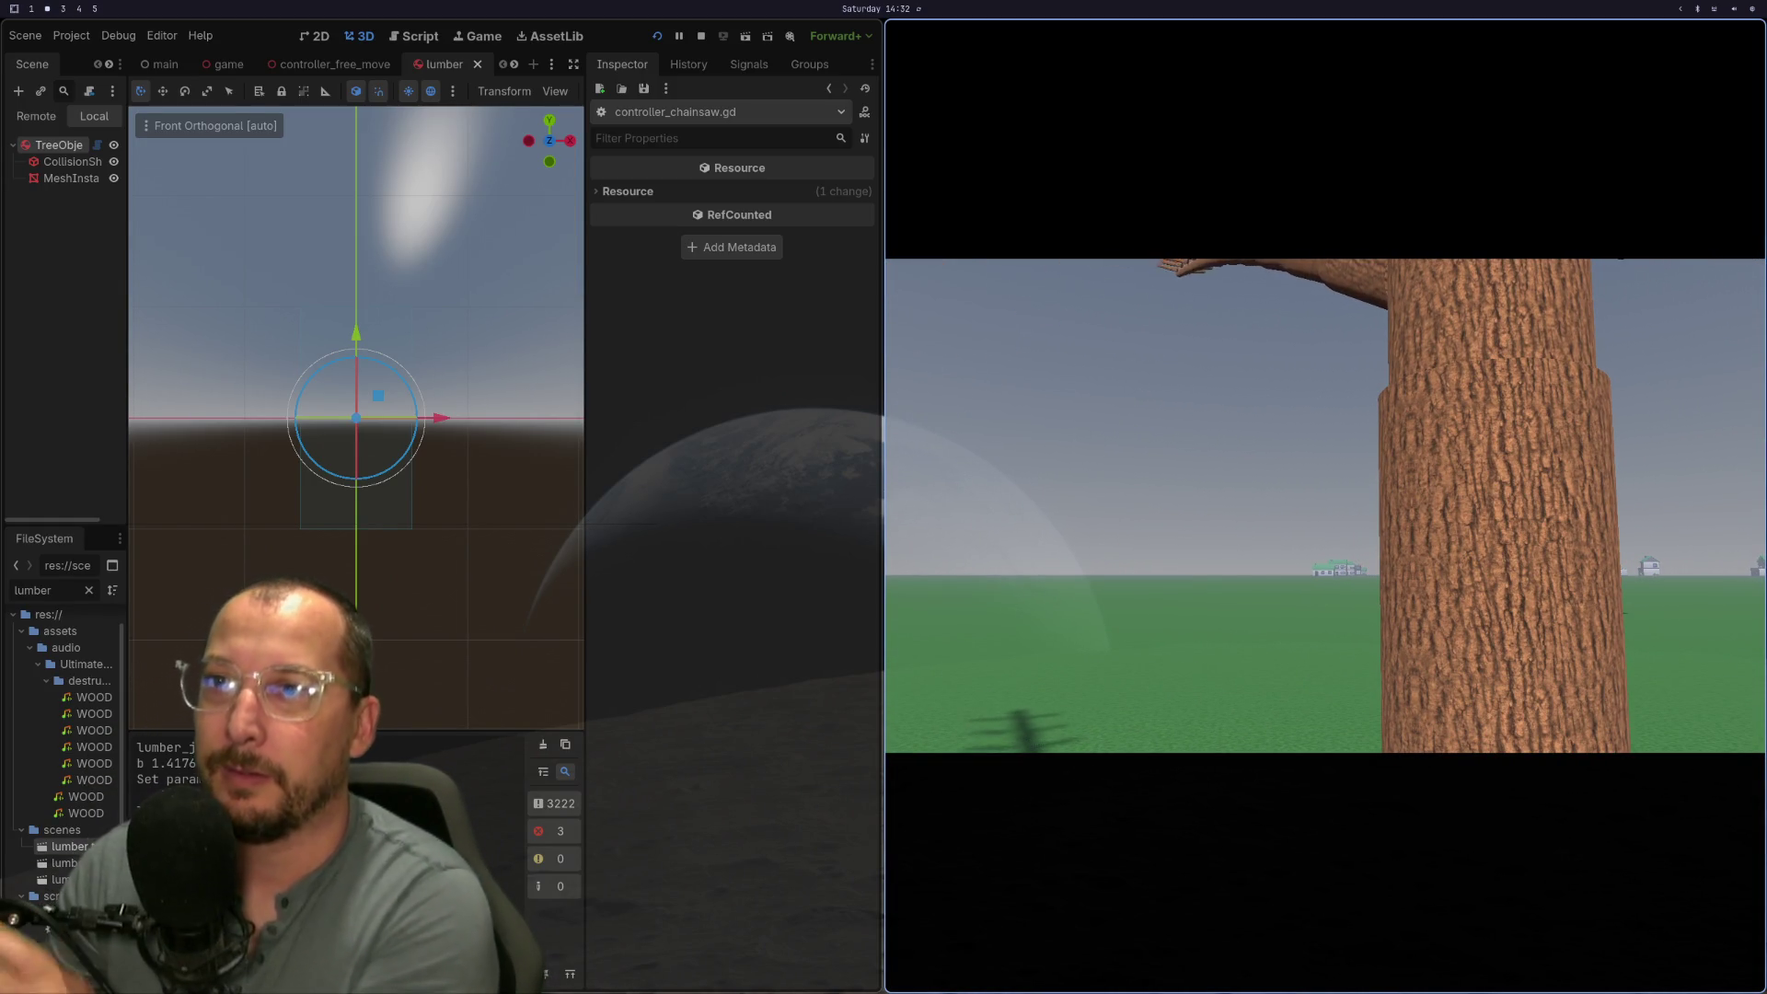
pyautogui.press('w')
pyautogui.press('w')
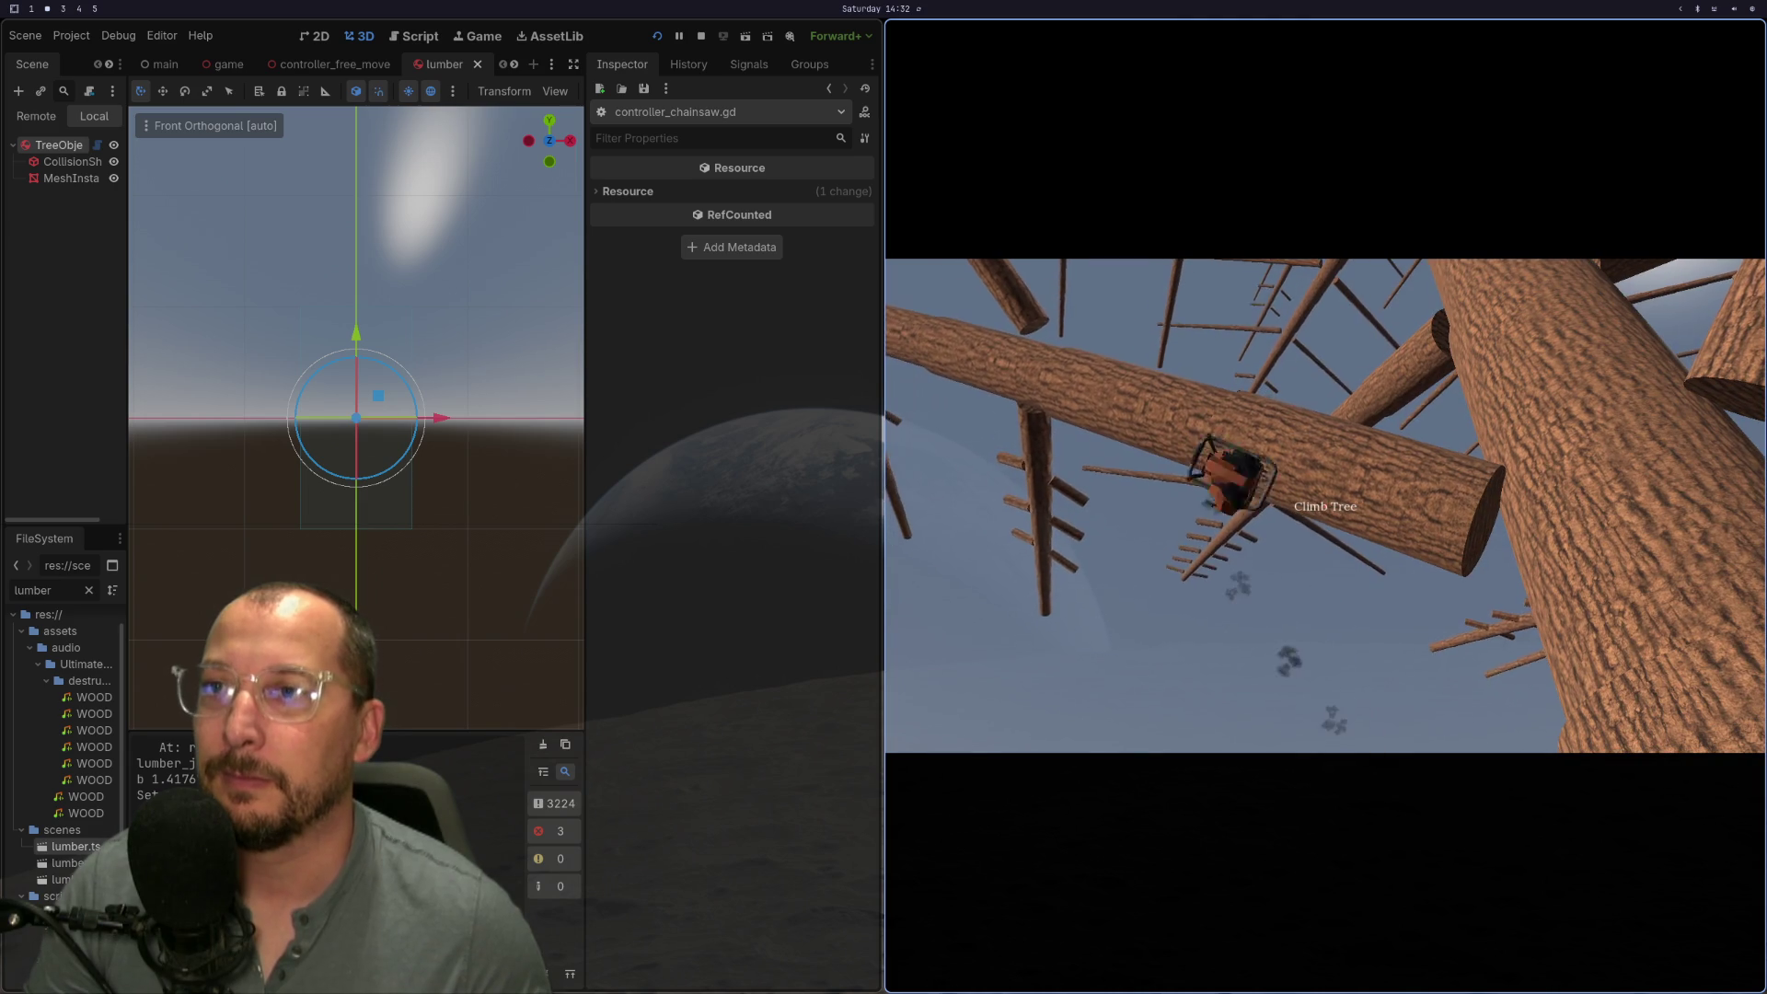
pyautogui.press('w')
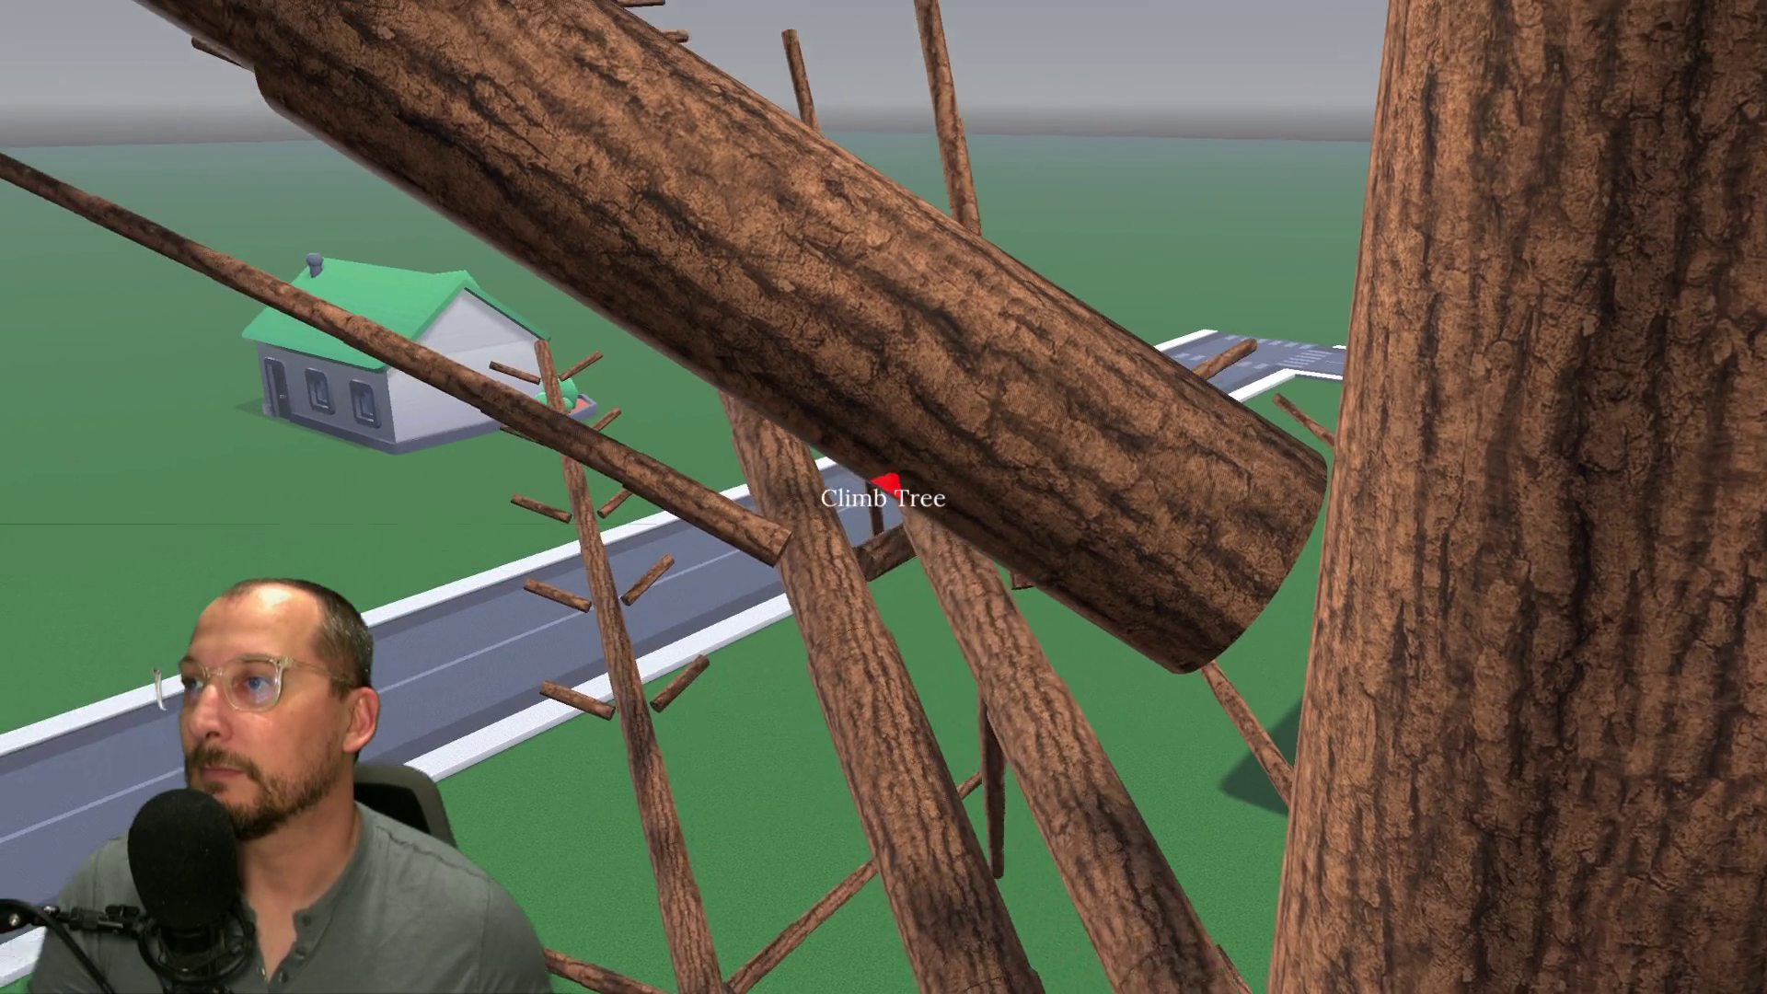
# Step: Back the player away from the cut tree to see its standing trunk and branches
pyautogui.press('s')
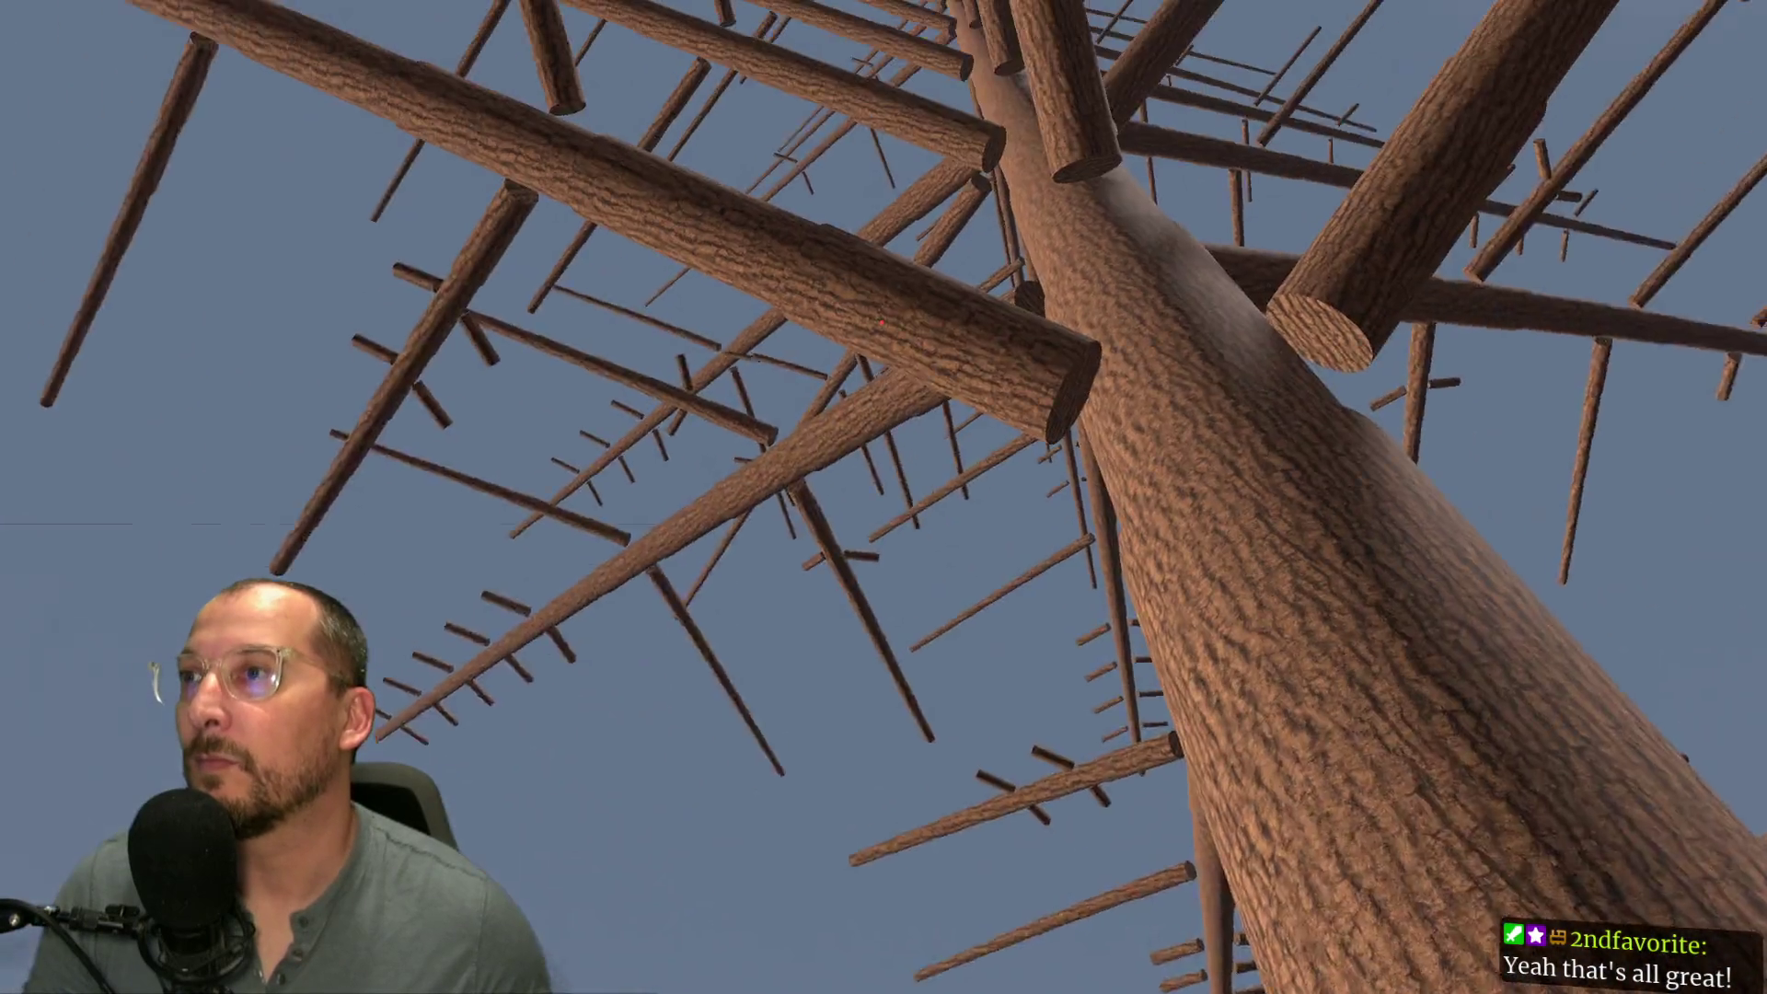
pyautogui.press('s')
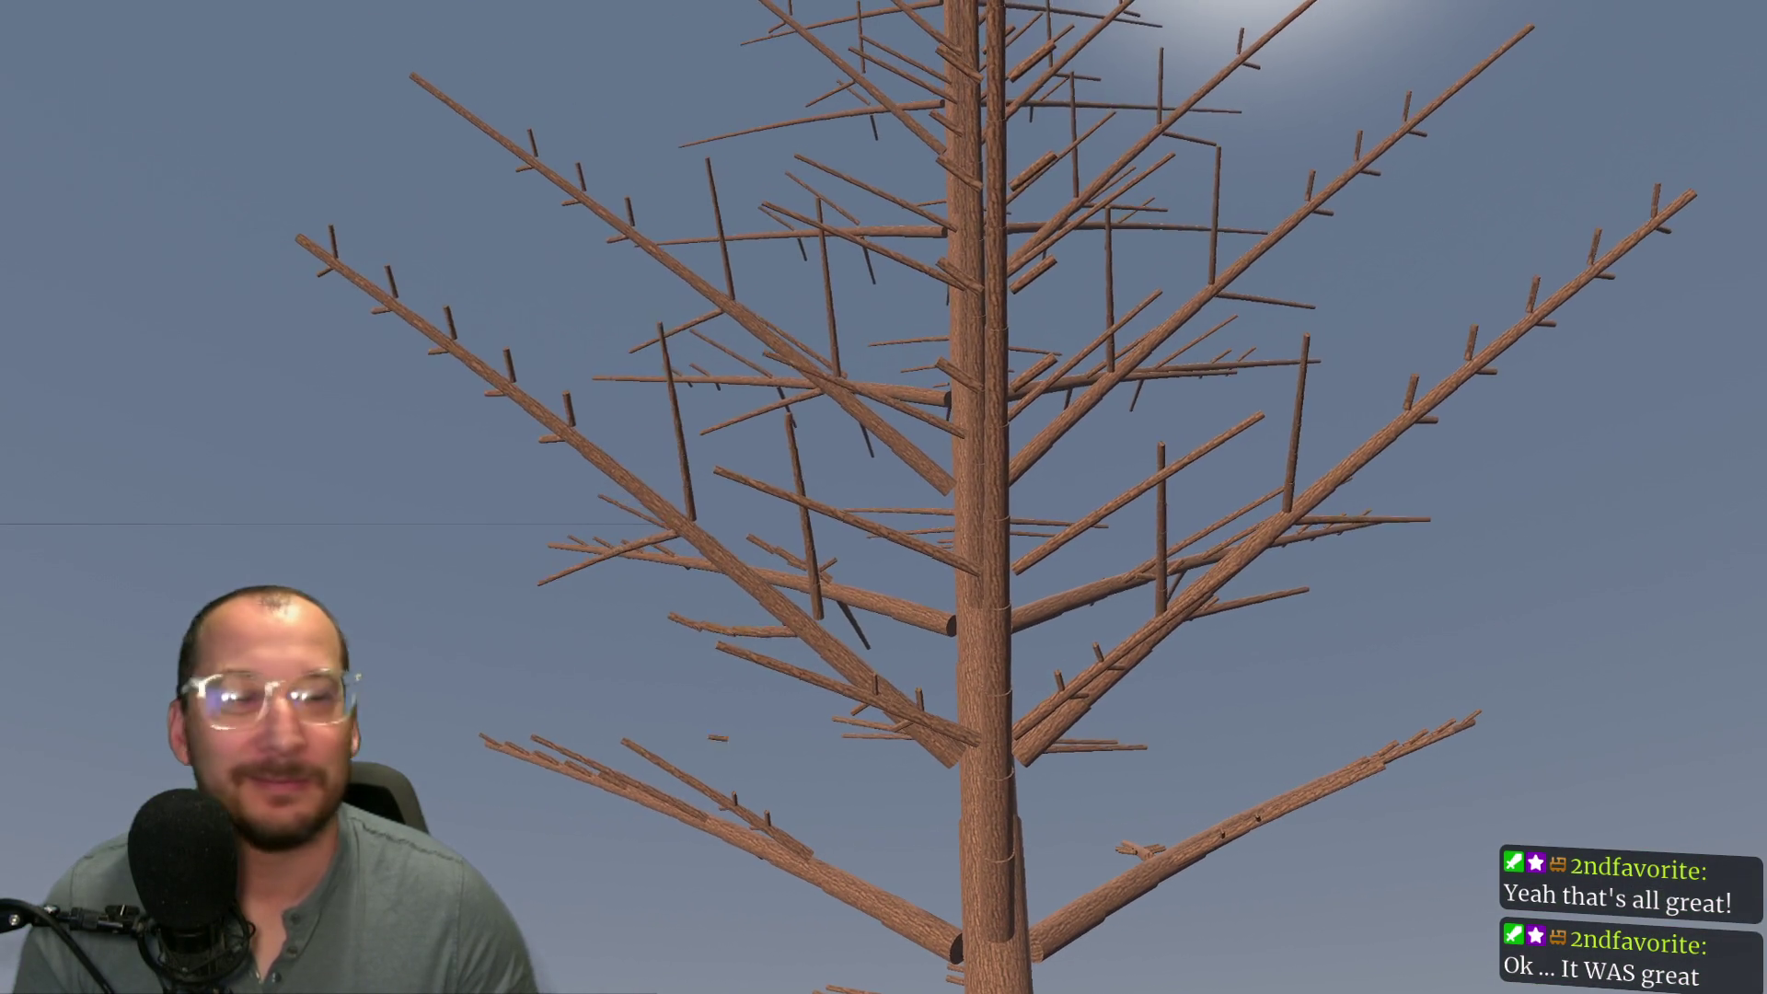
pyautogui.hotkey('alt', 'Tab')
pyautogui.hotkey('alt', 'Tab')
pyautogui.hotkey('alt', 'Tab')
pyautogui.hotkey('alt', 'Tab')
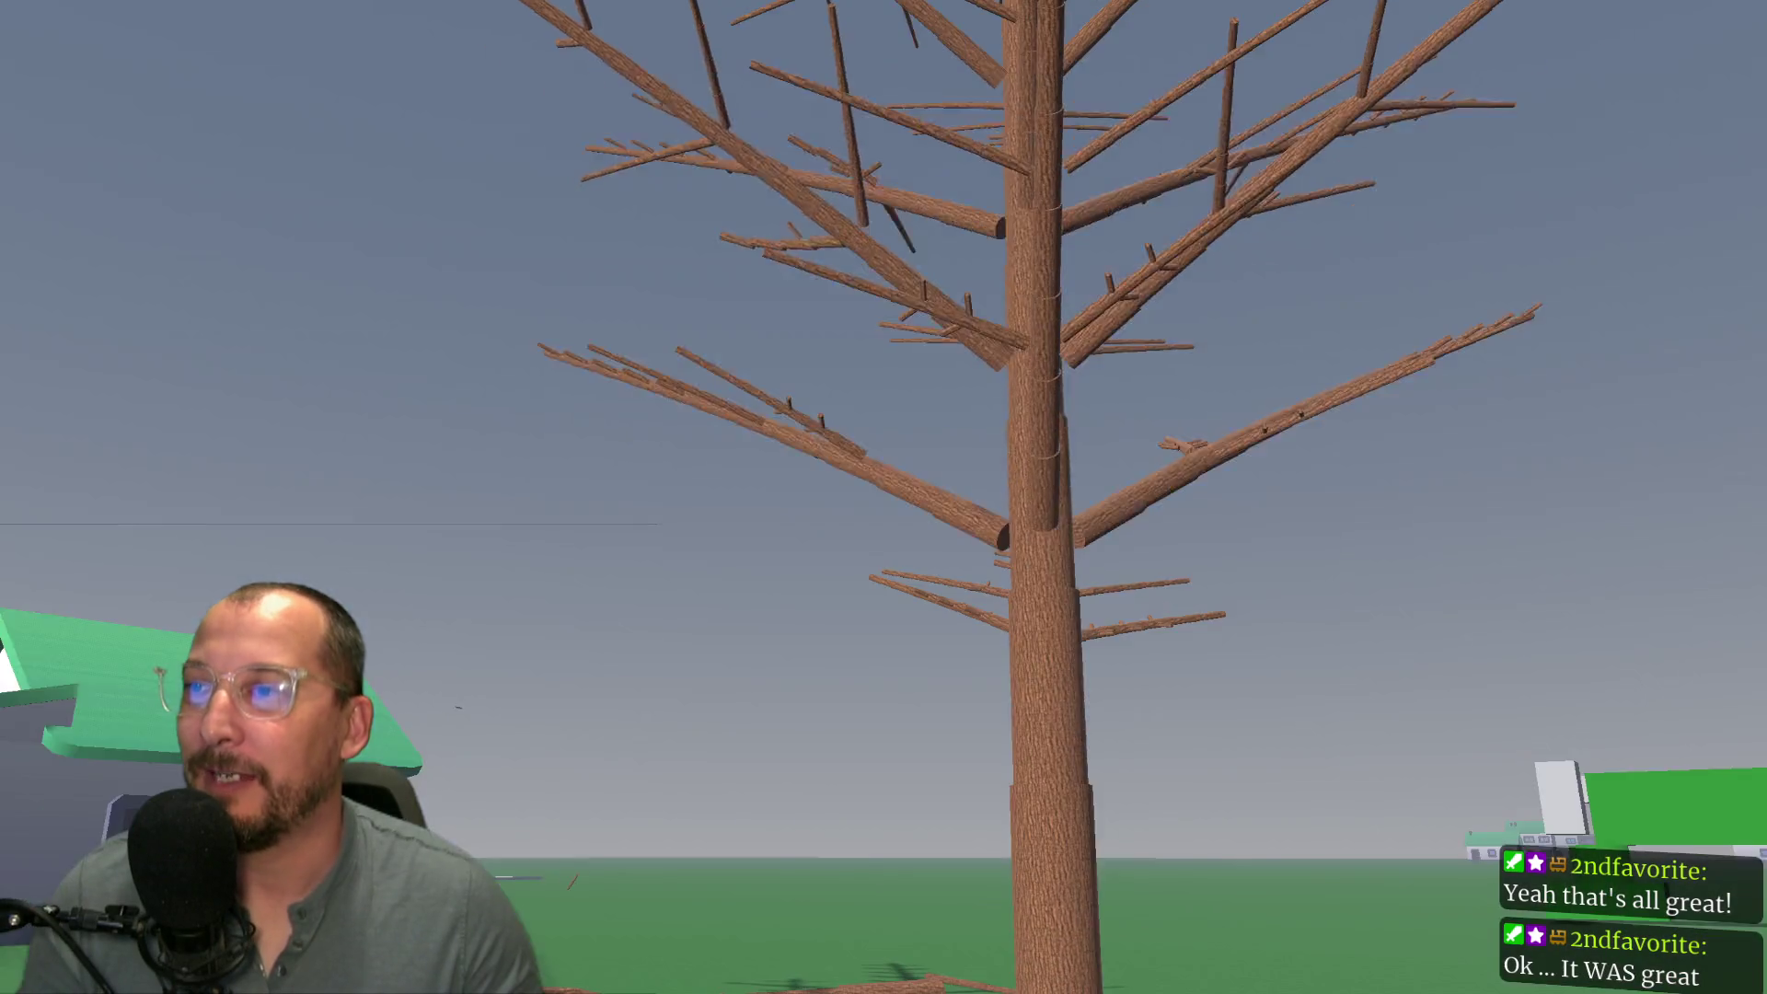
pyautogui.hotkey('alt', 'Tab')
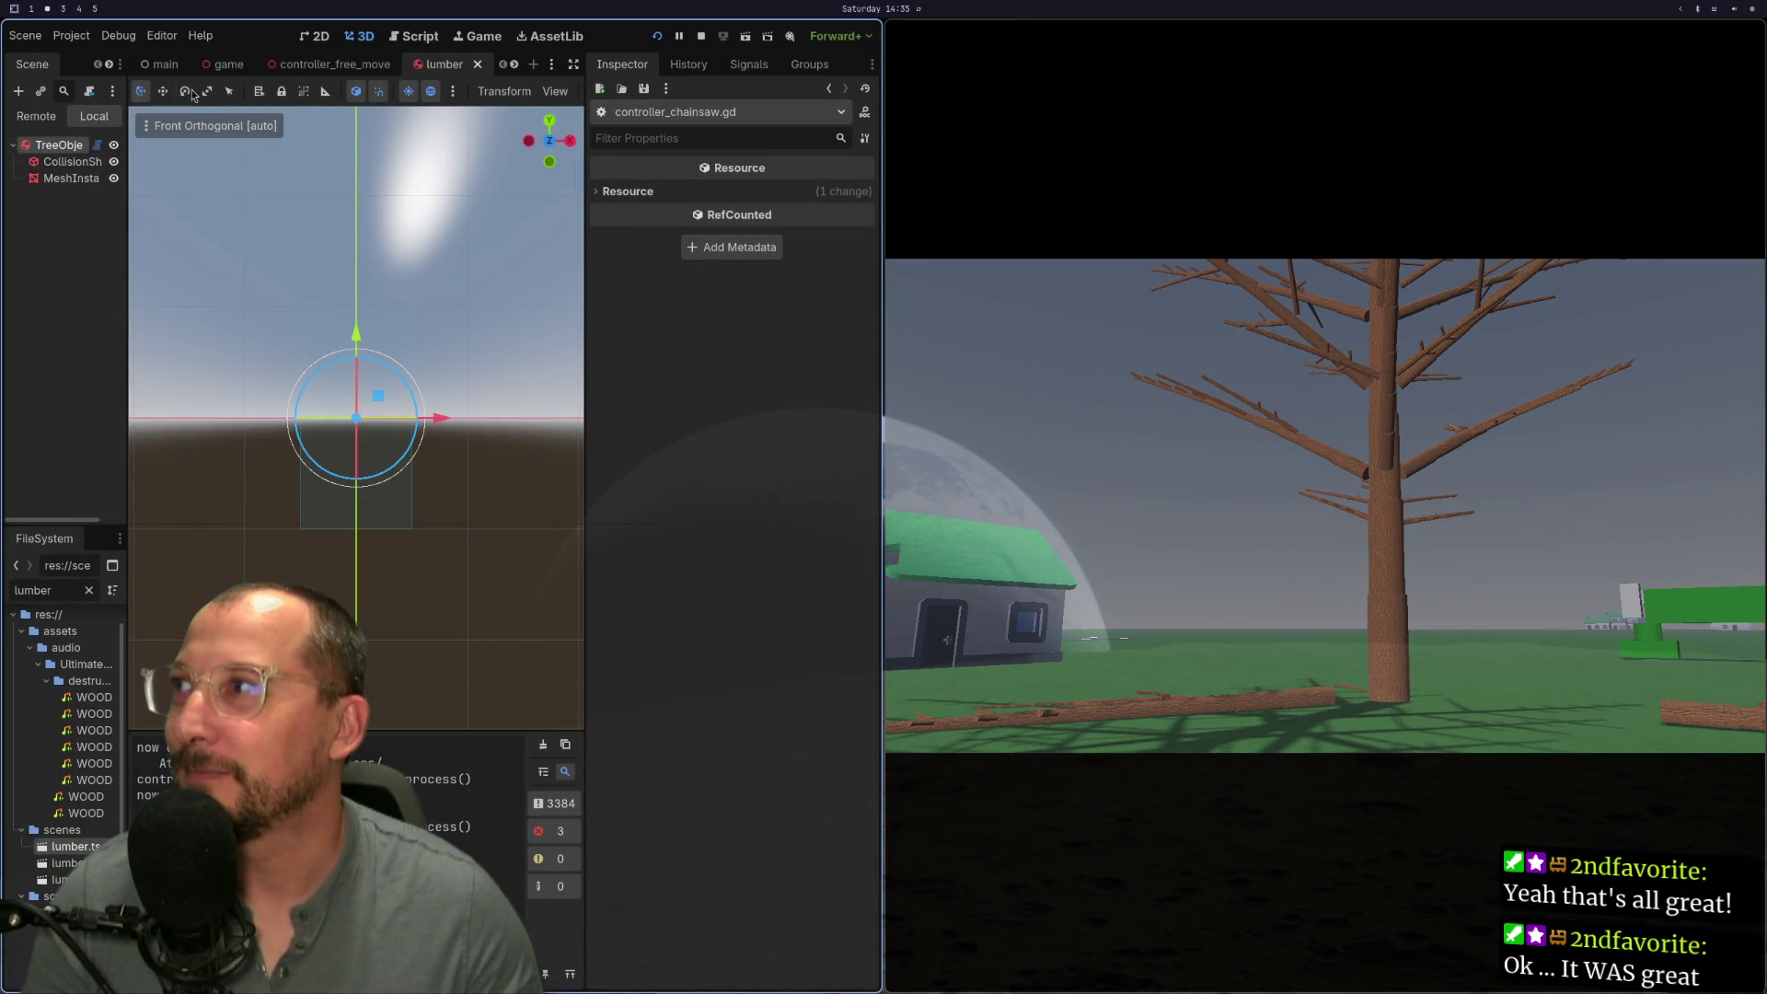
# Step: Try angular_limit_erp 0.5 on the game scene's ResourceLumber, restore it to 1.0, and stop the game
pyautogui.click(227, 65)
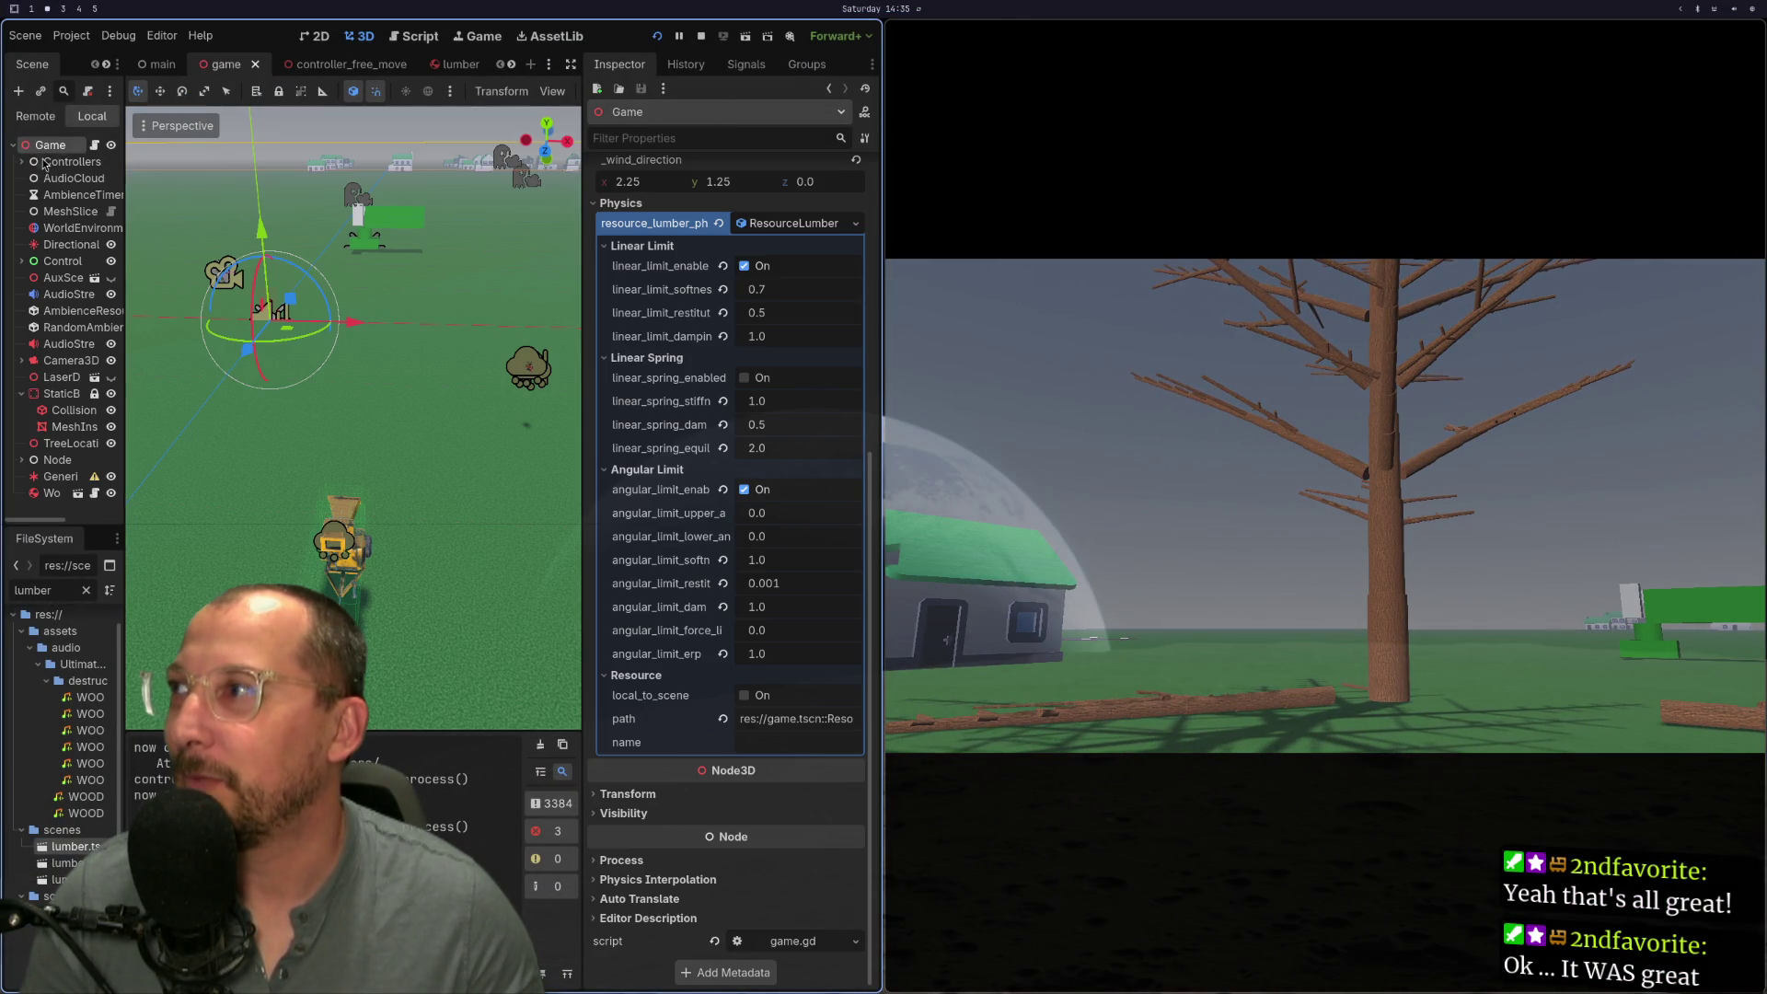
pyautogui.click(778, 654)
pyautogui.write('0.')
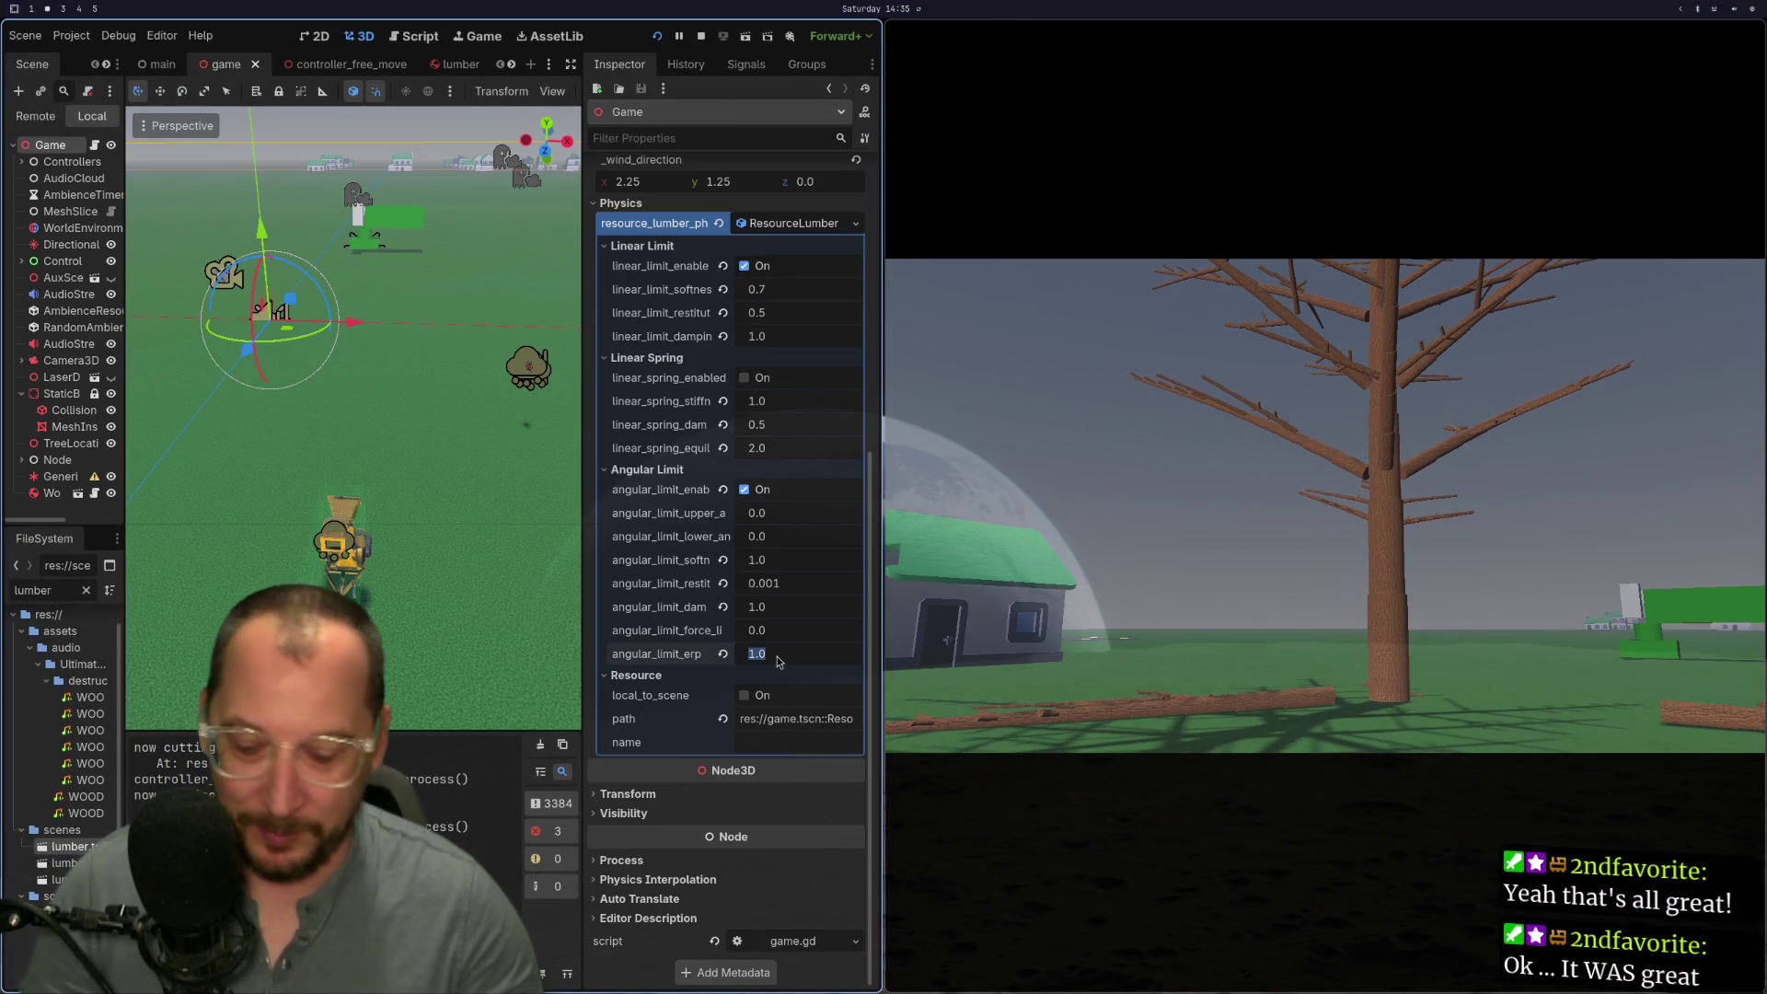
pyautogui.write('5')
pyautogui.press('Tab')
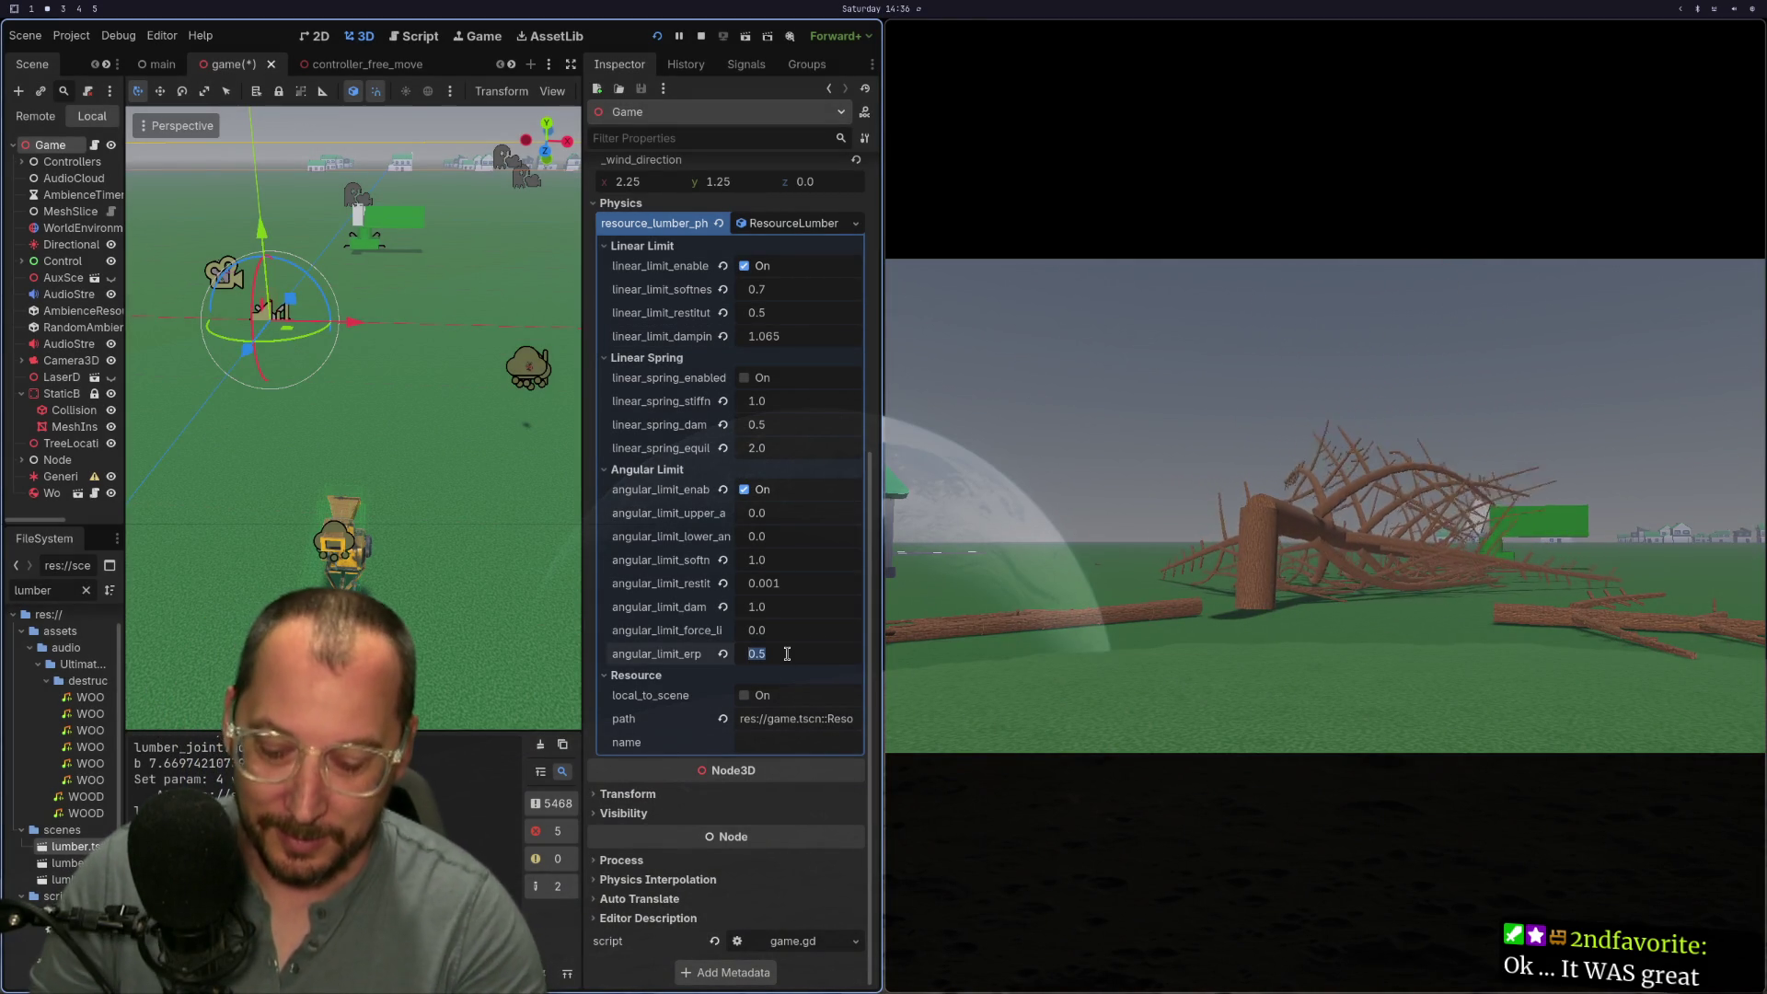
pyautogui.press('Tab')
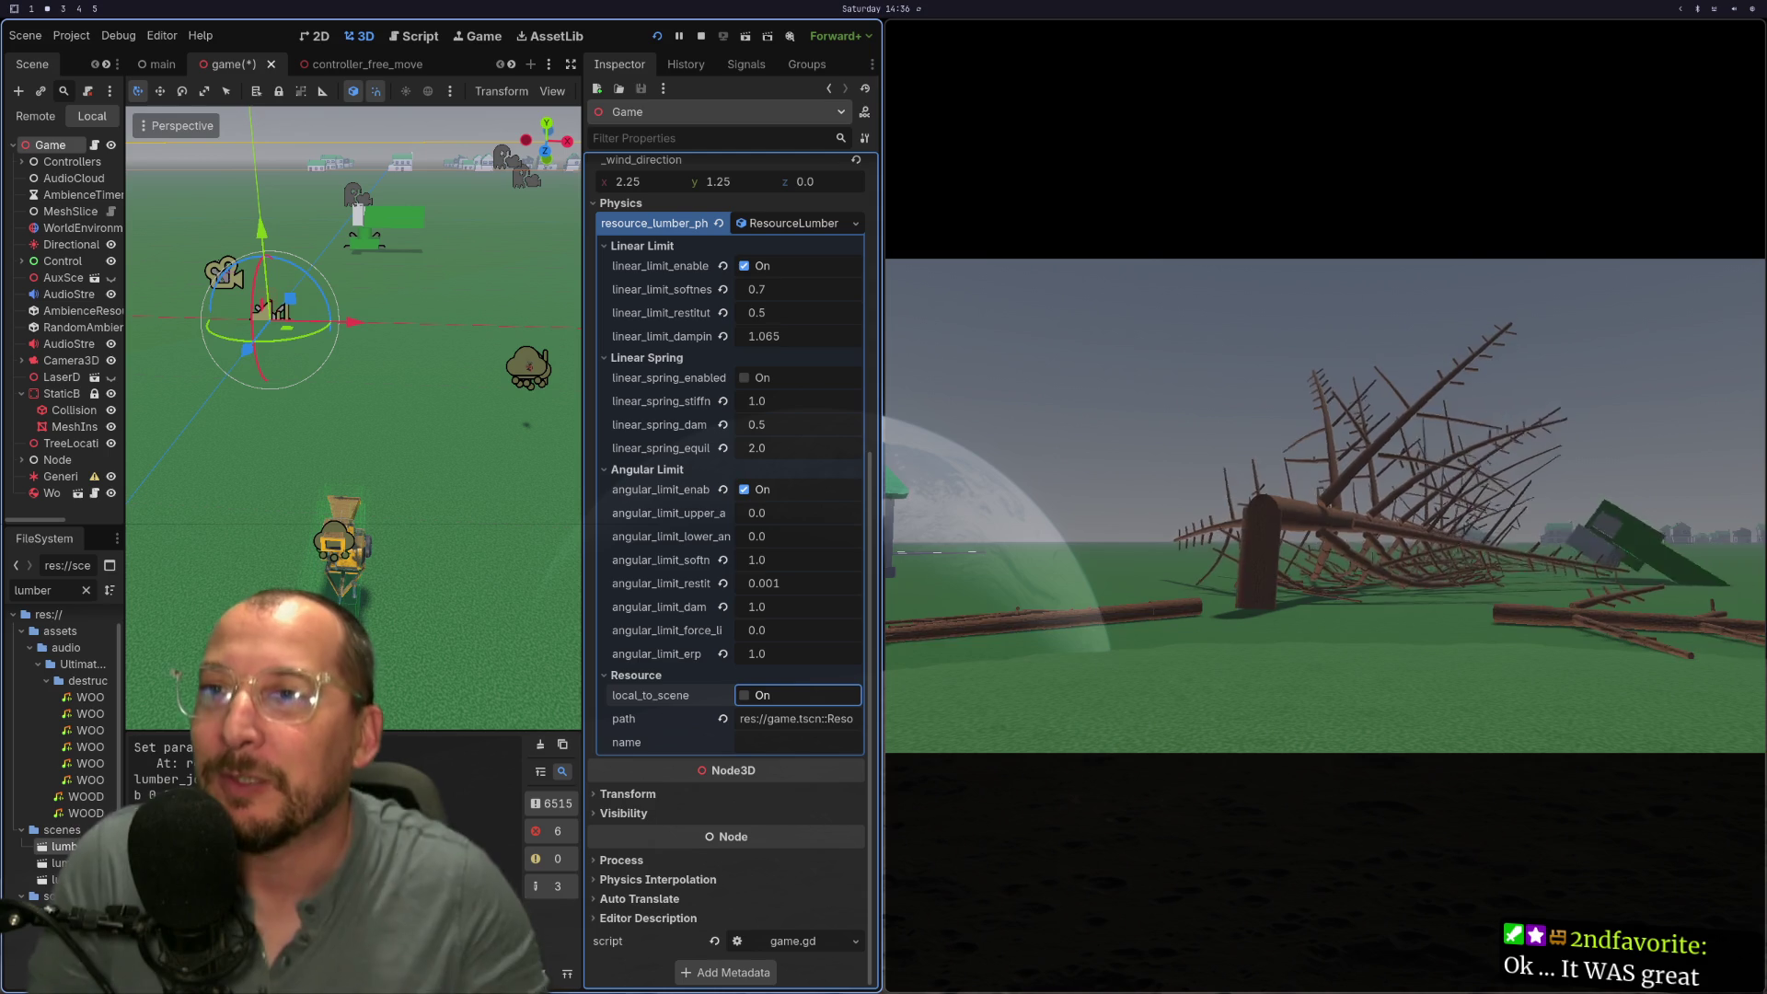
pyautogui.press('F8')
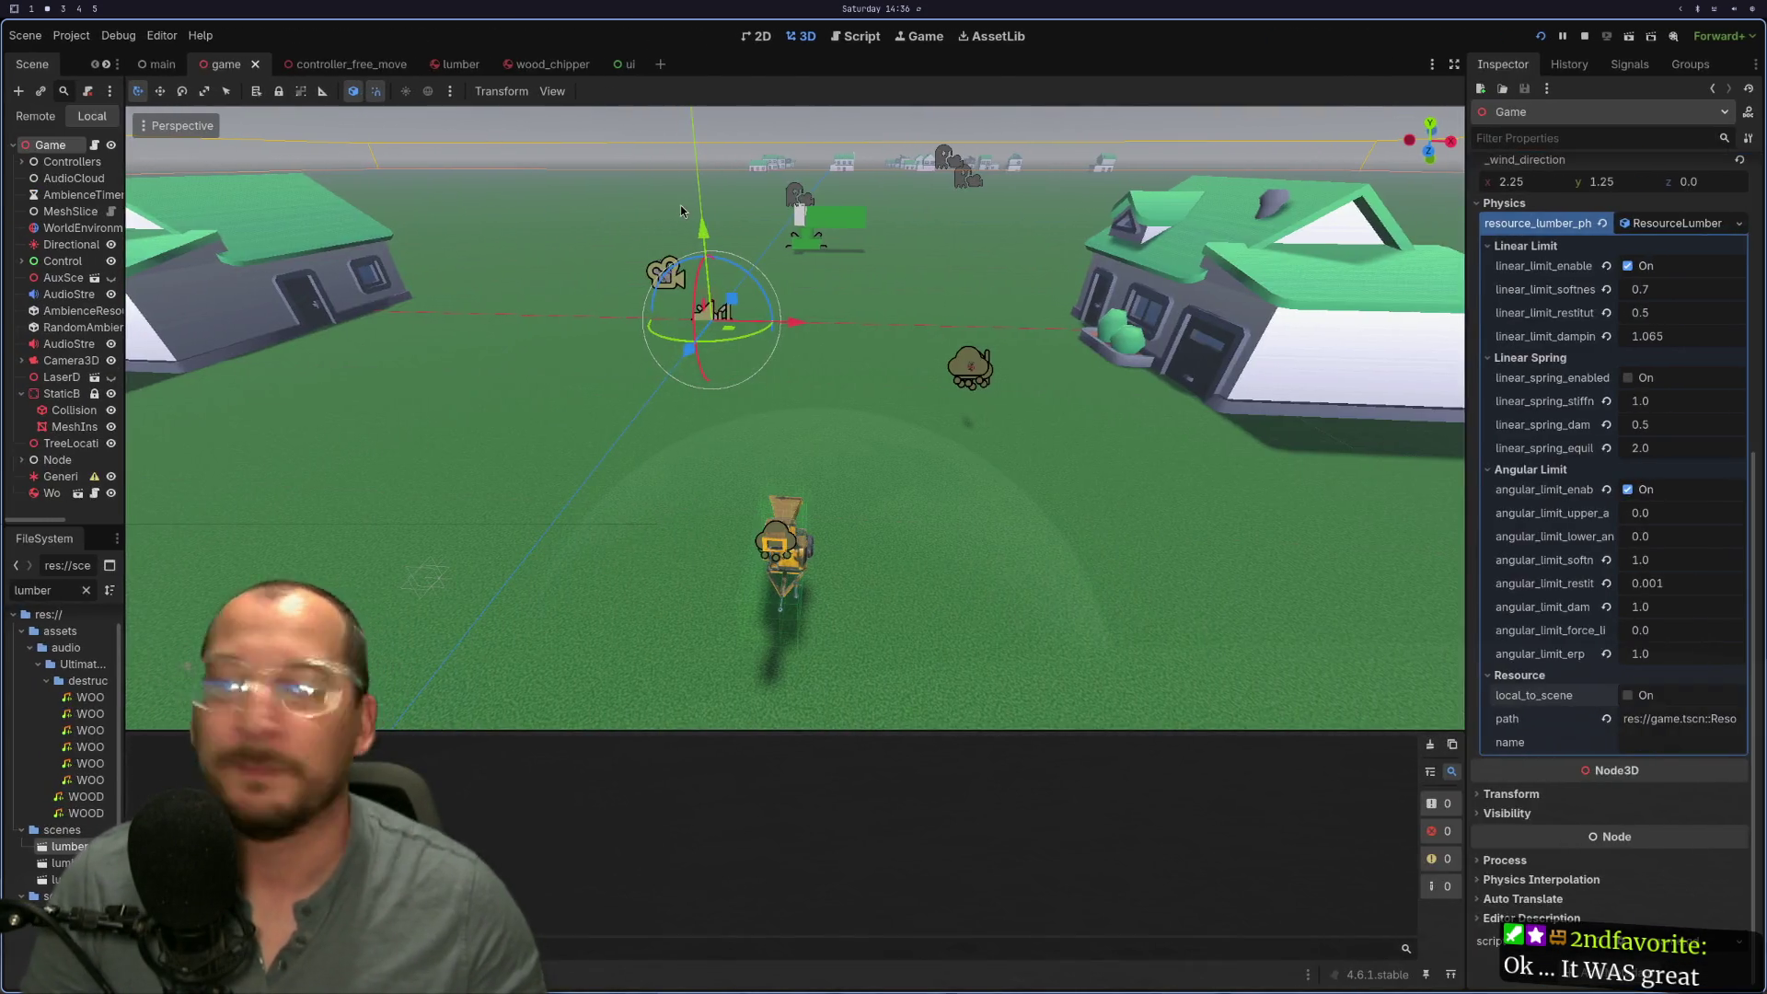
# Step: Relaunch the game with F5 using the restored angular_limit_erp of 1.0
pyautogui.press('F5')
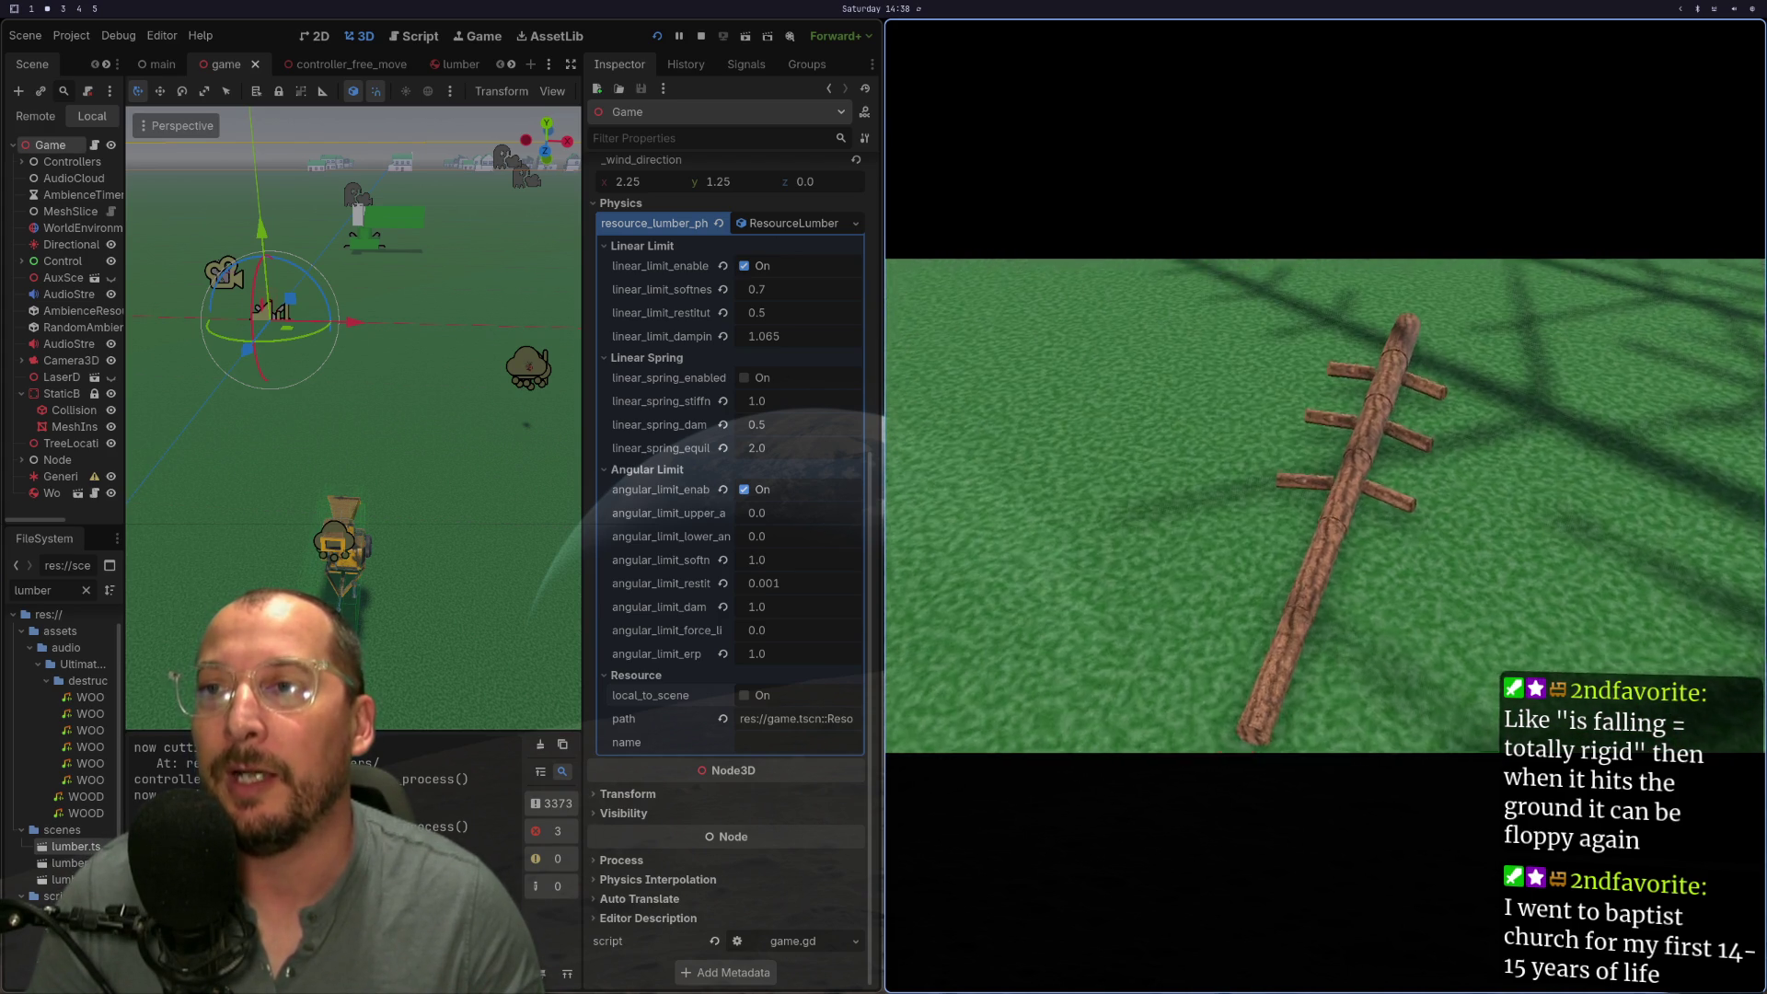
# Step: Grab the felled branched log and carry it into the wood chipper
pyautogui.press('e')
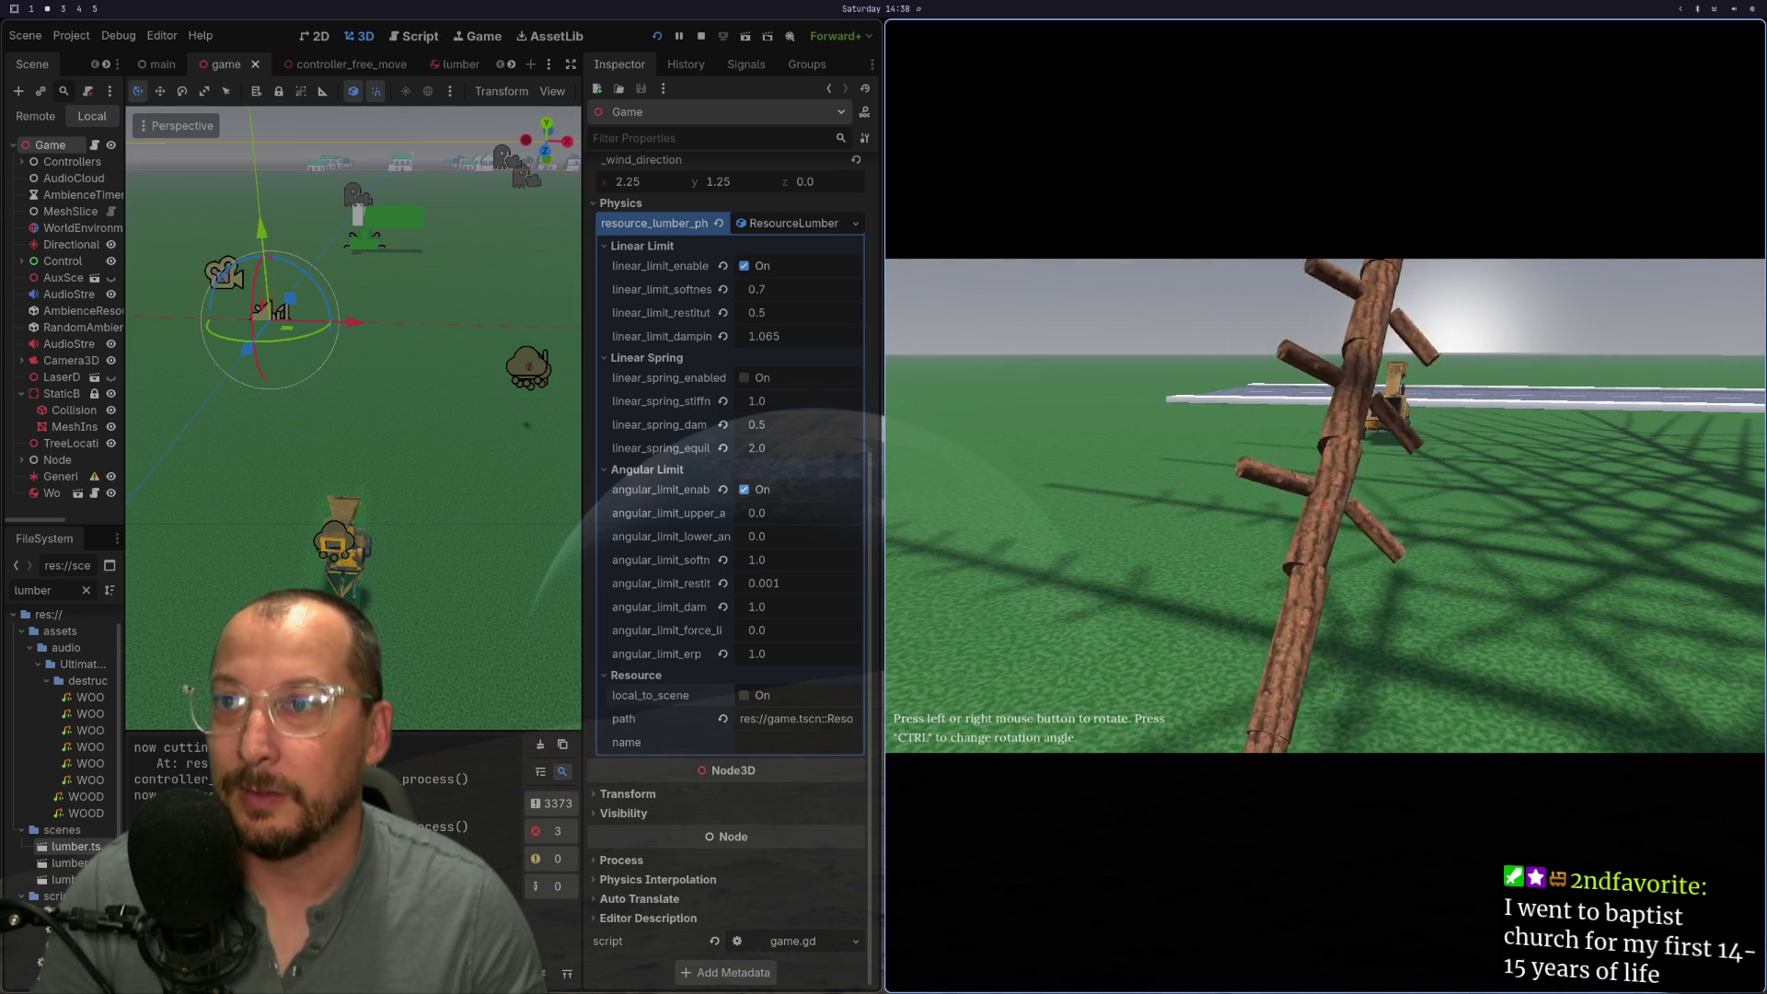
pyautogui.press('w')
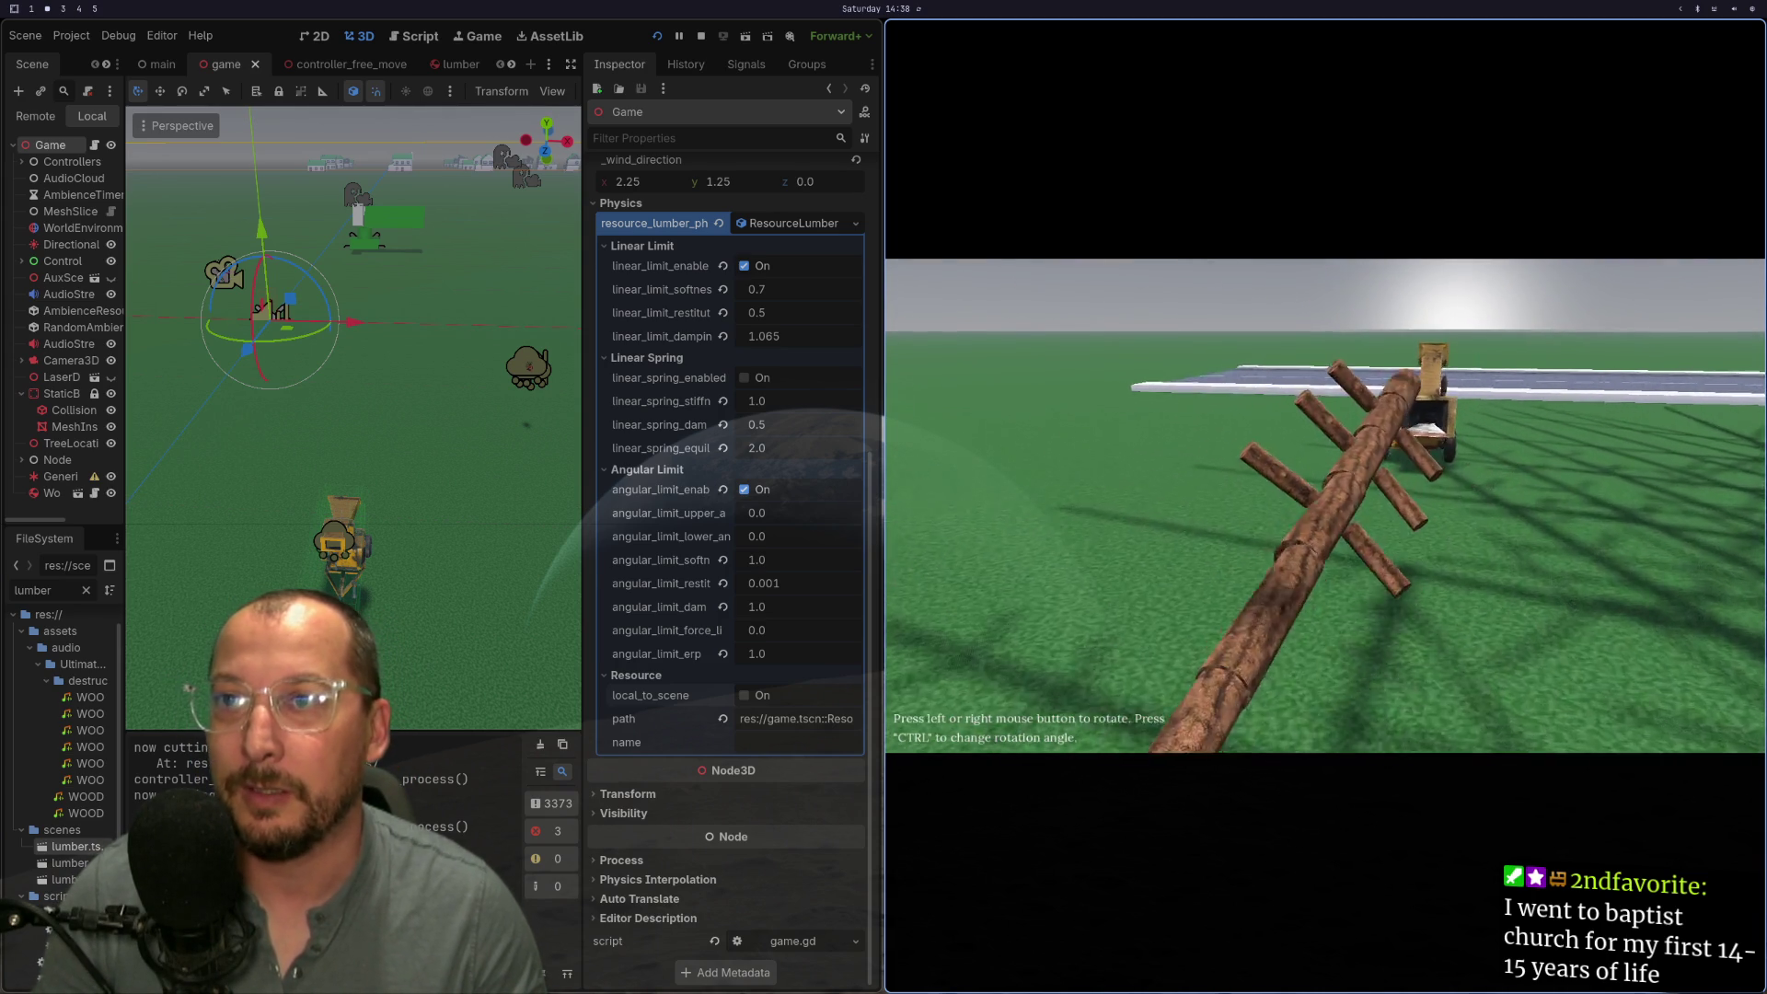
pyautogui.press('a')
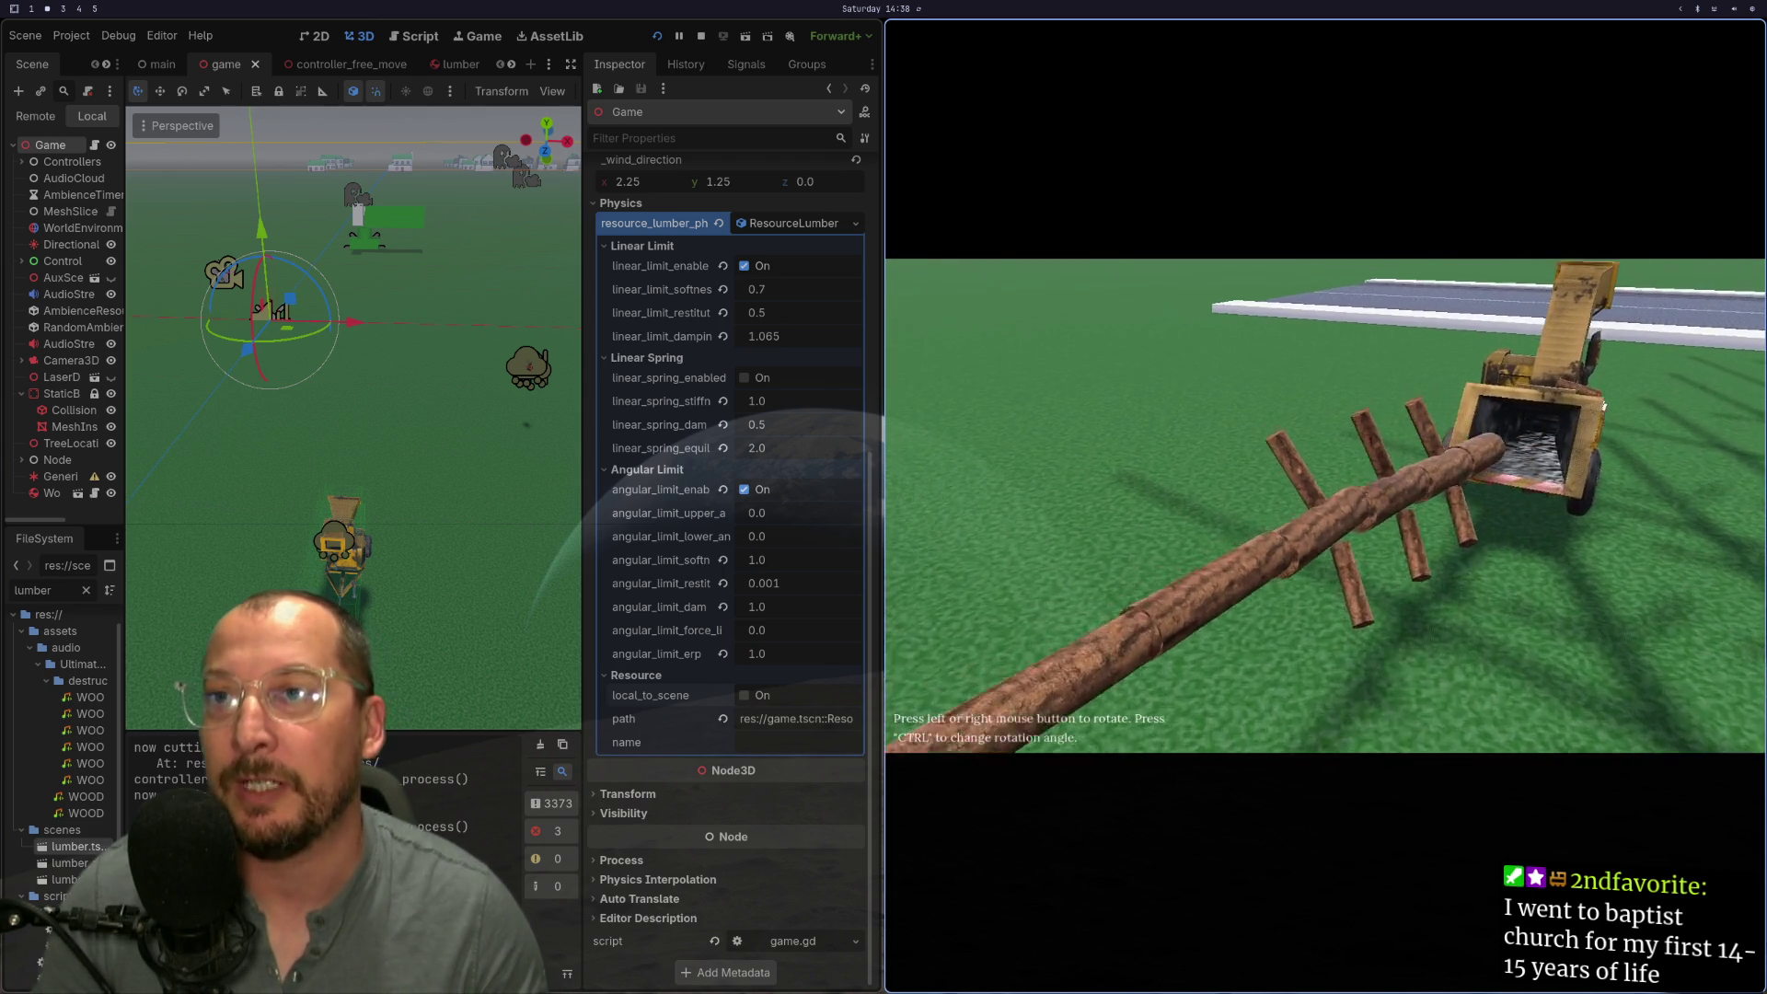
pyautogui.press('s')
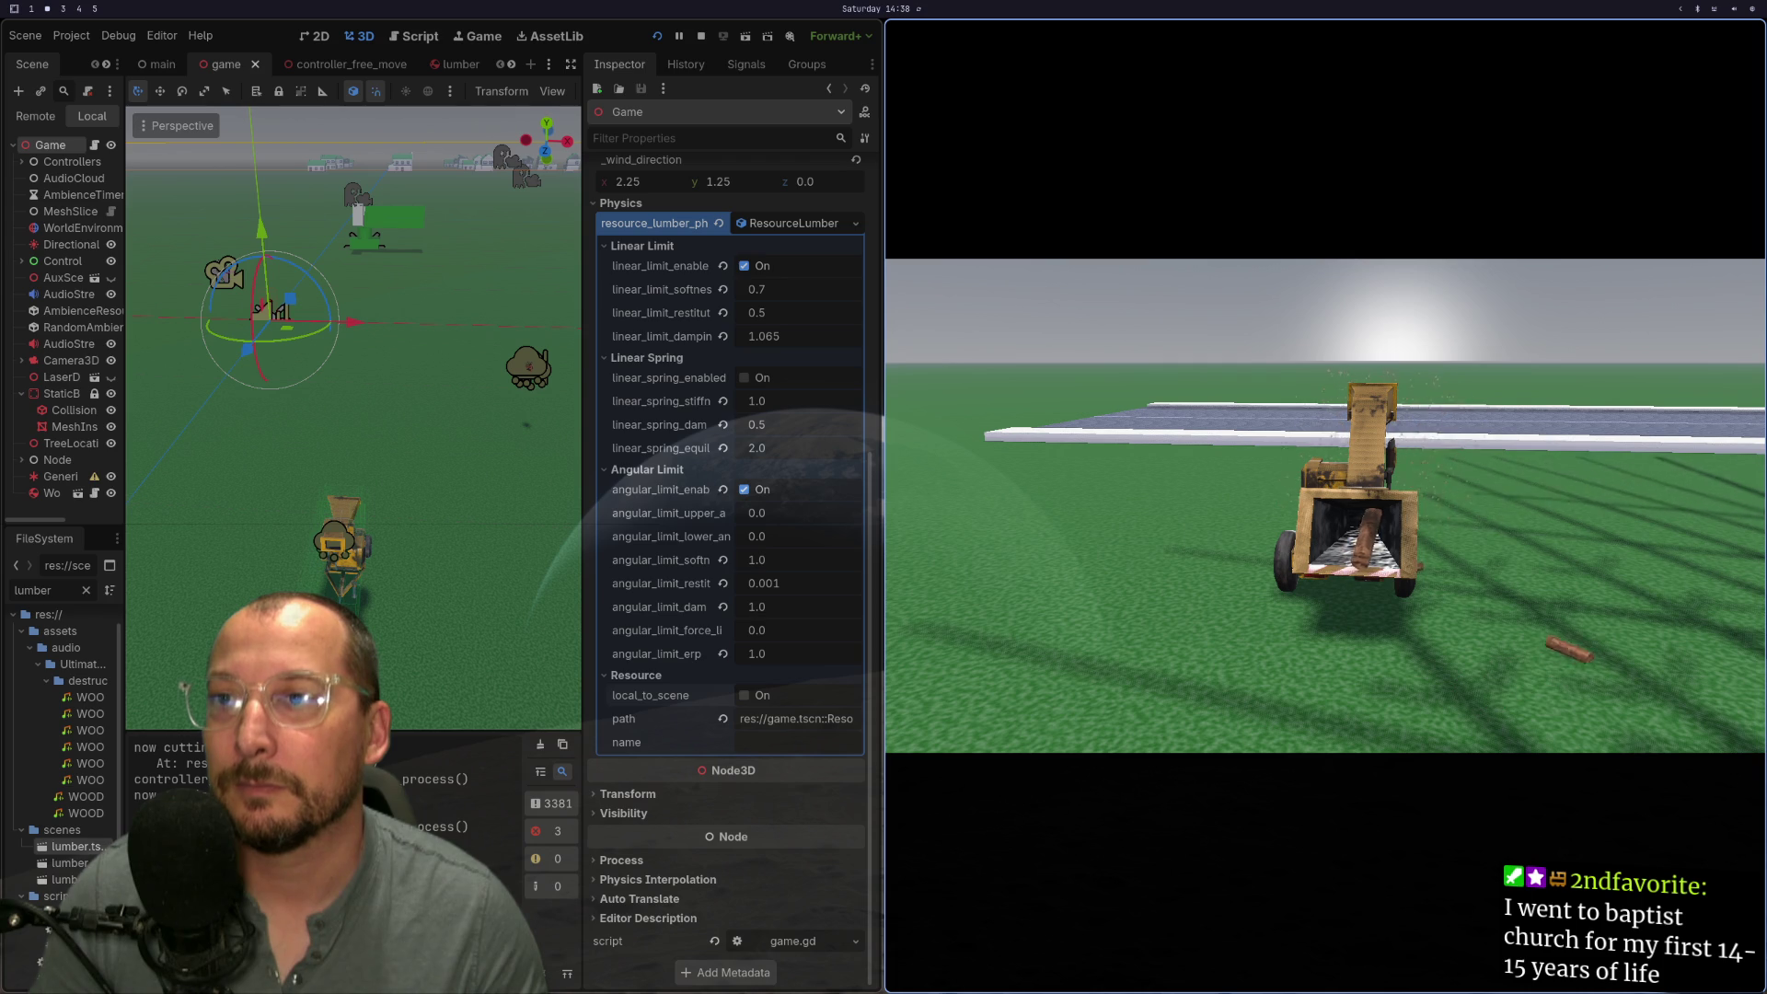
pyautogui.press('super+1')
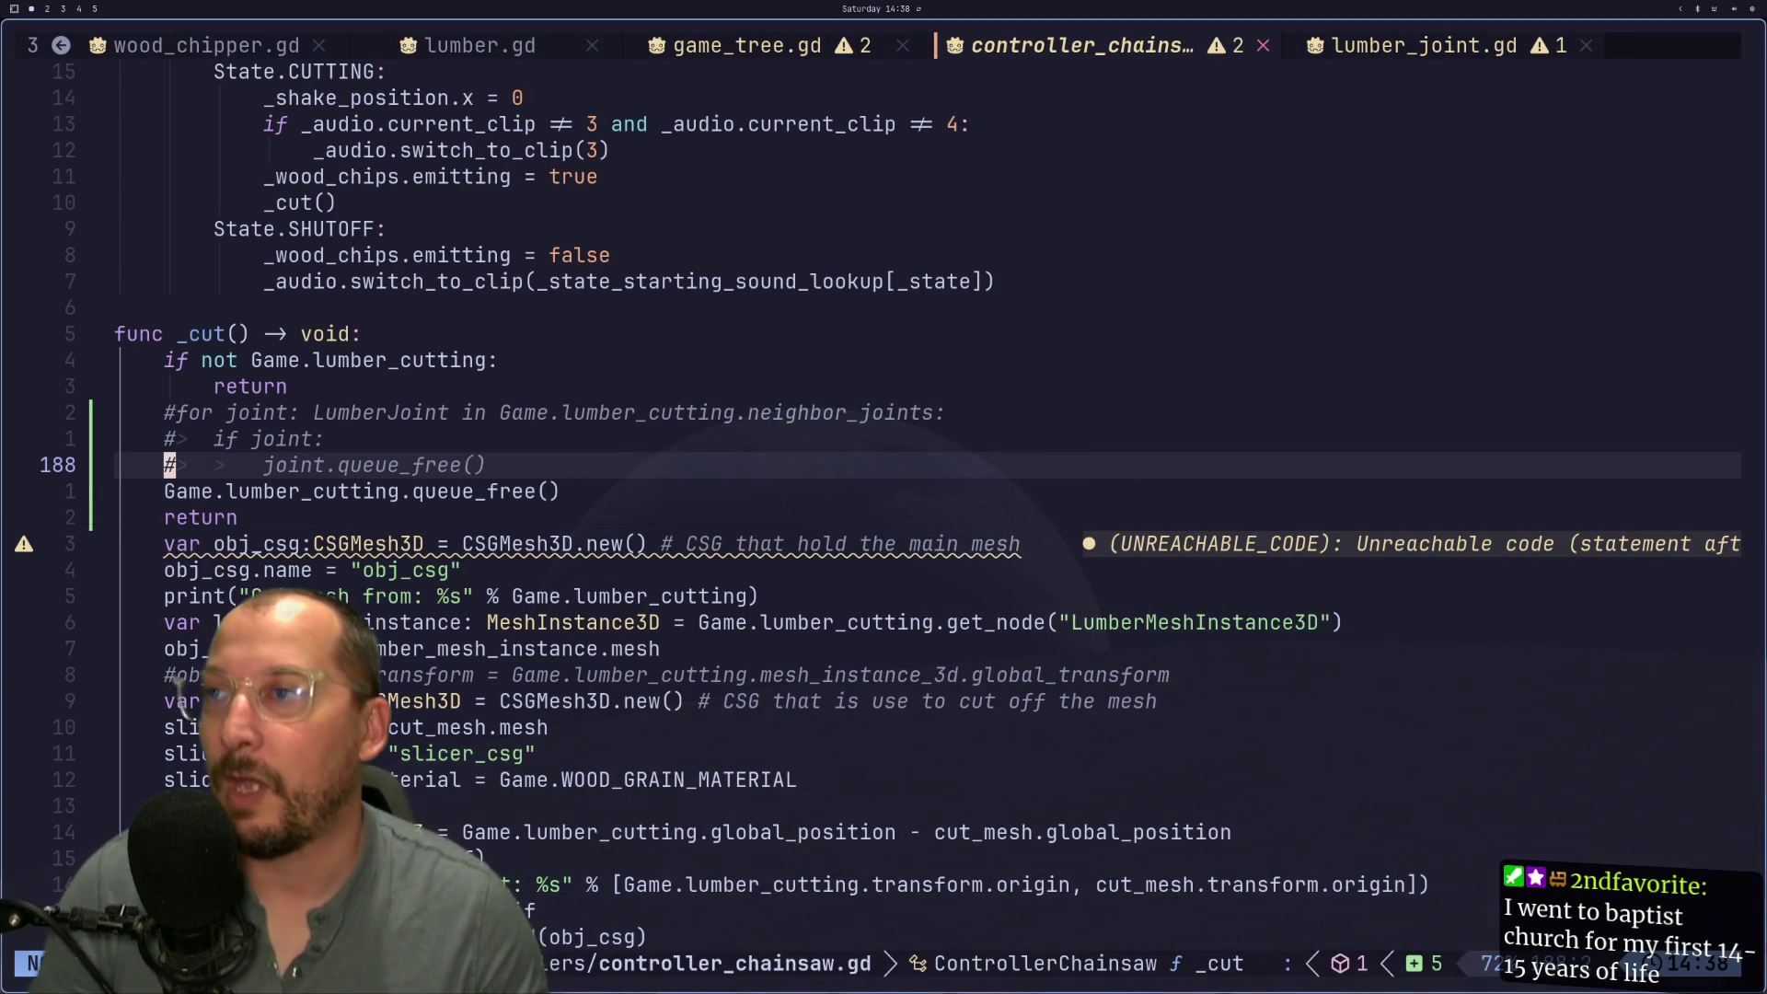
# Step: Open lumber_joint.gd and scroll down to its _physics_process function
pyautogui.press('Escape')
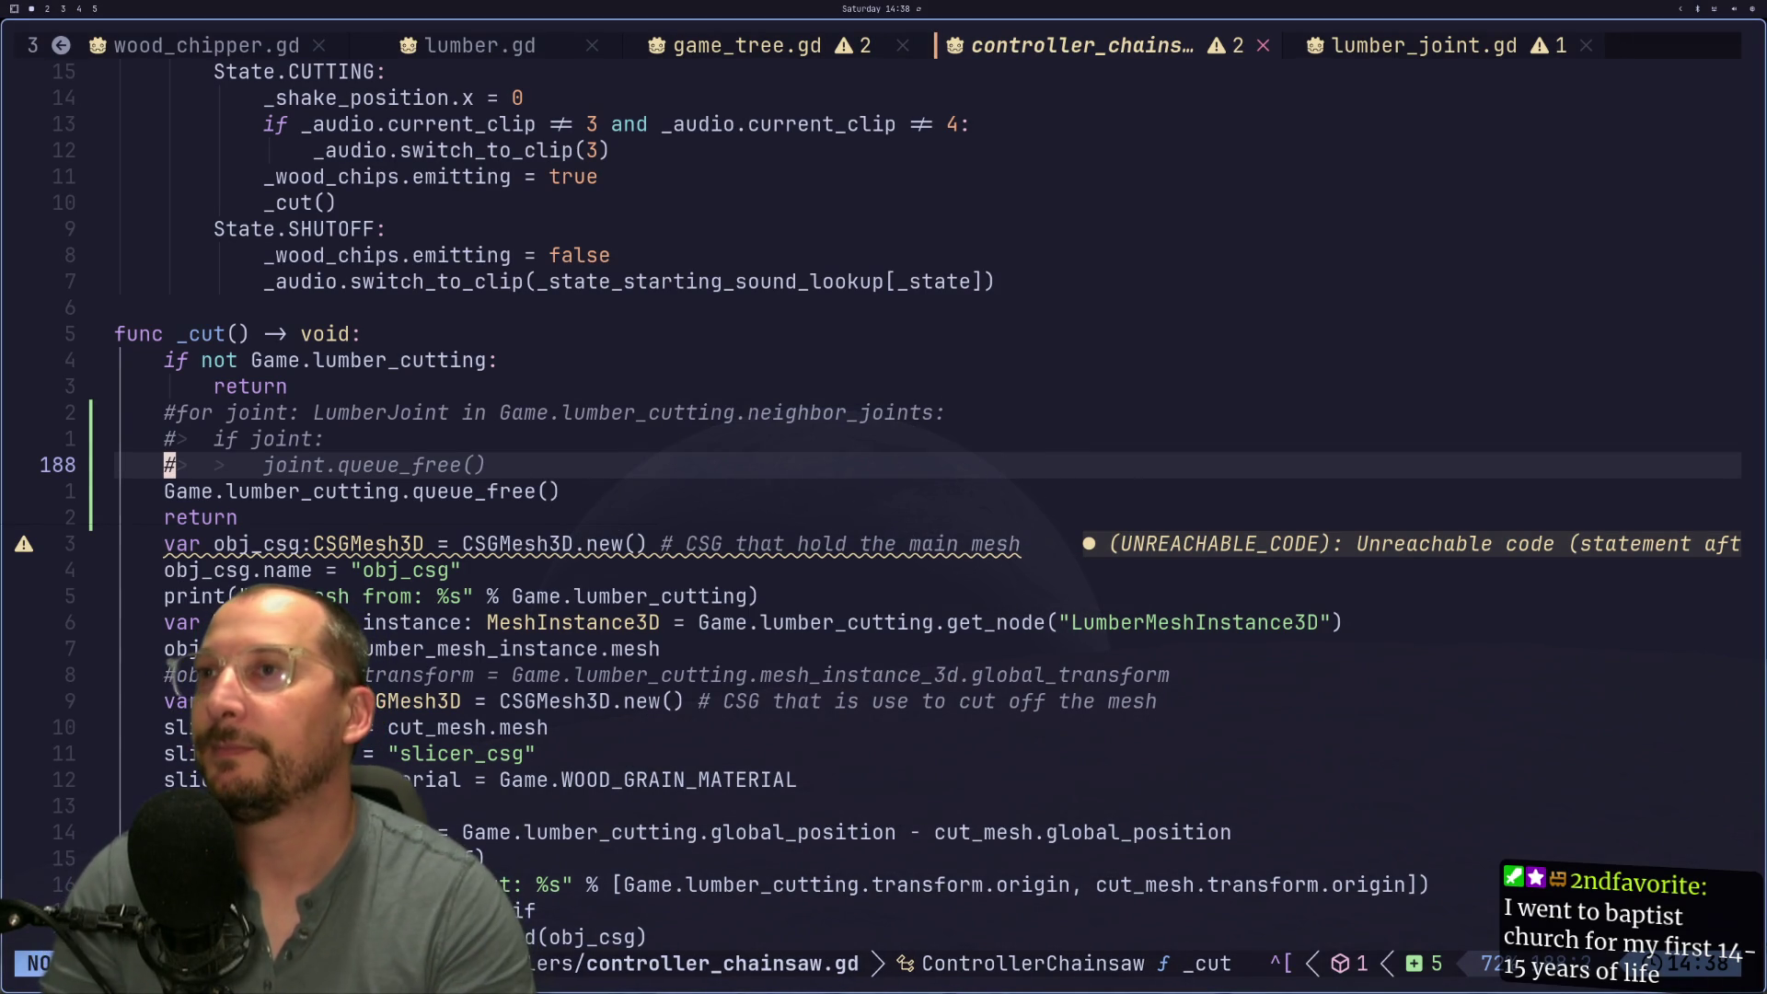
pyautogui.hotkey('shift', 'k')
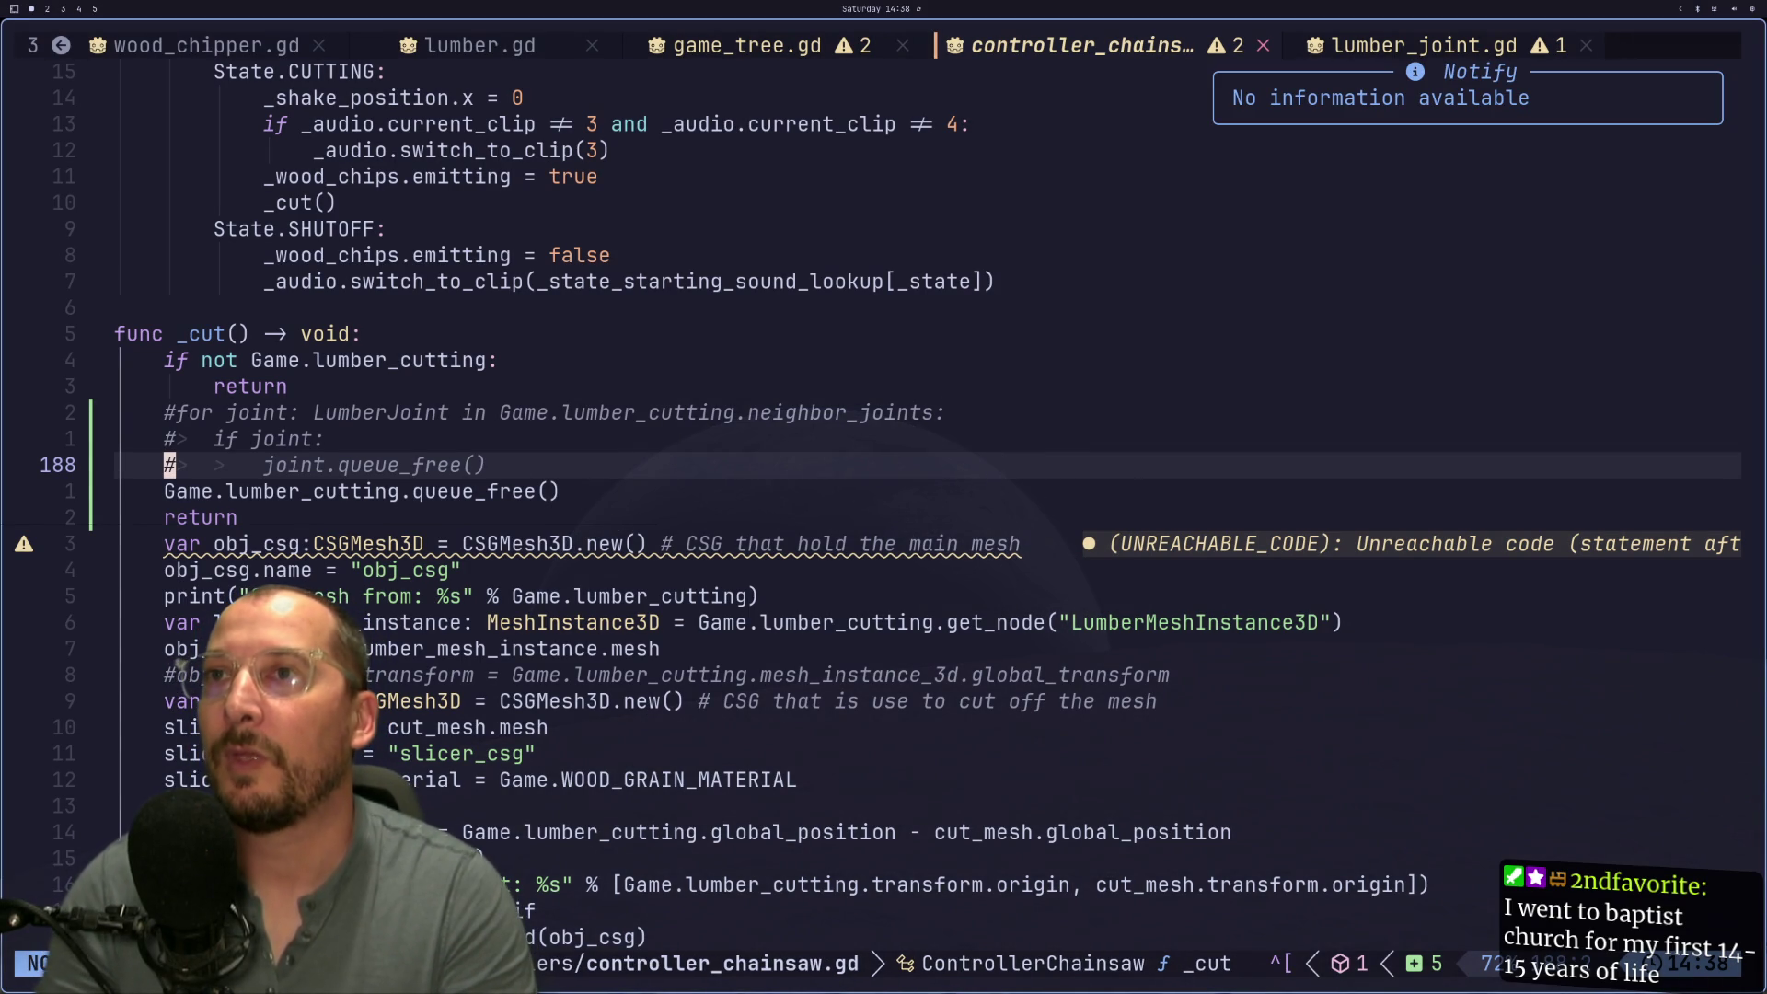
pyautogui.press('q')
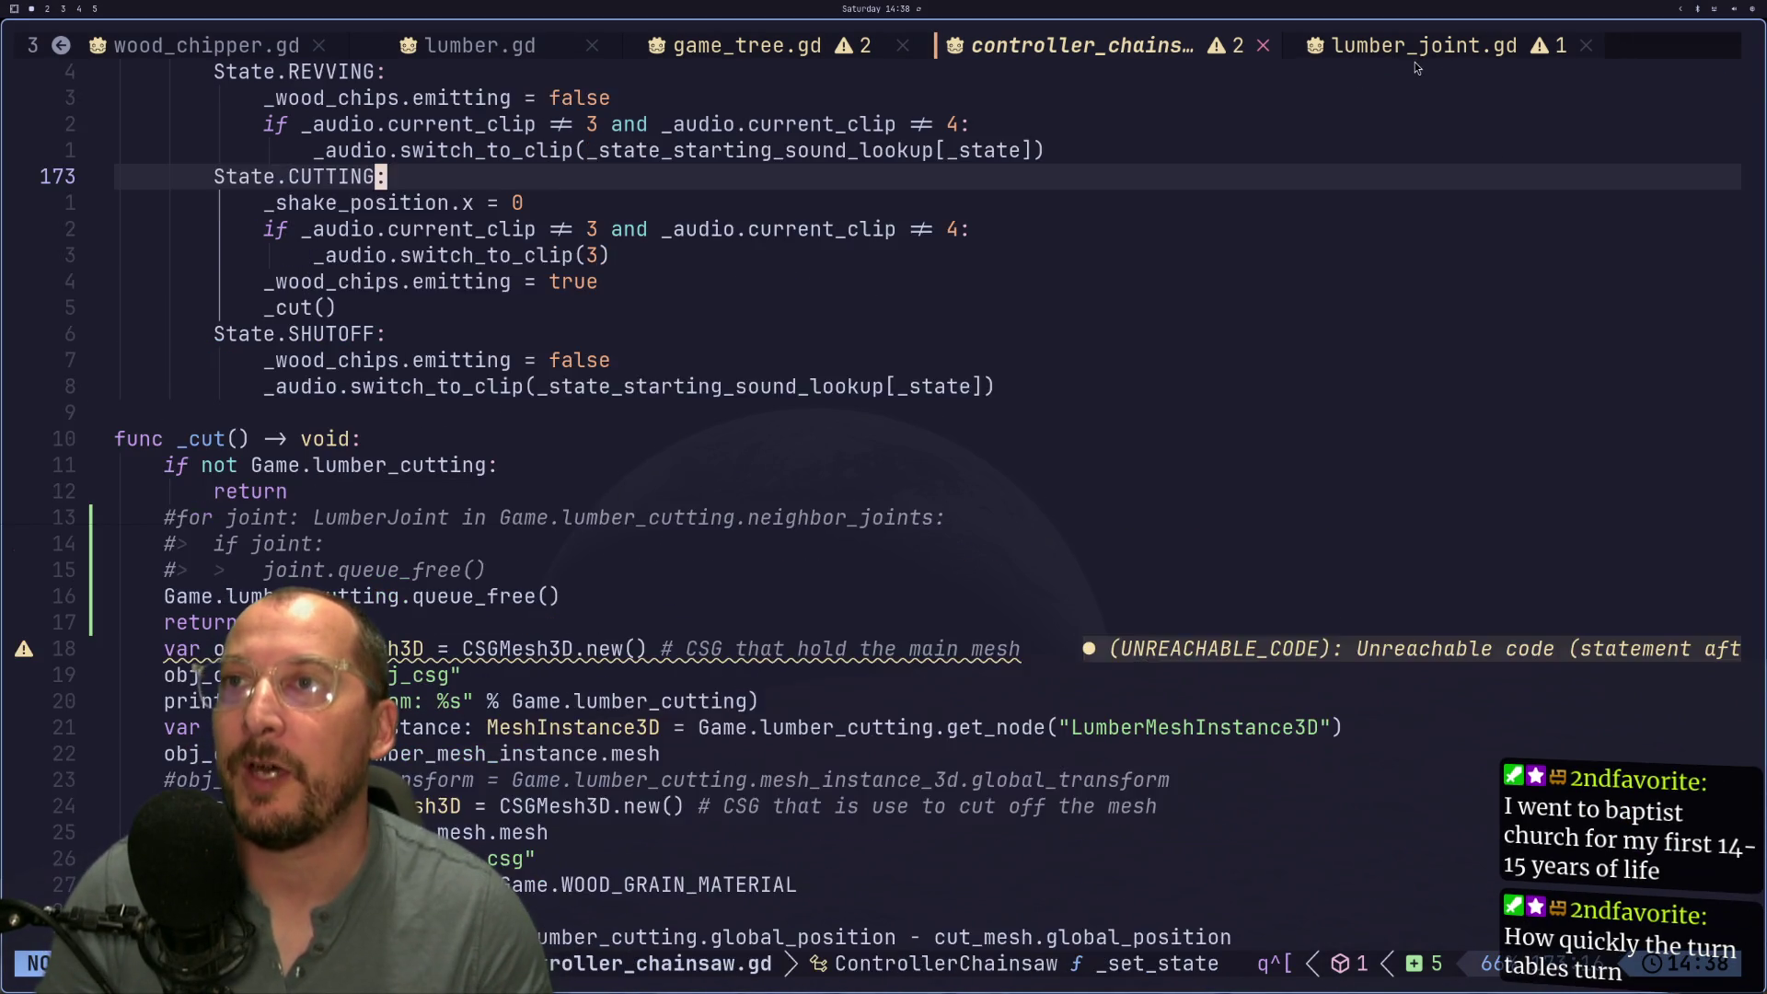
pyautogui.click(1416, 57)
pyautogui.scroll(-4, 653, 738)
pyautogui.scroll(-3, 654, 743)
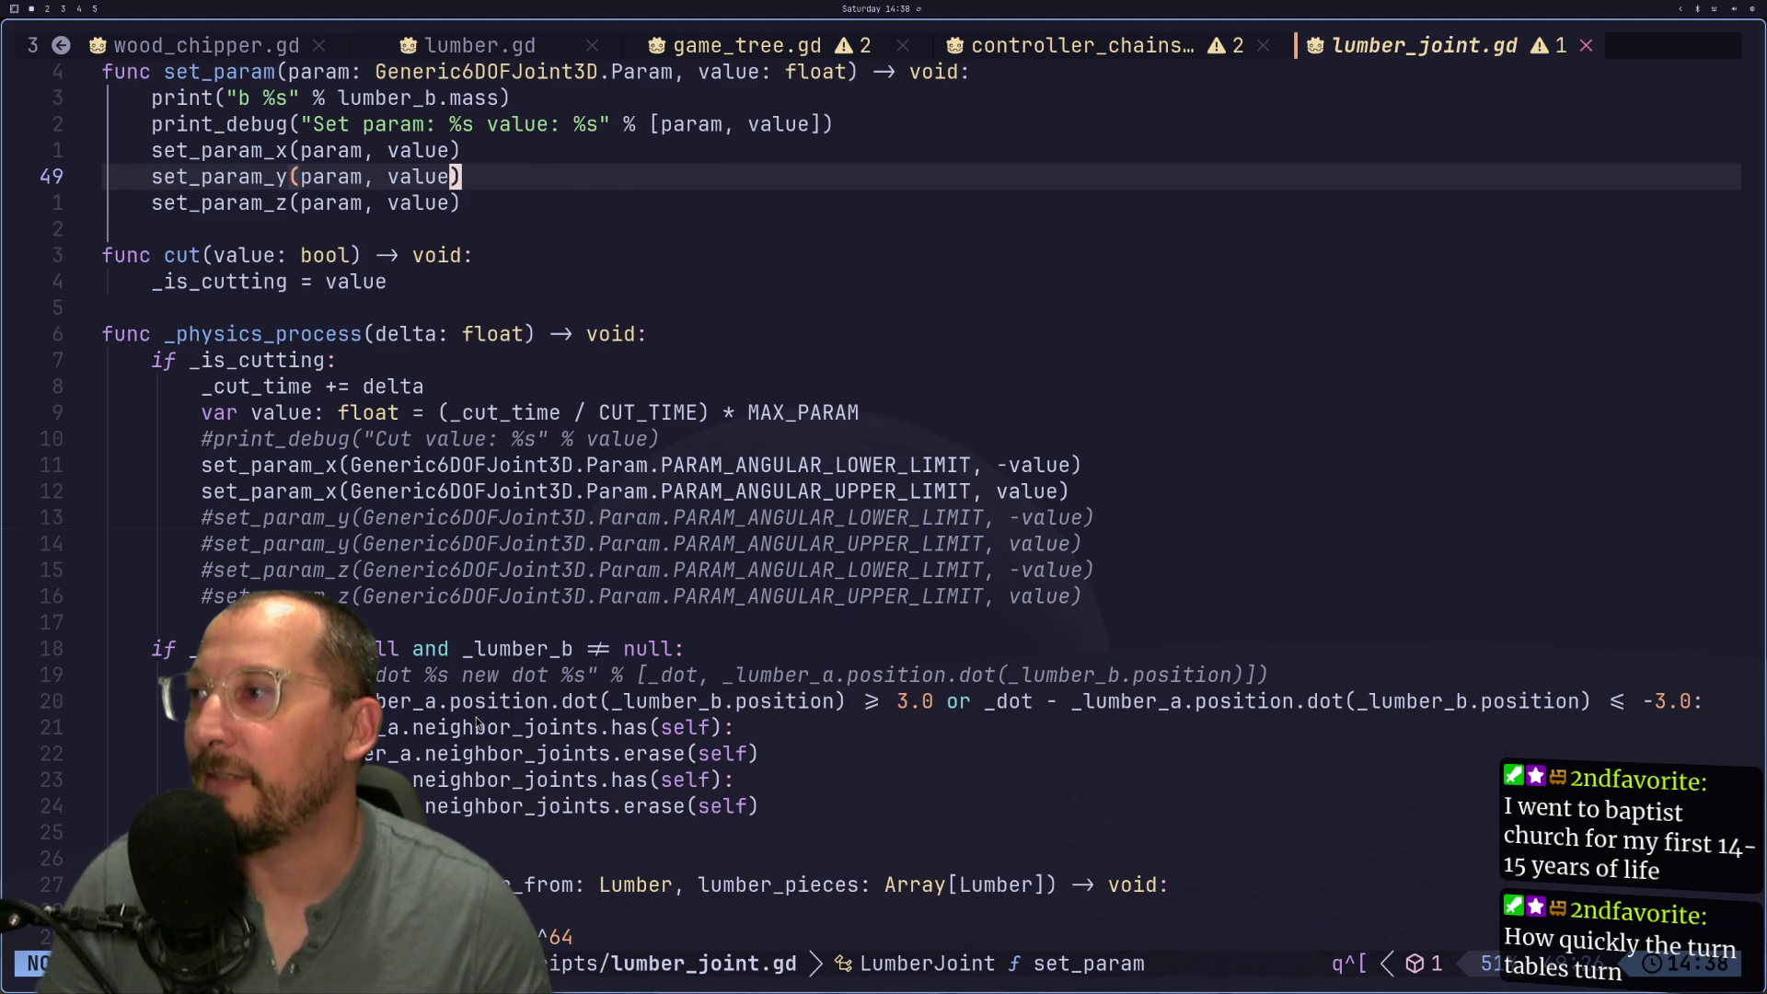
# Step: Add DebugDraw3D.draw_sphere(position, 0.5, Color.AQUAMARINE) at the top of _physics_process
pyautogui.write('6j')
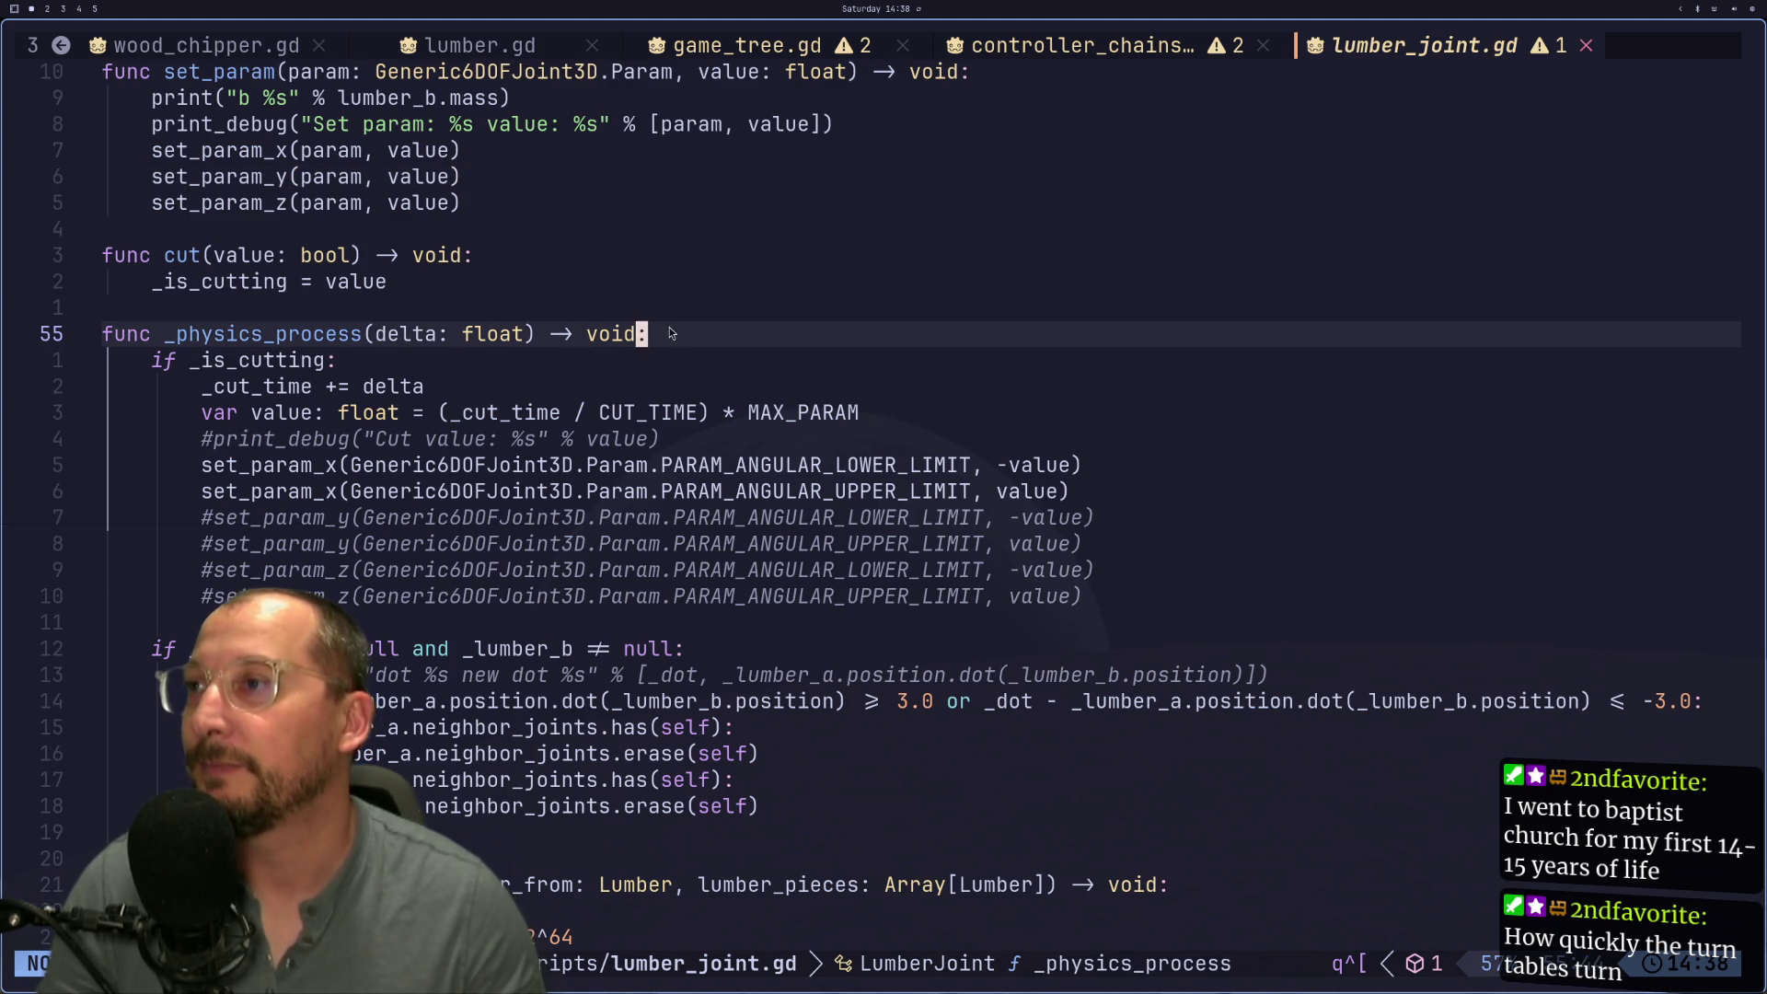
pyautogui.write('oD')
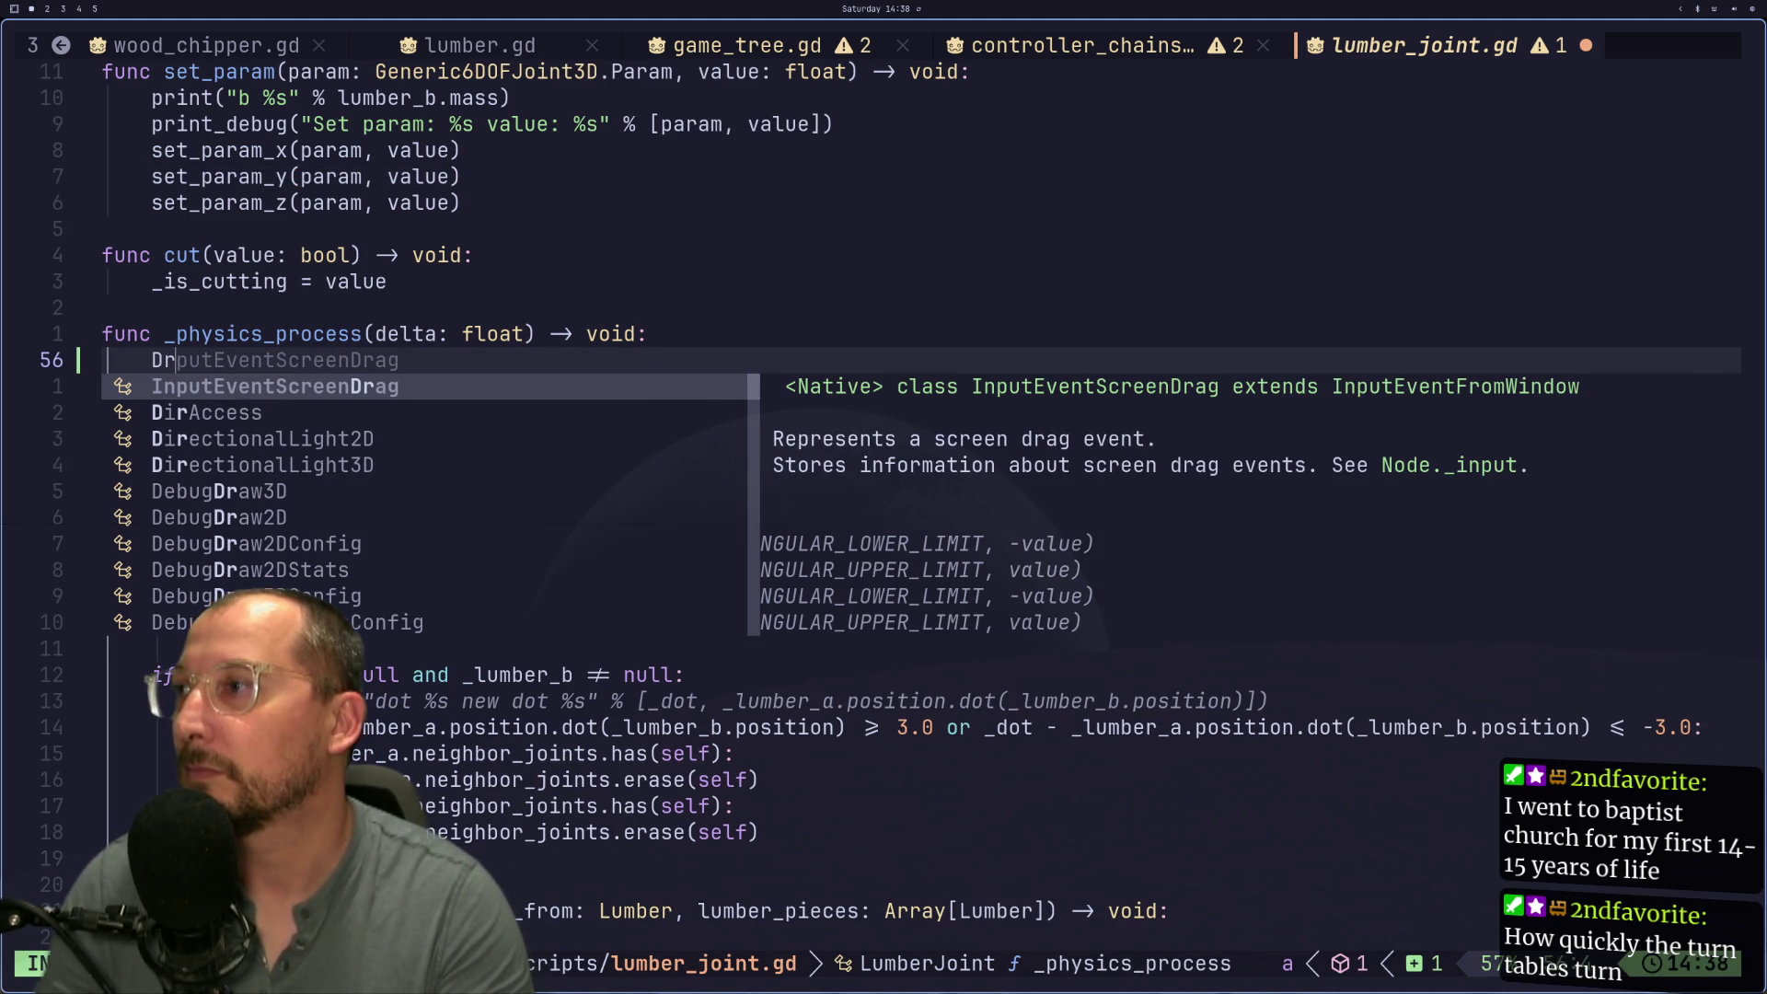
pyautogui.write('ebugDraw3D')
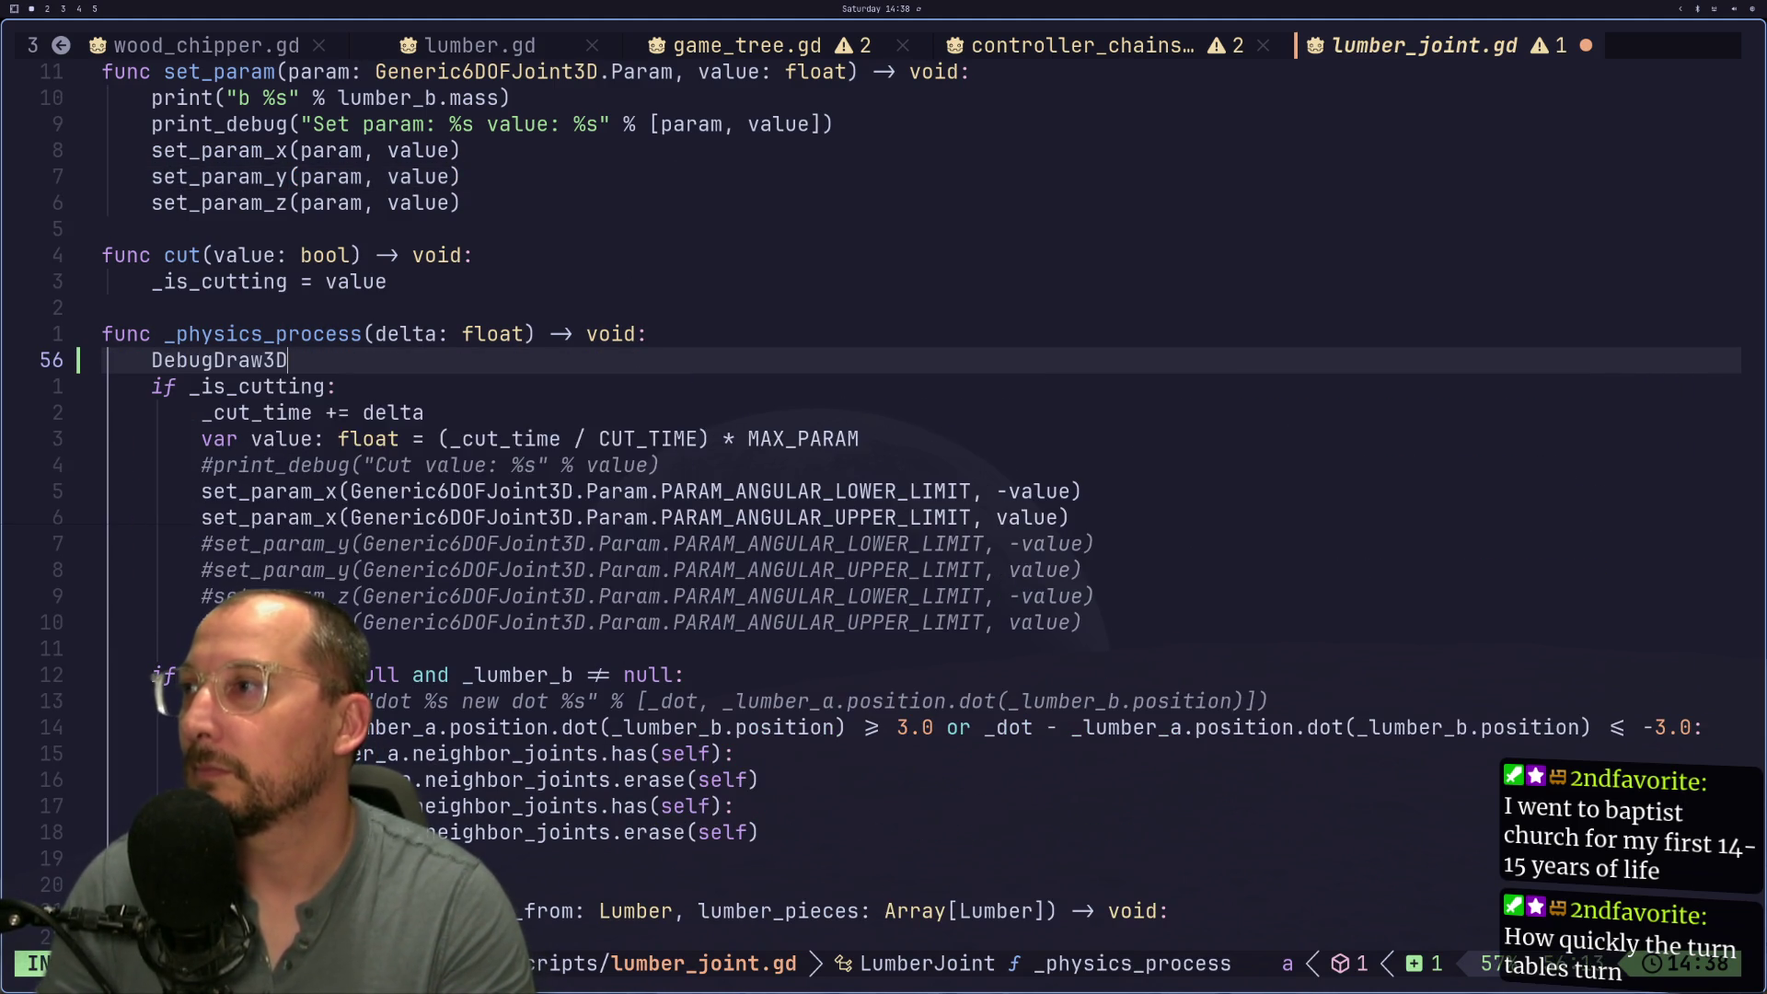
pyautogui.write('.draw')
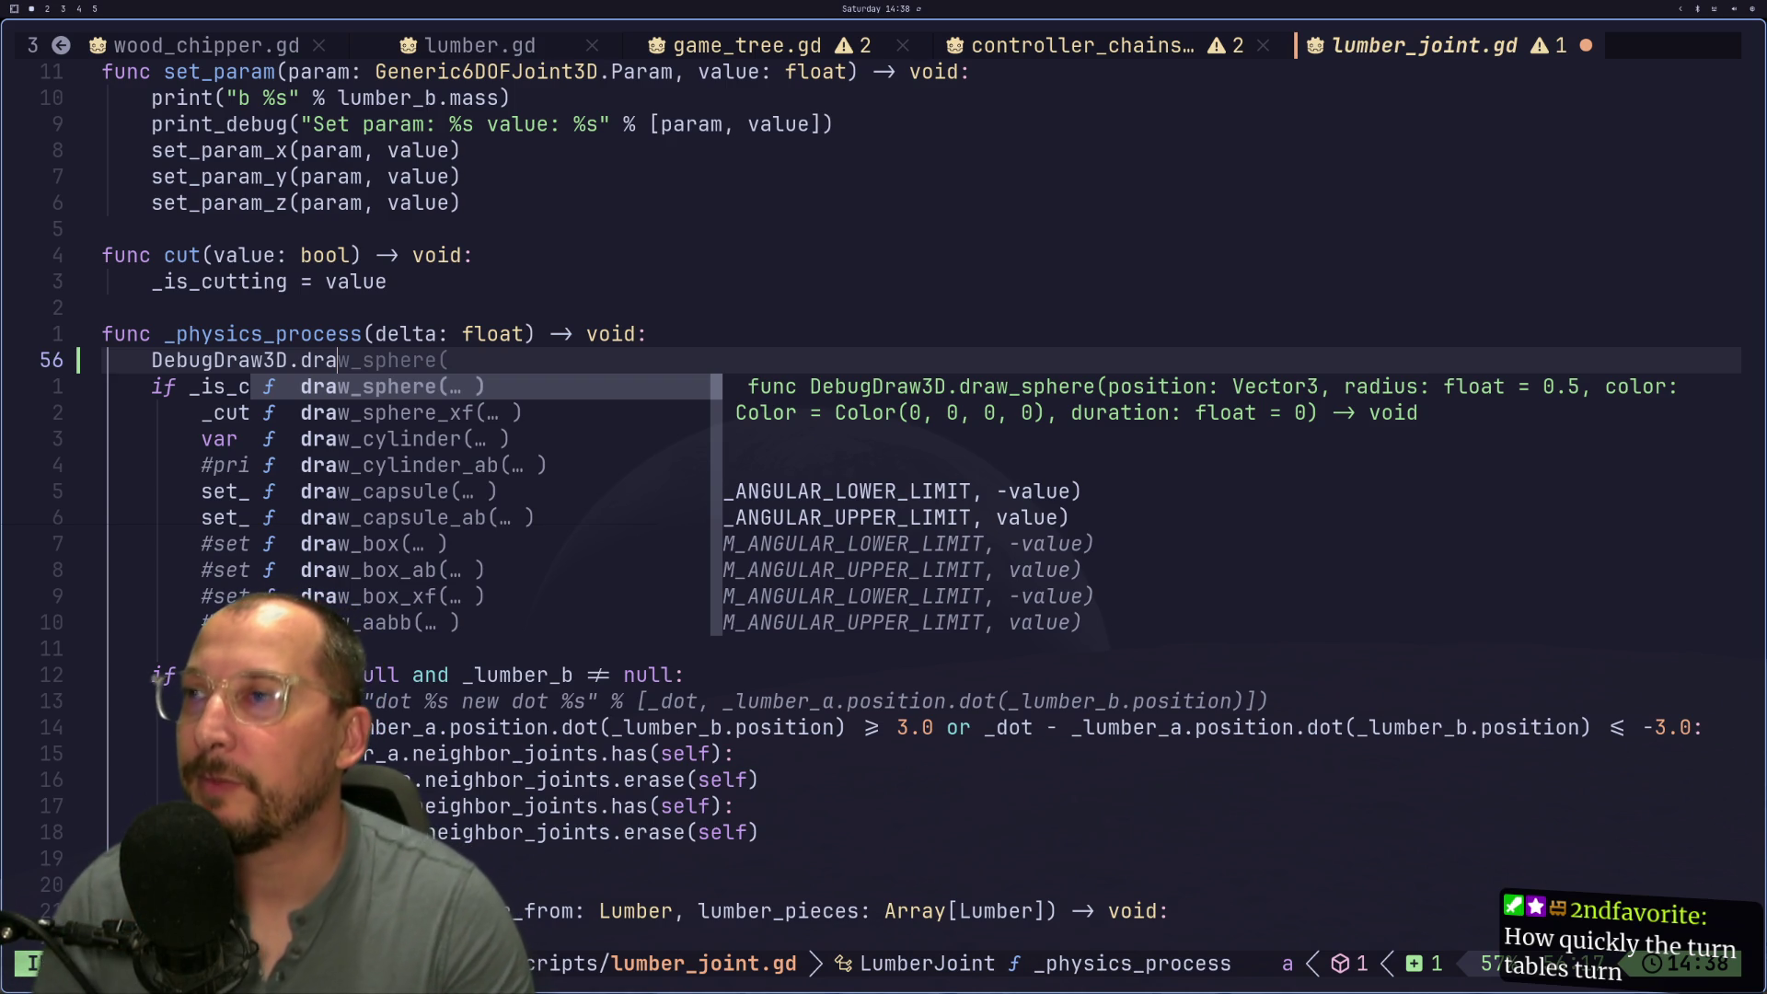
pyautogui.press('Return')
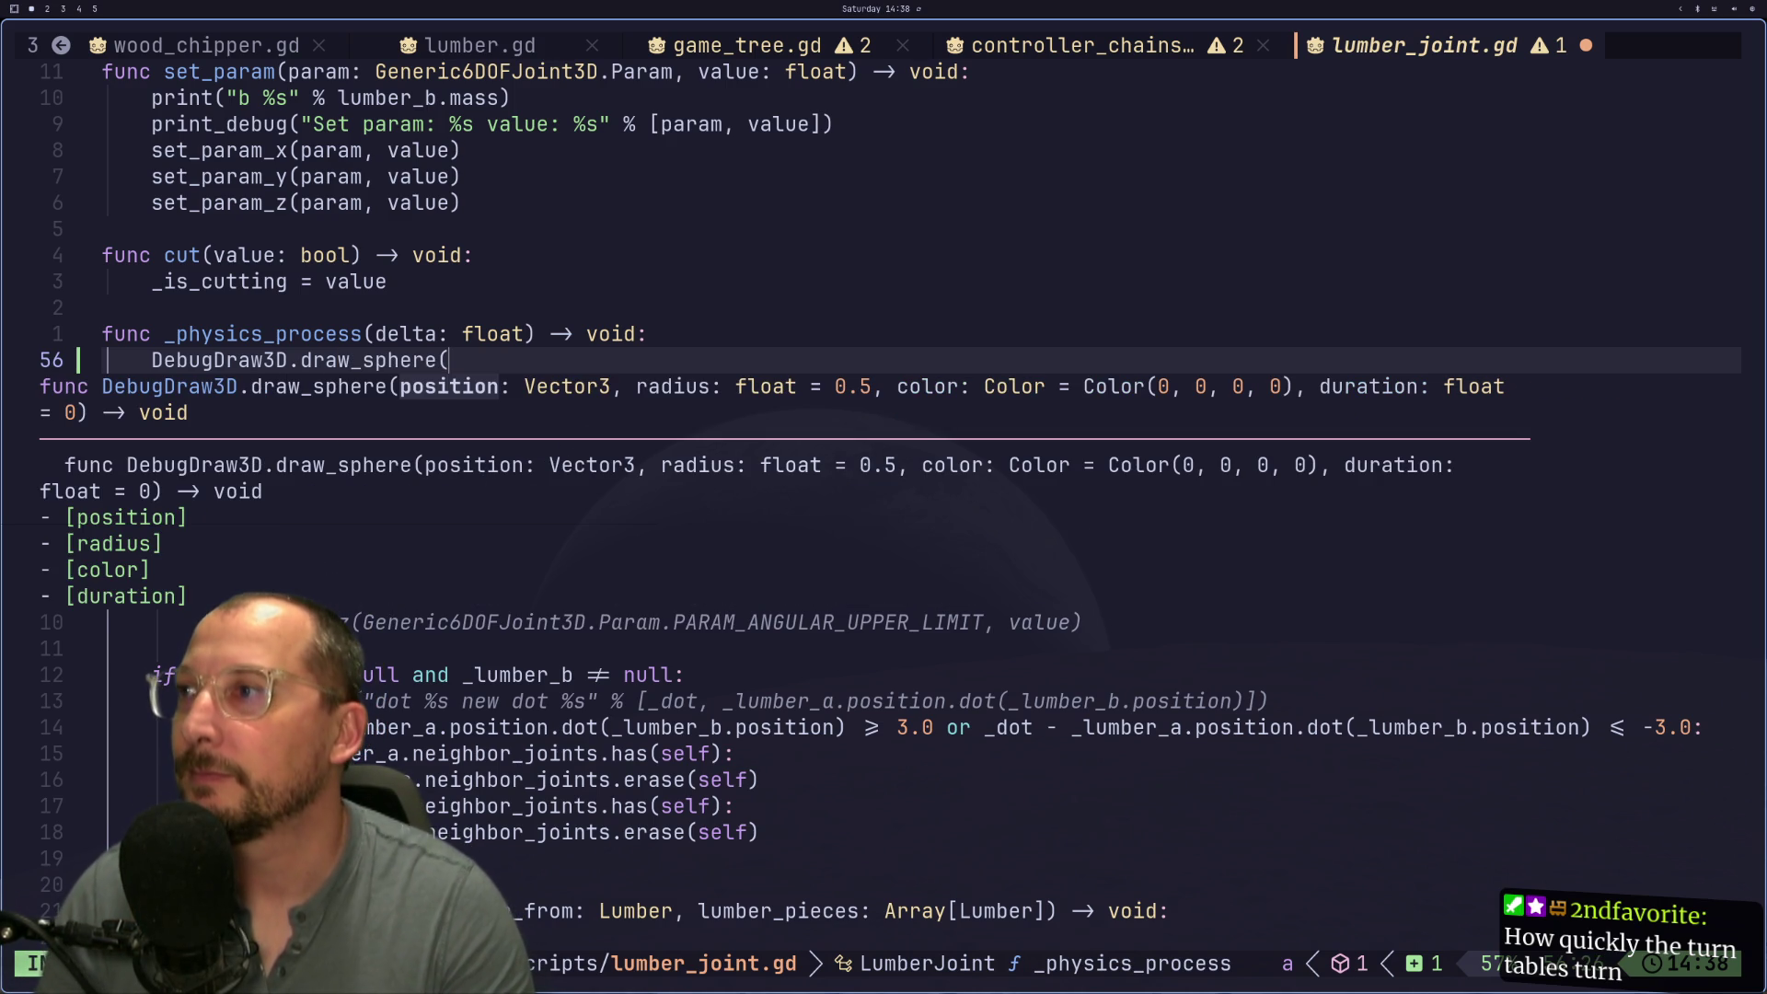
pyautogui.write('V')
pyautogui.press('BackSpace')
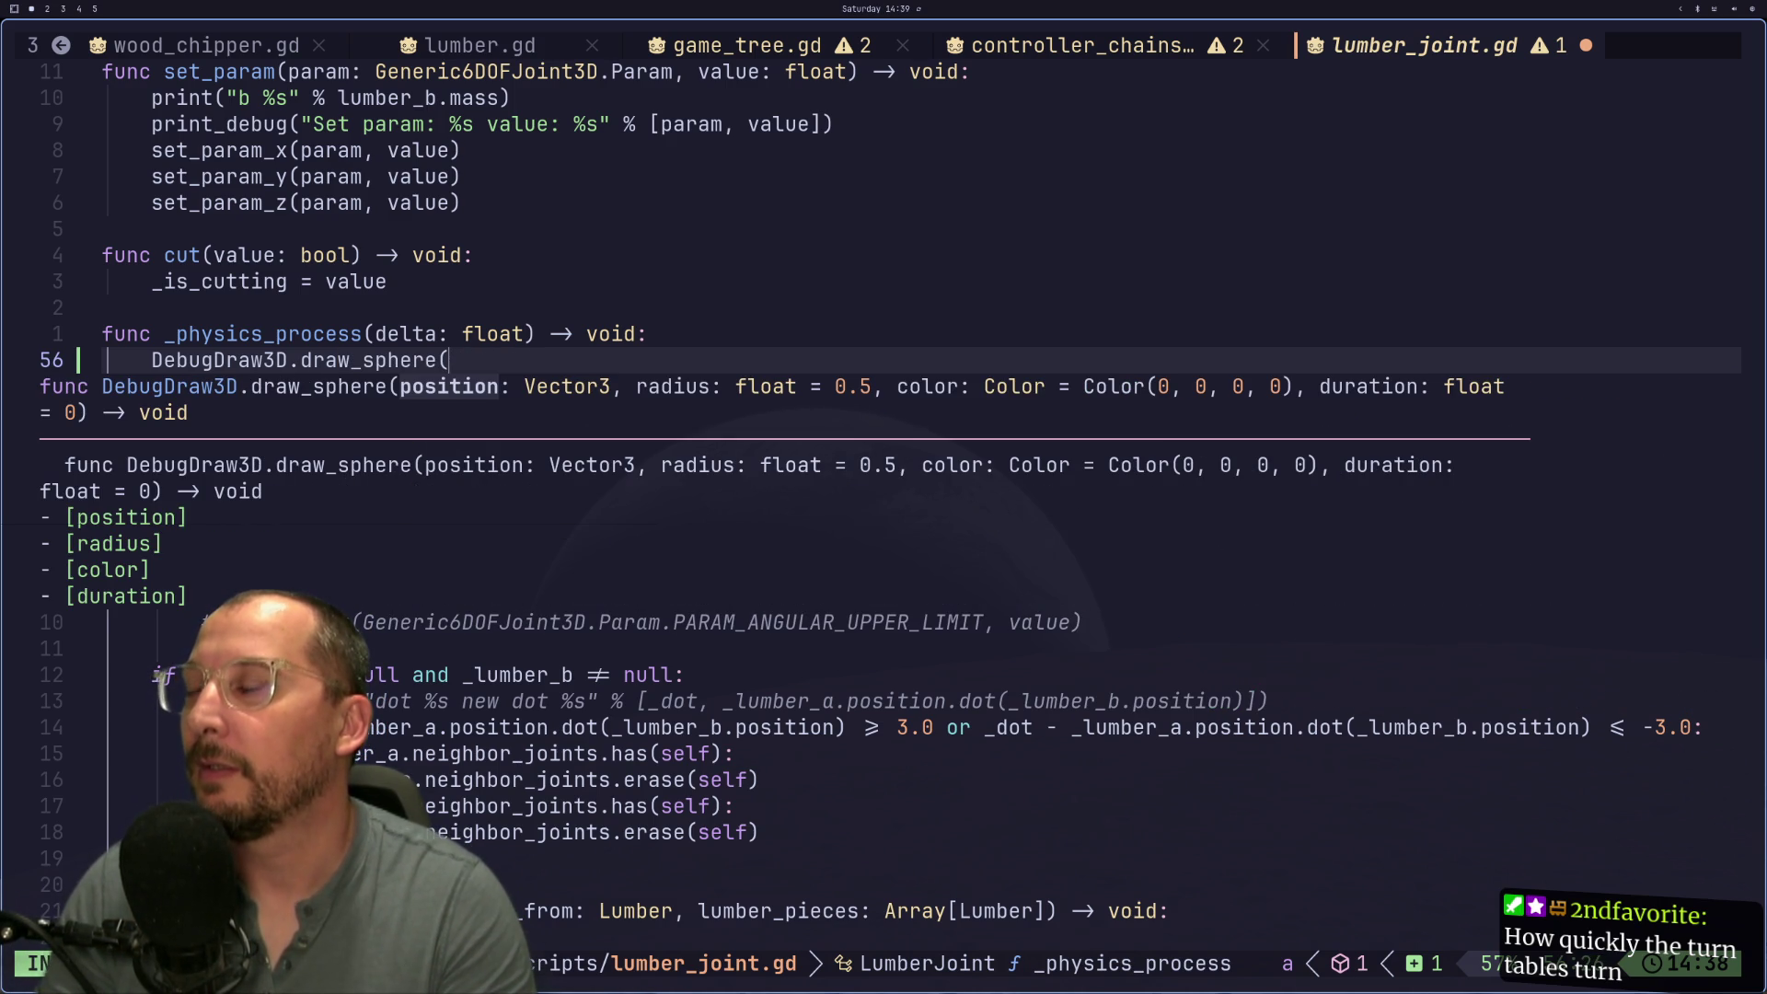
pyautogui.write('position')
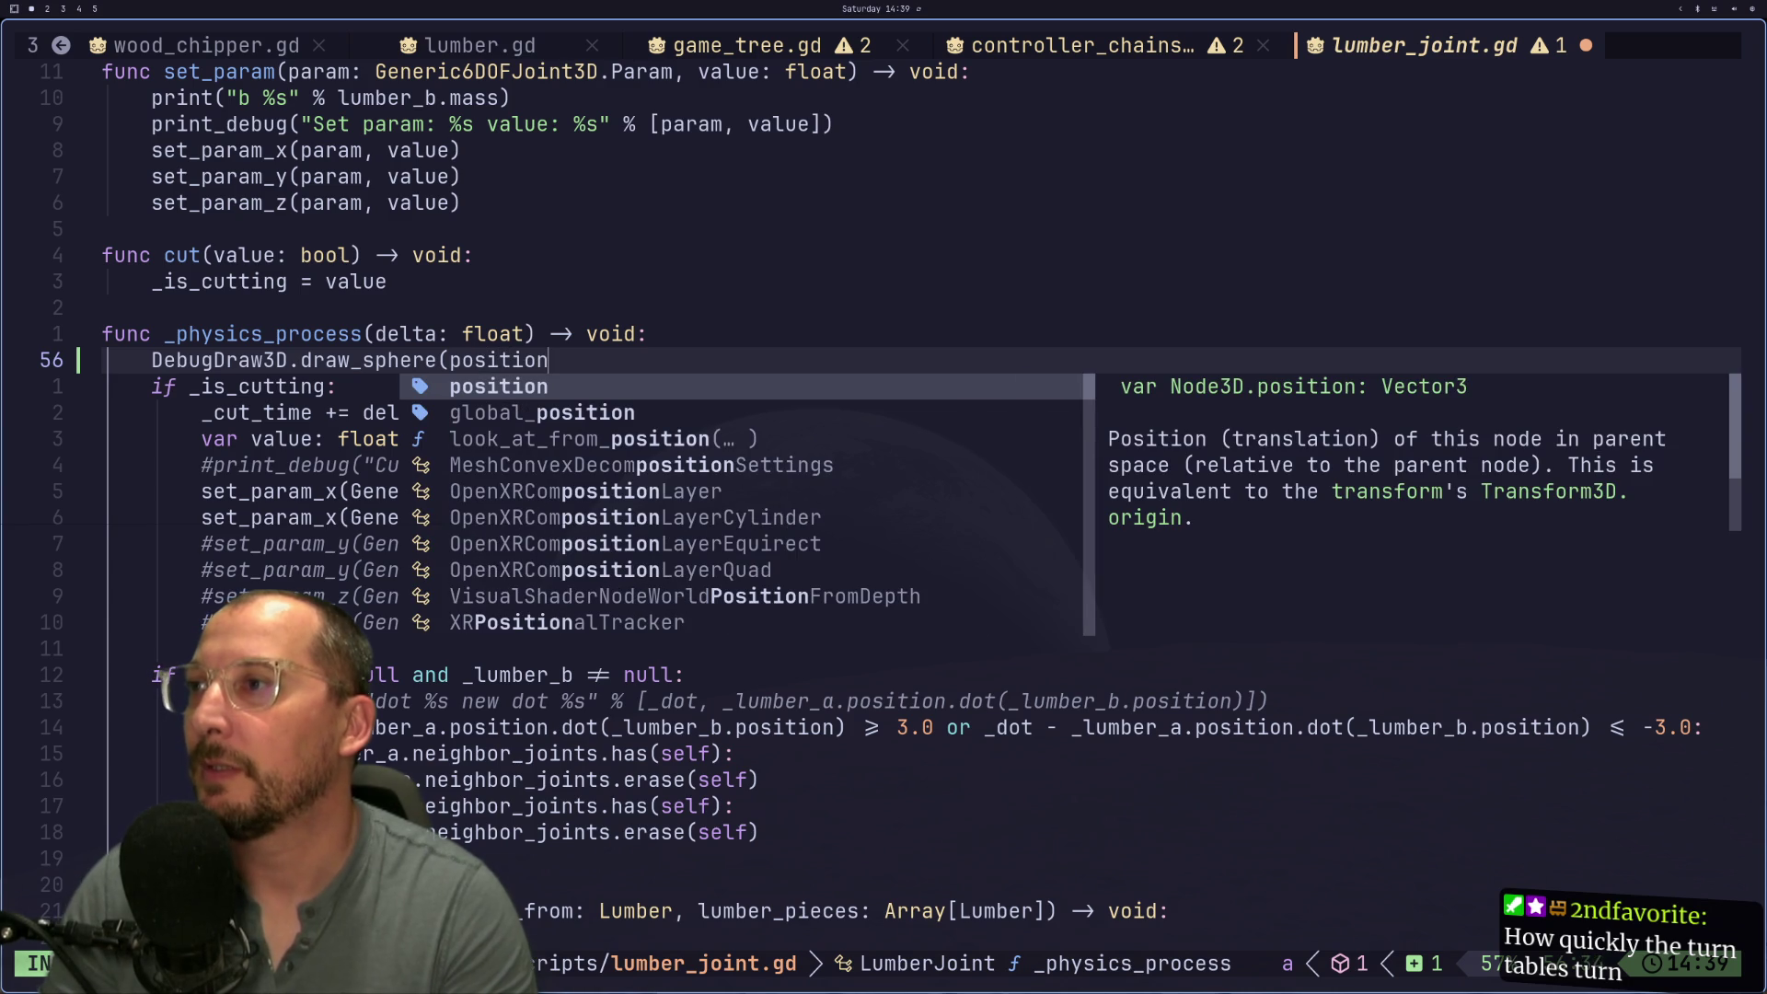
pyautogui.write(', ')
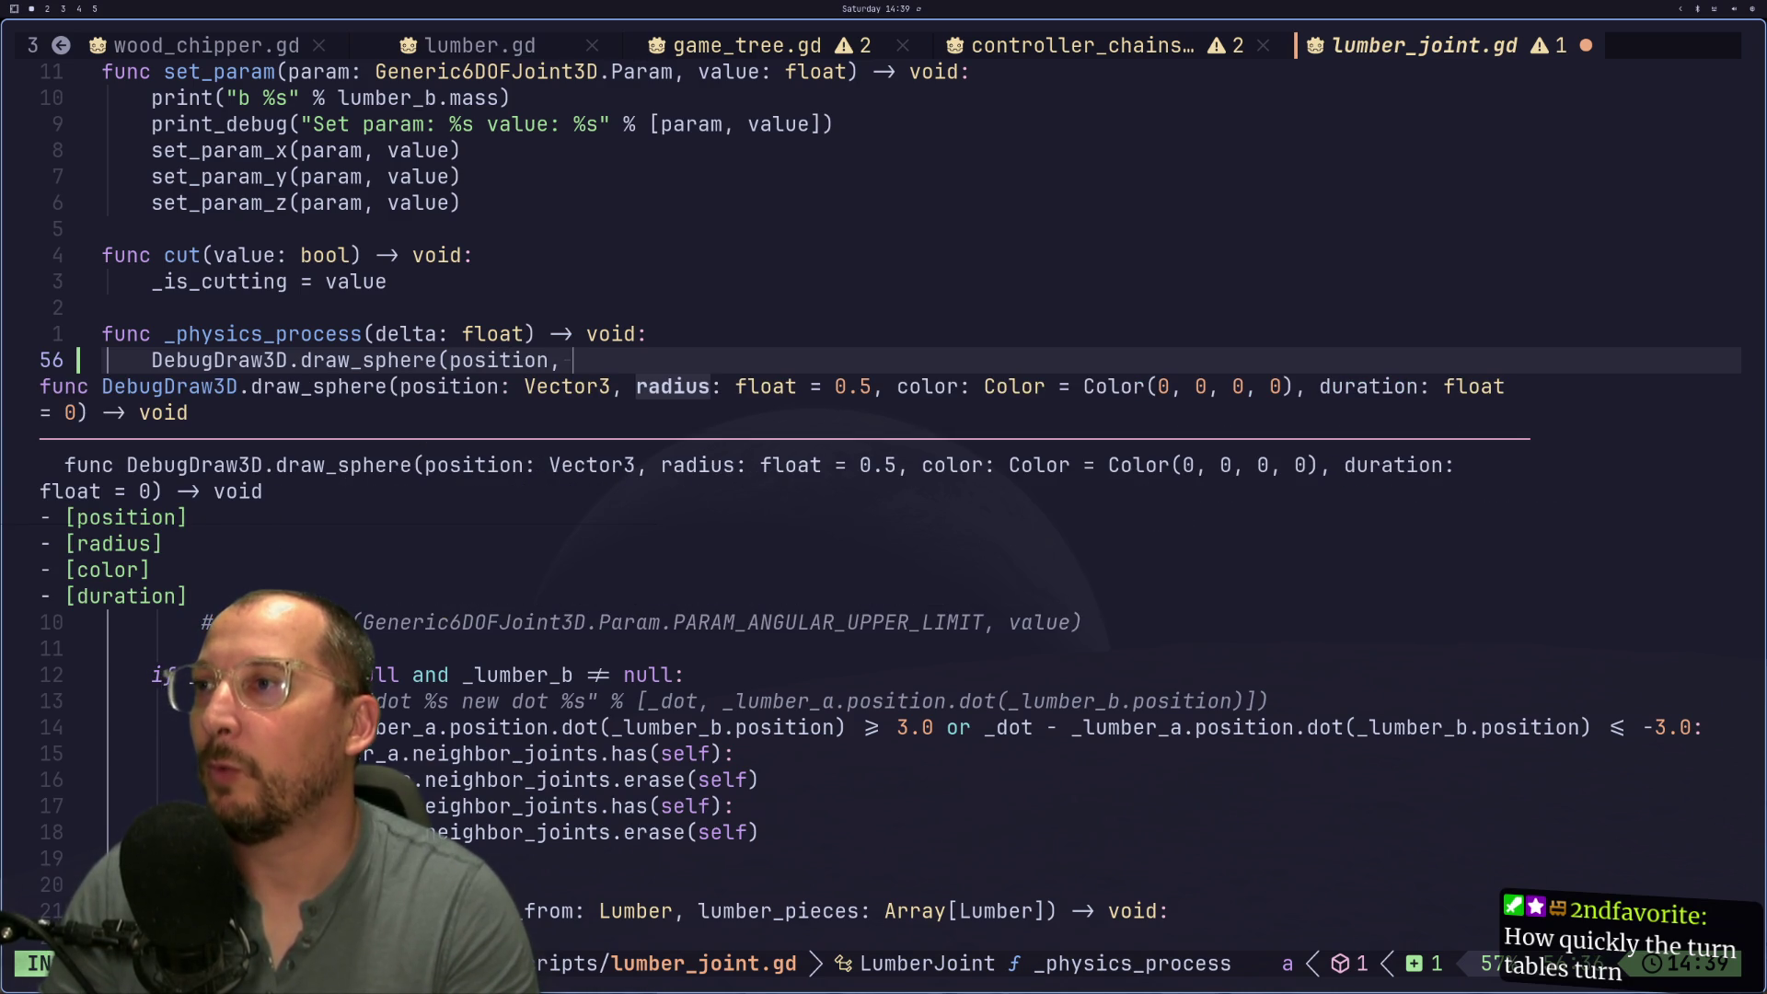
pyautogui.write('0.5m')
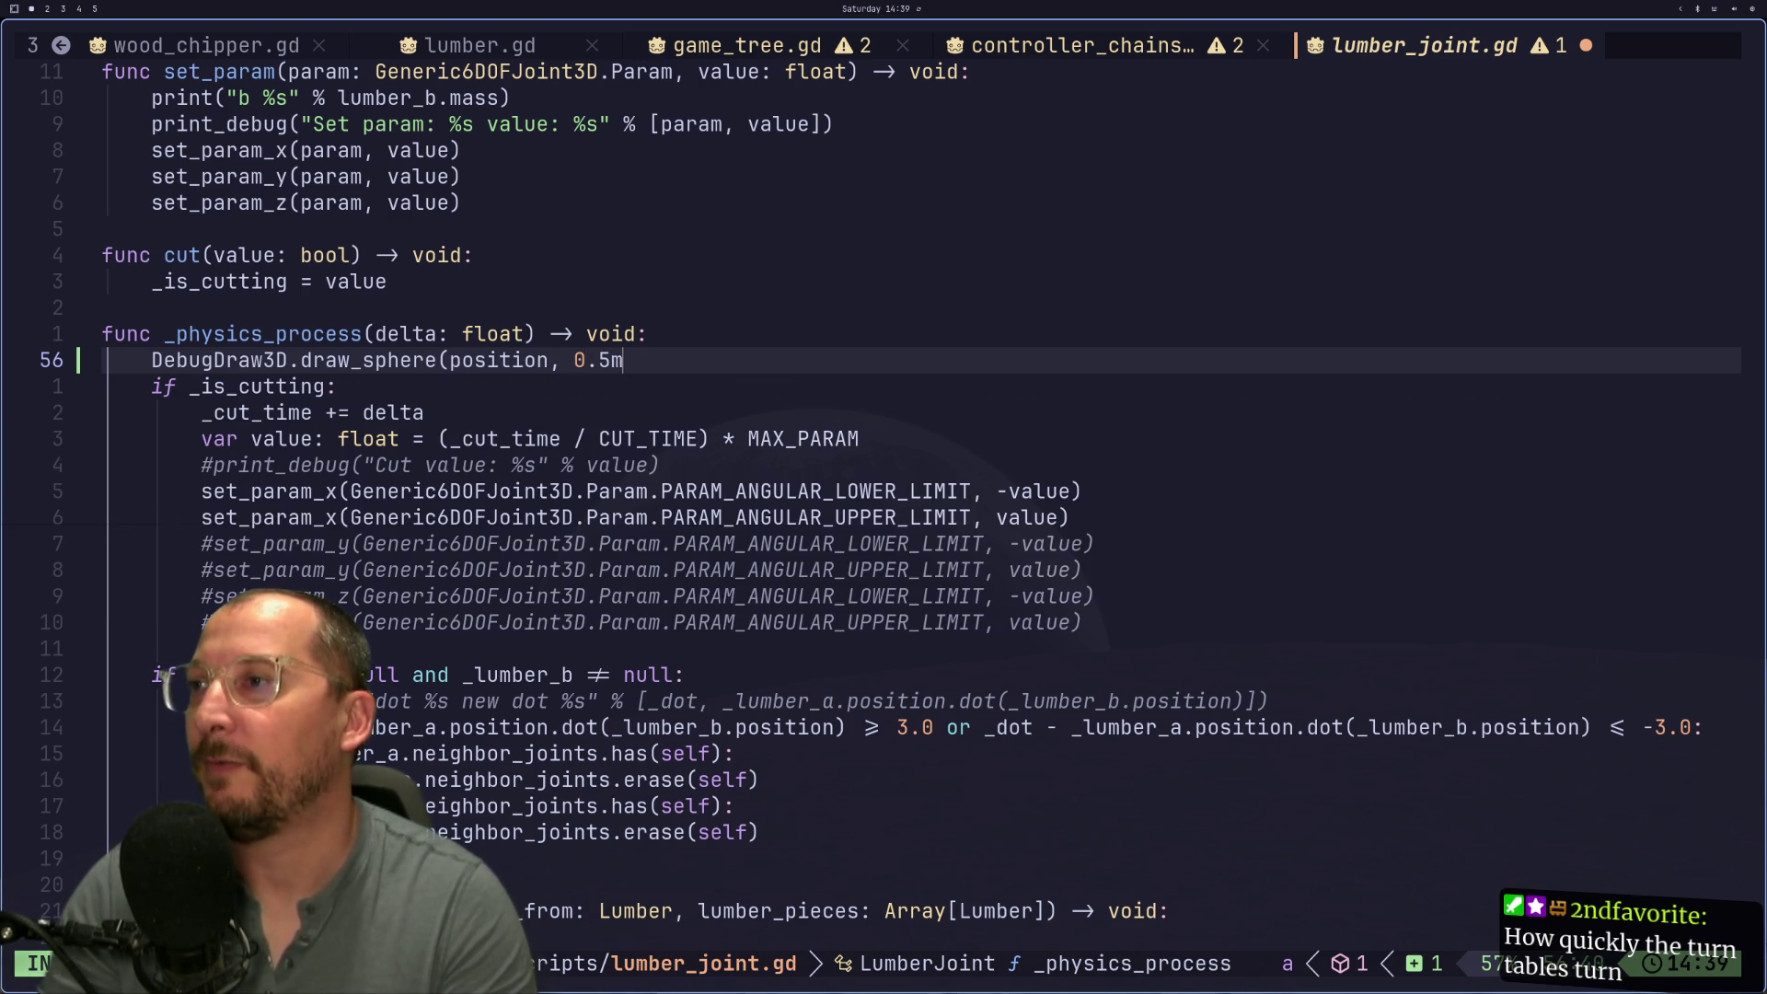
pyautogui.press('BackSpace')
pyautogui.write(', ')
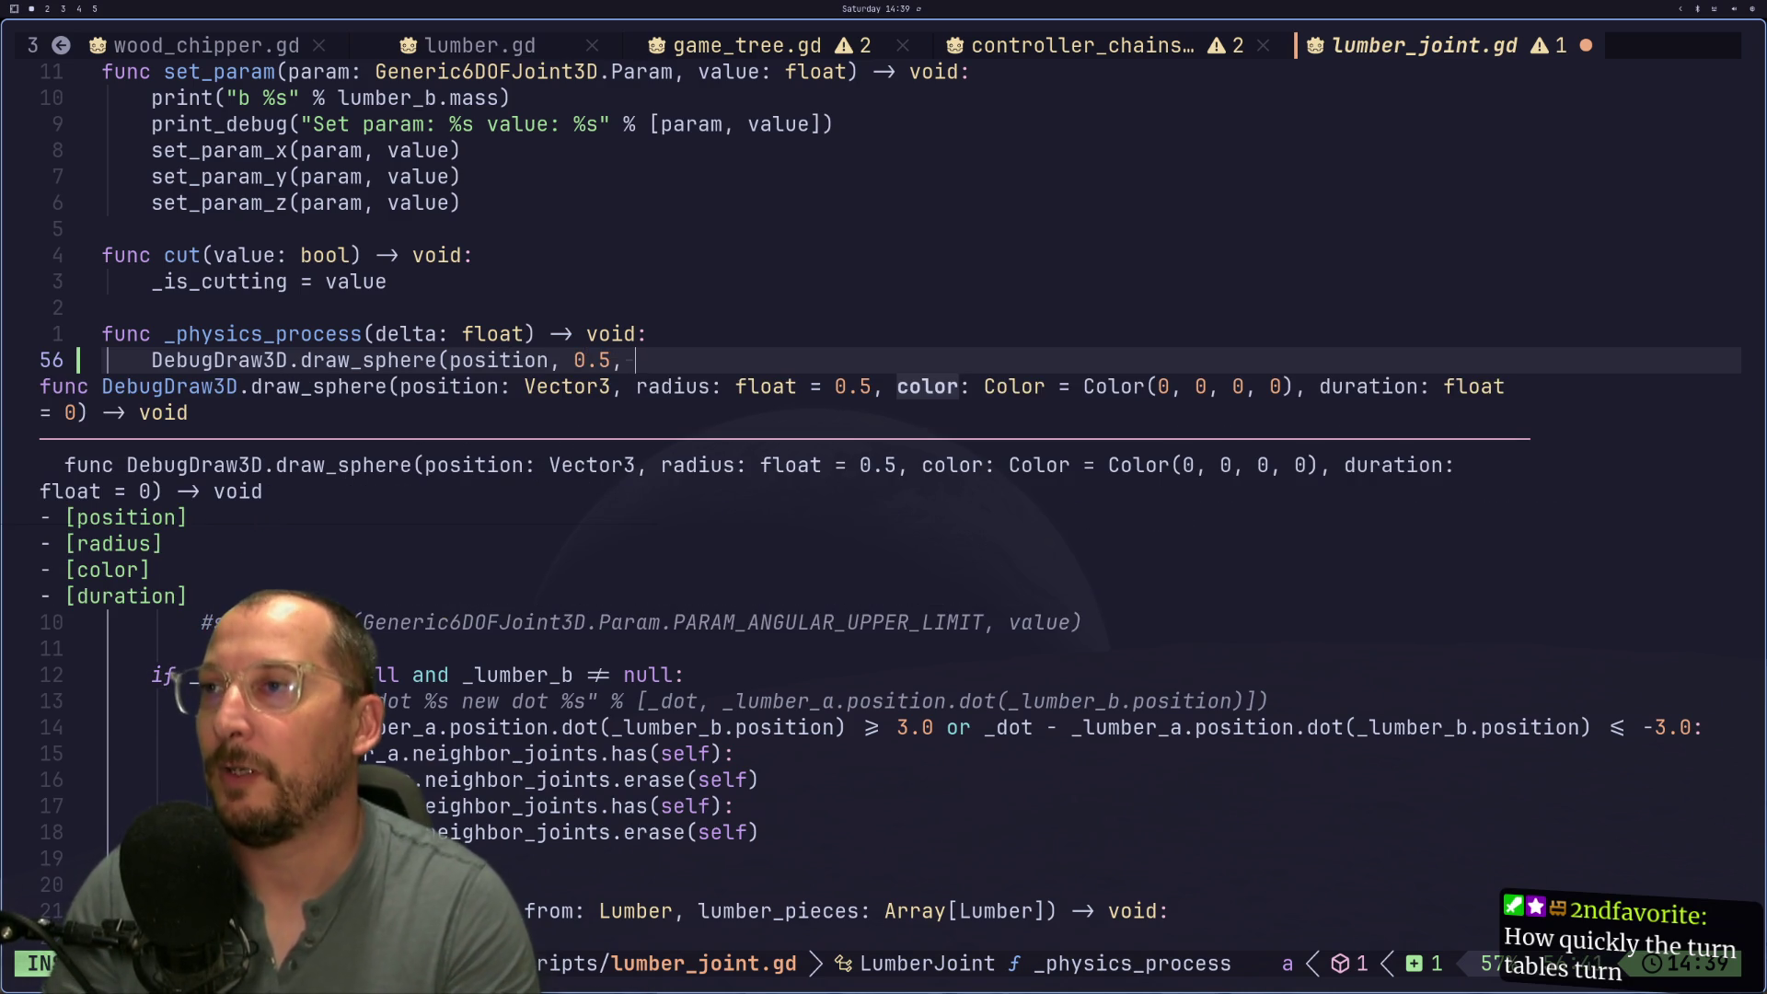
pyautogui.write('Color')
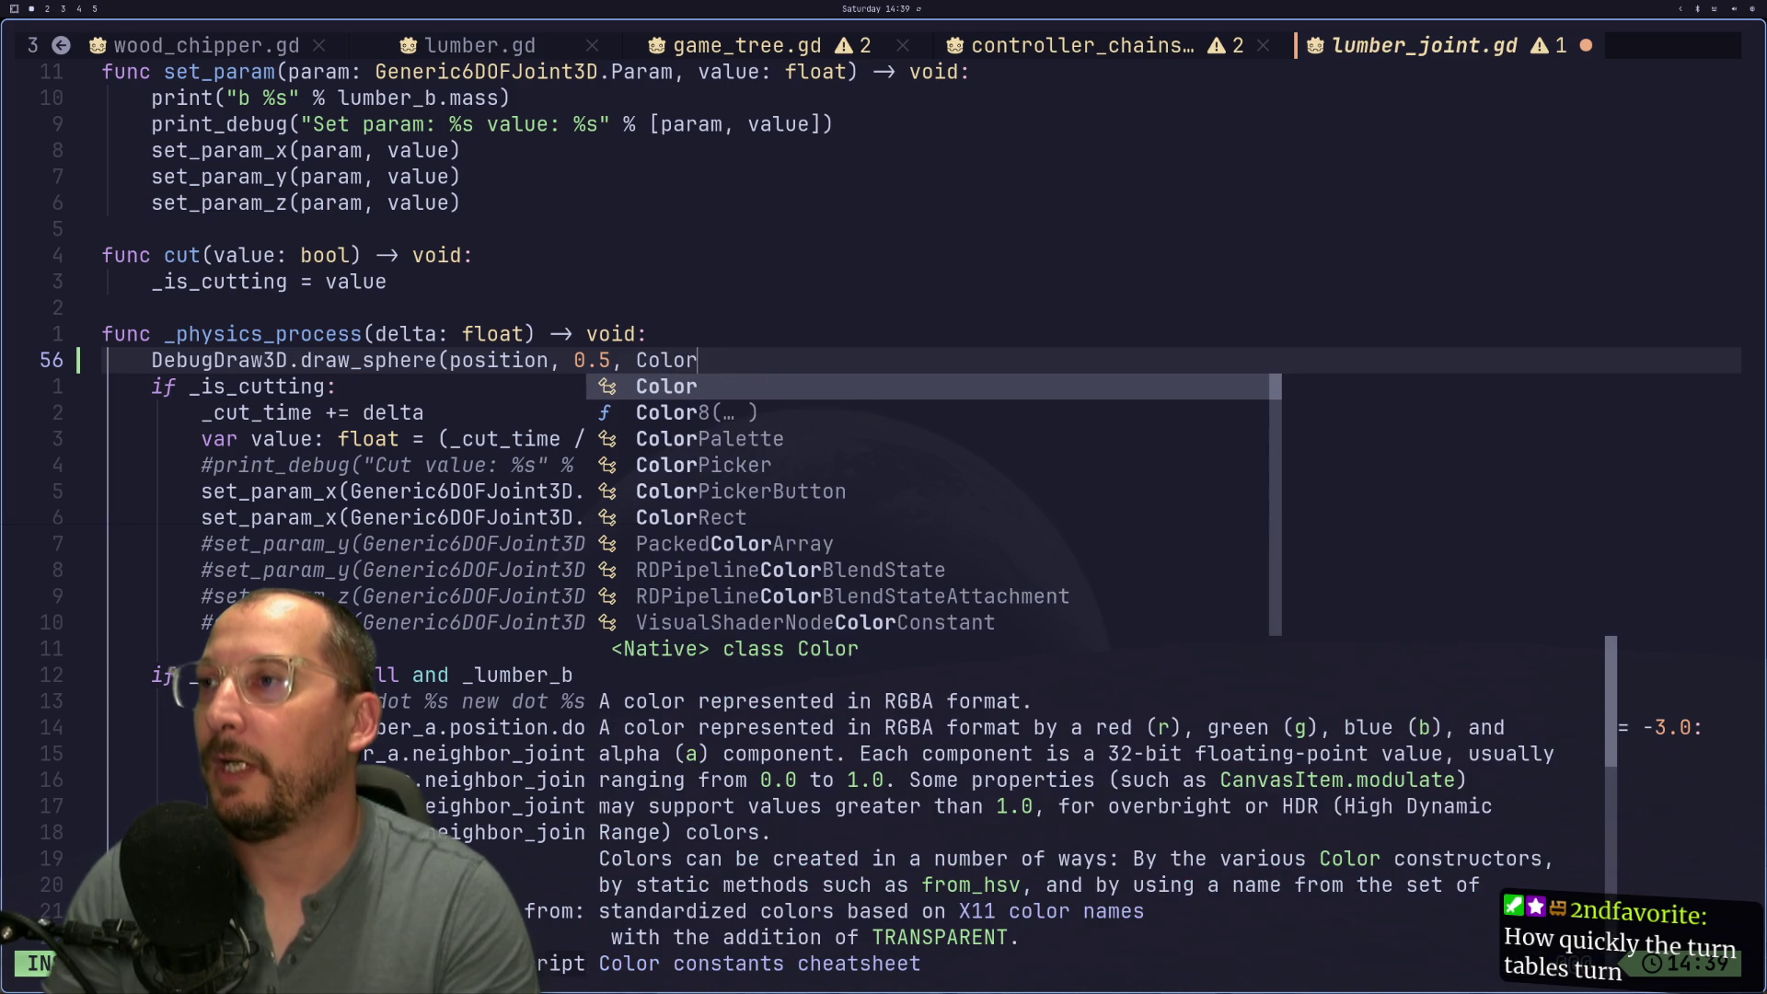
pyautogui.write('.')
pyautogui.press('Tab')
pyautogui.press('Tab')
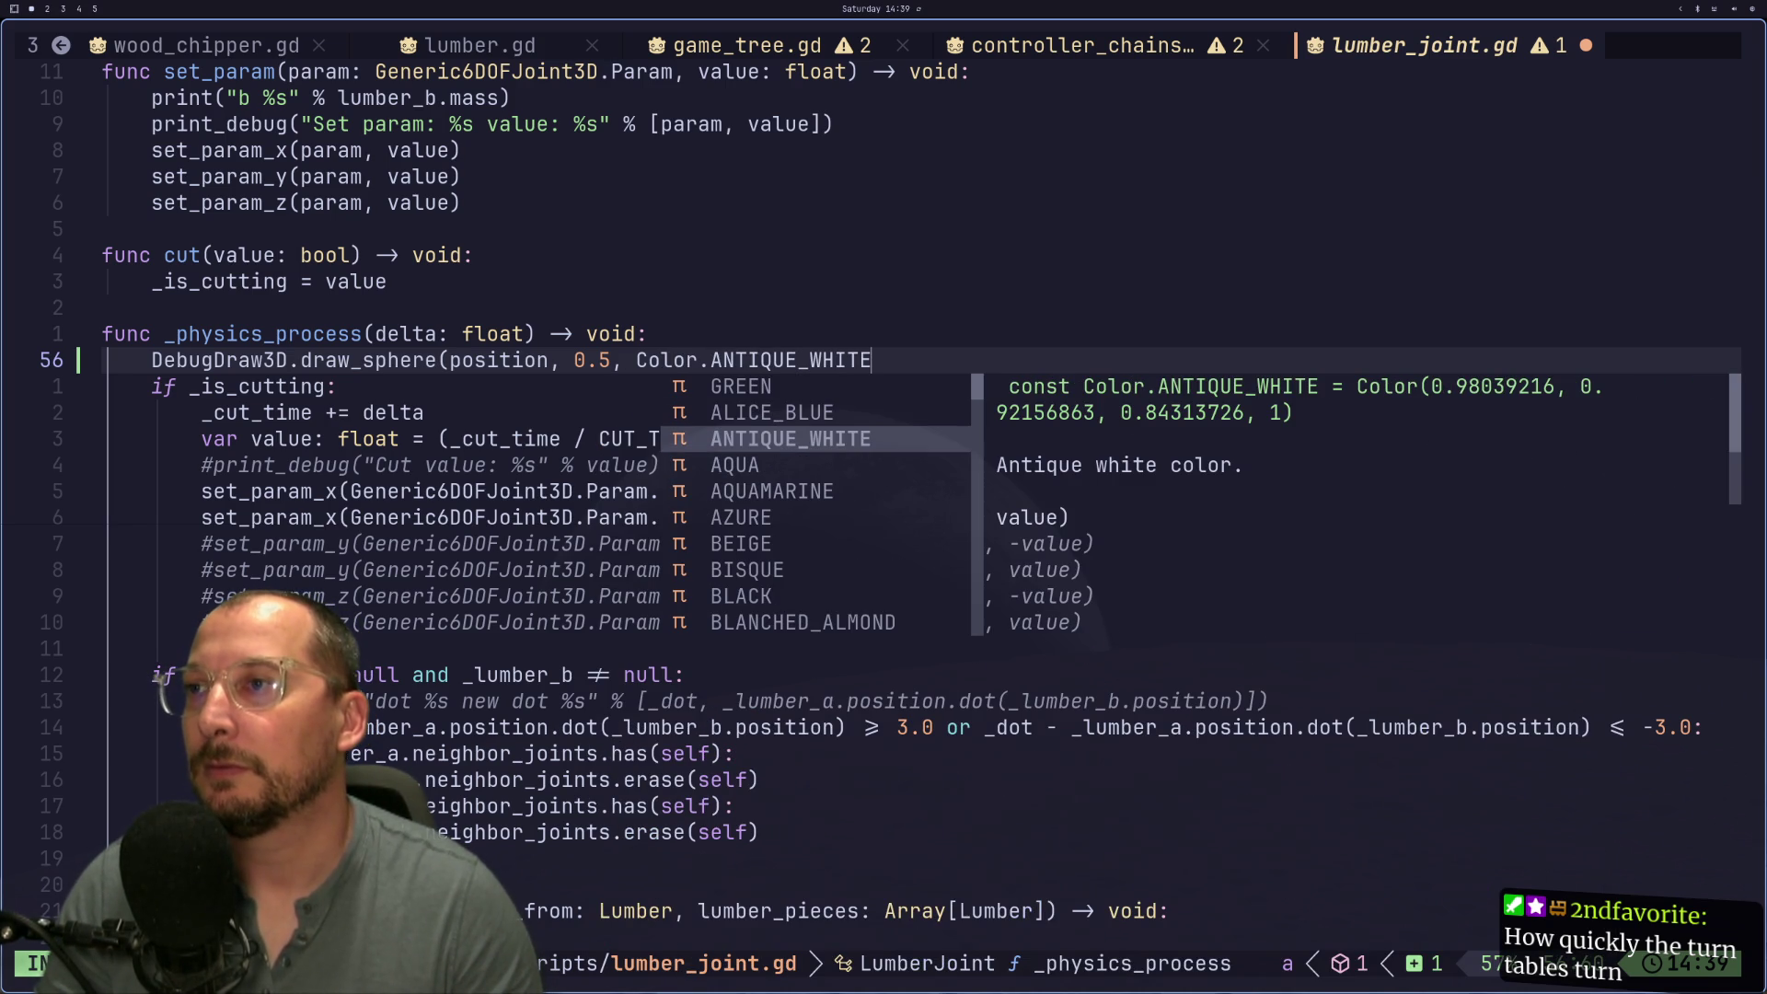
pyautogui.press('Tab')
pyautogui.press('Tab')
pyautogui.press('Escape')
pyautogui.write('aa')
pyautogui.press('Escape')
pyautogui.press('BackSpace')
pyautogui.write(',')
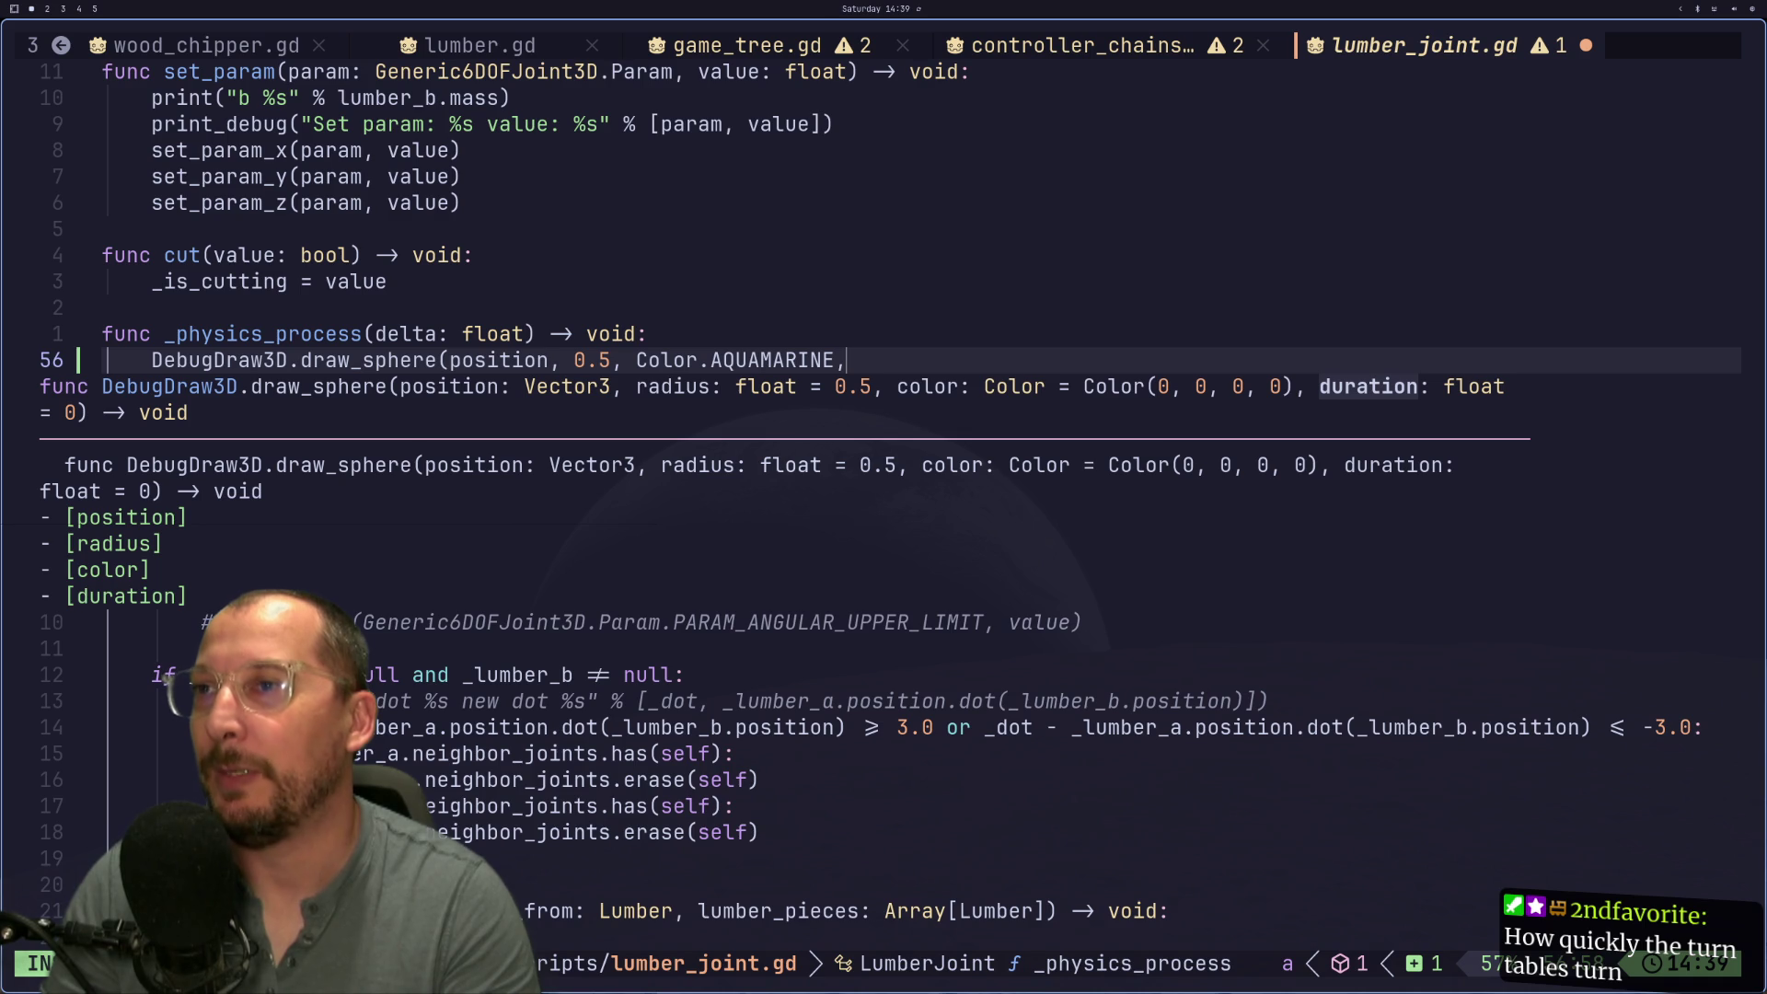
# Step: Save lumber_joint.gd with :w and return to the Godot game
pyautogui.press('Escape')
pyautogui.write(')')
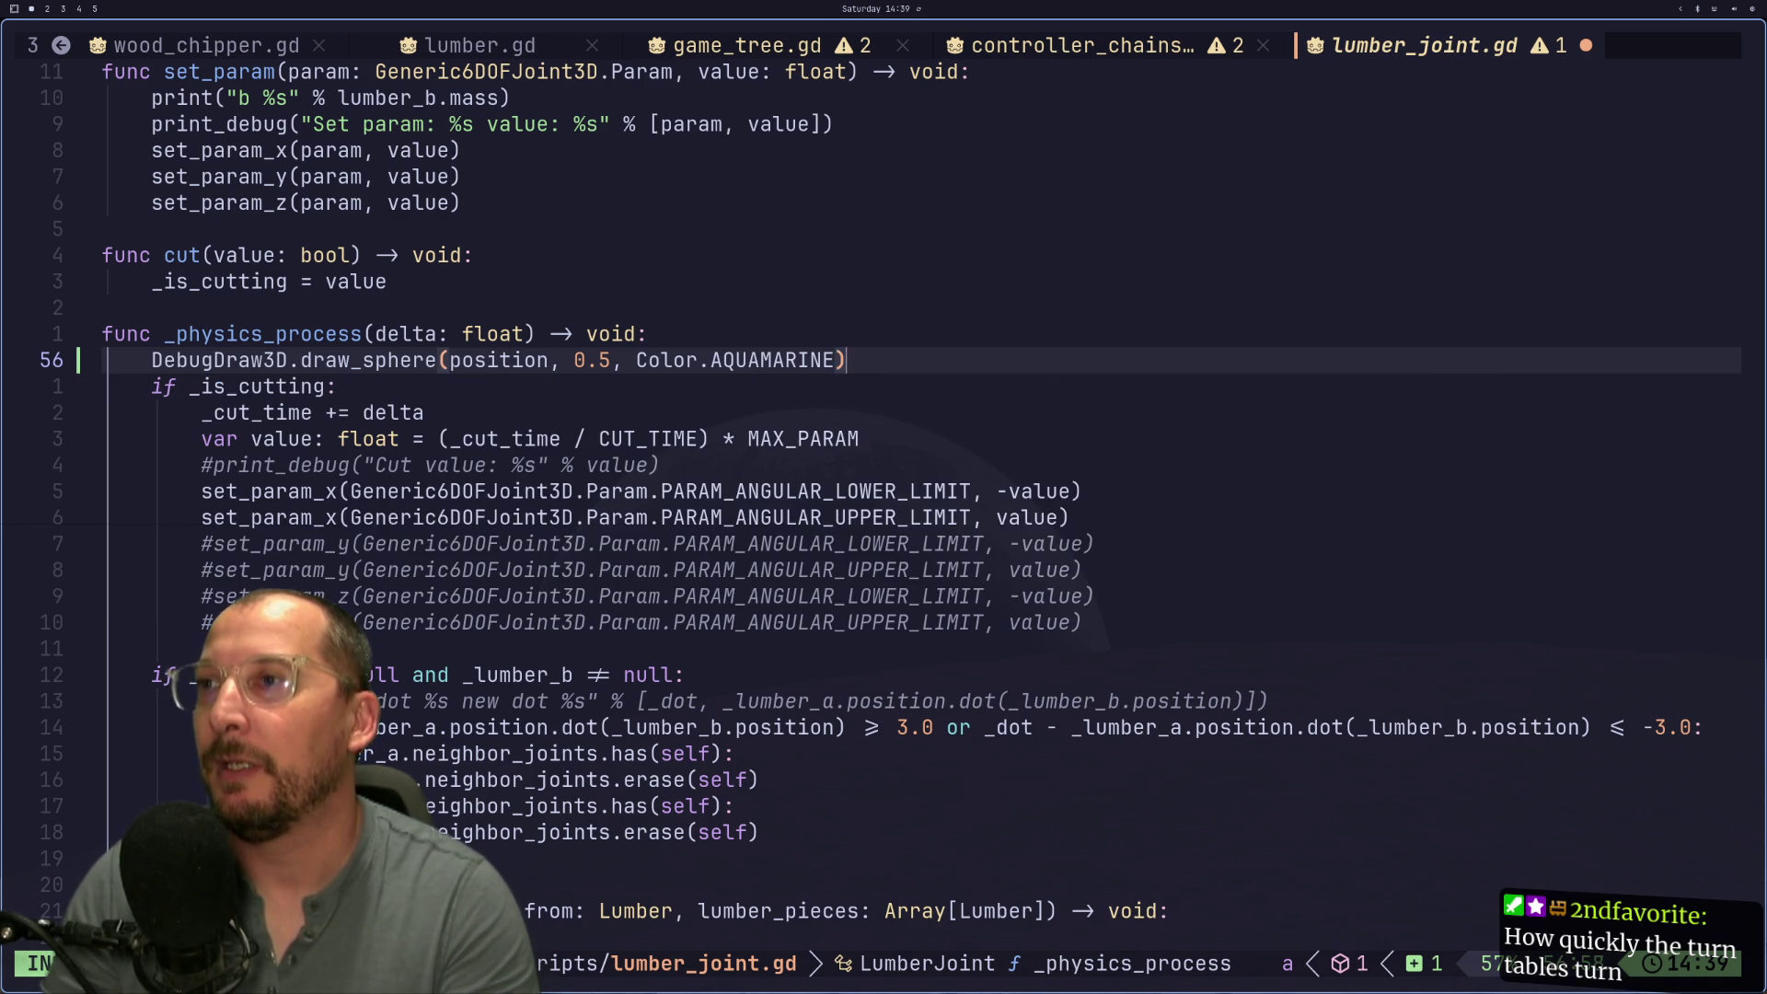
pyautogui.write(':w')
pyautogui.press('Return')
pyautogui.press('super+2')
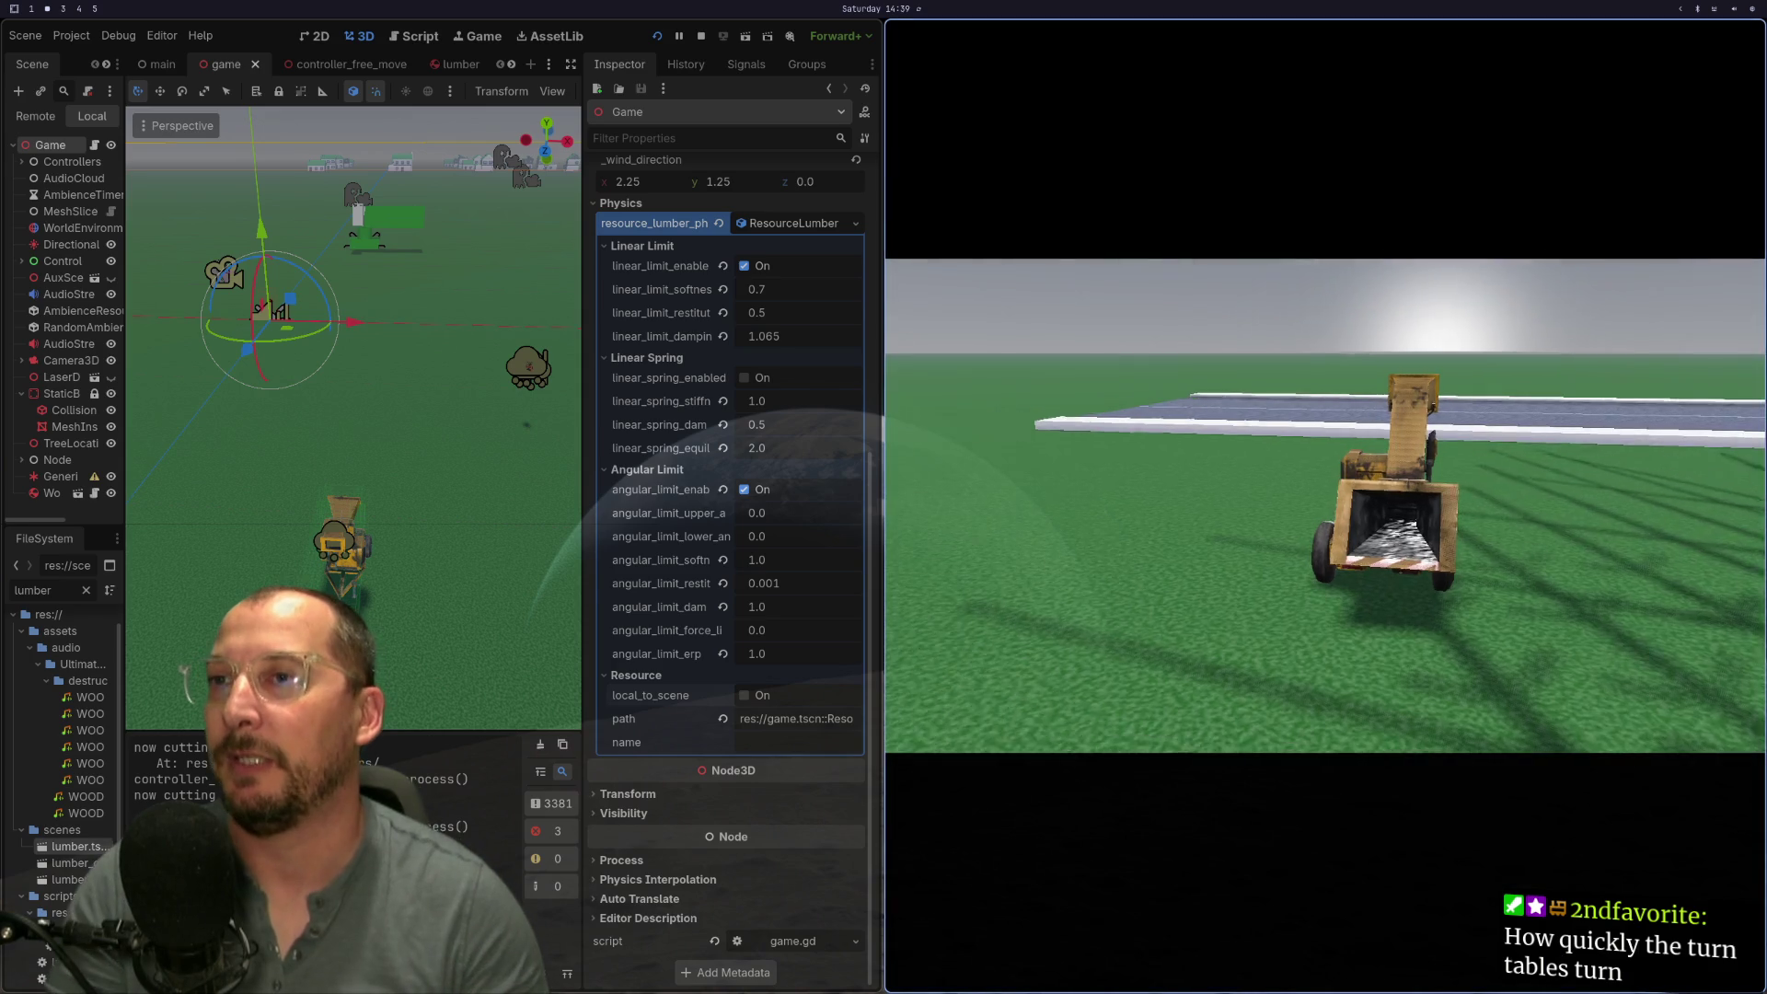
# Step: Change the draw_sphere position argument to global_position and save lumber_joint.gd
pyautogui.press('w')
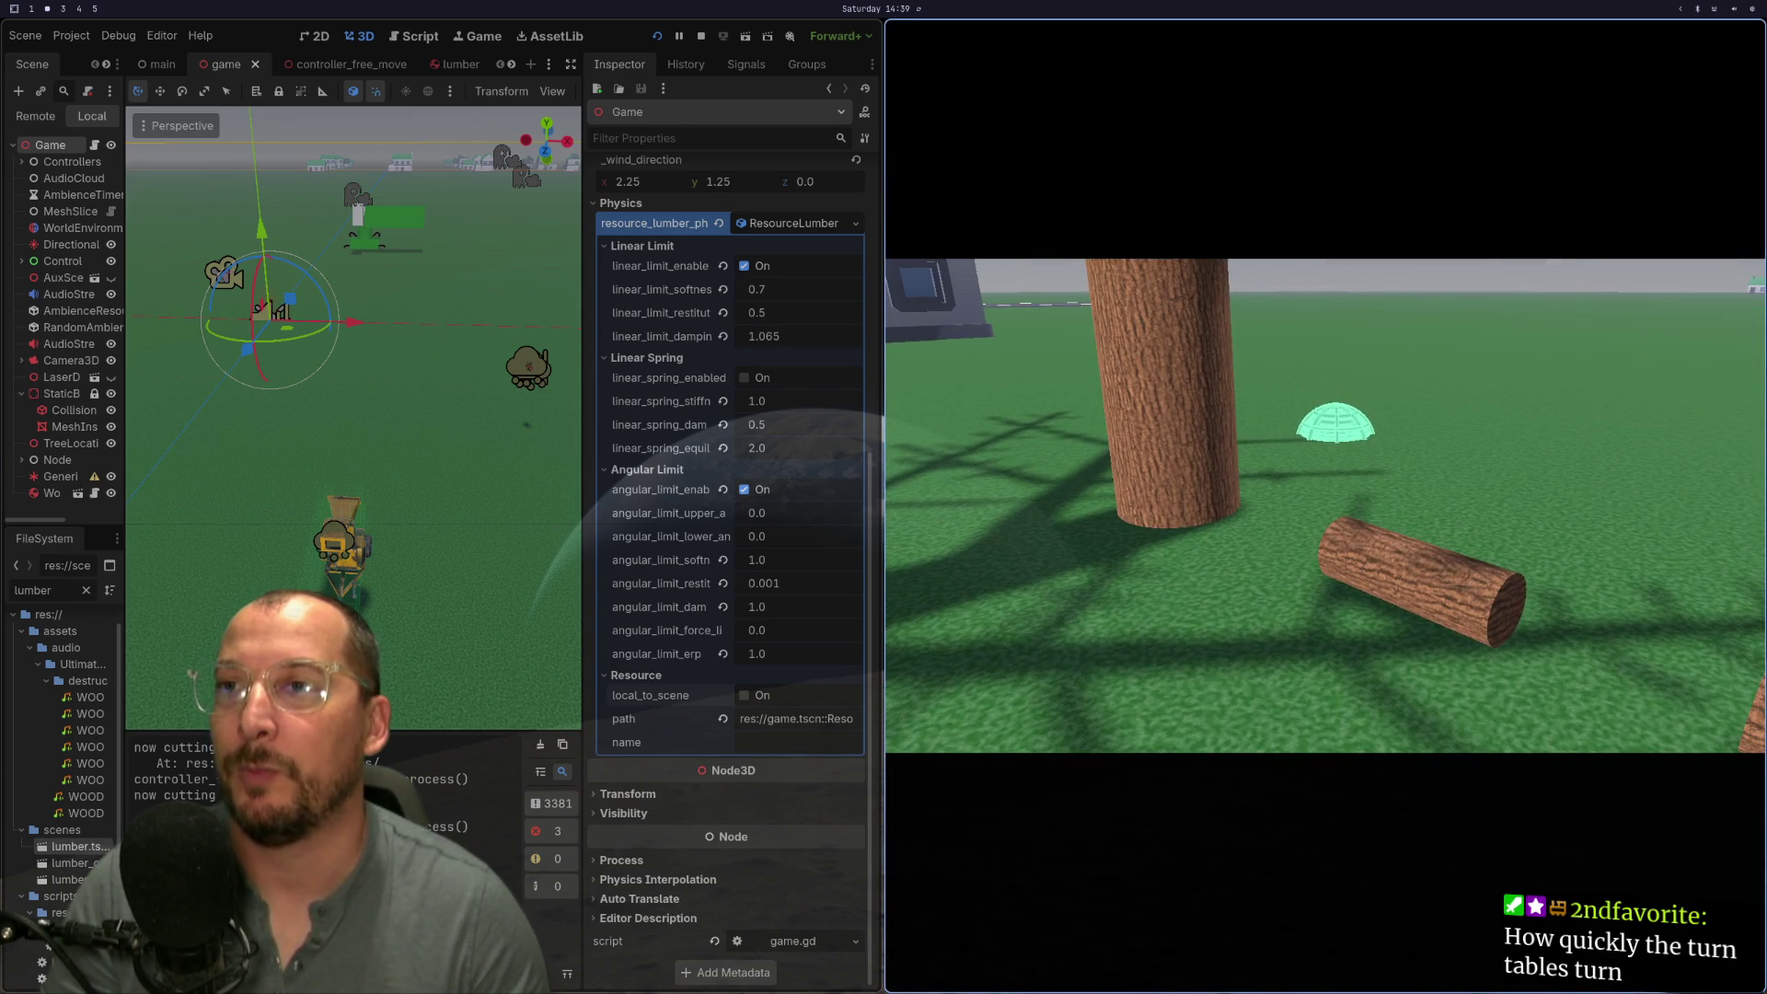
pyautogui.press('super+1')
pyautogui.click(456, 361)
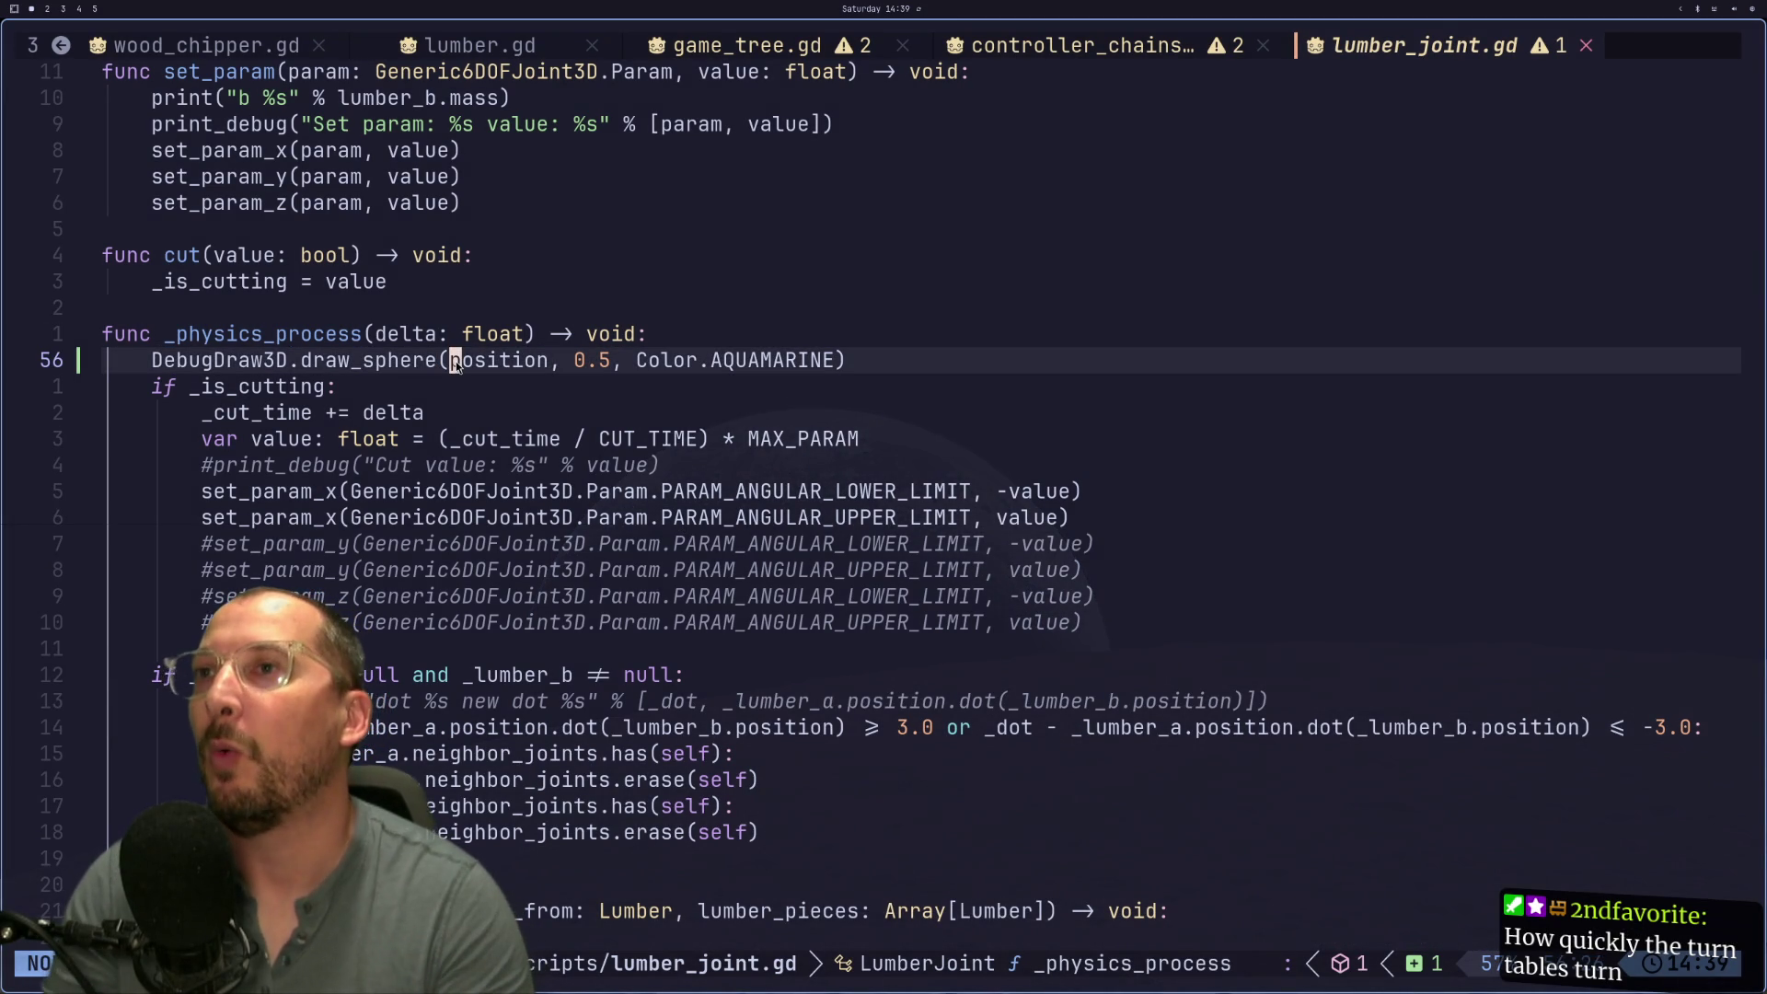
pyautogui.write('i')
pyautogui.write('glo')
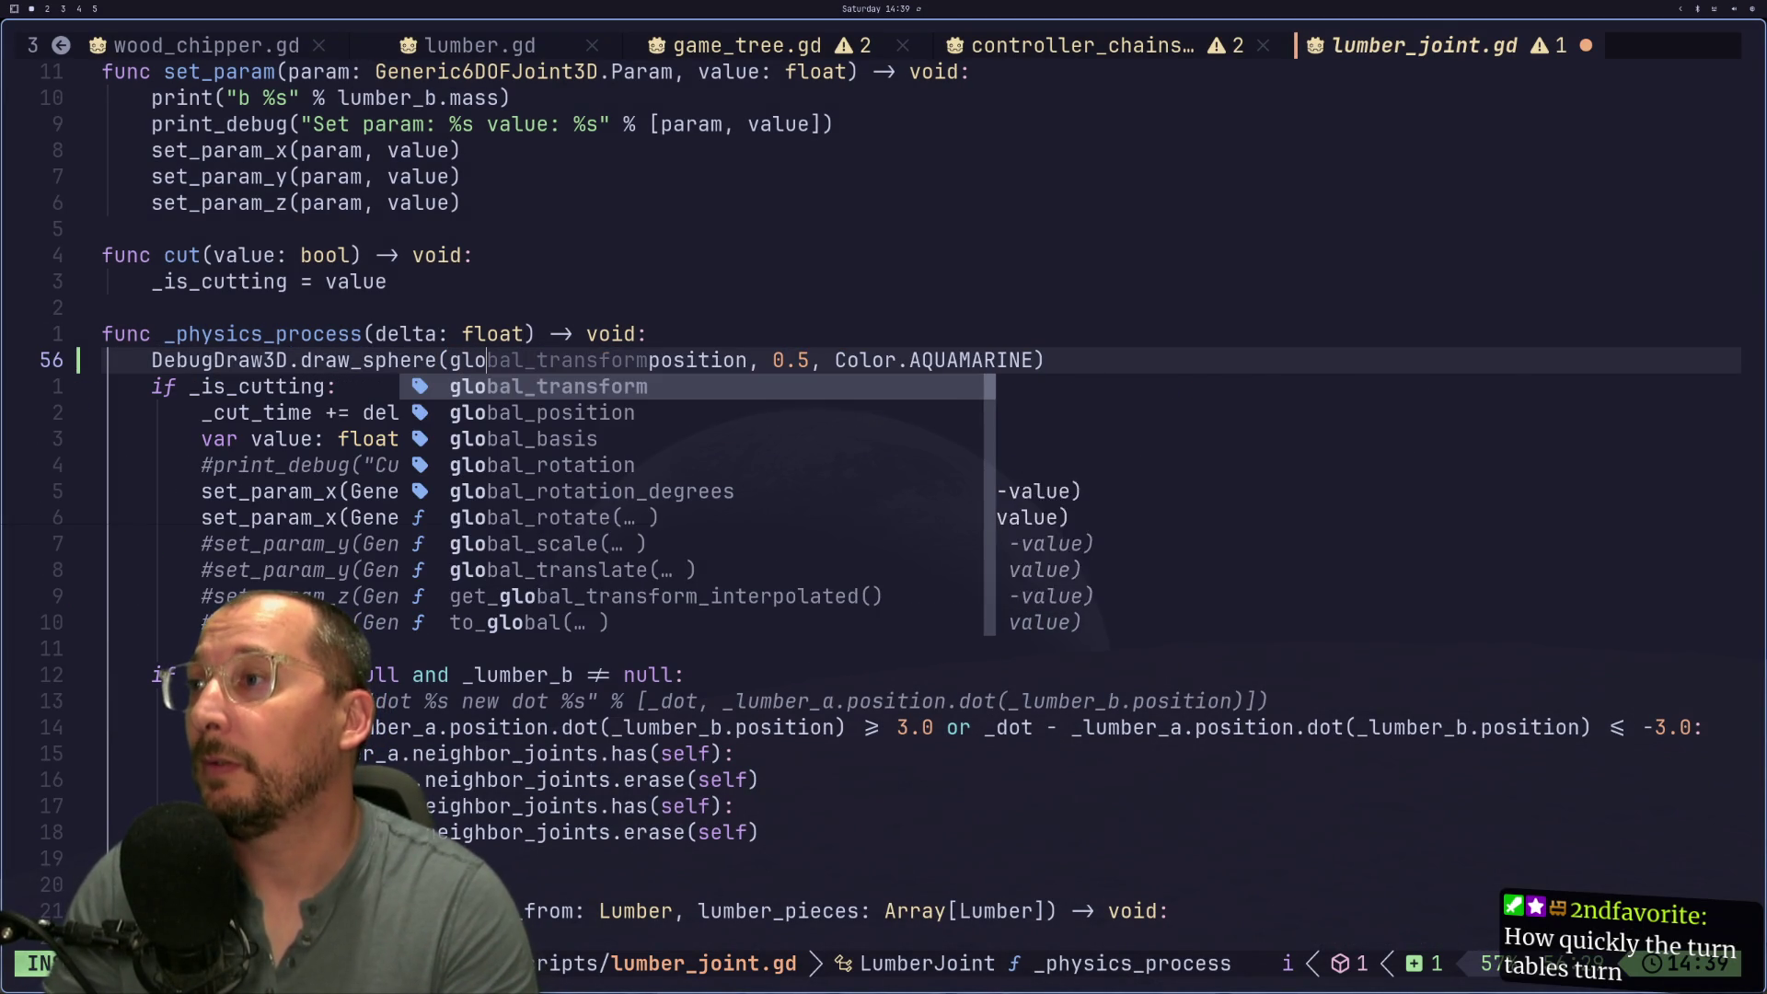
pyautogui.press('Down')
pyautogui.press('Return')
pyautogui.press('Escape')
pyautogui.press('l')
pyautogui.press('d')
pyautogui.press('w')
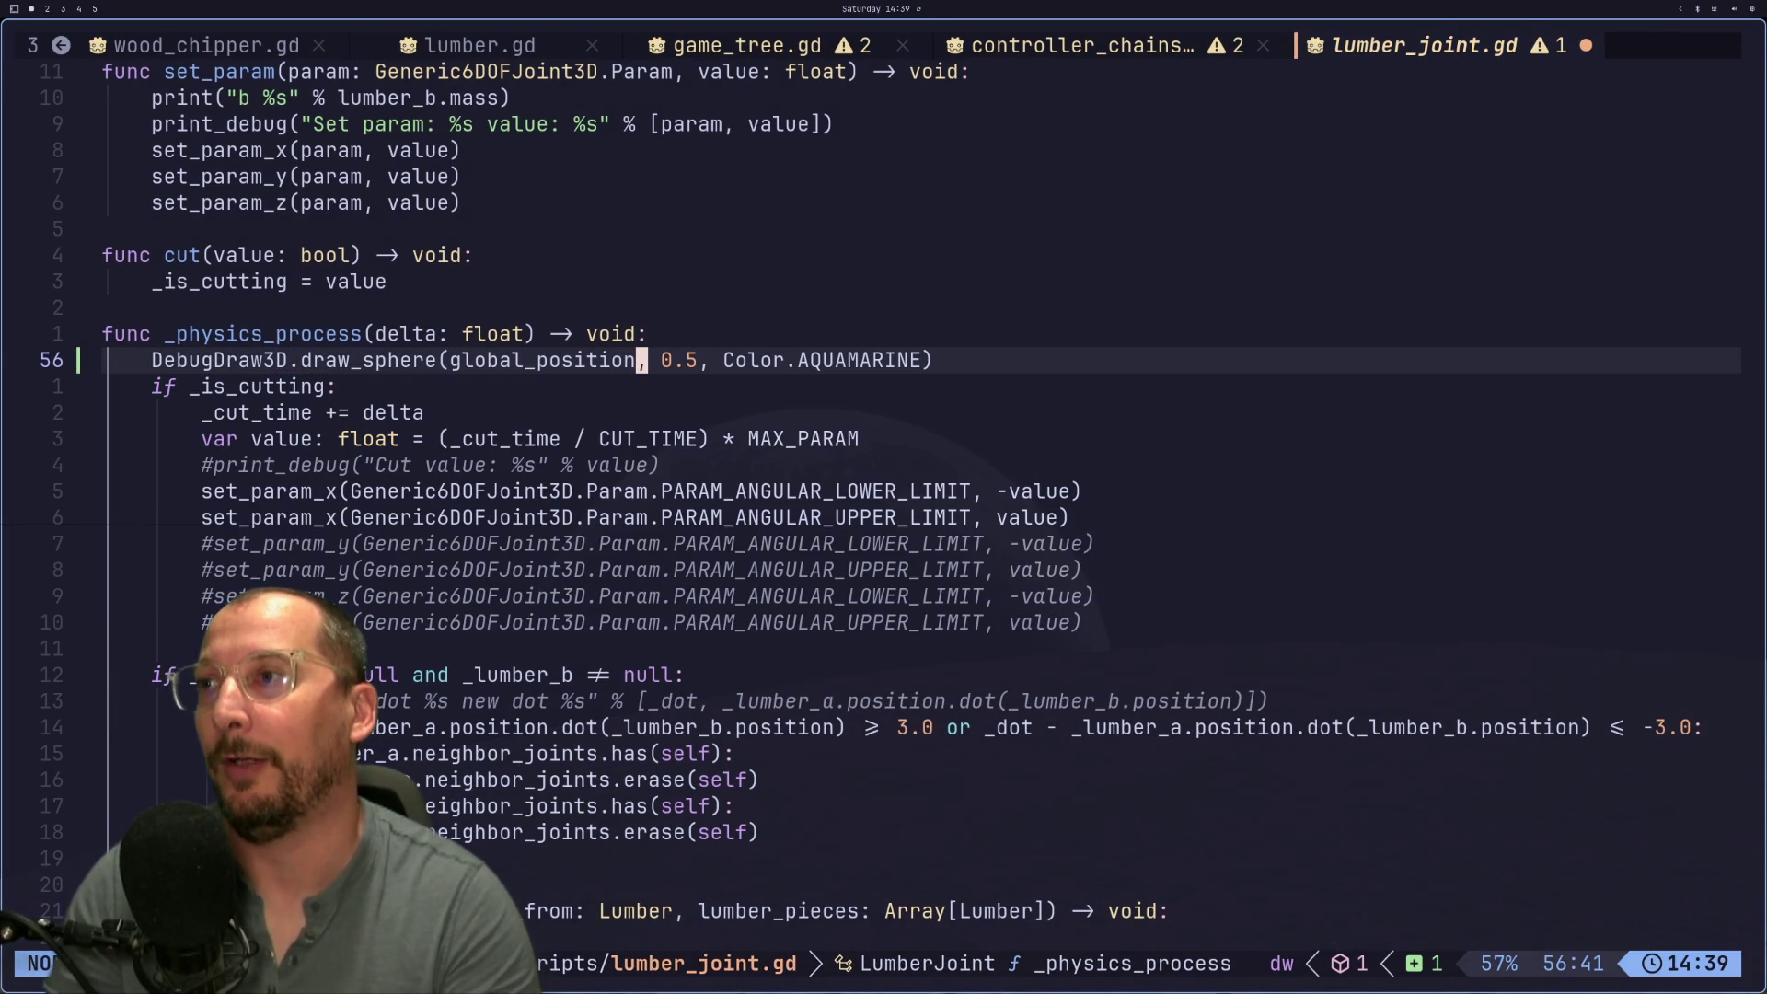
pyautogui.hotkey('ctrl', 's')
# Step: Shrink the debug sphere radius from 0.5 to 0.1, checking the spheres in the running game
pyautogui.press('super+2')
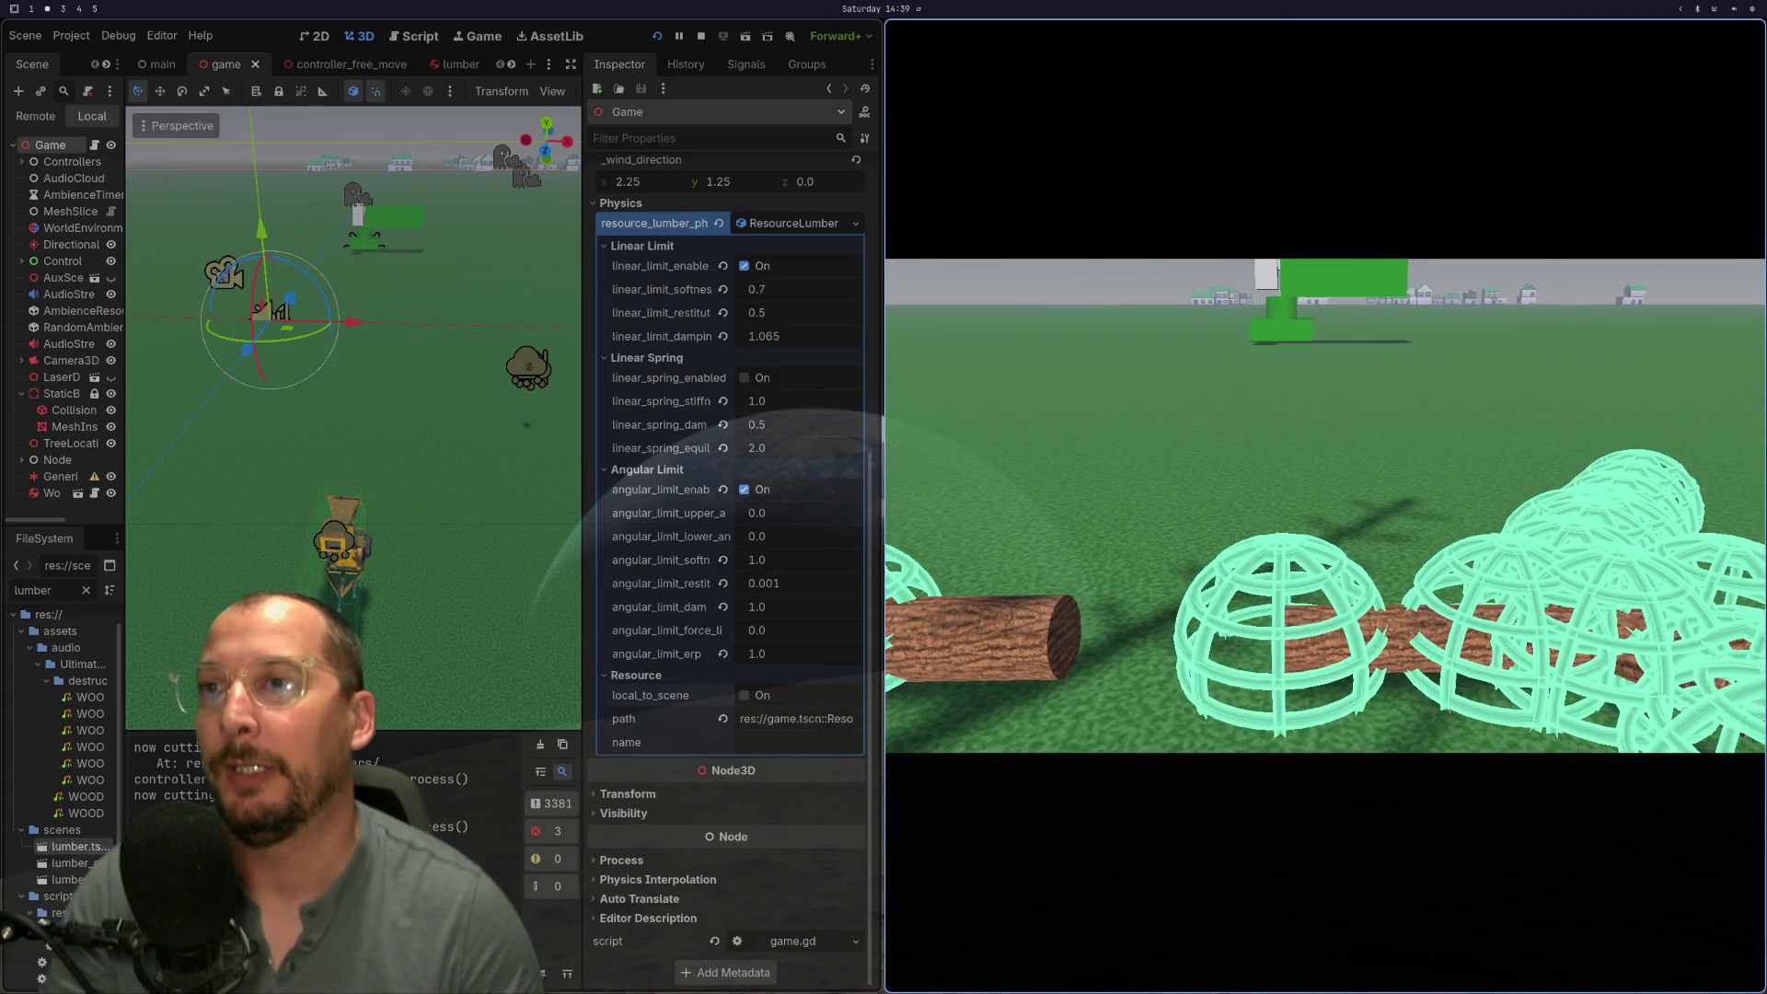
pyautogui.press('super+1')
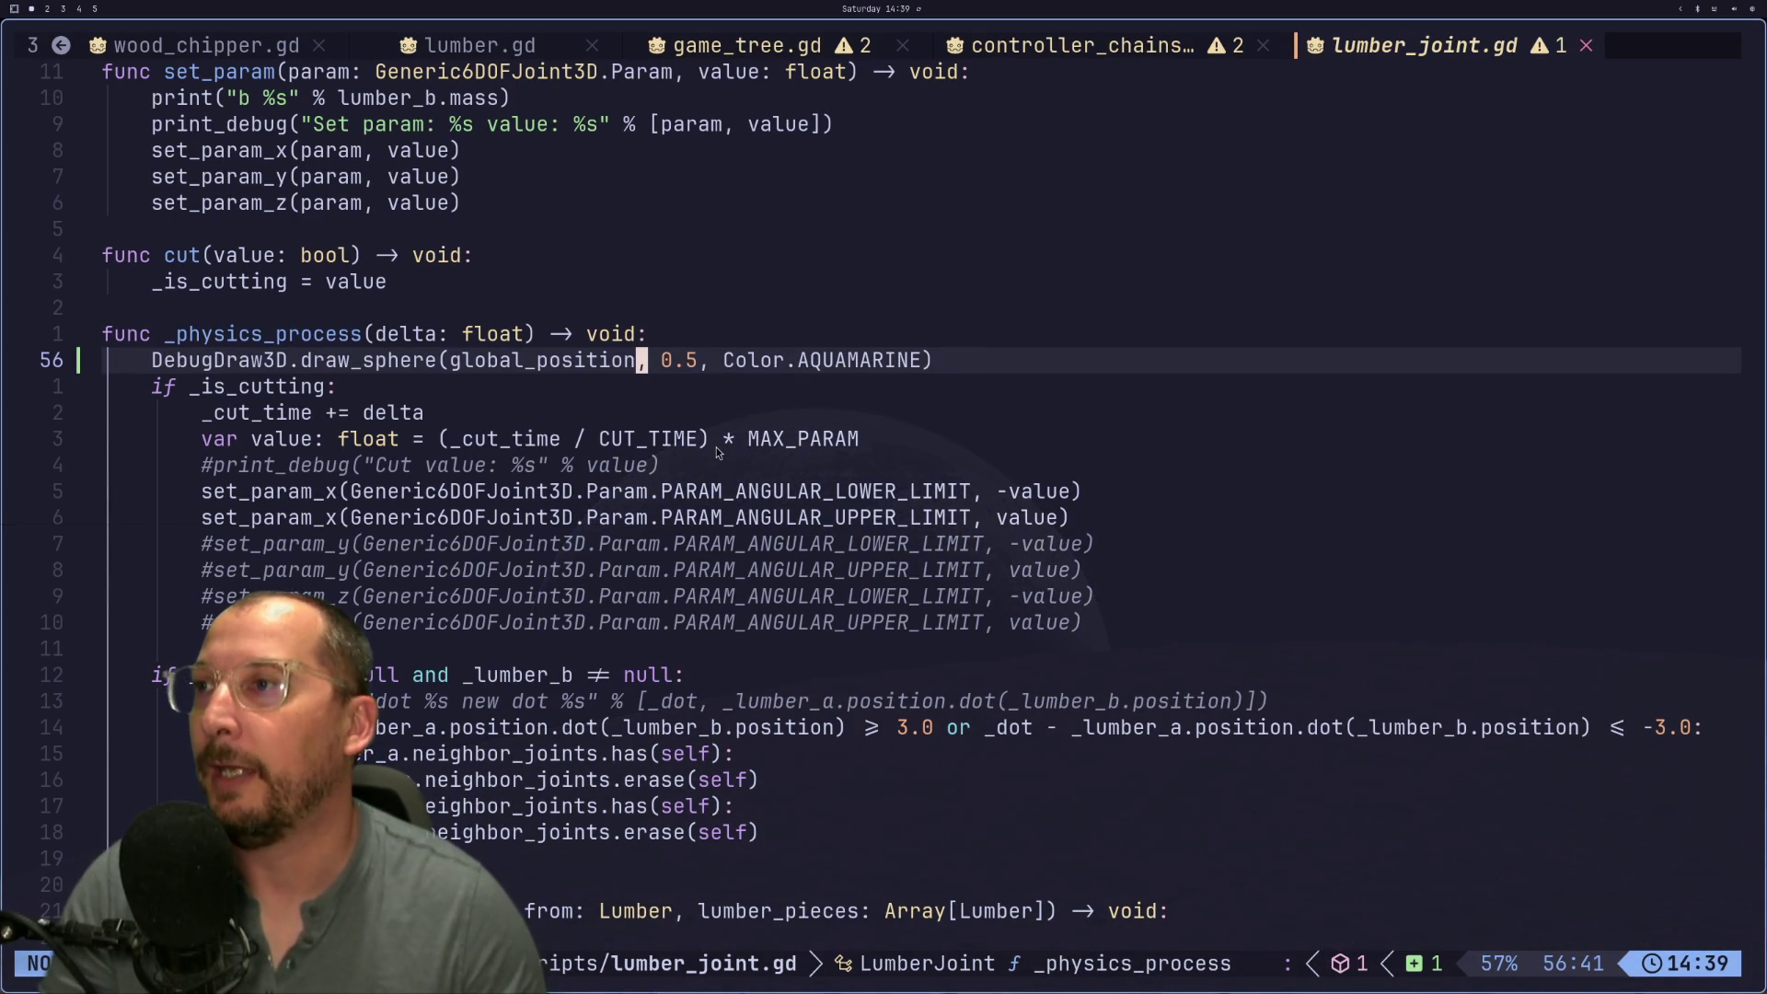
pyautogui.press('f')
pyautogui.press('5')
pyautogui.press('r')
pyautogui.press('1')
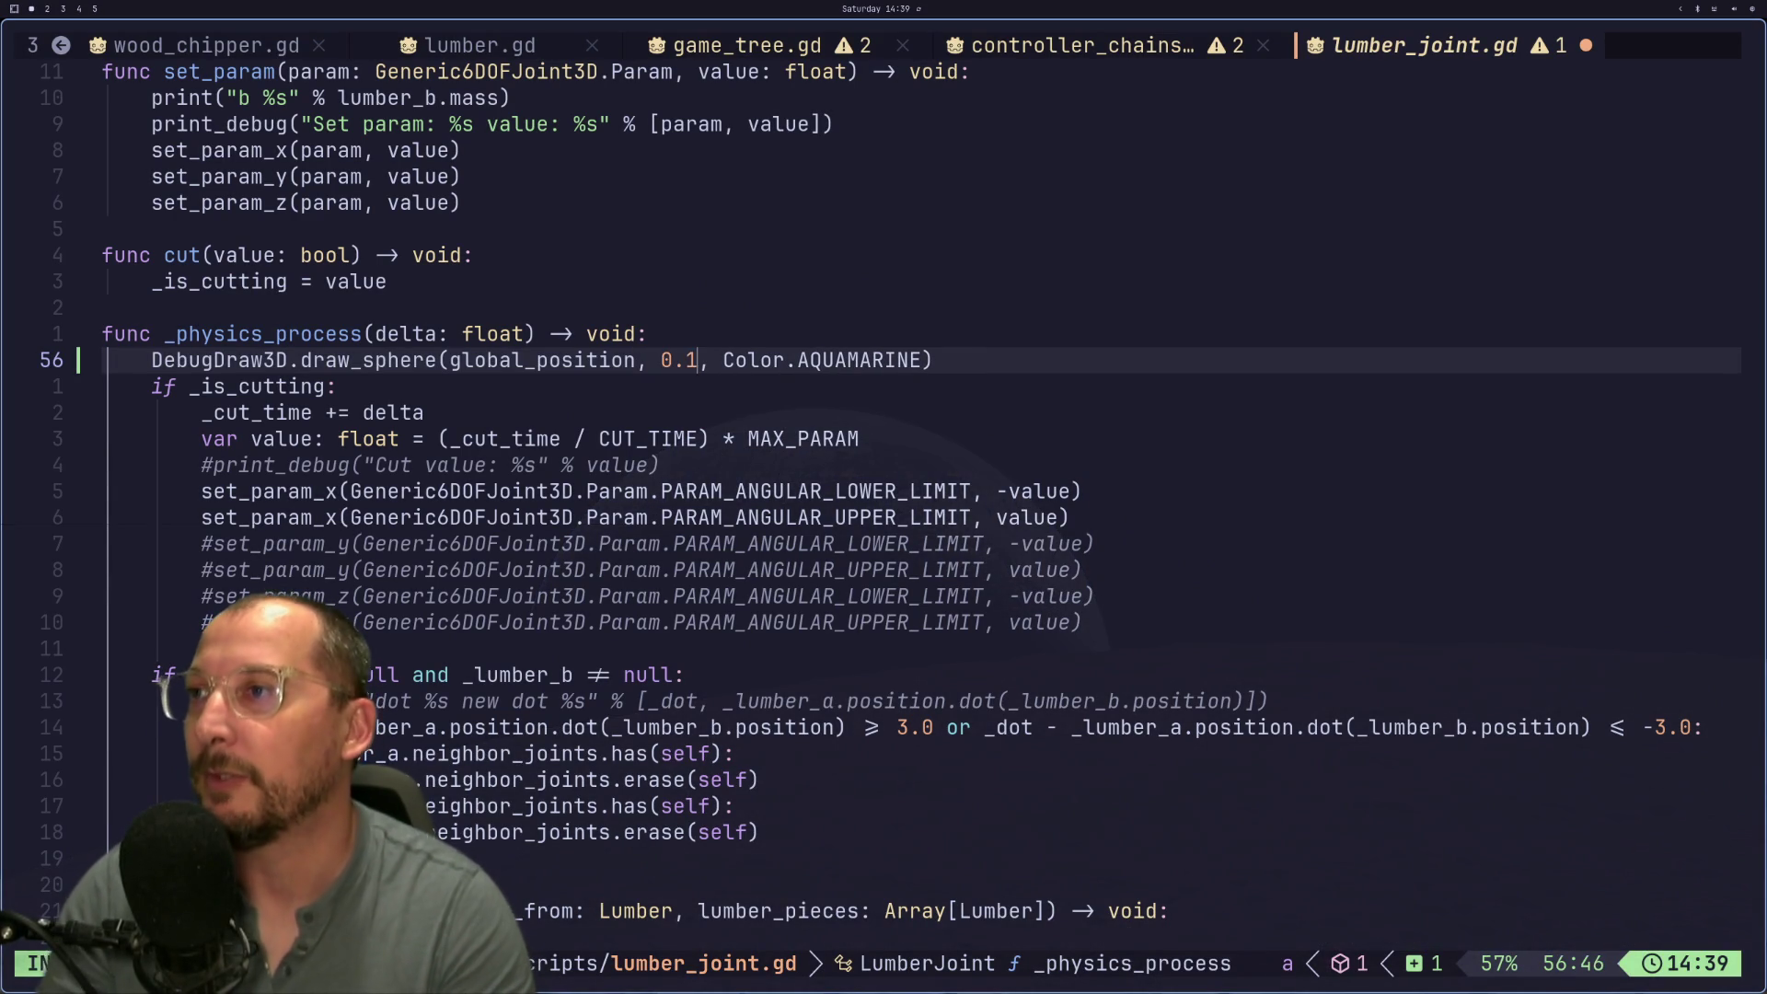
pyautogui.press('super+2')
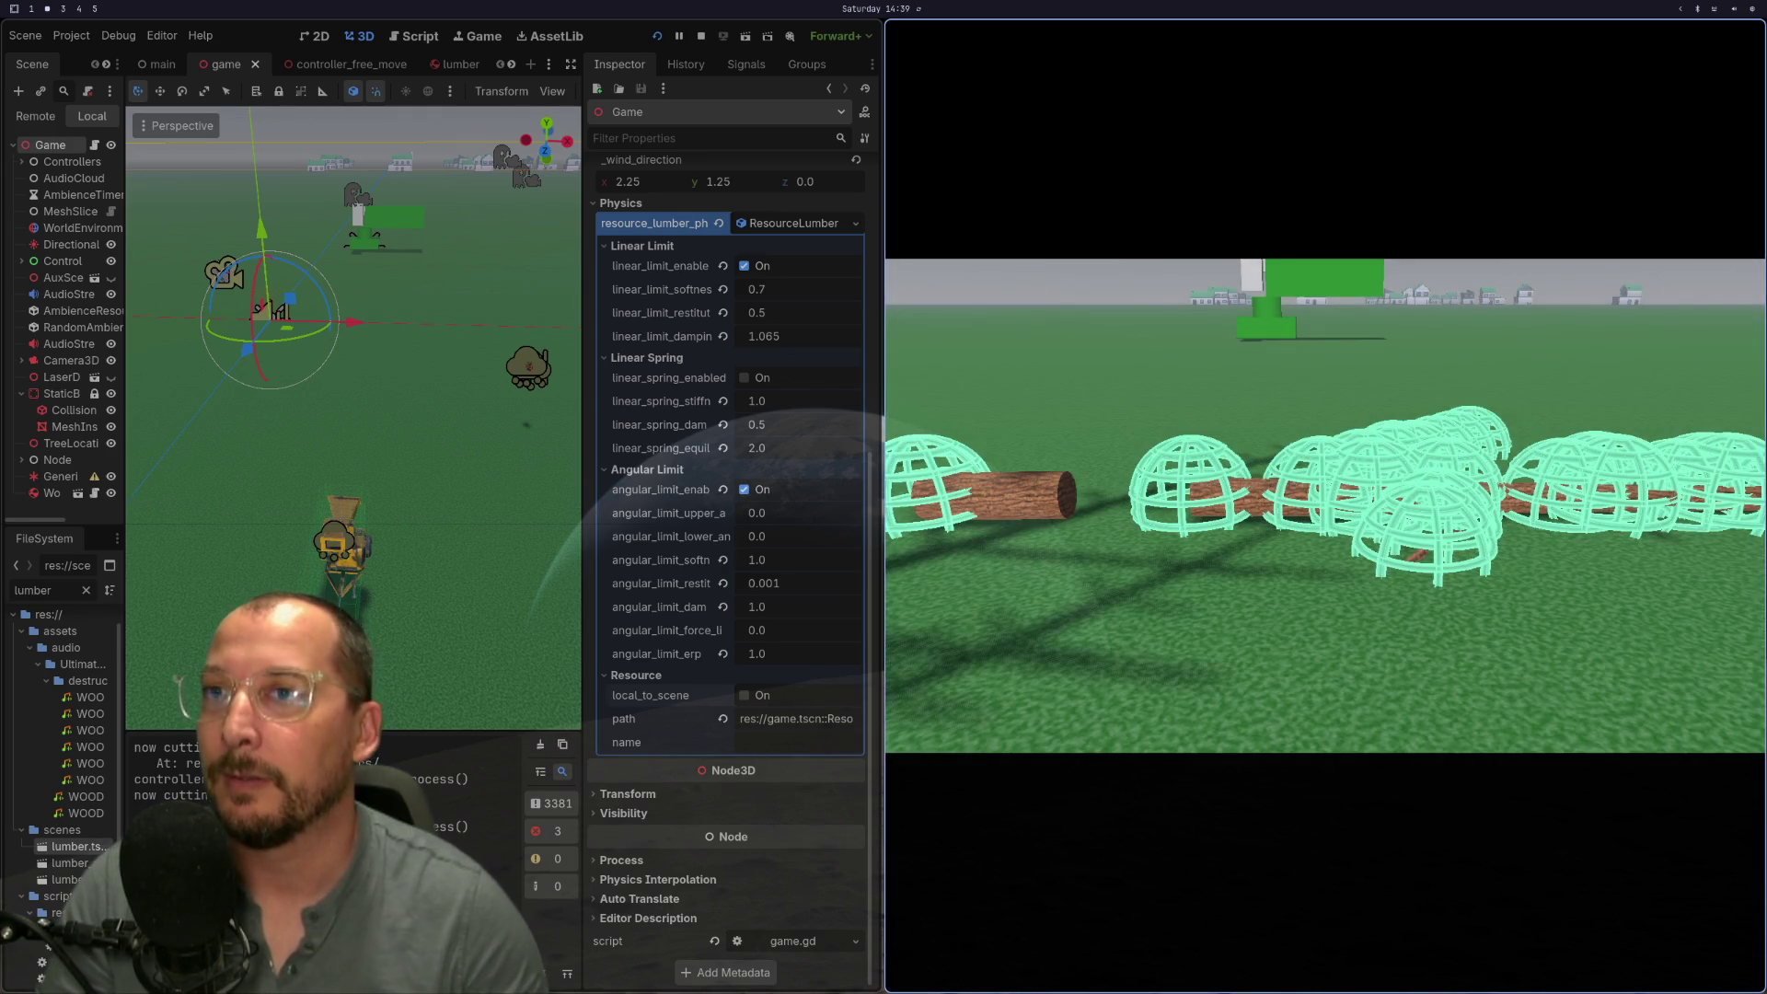
pyautogui.press('super+1')
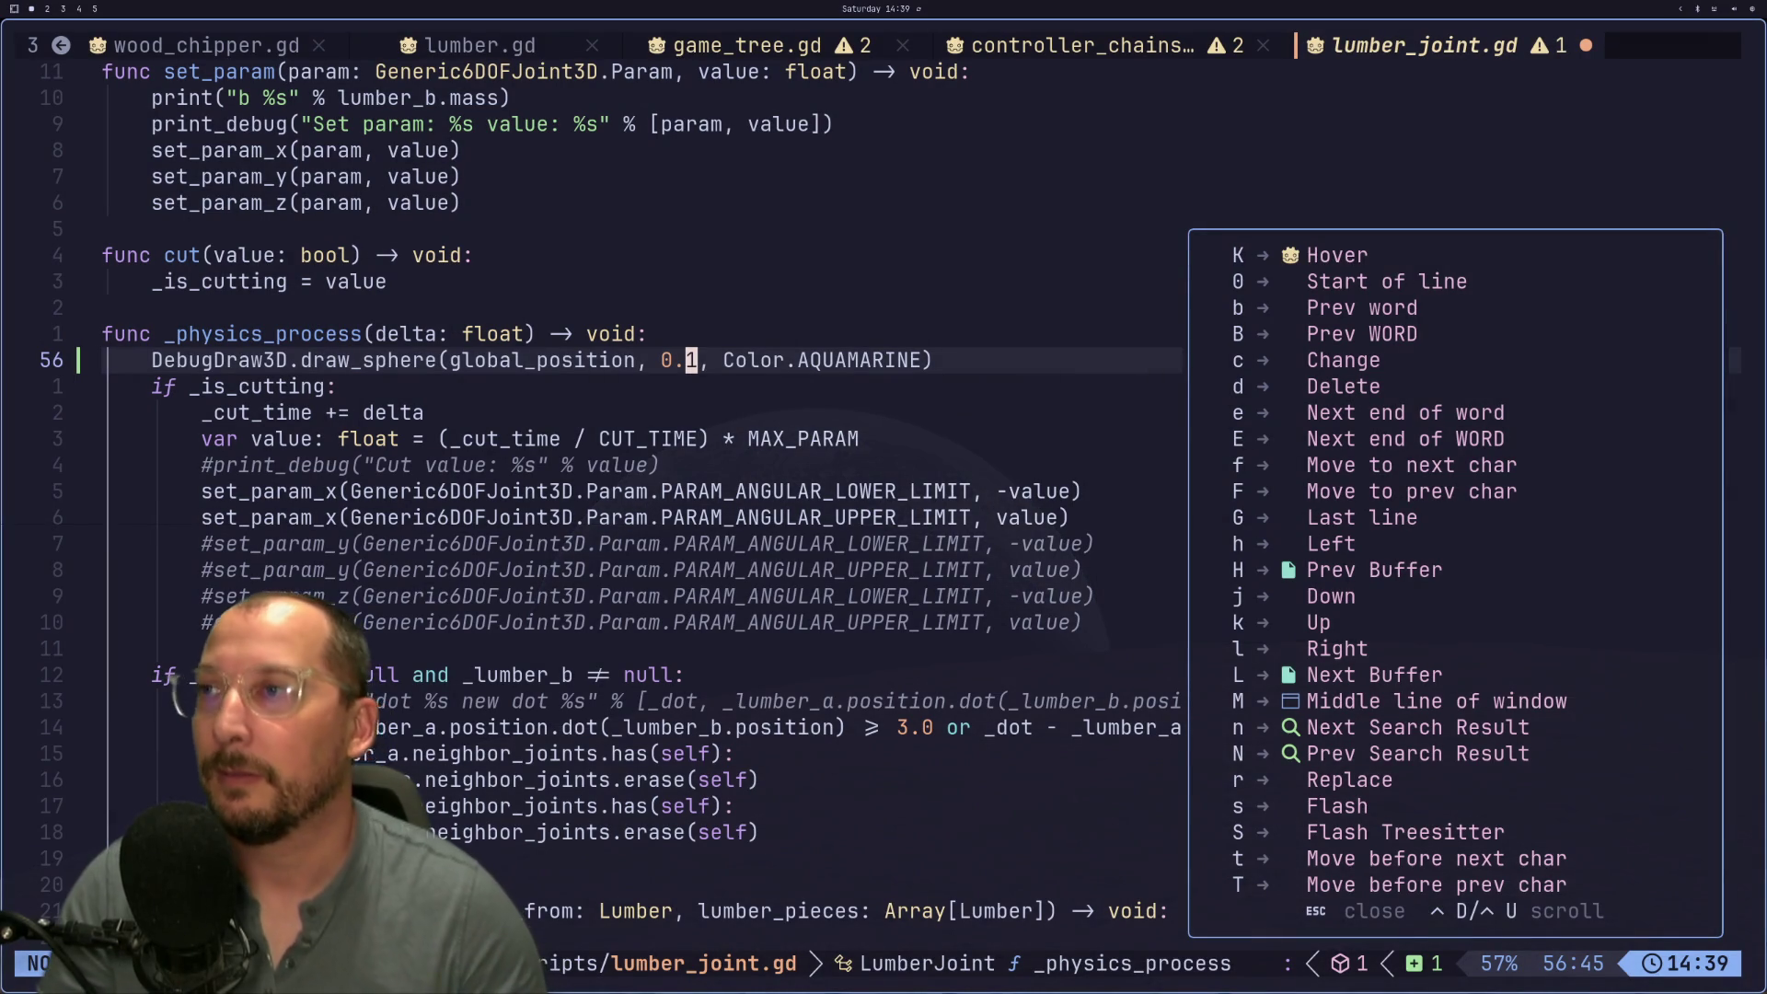
# Step: Save the joint sphere radius change in the script with :w
pyautogui.press('Escape')
pyautogui.write(':w')
pyautogui.press('Return')
# Step: In the running game, walk past the felled logs to the tree until 'Climb Tree' appears
pyautogui.press('super+2')
pyautogui.press('w')
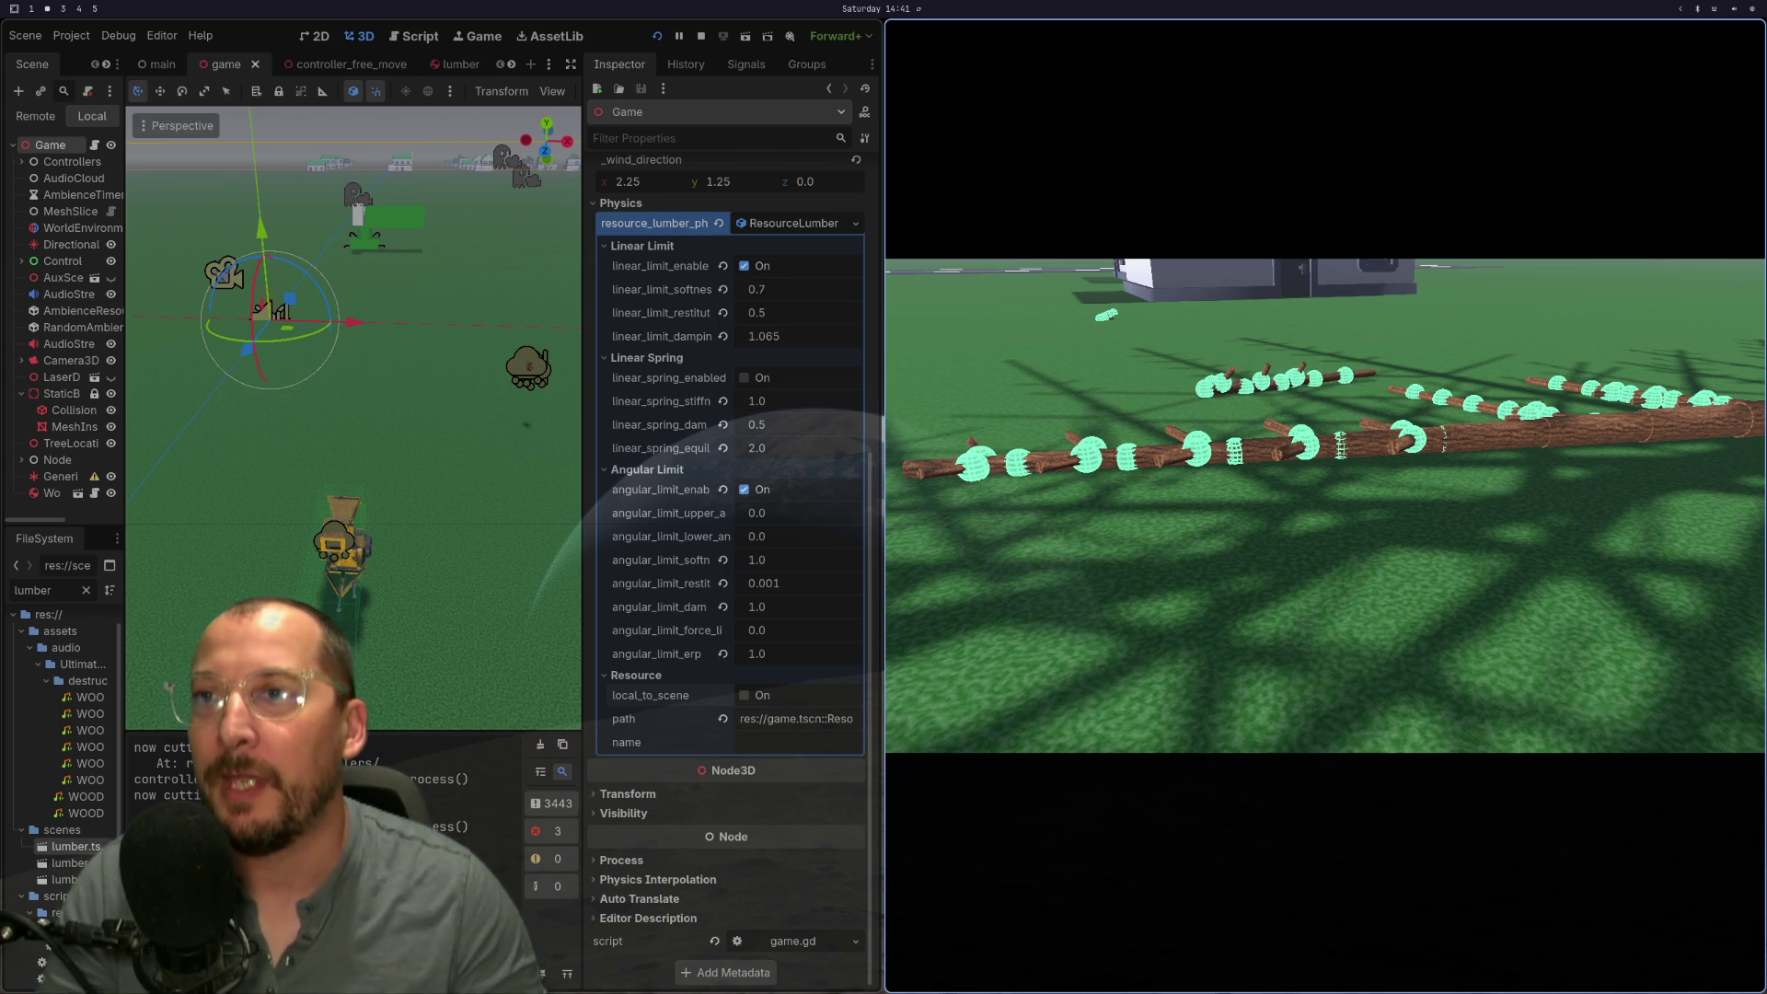
pyautogui.press('w')
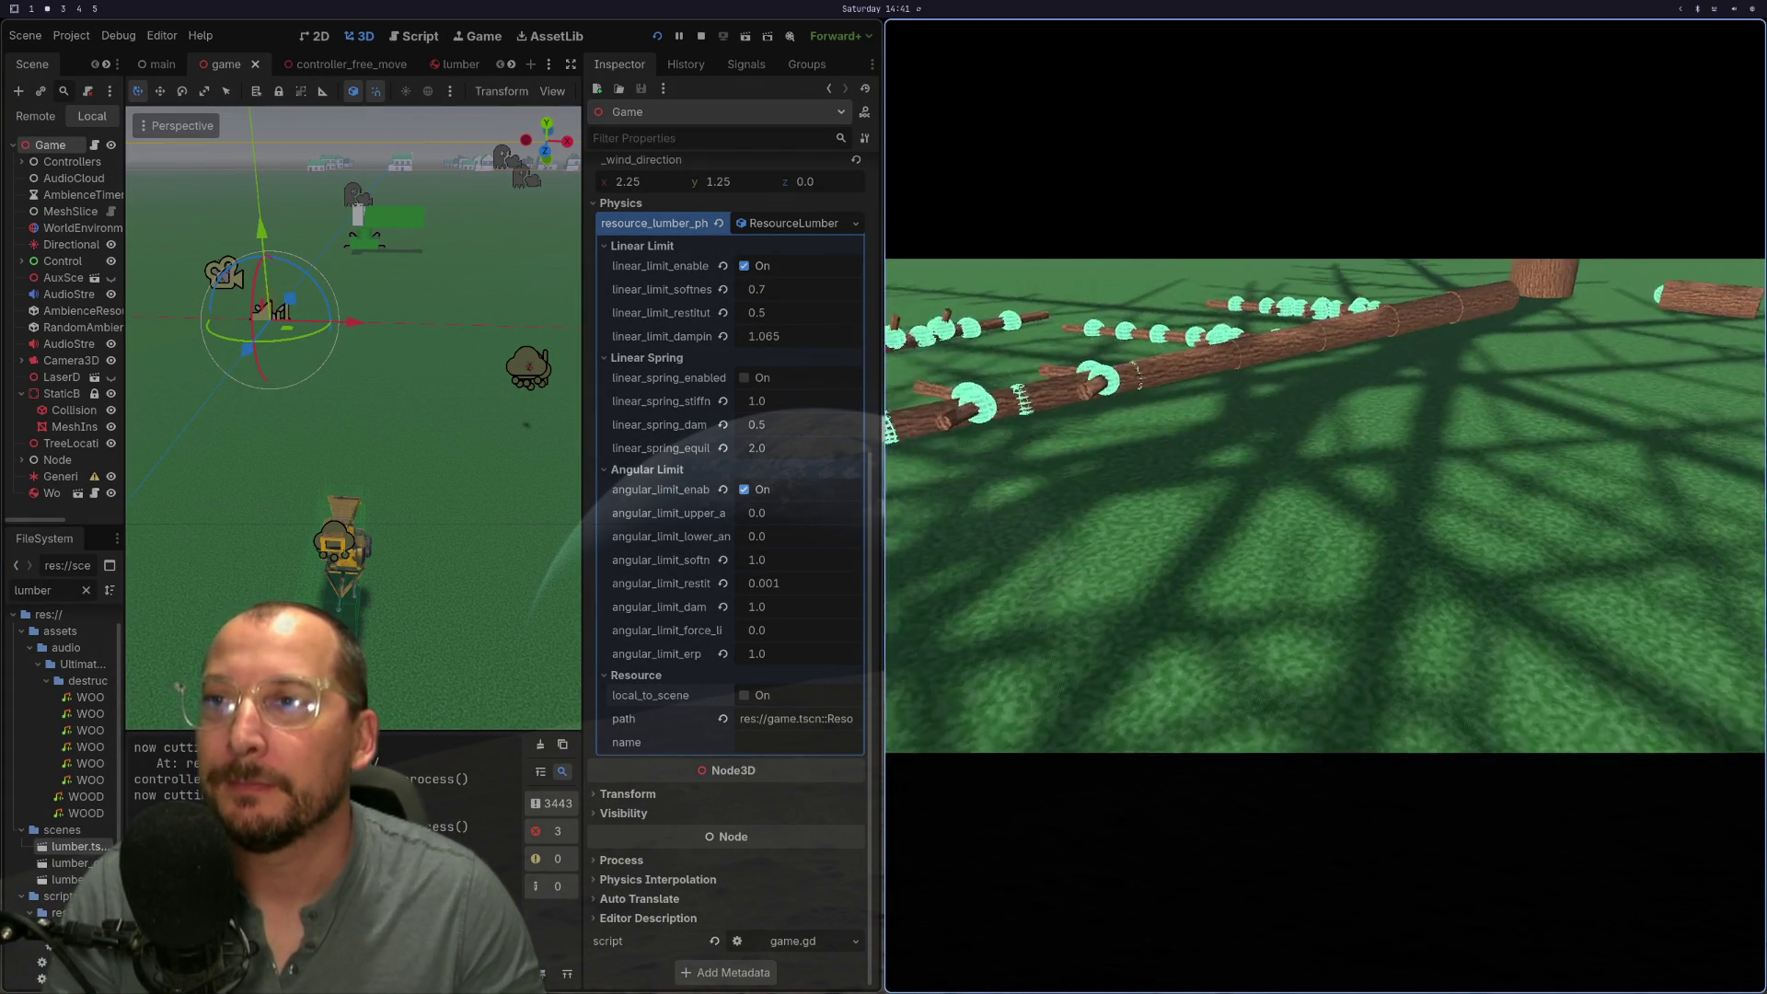
pyautogui.press('w')
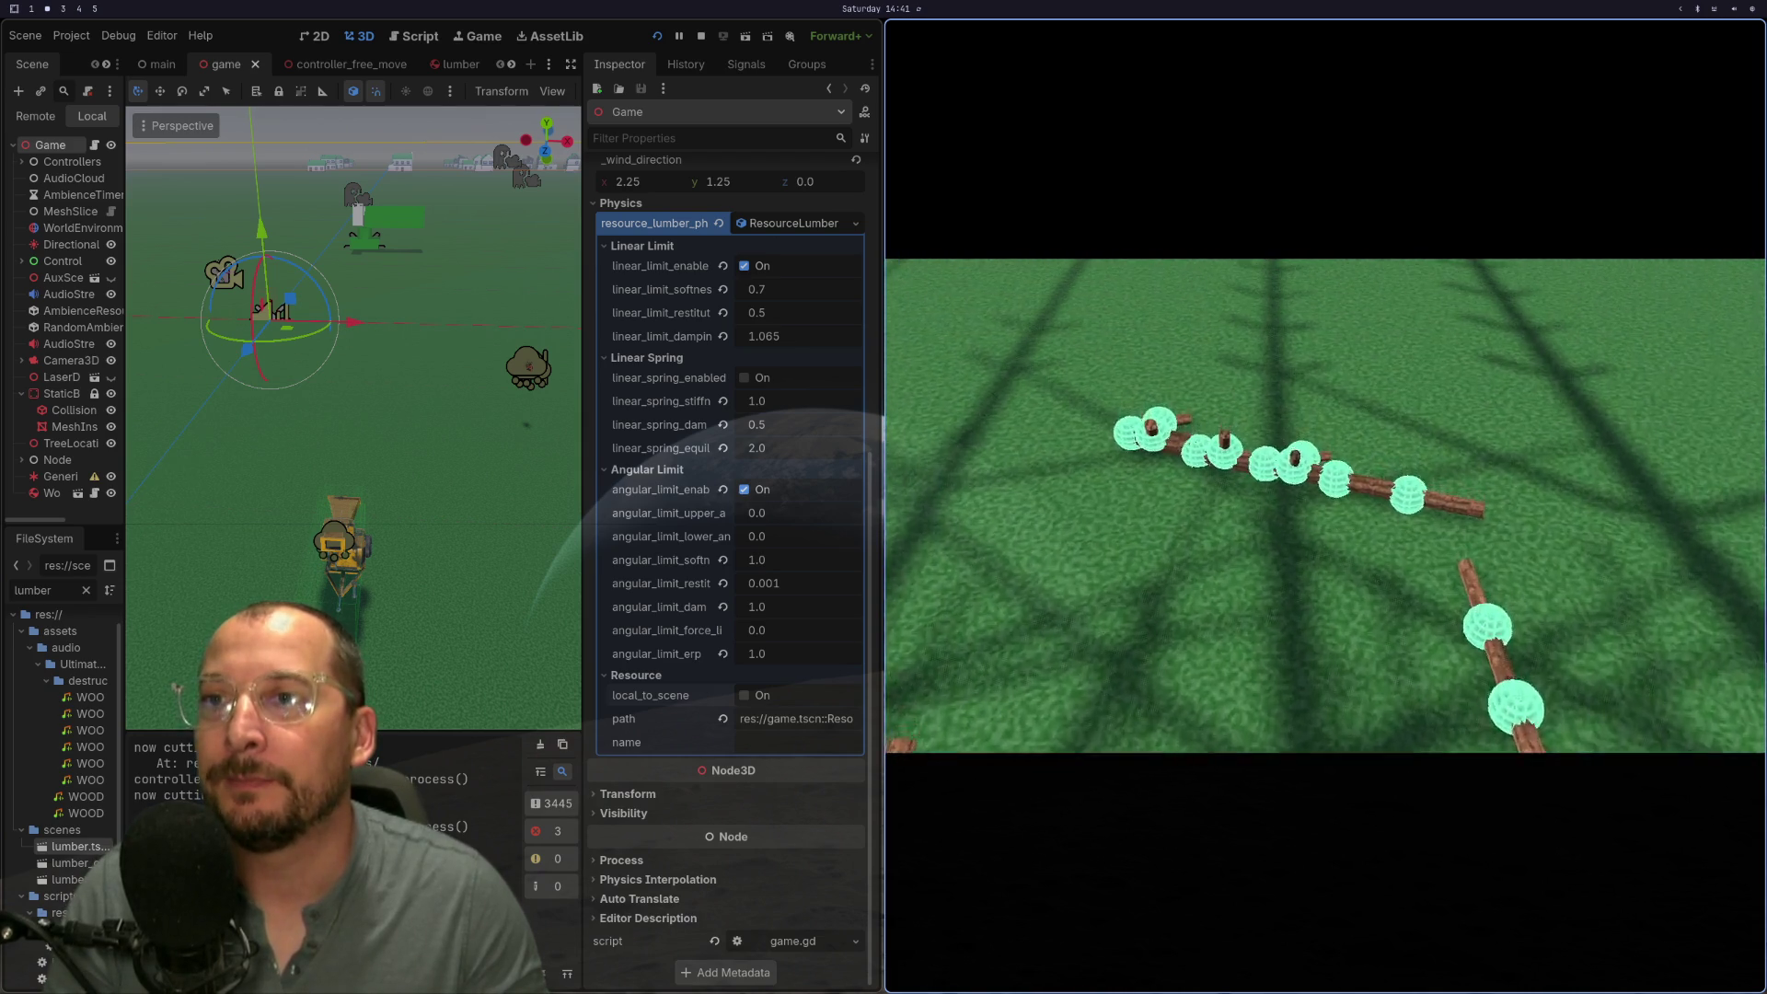
pyautogui.press('w')
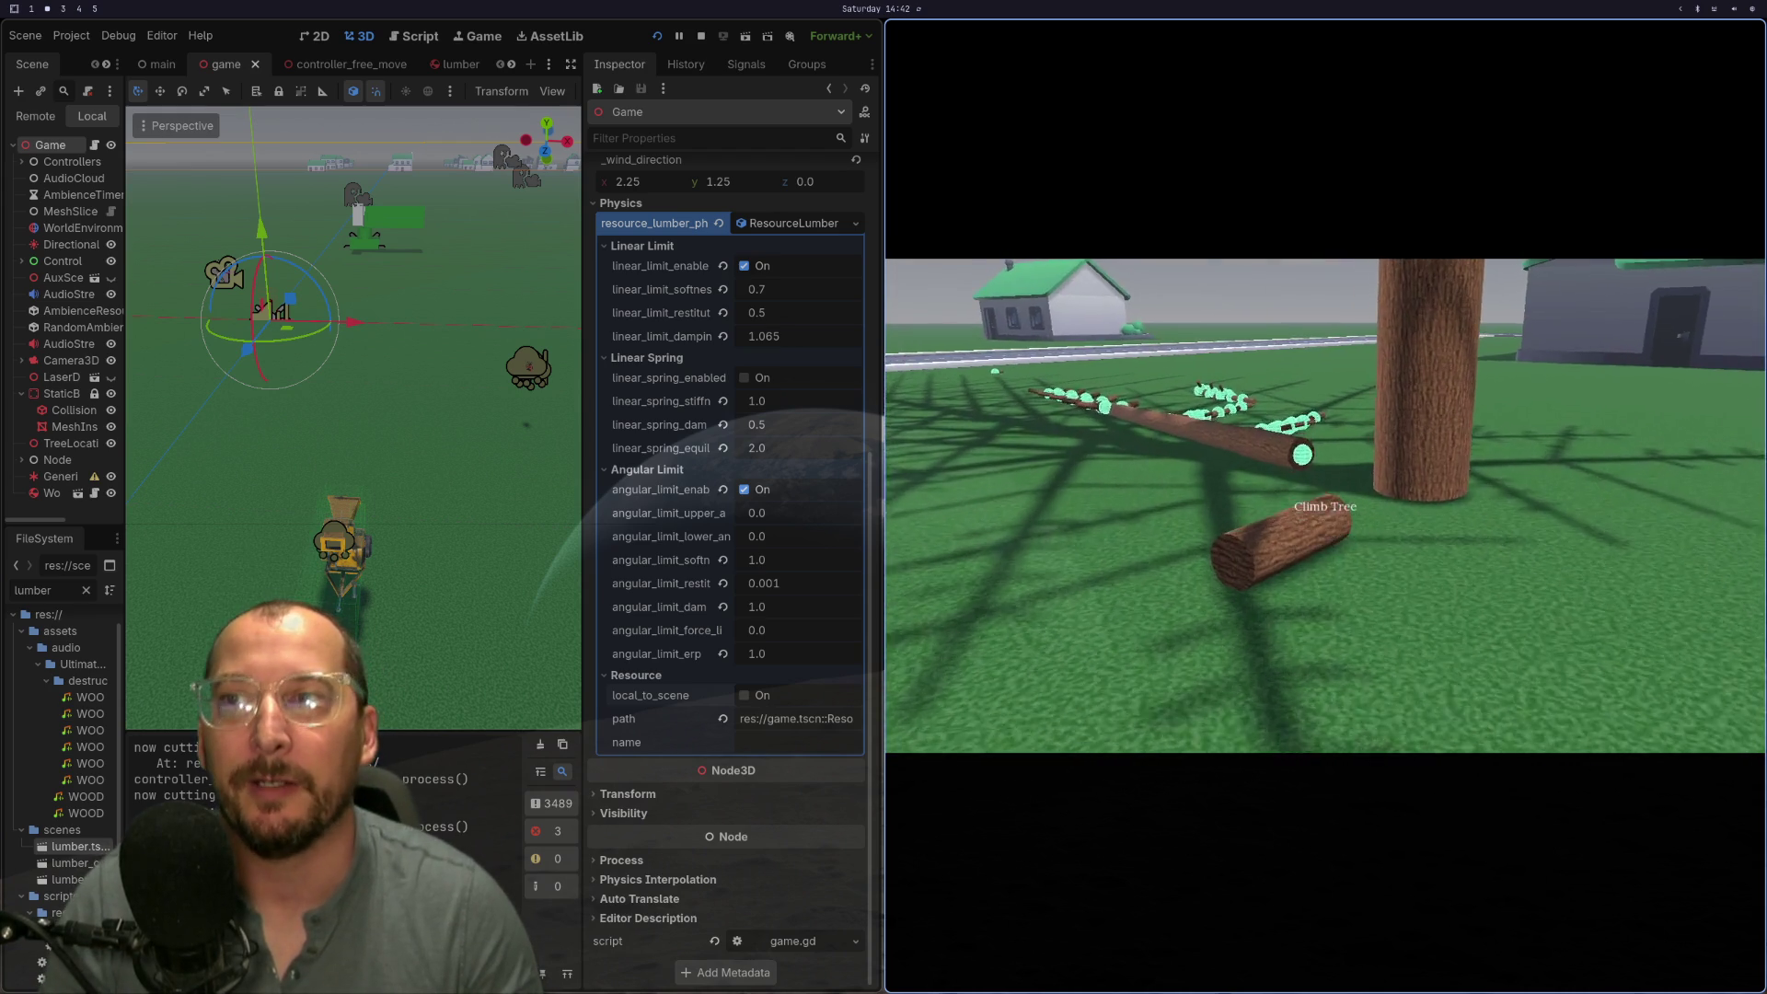
# Step: Climb the tree to view its canopy dotted with aquamarine joint spheres
pyautogui.press('e')
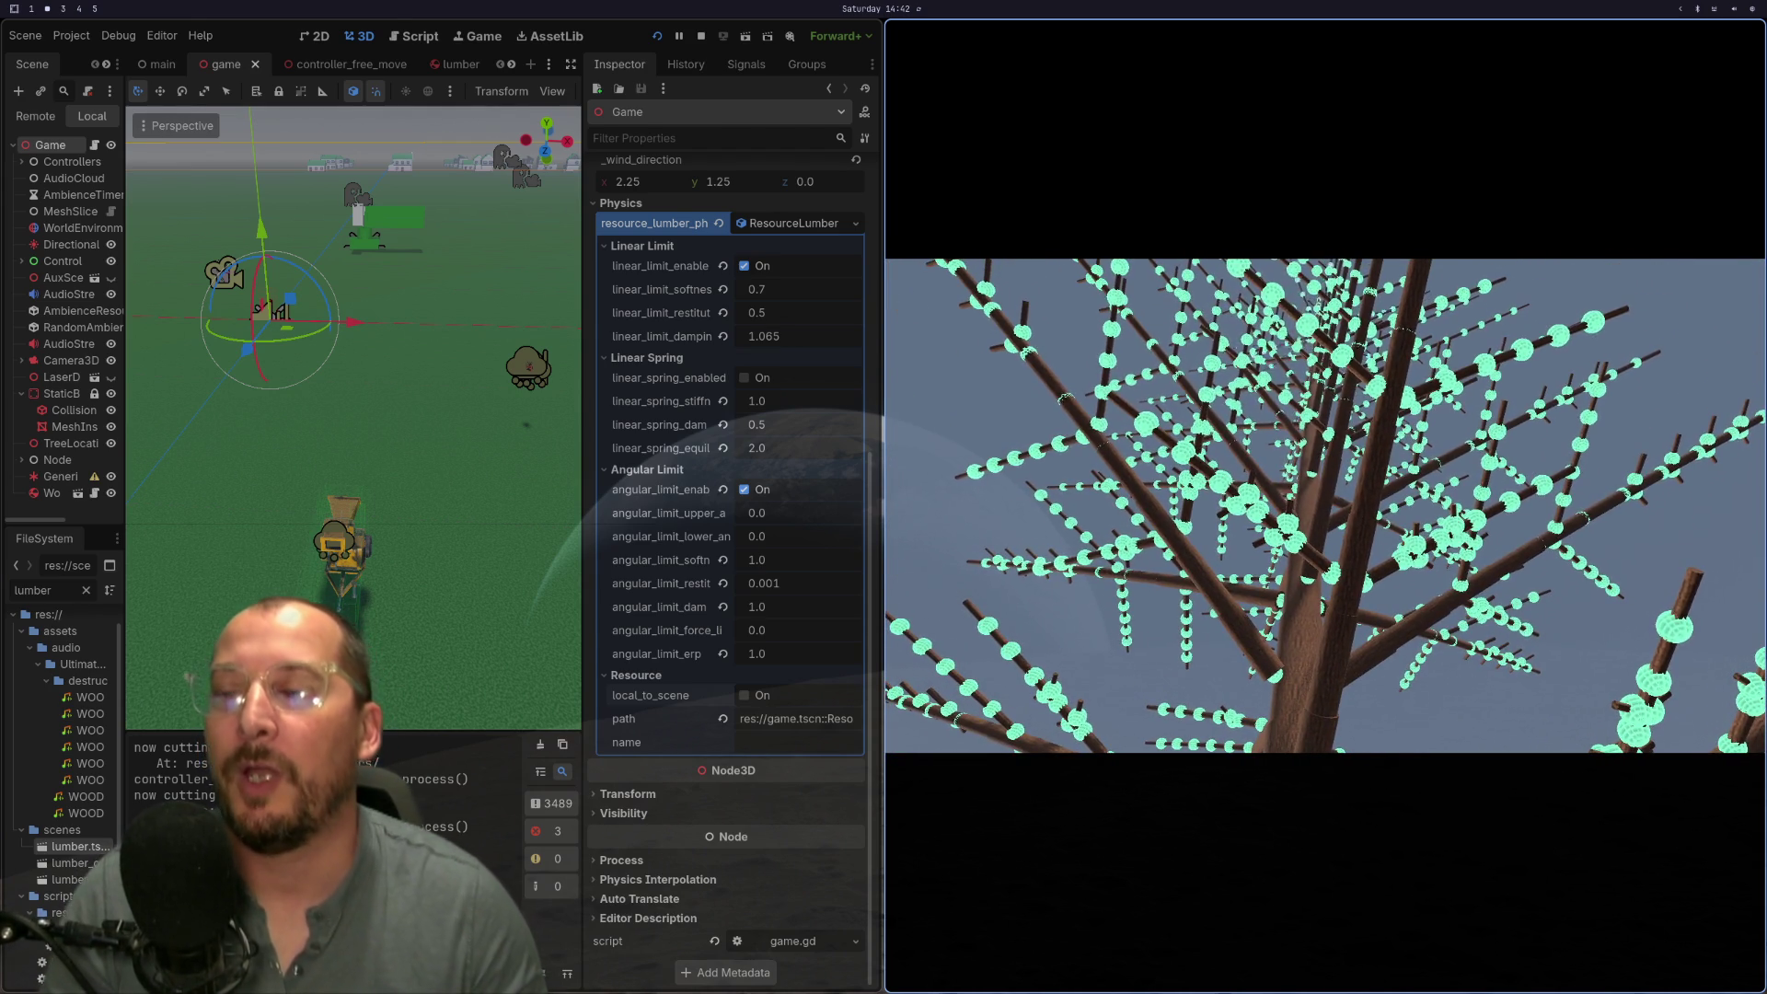
pyautogui.press('super+1')
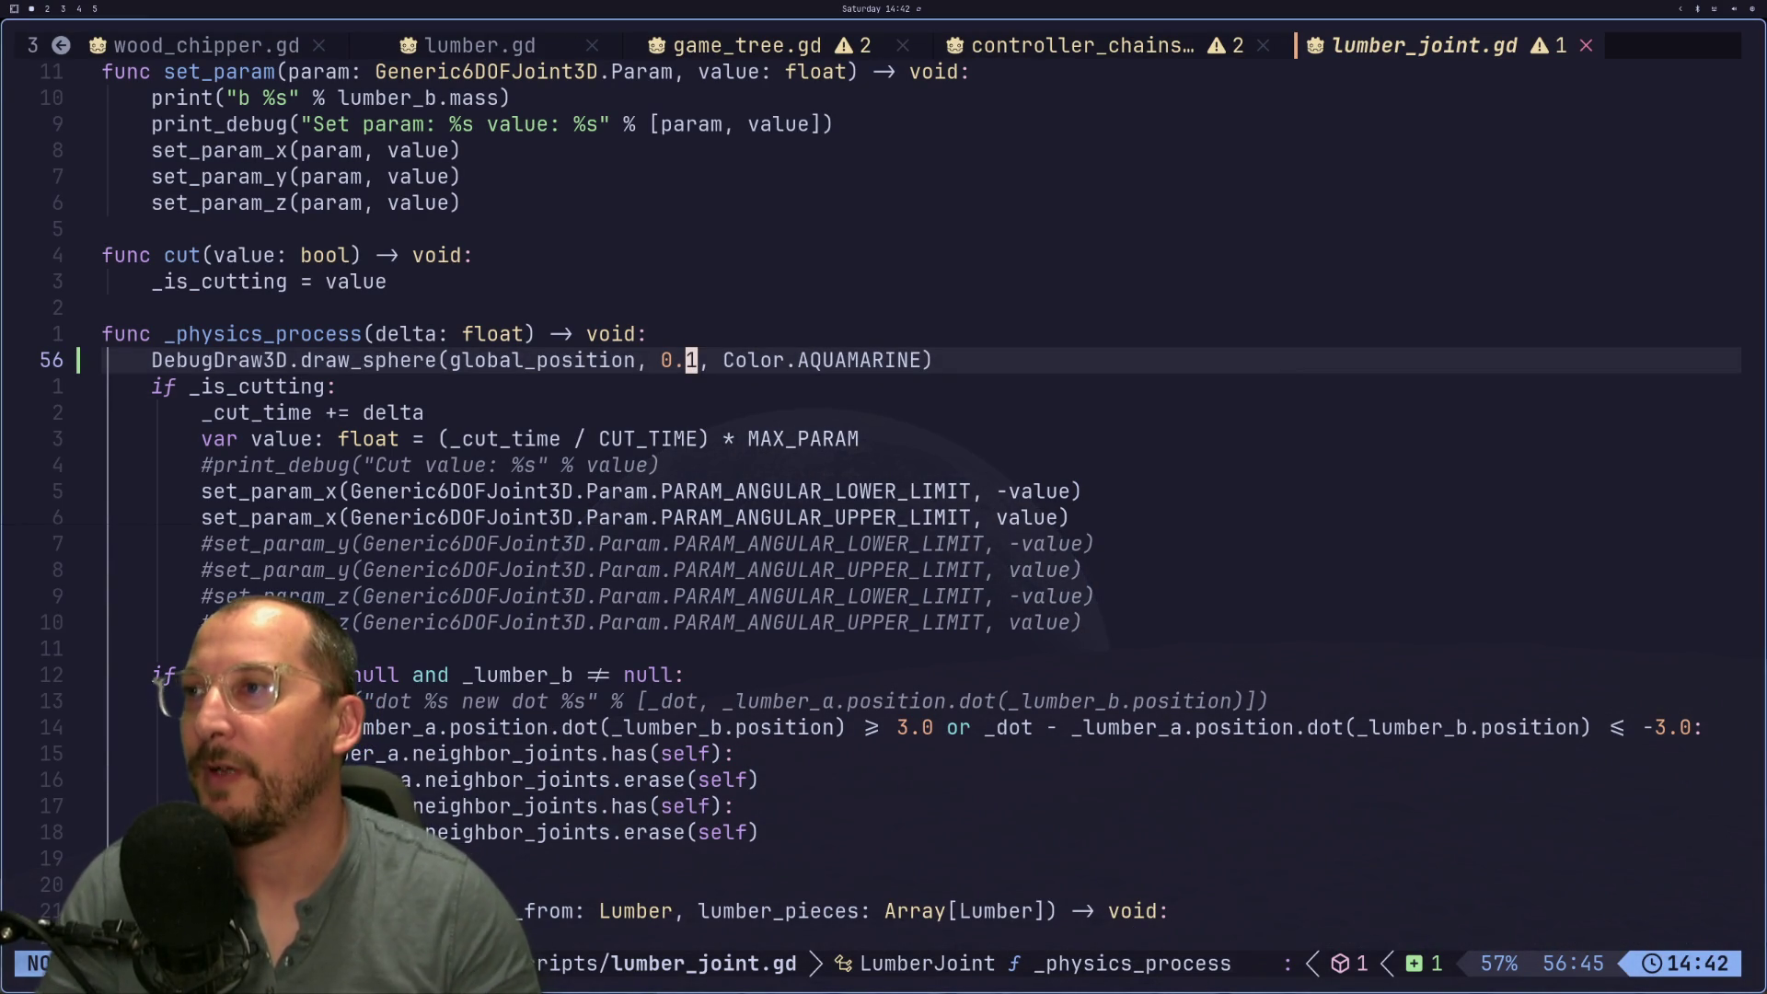
pyautogui.press('super+2')
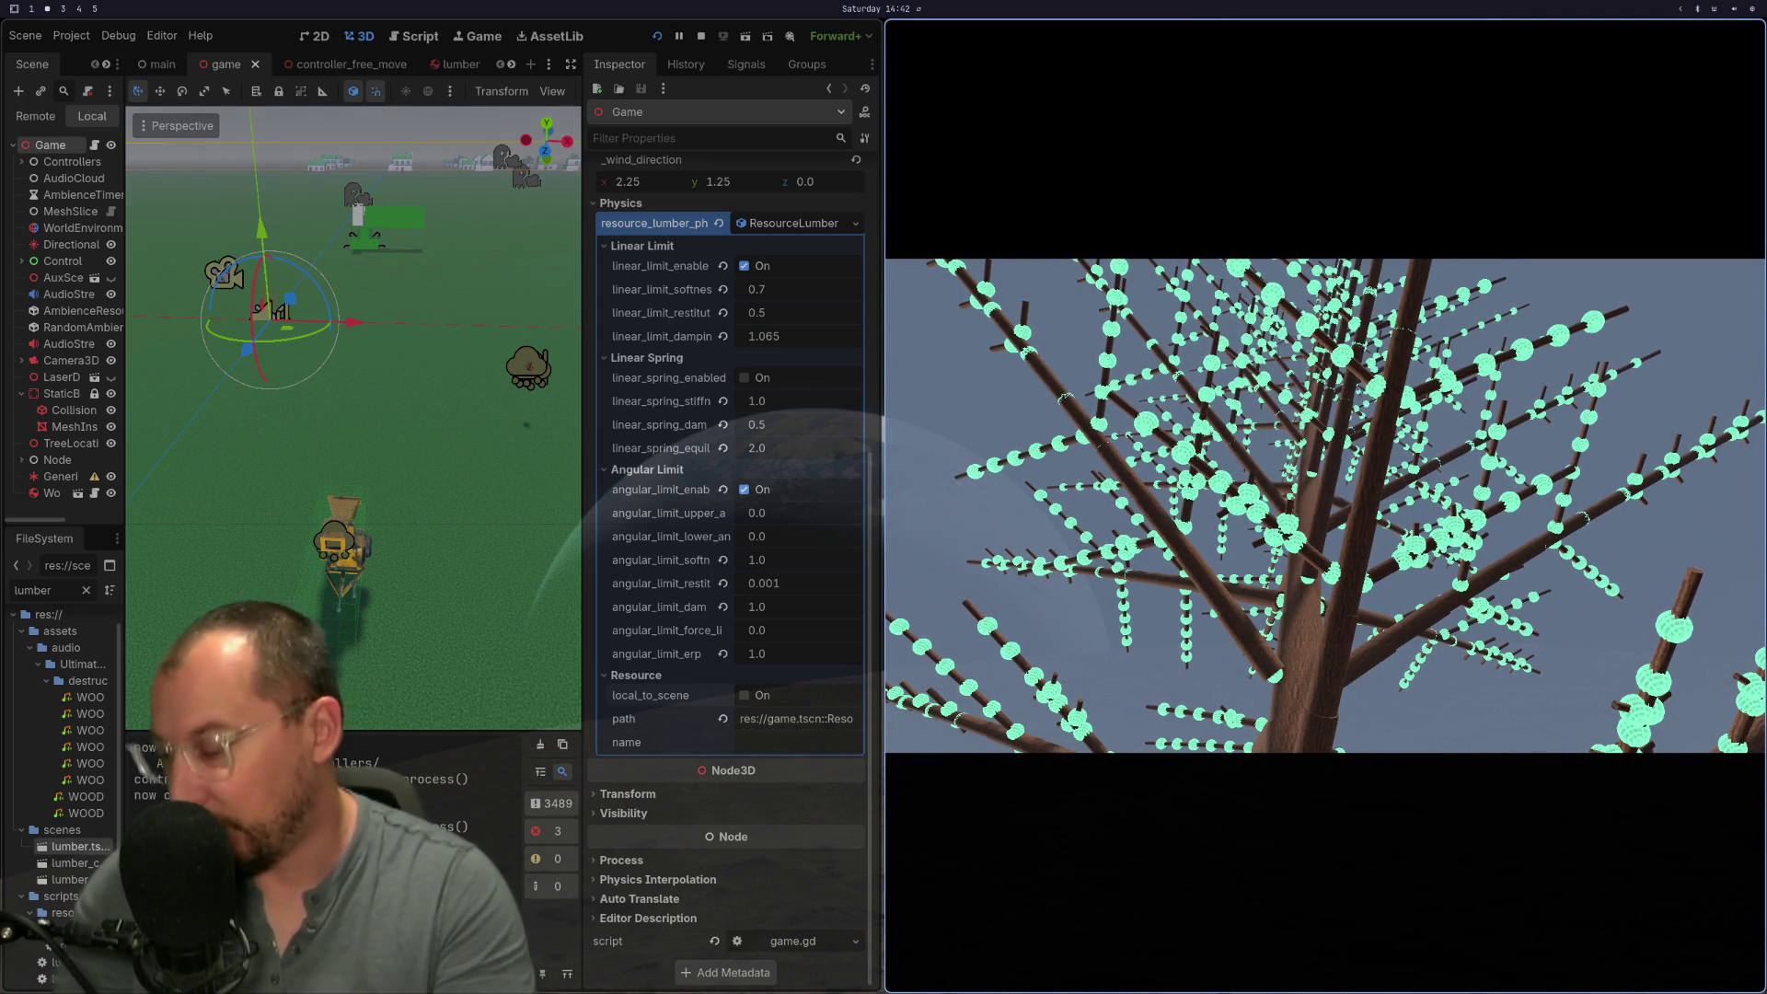
# Step: Glance at the browser task board, return to the game, and raise the system volume
pyautogui.press('super+3')
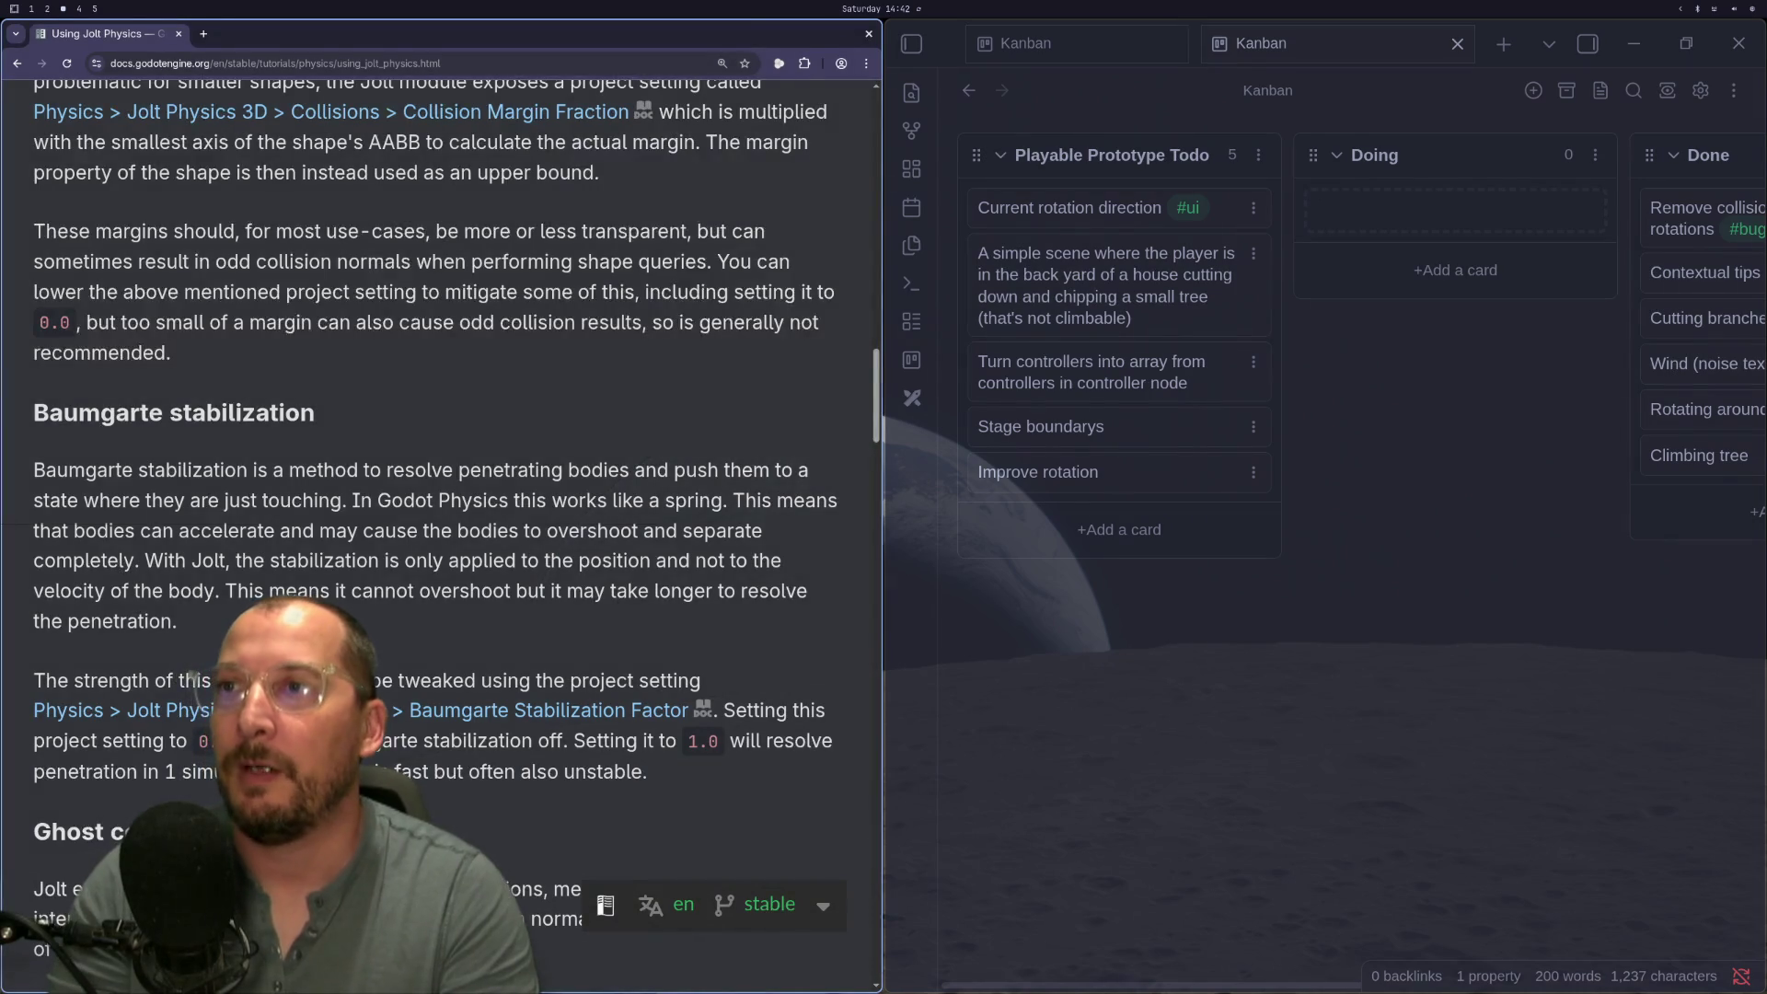
pyautogui.hotkey('ctrl', 'n')
pyautogui.press('super+1')
pyautogui.press('super+2')
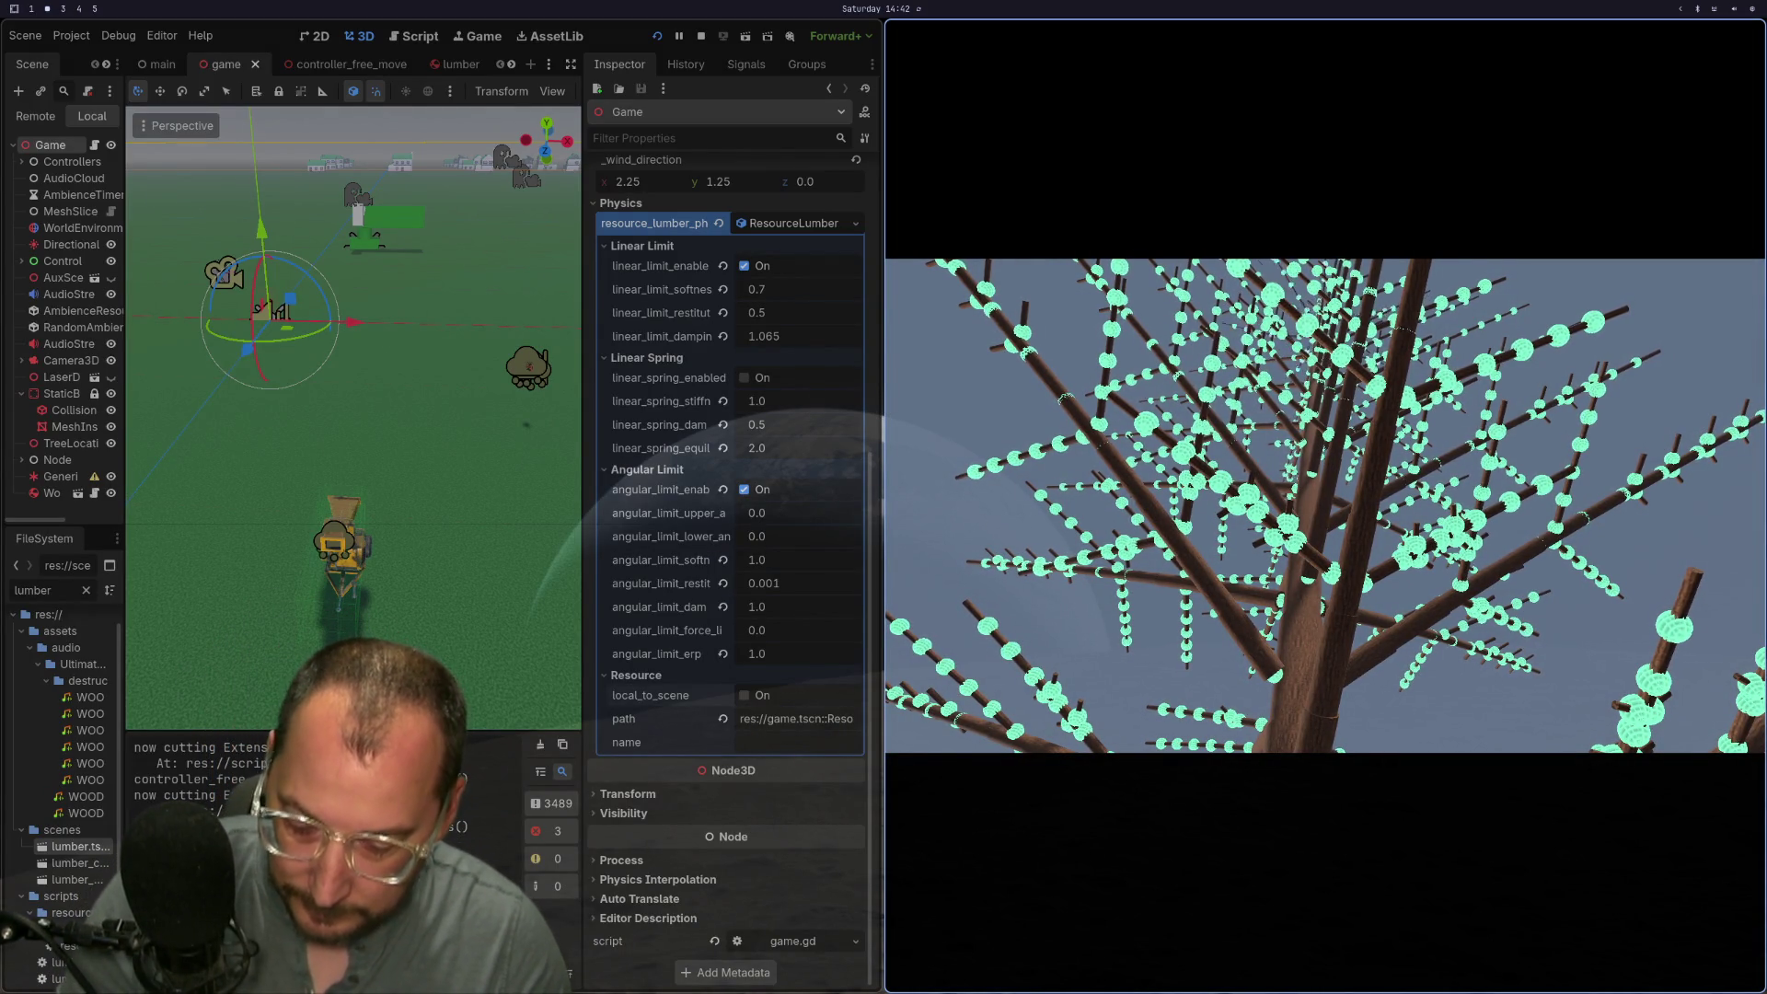
pyautogui.press('XF86AudioRaiseVolume')
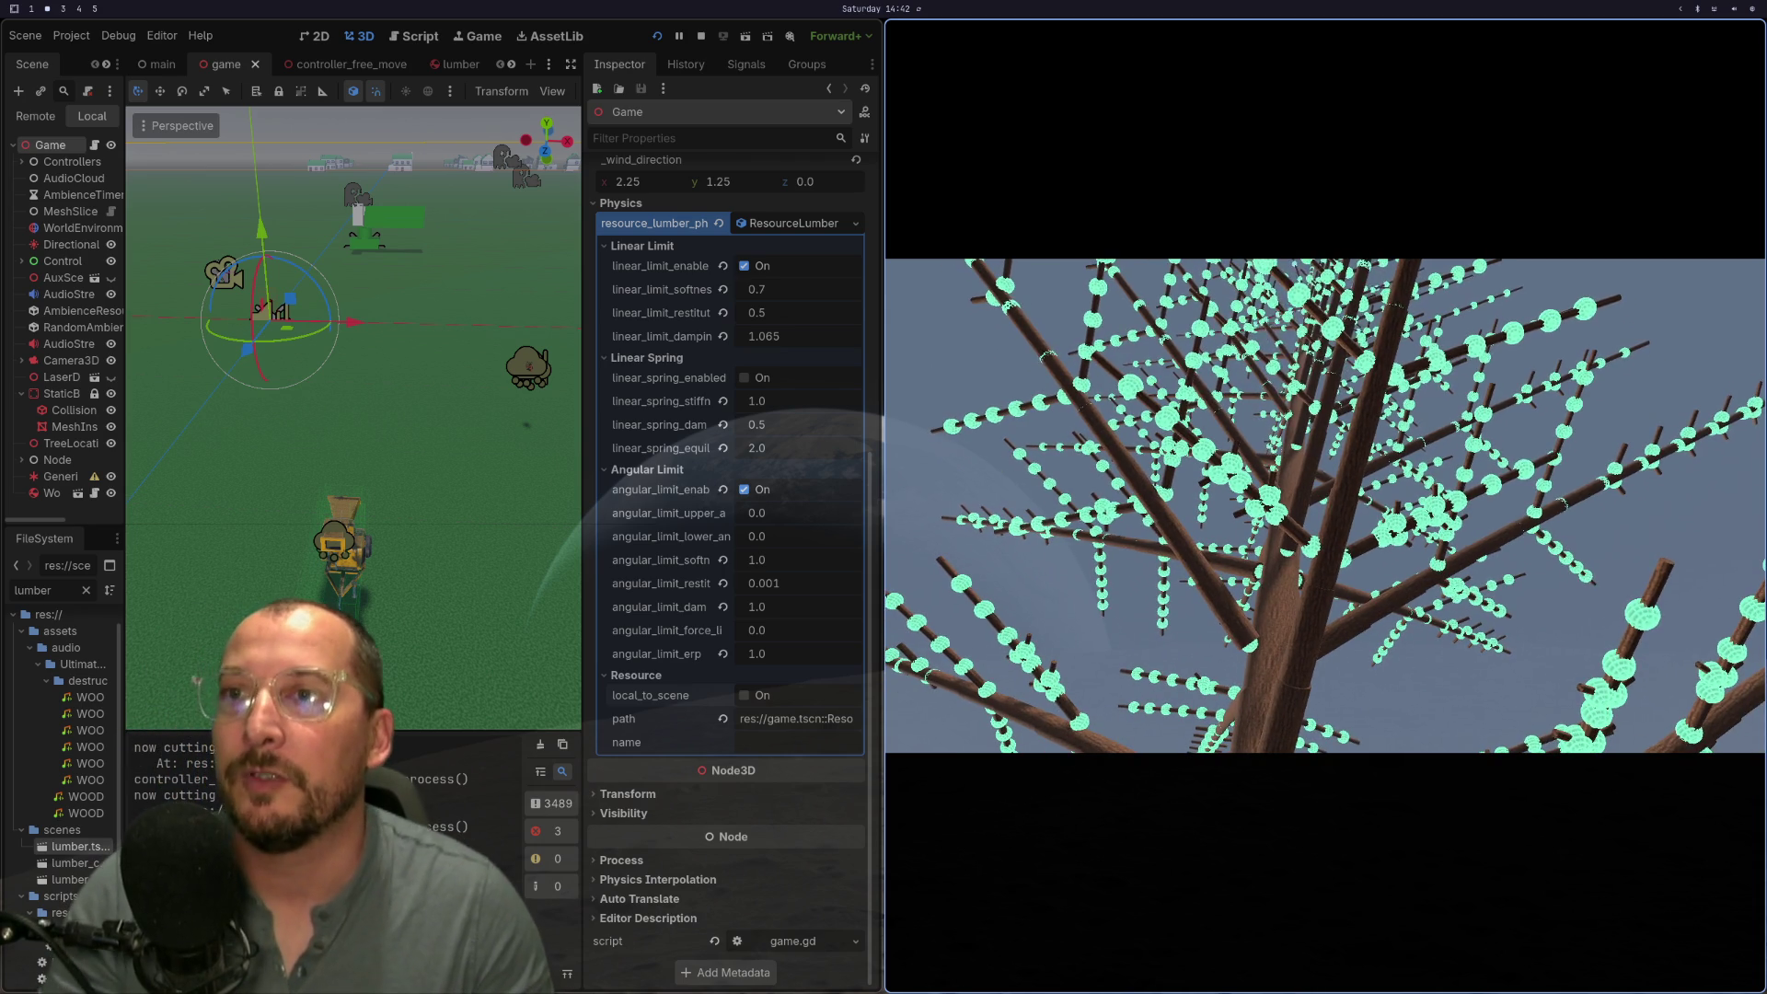
# Step: Put lumber_joint.gd back in normal mode, then open Godot's Project menu
pyautogui.press('super+1')
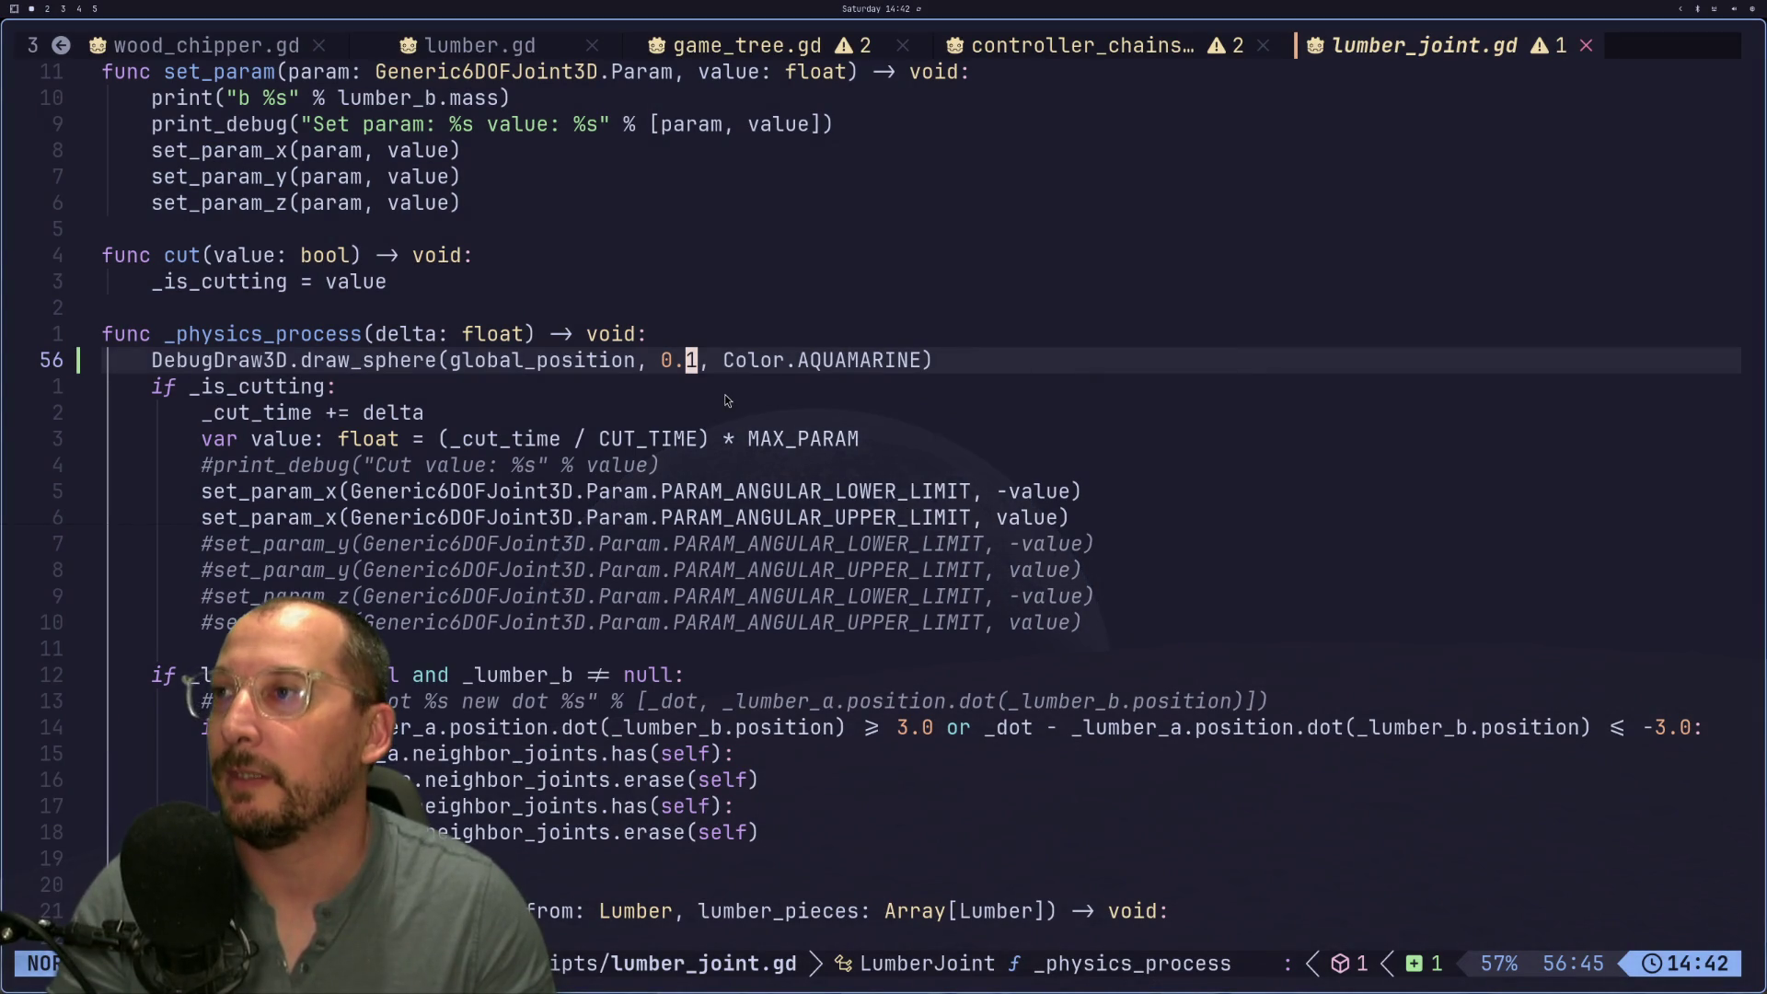
pyautogui.press('Escape')
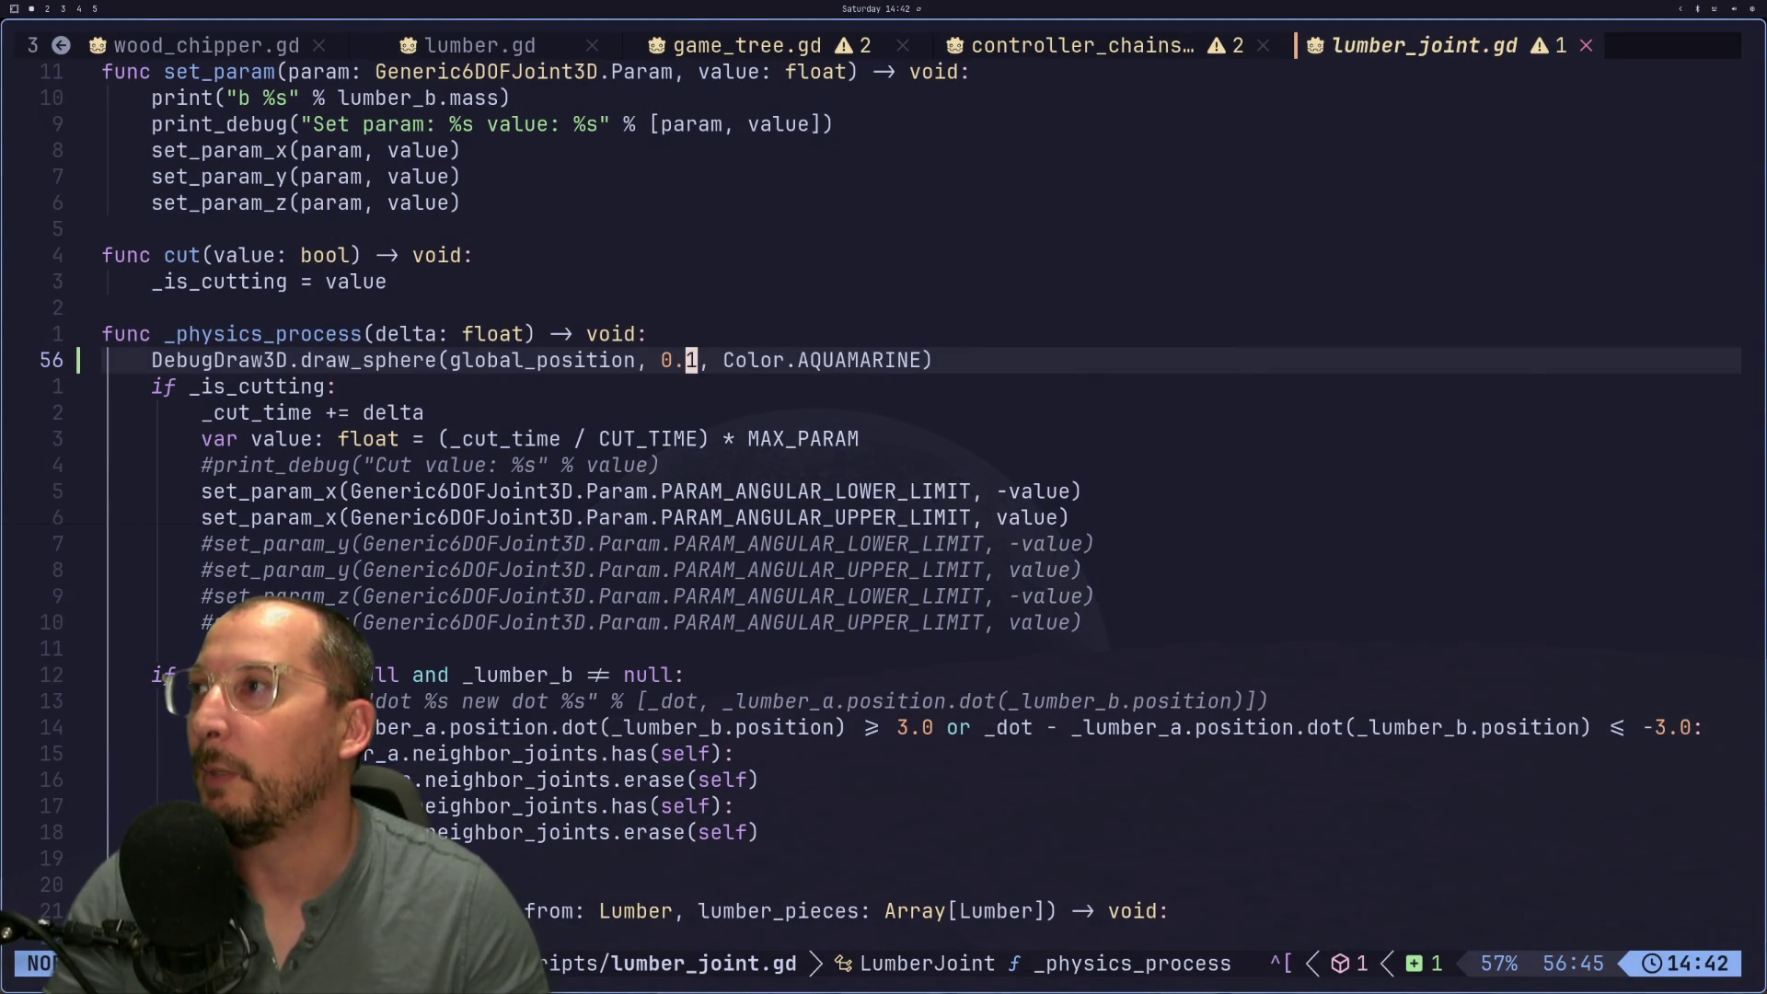
pyautogui.press('super+2')
pyautogui.click(71, 36)
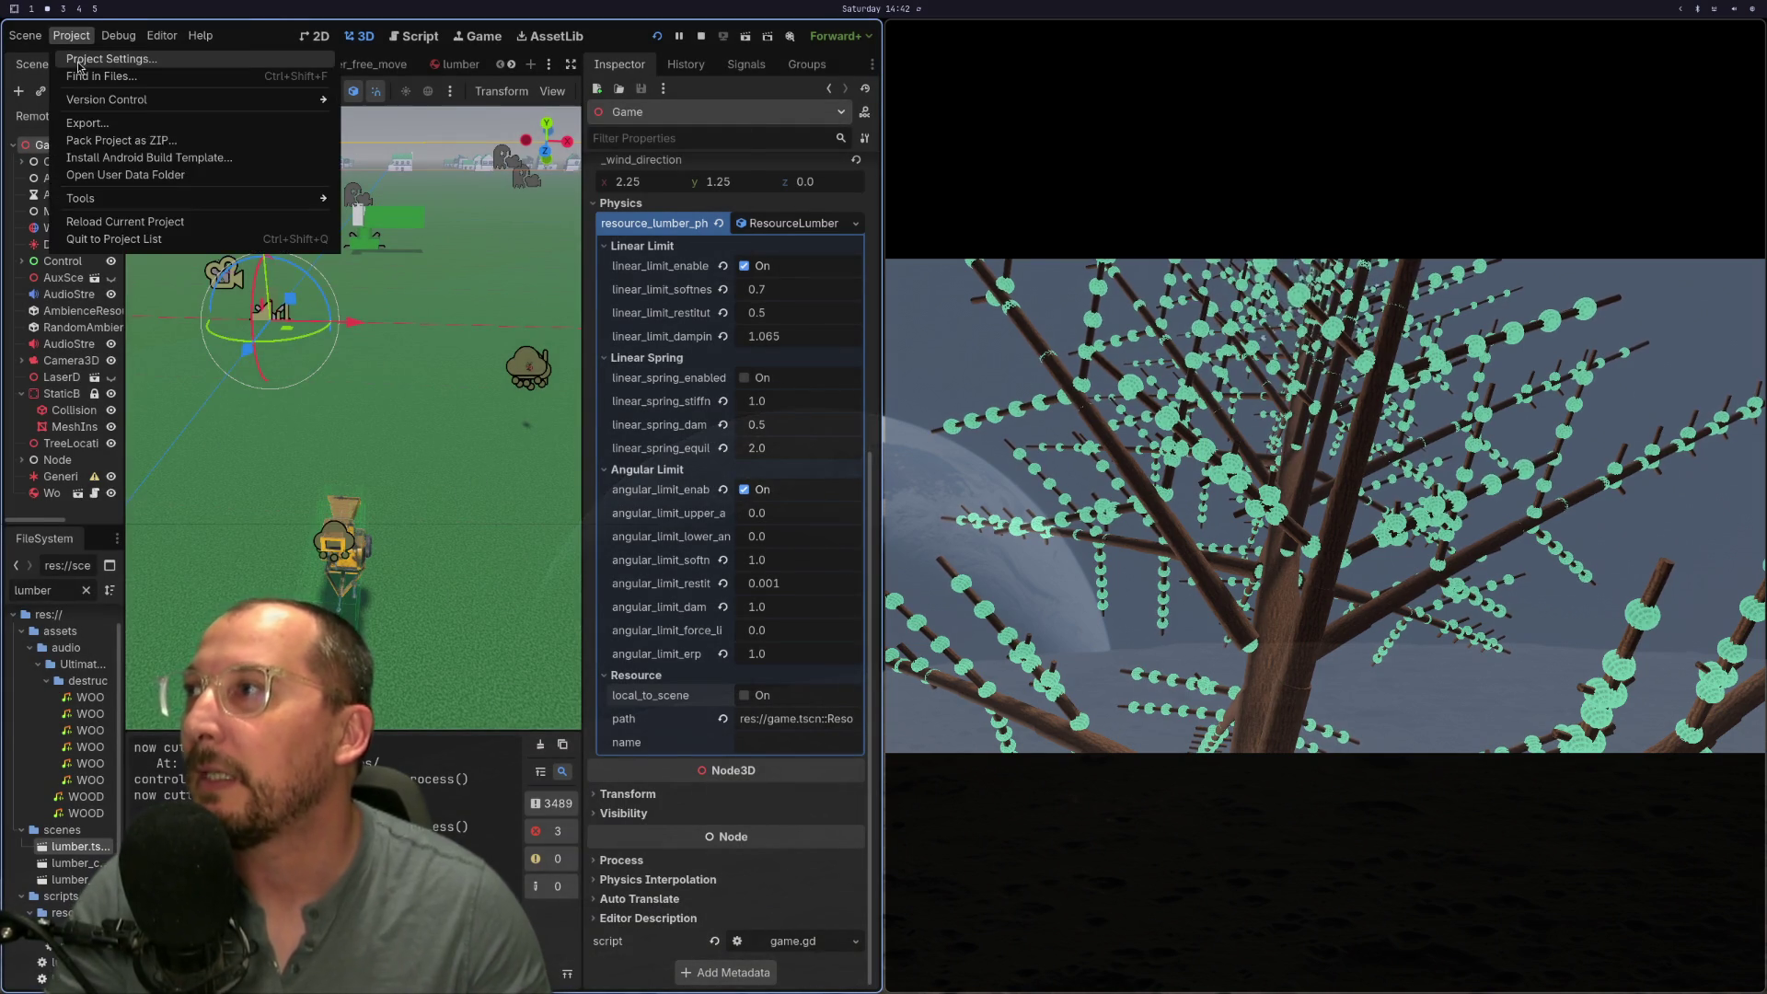
# Step: In Project Settings' Input Map, create a debug_joints action and bind it to F1
pyautogui.click(77, 59)
pyautogui.click(112, 168)
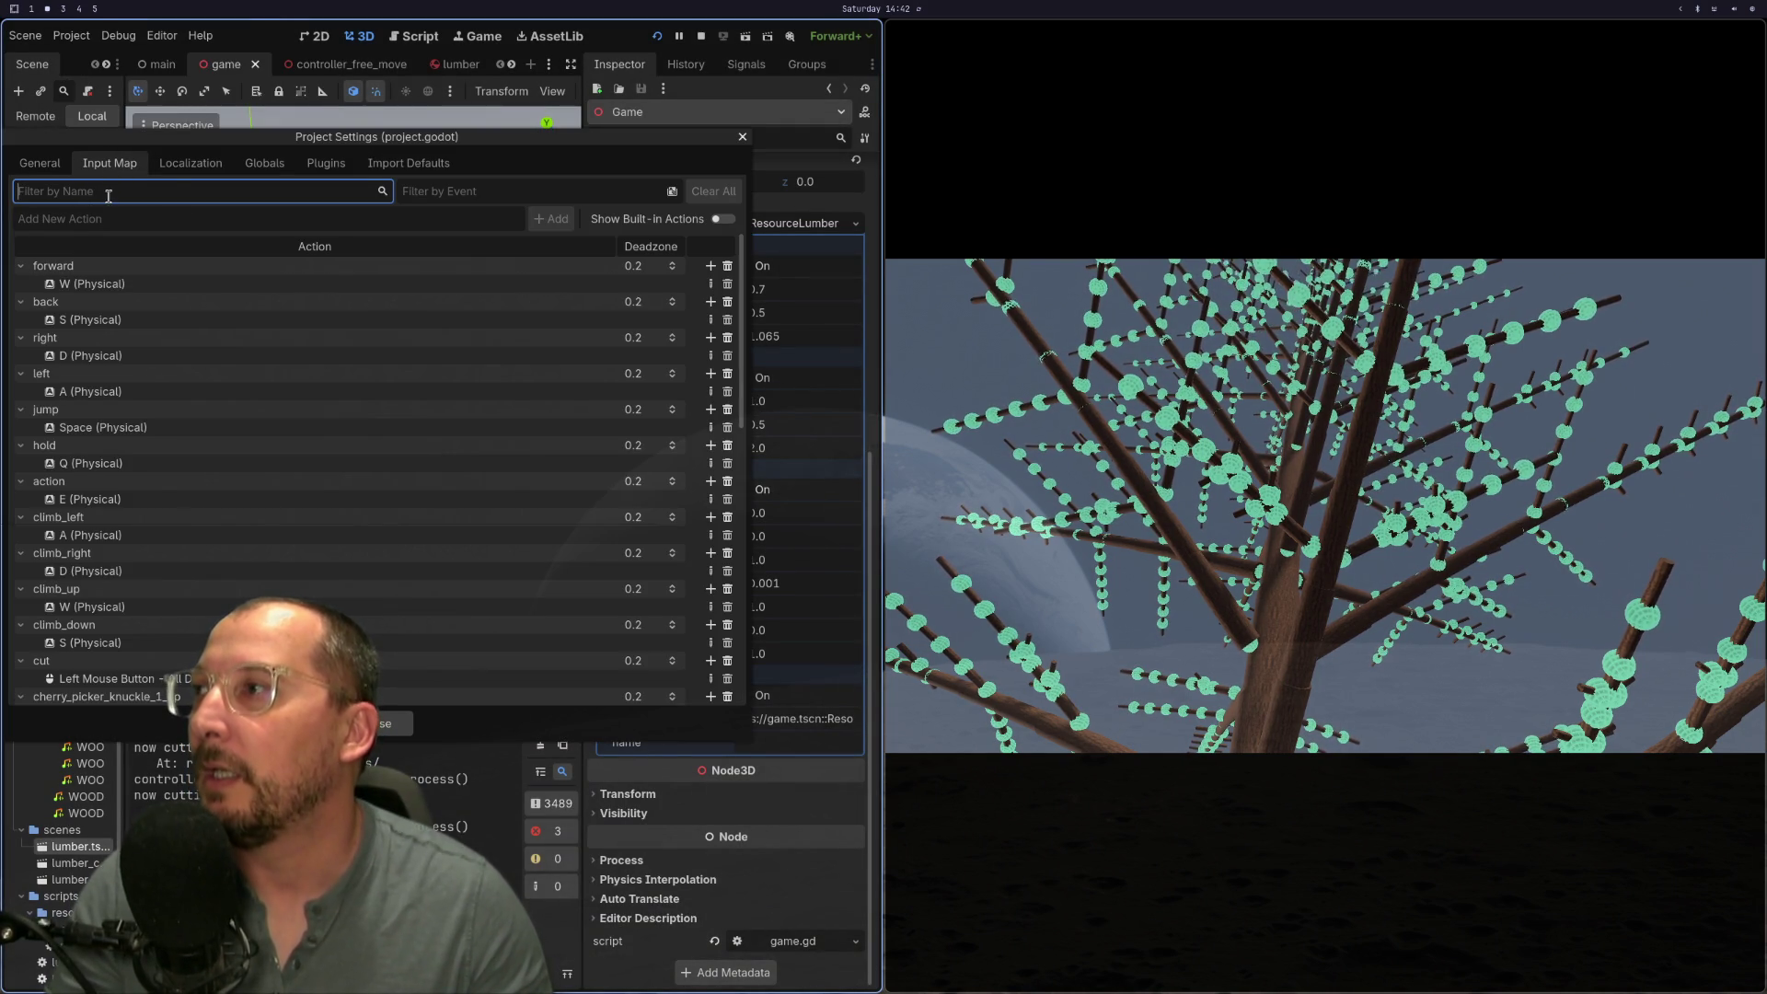
pyautogui.scroll(-5, 349, 461)
pyautogui.scroll(5, 350, 461)
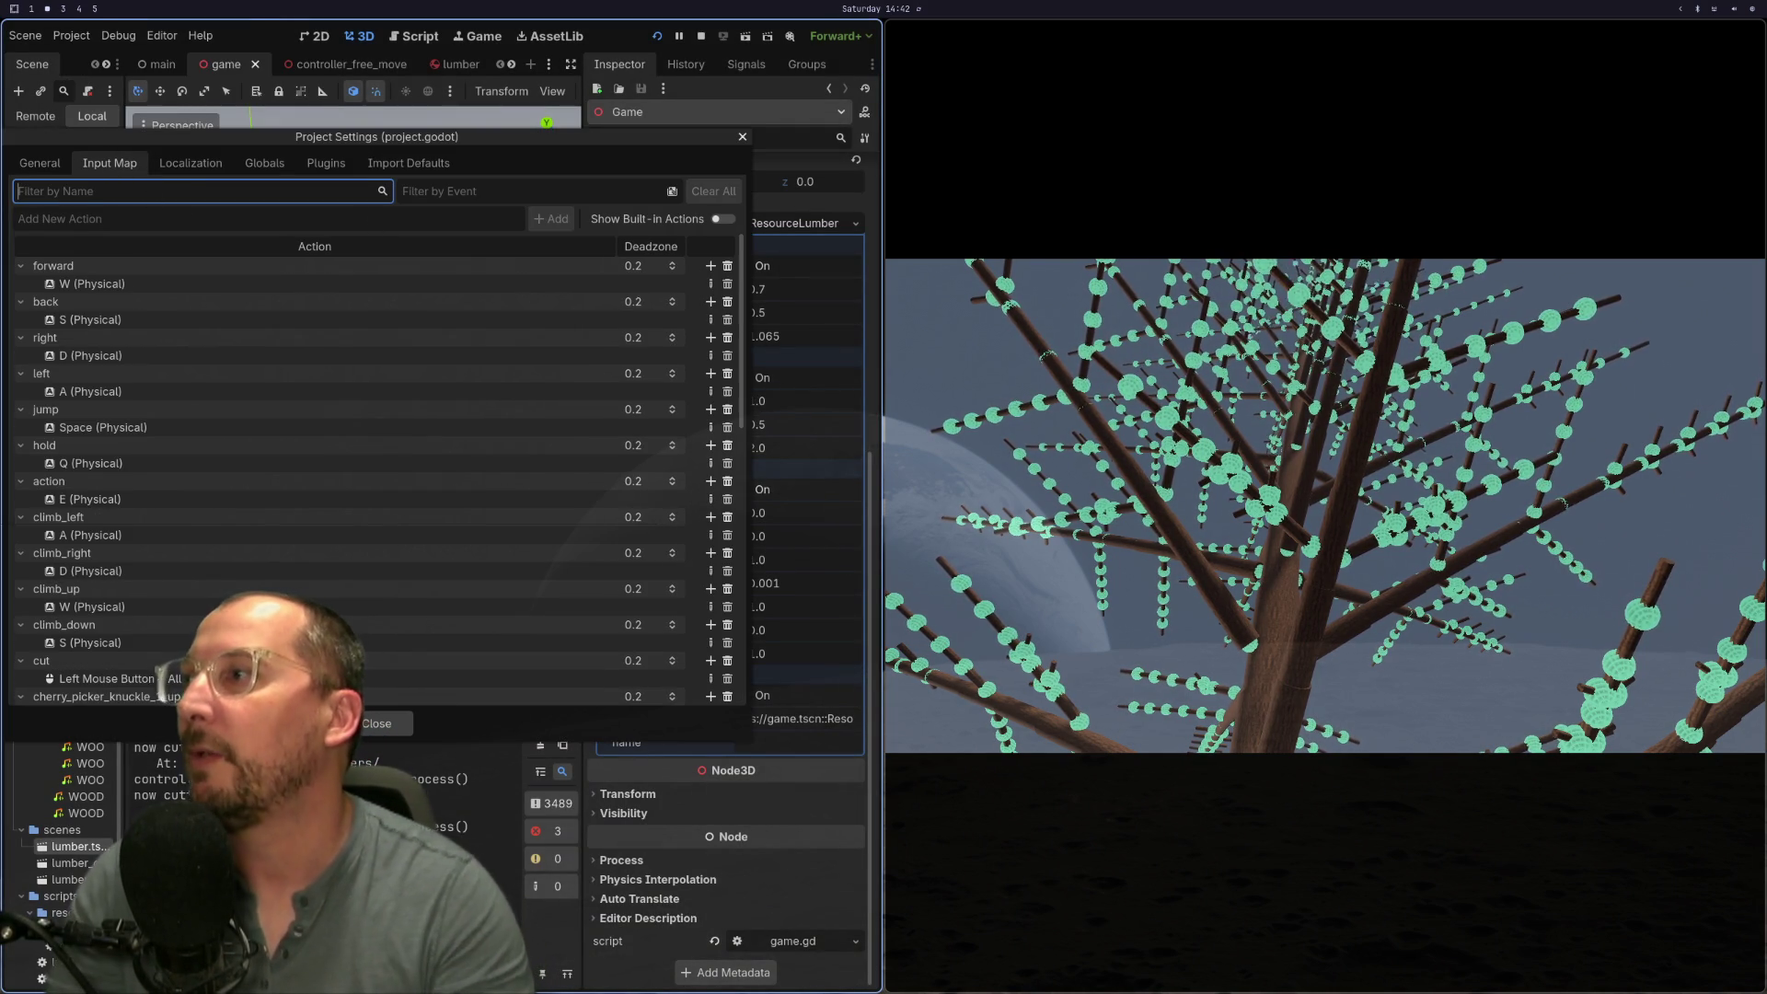
pyautogui.click(197, 218)
pyautogui.write('debug_')
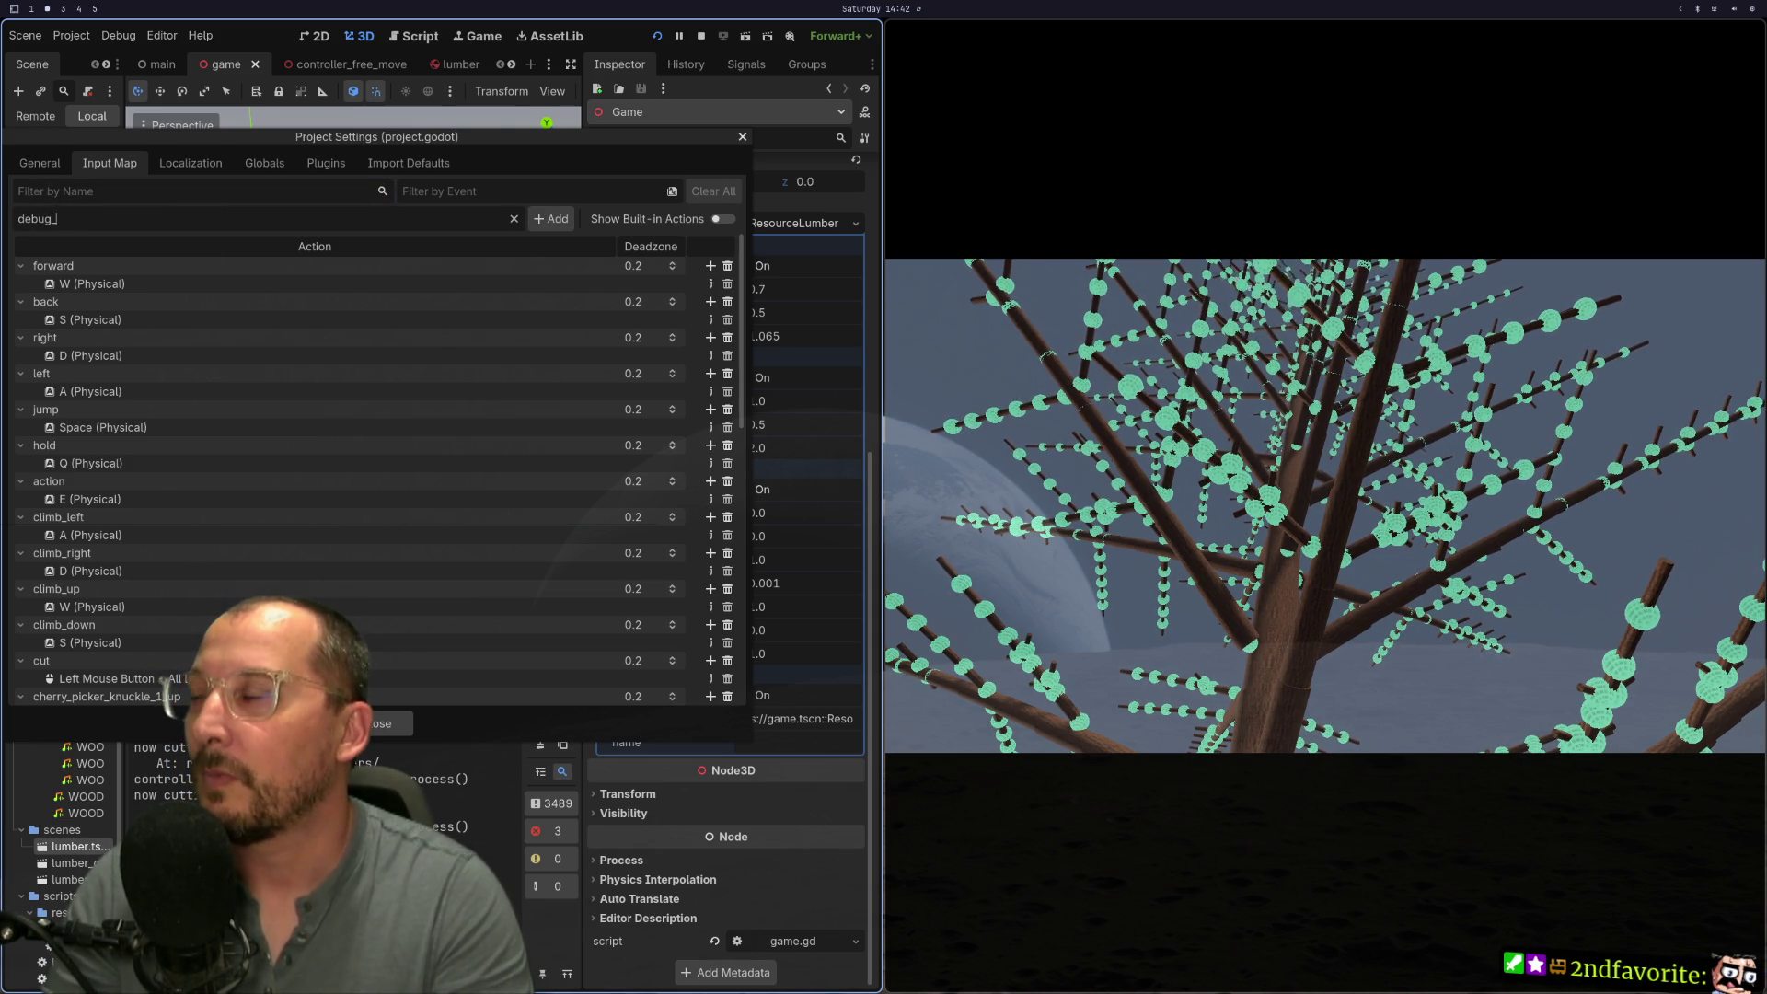
pyautogui.write('joints')
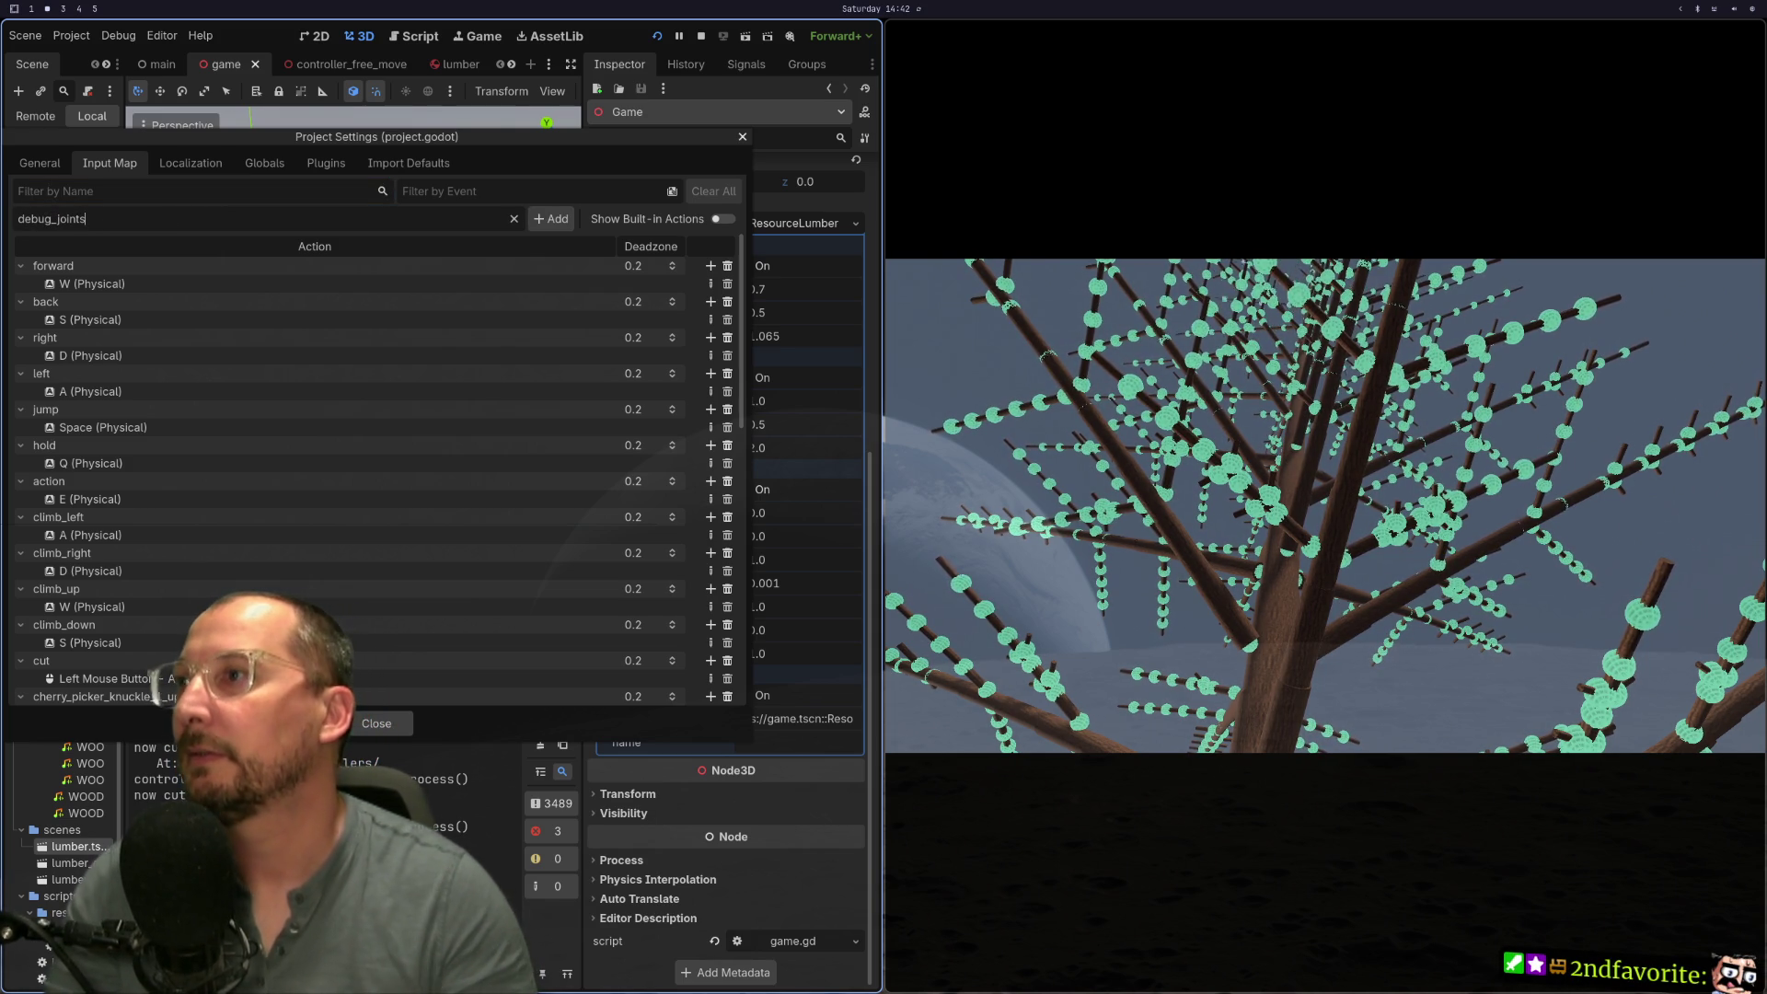
pyautogui.press('Return')
pyautogui.scroll(-5, 348, 479)
pyautogui.scroll(-5, 348, 478)
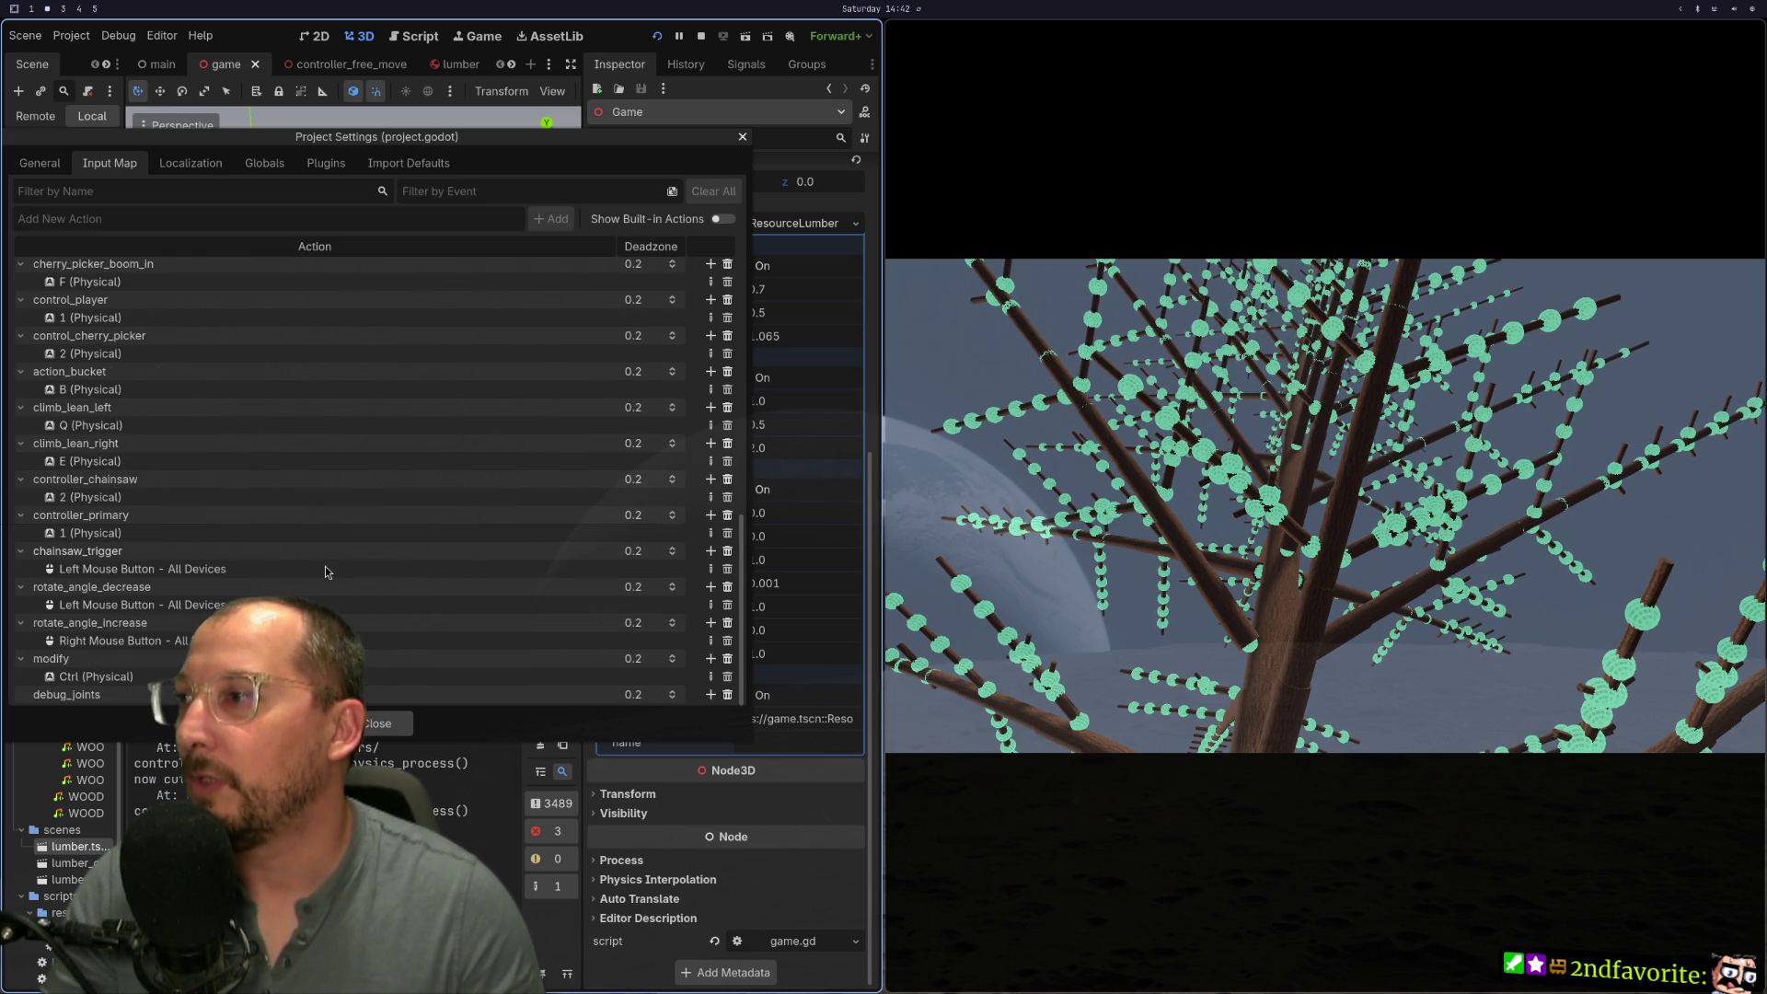
pyautogui.click(710, 694)
pyautogui.press('F1')
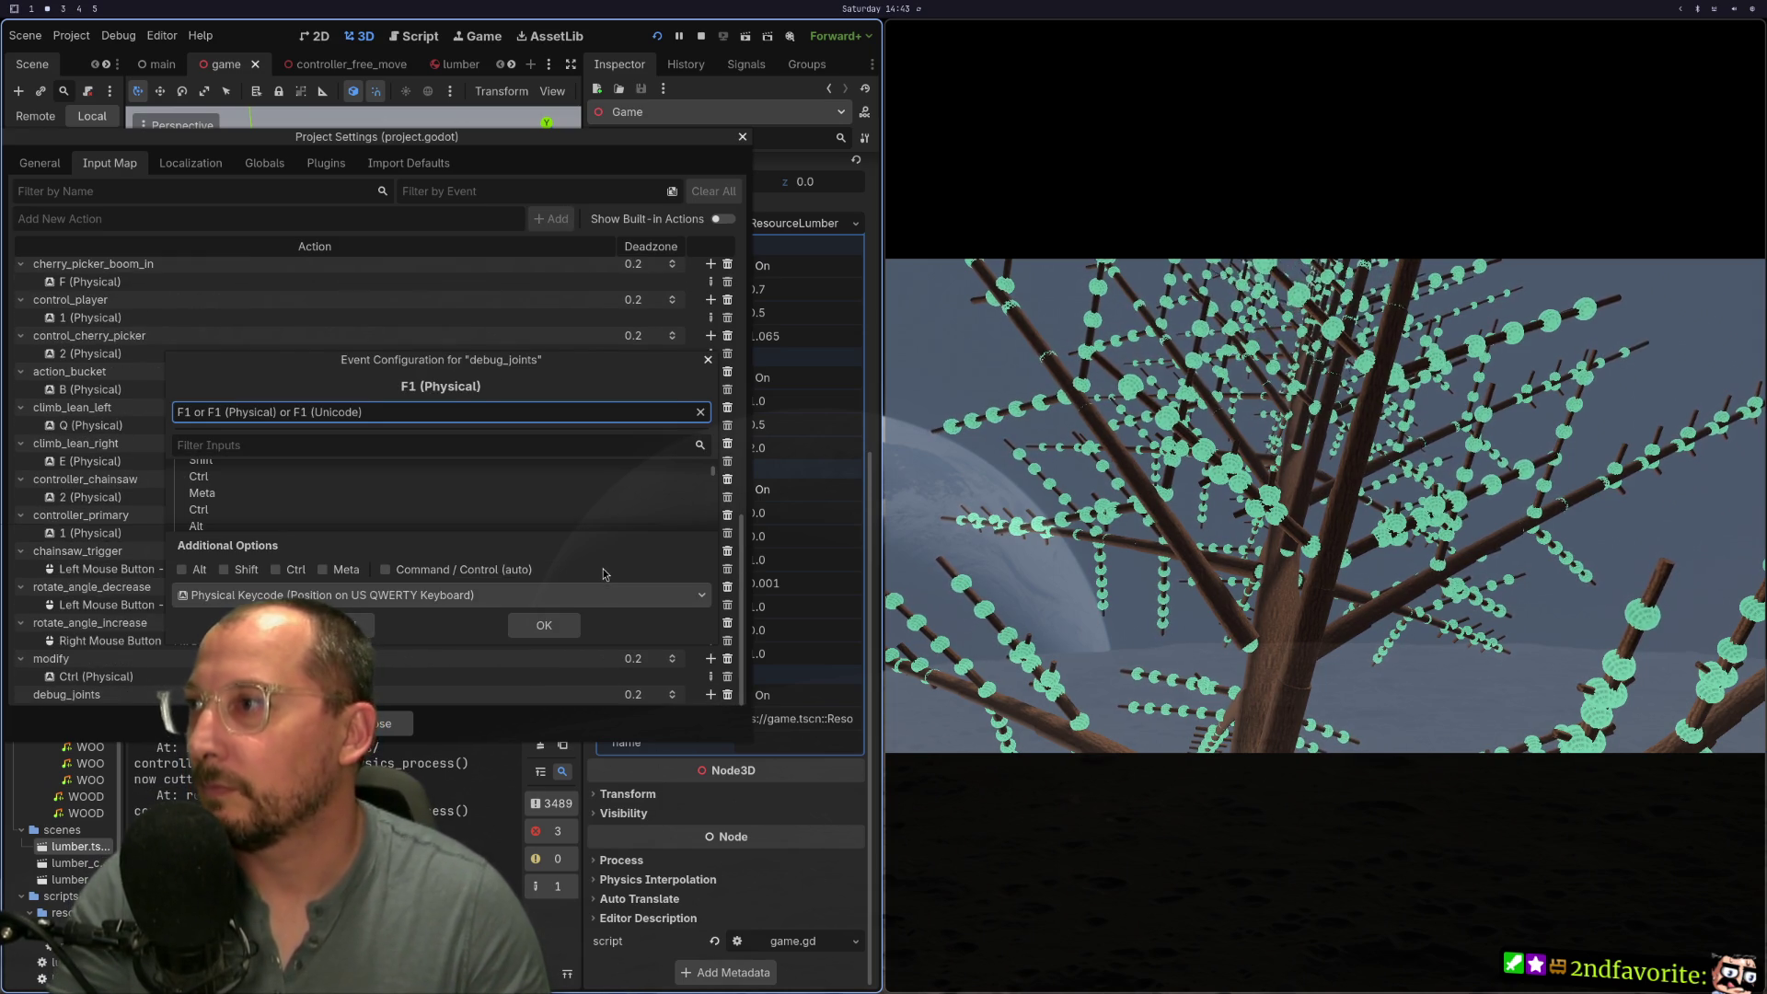
pyautogui.click(544, 625)
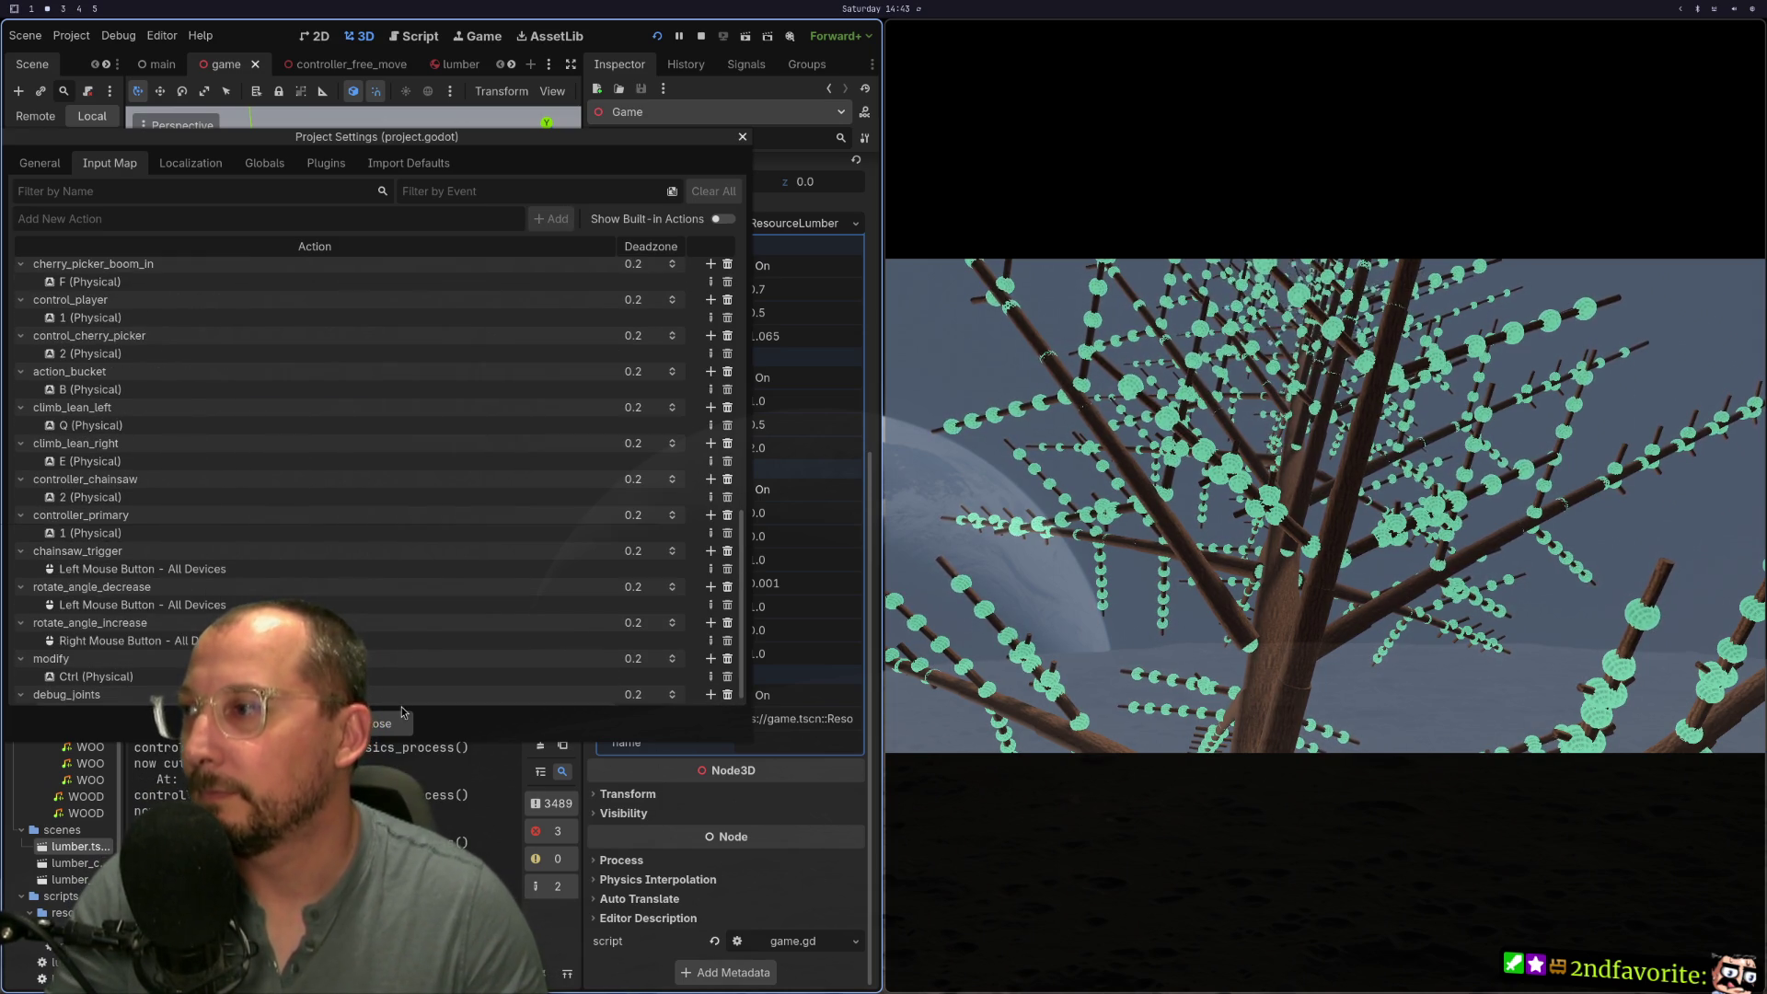
# Step: Close Project Settings, watch the sphere-dotted tree crash down, then stop the game
pyautogui.click(379, 725)
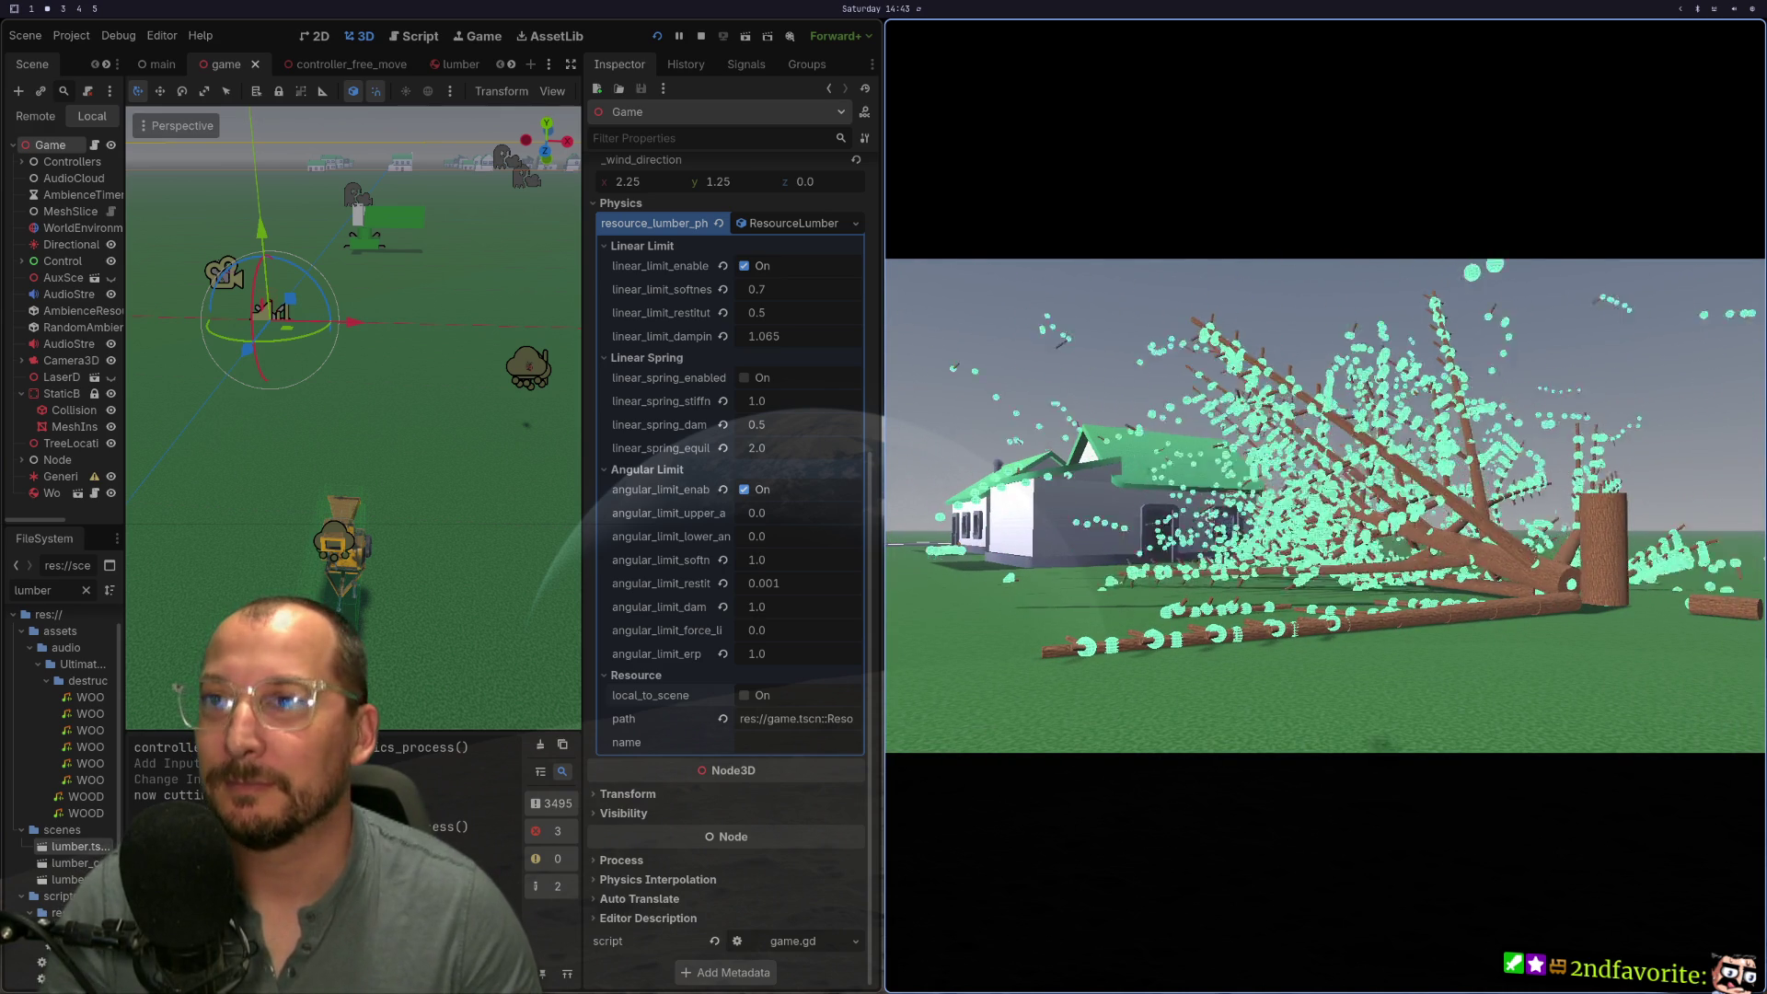
pyautogui.press('Escape')
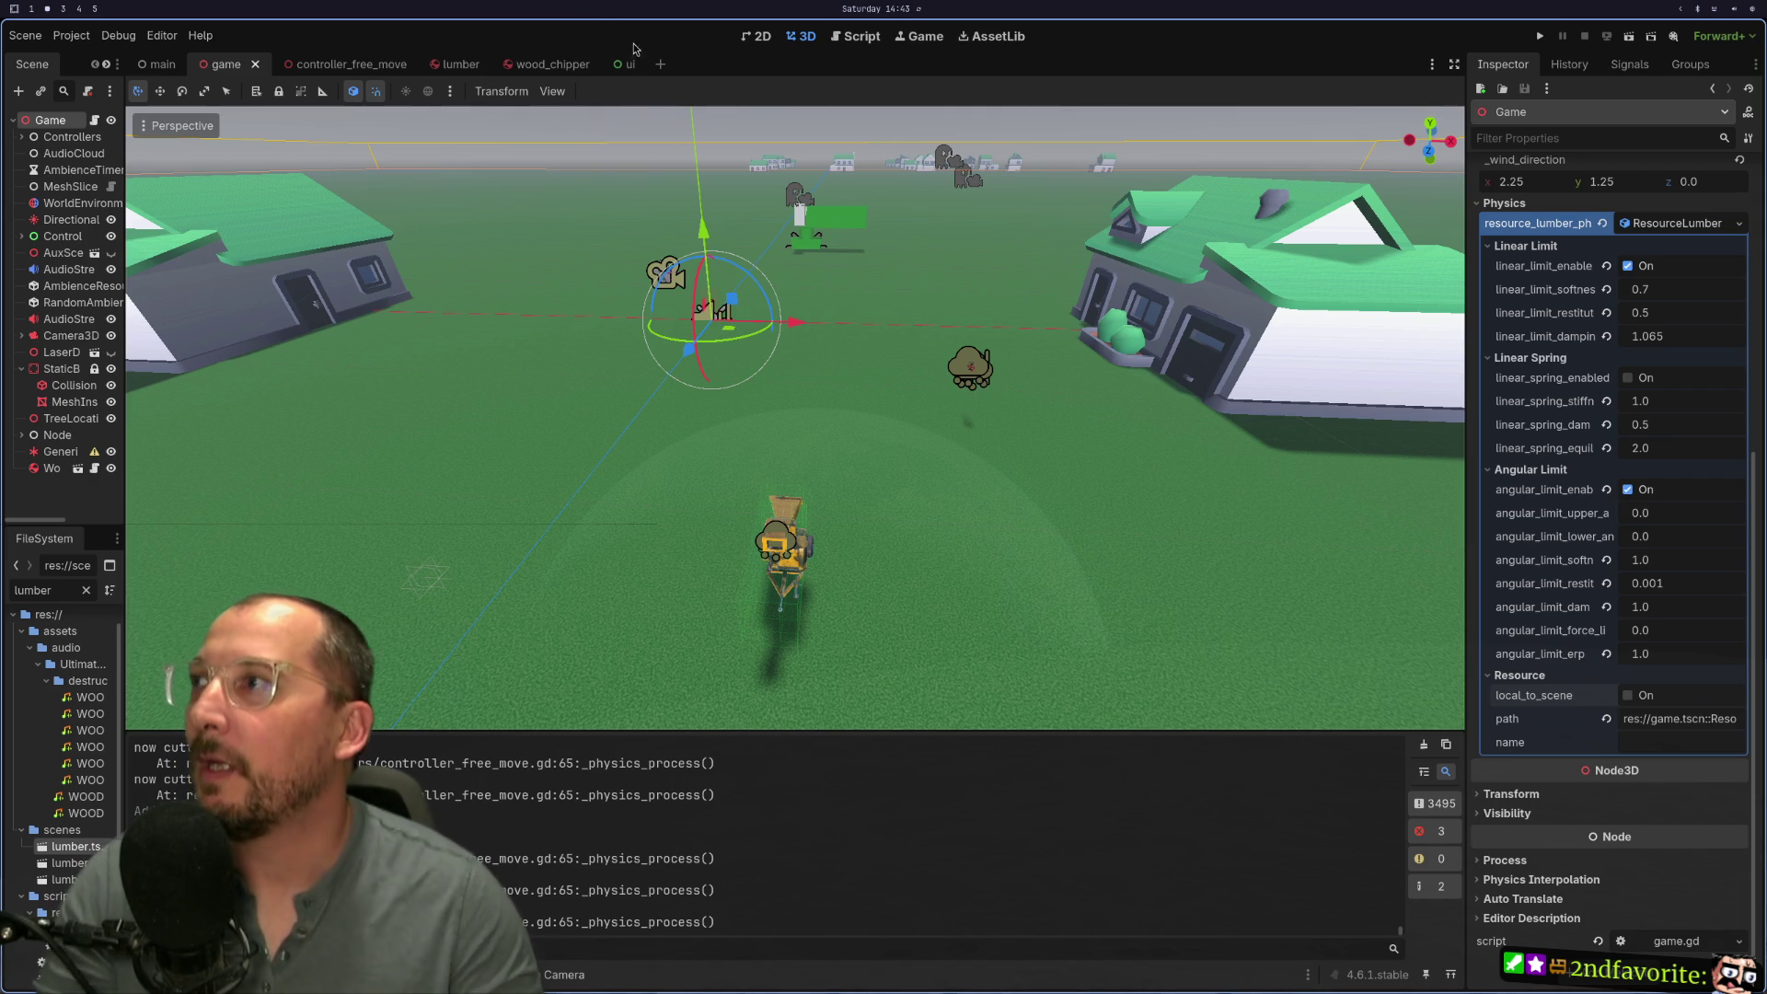
# Step: In Neovim, open game.gd through the file picker from the game_tree.gd tab
pyautogui.press('super+1')
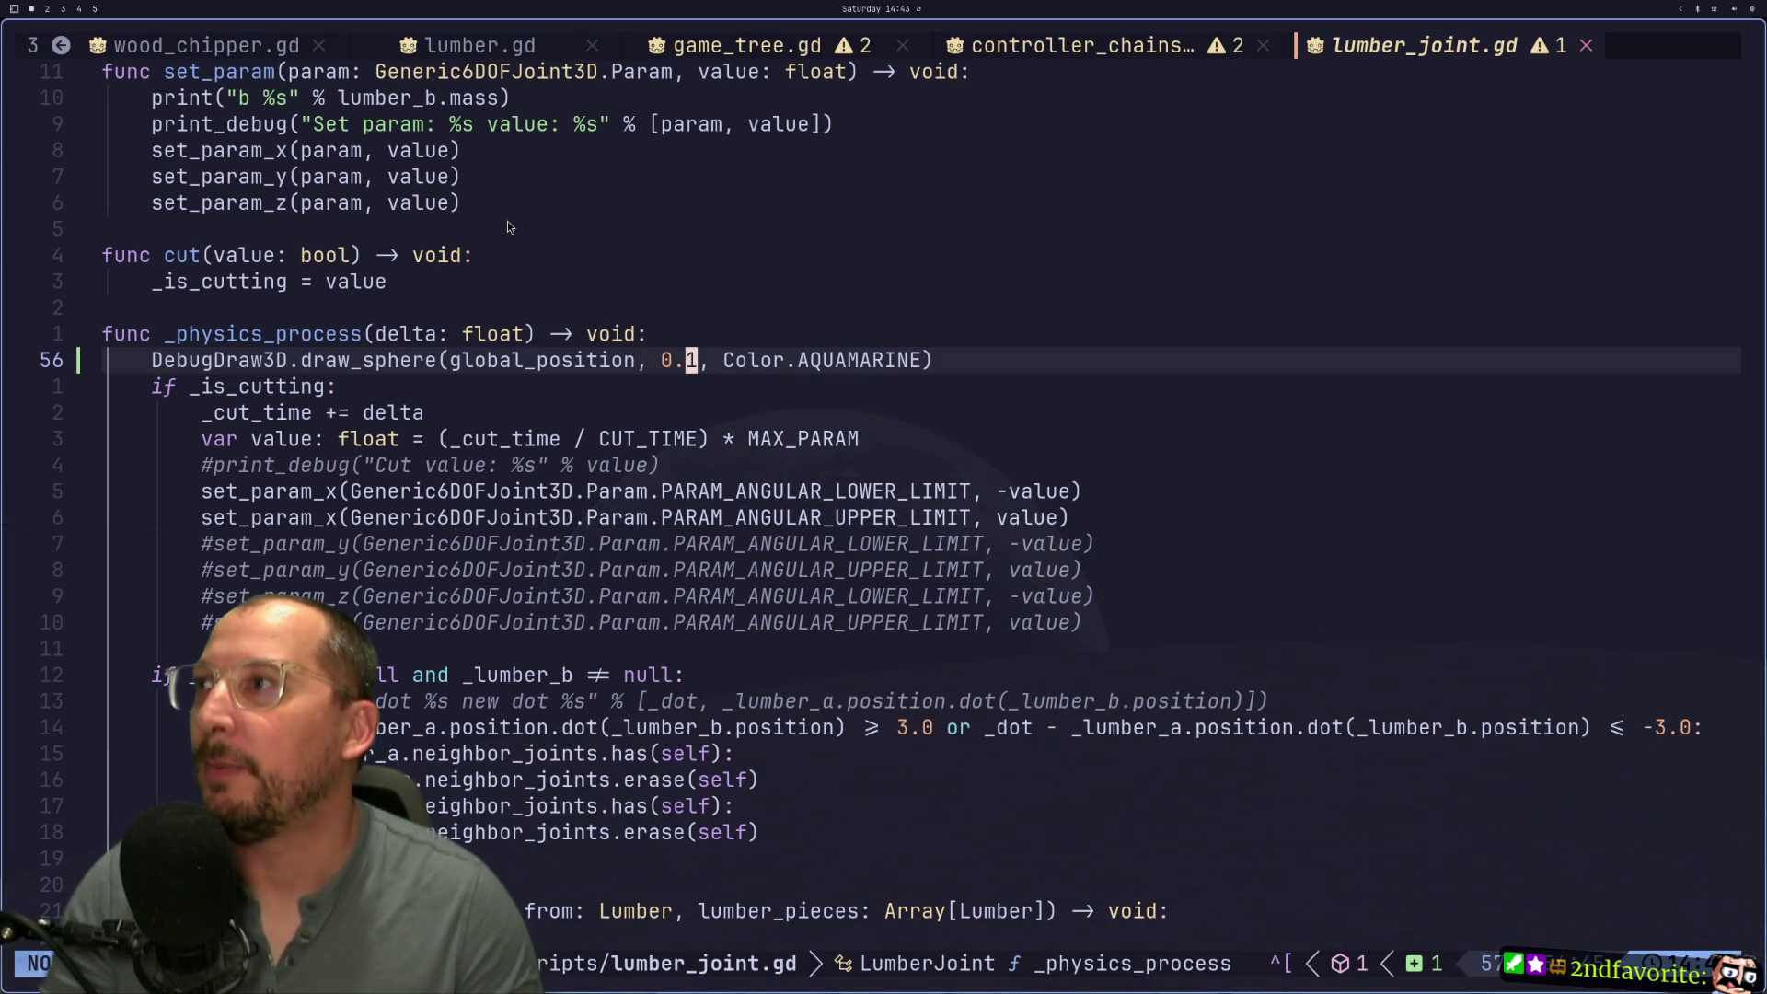
pyautogui.scroll(2, 699, 202)
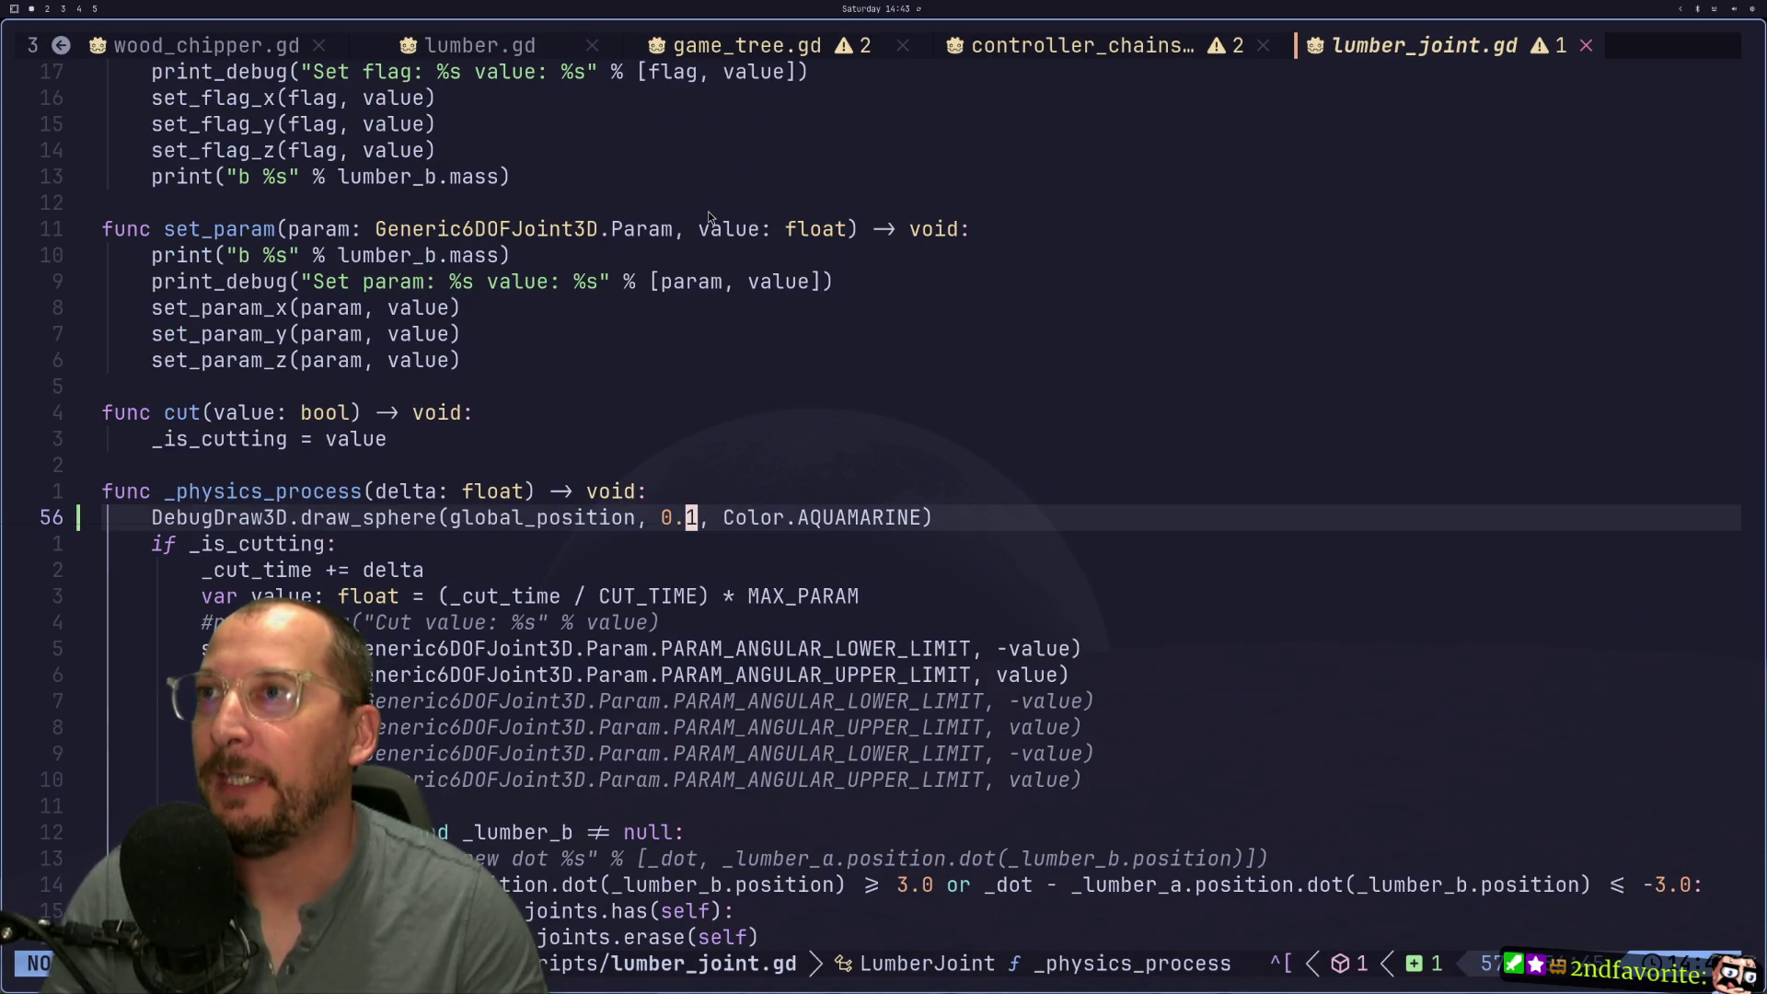
pyautogui.click(718, 46)
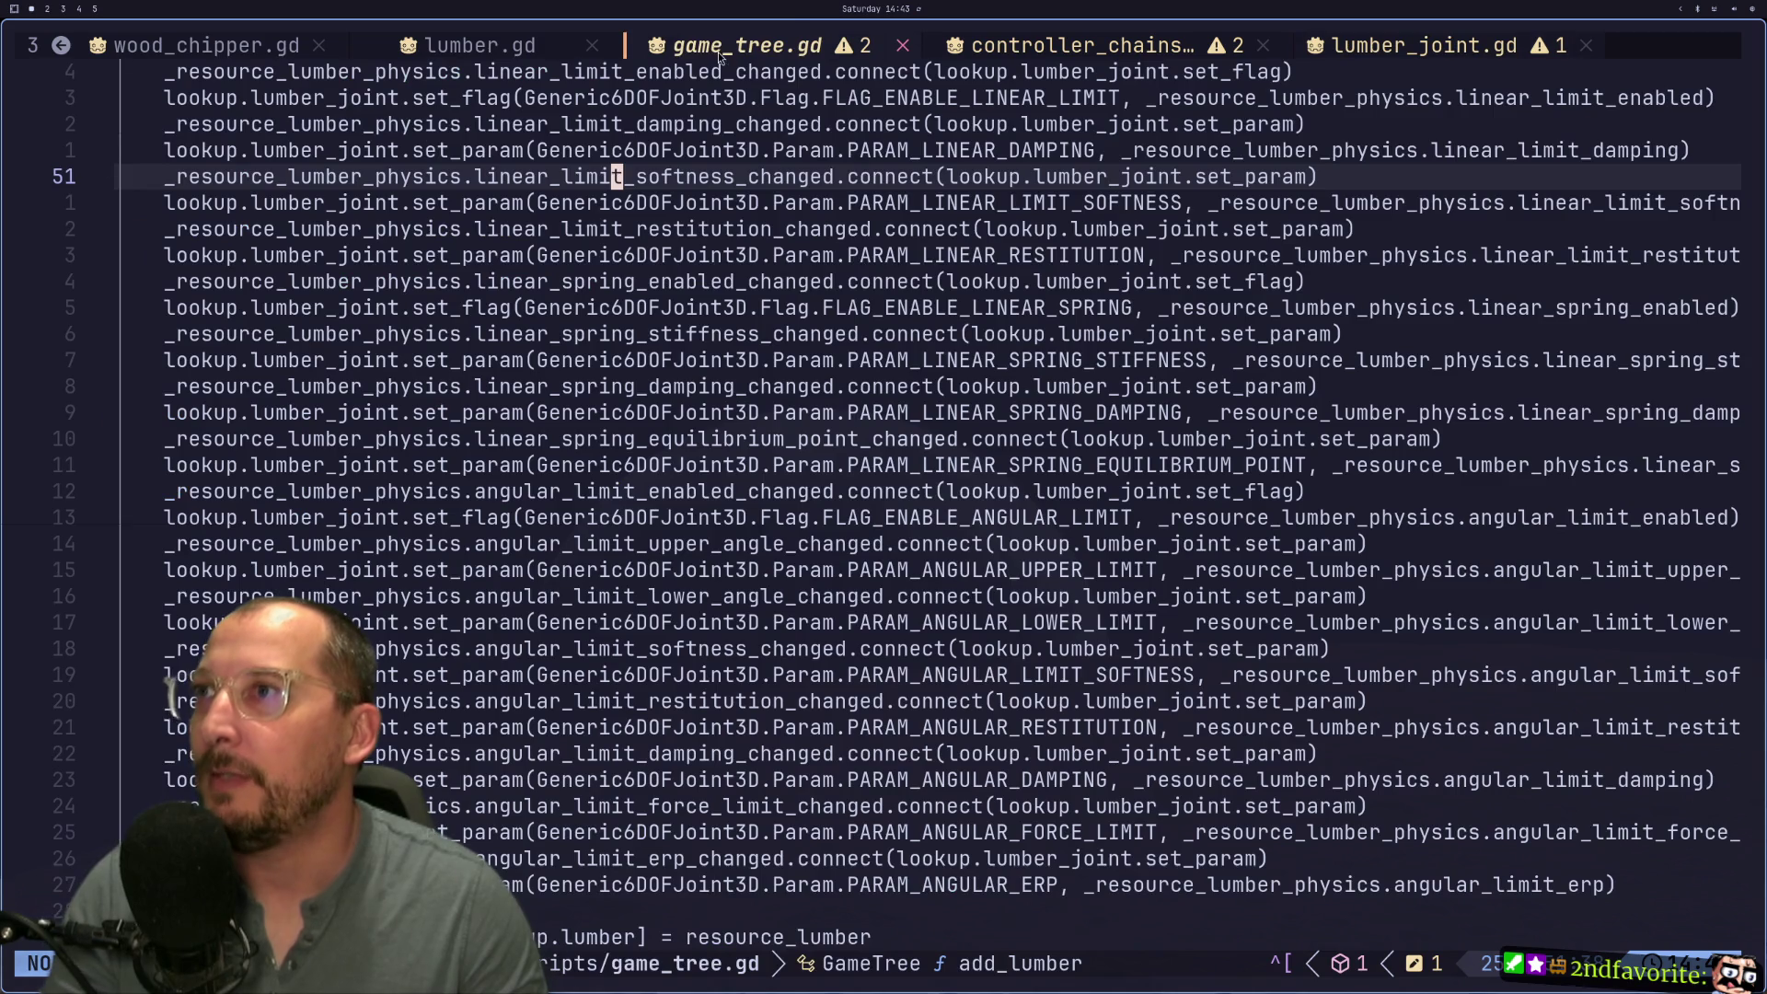
pyautogui.press('space')
pyautogui.write('fgame')
pyautogui.press('Return')
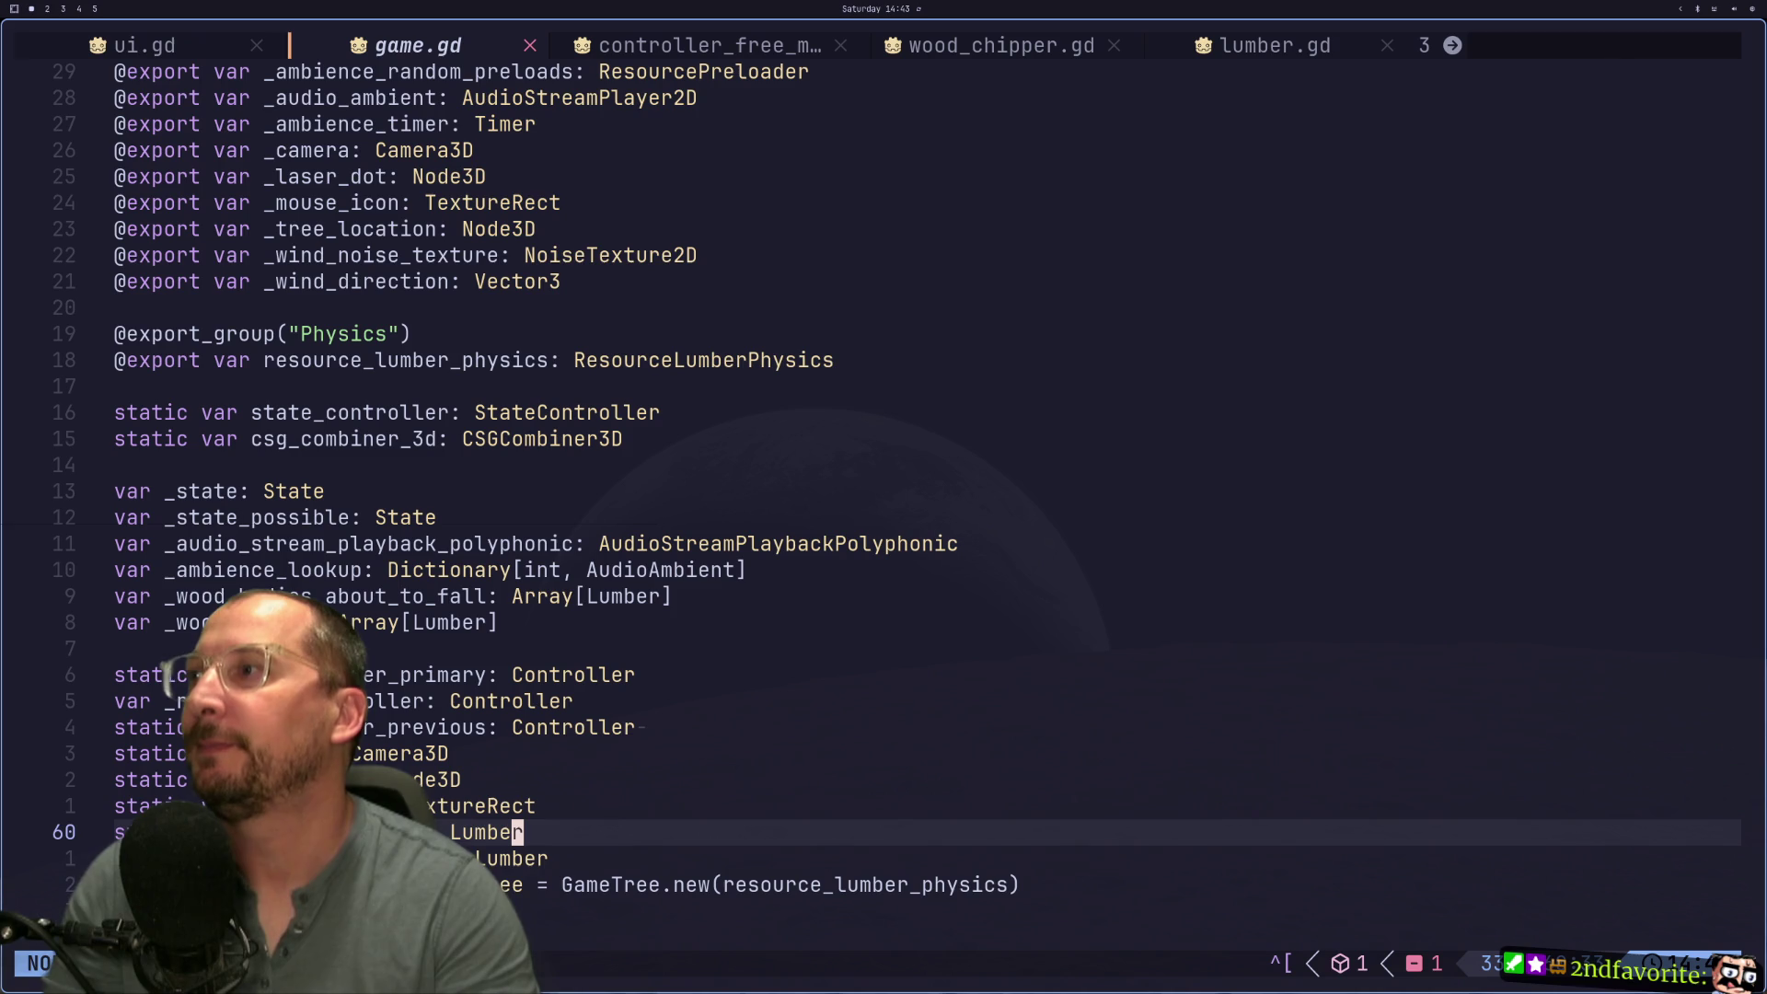
# Step: Jump to the top of game.gd, delete the accidentally pasted line, and return to Godot
pyautogui.press('g')
pyautogui.press('g')
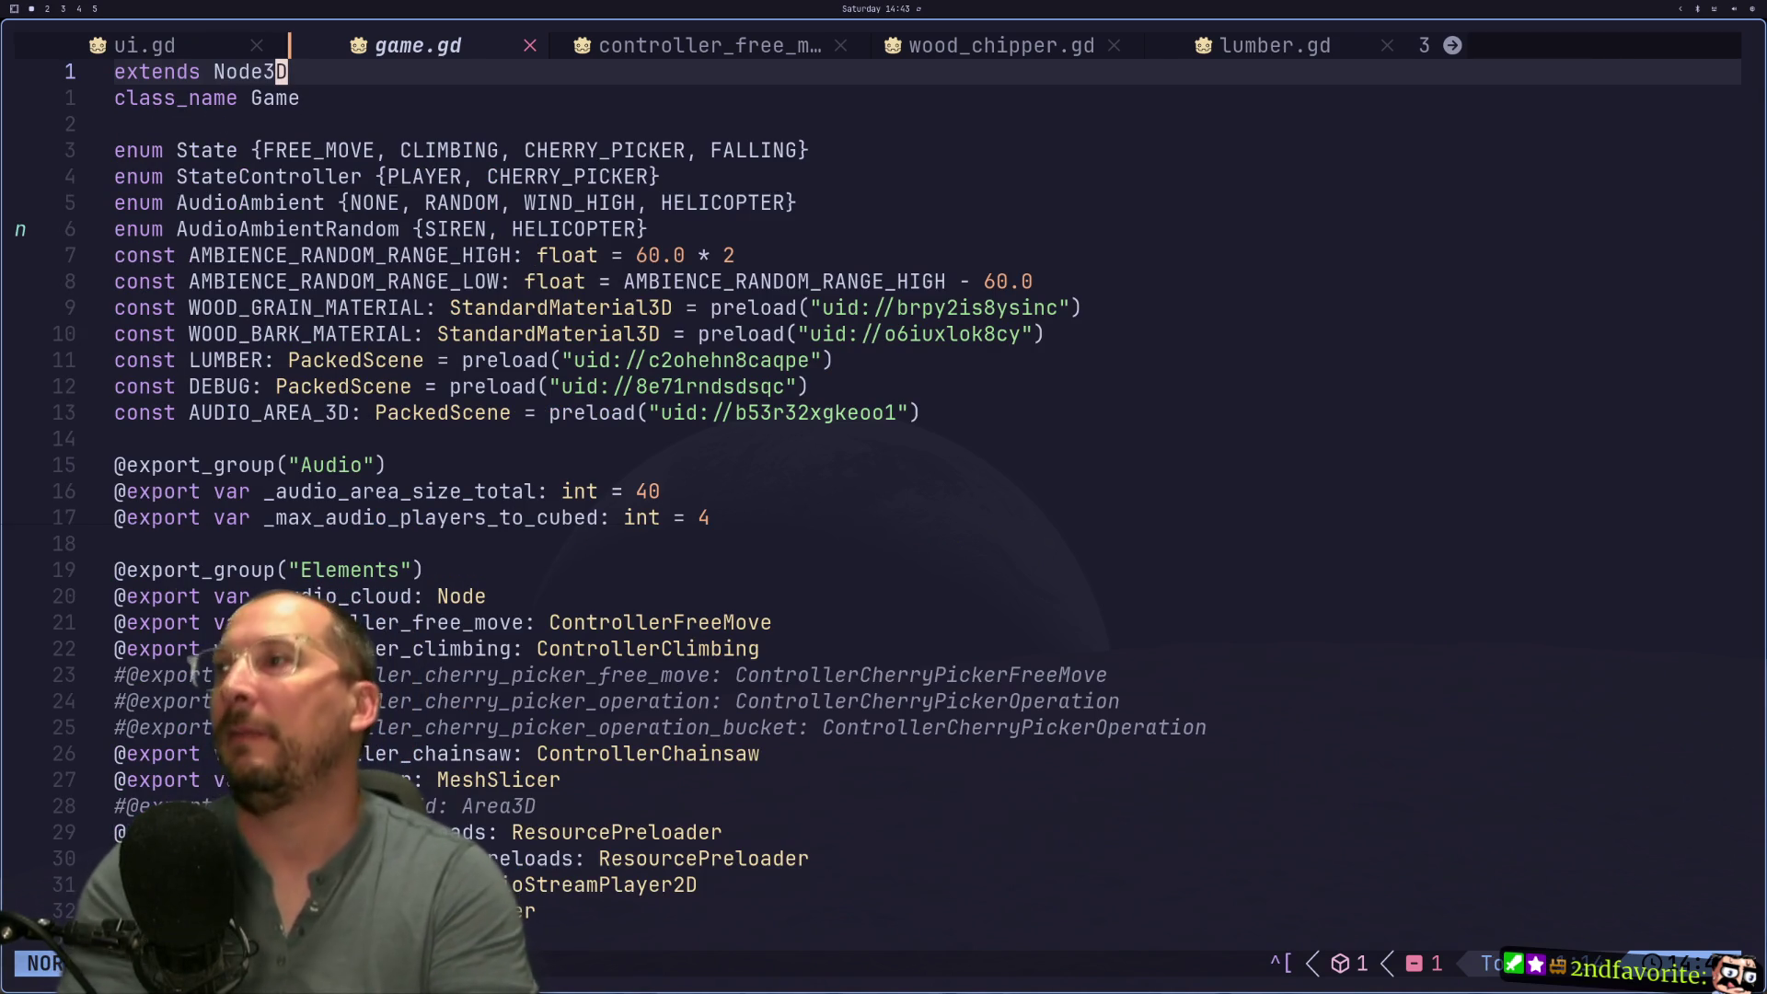
pyautogui.press('g')
pyautogui.press('k')
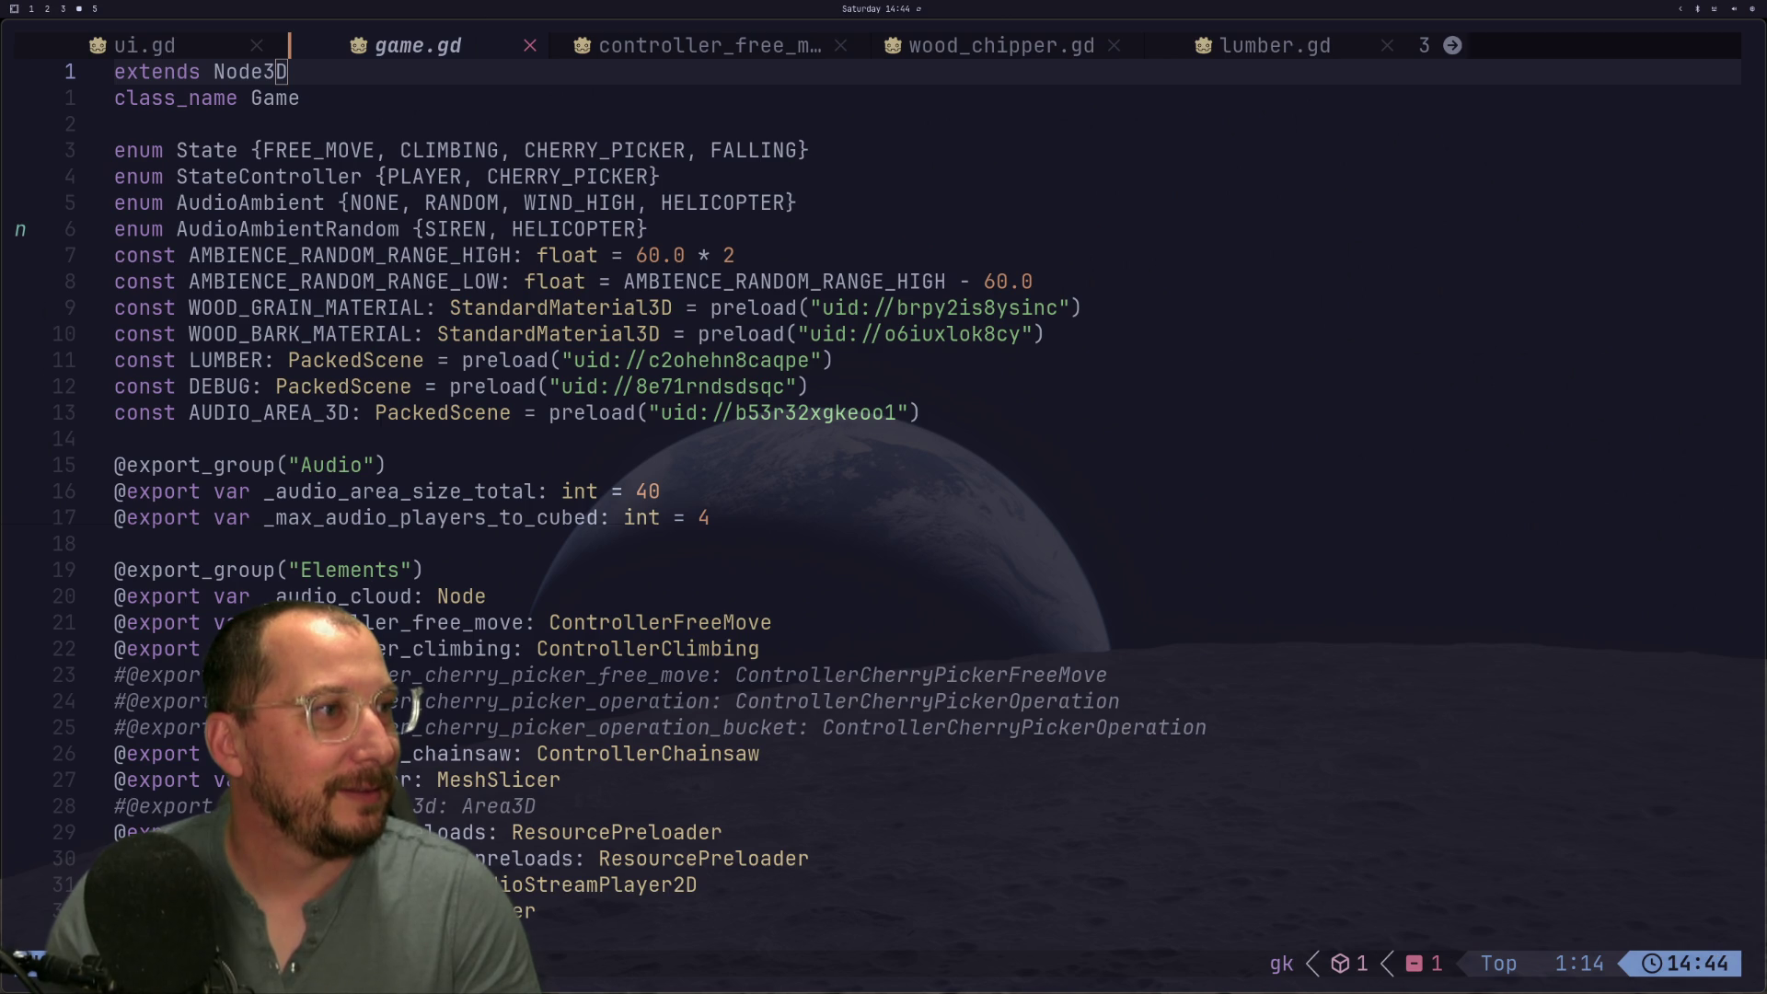
pyautogui.moveTo(1766, 564); pyautogui.dragTo(1130, 515)
pyautogui.press('d')
pyautogui.press('d')
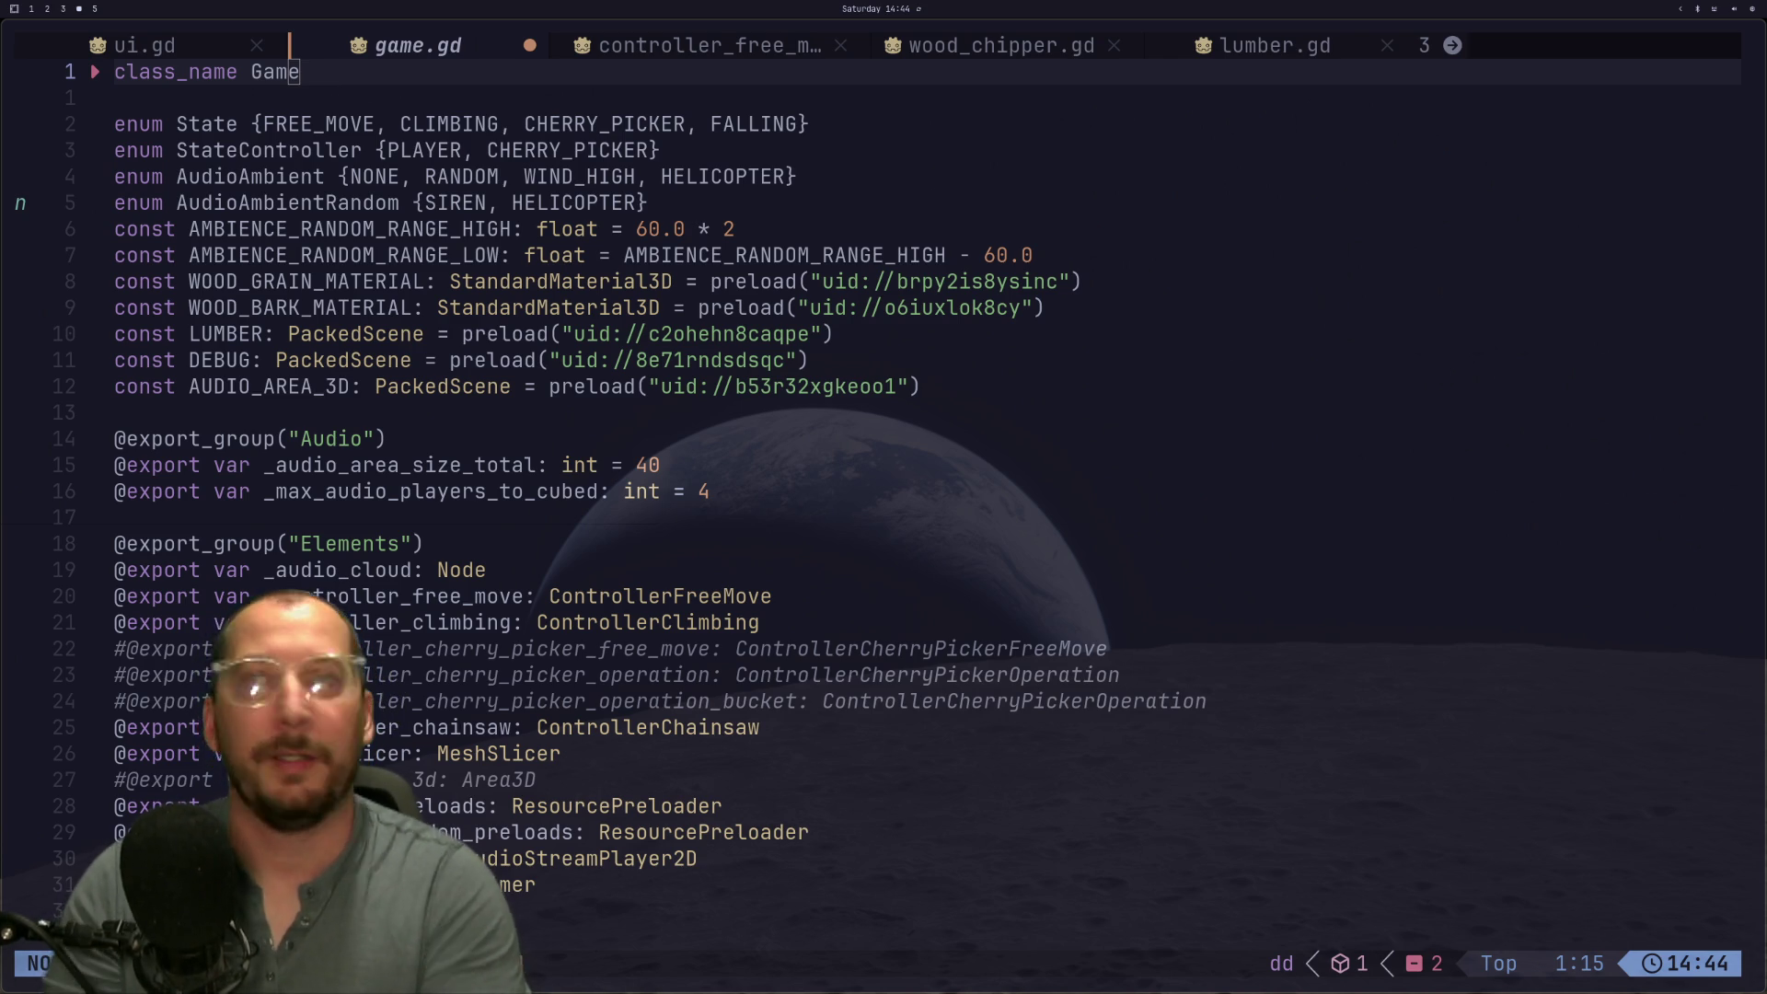
pyautogui.press('super+2')
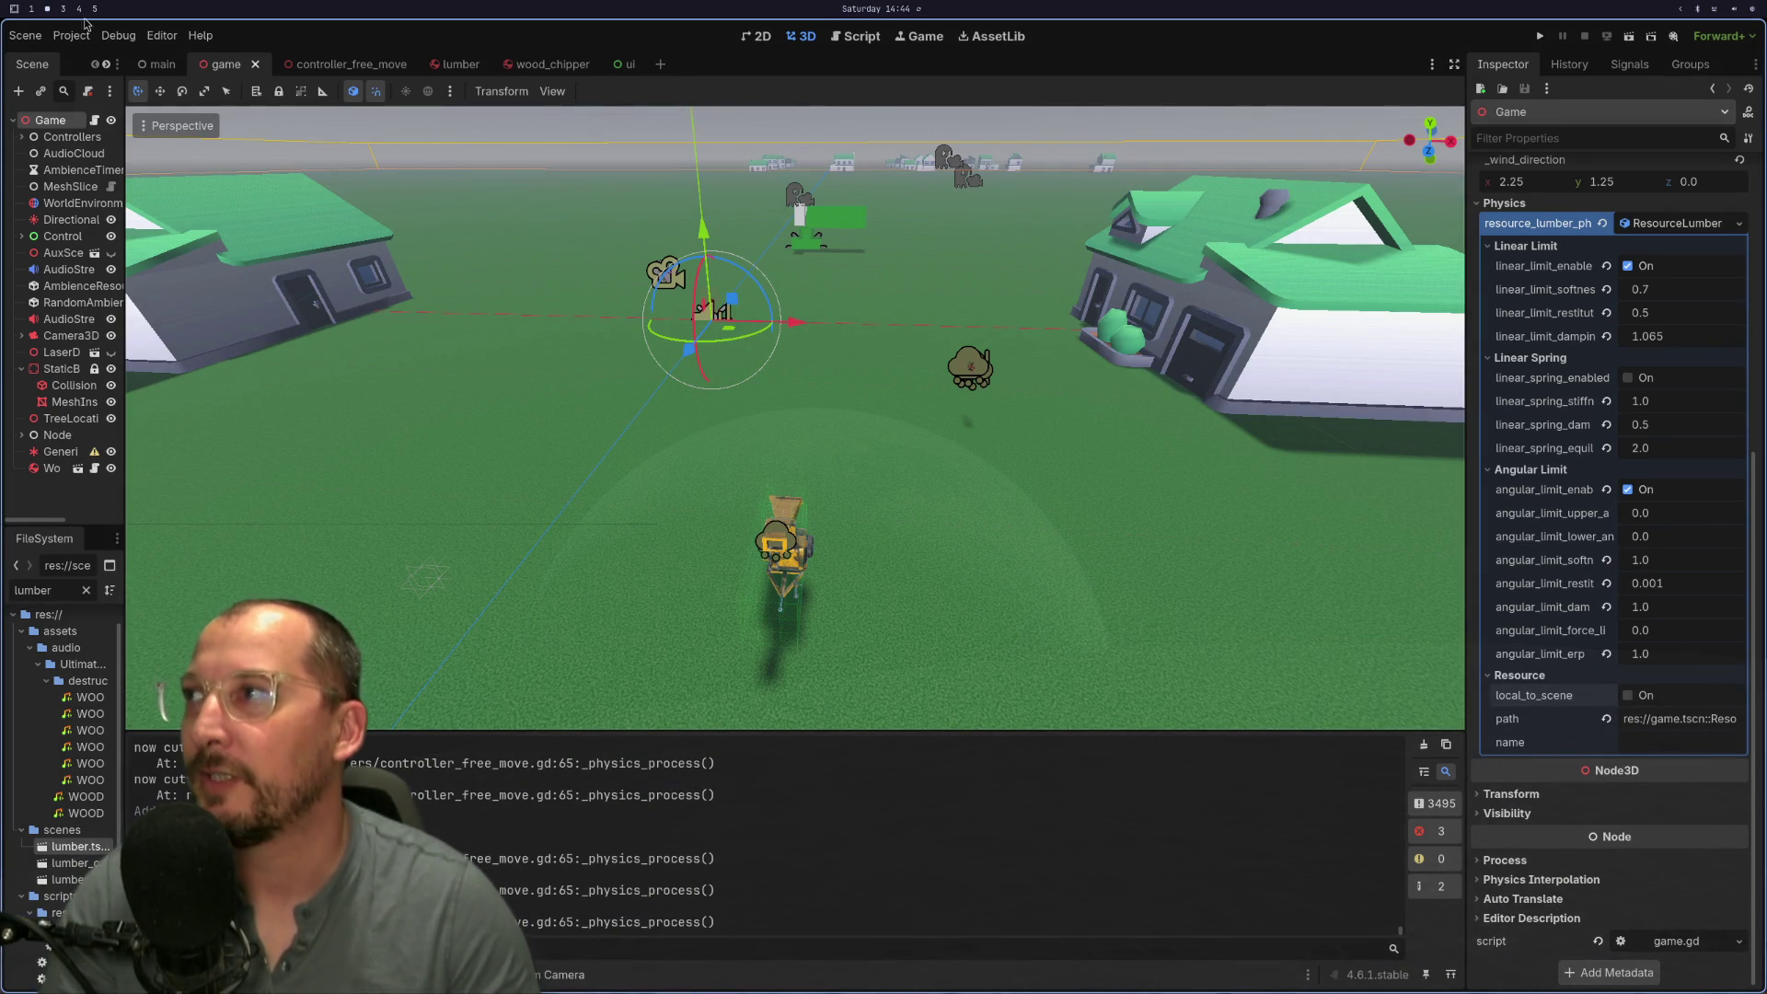
# Step: Open Project Settings' General tab, dismissing an accidental file search, and reposition the window
pyautogui.click(72, 35)
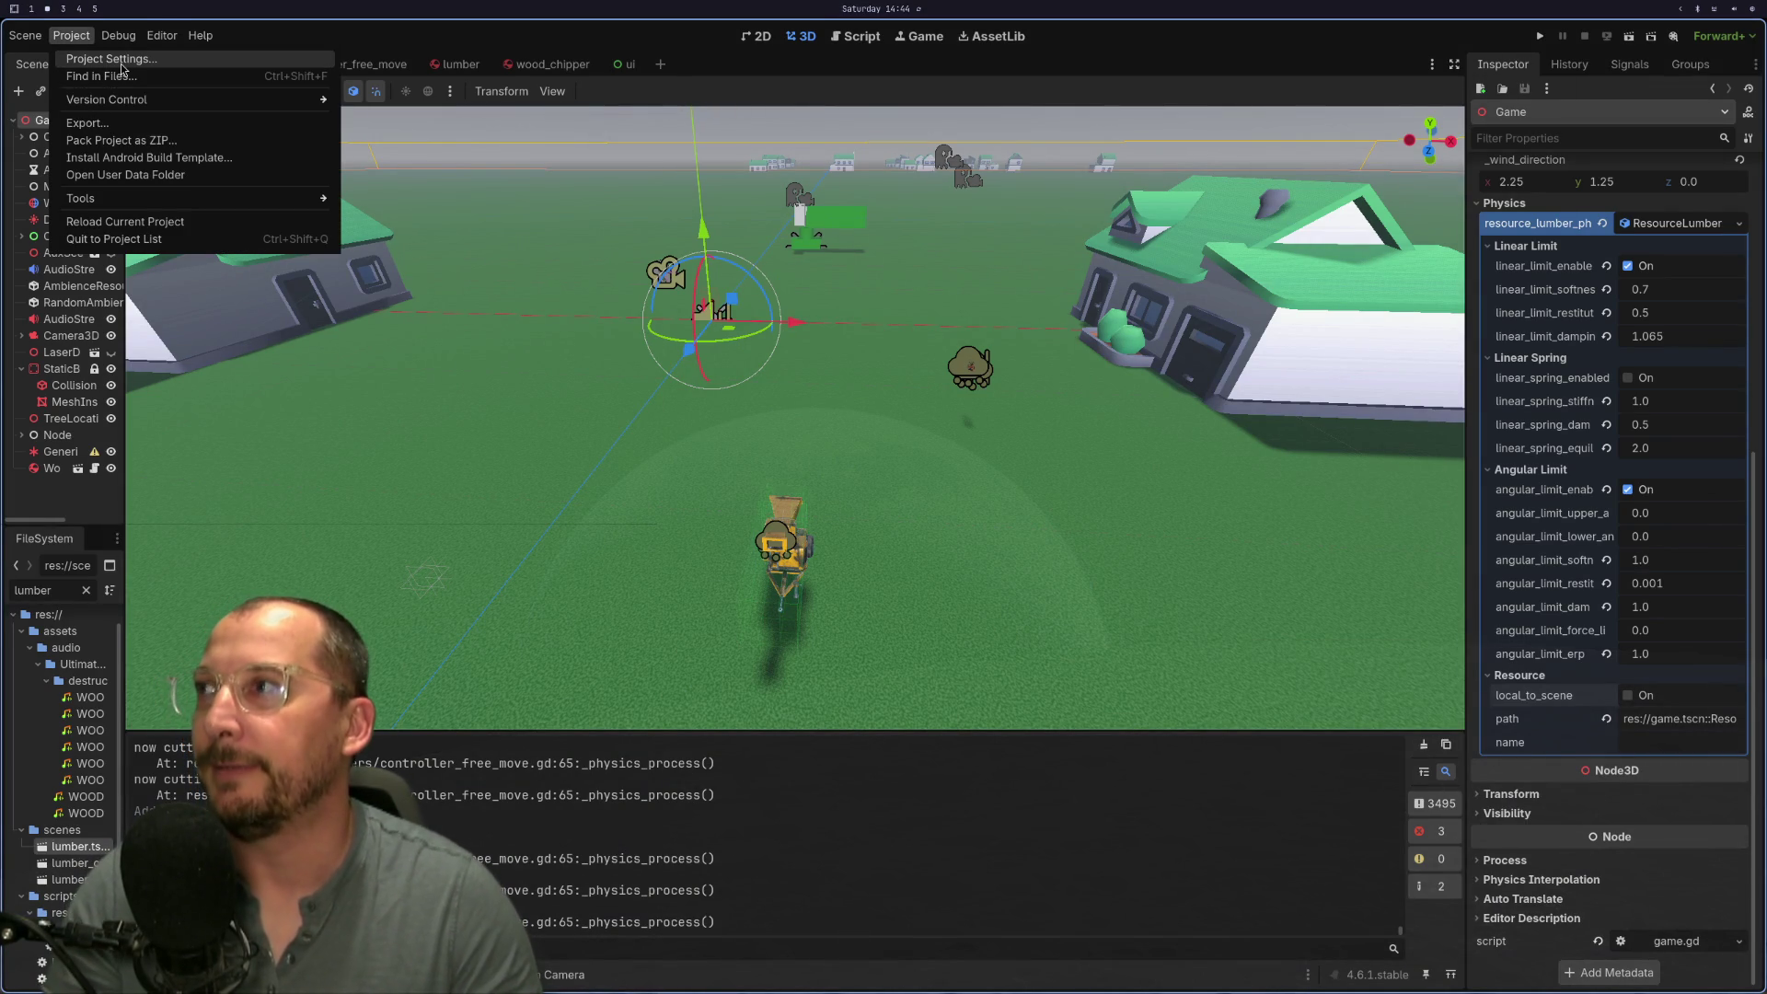
pyautogui.click(73, 76)
pyautogui.click(986, 580)
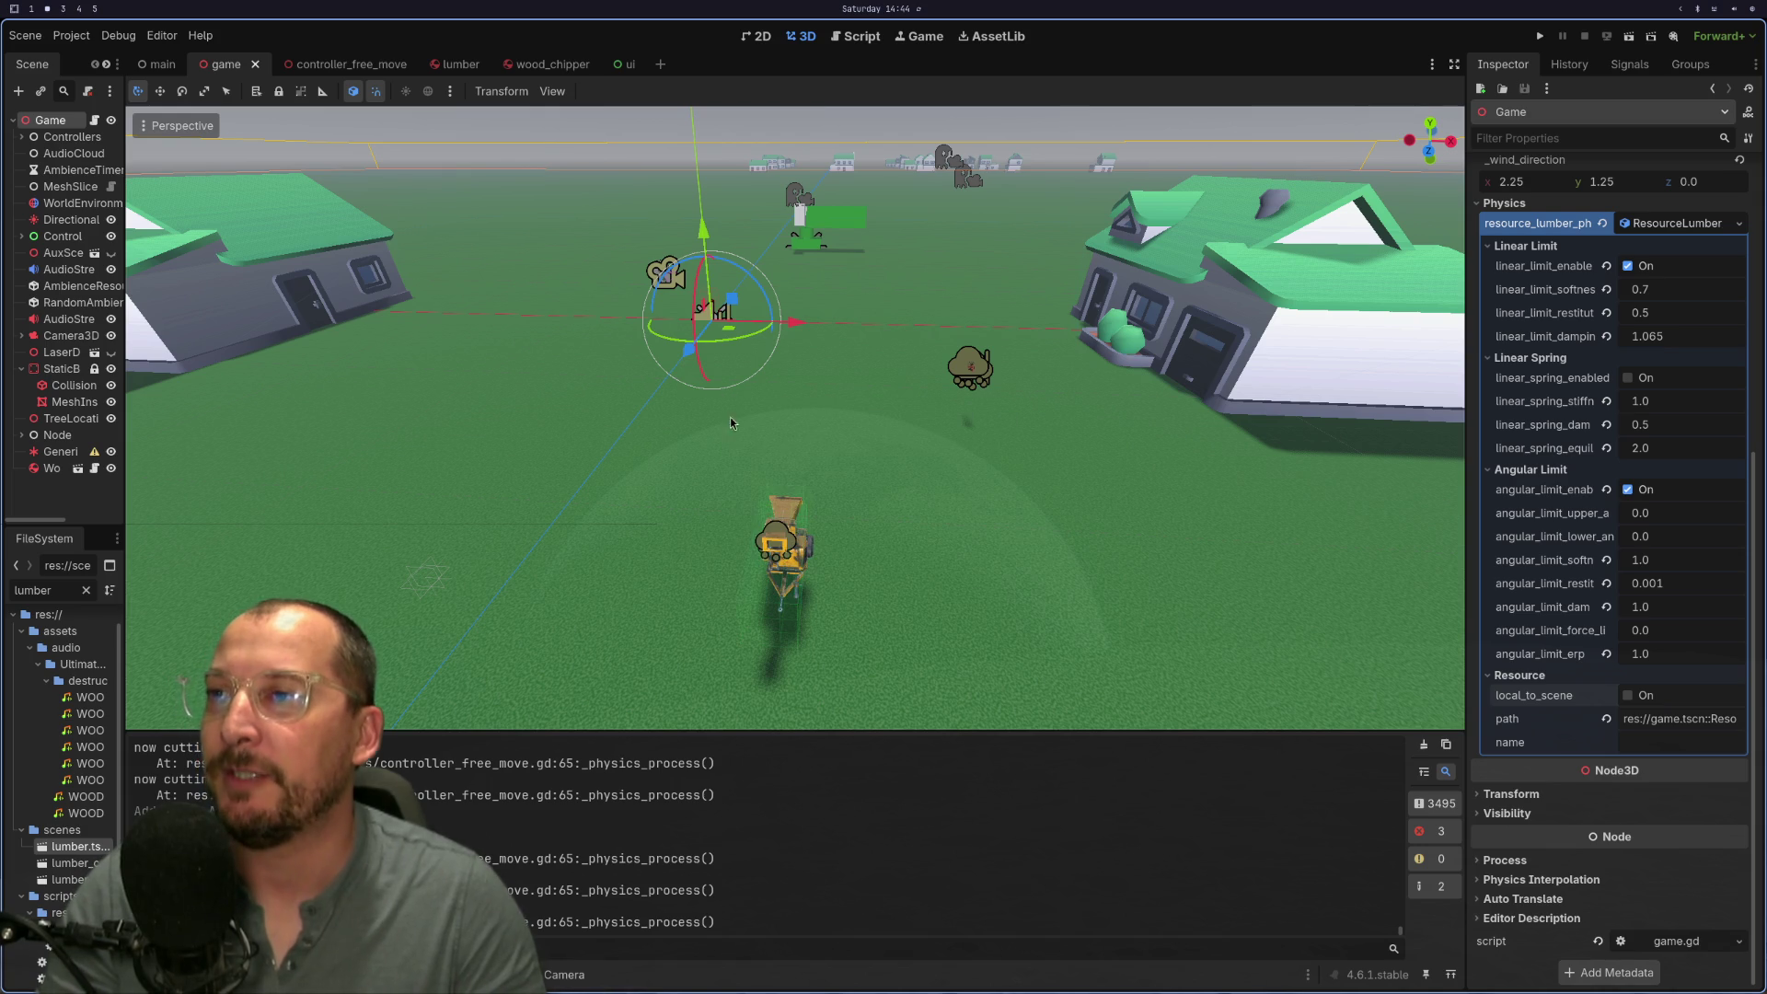
pyautogui.click(72, 35)
pyautogui.click(83, 58)
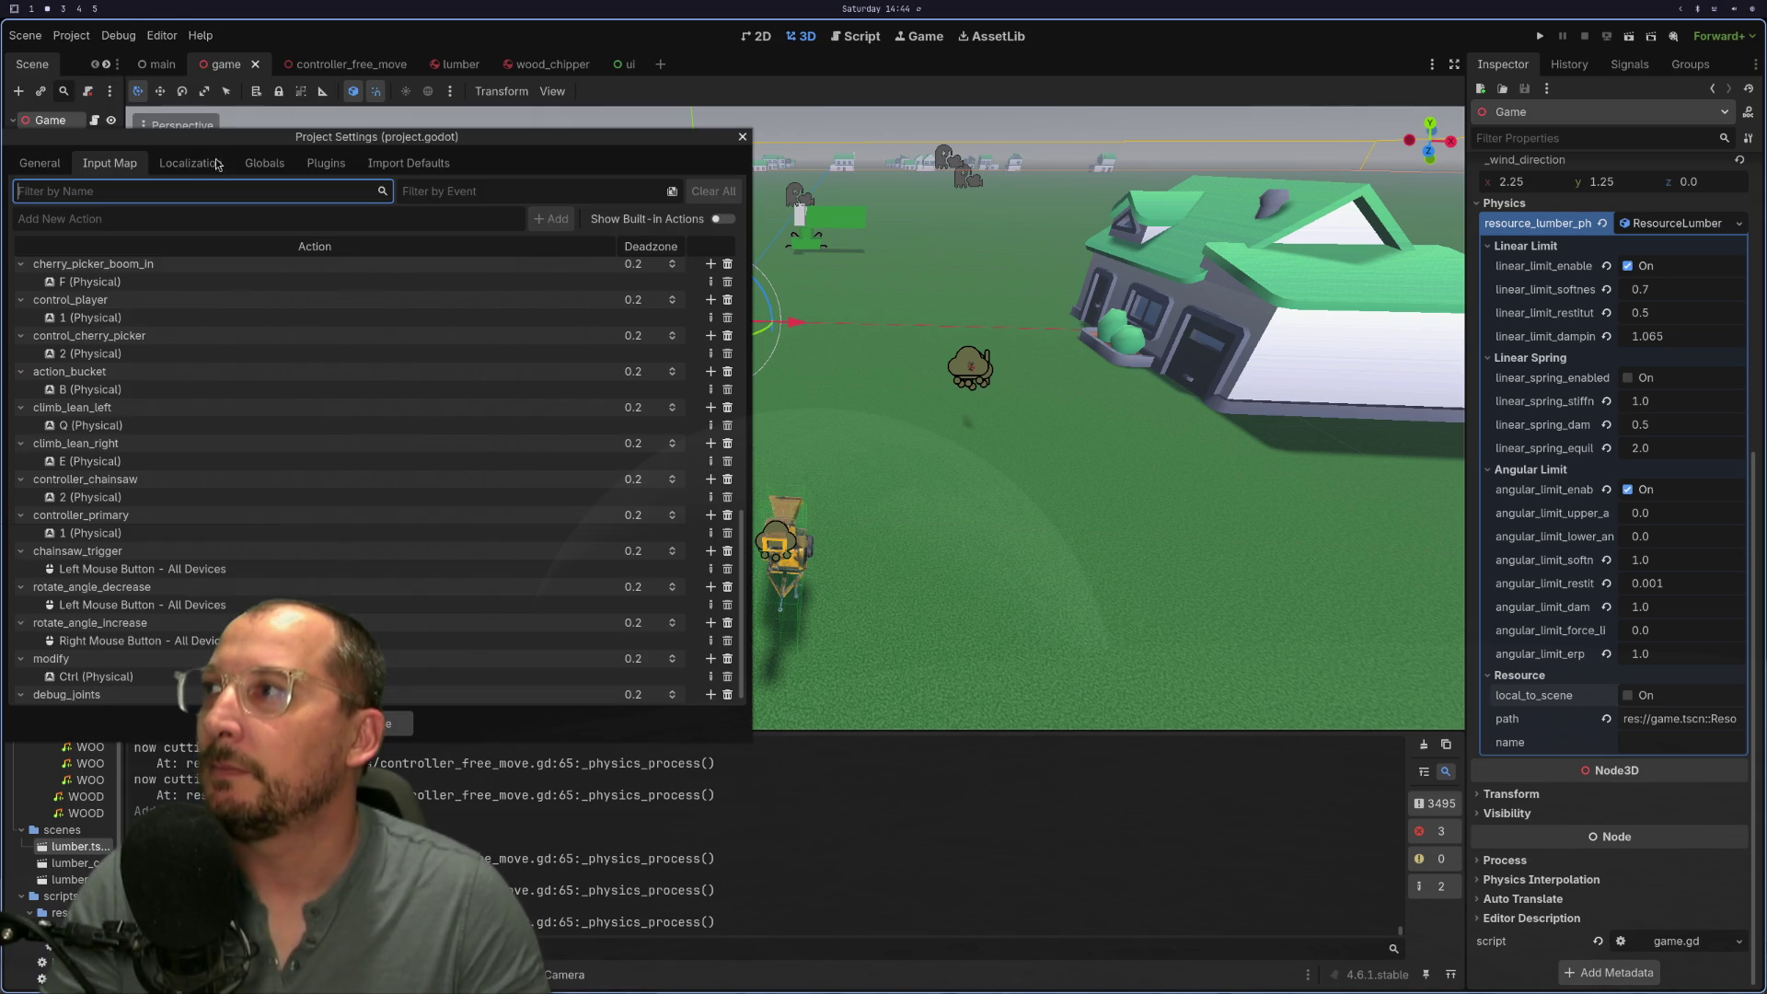
pyautogui.click(44, 163)
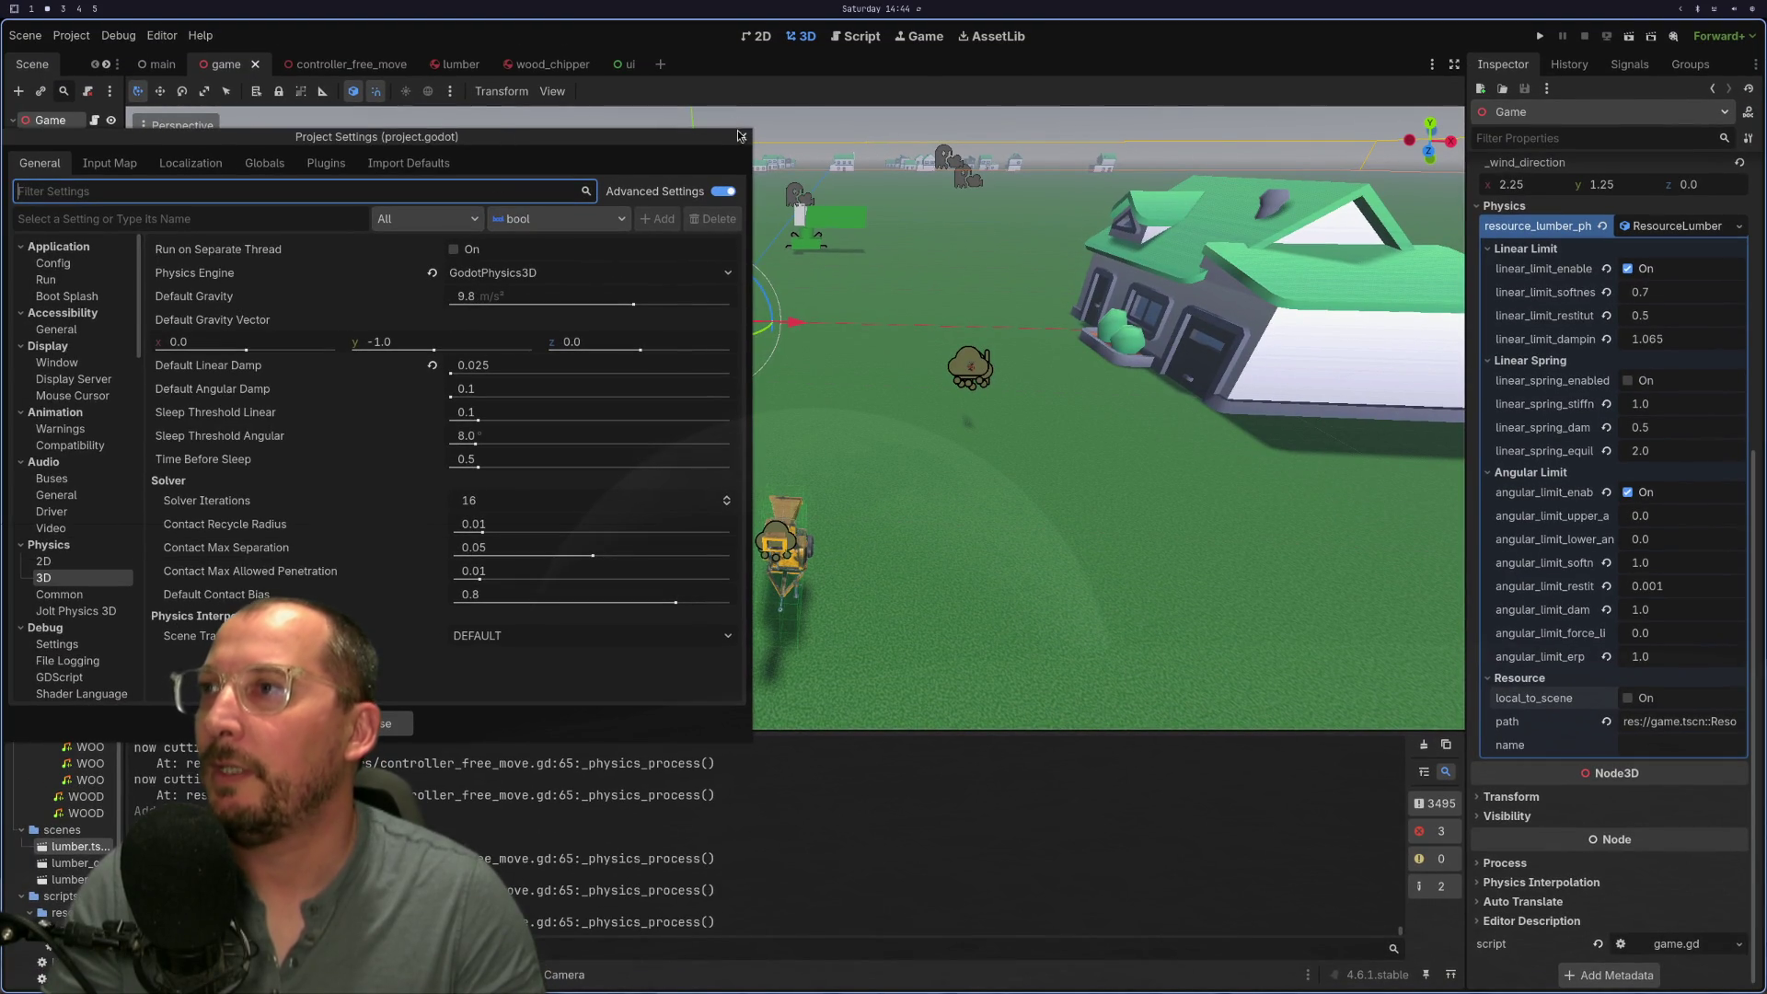
pyautogui.moveTo(727, 140); pyautogui.dragTo(1073, 221)
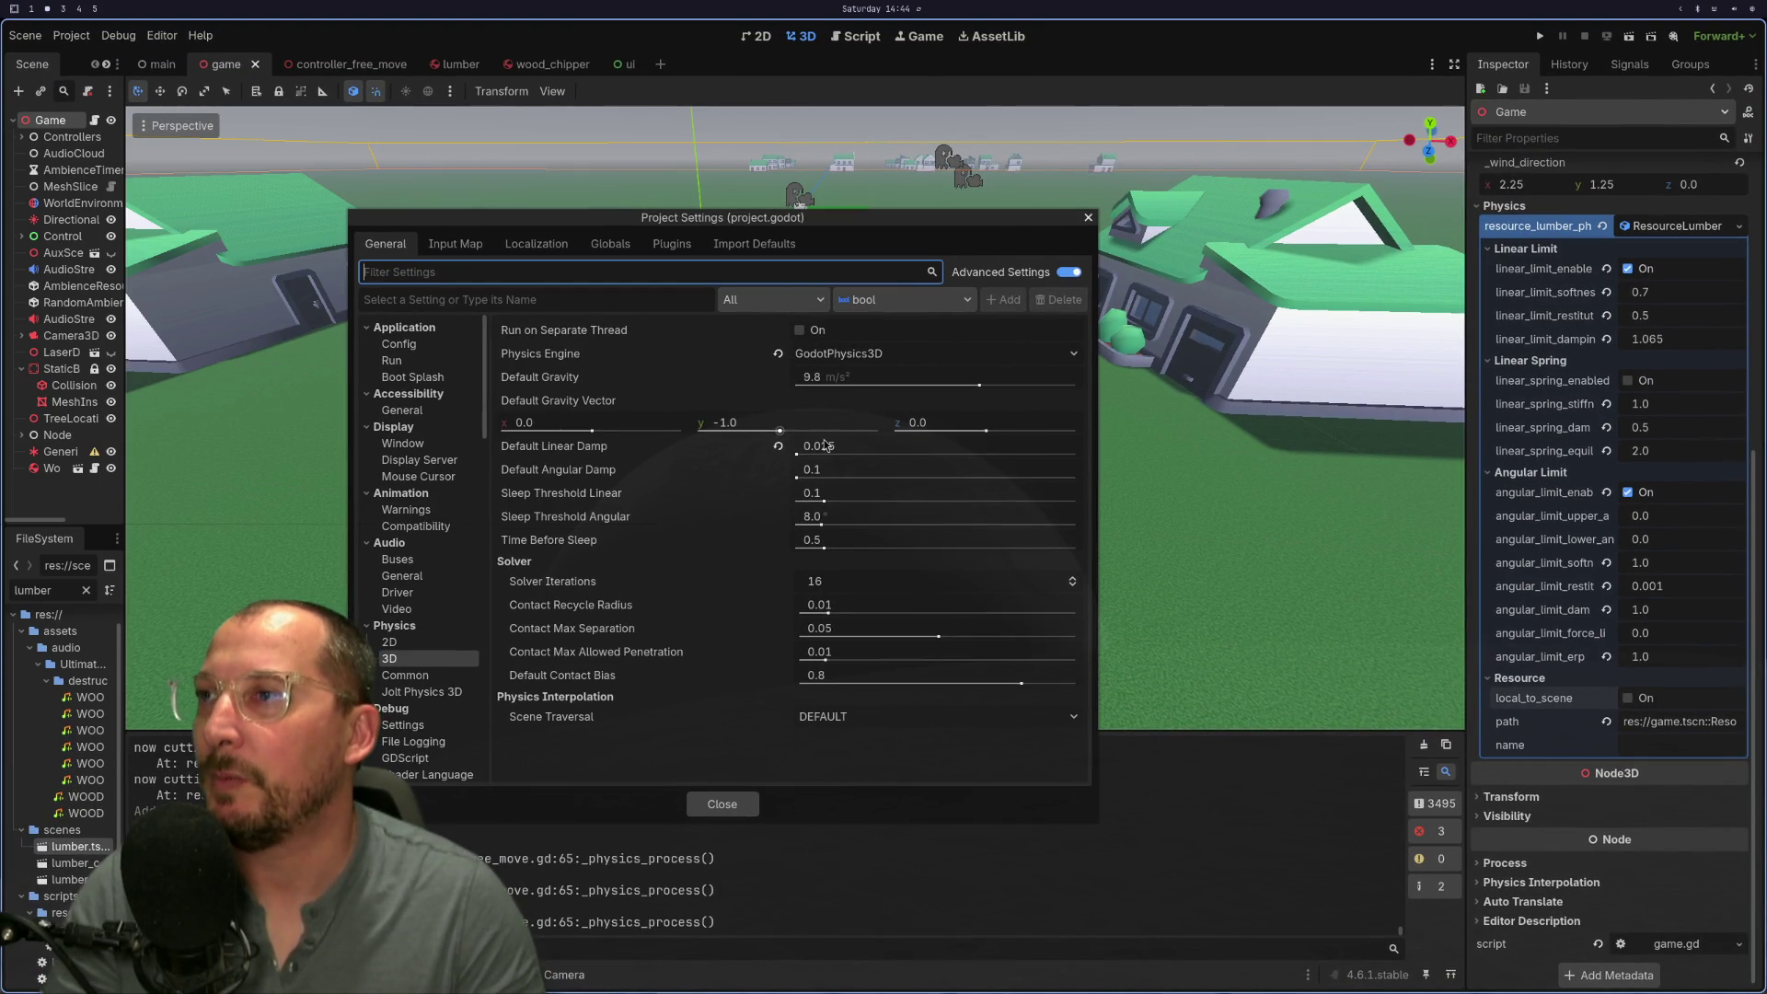
# Step: Set Physics Engine to Jolt Physics, reset Default Linear Damp to 0.1, and Save & Reload
pyautogui.click(825, 445)
pyautogui.click(839, 357)
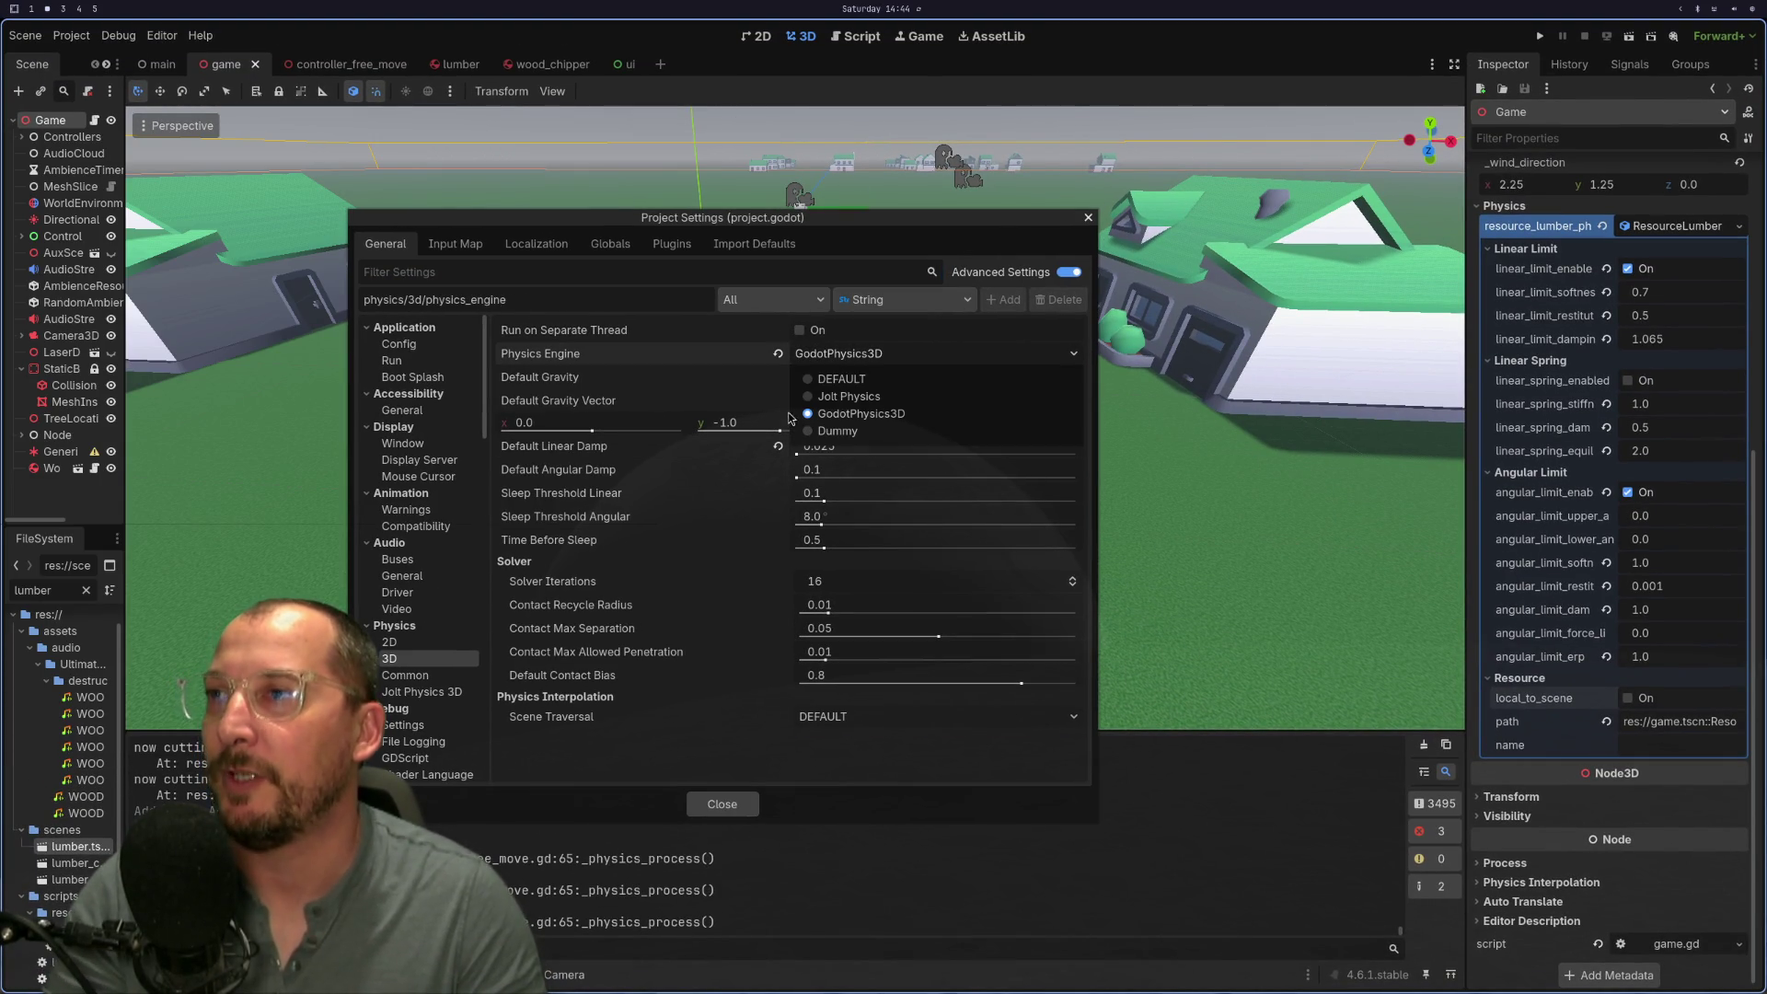
pyautogui.click(819, 397)
pyautogui.click(790, 452)
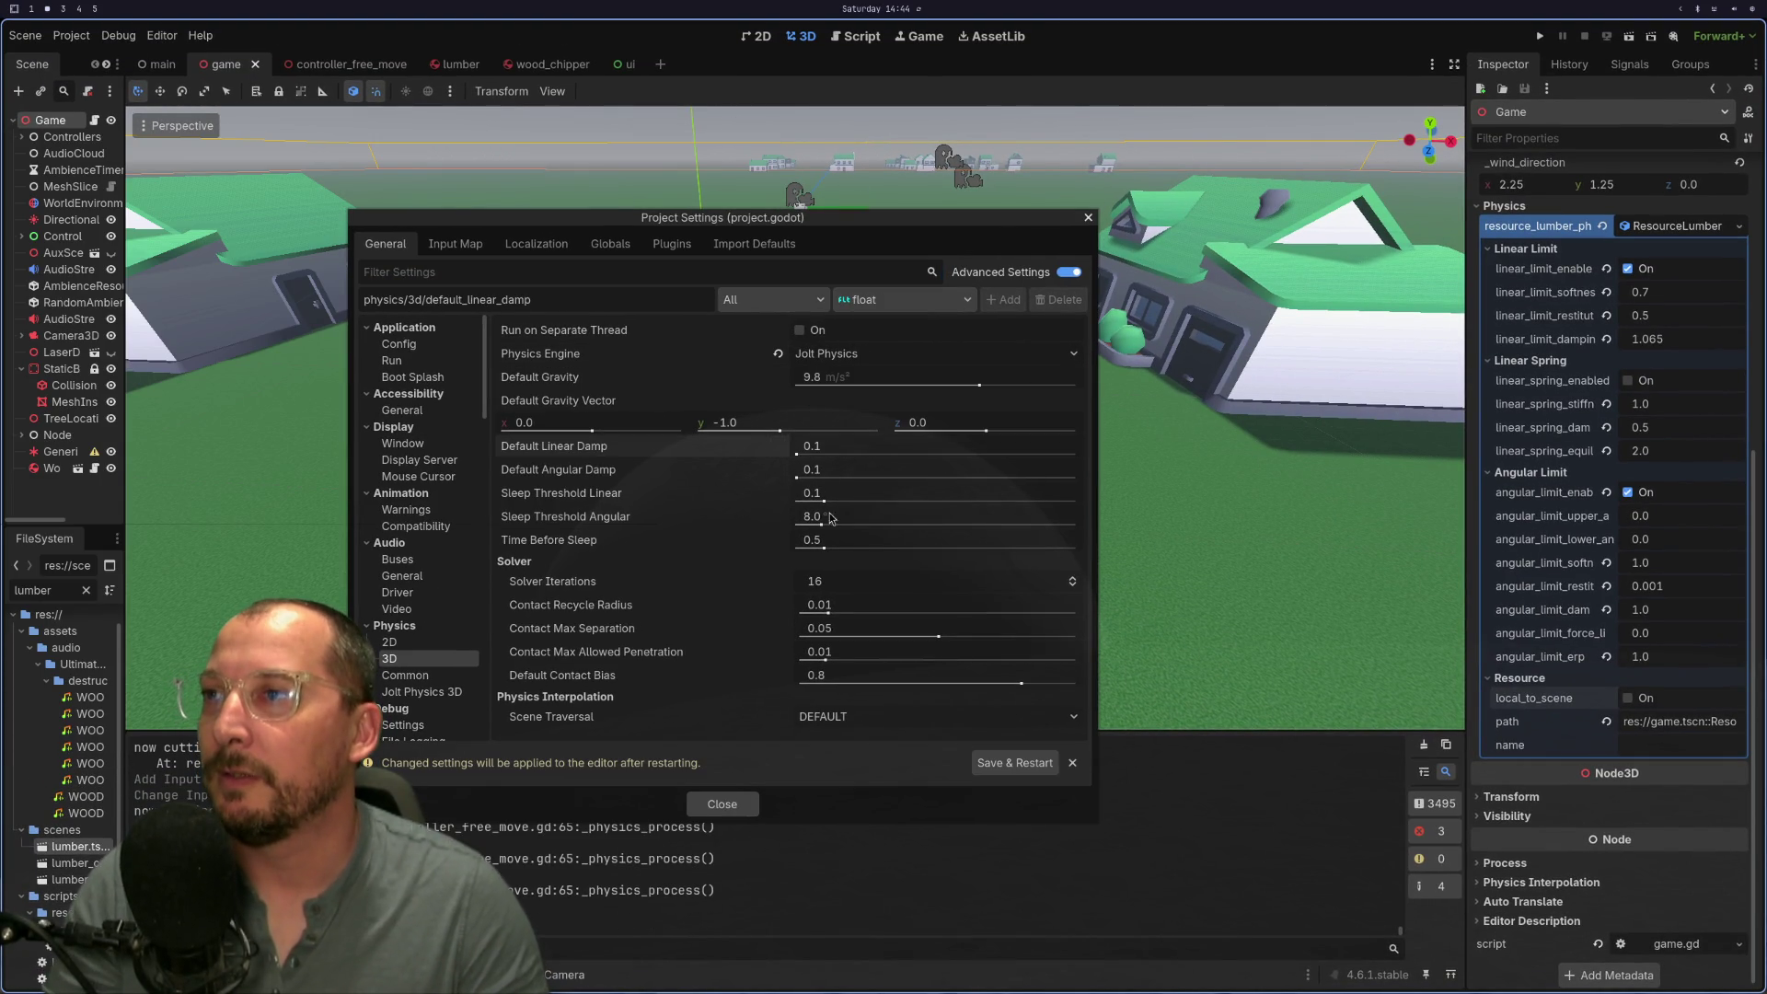
pyautogui.click(1008, 771)
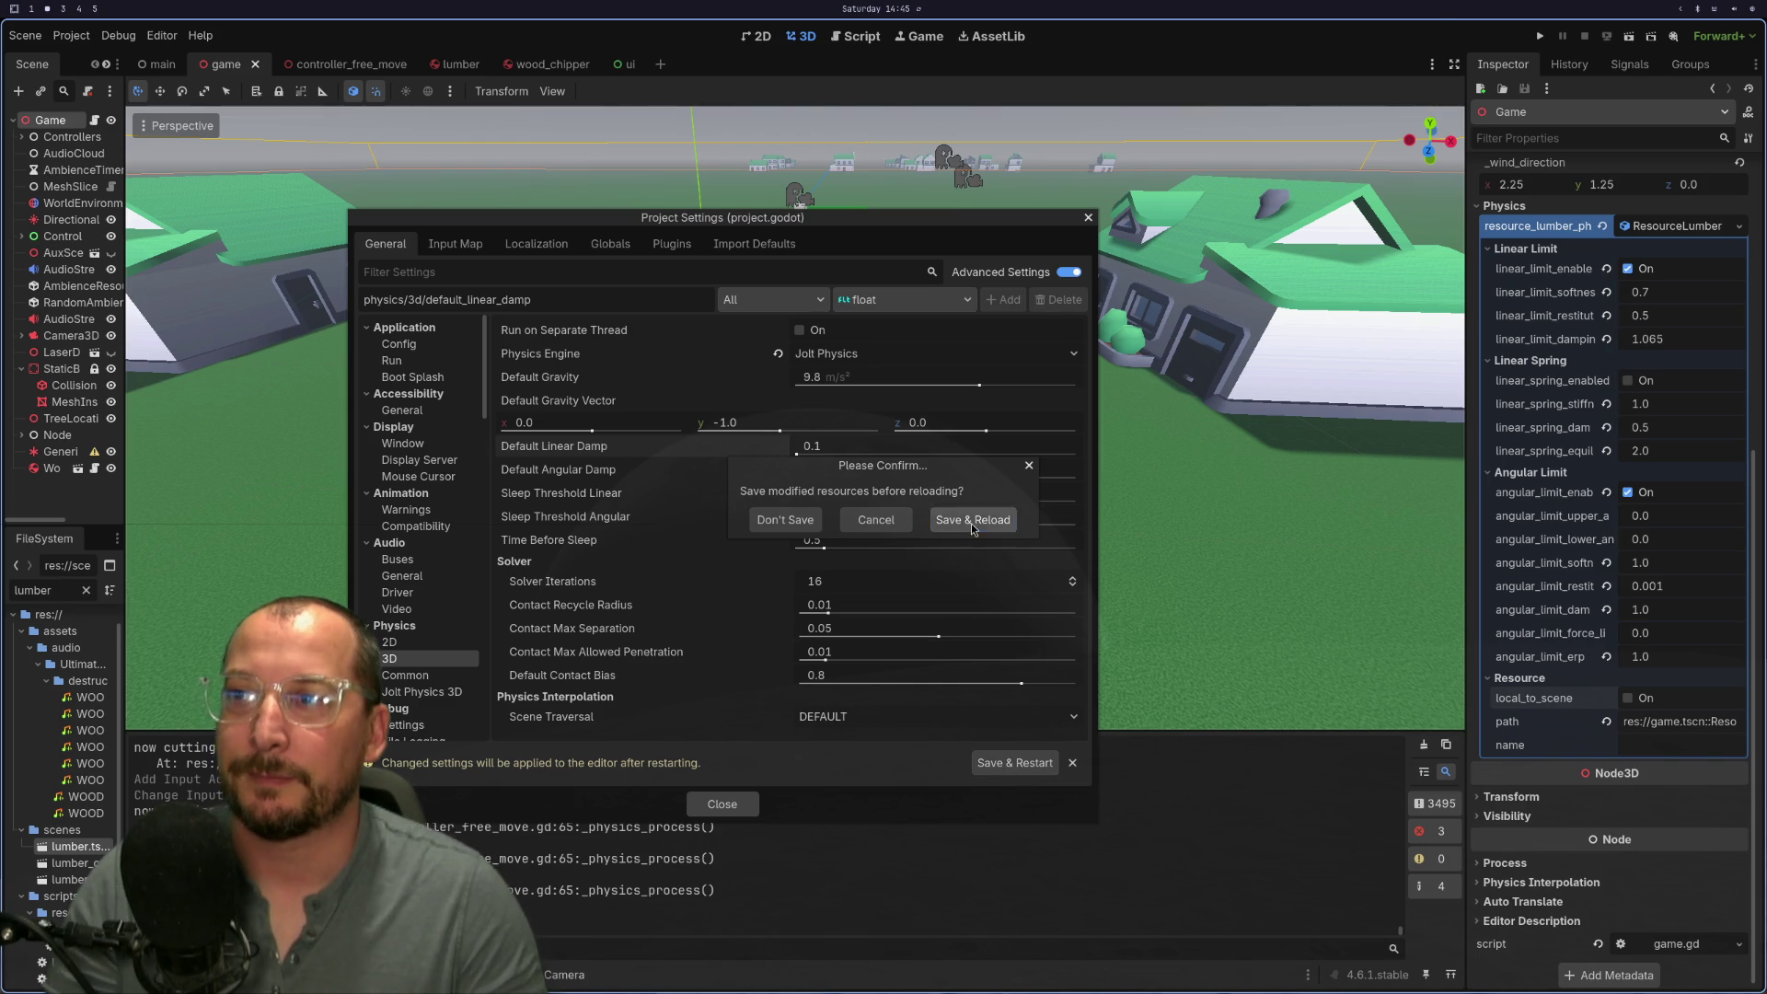
pyautogui.click(970, 521)
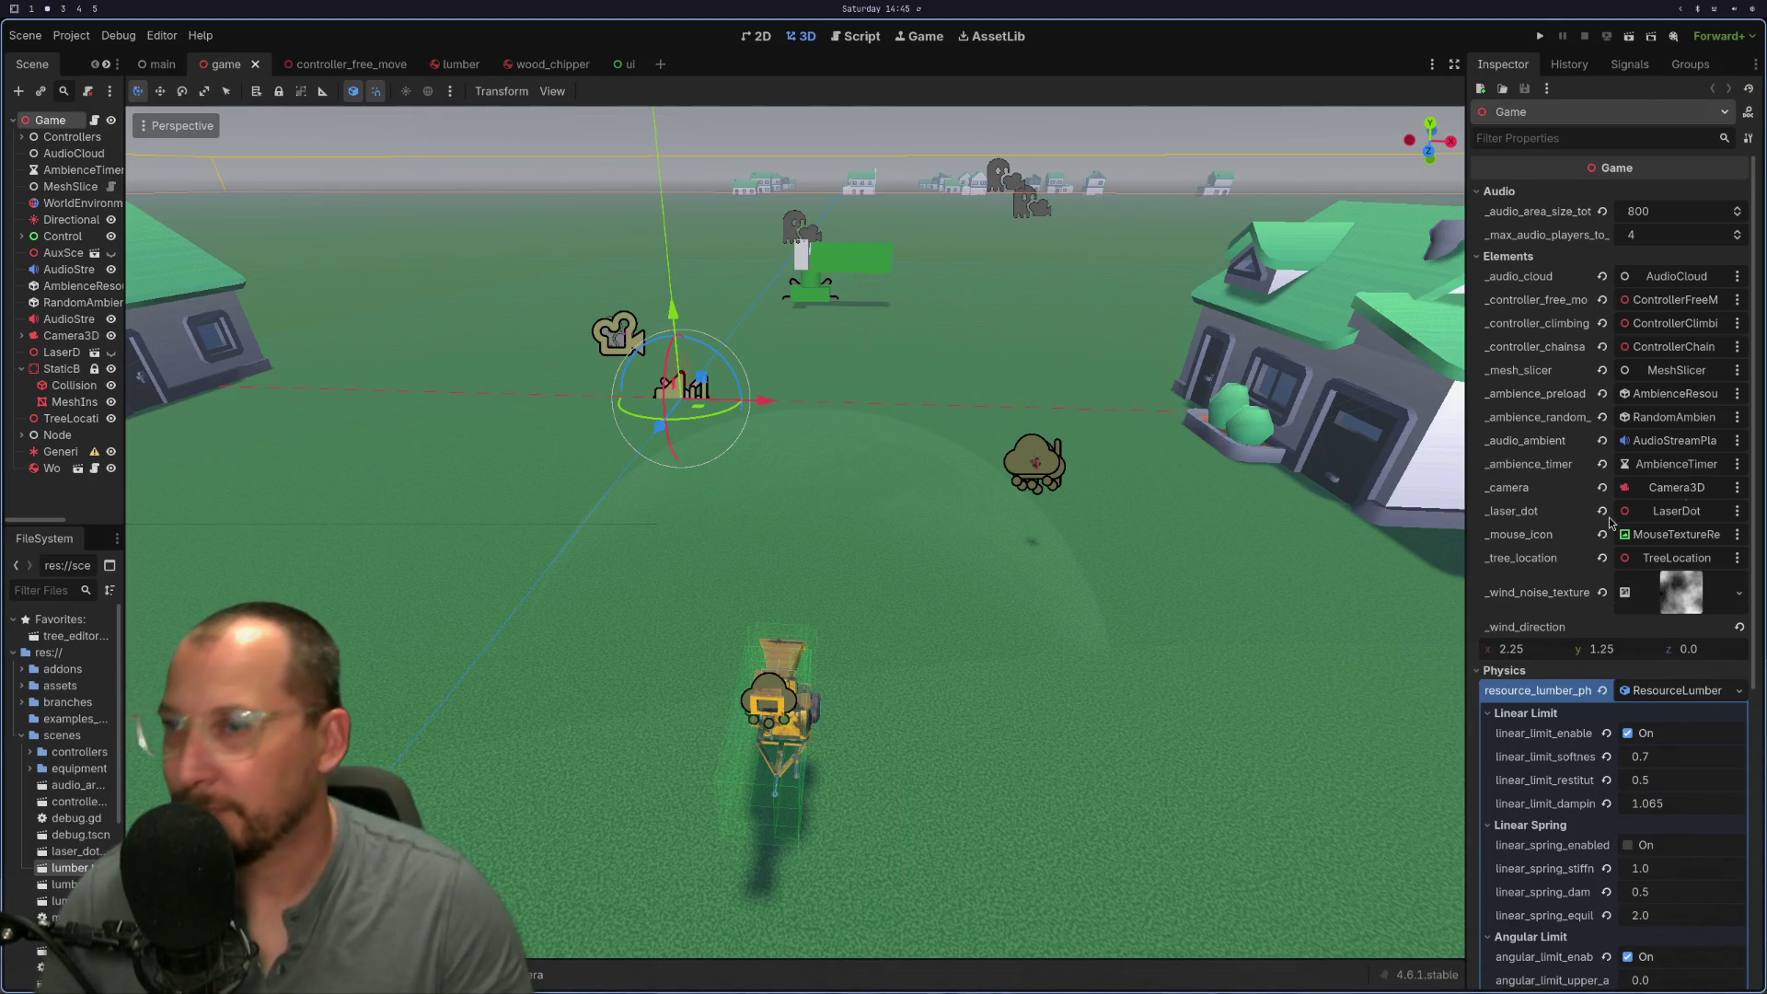
# Step: Run the project and press Continue past the debugger break
pyautogui.click(1540, 36)
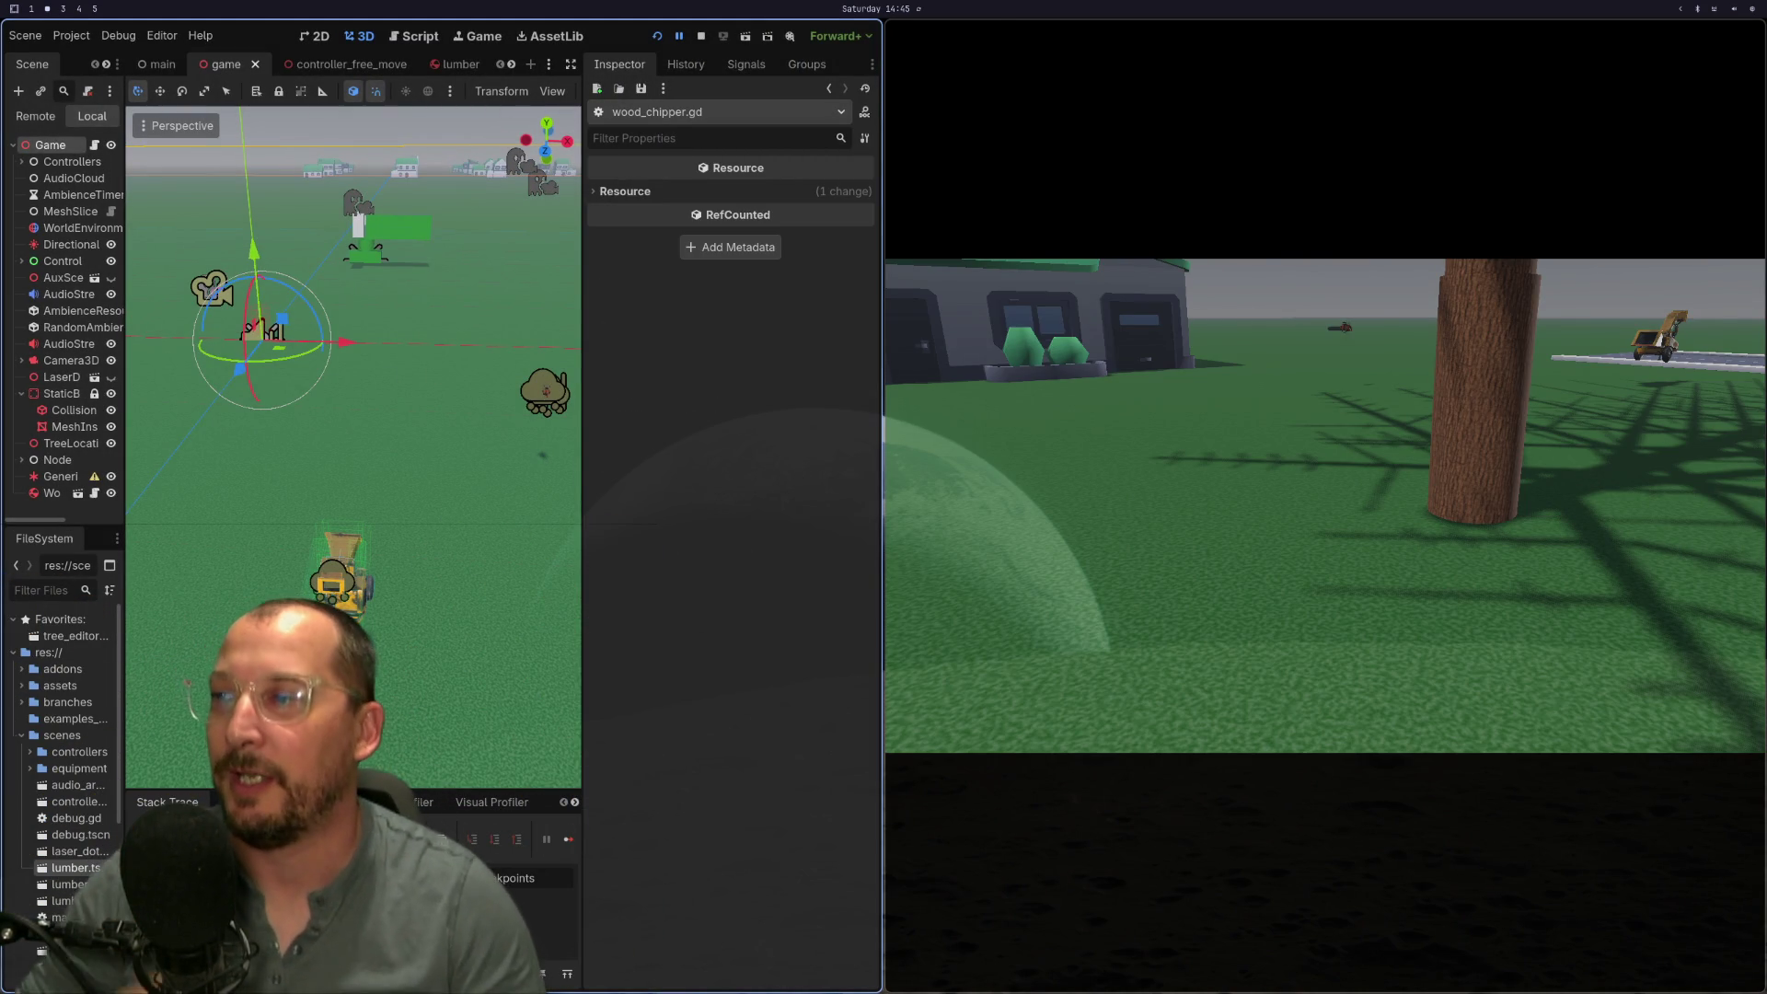
pyautogui.click(565, 841)
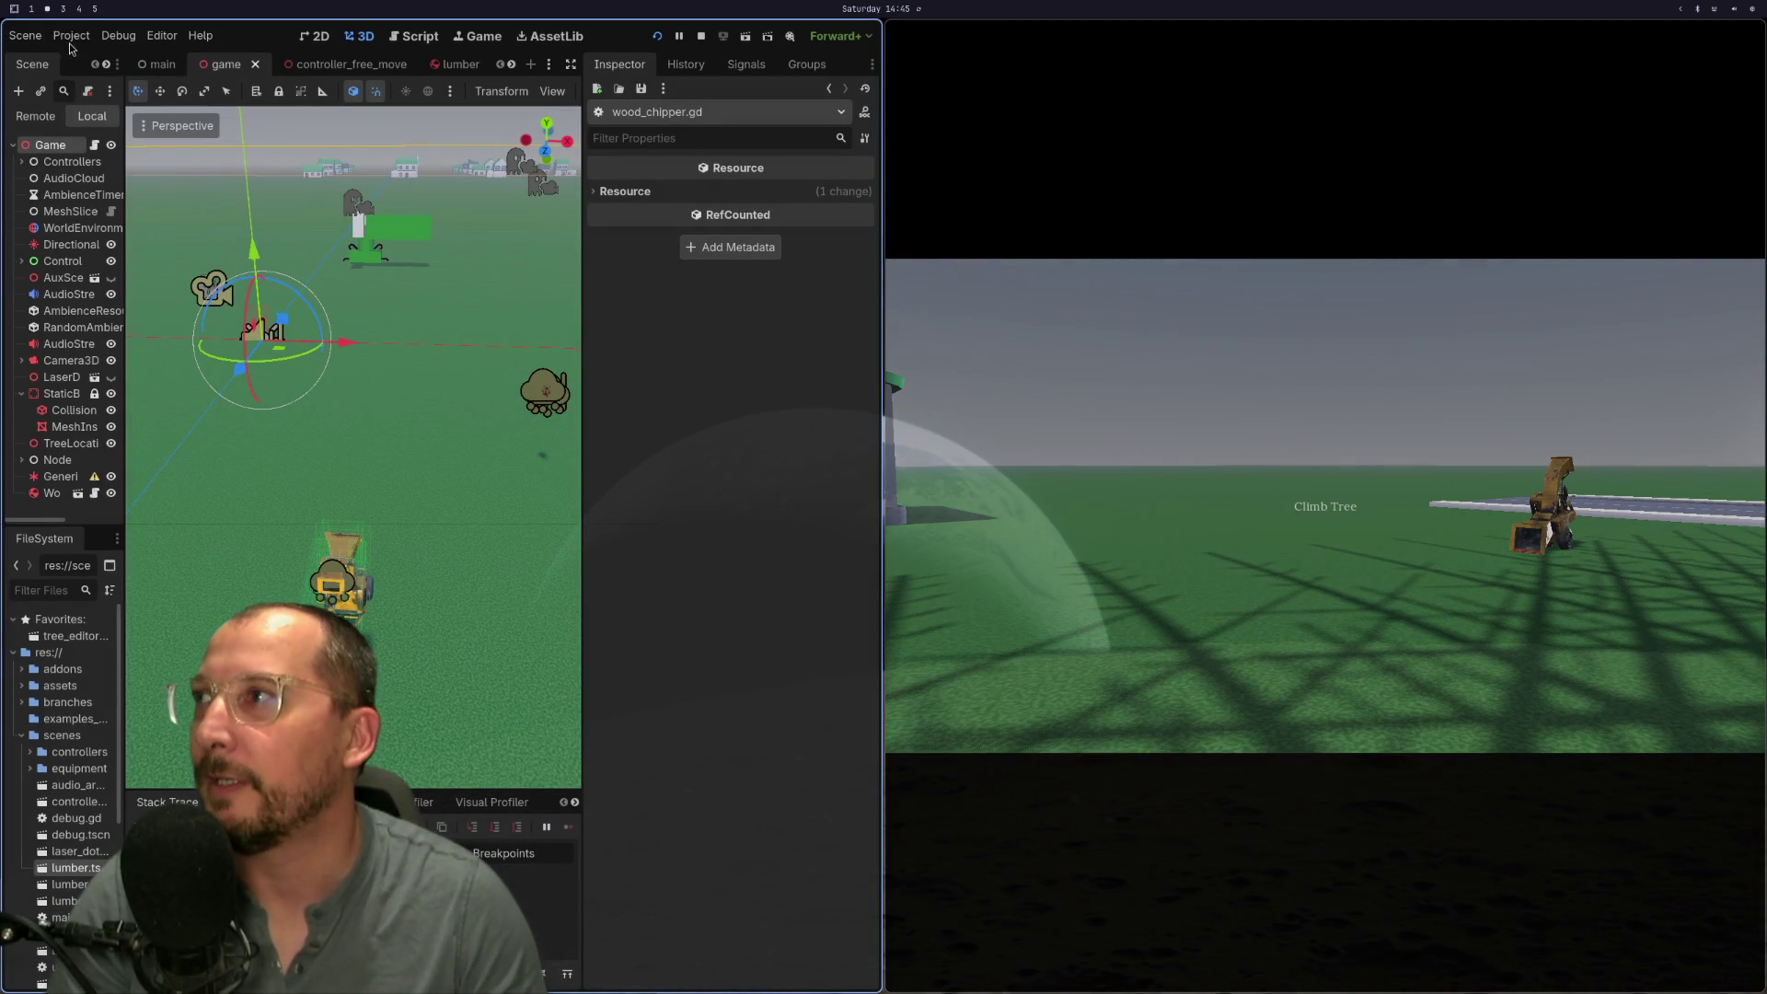
# Step: In Project Settings' Physics > 3D, switch the physics engine back to GodotPhysics3D
pyautogui.click(71, 35)
pyautogui.click(110, 58)
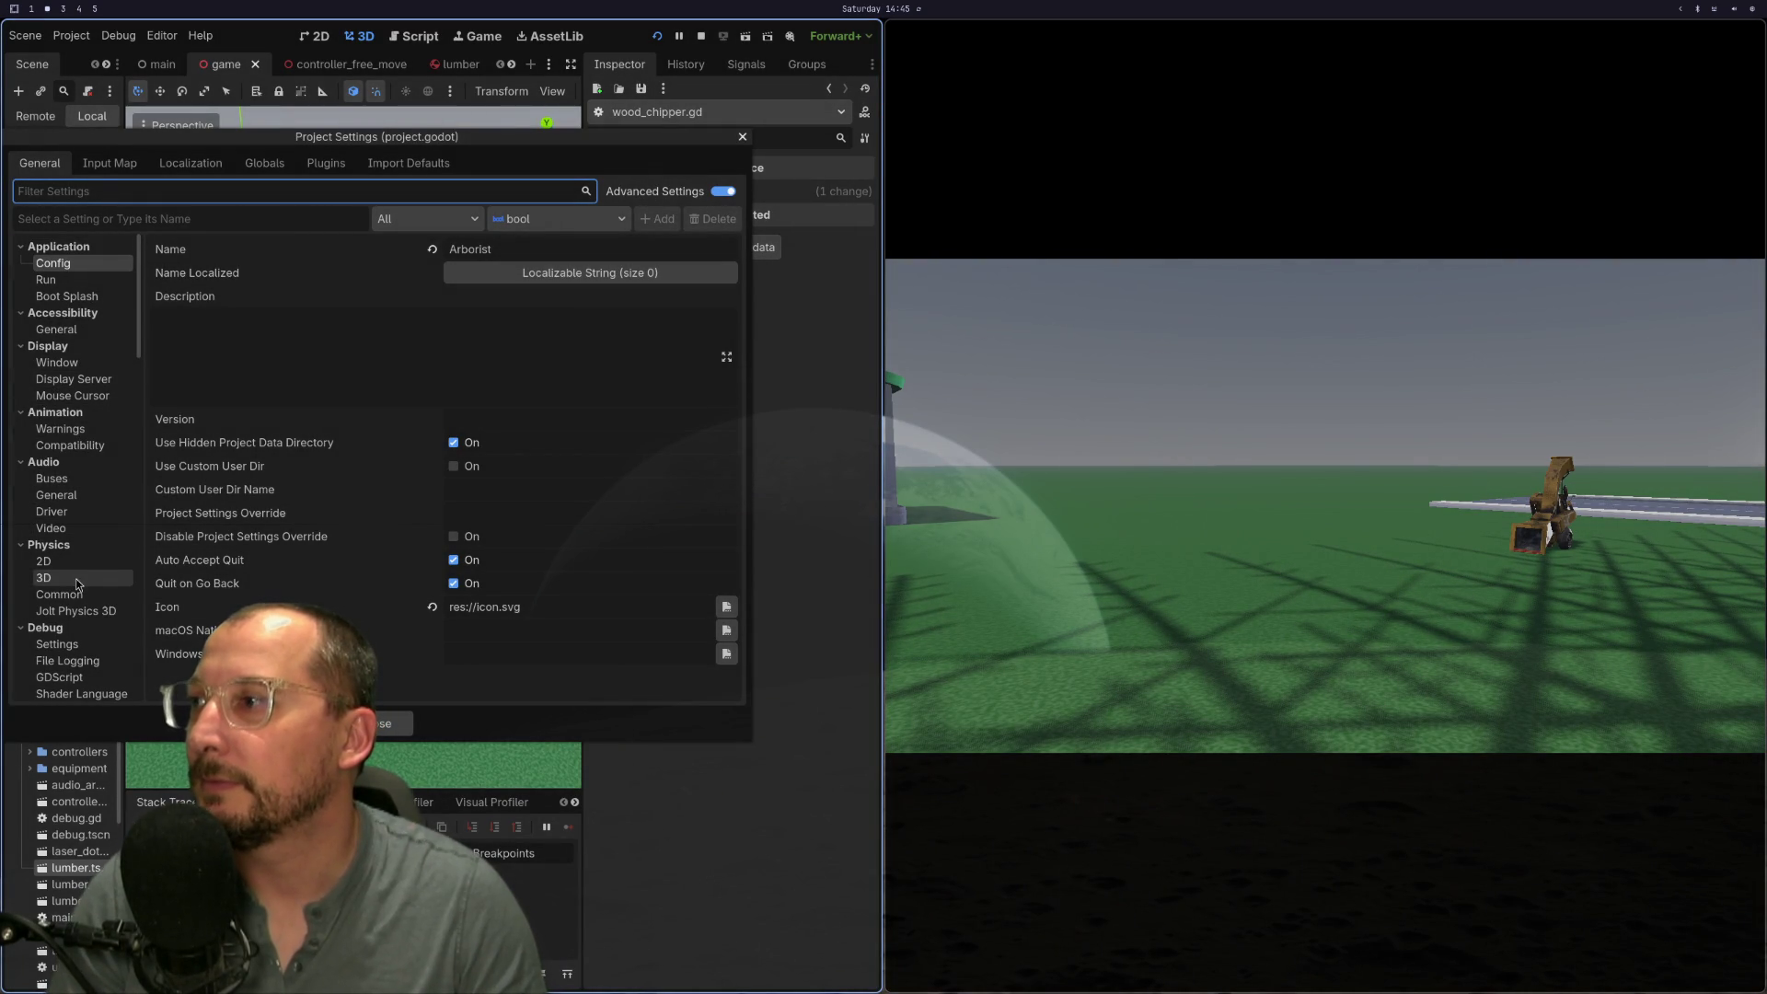
pyautogui.click(76, 610)
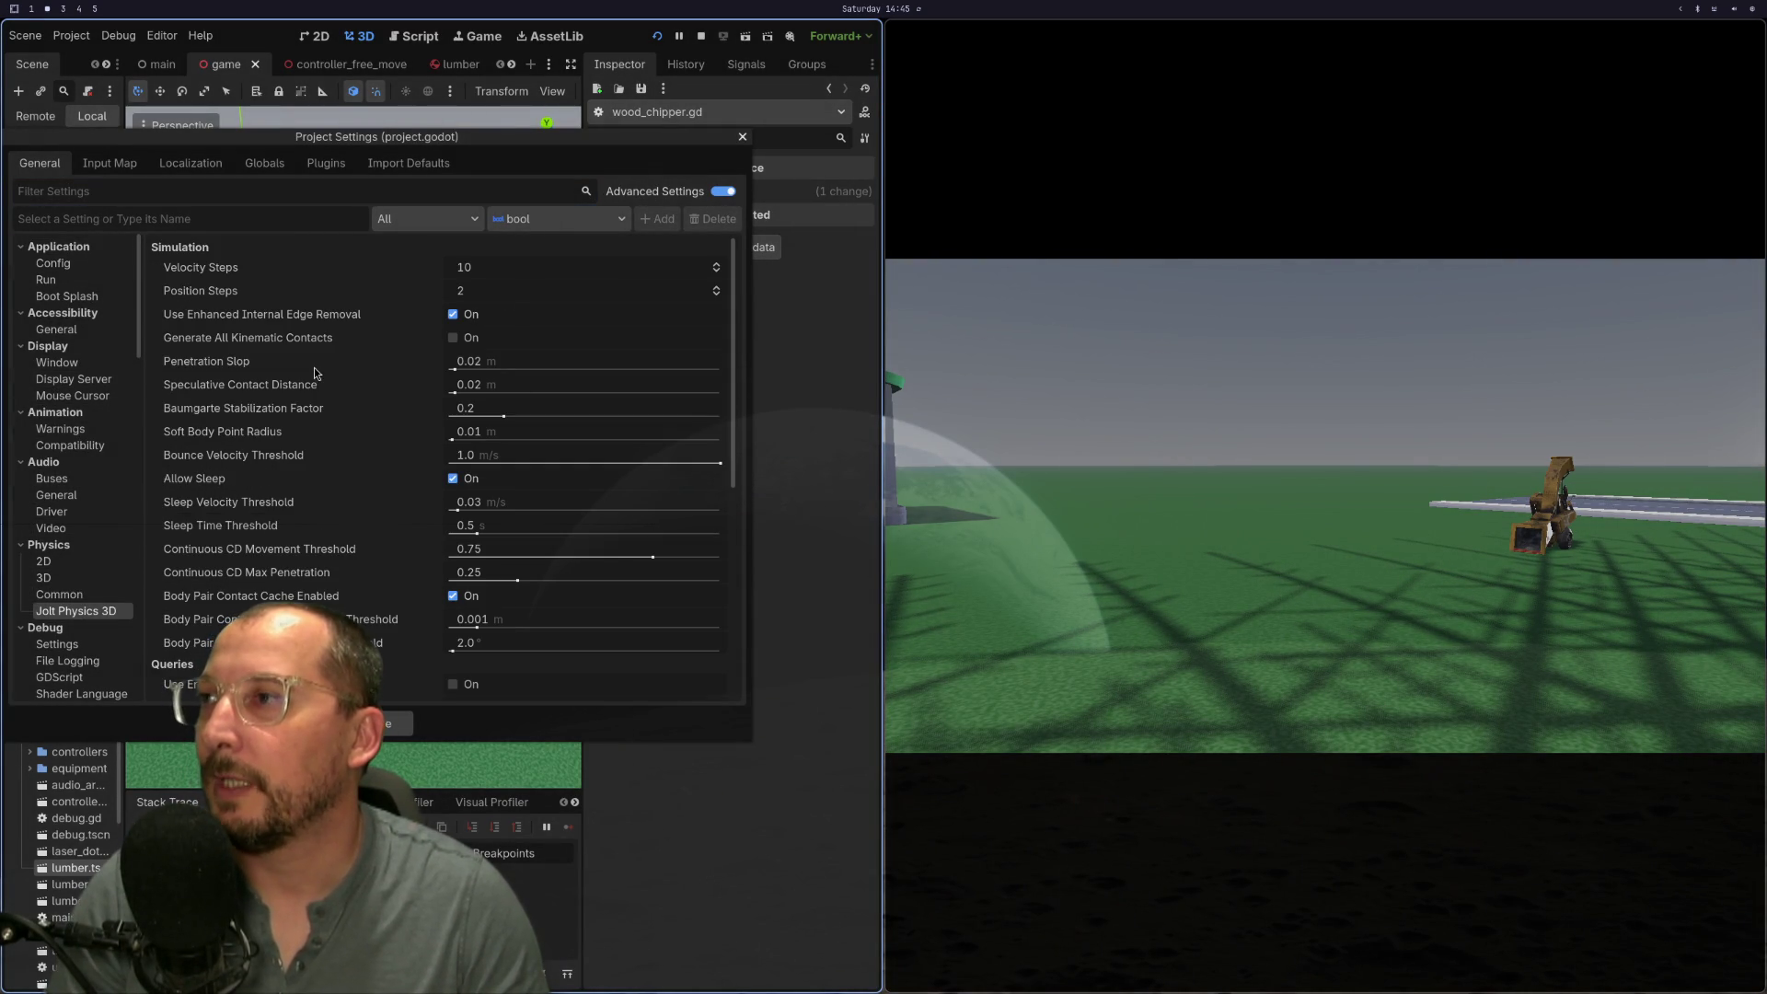
pyautogui.click(83, 578)
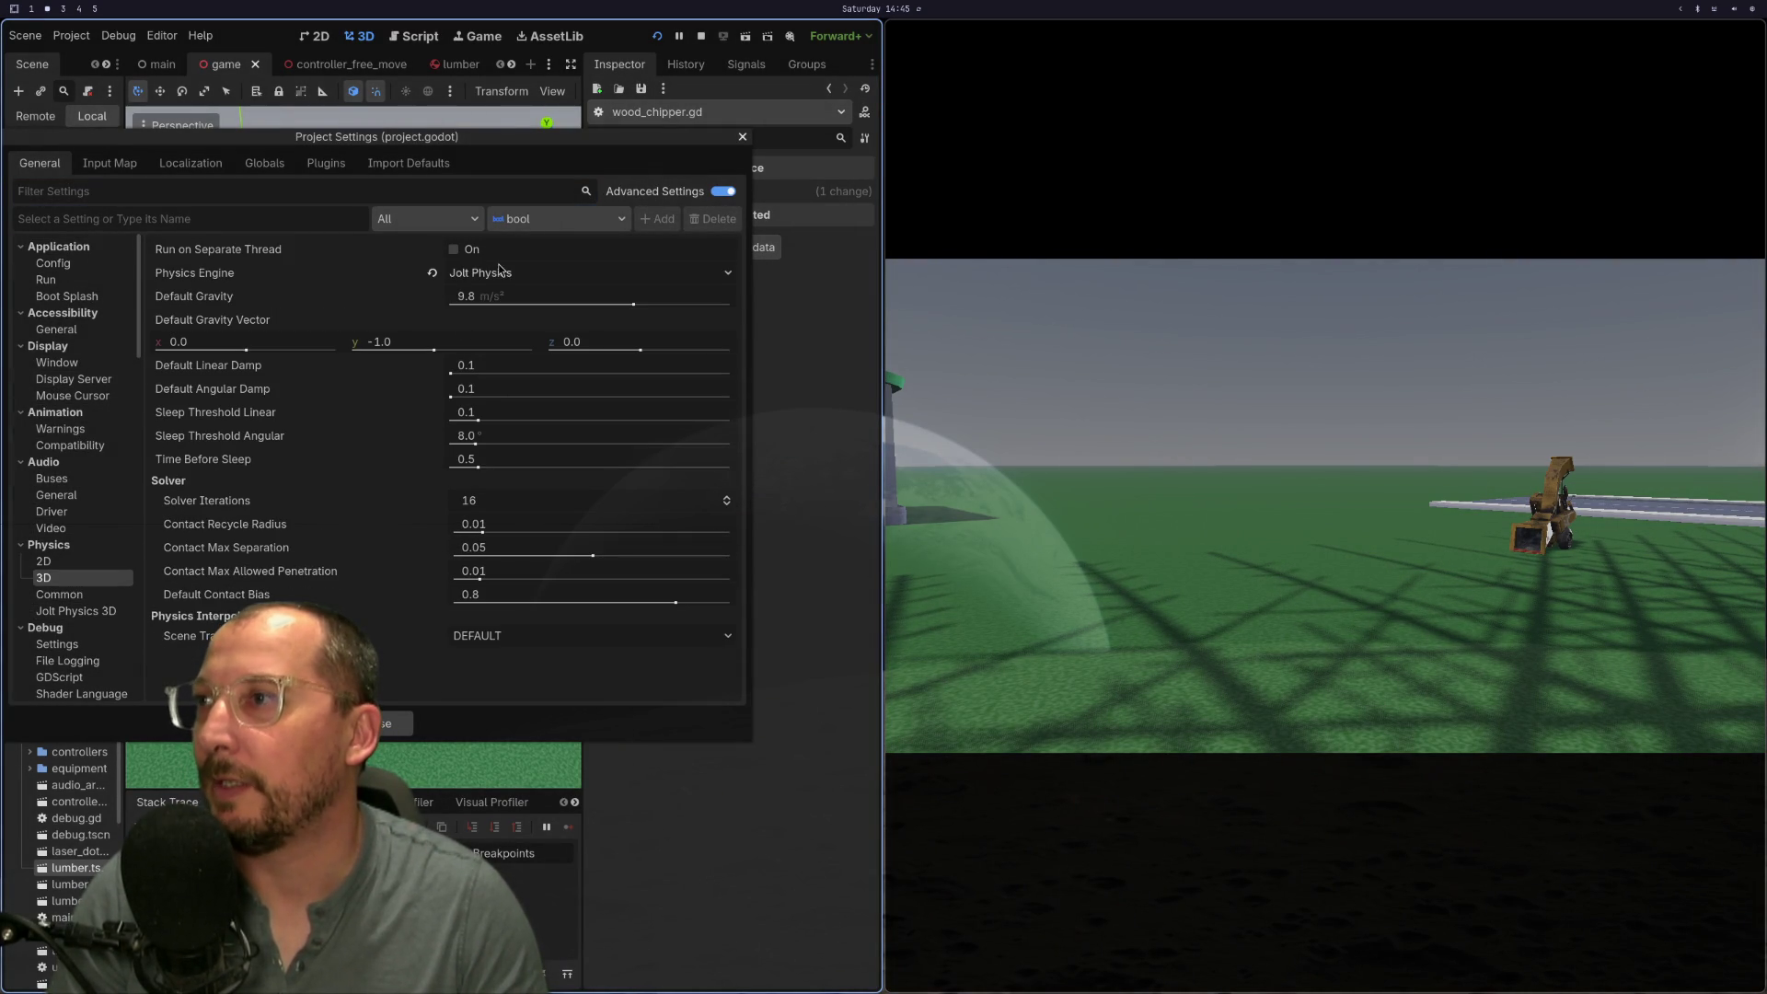
pyautogui.click(431, 273)
pyautogui.click(461, 275)
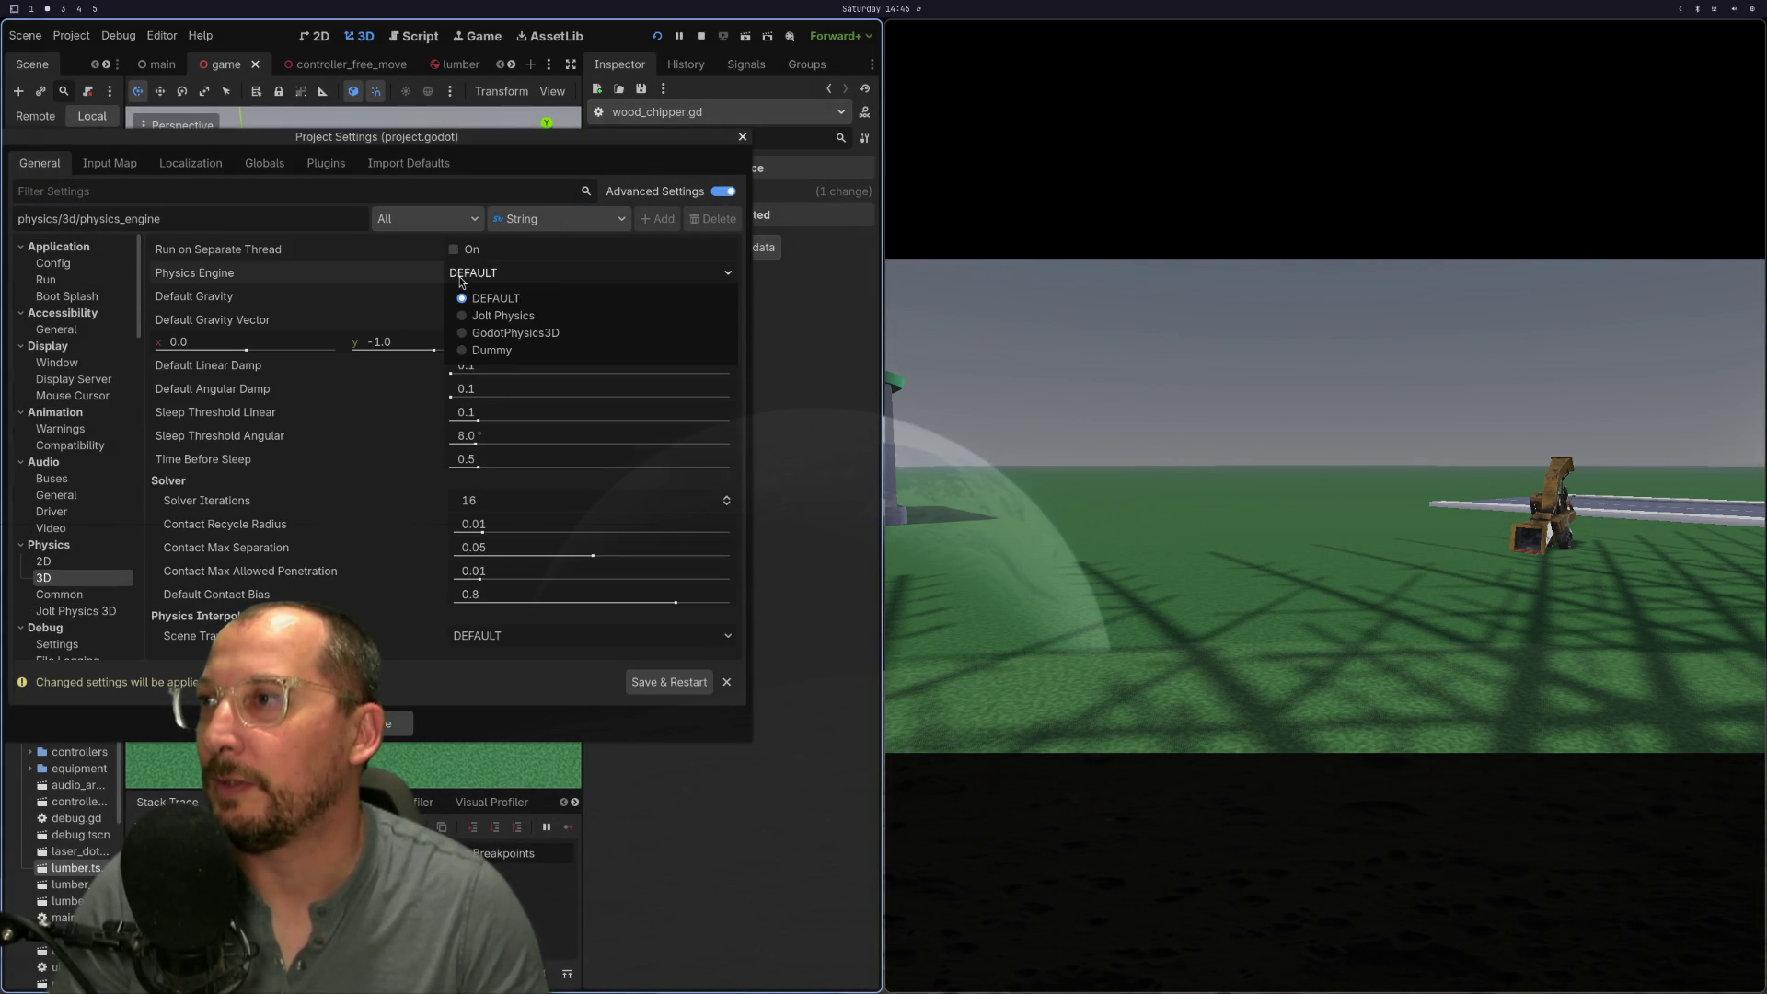
pyautogui.click(489, 334)
pyautogui.click(506, 367)
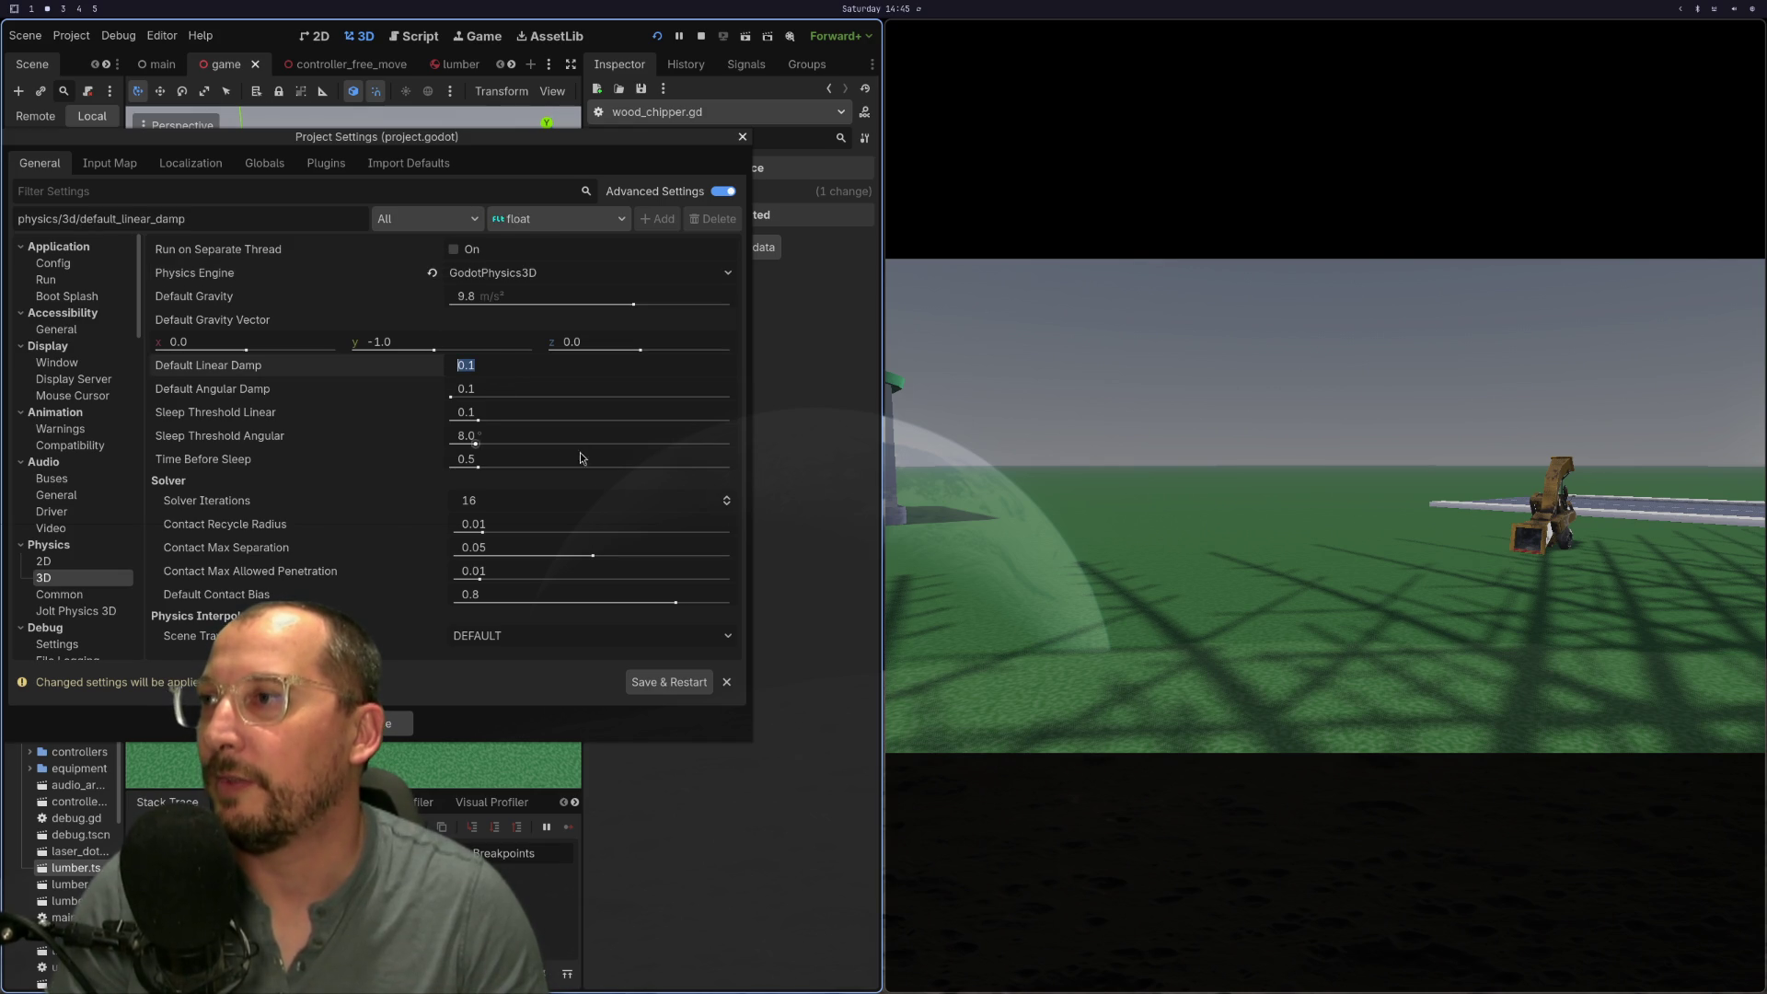
pyautogui.write('0.0')
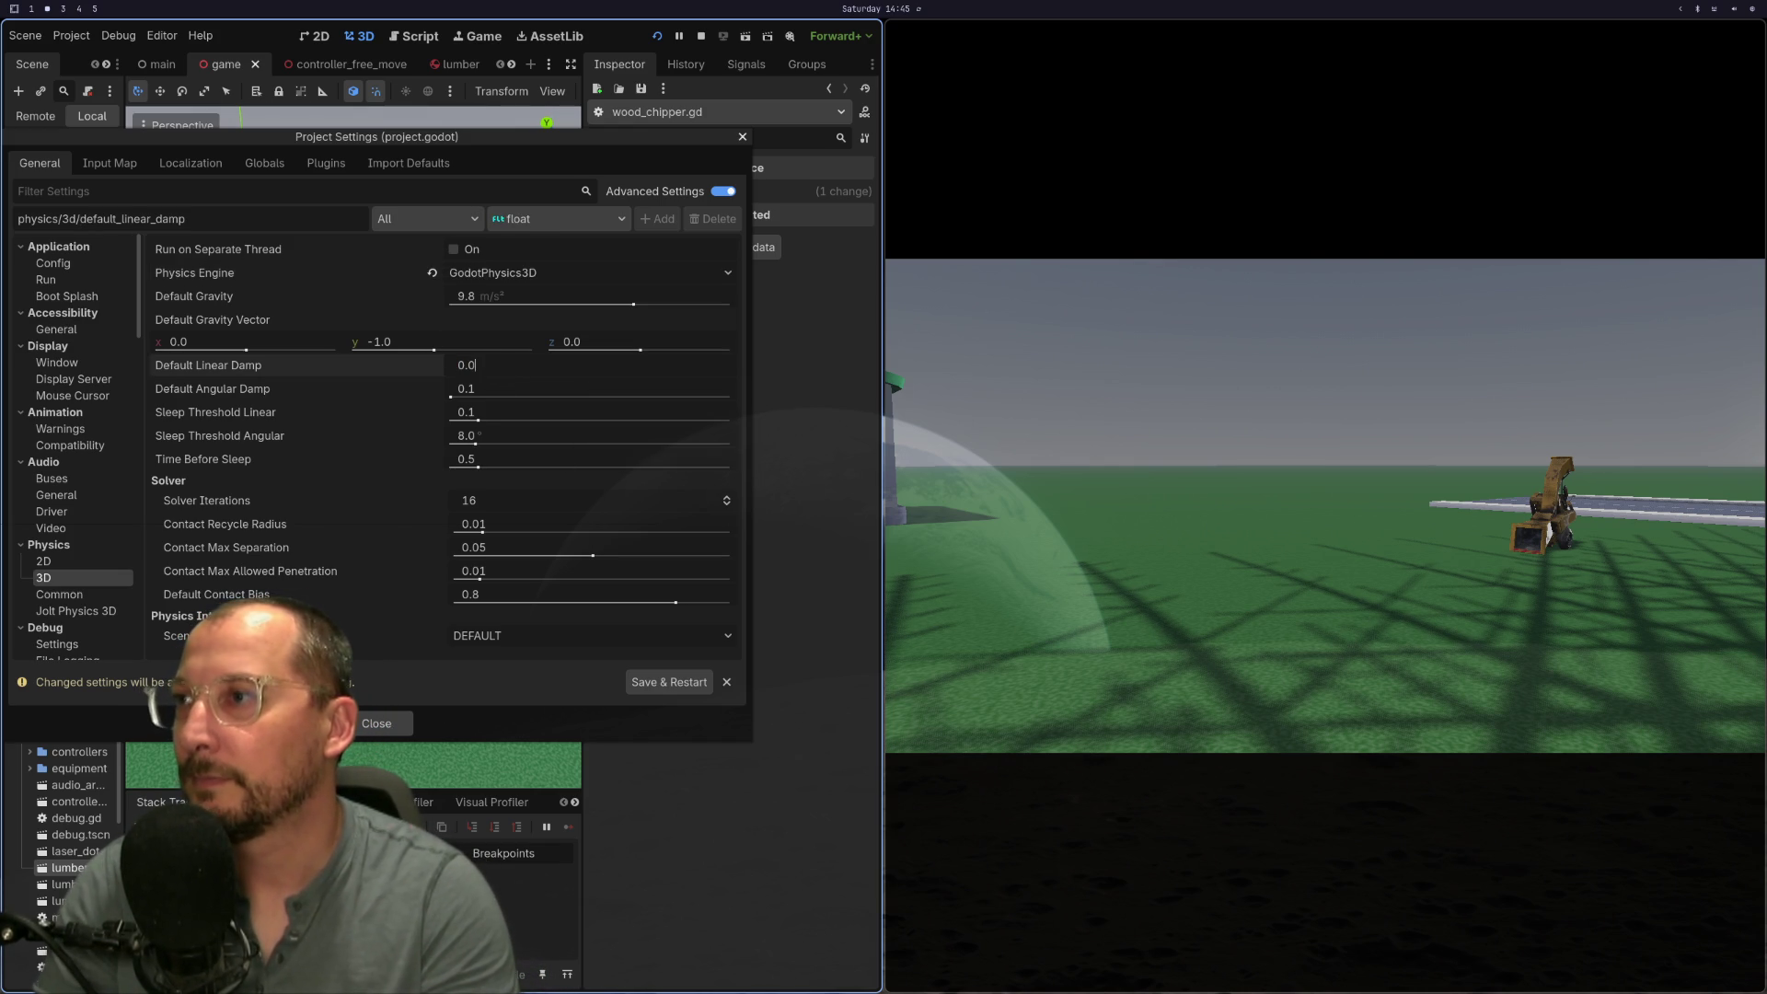
pyautogui.press('Escape')
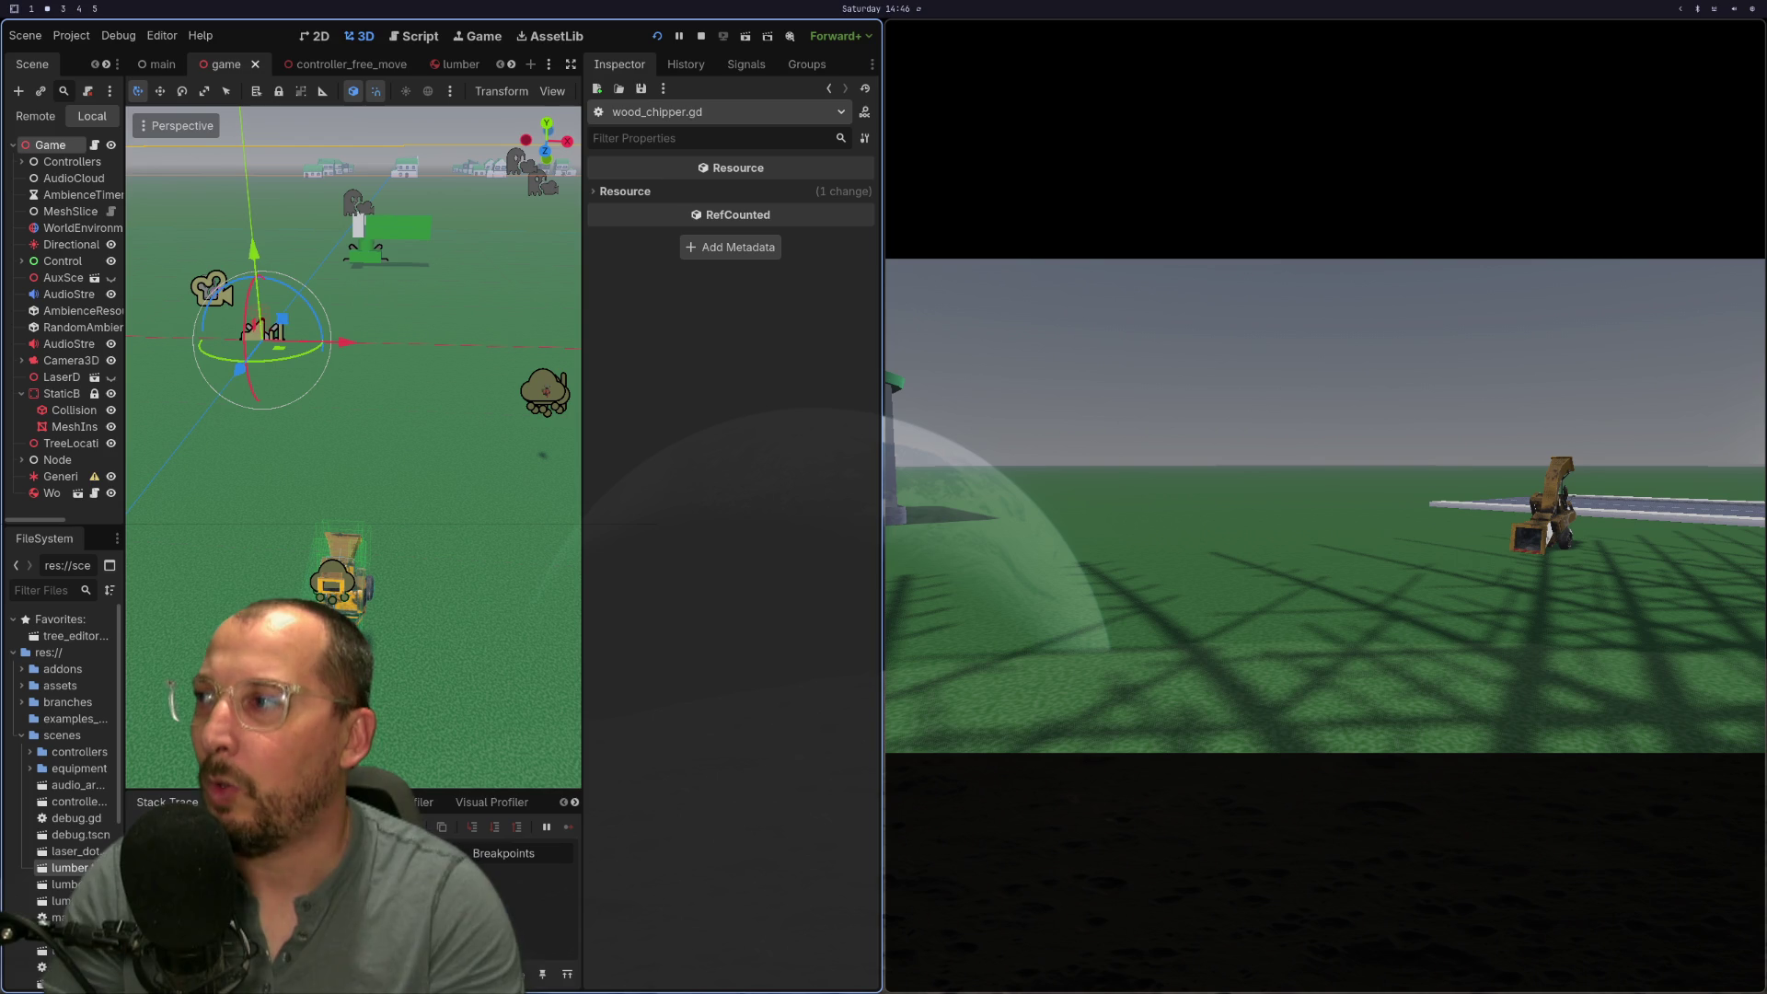
# Step: Reopen Project Settings, set Default Linear Damp to 0.1, and Save & Restart
pyautogui.click(70, 35)
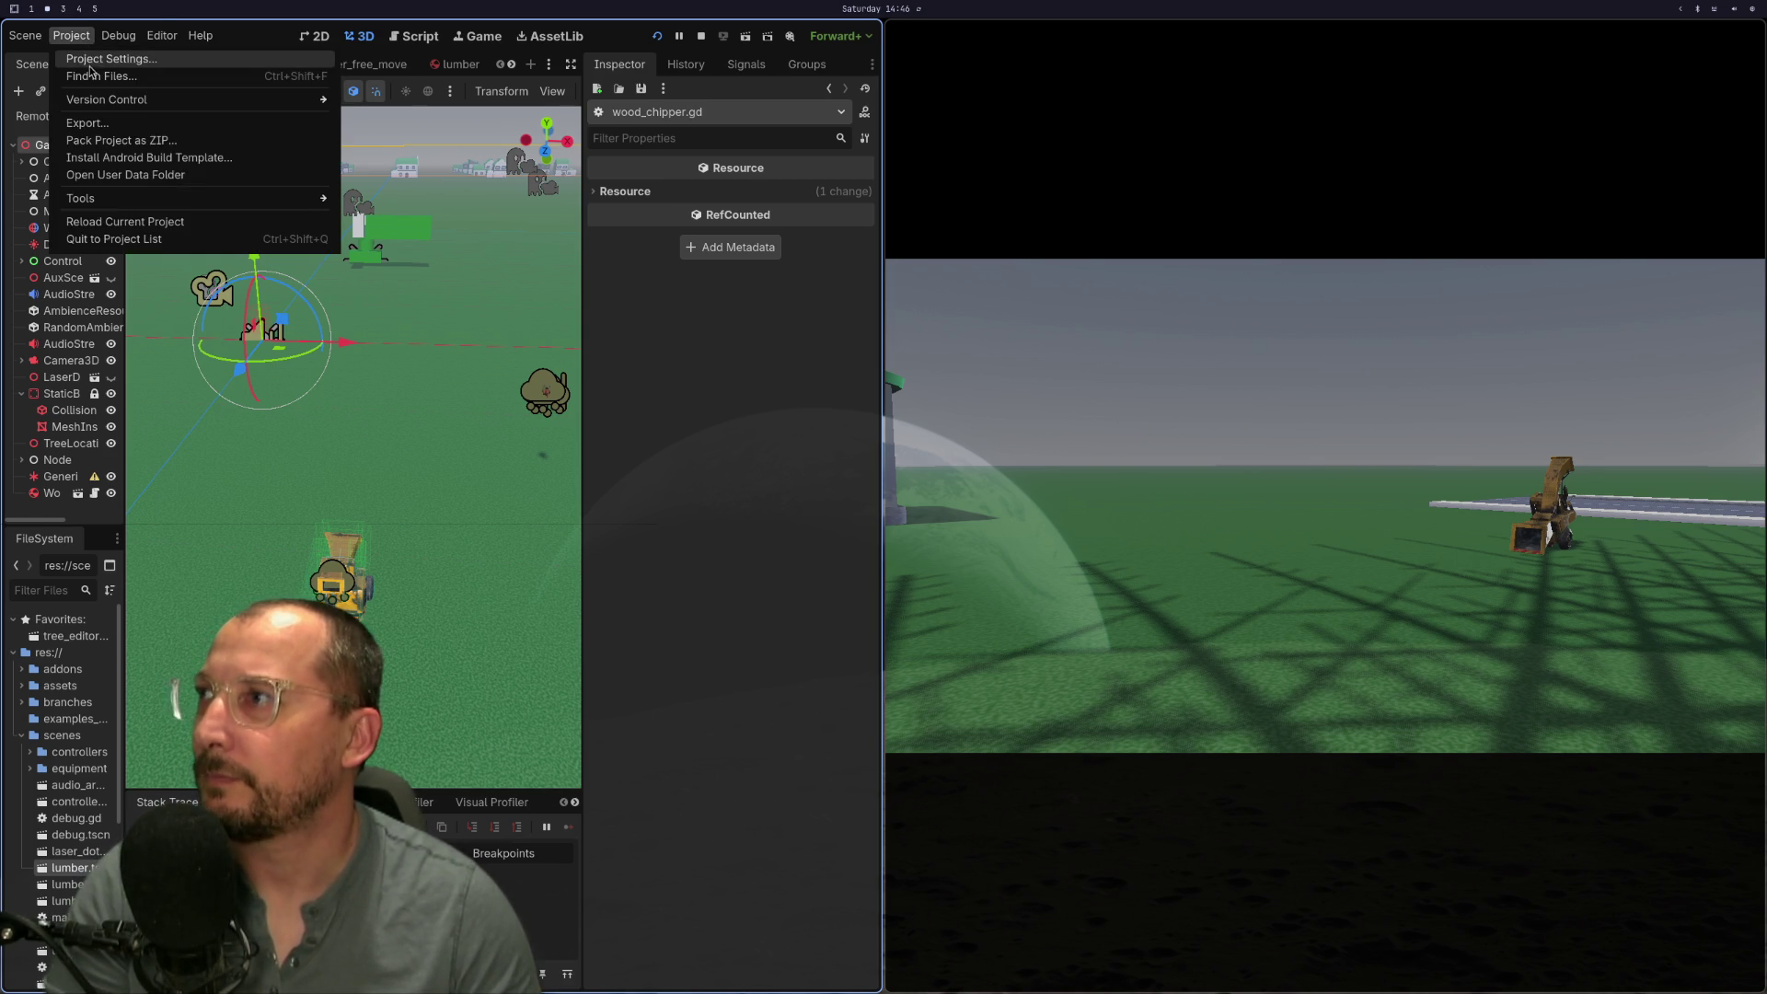
pyautogui.click(92, 57)
pyautogui.click(486, 368)
pyautogui.write('0.1')
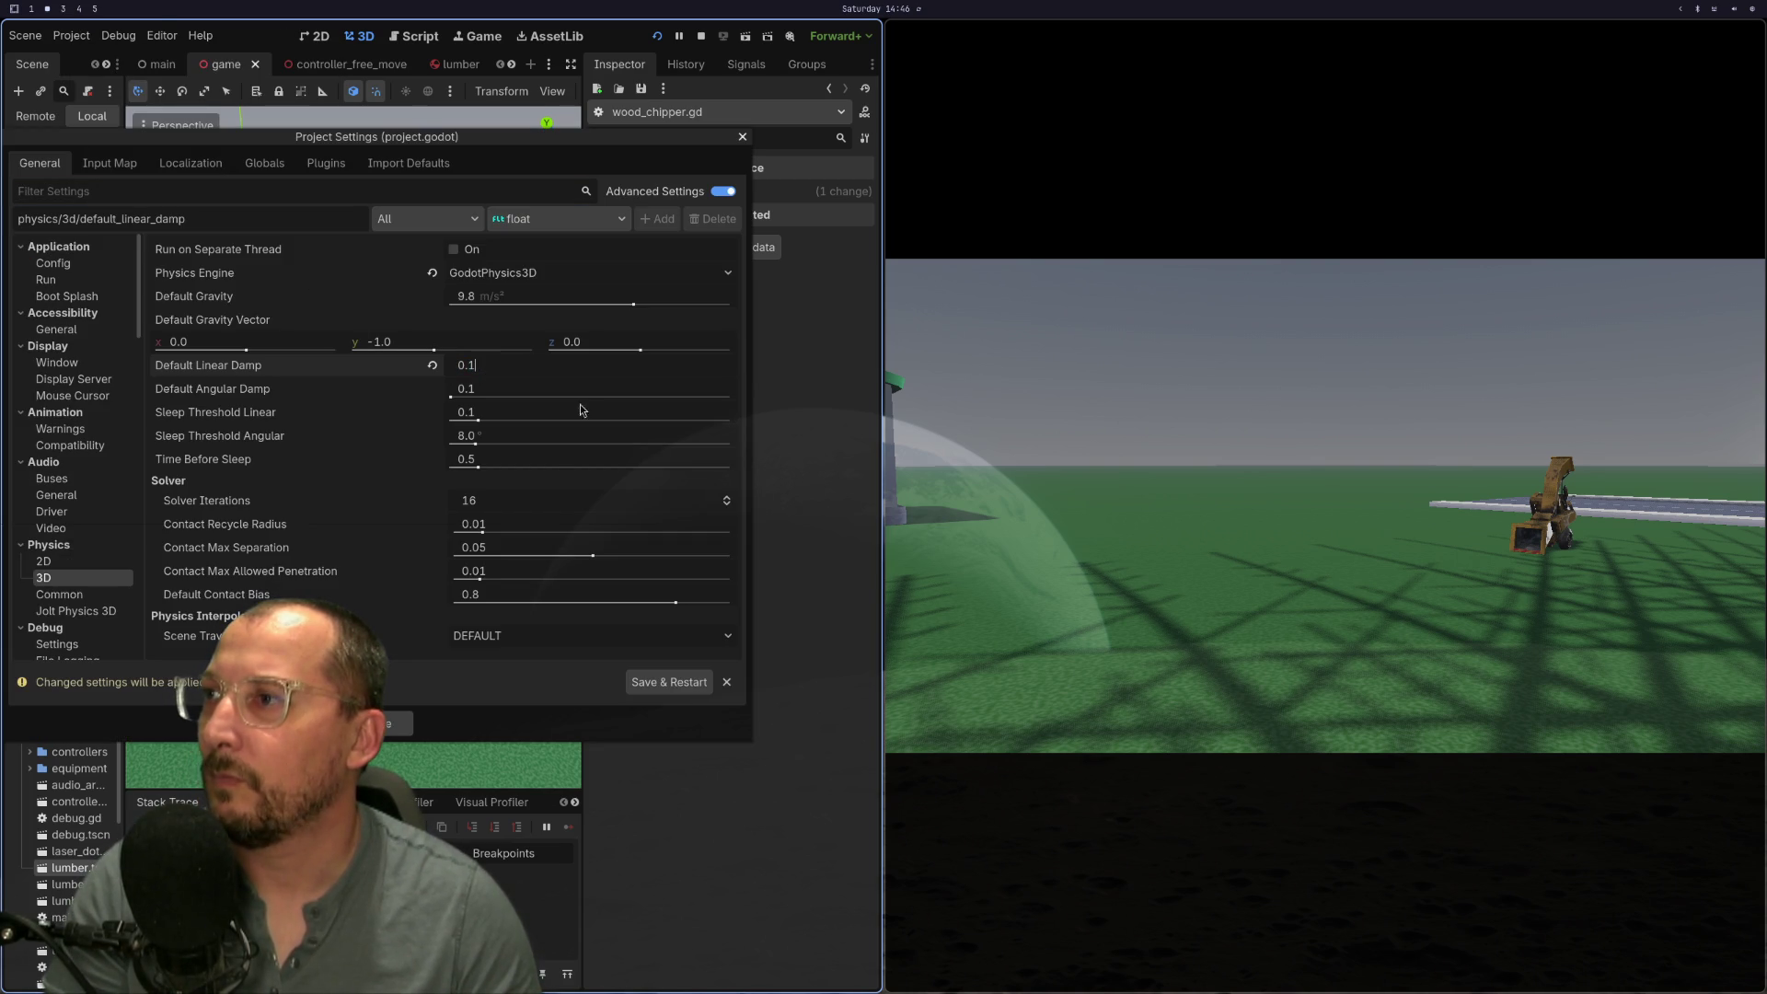
pyautogui.click(669, 682)
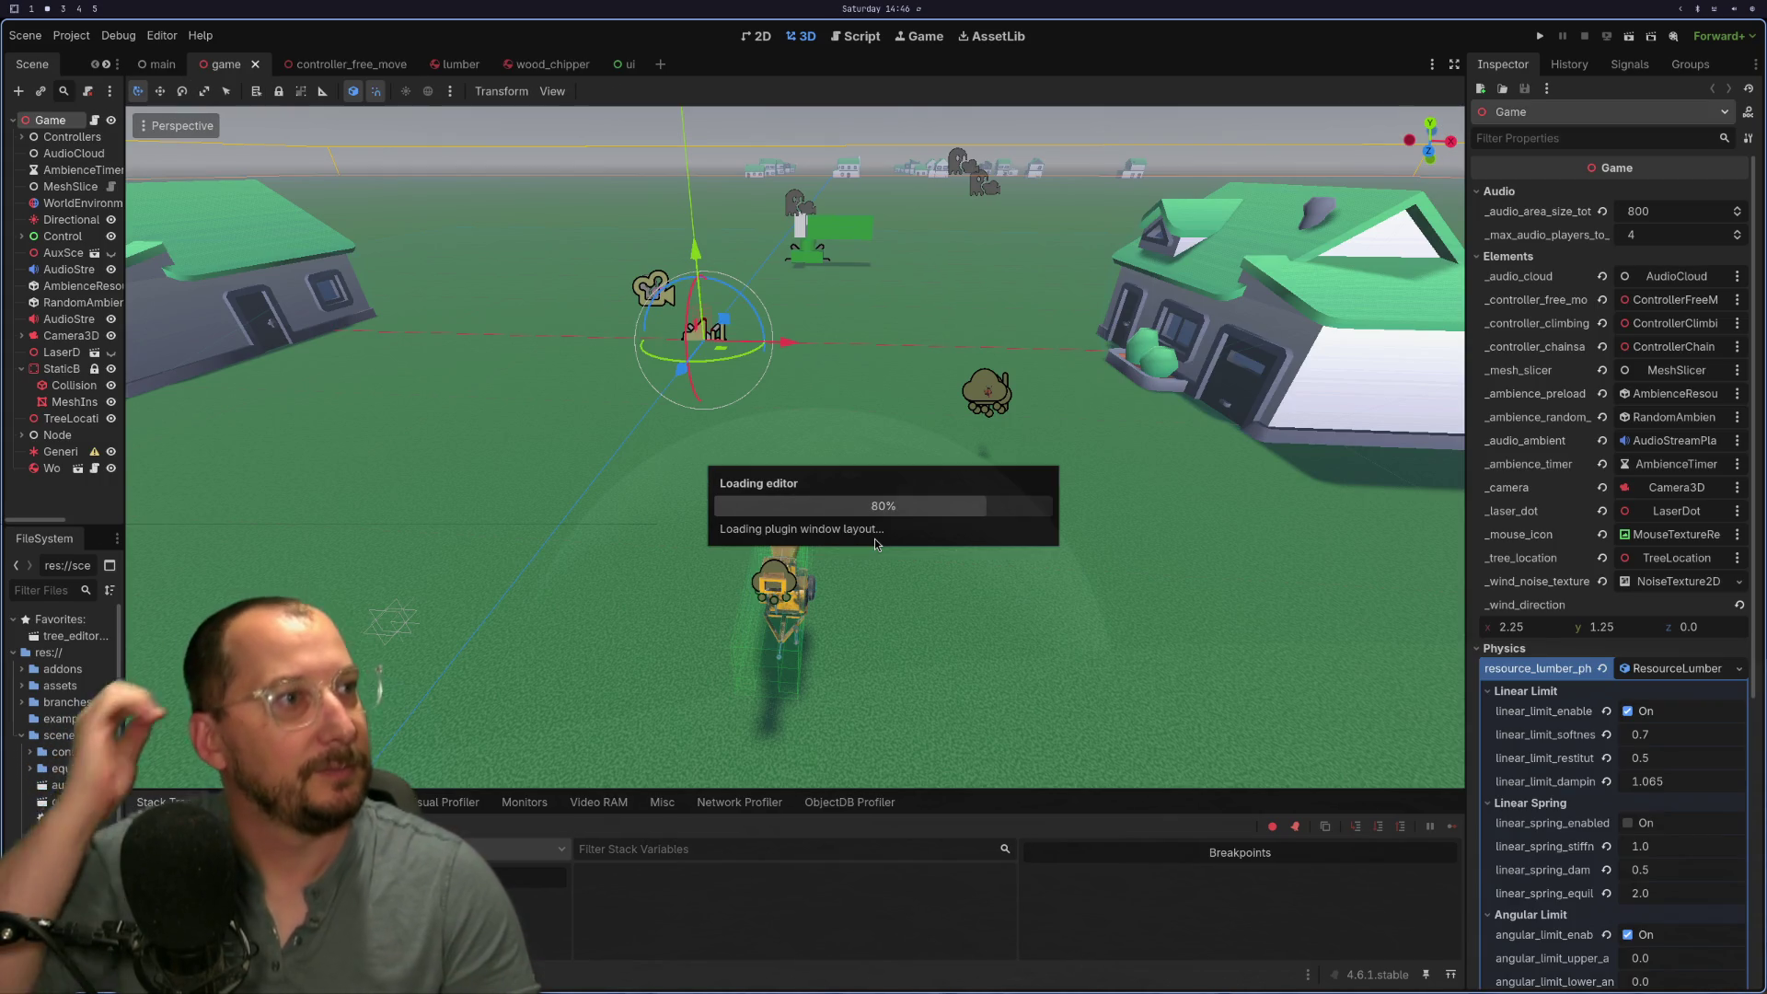
# Step: Run the game to watch the sphere-dotted tree under GodotPhysics3D, then go to Neovim
pyautogui.click(1543, 37)
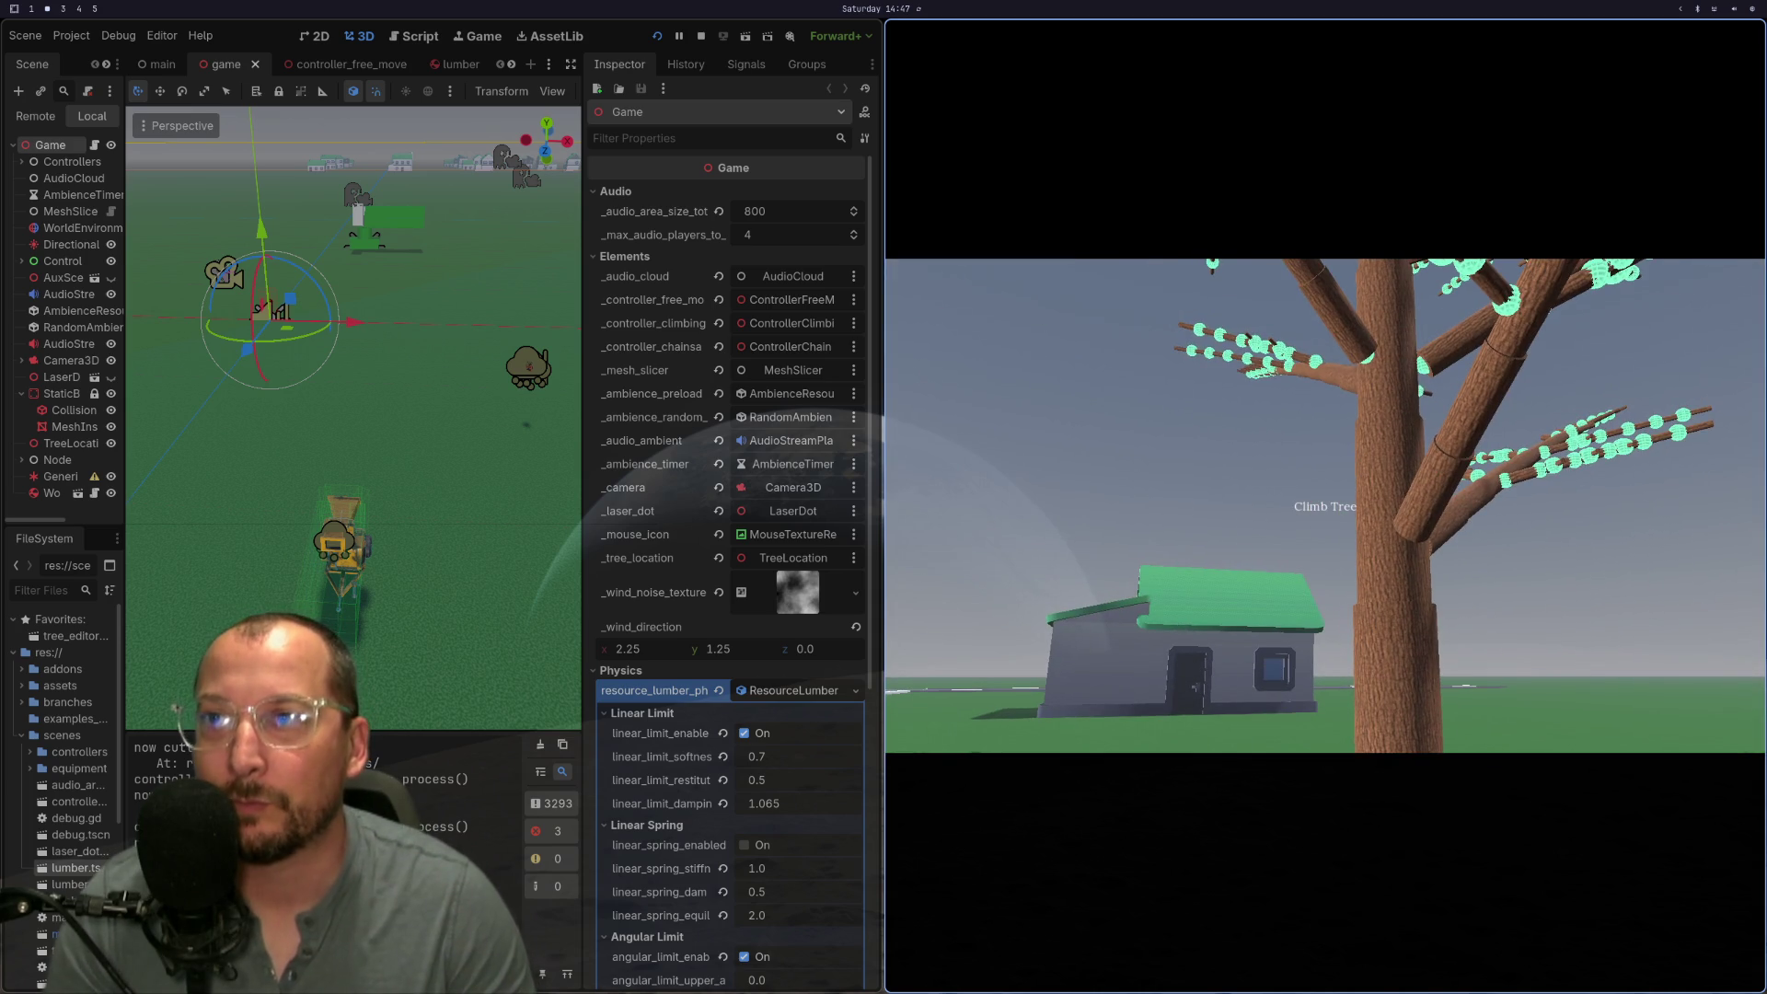
pyautogui.press('super+1')
# Step: Move Neovim from wood_chipper.gd over to game.gd using the jump list
pyautogui.click(467, 255)
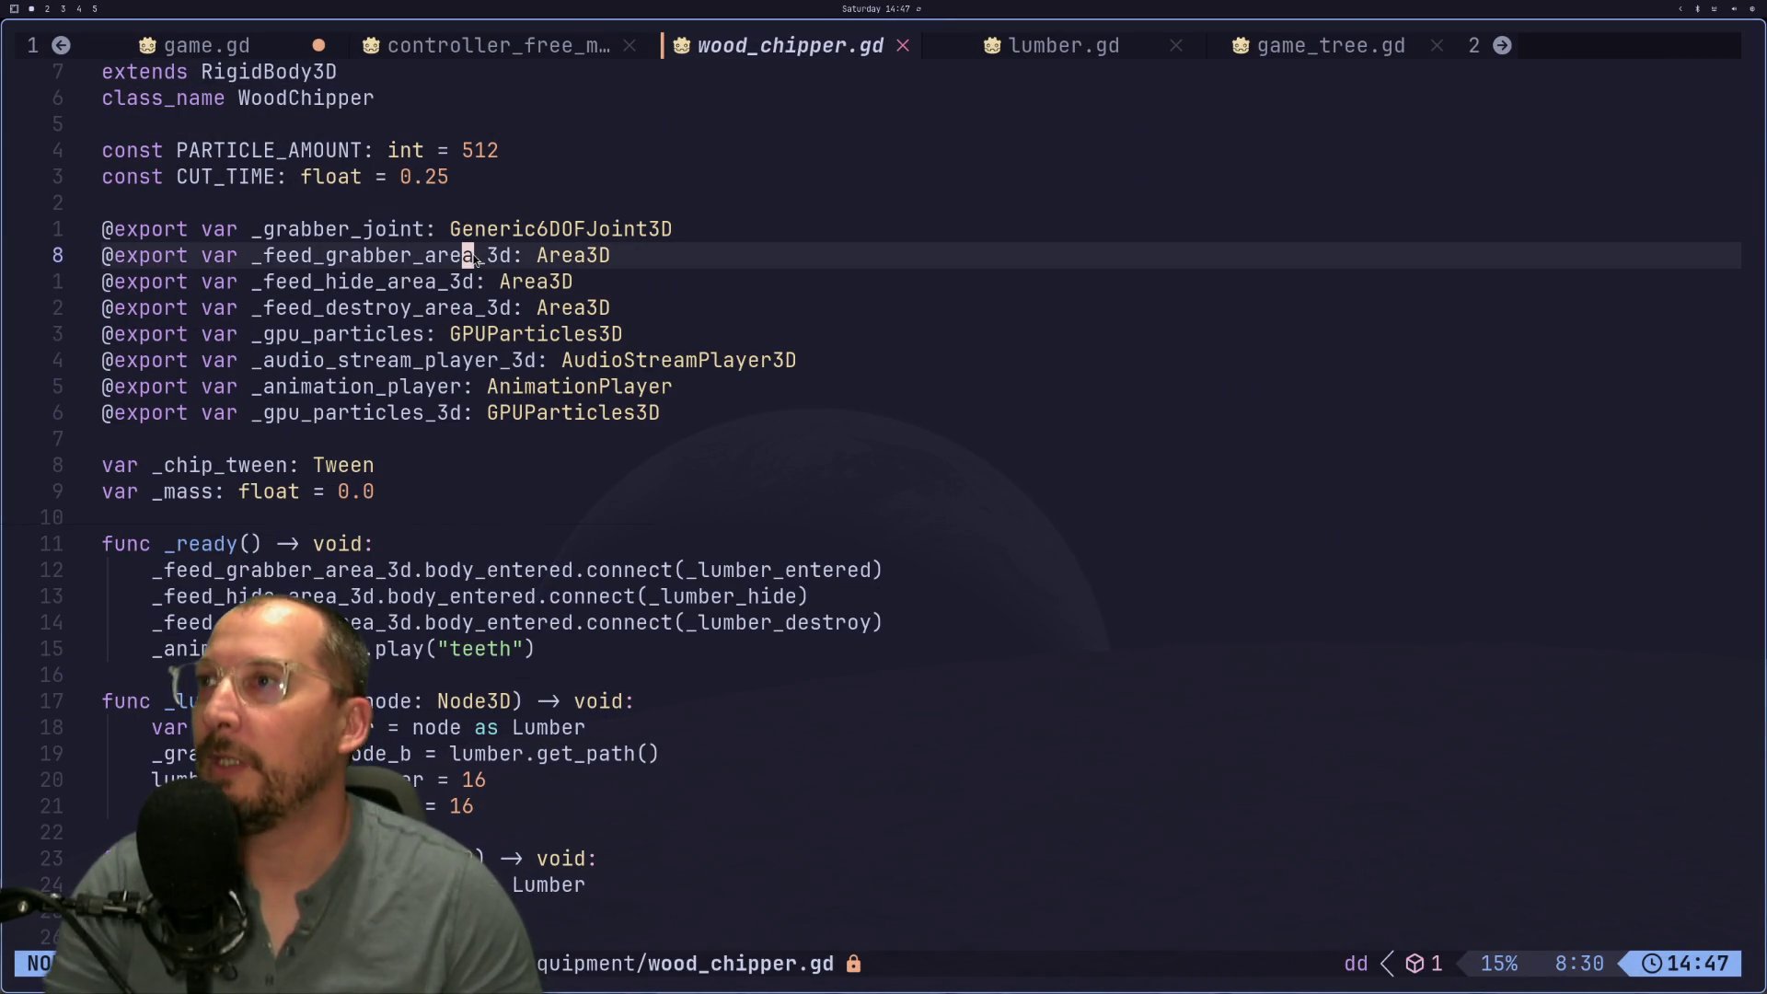
pyautogui.press('space')
pyautogui.write('f')
pyautogui.write('g')
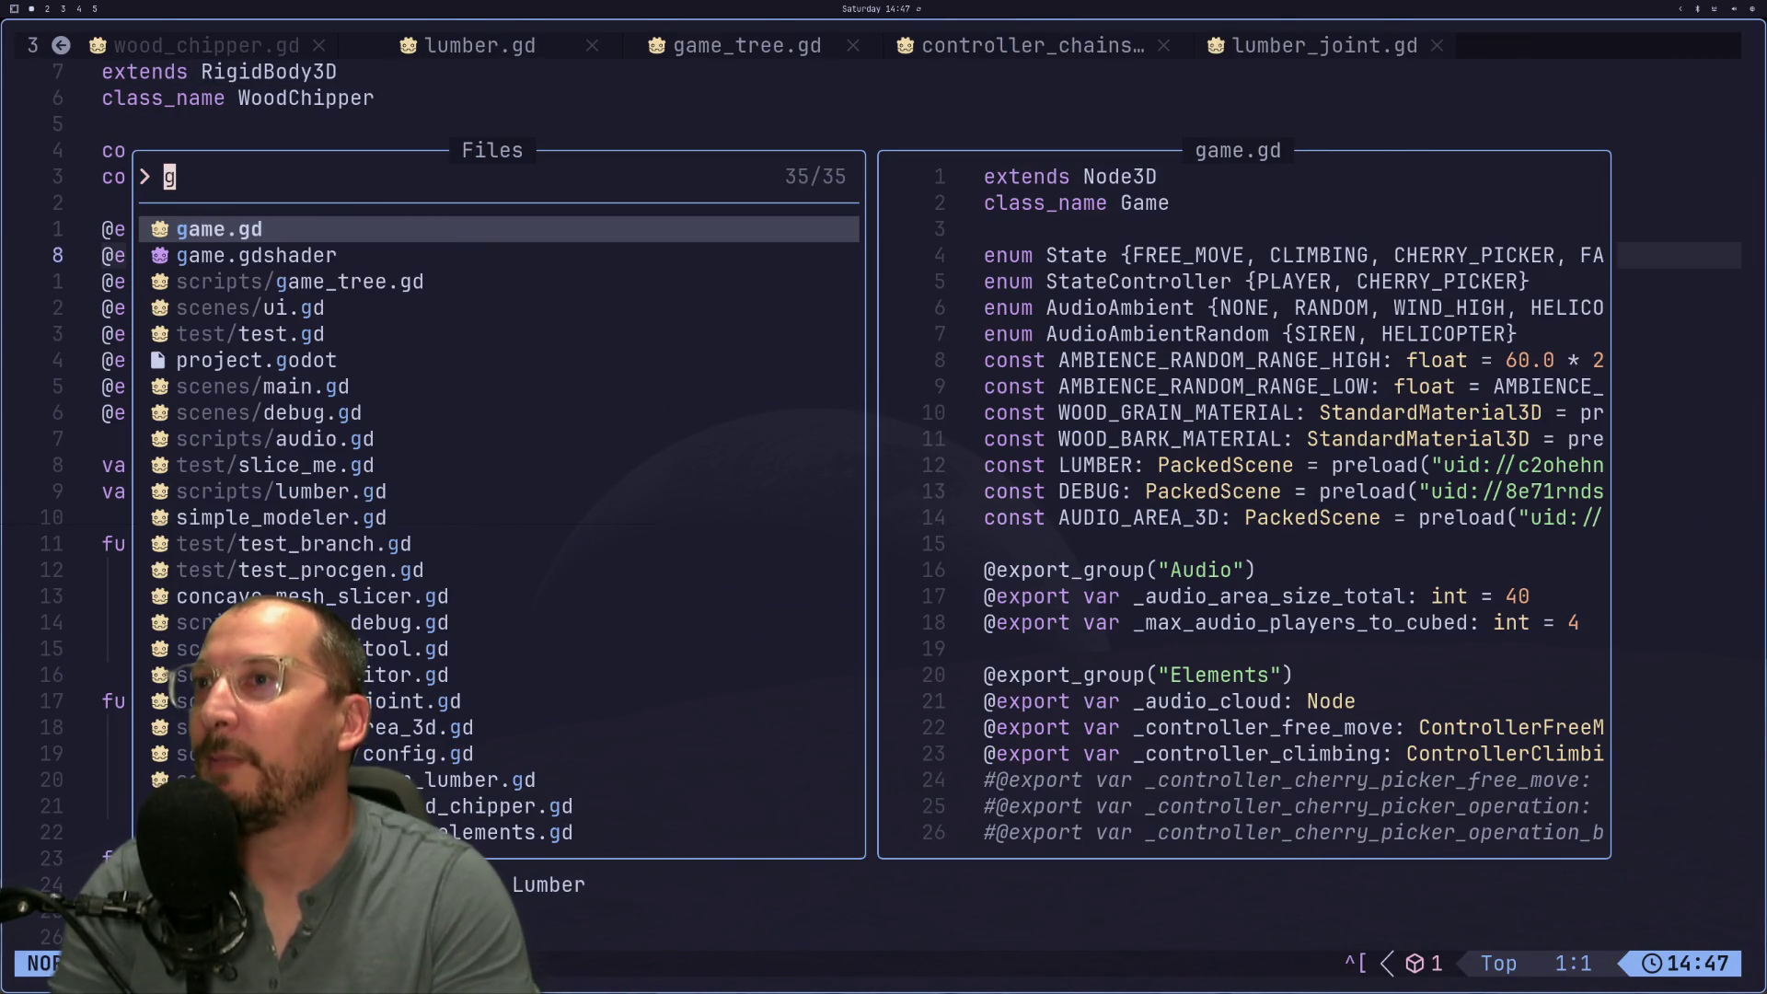
pyautogui.press('Escape')
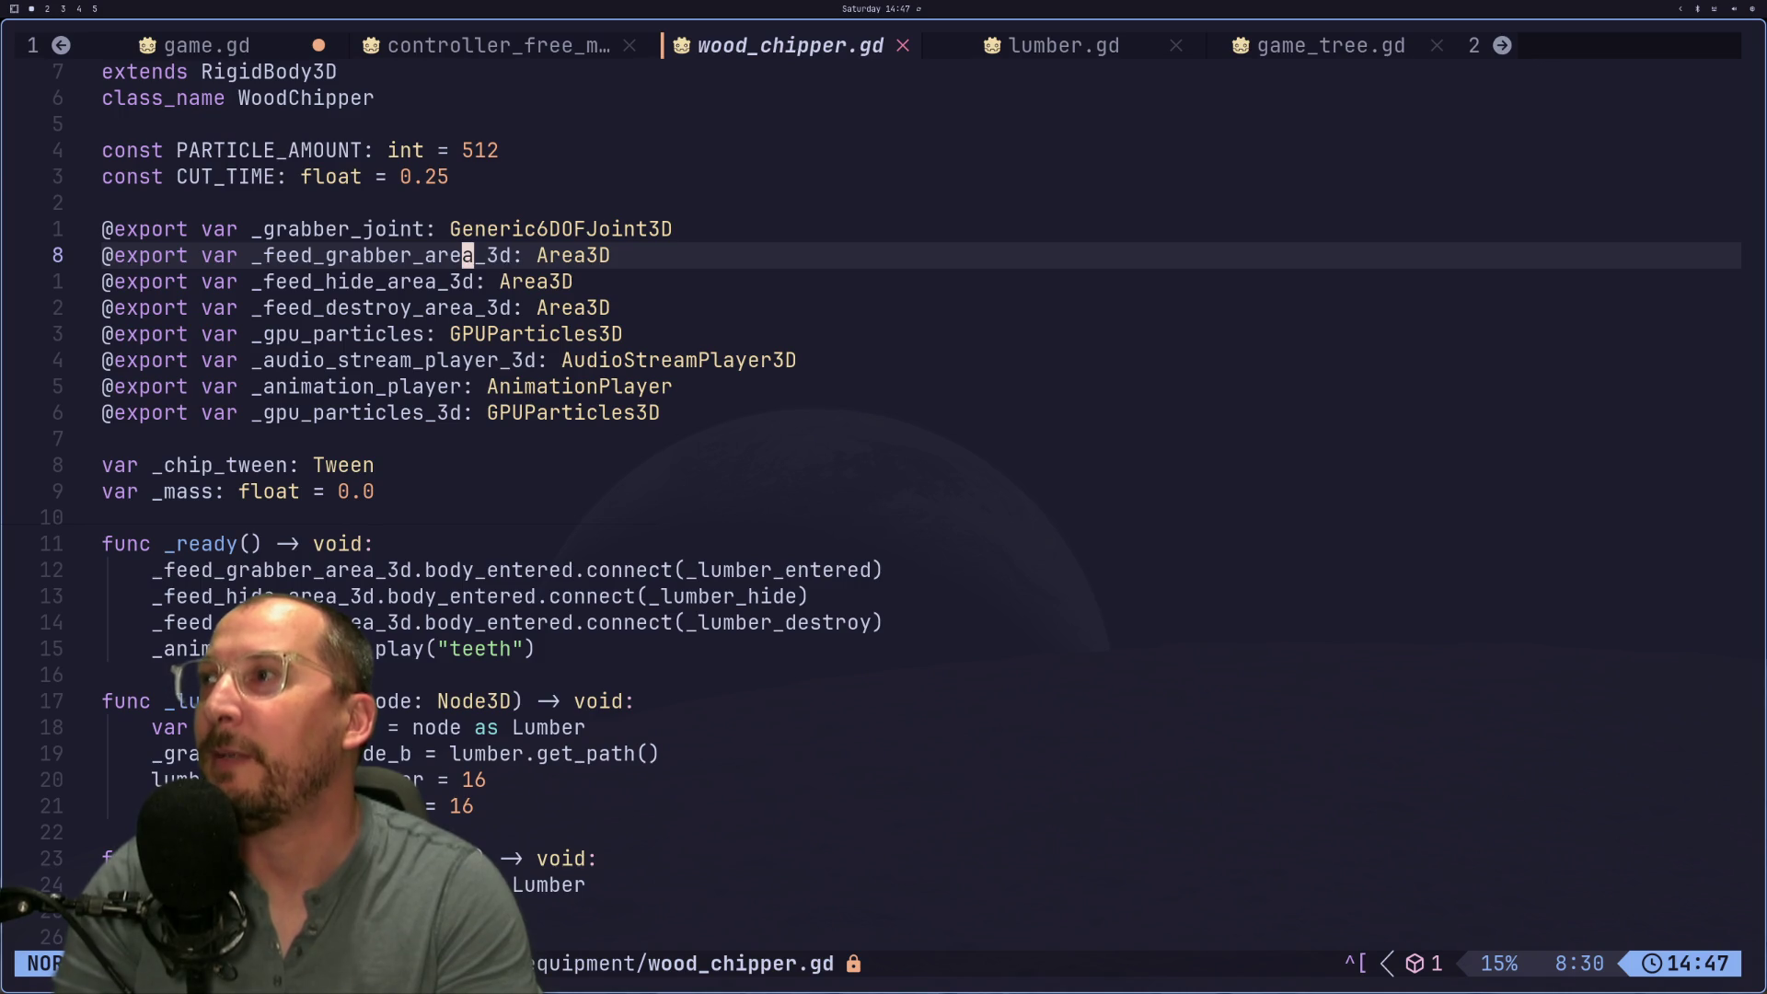
pyautogui.hotkey('ctrl', 'o')
pyautogui.hotkey('ctrl', 'o')
pyautogui.hotkey('ctrl', 'i')
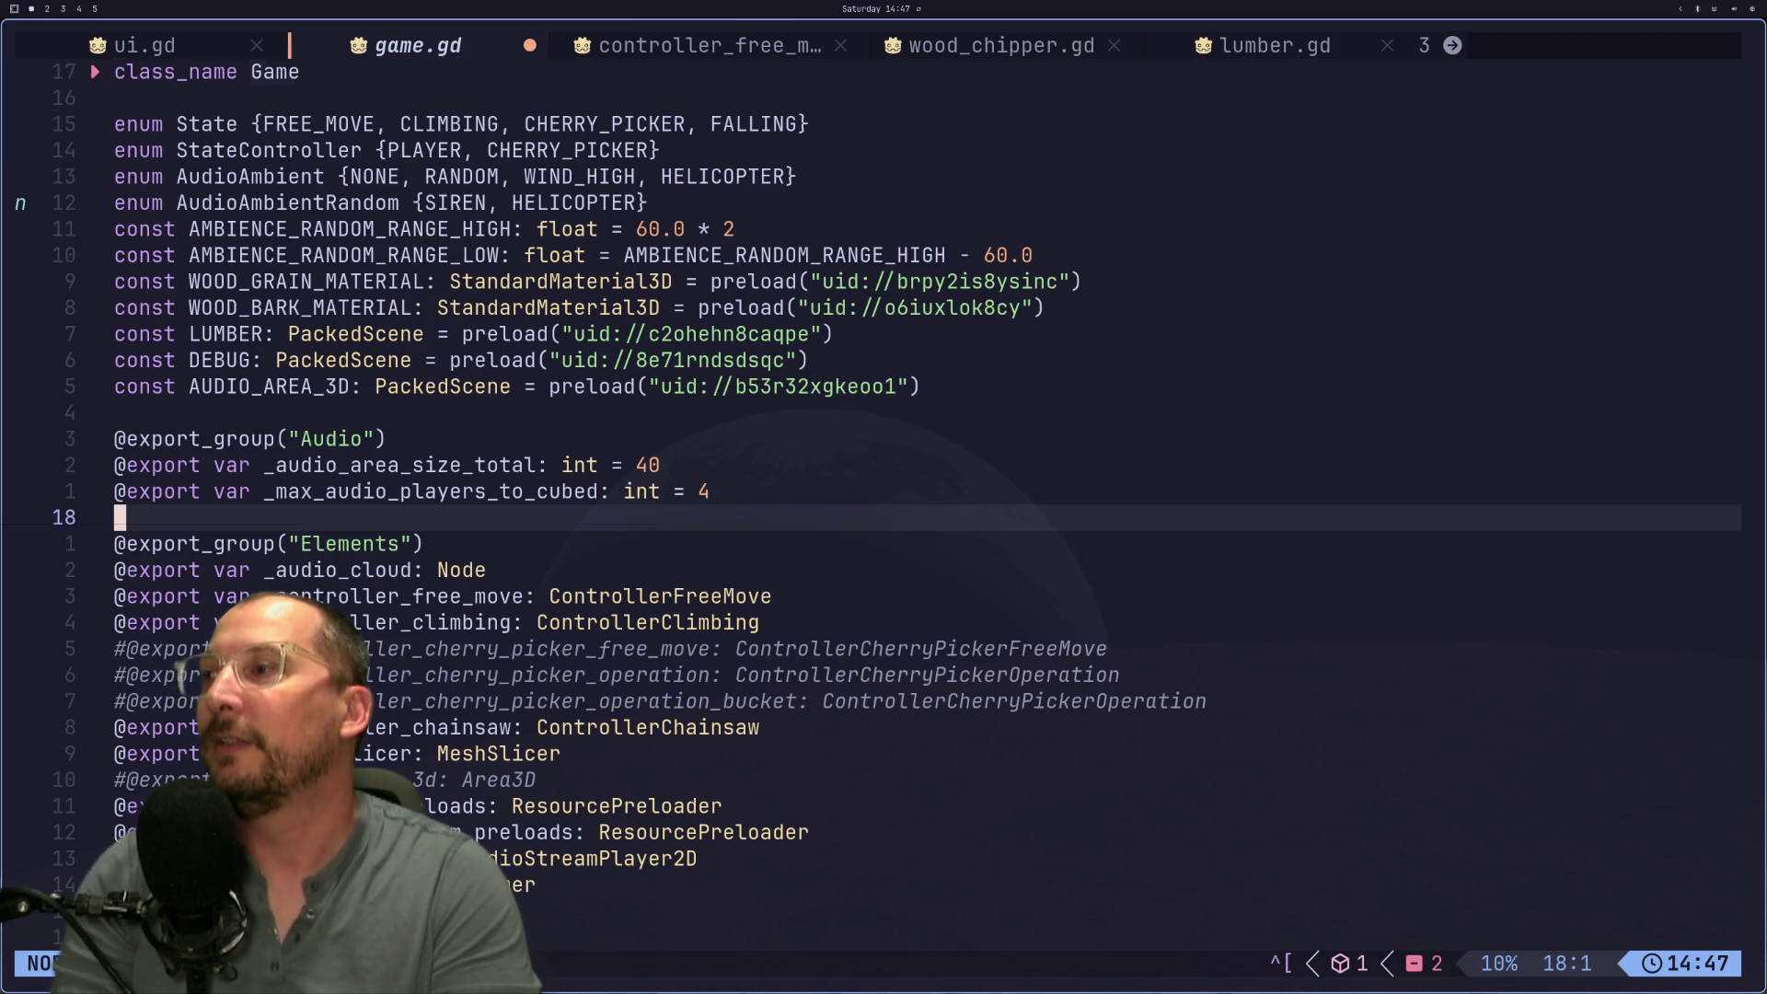
# Step: Check the resource_lumber_physics export near line 41 and save game.gd with :w
pyautogui.press('g')
pyautogui.press('g')
pyautogui.press('j')
pyautogui.press('j')
pyautogui.press('j')
pyautogui.press('j')
pyautogui.press('j')
pyautogui.press('j')
pyautogui.press('k')
pyautogui.press('k')
pyautogui.press('k')
pyautogui.press('k')
pyautogui.press('Escape')
pyautogui.write(':w')
pyautogui.press('Return')
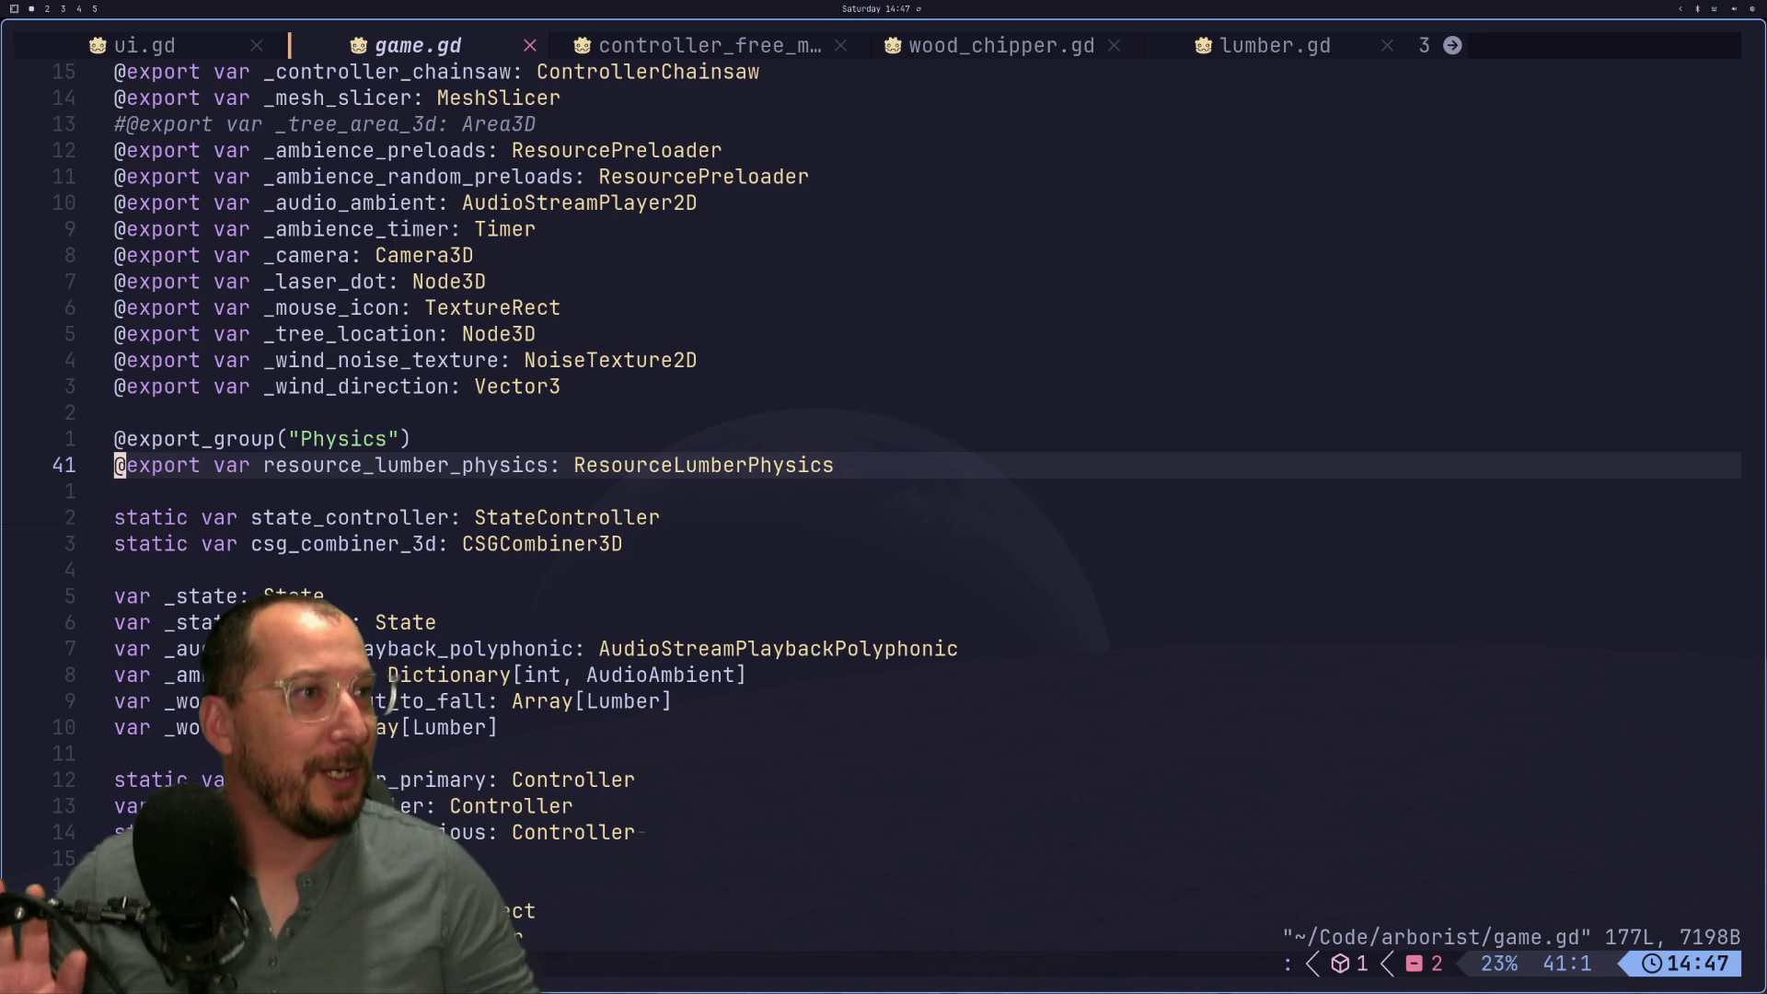
pyautogui.press('super+4')
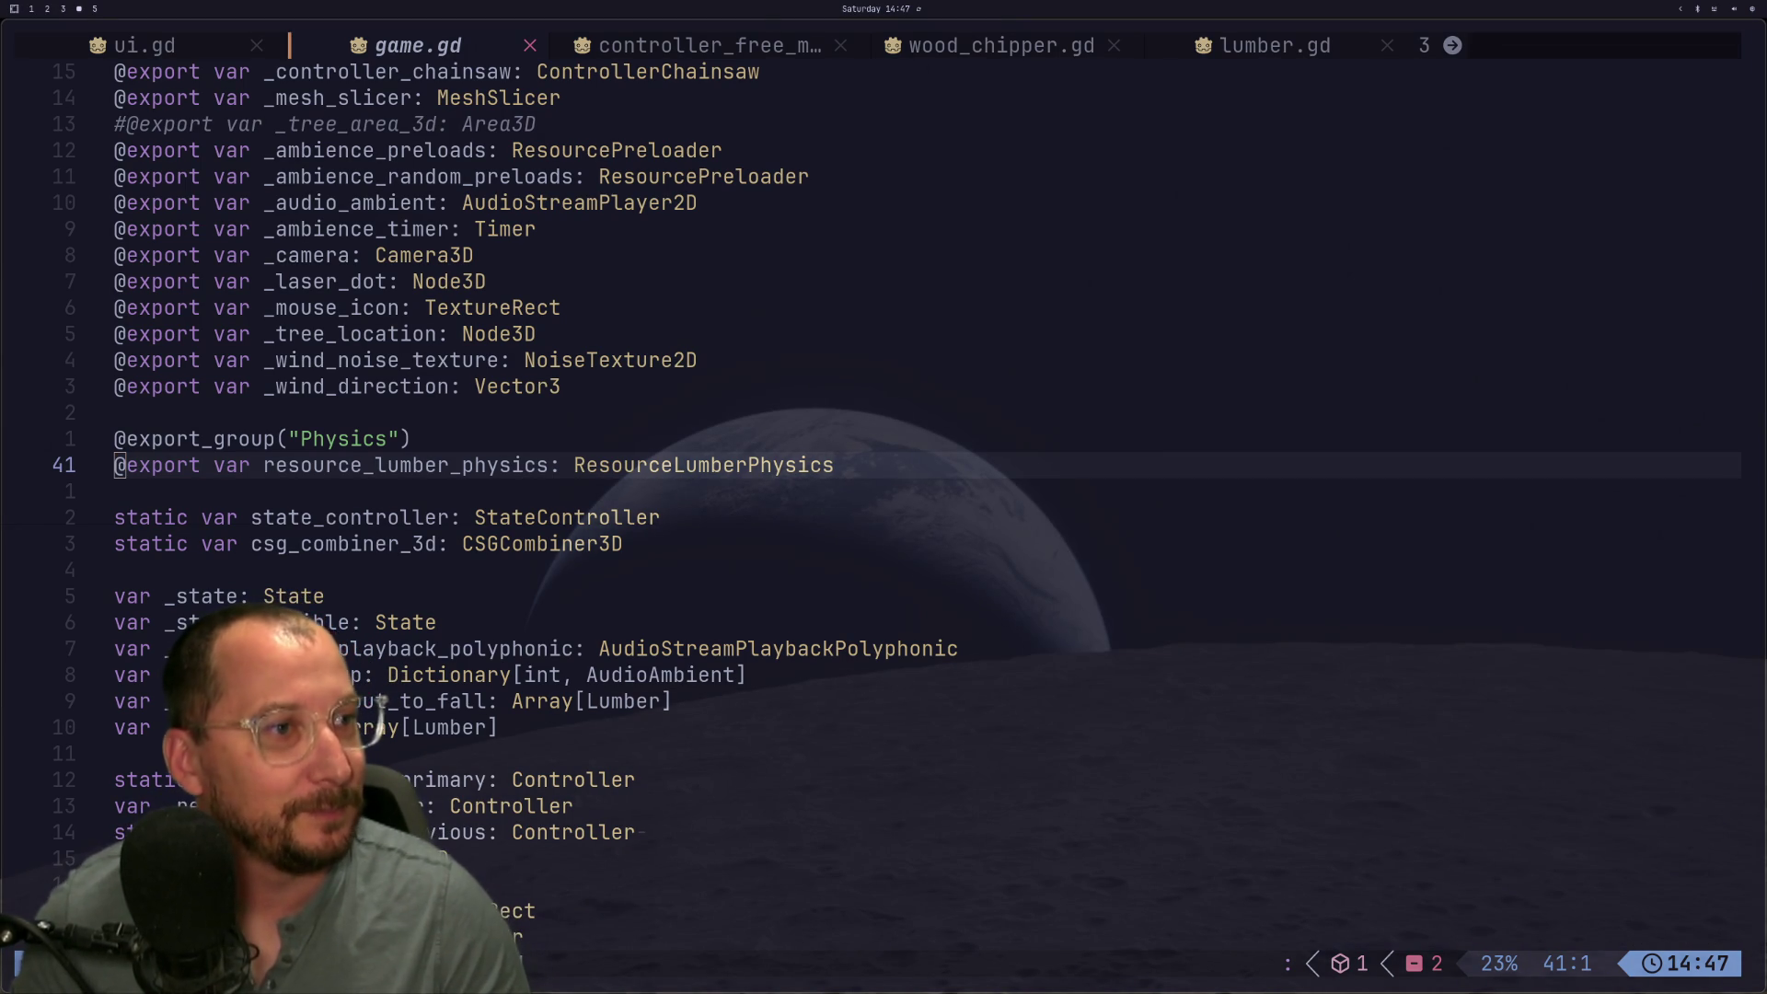
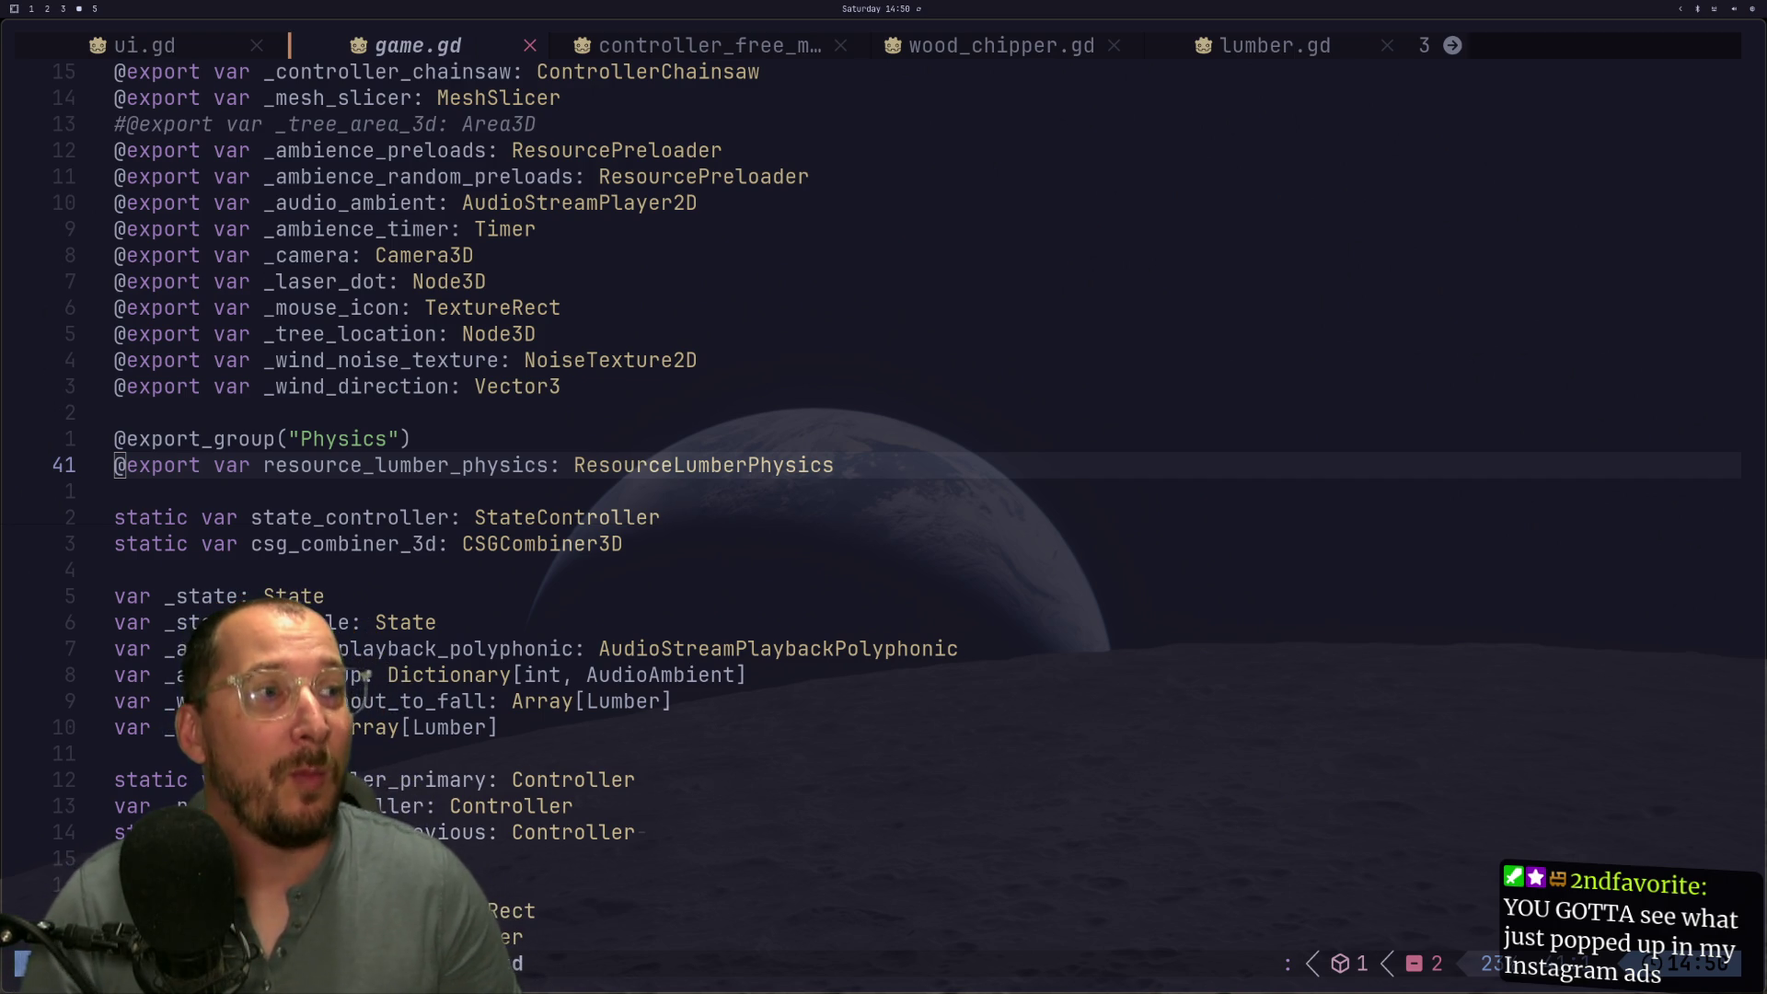
# Step: Scroll down through game.gd to the func on line 113
pyautogui.press('Escape')
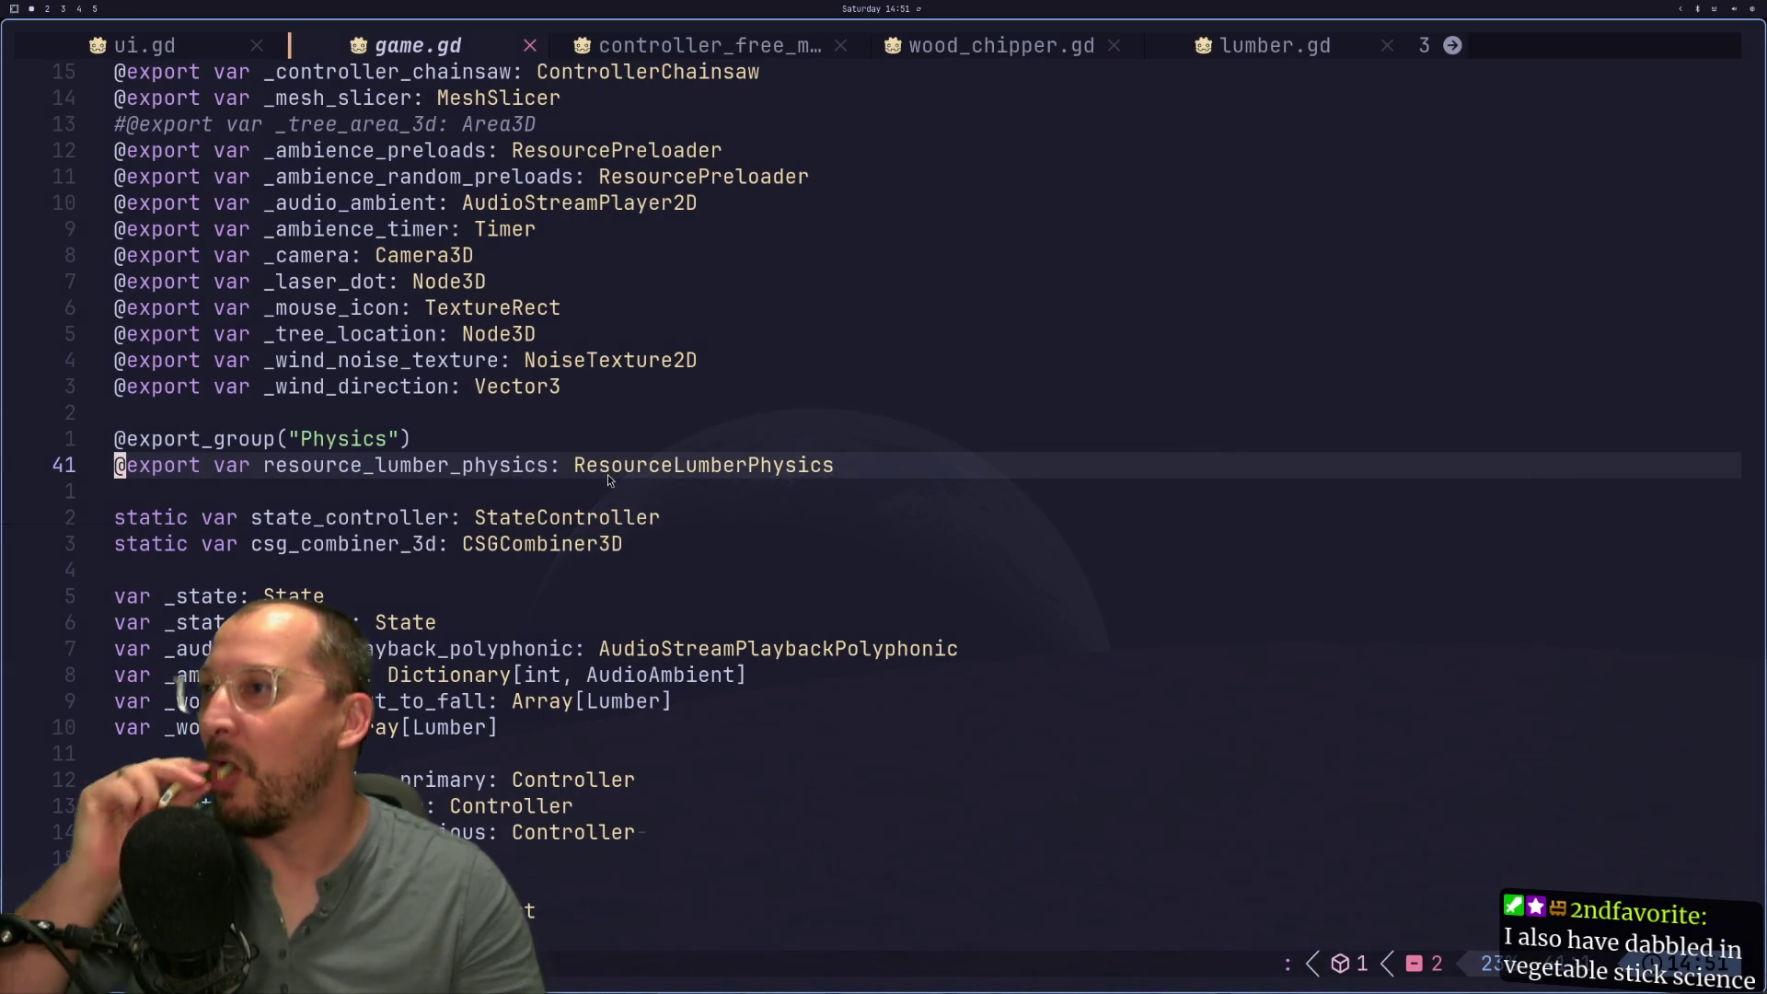
pyautogui.scroll(-4, 650, 523)
pyautogui.scroll(-3, 650, 523)
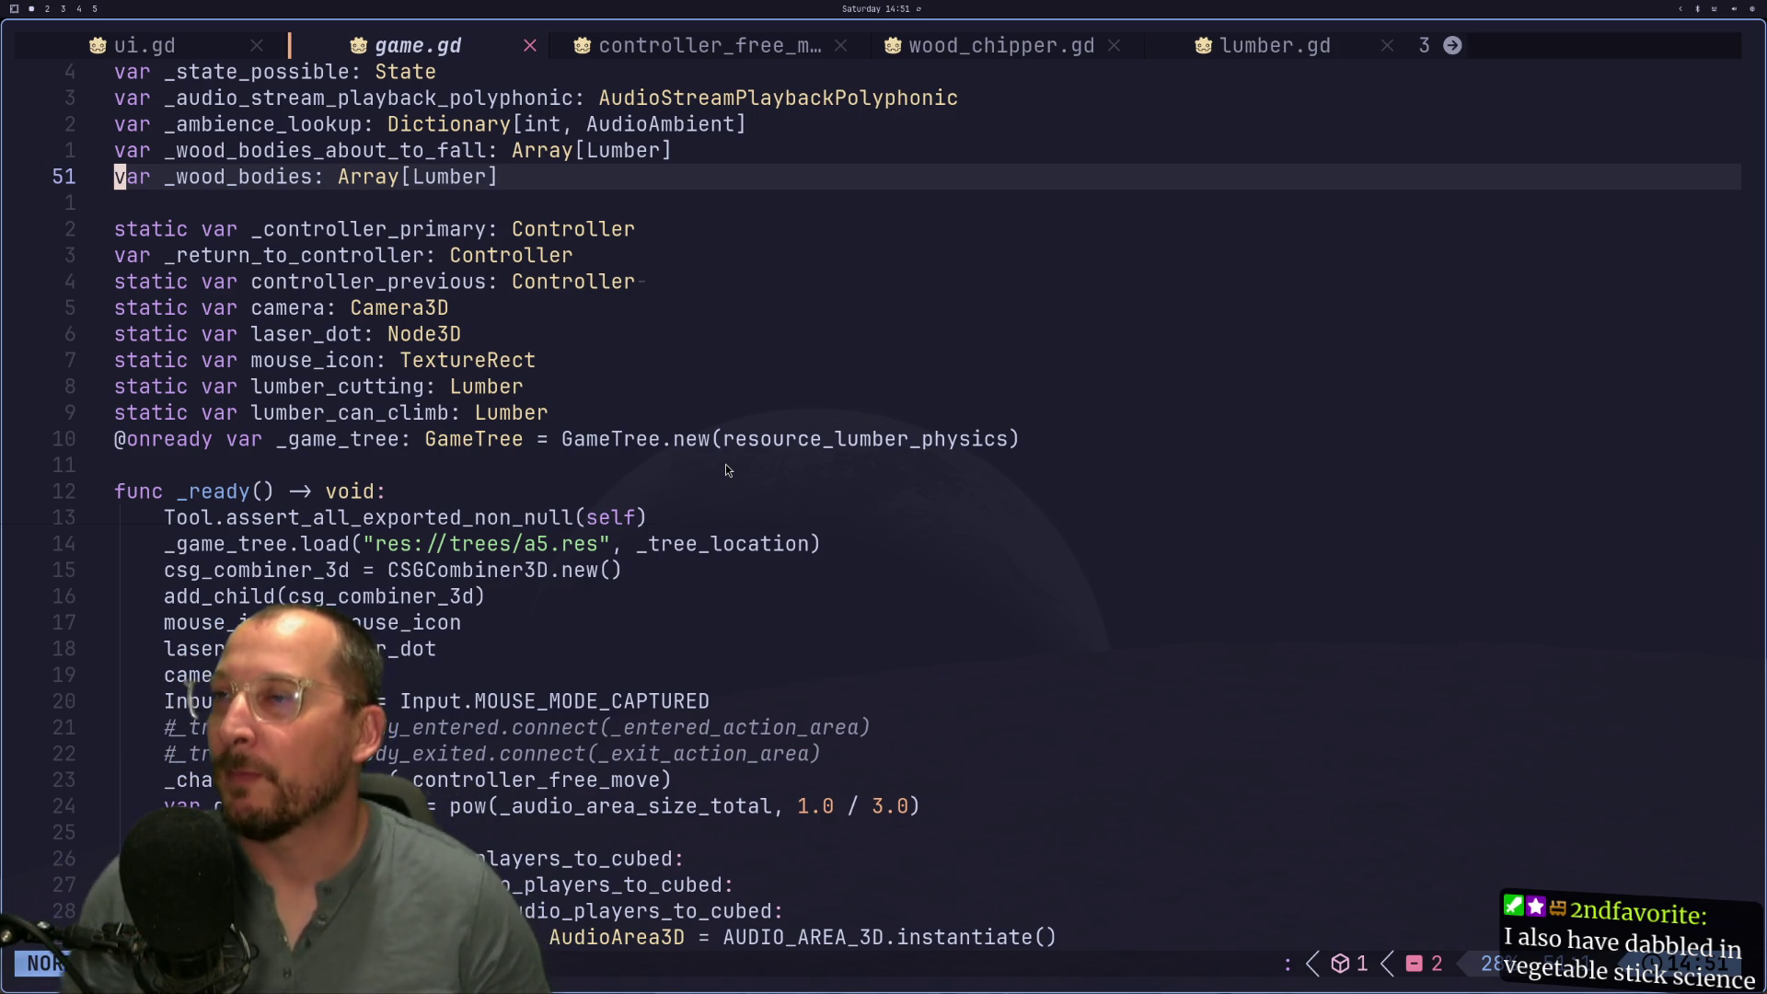
pyautogui.scroll(-8, 698, 226)
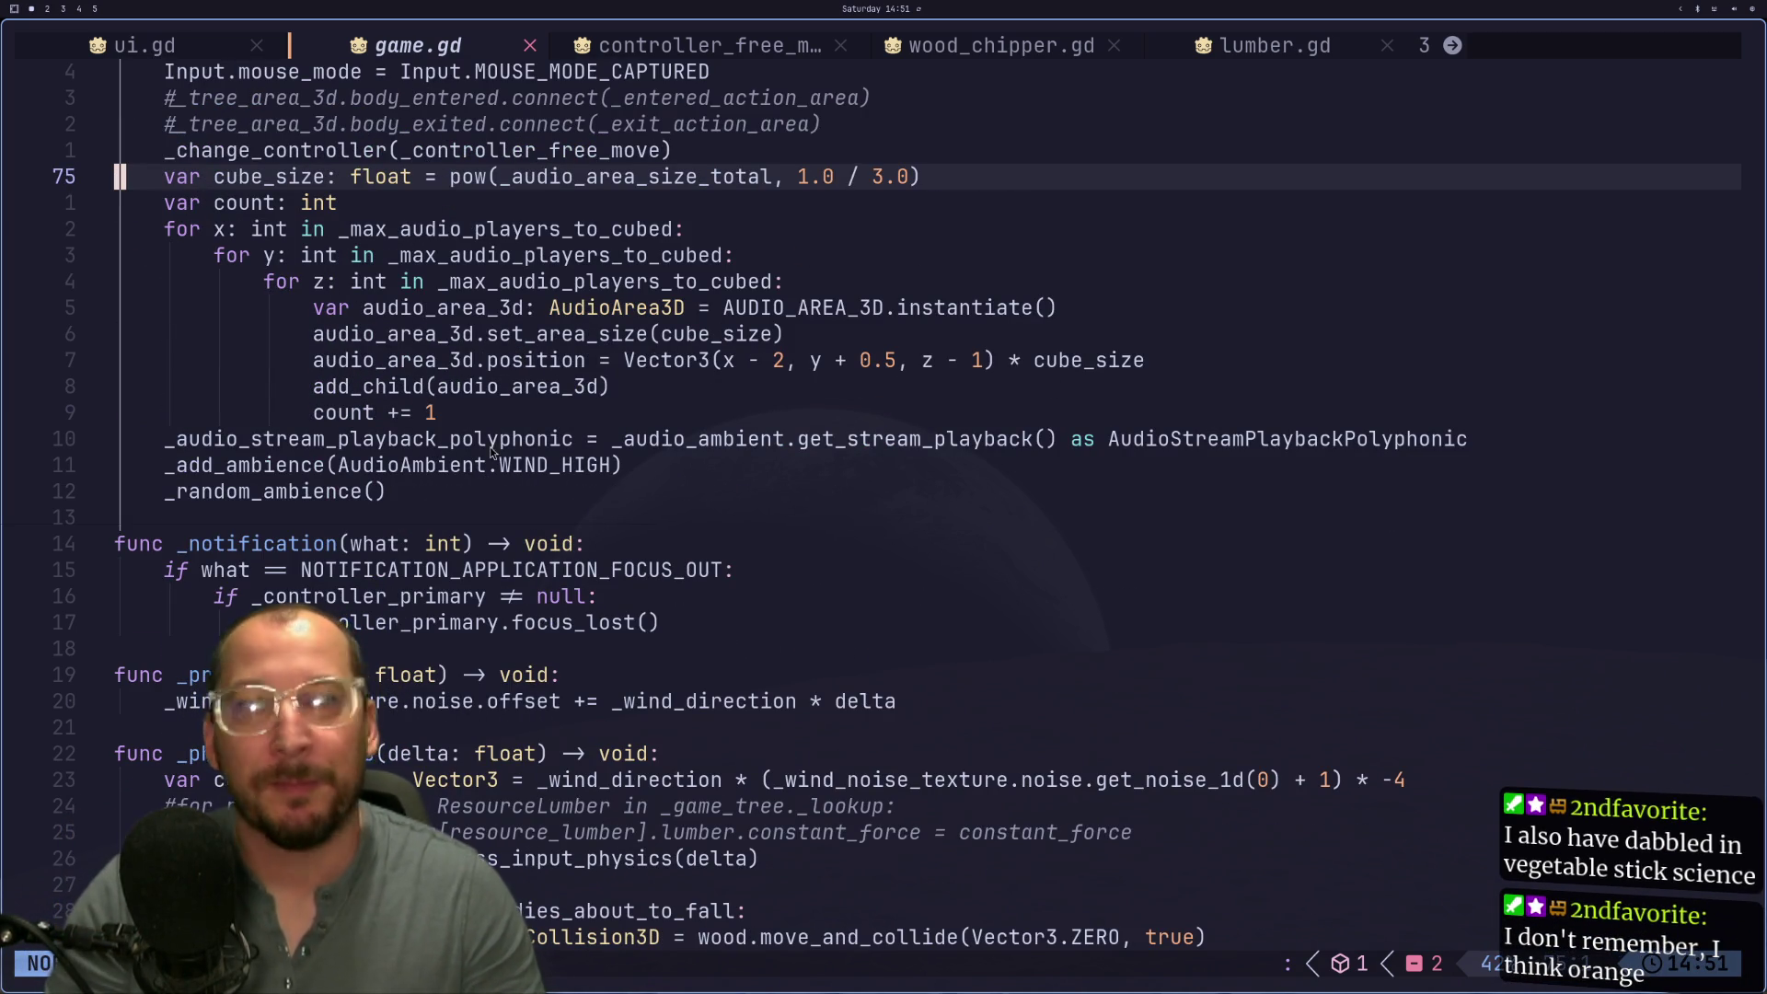
pyautogui.scroll(-3, 494, 431)
pyautogui.scroll(-1, 383, 436)
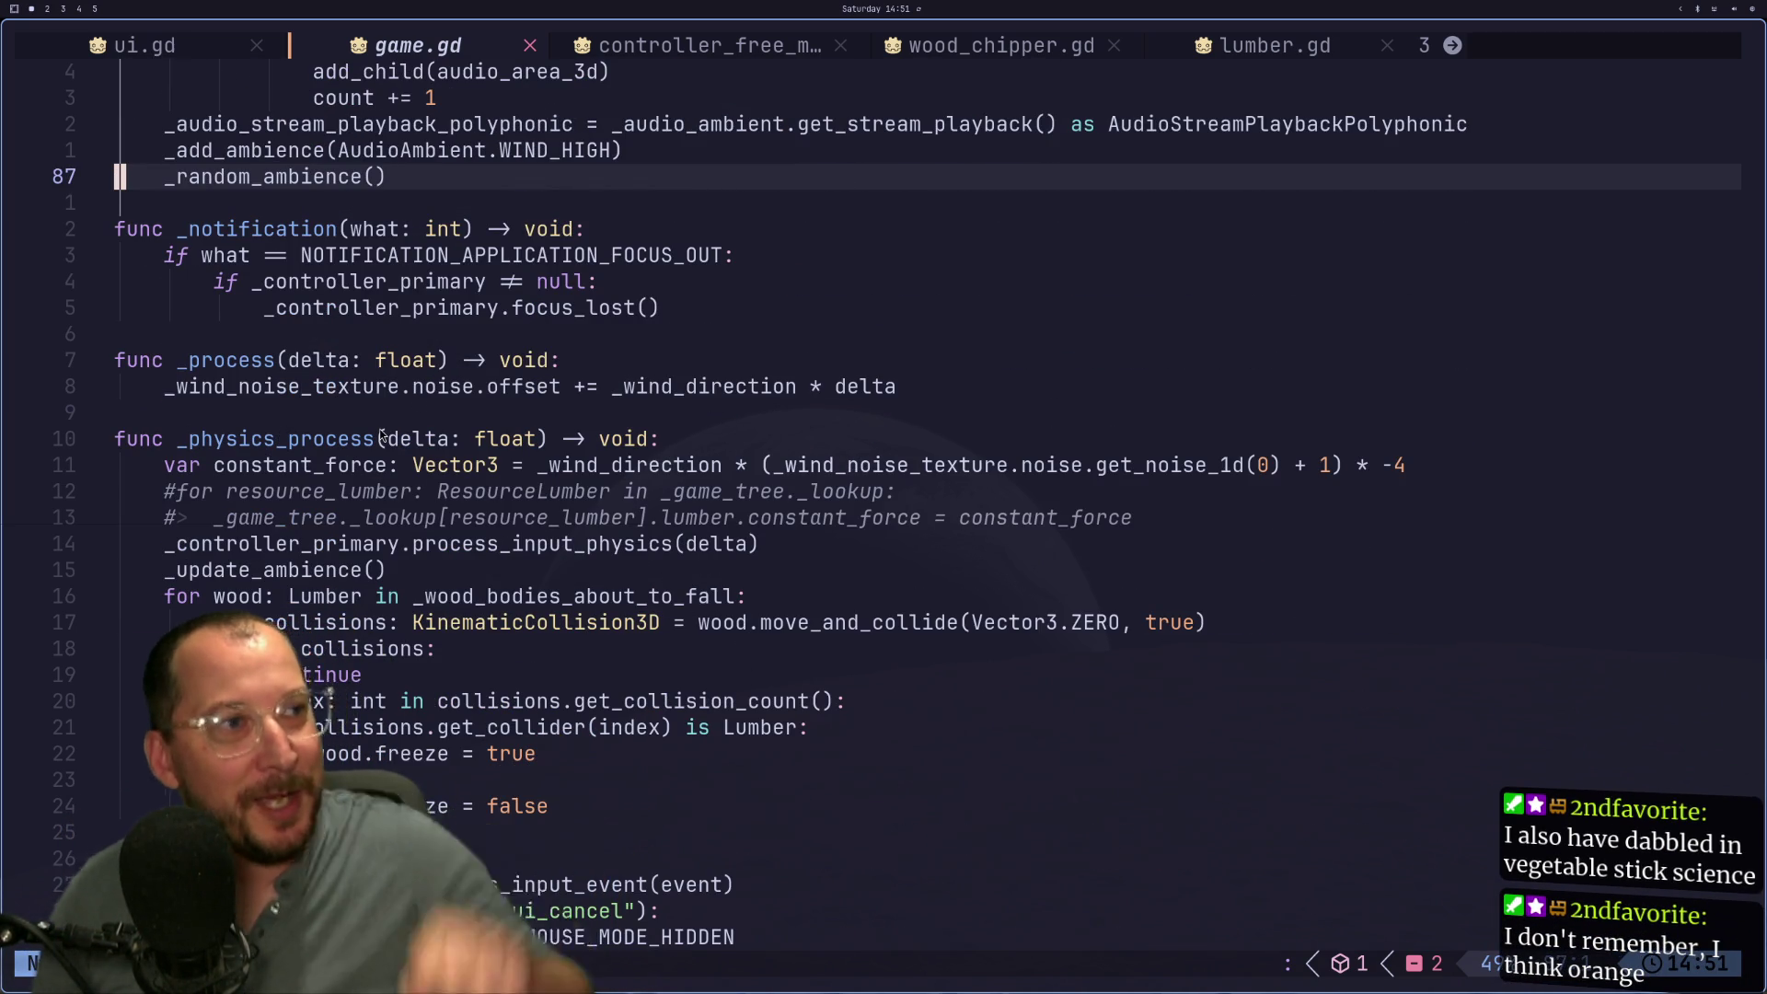
pyautogui.scroll(-2, 264, 521)
pyautogui.click(453, 700)
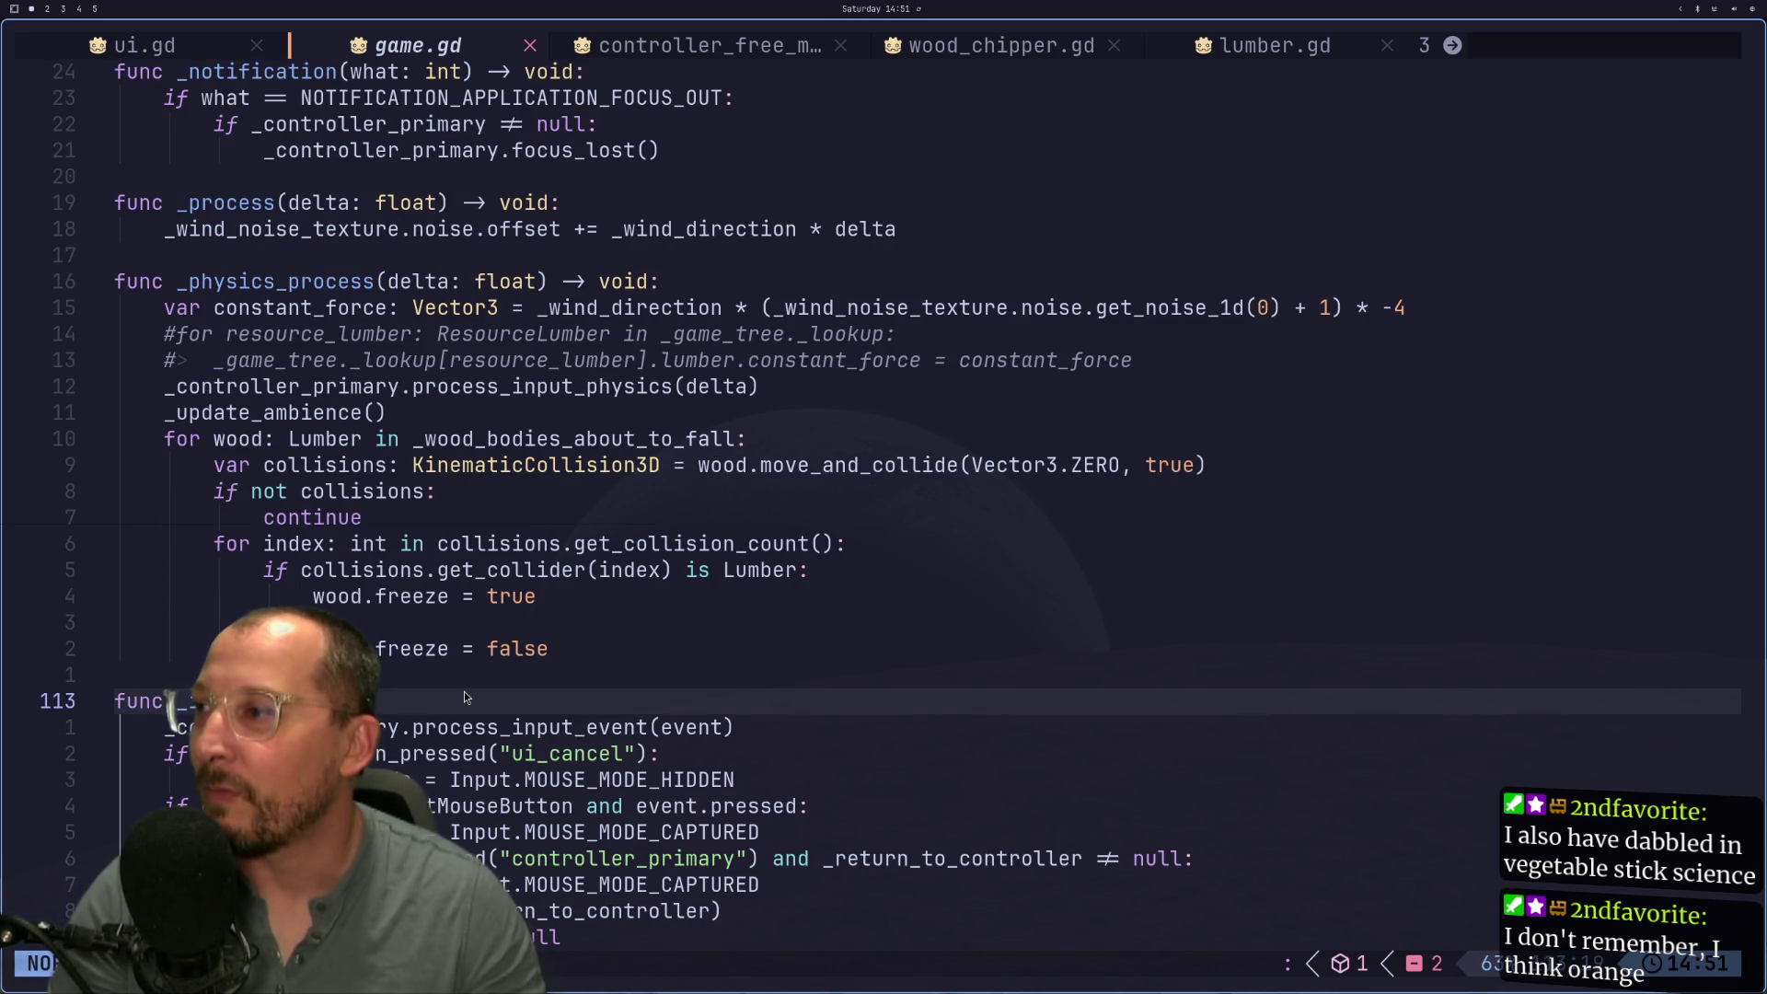
pyautogui.press('a')
pyautogui.press('Escape')
# Step: Add 'static var debug_joints' on a new line below the _game_tree declaration
pyautogui.press('g')
pyautogui.press('g')
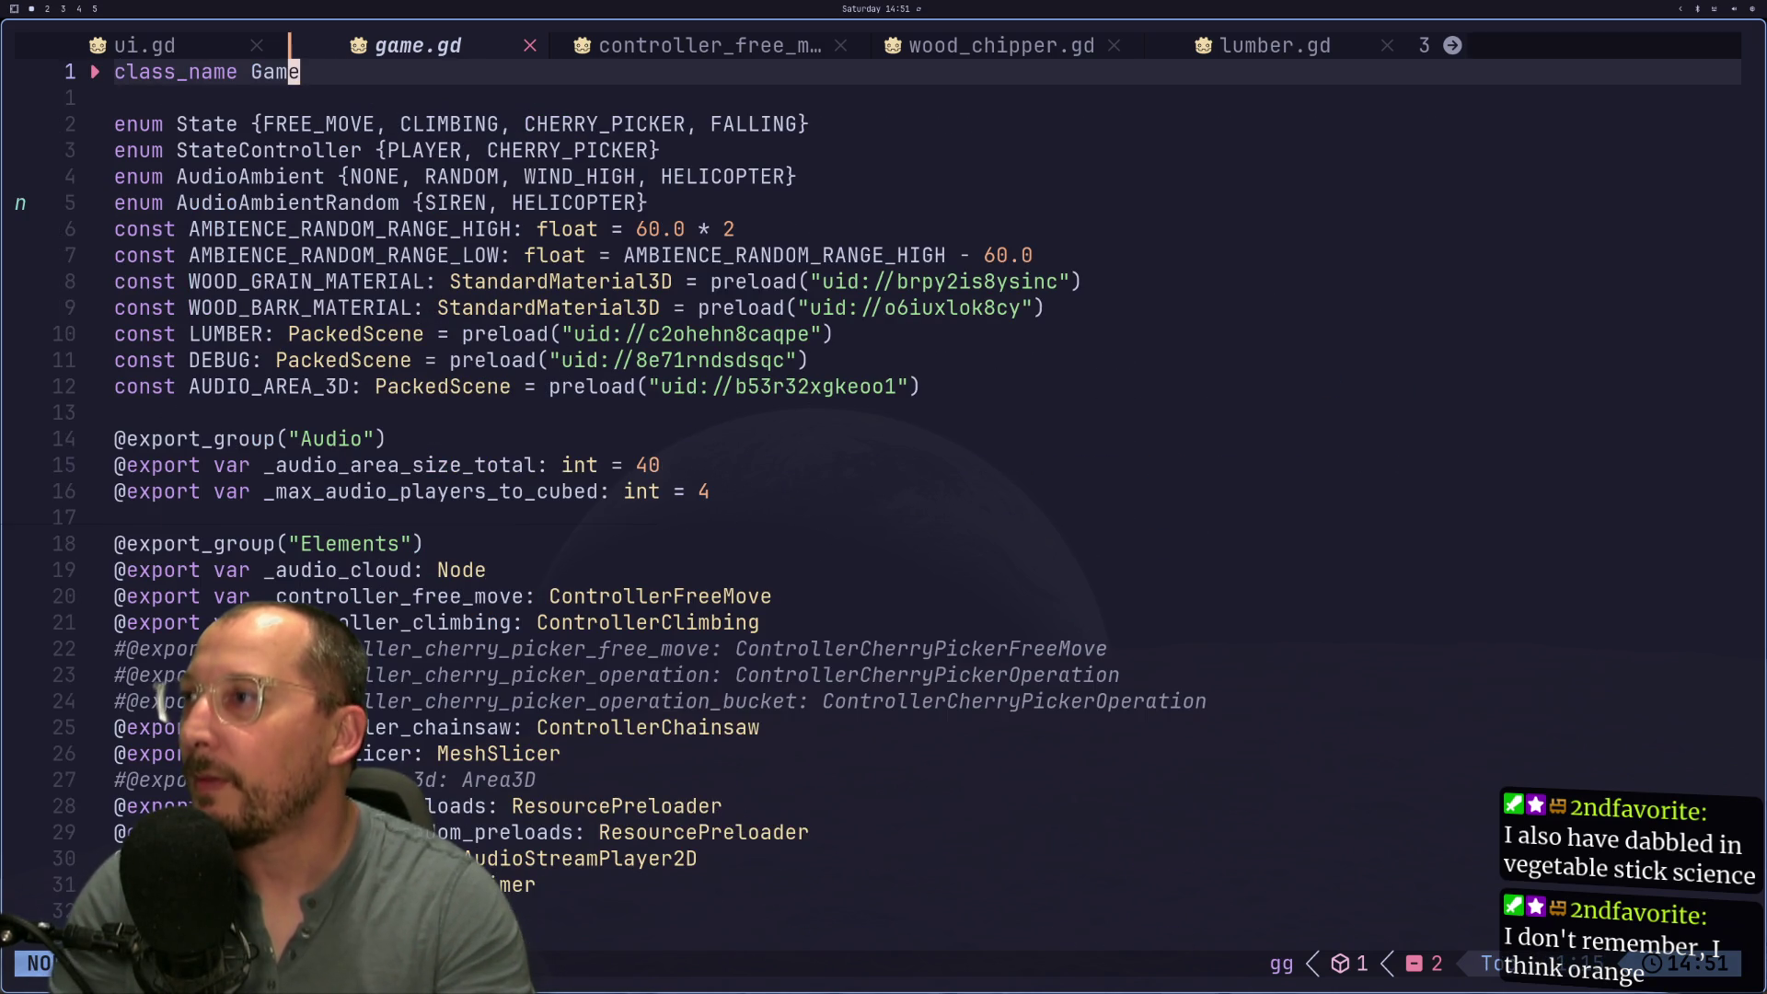
pyautogui.press('j')
pyautogui.press('j')
pyautogui.press('j')
pyautogui.press('j')
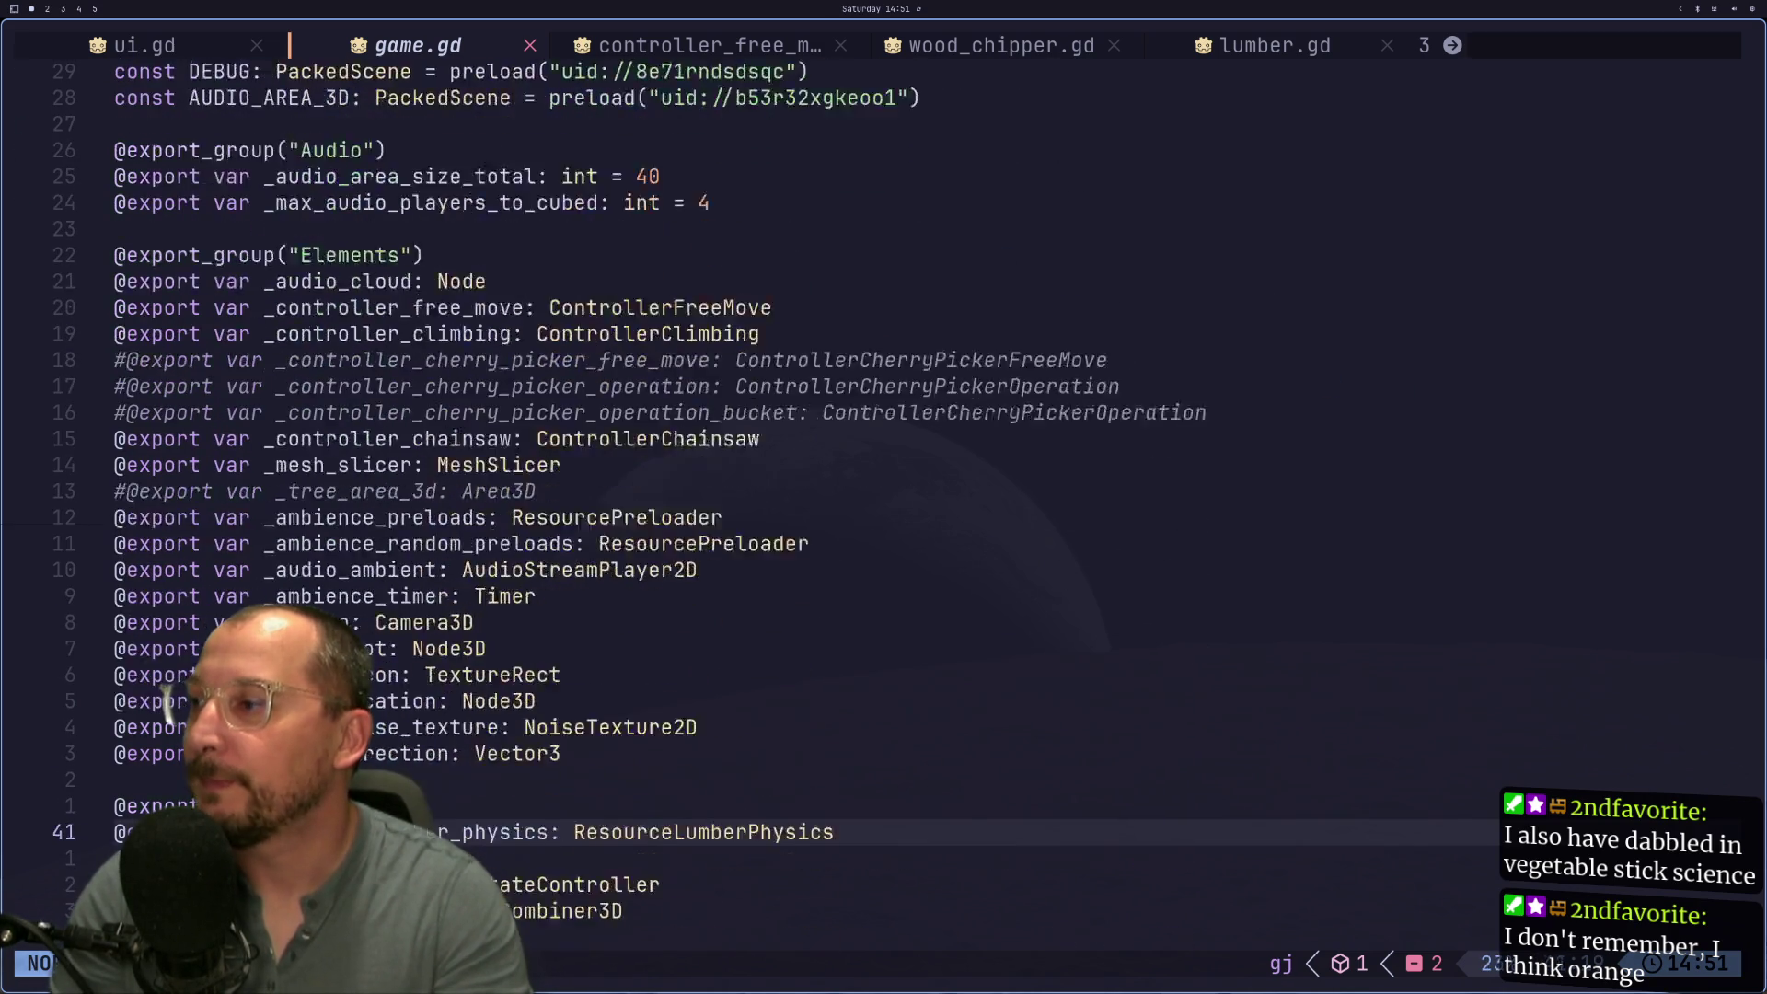
pyautogui.press('j')
pyautogui.press('j')
pyautogui.press('j')
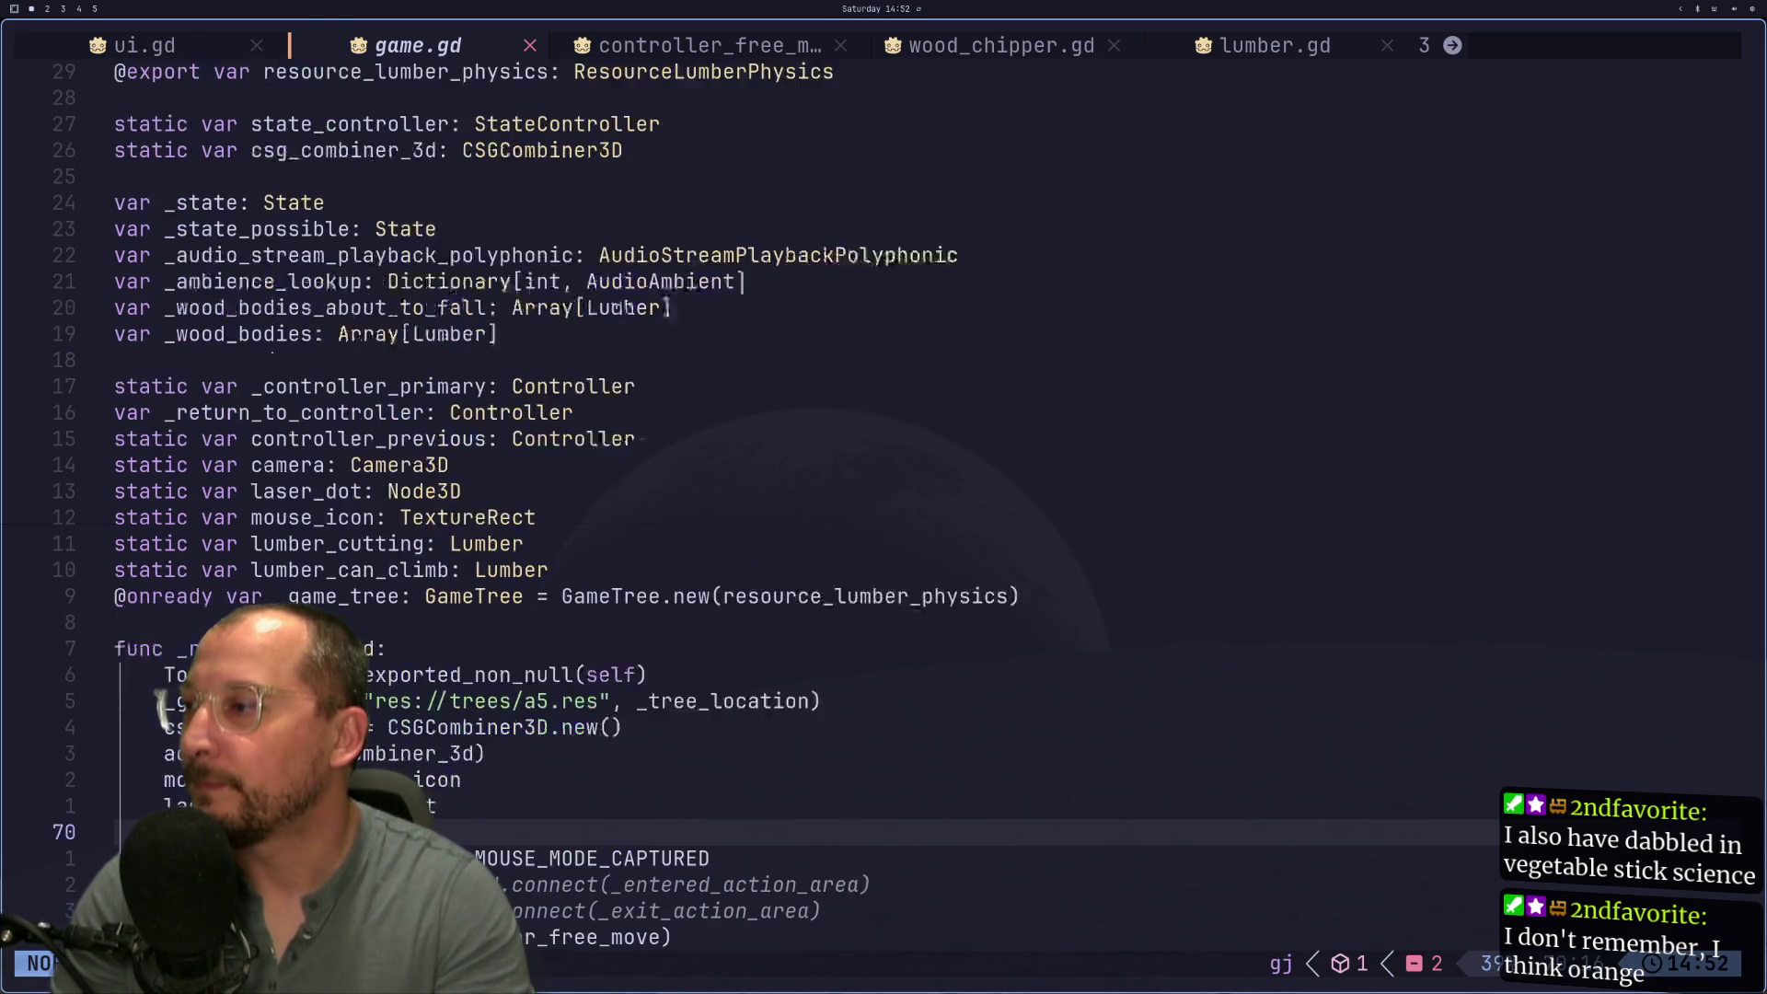
pyautogui.press('k')
pyautogui.press('k')
pyautogui.press('k')
pyautogui.press('k')
pyautogui.press('k')
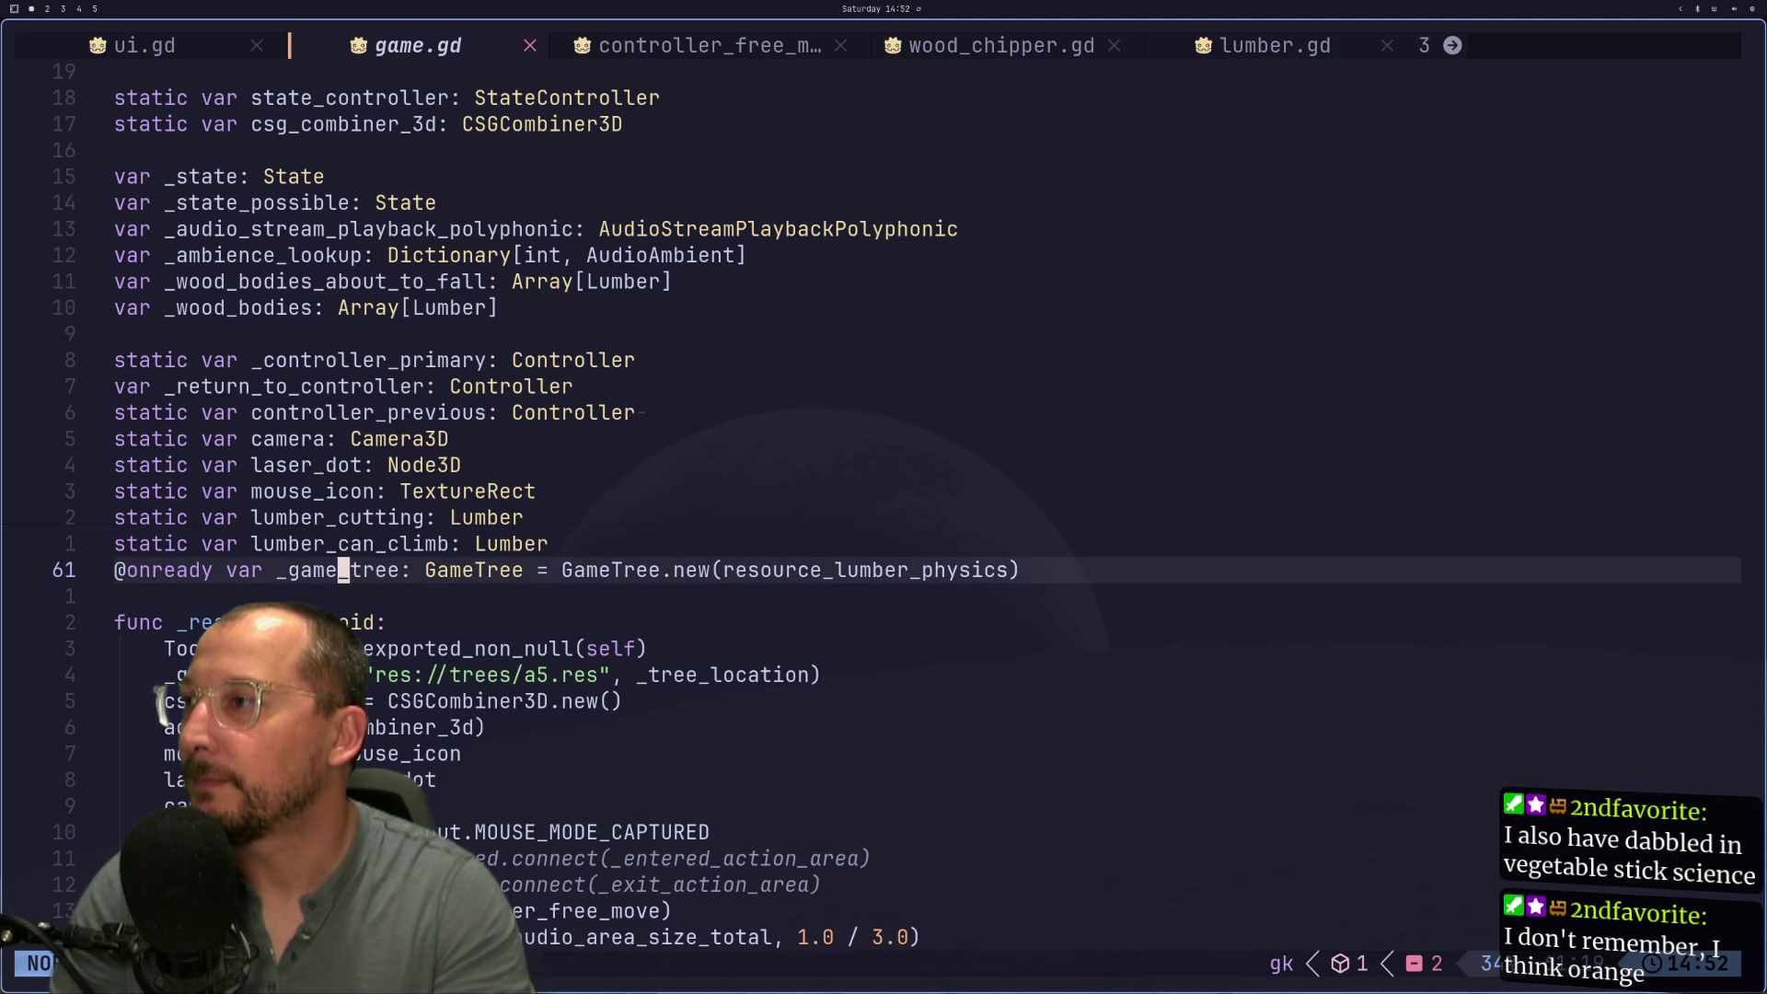
pyautogui.press('j')
pyautogui.press('o')
pyautogui.press('Escape')
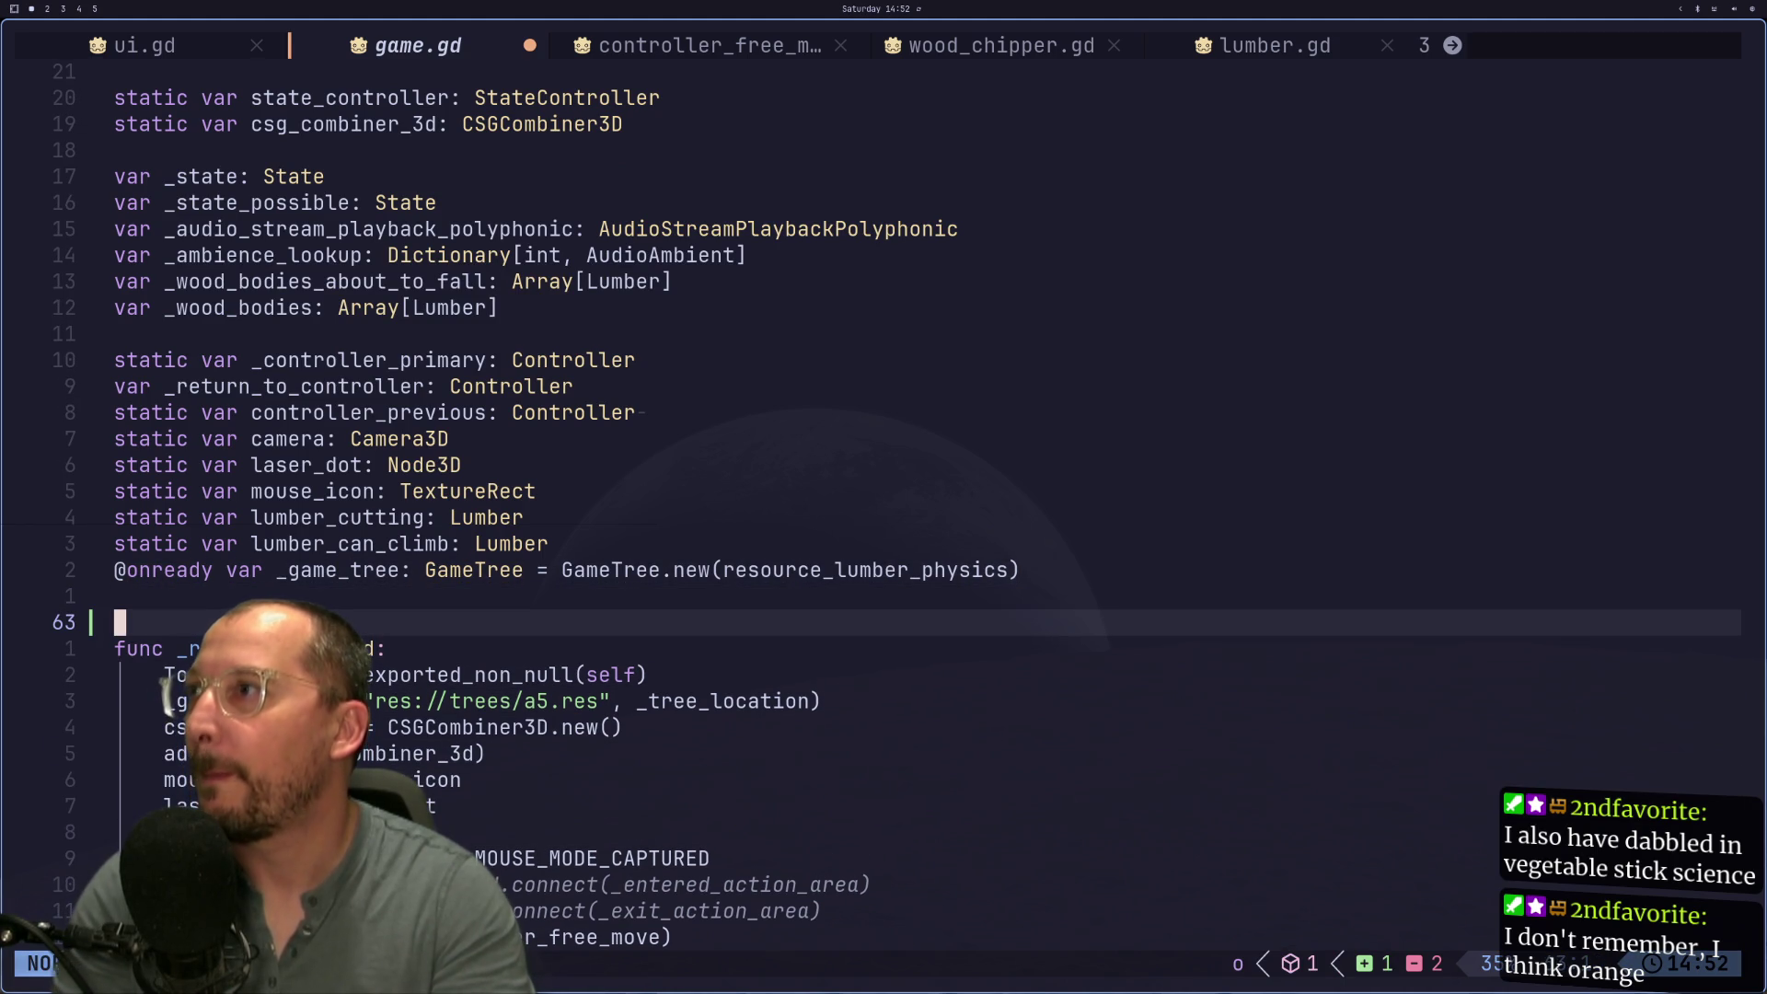
pyautogui.write('k')
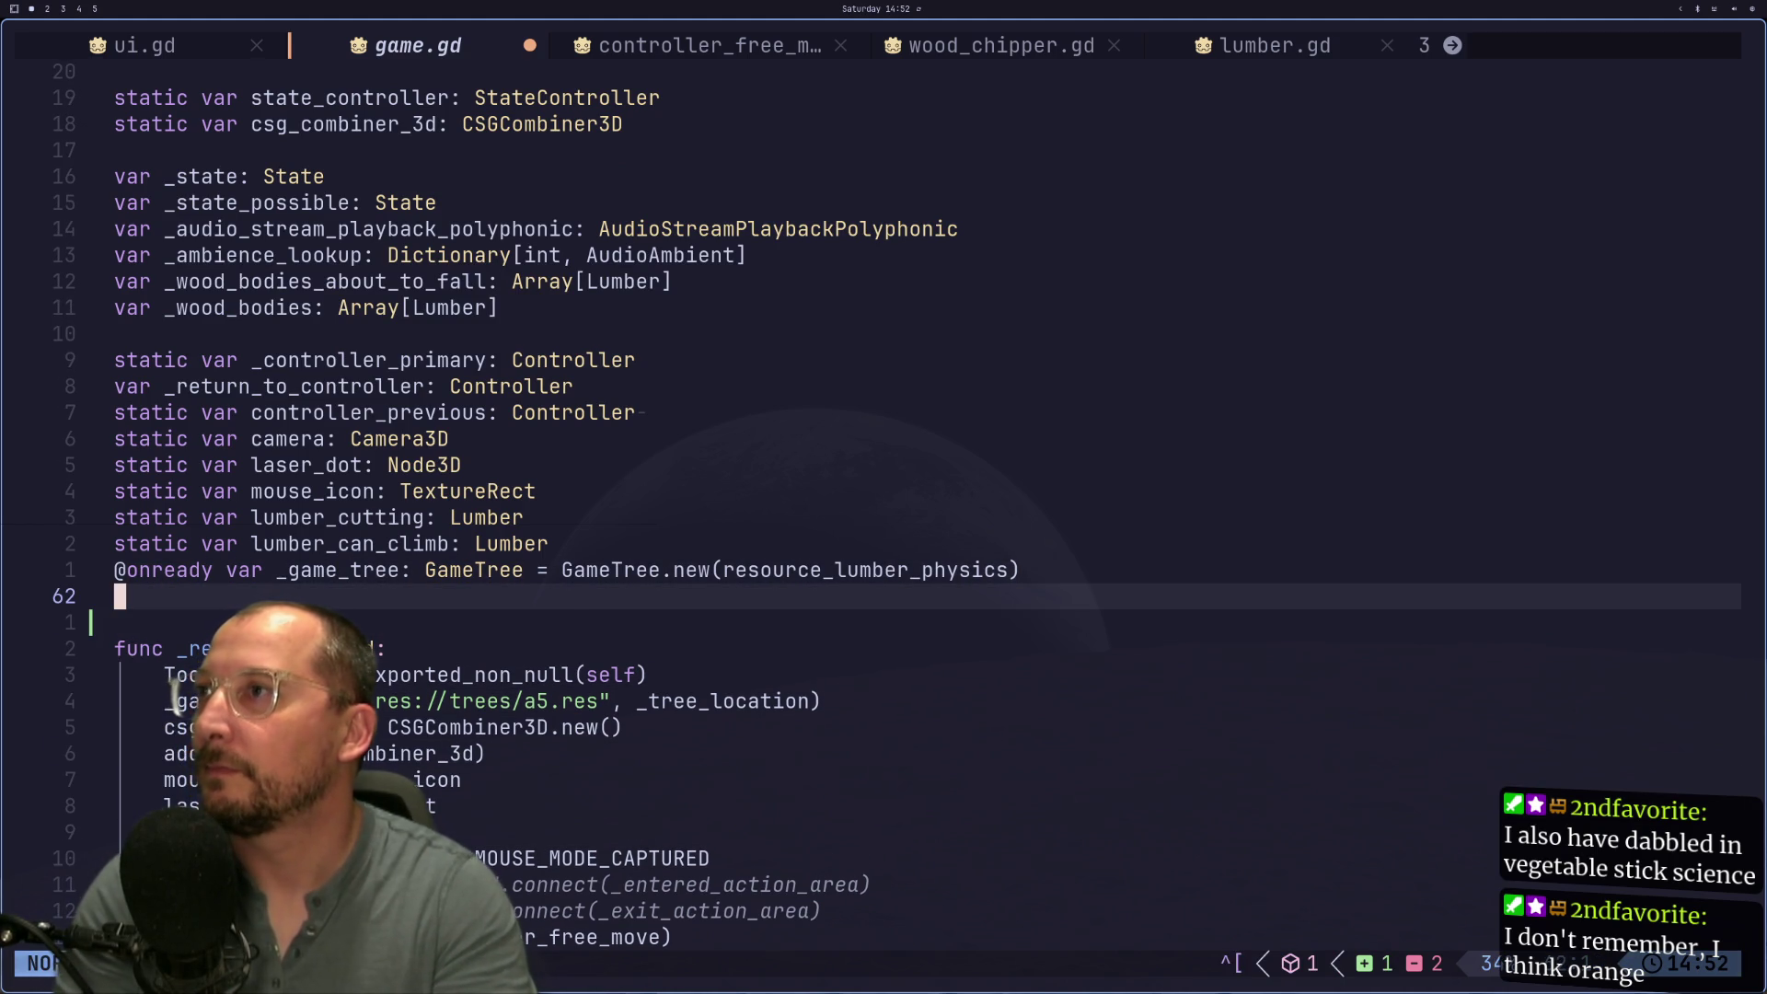
pyautogui.write('istatic var ')
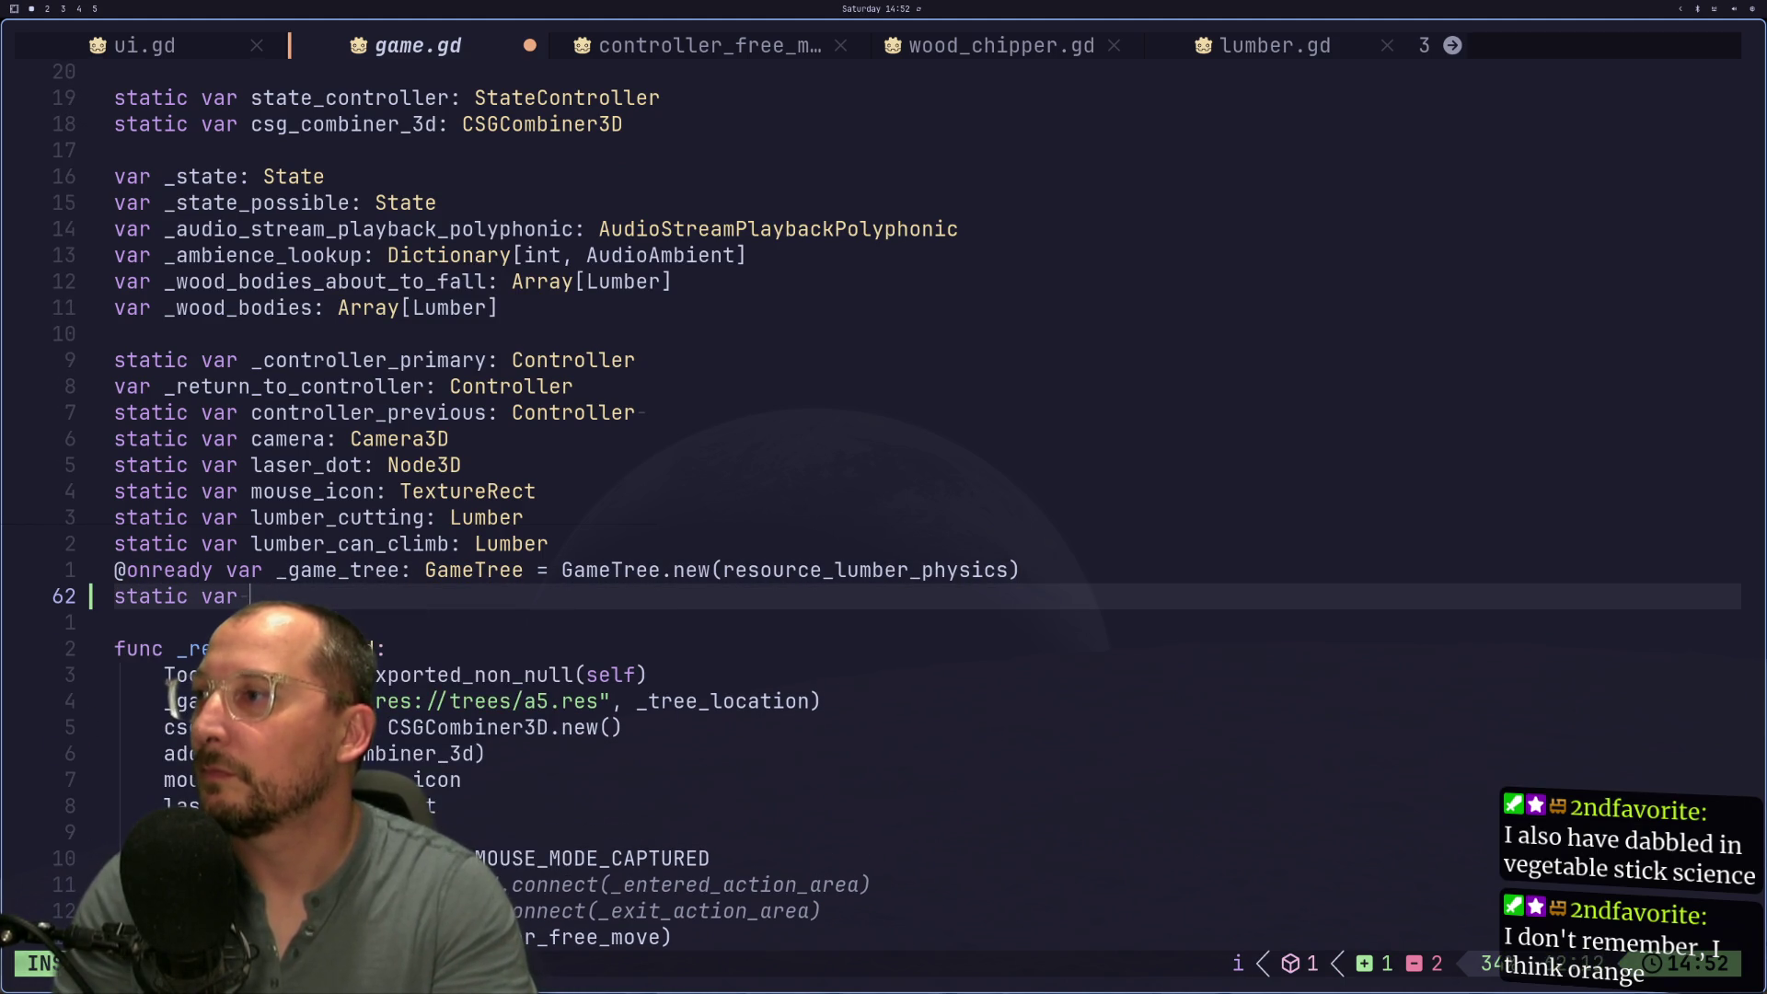
pyautogui.write('debug')
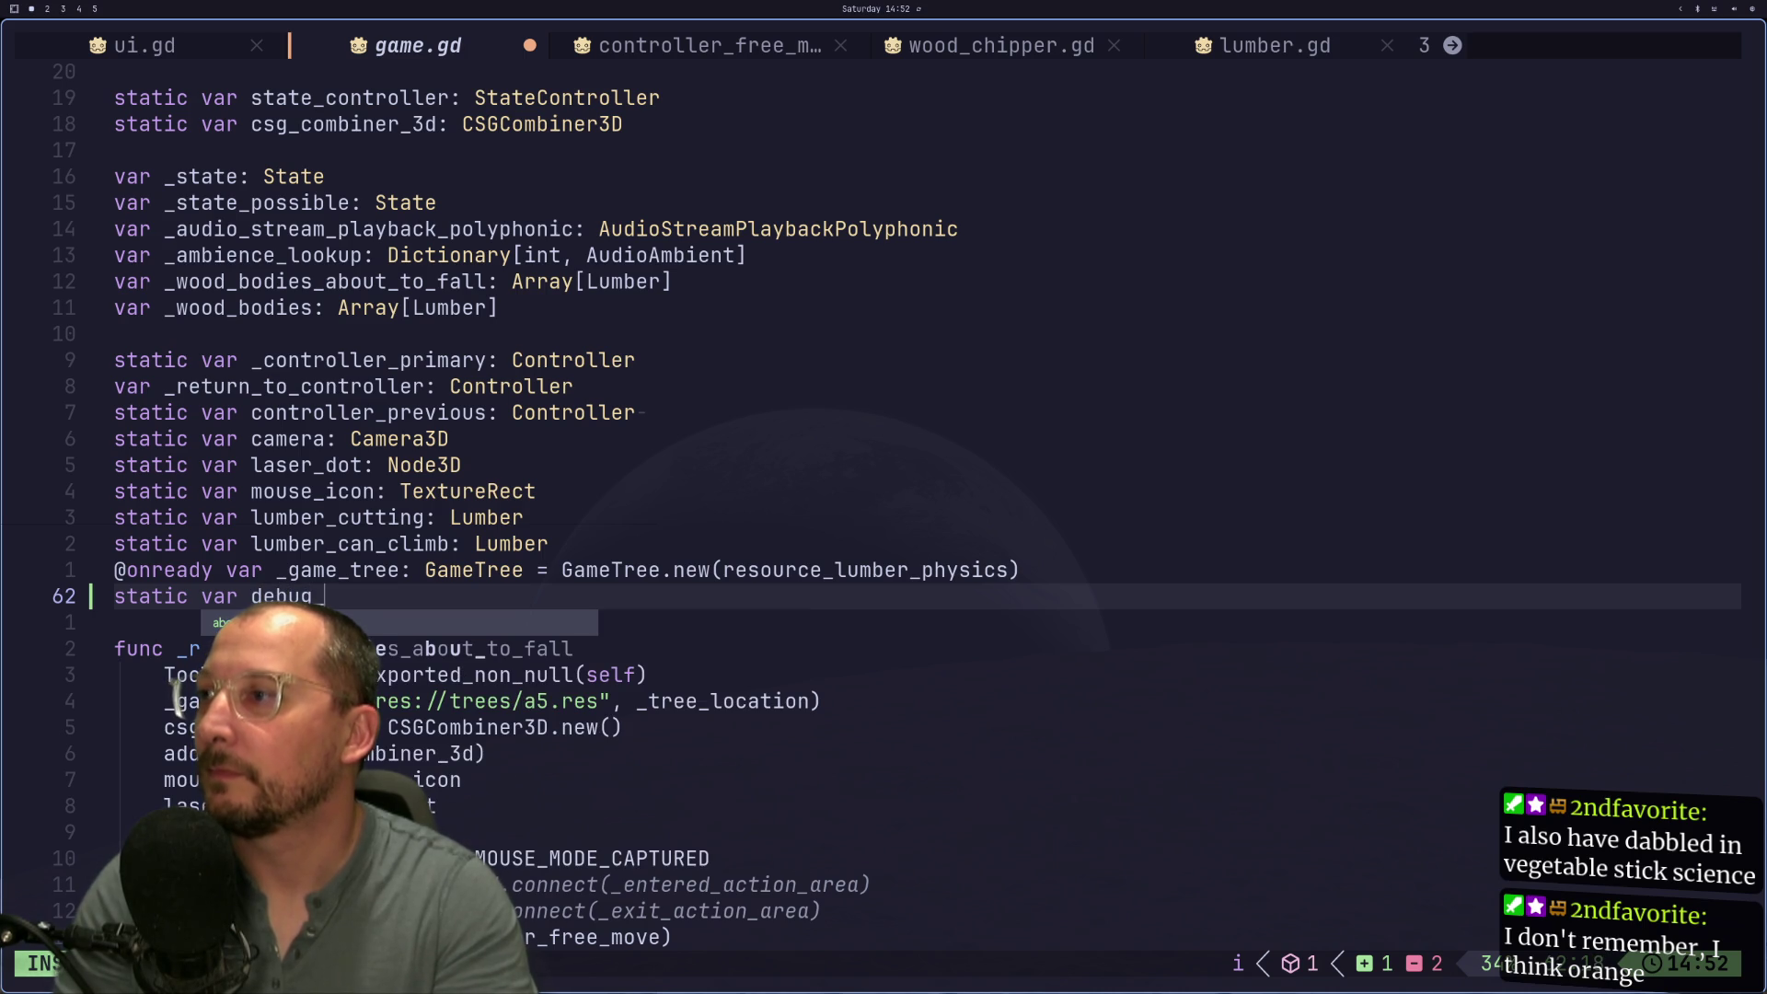
pyautogui.write('joints')
pyautogui.press('Escape')
# Step: Save game.gd with :w and move to the commented lookup lines in _physics_process
pyautogui.press(':')
pyautogui.write('w')
pyautogui.press('Return')
pyautogui.press('j')
pyautogui.press('j')
pyautogui.press('j')
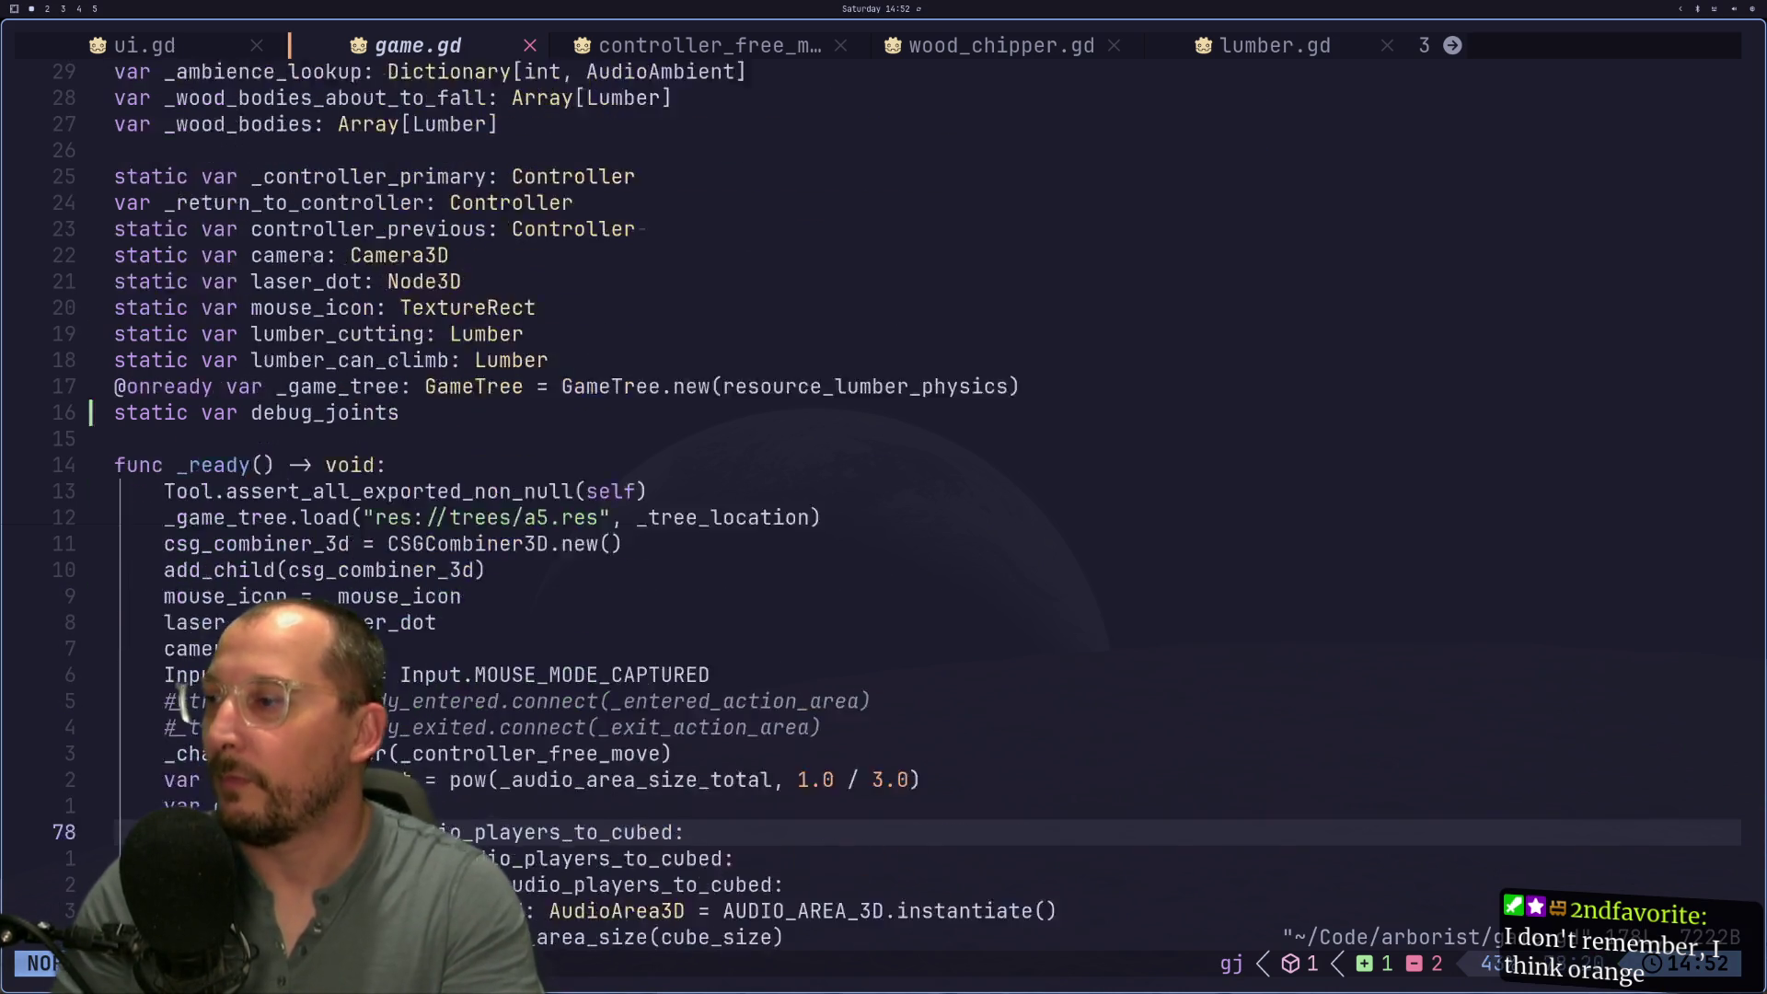
pyautogui.press('j')
pyautogui.press('j')
pyautogui.press('j')
pyautogui.press('k')
pyautogui.press('k')
pyautogui.press('k')
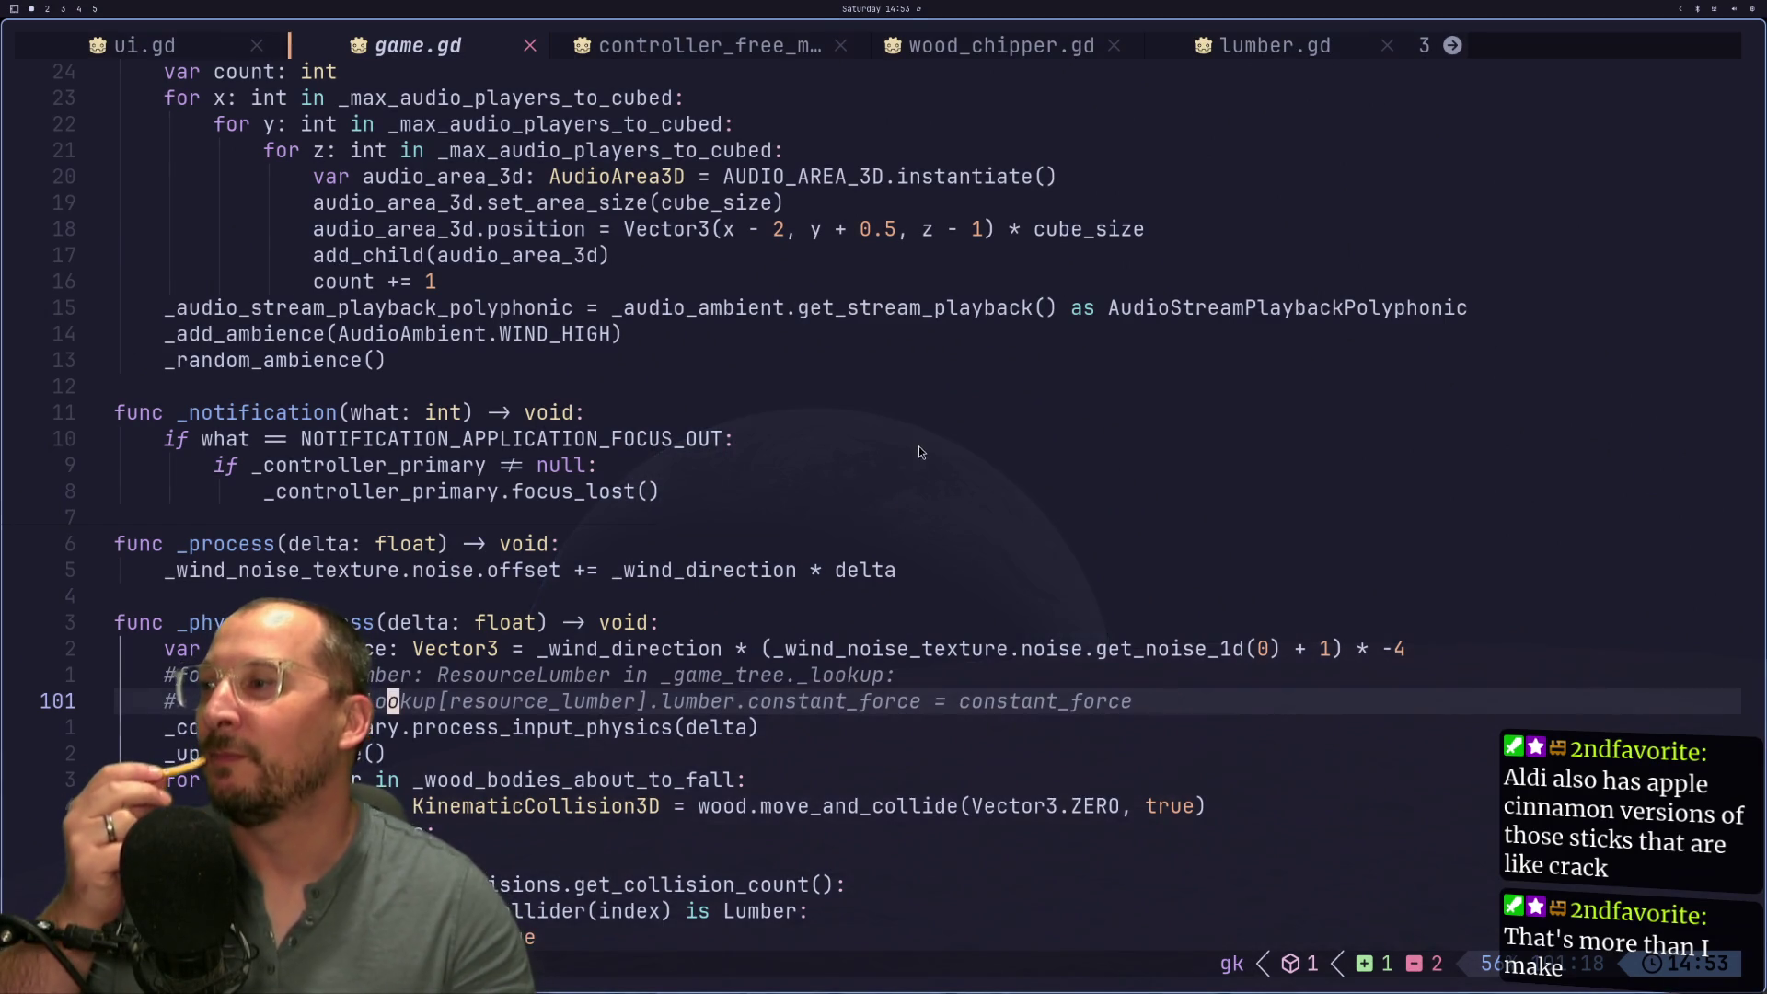
# Step: Scroll through game.gd, then switch to the next buffer, lumber_joint.gd
pyautogui.scroll(-4, 478, 467)
pyautogui.scroll(2, 479, 468)
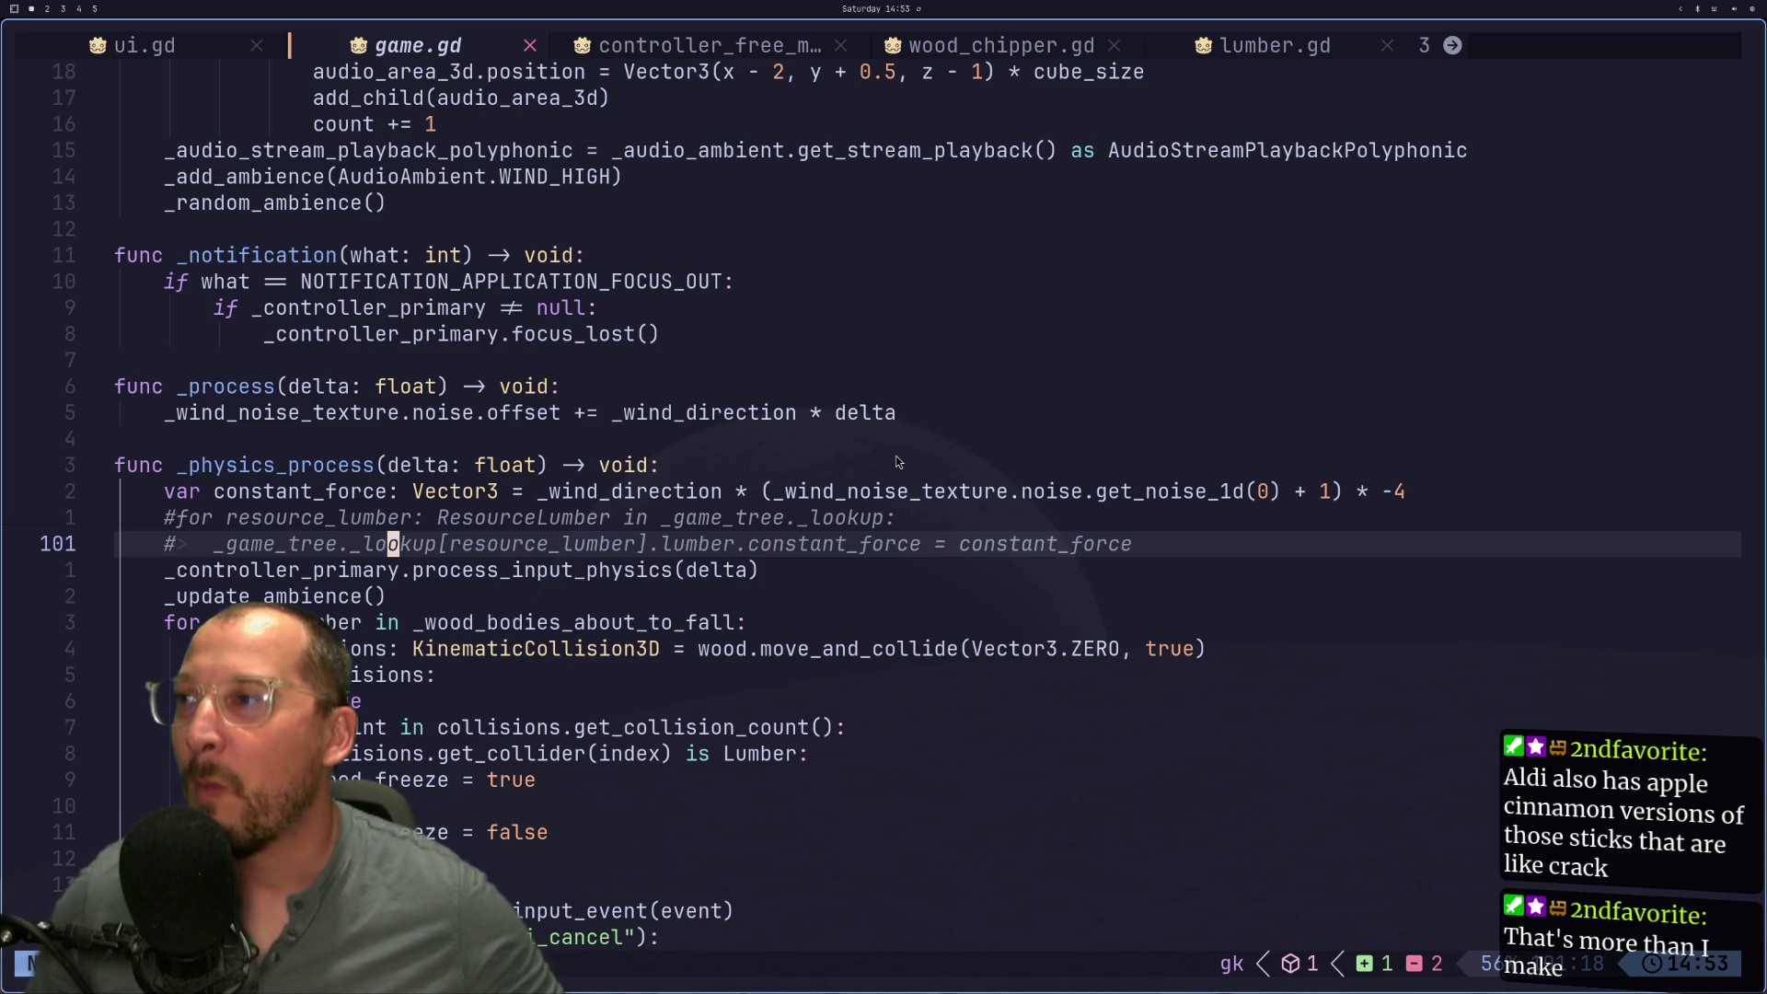
pyautogui.scroll(4, 870, 466)
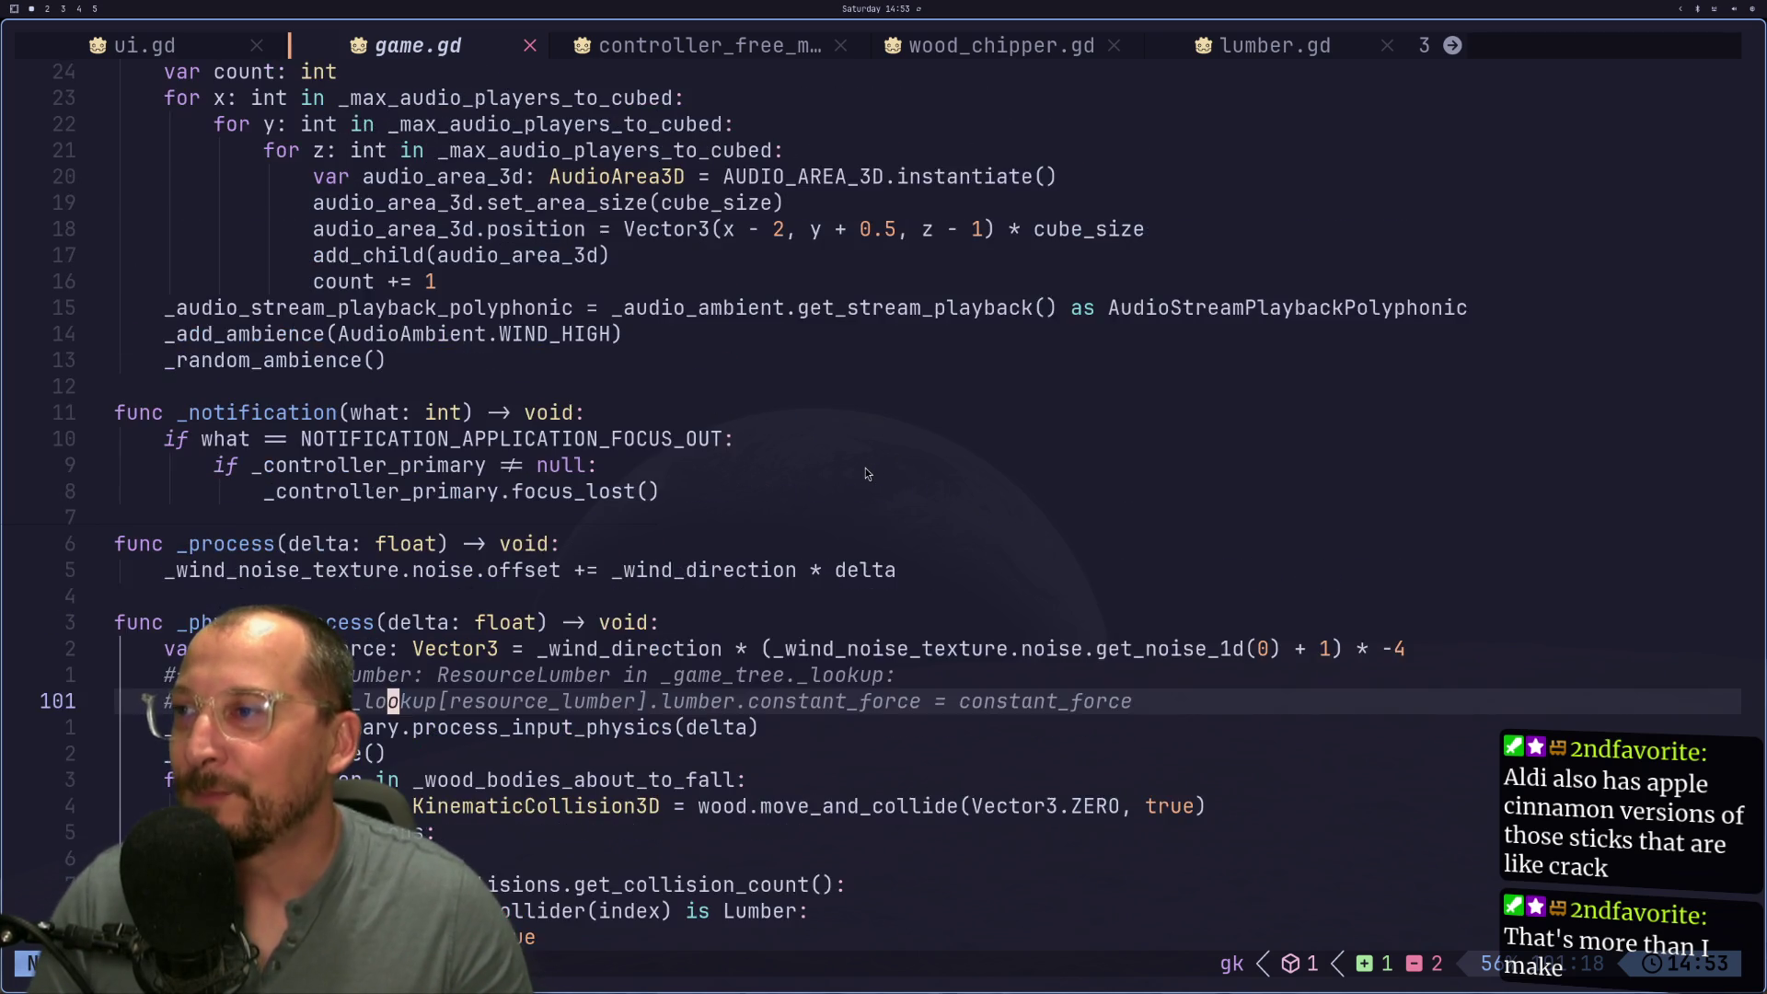
pyautogui.scroll(4, 866, 467)
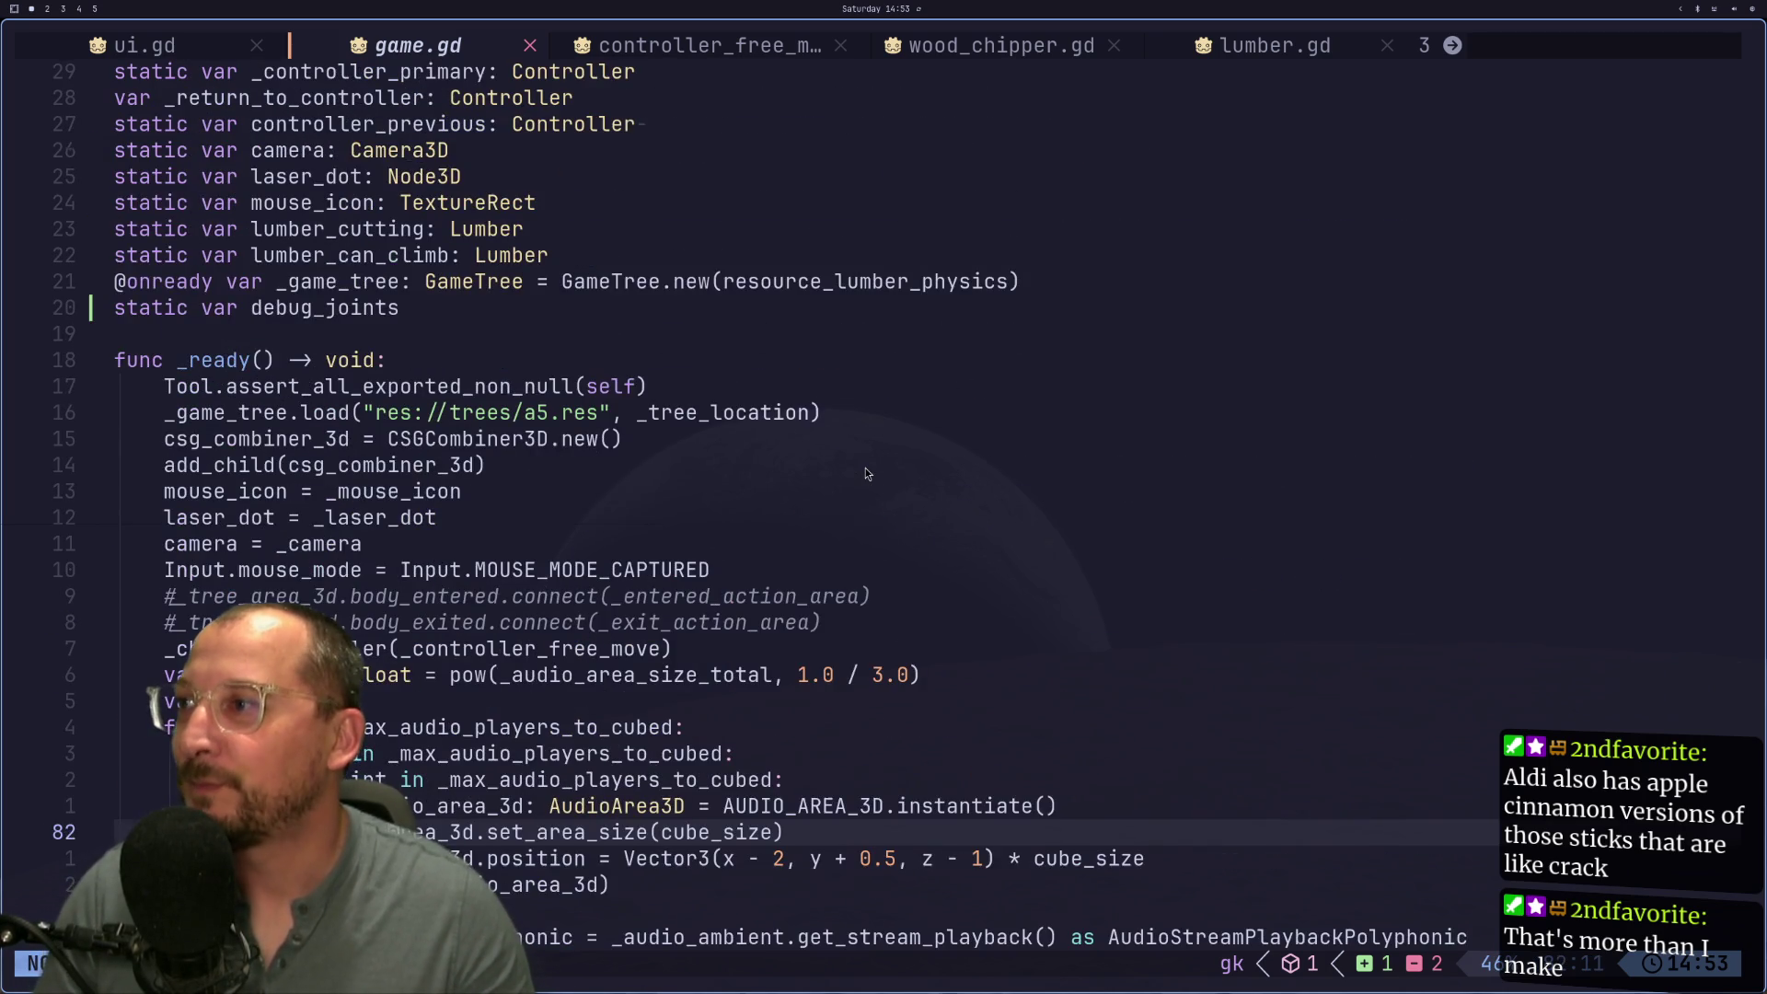
pyautogui.scroll(-12, 865, 472)
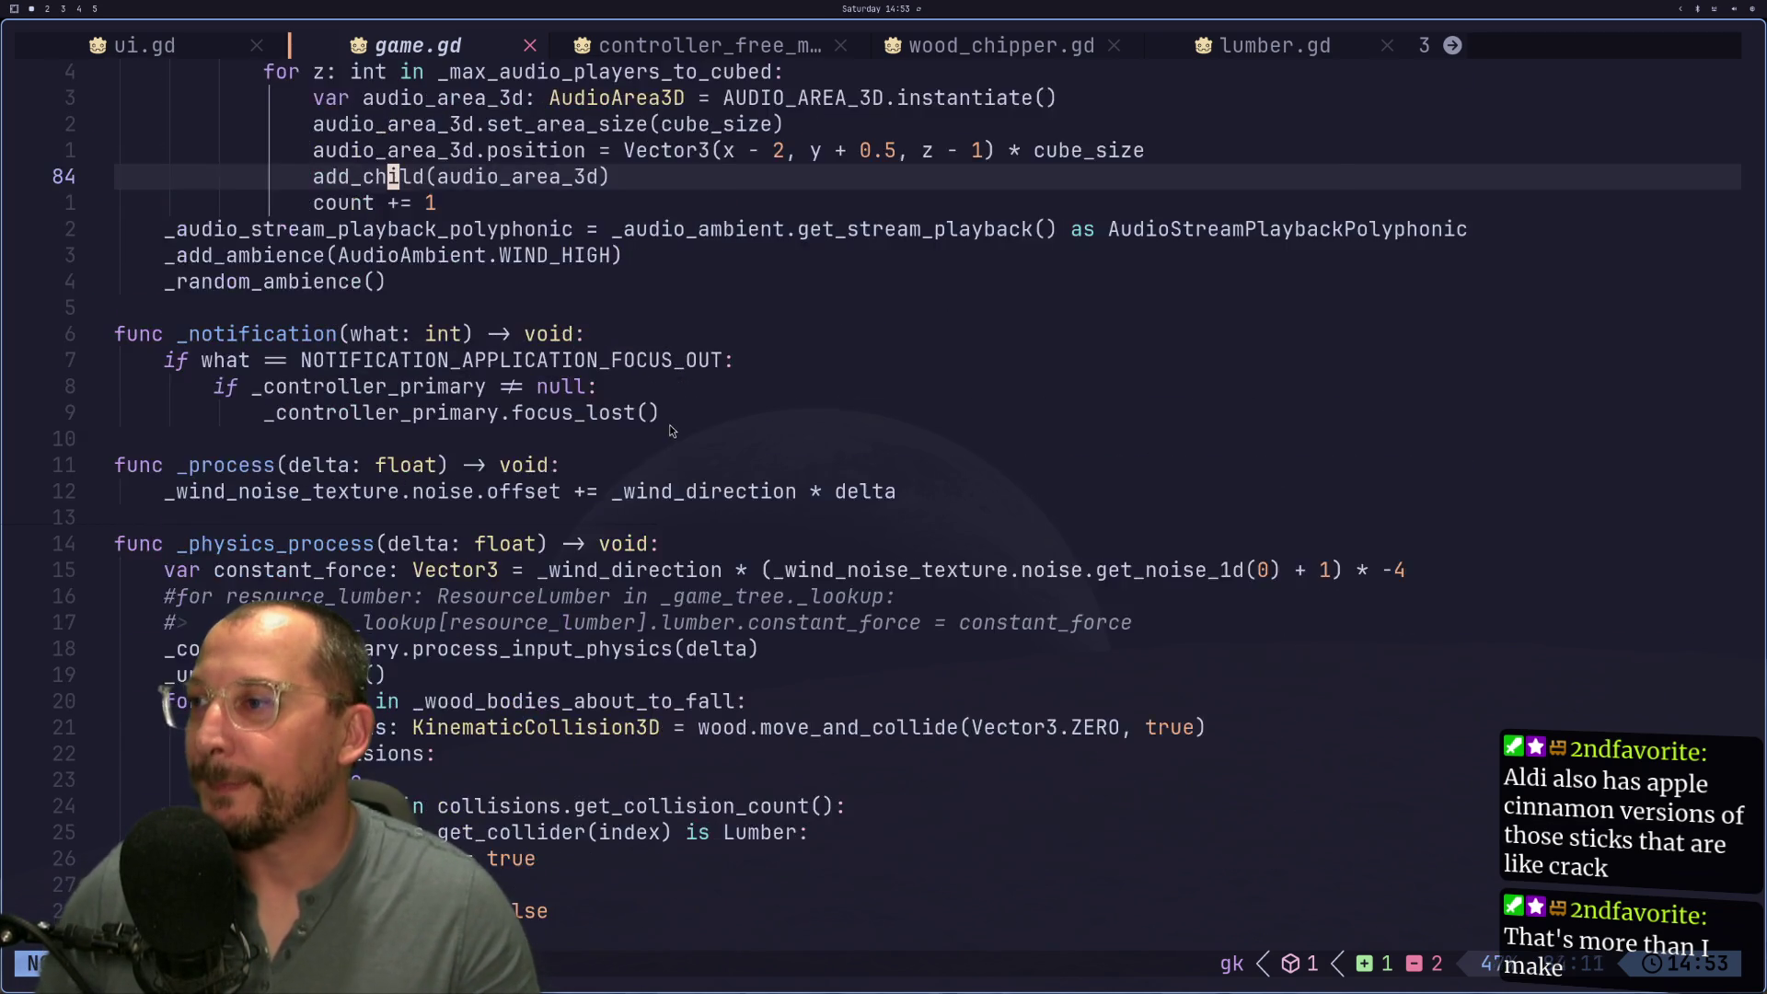
pyautogui.scroll(-13, 670, 442)
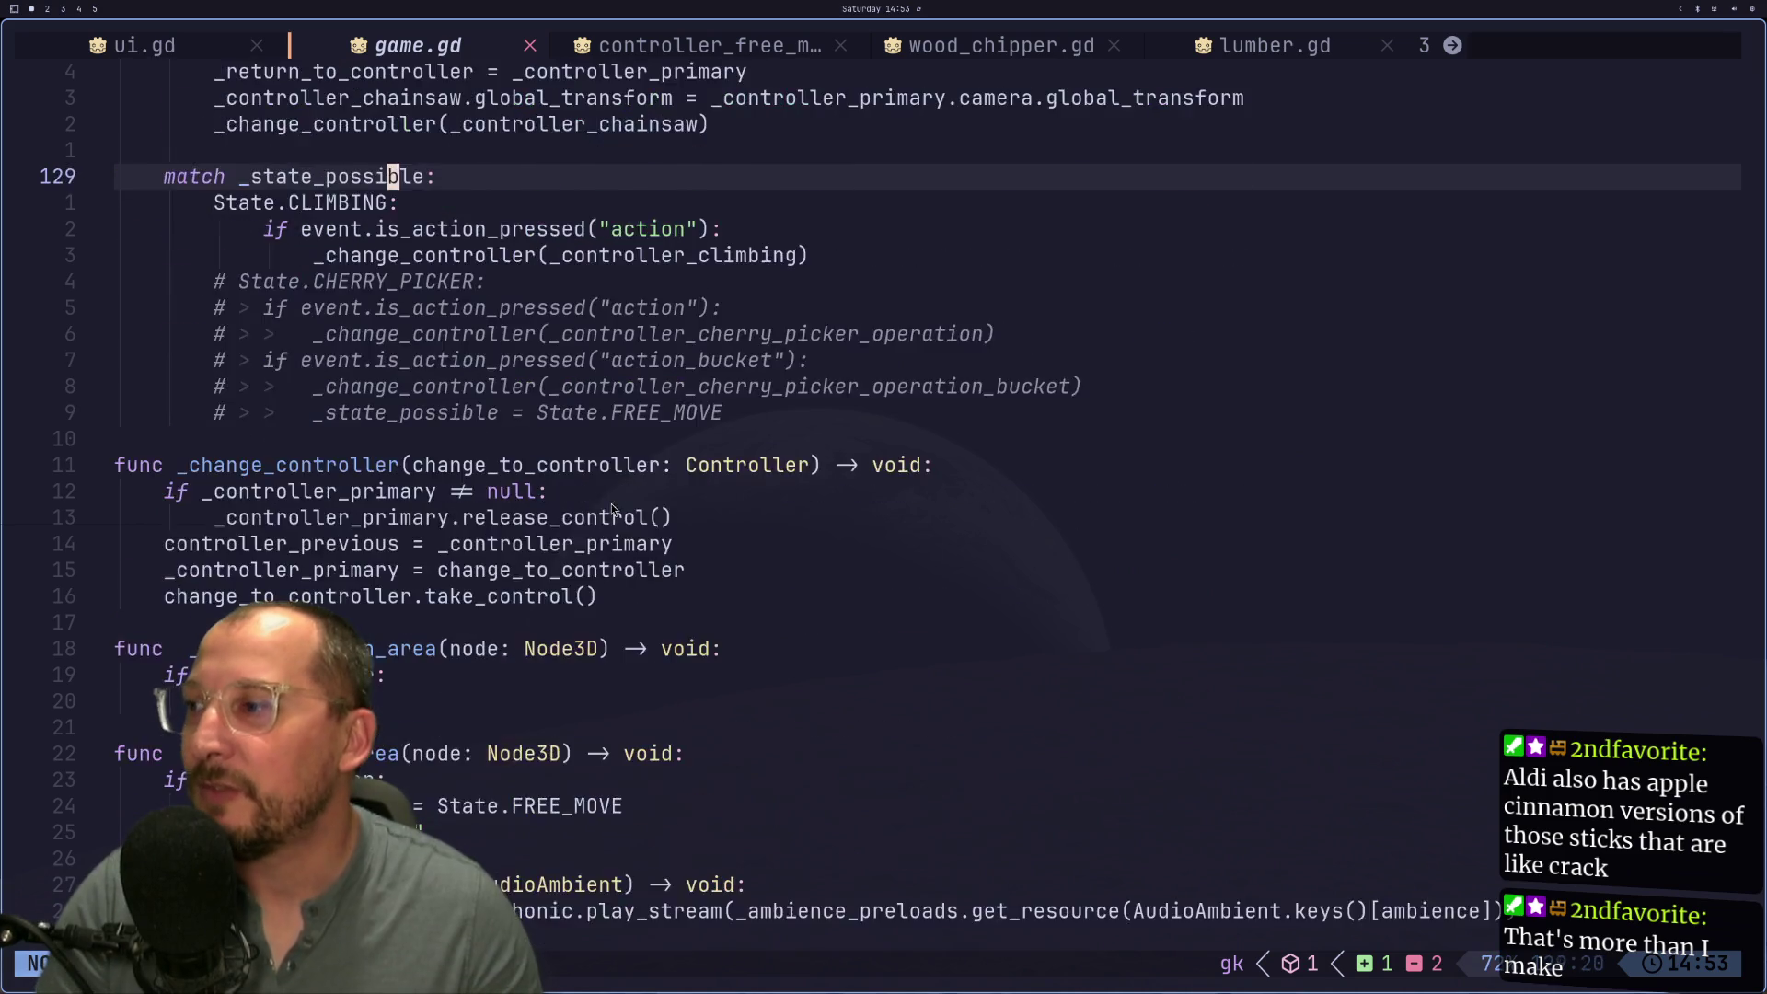
pyautogui.scroll(-9, 515, 555)
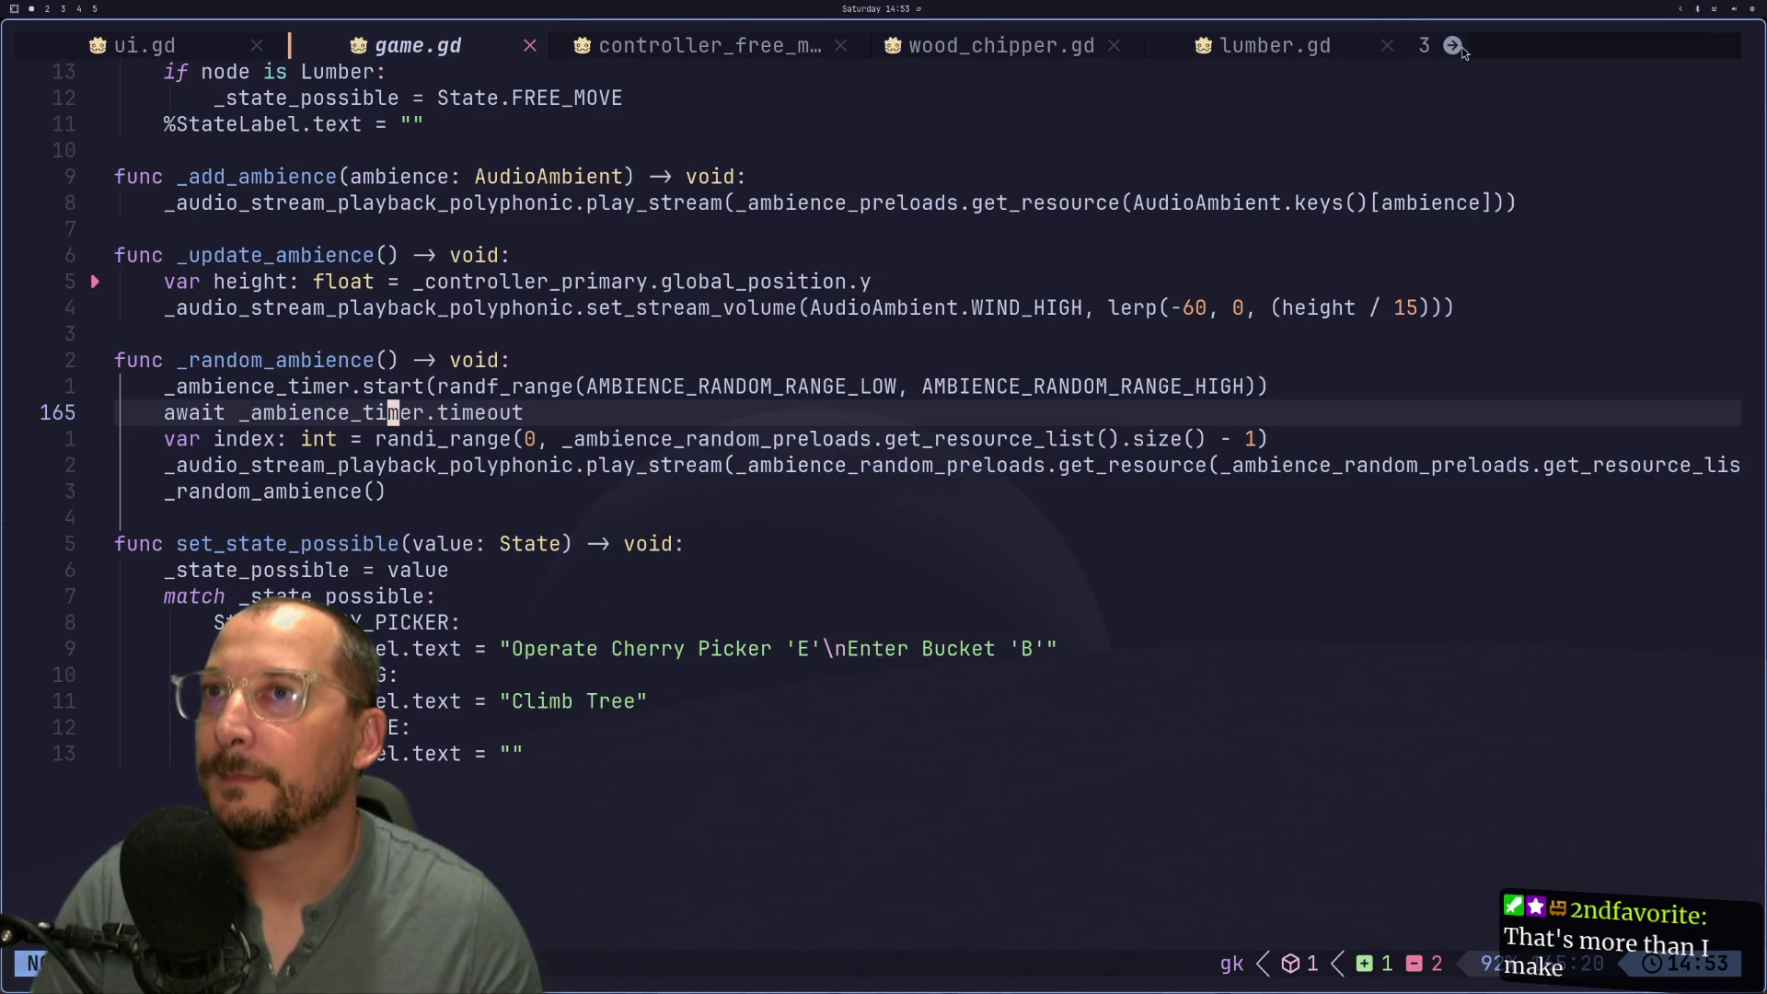
pyautogui.hotkey('shift', 'l')
pyautogui.hotkey('shift', 'l')
pyautogui.hotkey('shift', 'l')
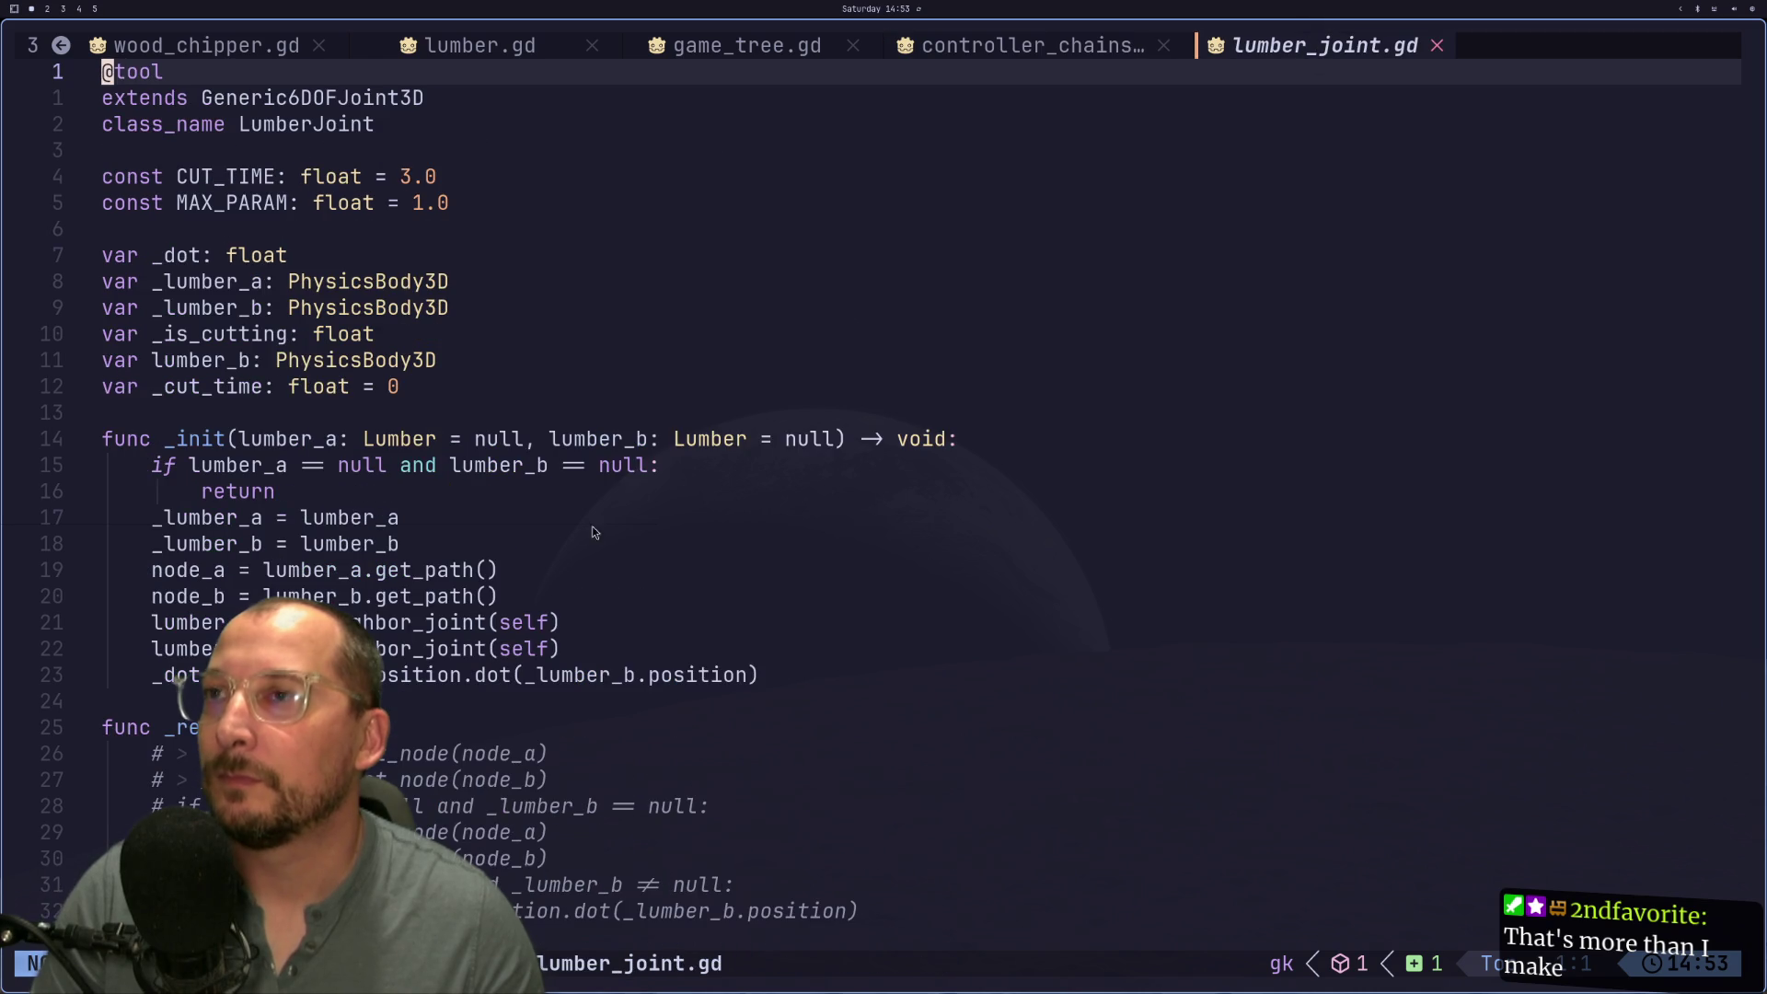
# Step: Move the DebugDraw3D.draw_sphere line below the queue_free() call
pyautogui.scroll(-7, 634, 497)
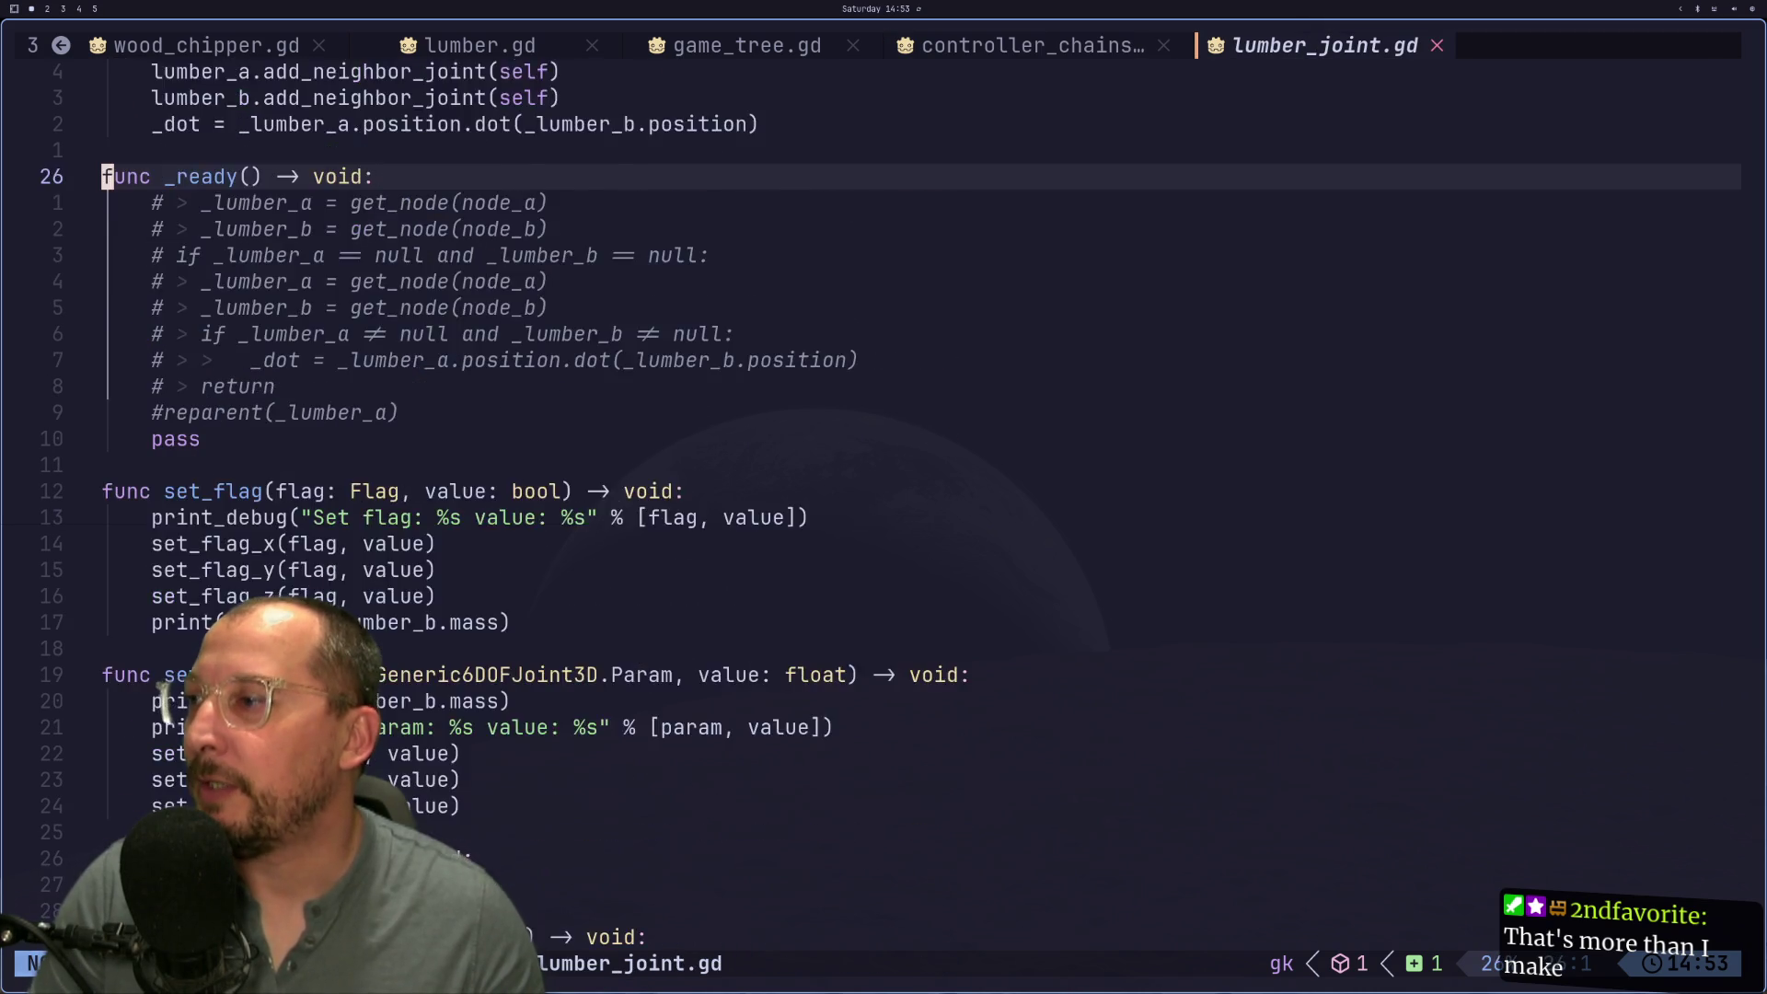
pyautogui.scroll(-4, 634, 497)
pyautogui.click(524, 645)
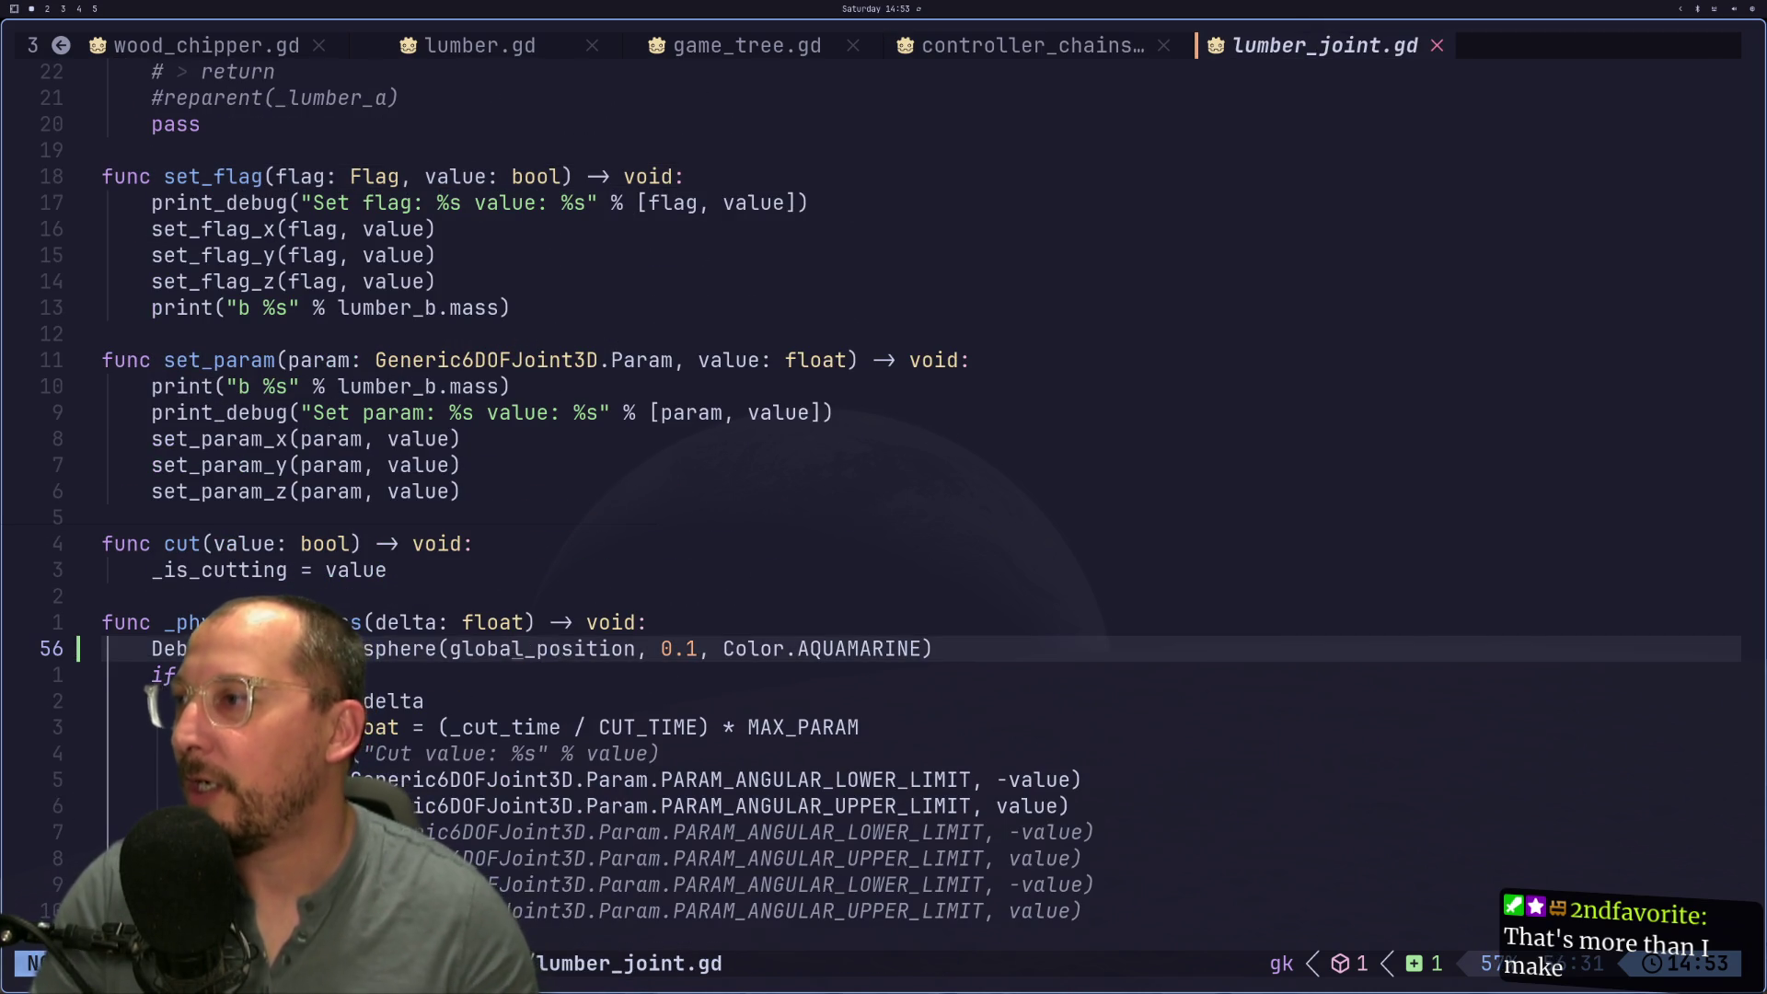
pyautogui.press('d')
pyautogui.press('d')
pyautogui.press('j')
pyautogui.press('j')
pyautogui.press('j')
pyautogui.press('j')
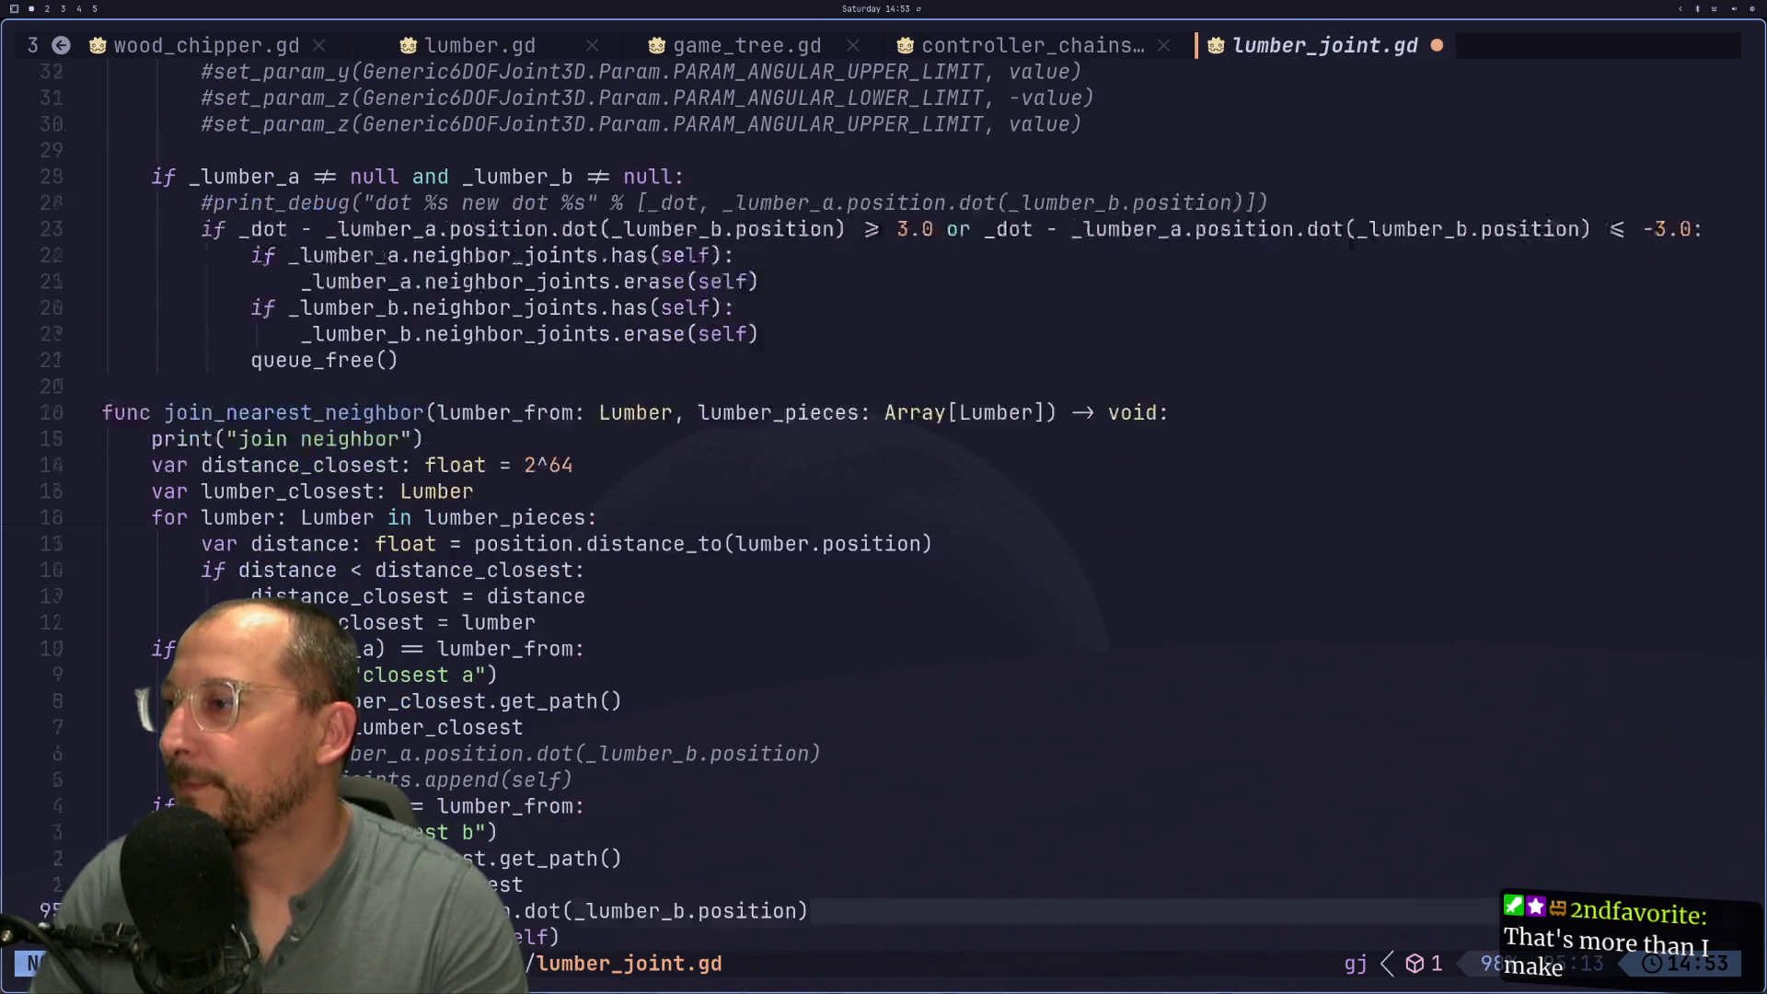
pyautogui.press('k')
pyautogui.press('k')
pyautogui.press('k')
pyautogui.press('k')
pyautogui.press('k')
pyautogui.press('k')
pyautogui.press('p')
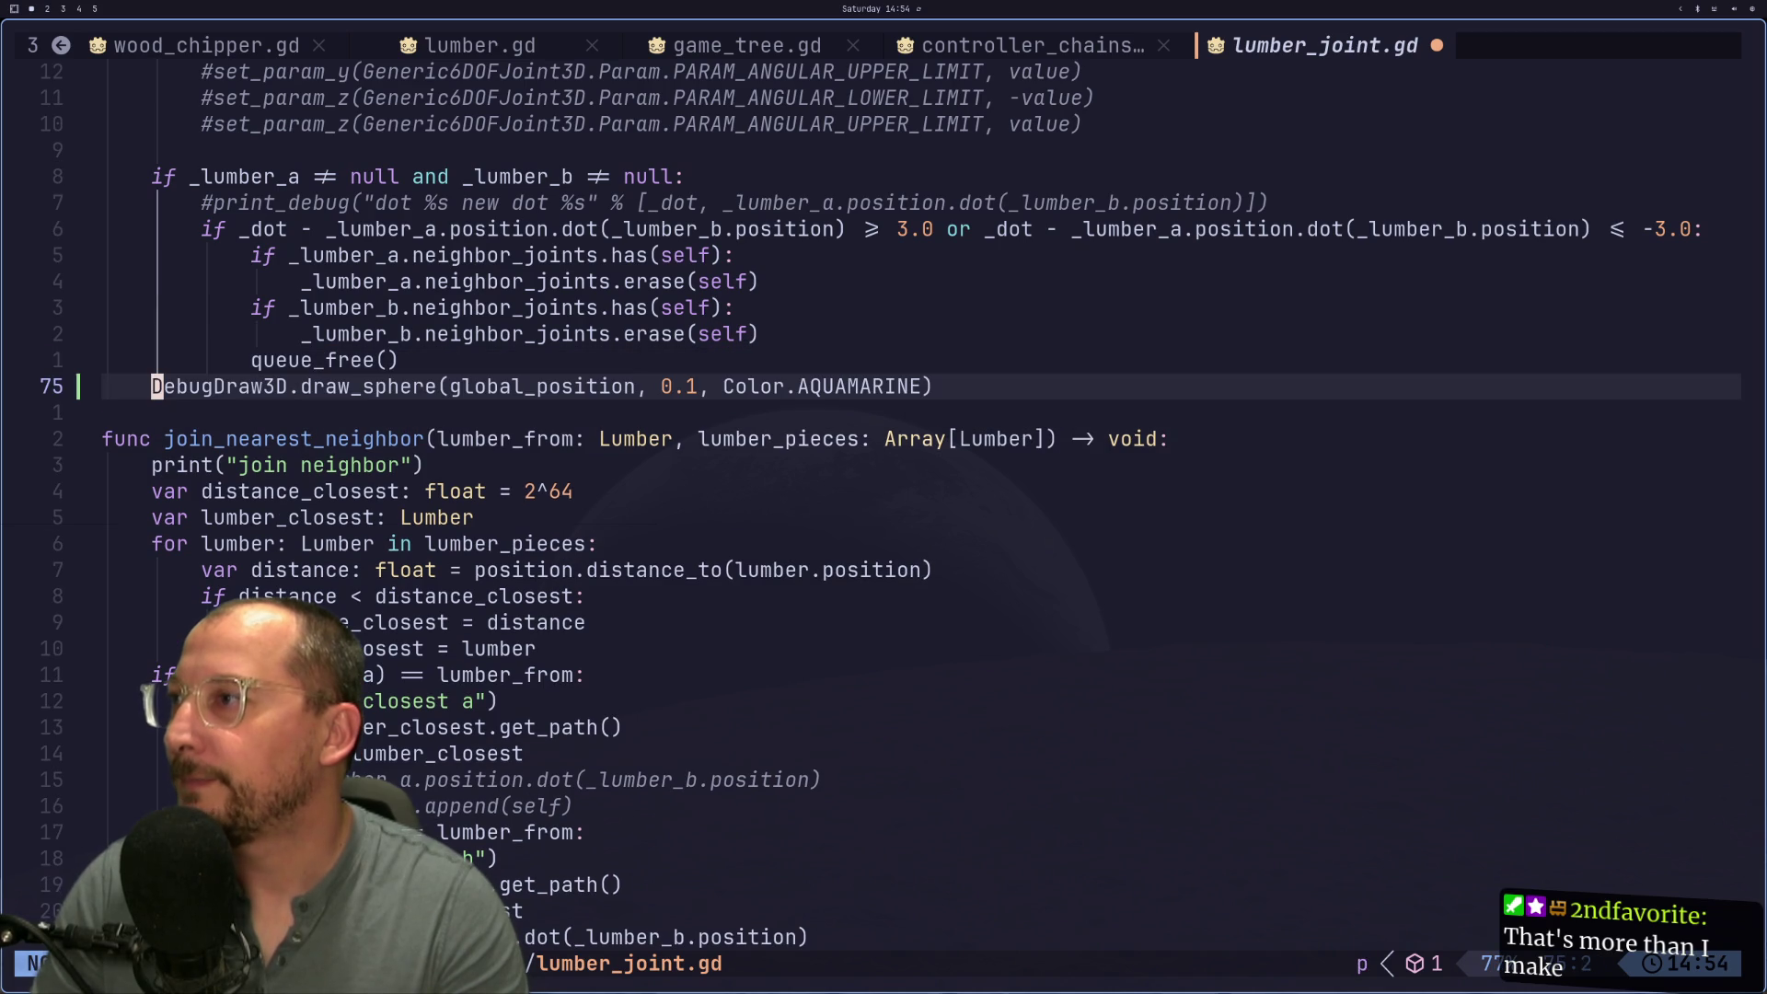
pyautogui.press('k')
# Step: Type 'if Game.debug' on a new line above the sphere call, then head back toward game.gd
pyautogui.press('o')
pyautogui.press('BackSpace')
pyautogui.press('BackSpace')
pyautogui.write('if Game.deb')
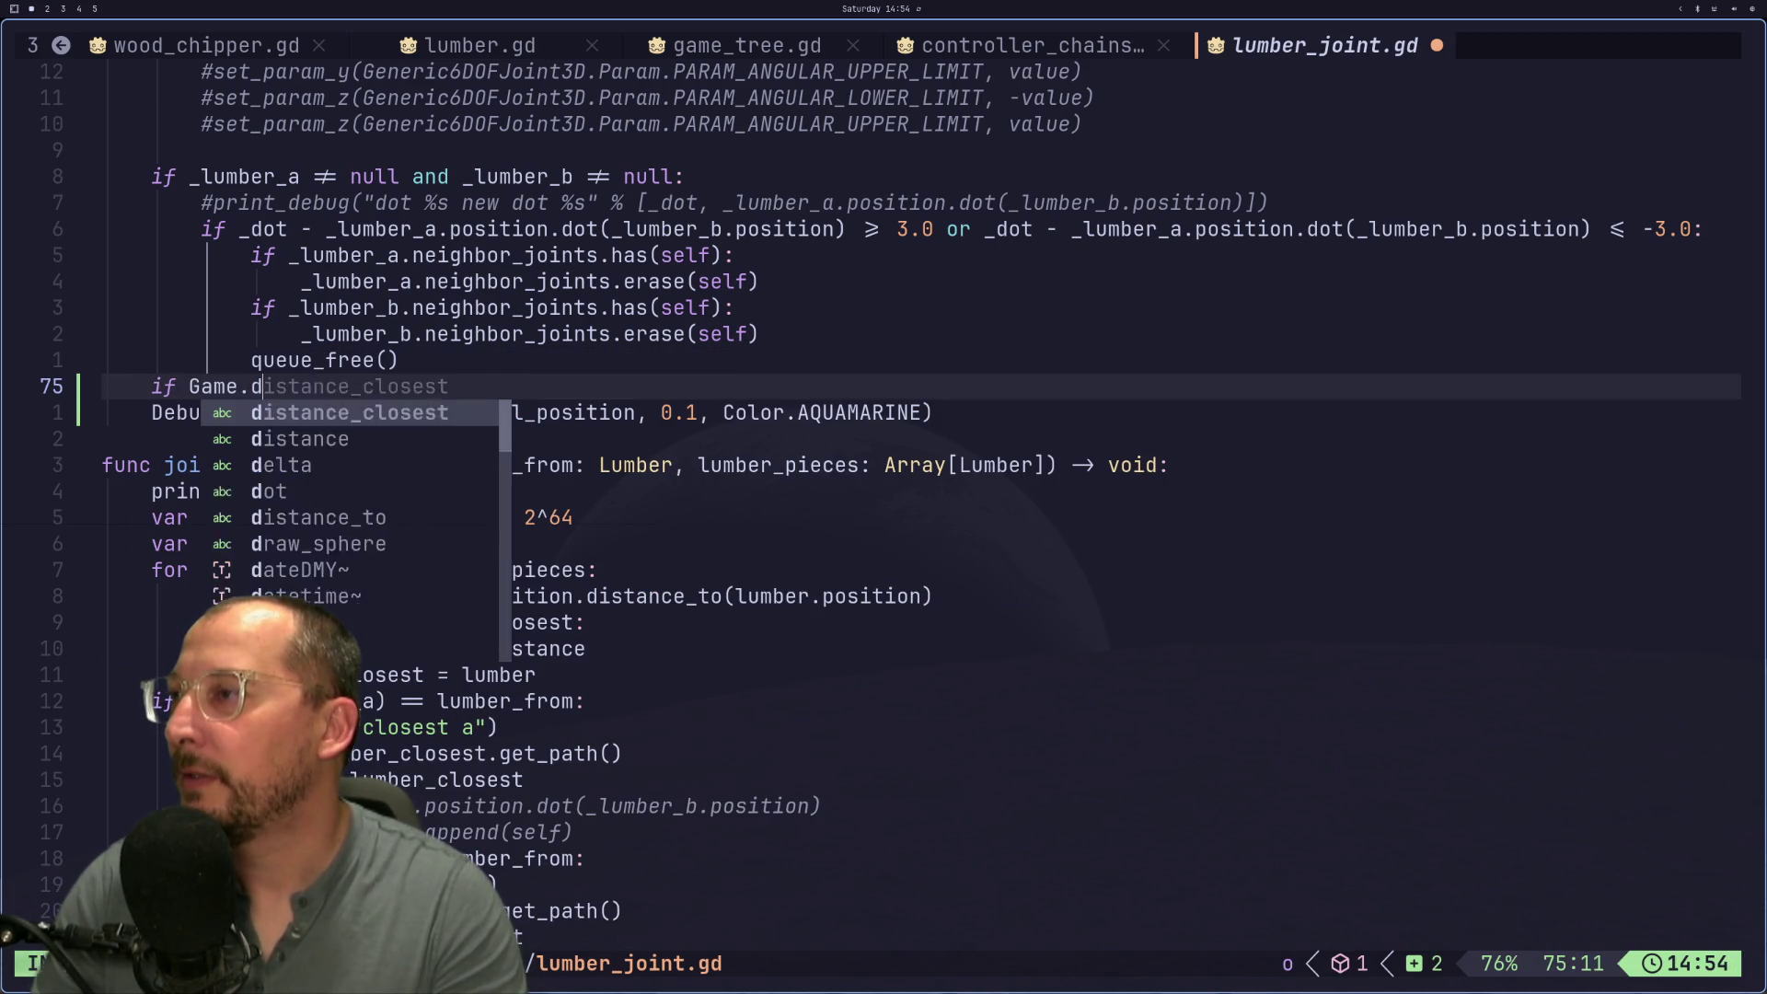
pyautogui.write('ug')
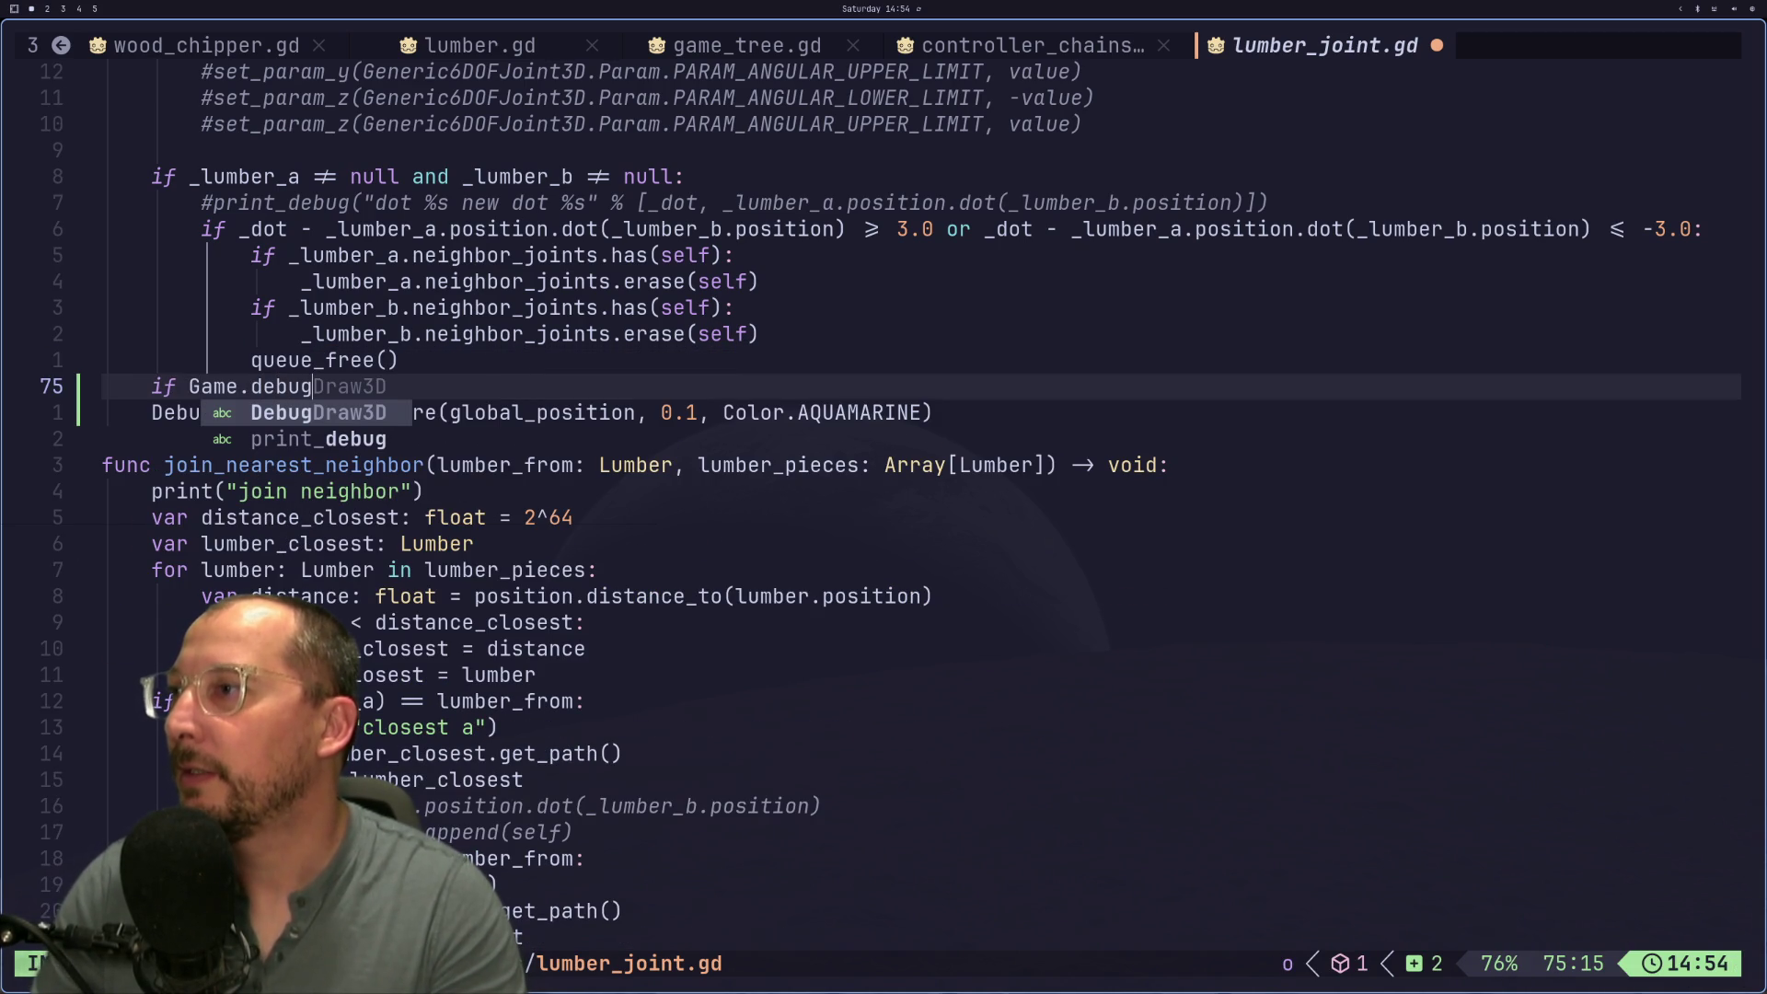
pyautogui.press('Escape')
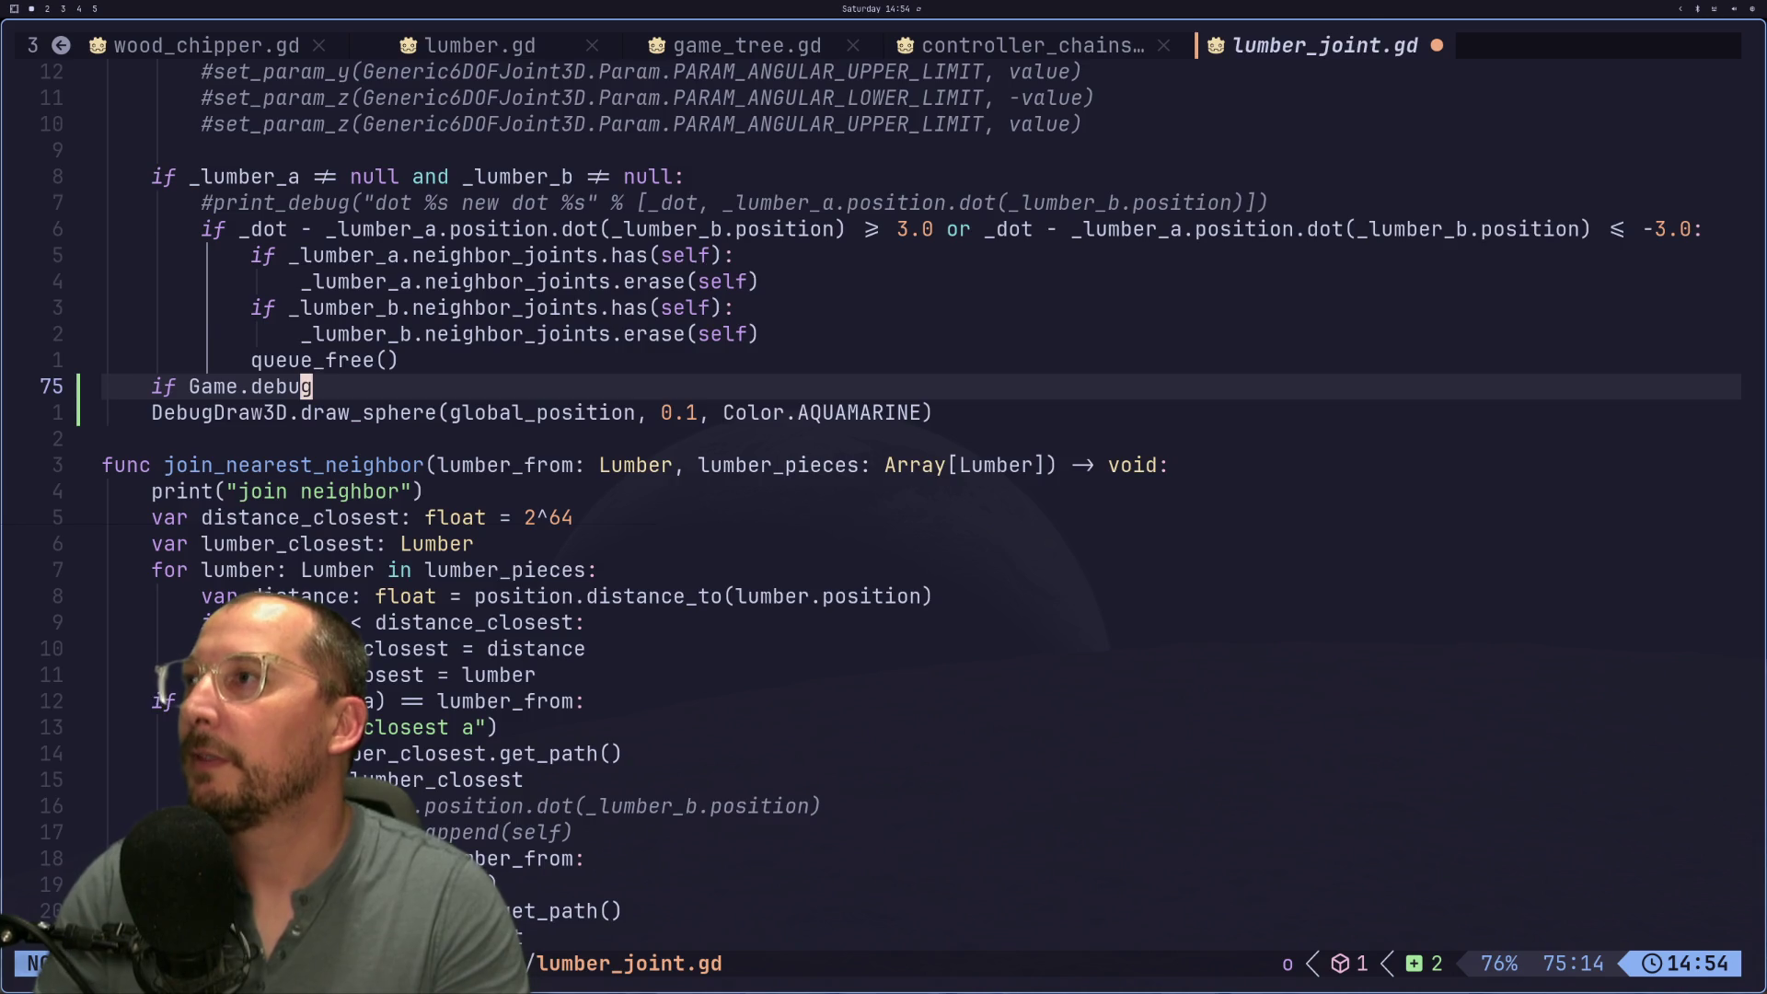
pyautogui.press('H')
pyautogui.press('H')
pyautogui.press('H')
pyautogui.press('H')
pyautogui.press('H')
pyautogui.press('H')
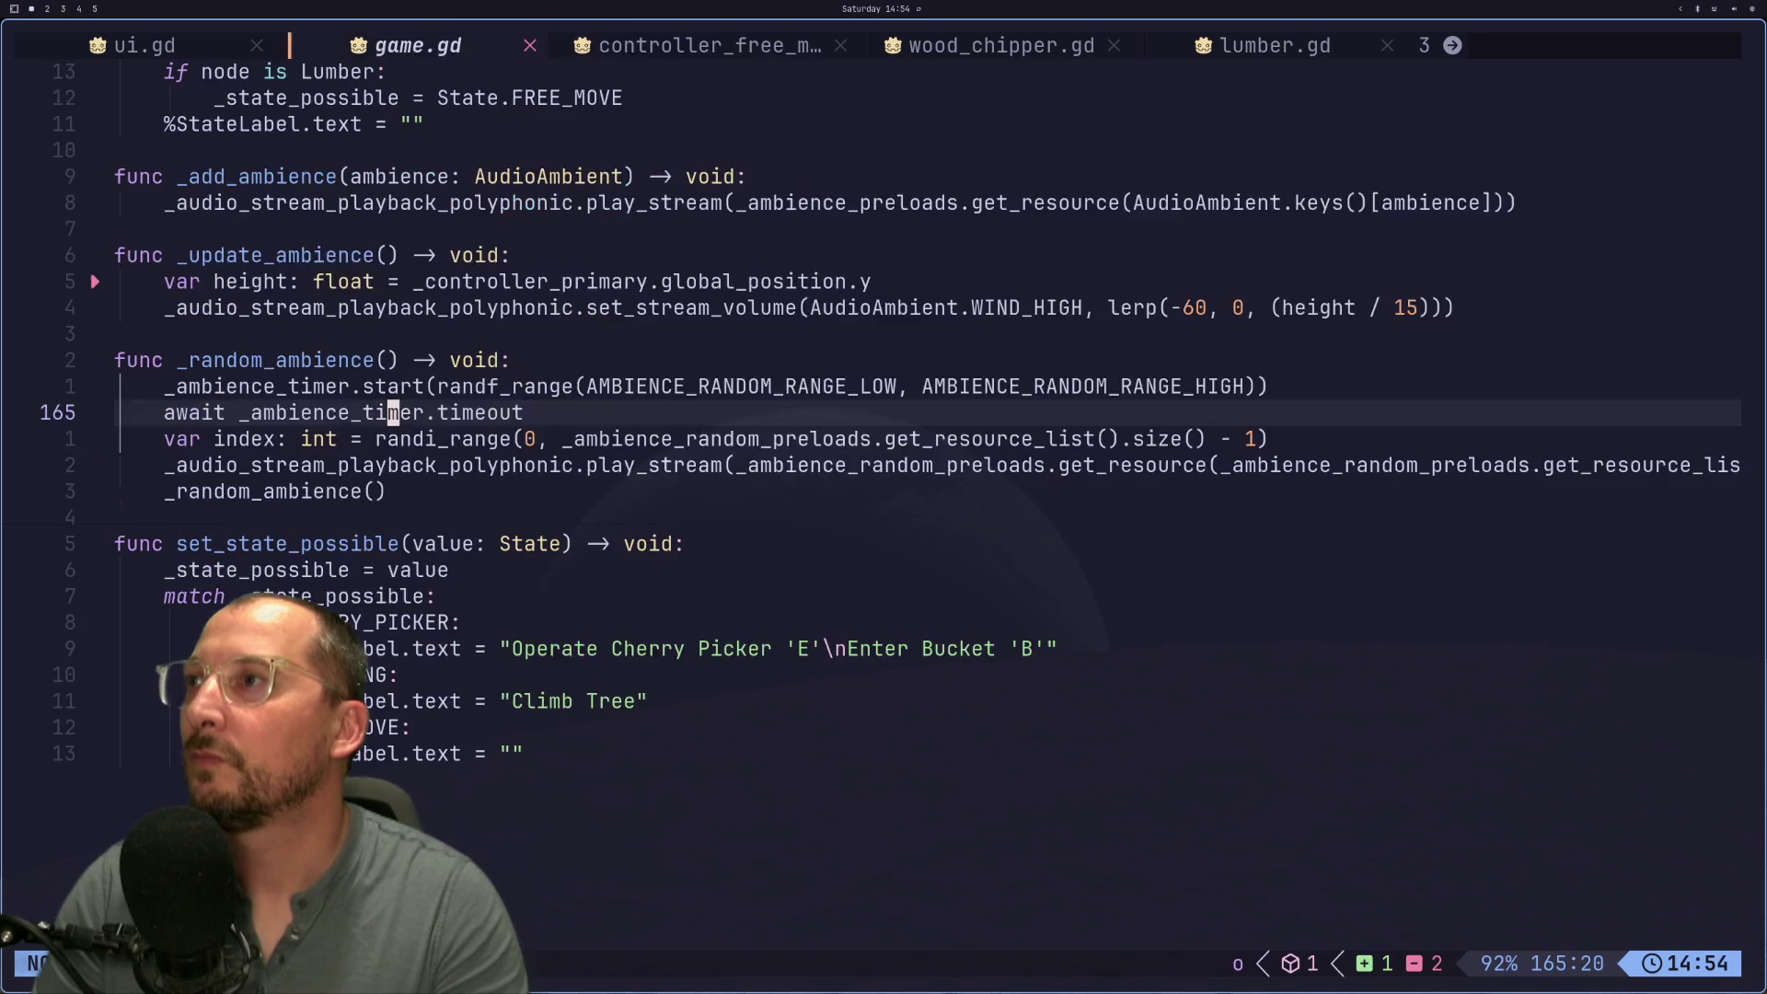
# Step: Declare 'static var debug_joints: bool = false' in game.gd and save it
pyautogui.press('g')
pyautogui.press('g')
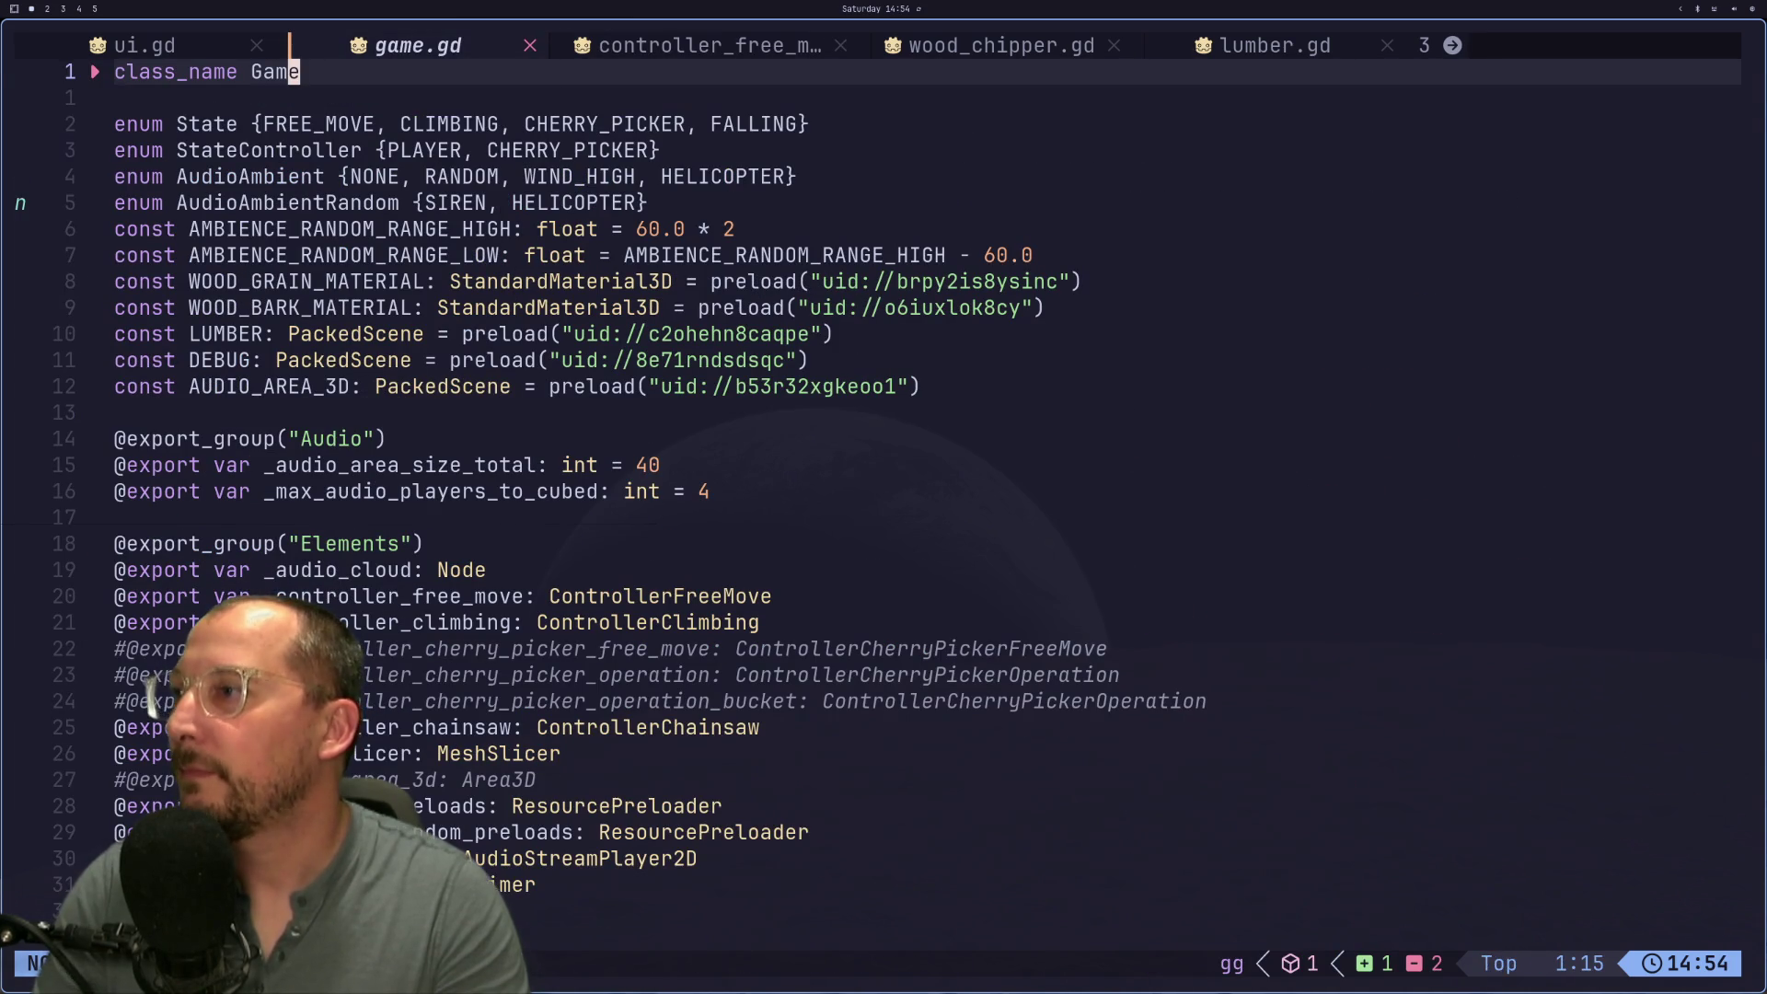
pyautogui.press('j')
pyautogui.press('j')
pyautogui.press('j')
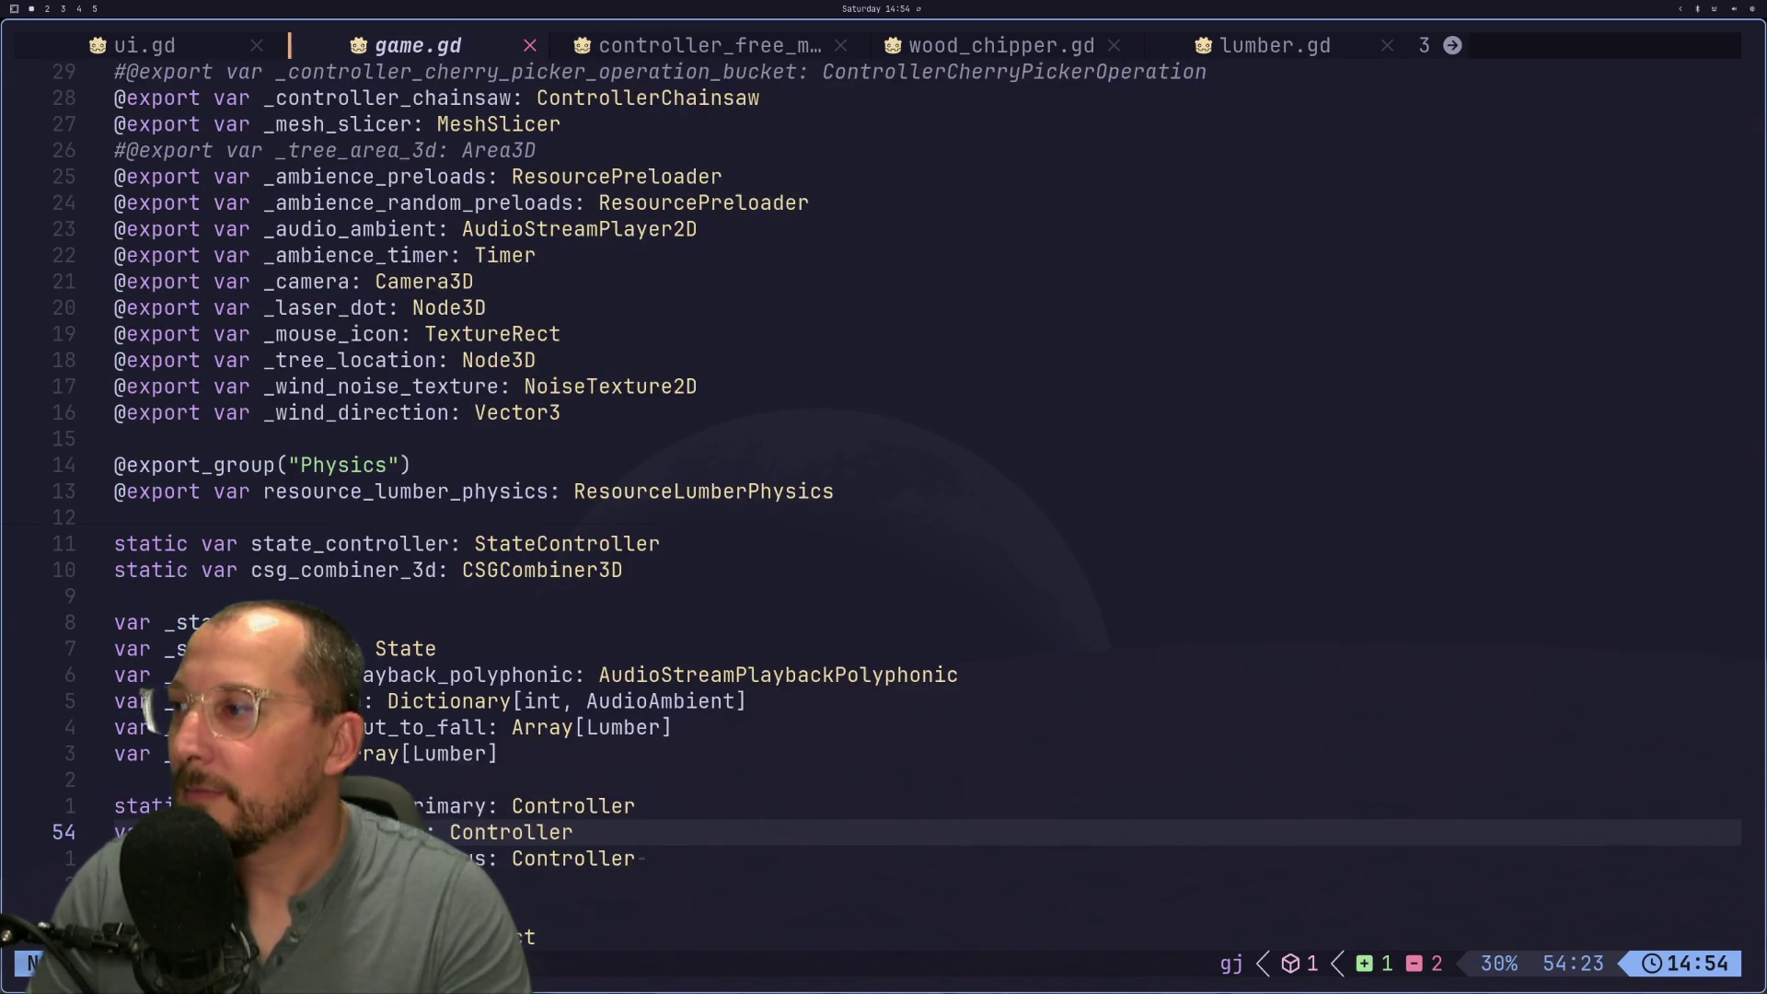
pyautogui.press('j')
pyautogui.press('j')
pyautogui.press('j')
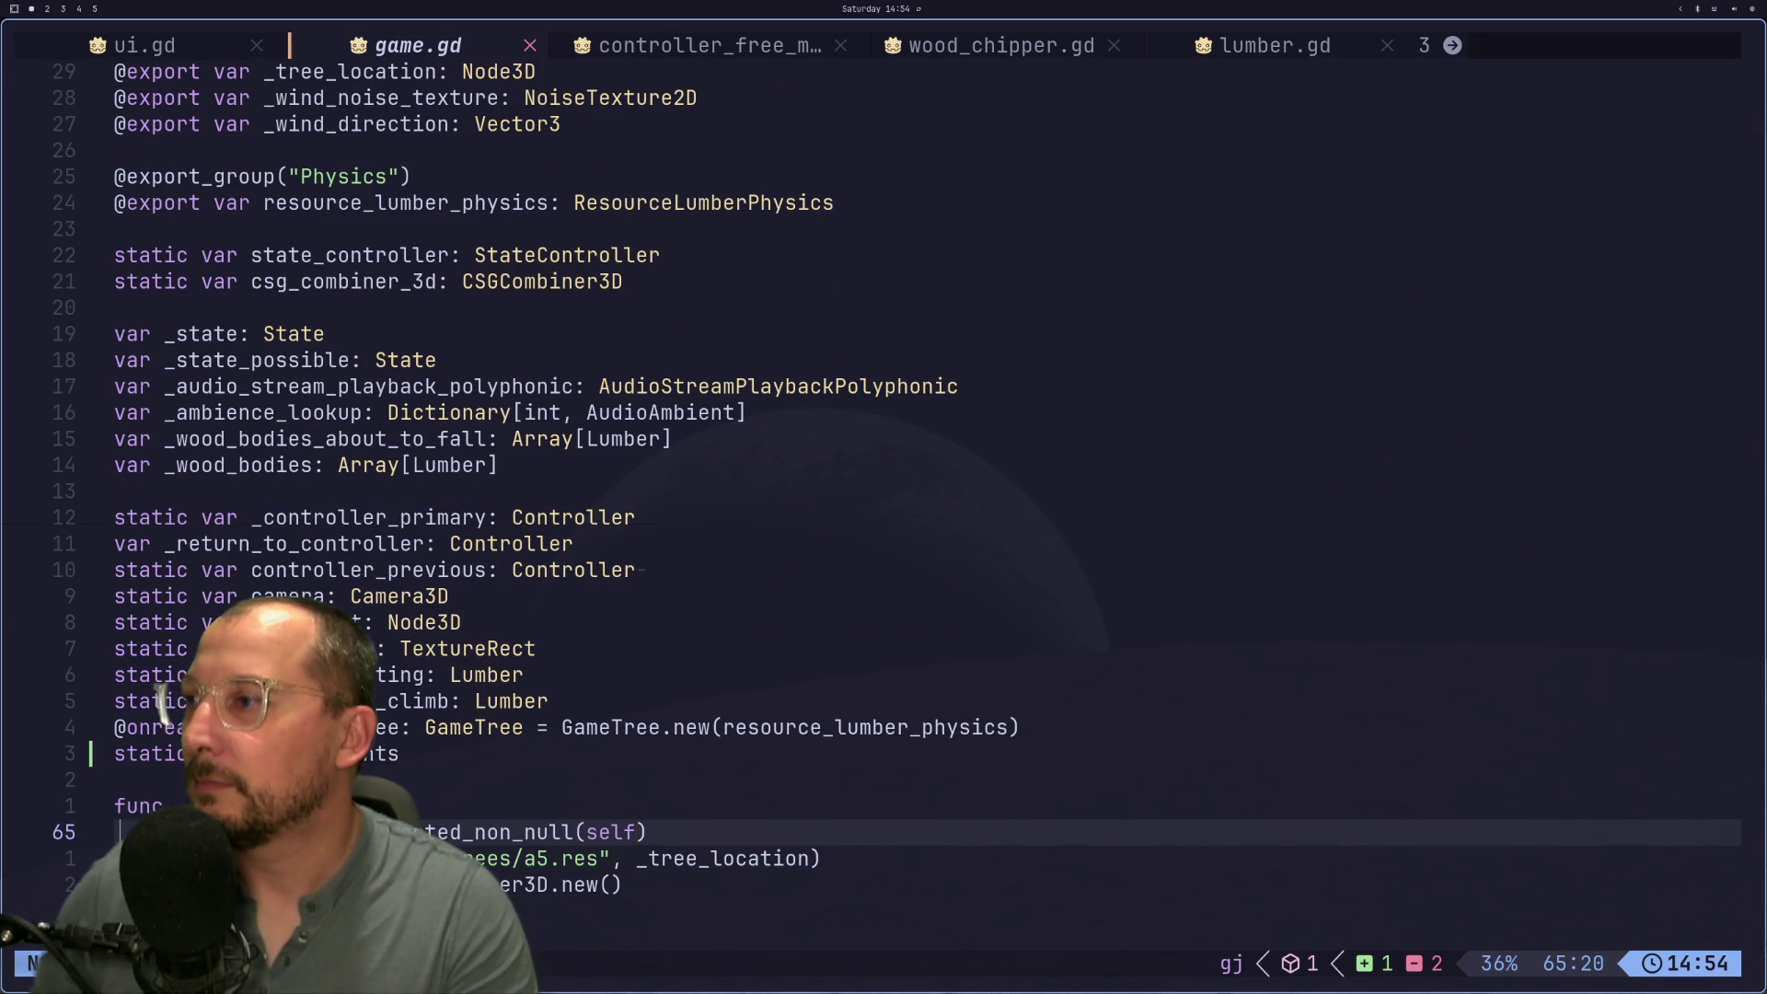
pyautogui.press('k')
pyautogui.press('k')
pyautogui.press('k')
pyautogui.write('atic nts: ')
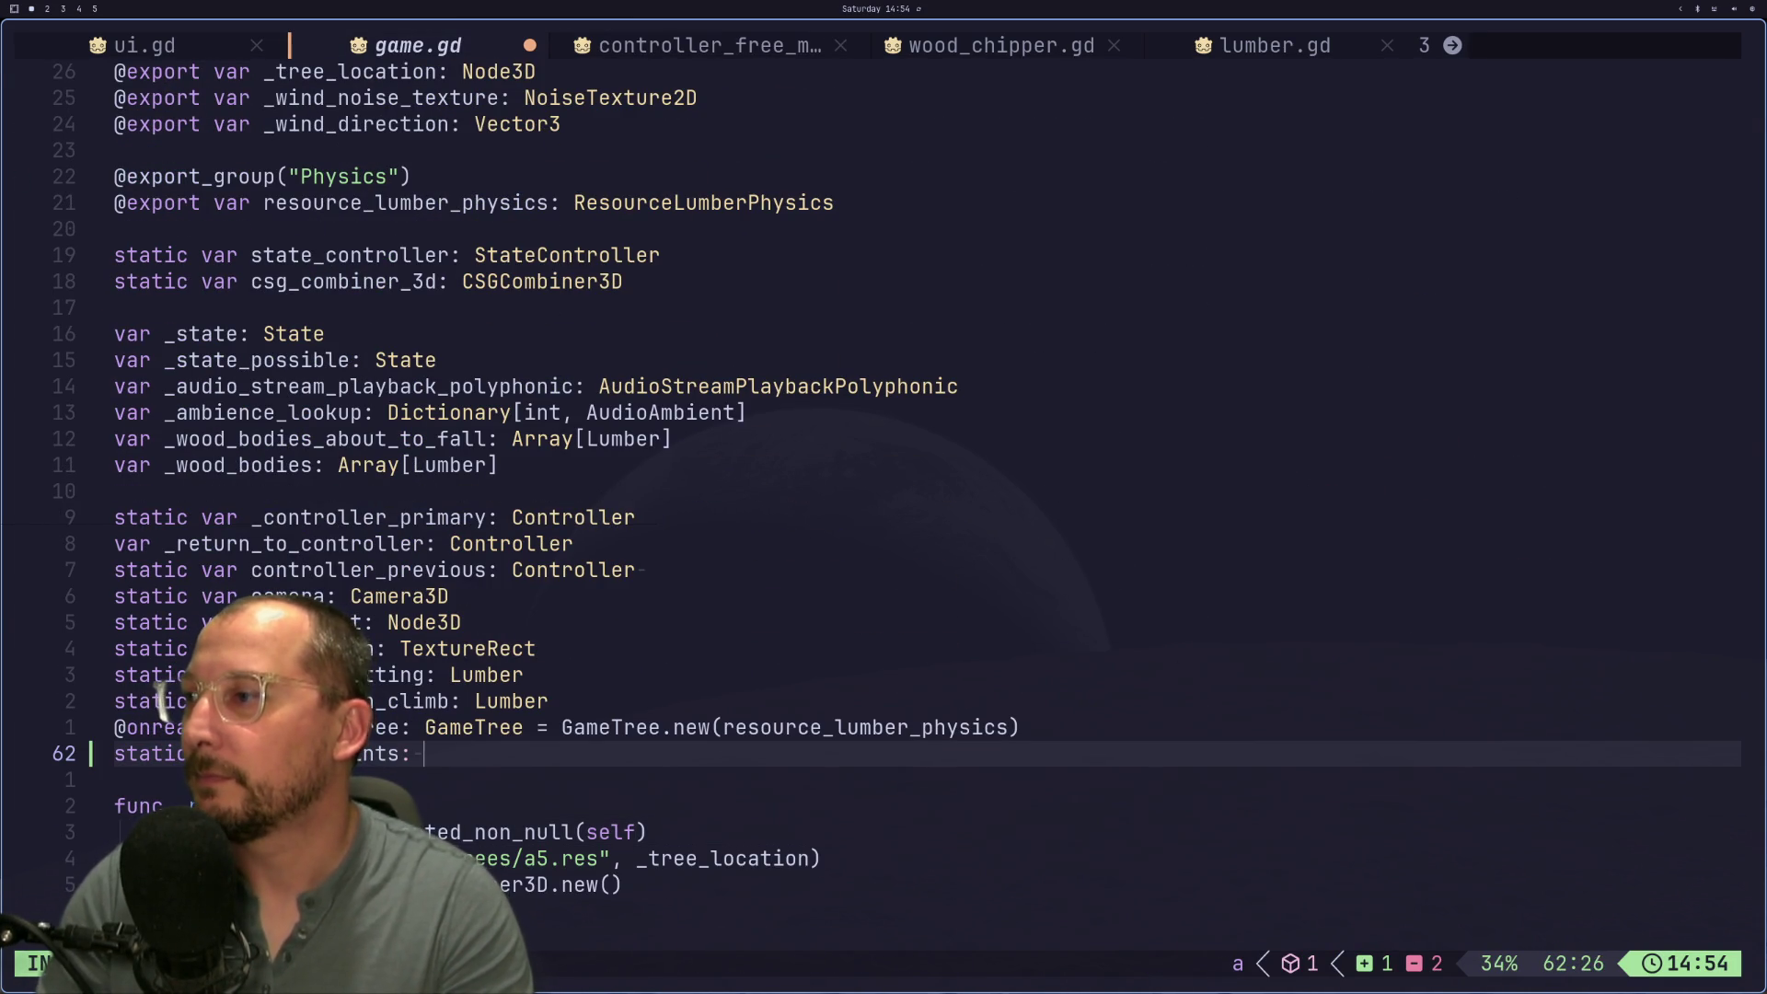
pyautogui.write('bool')
pyautogui.press('Escape')
pyautogui.write(':w')
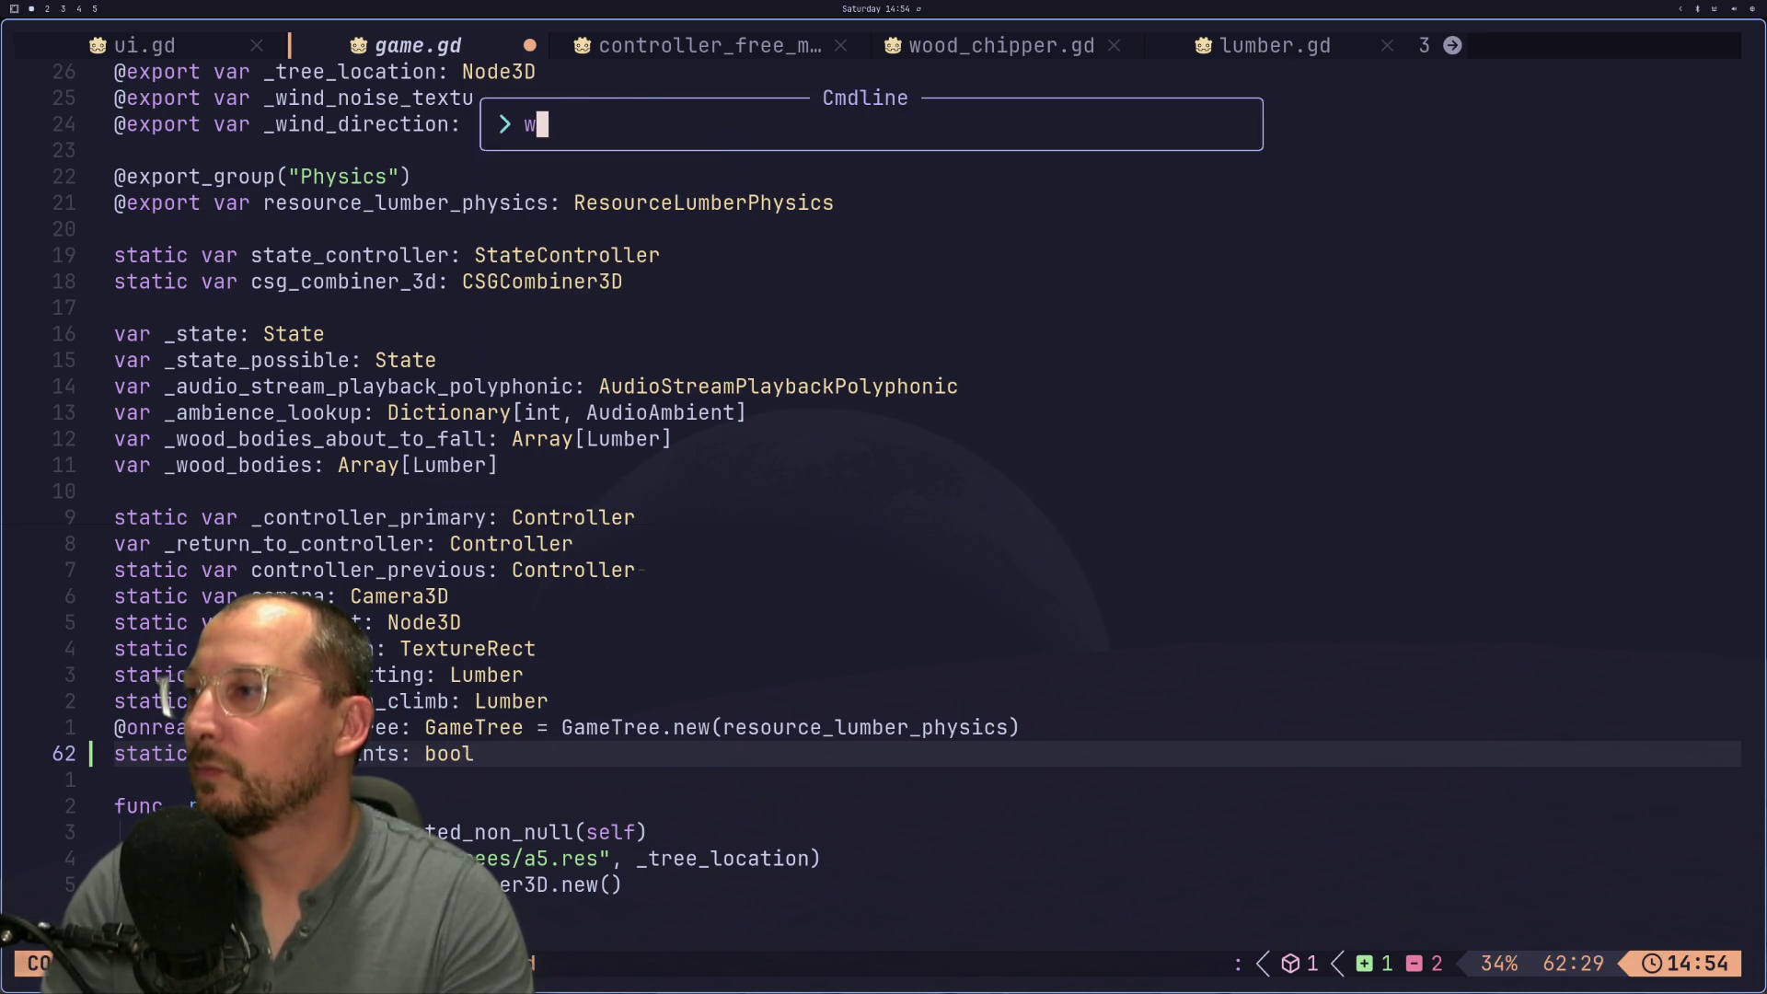
pyautogui.press('Return')
pyautogui.write('a = false')
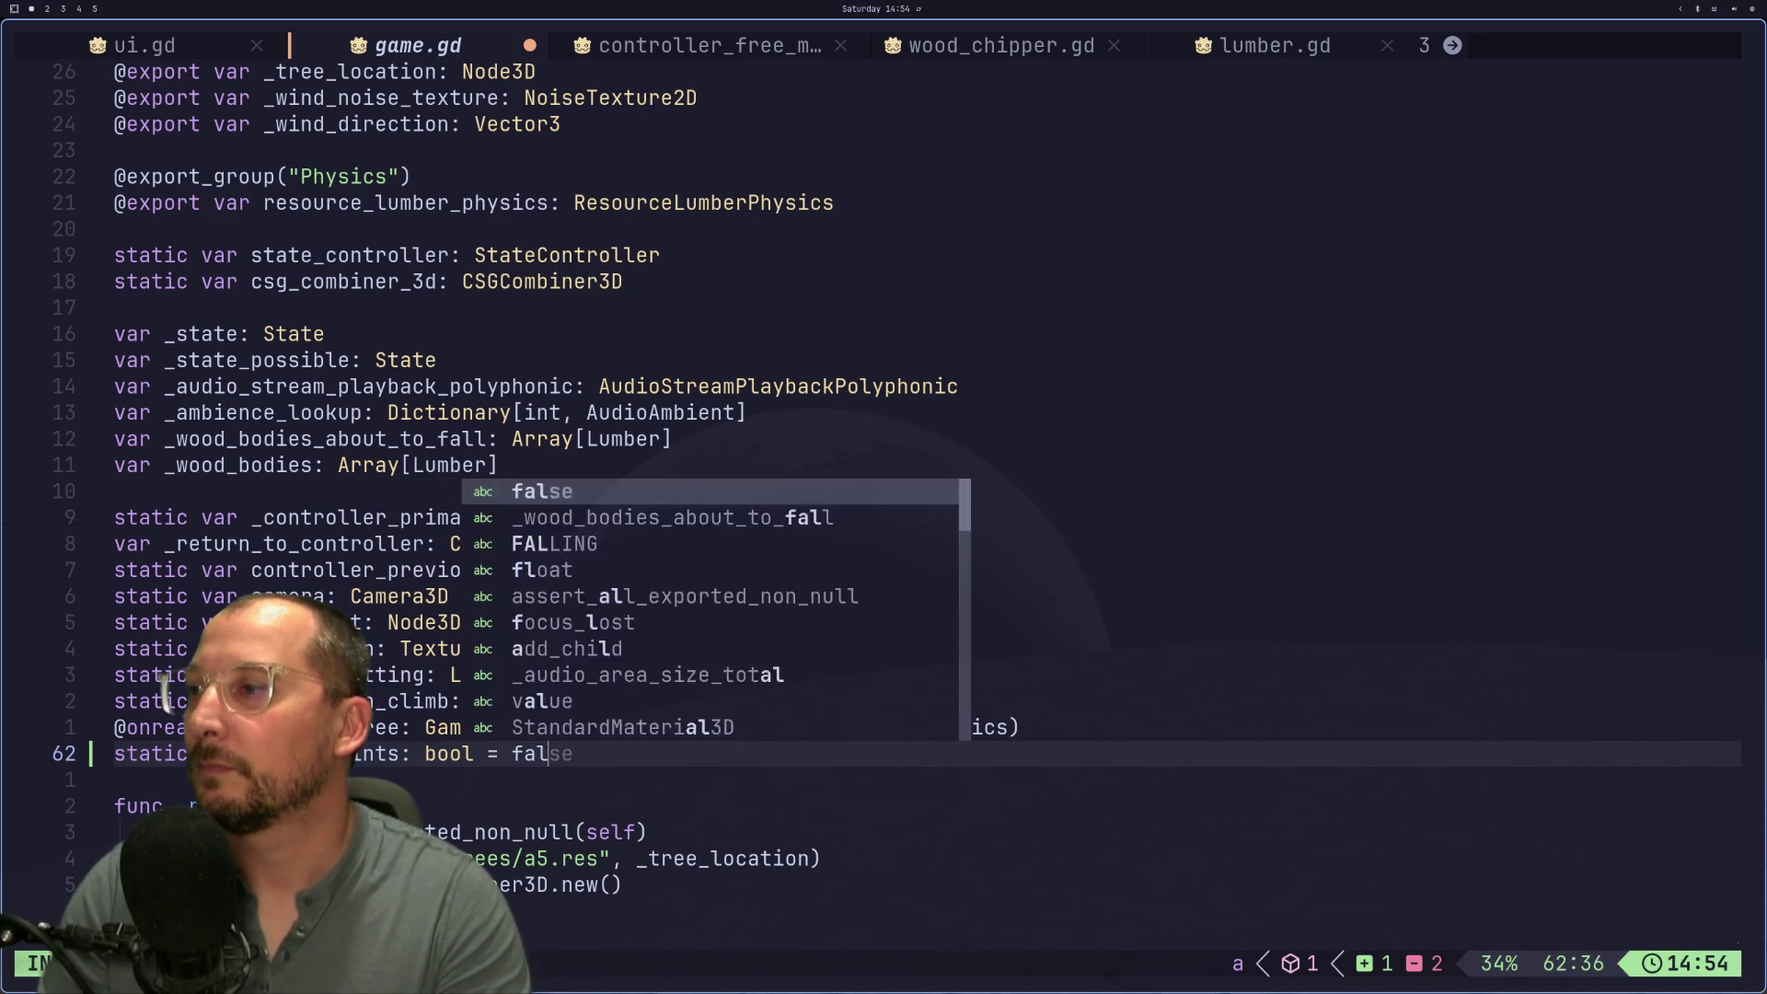
pyautogui.press('Escape')
pyautogui.write(':w')
pyautogui.press('Return')
# Step: In lumber_joint.gd, complete 'if Game.debug_joints:', indent draw_sphere beneath it, and save
pyautogui.hotkey('ctrl', '6')
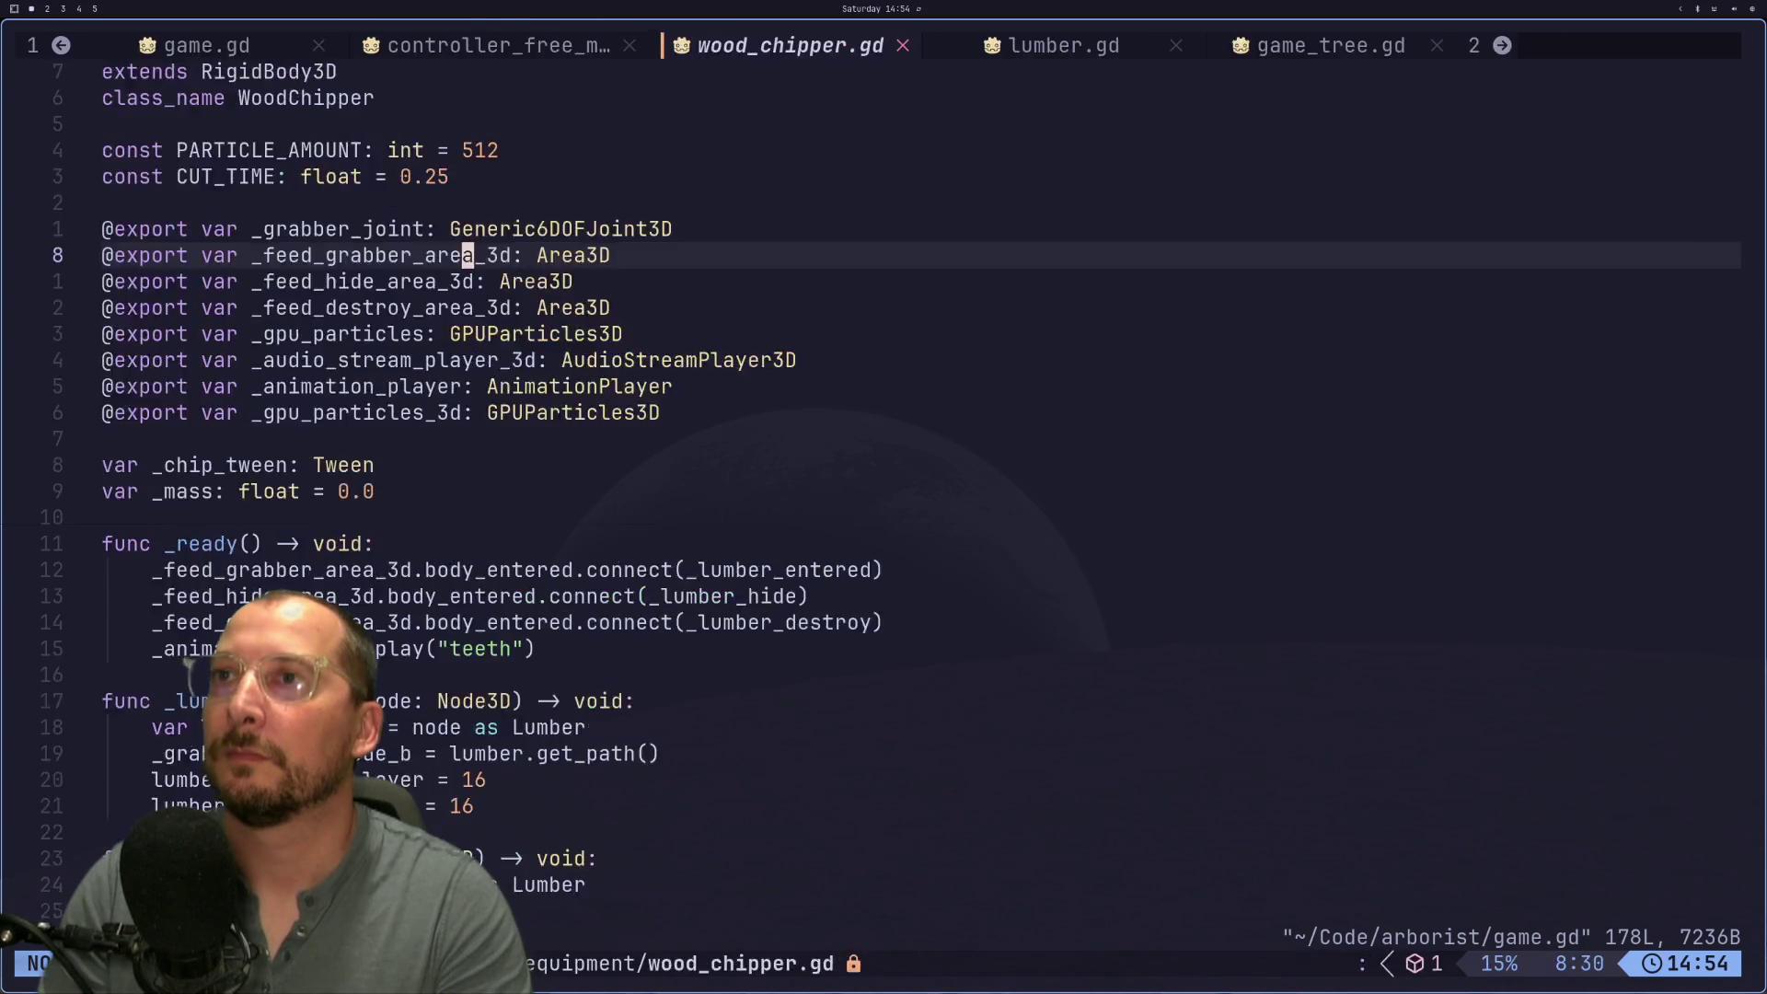
pyautogui.press('L')
pyautogui.press('L')
pyautogui.press('L')
pyautogui.press('L')
pyautogui.press('a')
pyautogui.write('_joints:')
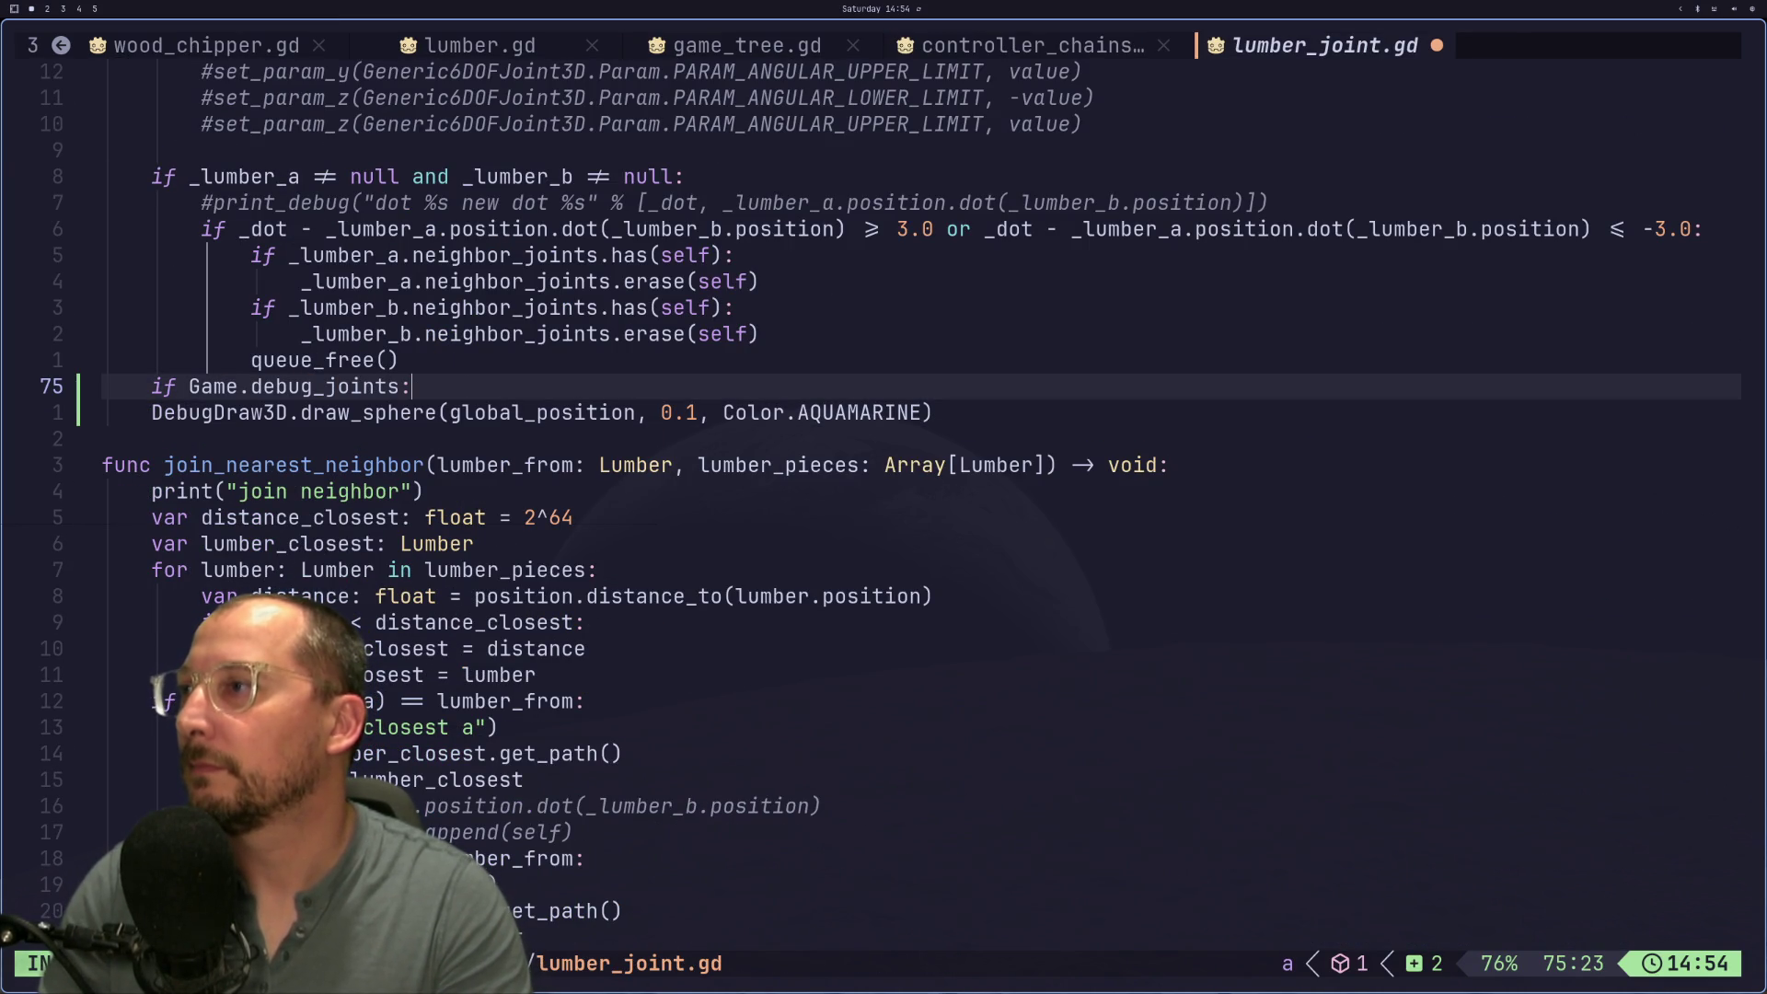
pyautogui.press('Escape')
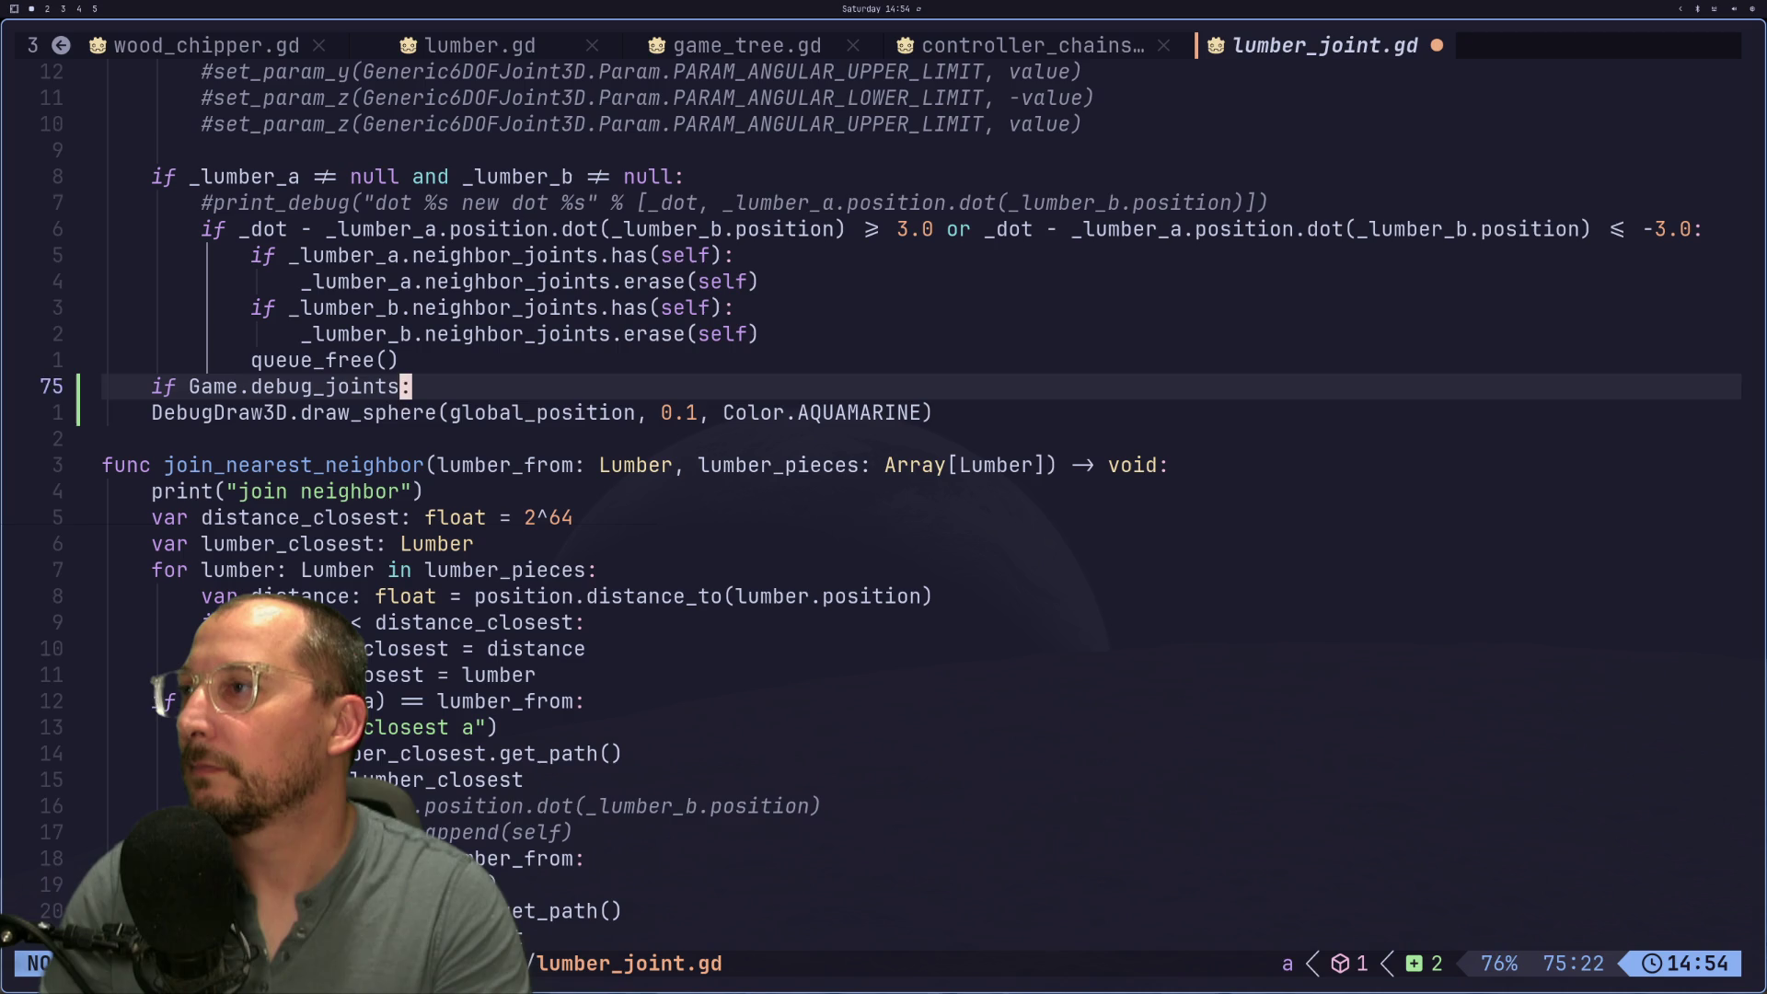
pyautogui.press('j')
pyautogui.press('h')
pyautogui.press('b')
pyautogui.press('b')
pyautogui.press('0')
pyautogui.press('^')
pyautogui.press('i')
pyautogui.press('Tab')
pyautogui.press('Escape')
pyautogui.write(':w')
pyautogui.press('Return')
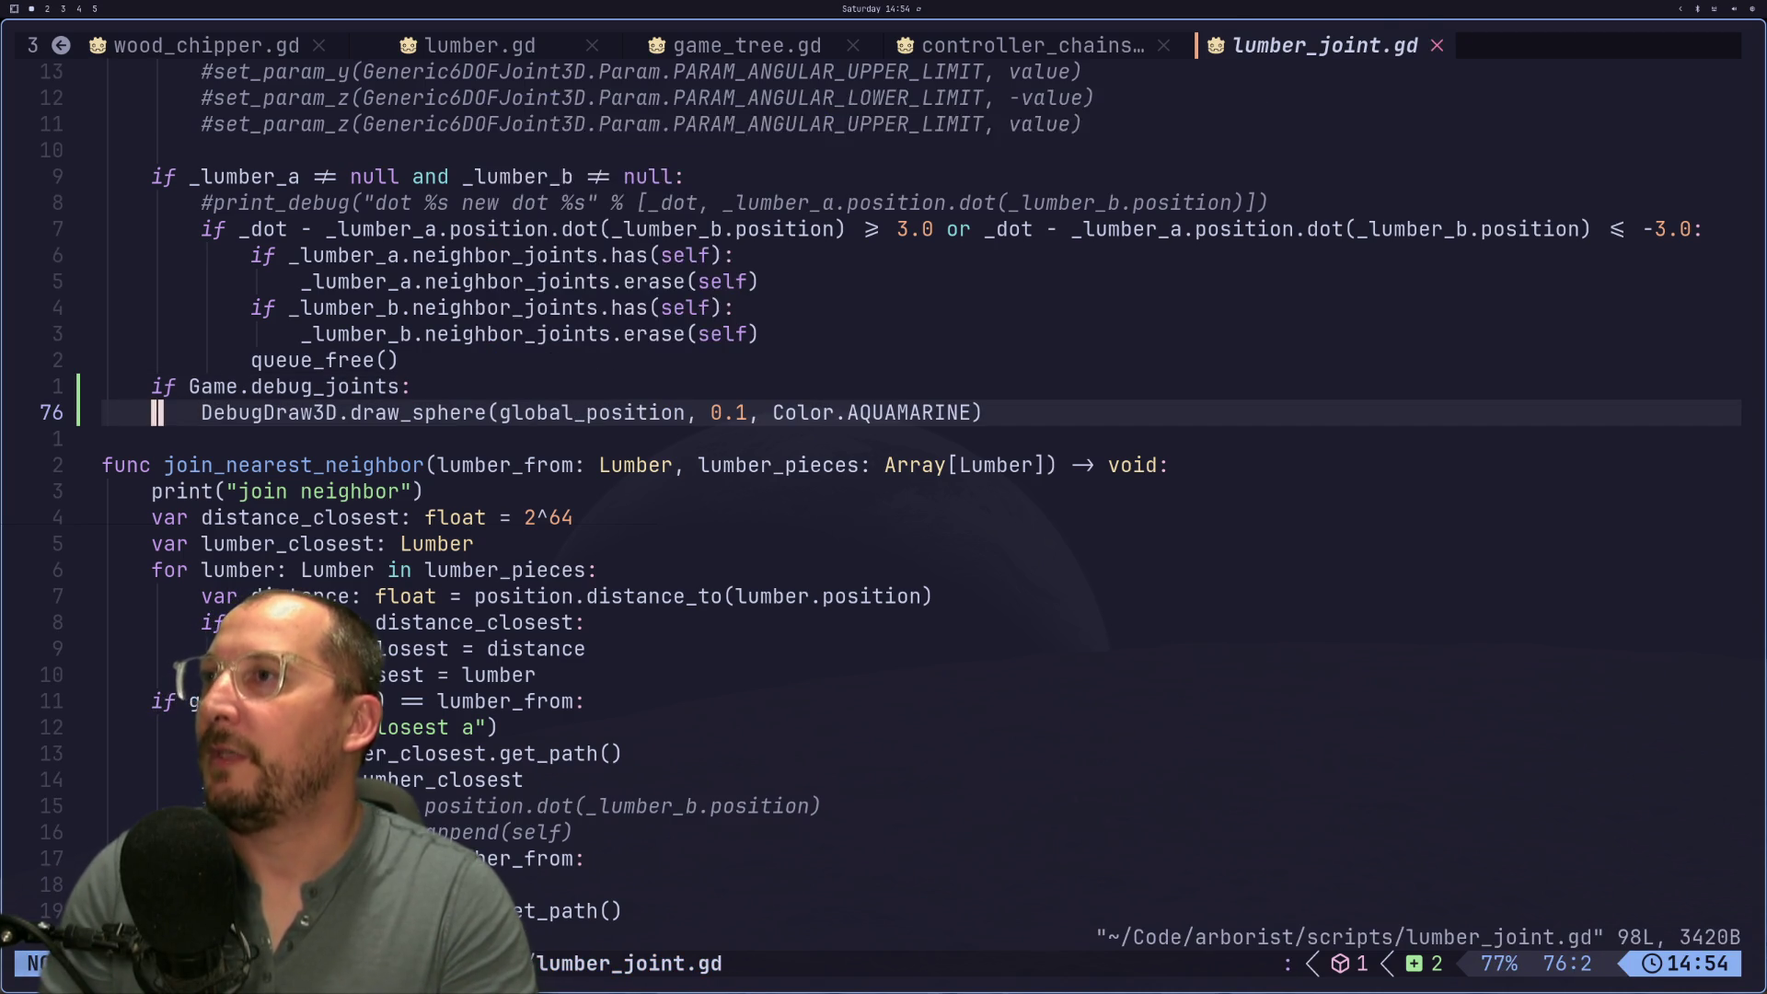
pyautogui.hotkey('ctrl', 'o')
pyautogui.hotkey('ctrl', 'o')
pyautogui.press('j')
pyautogui.press('j')
pyautogui.press('j')
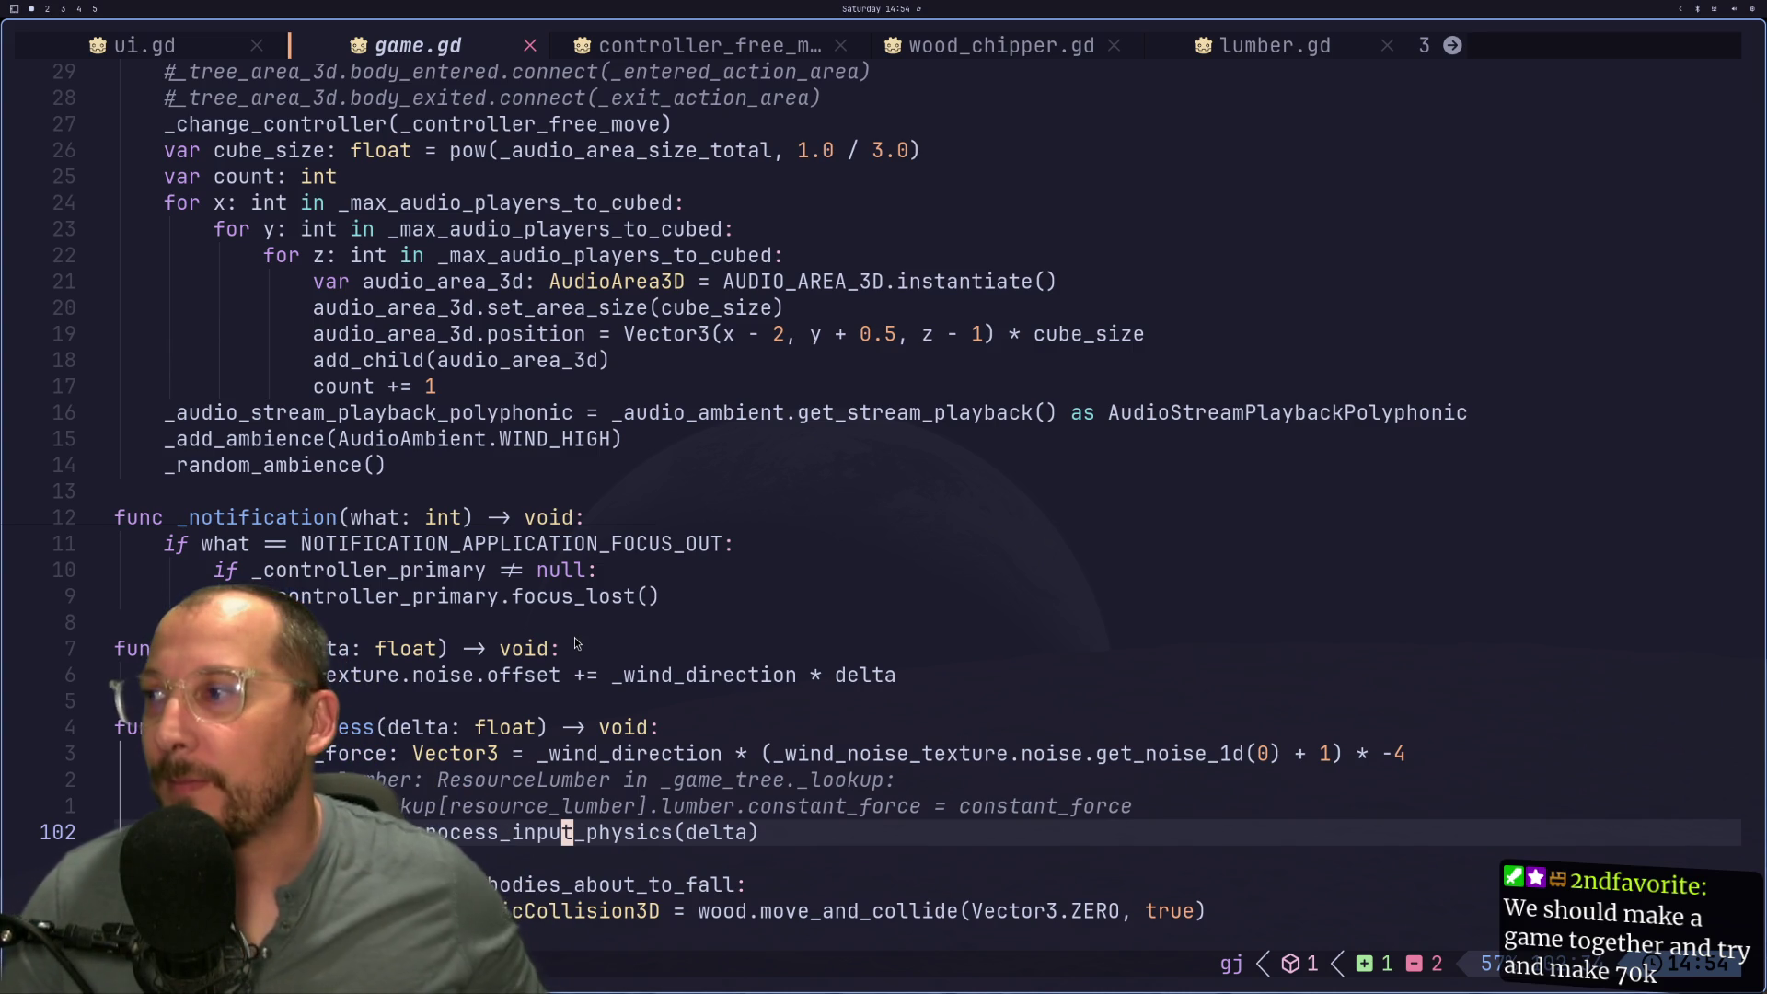
# Step: Add an 'if event.is_action_pressed():' check with a pass body inside _input
pyautogui.press('j')
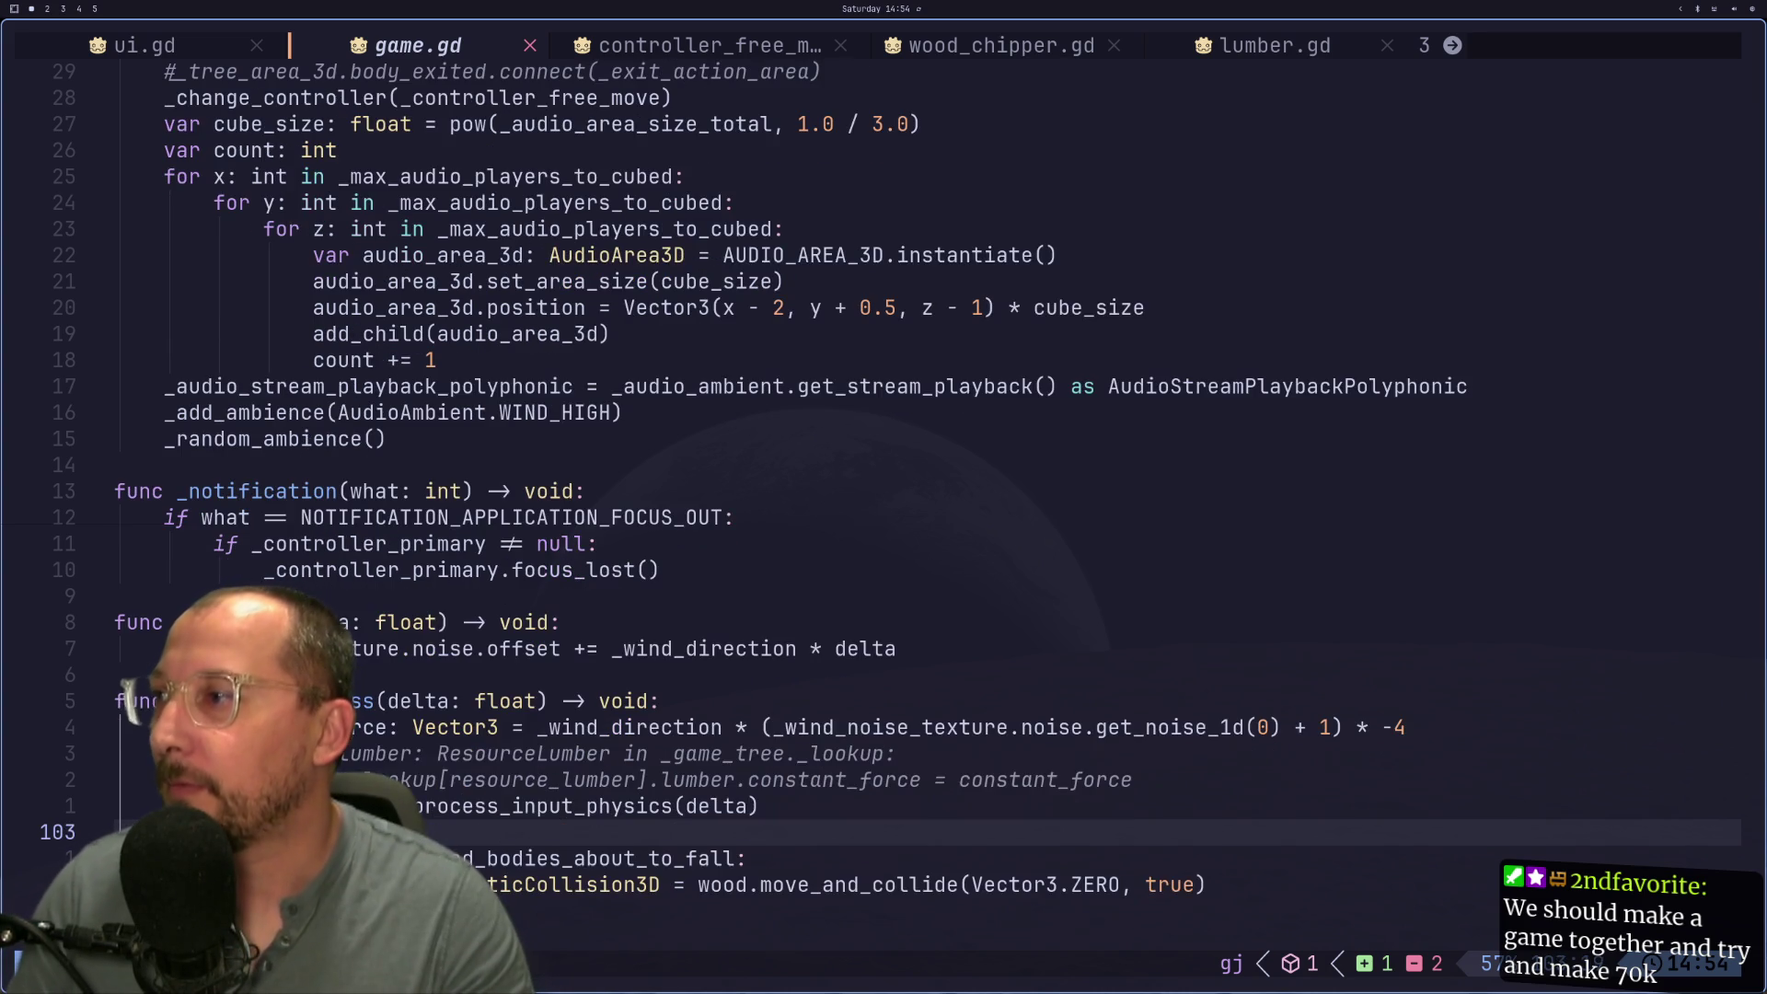
pyautogui.press('j')
pyautogui.press('j')
pyautogui.press('j')
pyautogui.press('j')
pyautogui.press('j')
pyautogui.press('j')
pyautogui.press('j')
pyautogui.press('j')
pyautogui.press('k')
pyautogui.press('k')
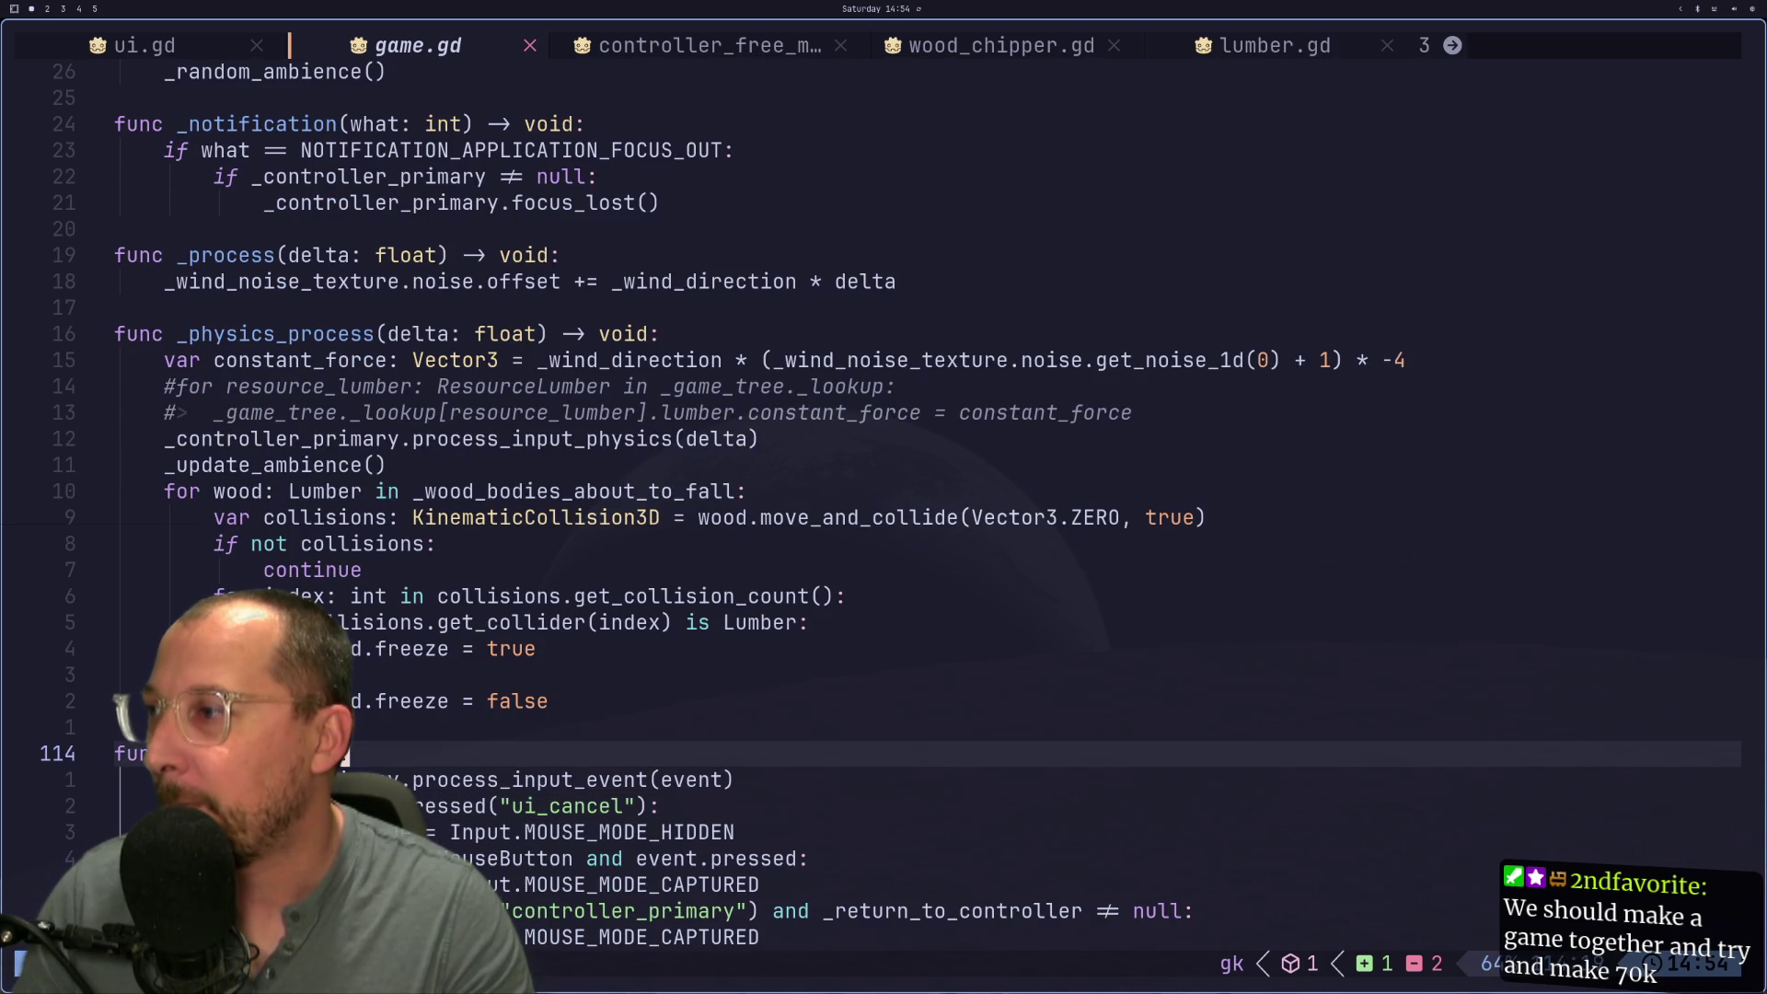
pyautogui.press('o')
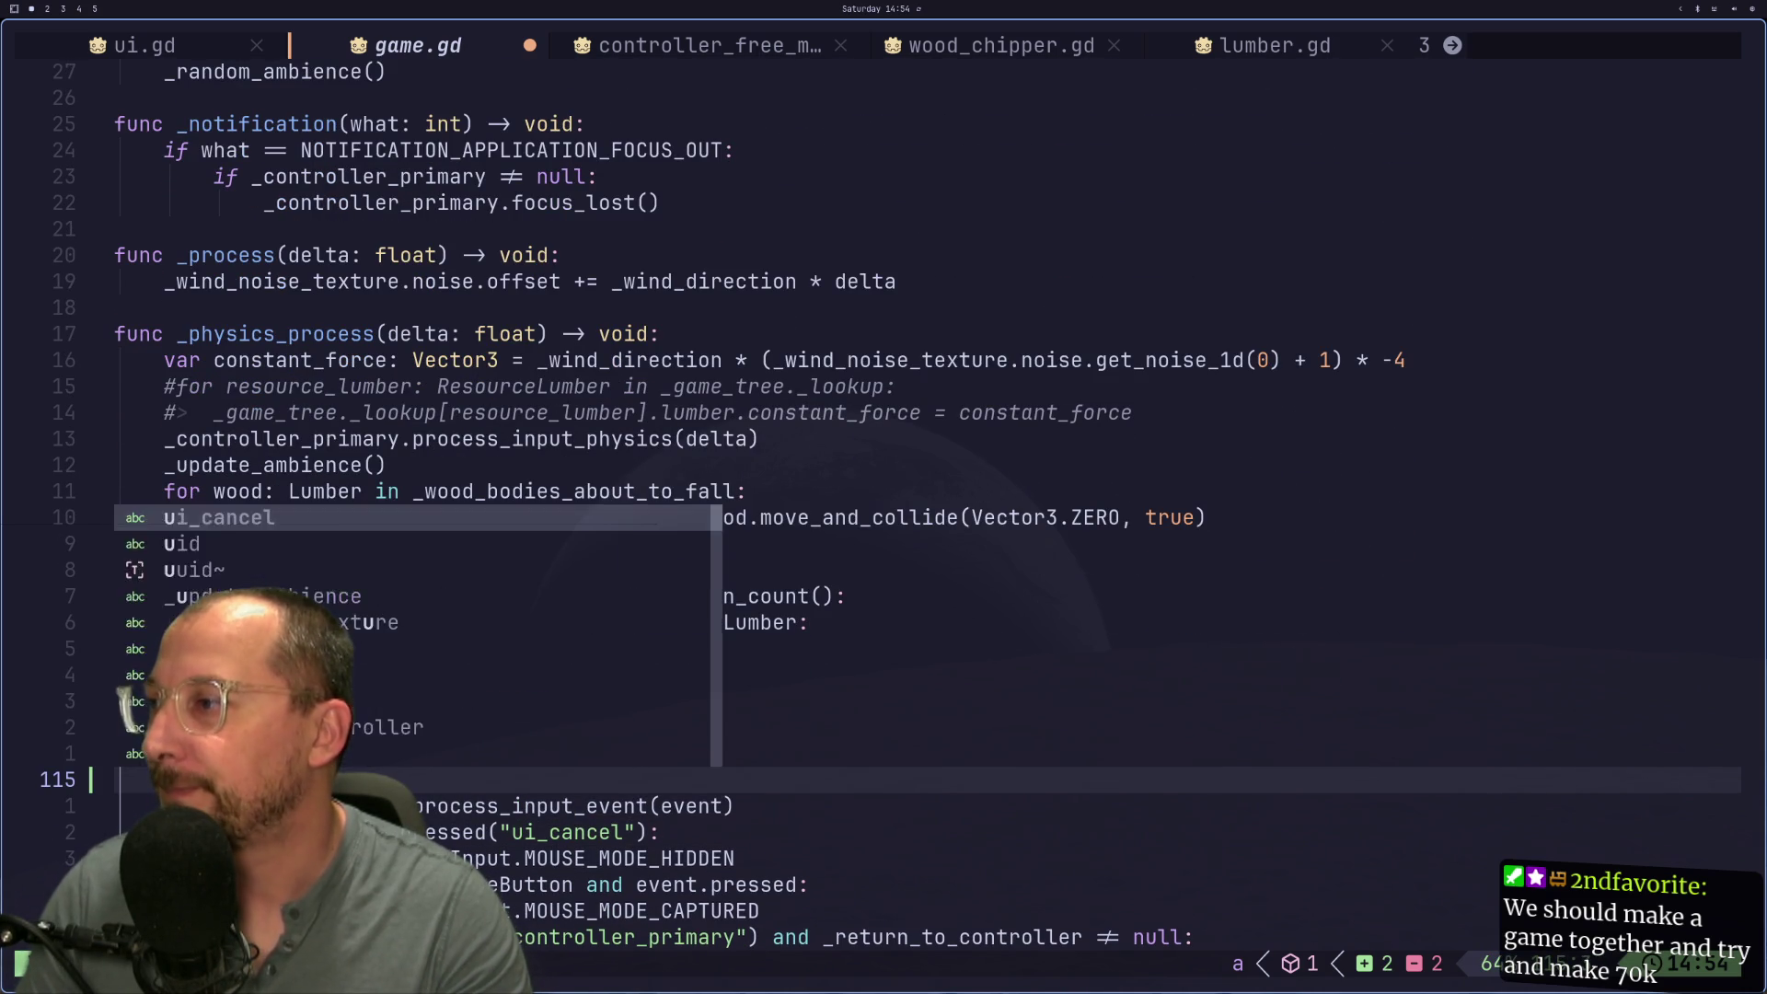
pyautogui.write('ev')
pyautogui.press('BackSpace')
pyautogui.press('BackSpace')
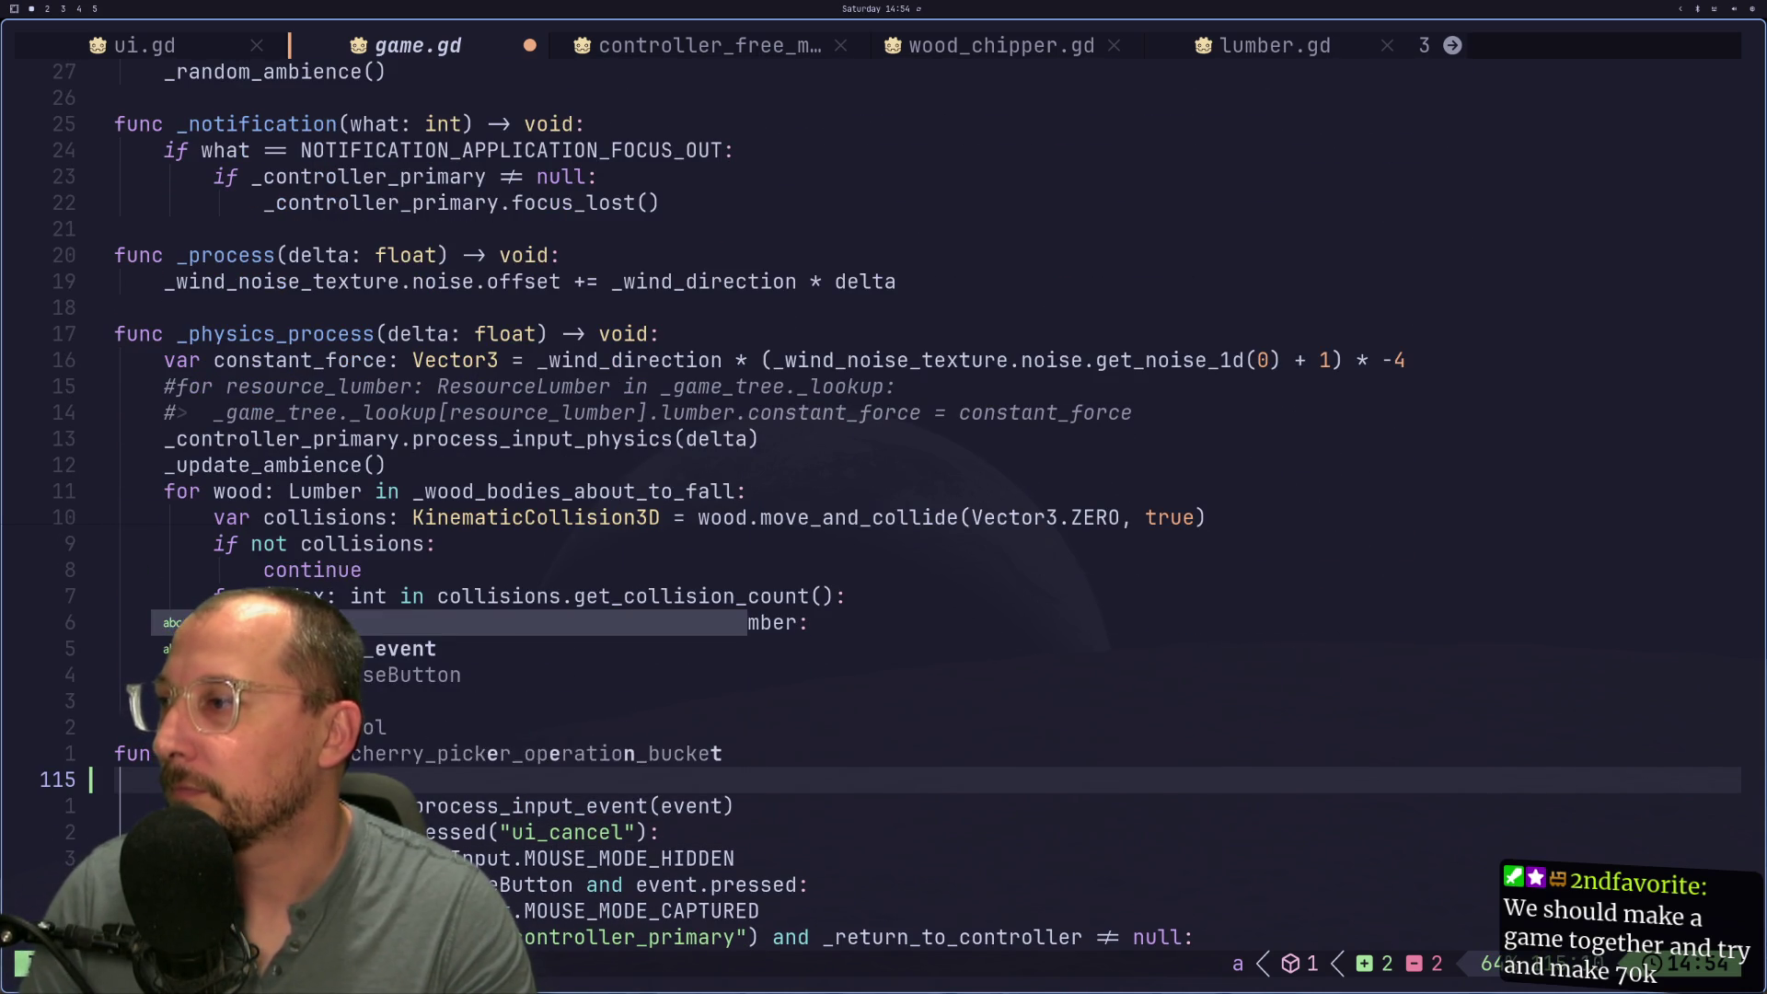
pyautogui.write('is_action_pre')
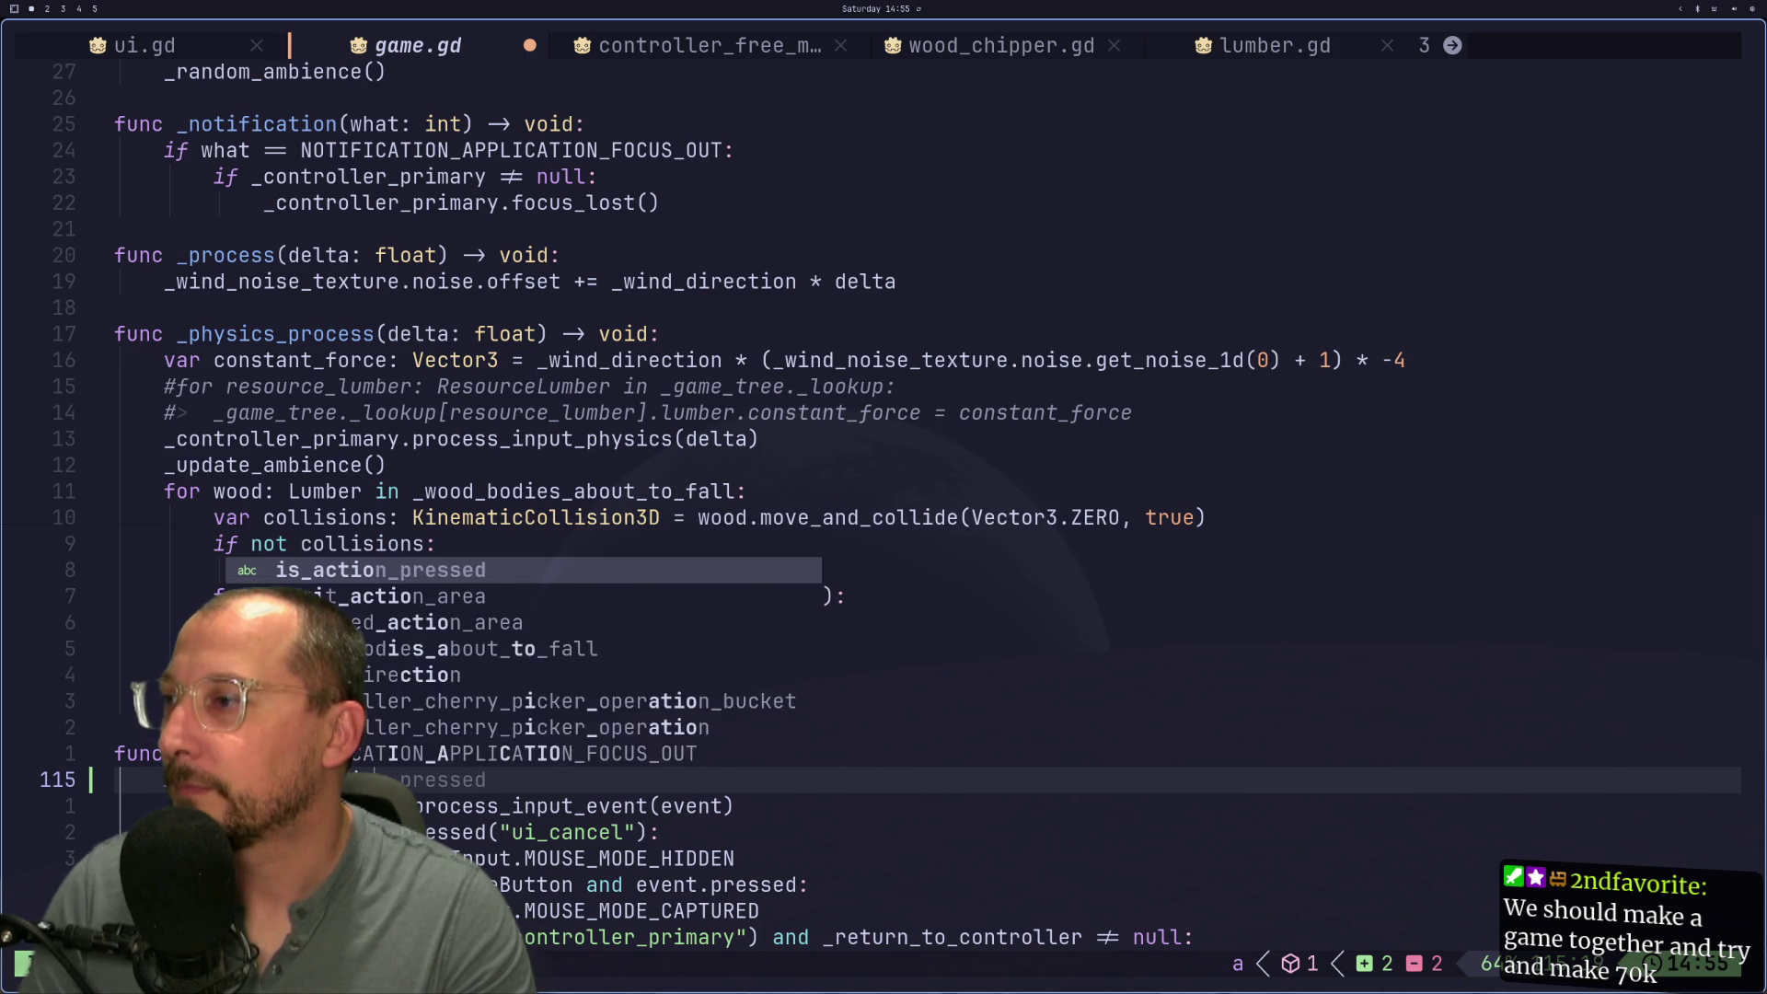
pyautogui.press('Return')
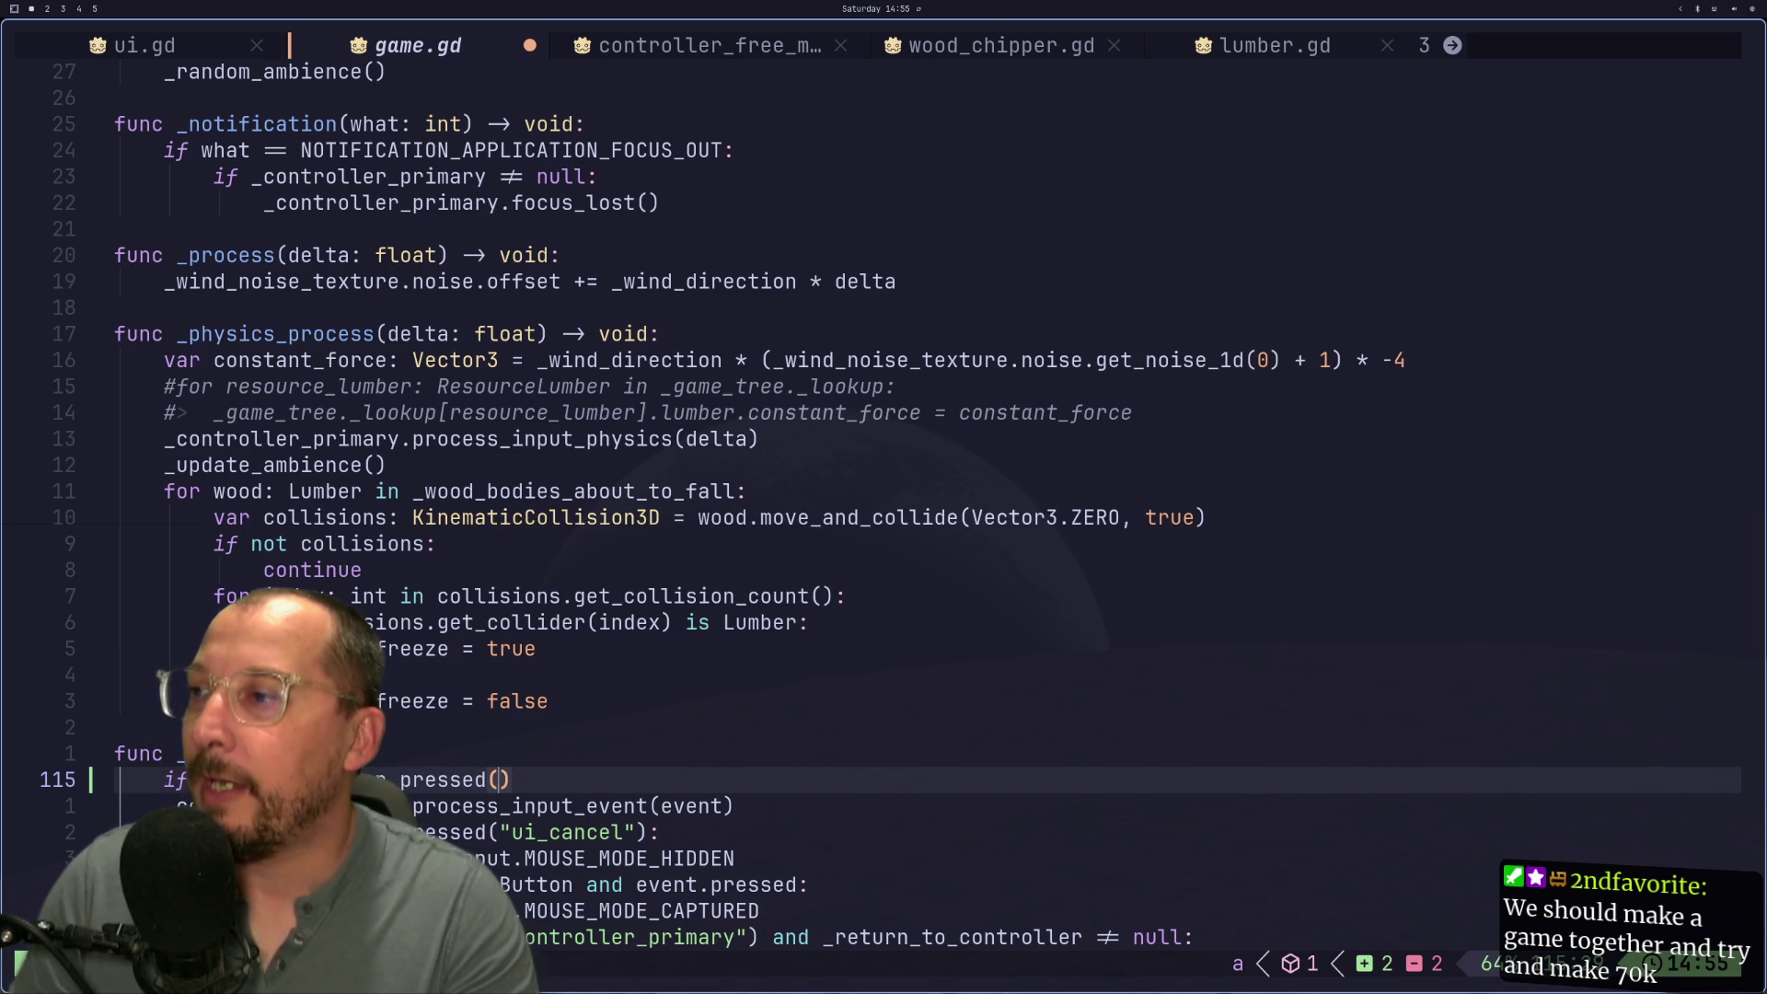
pyautogui.write('):')
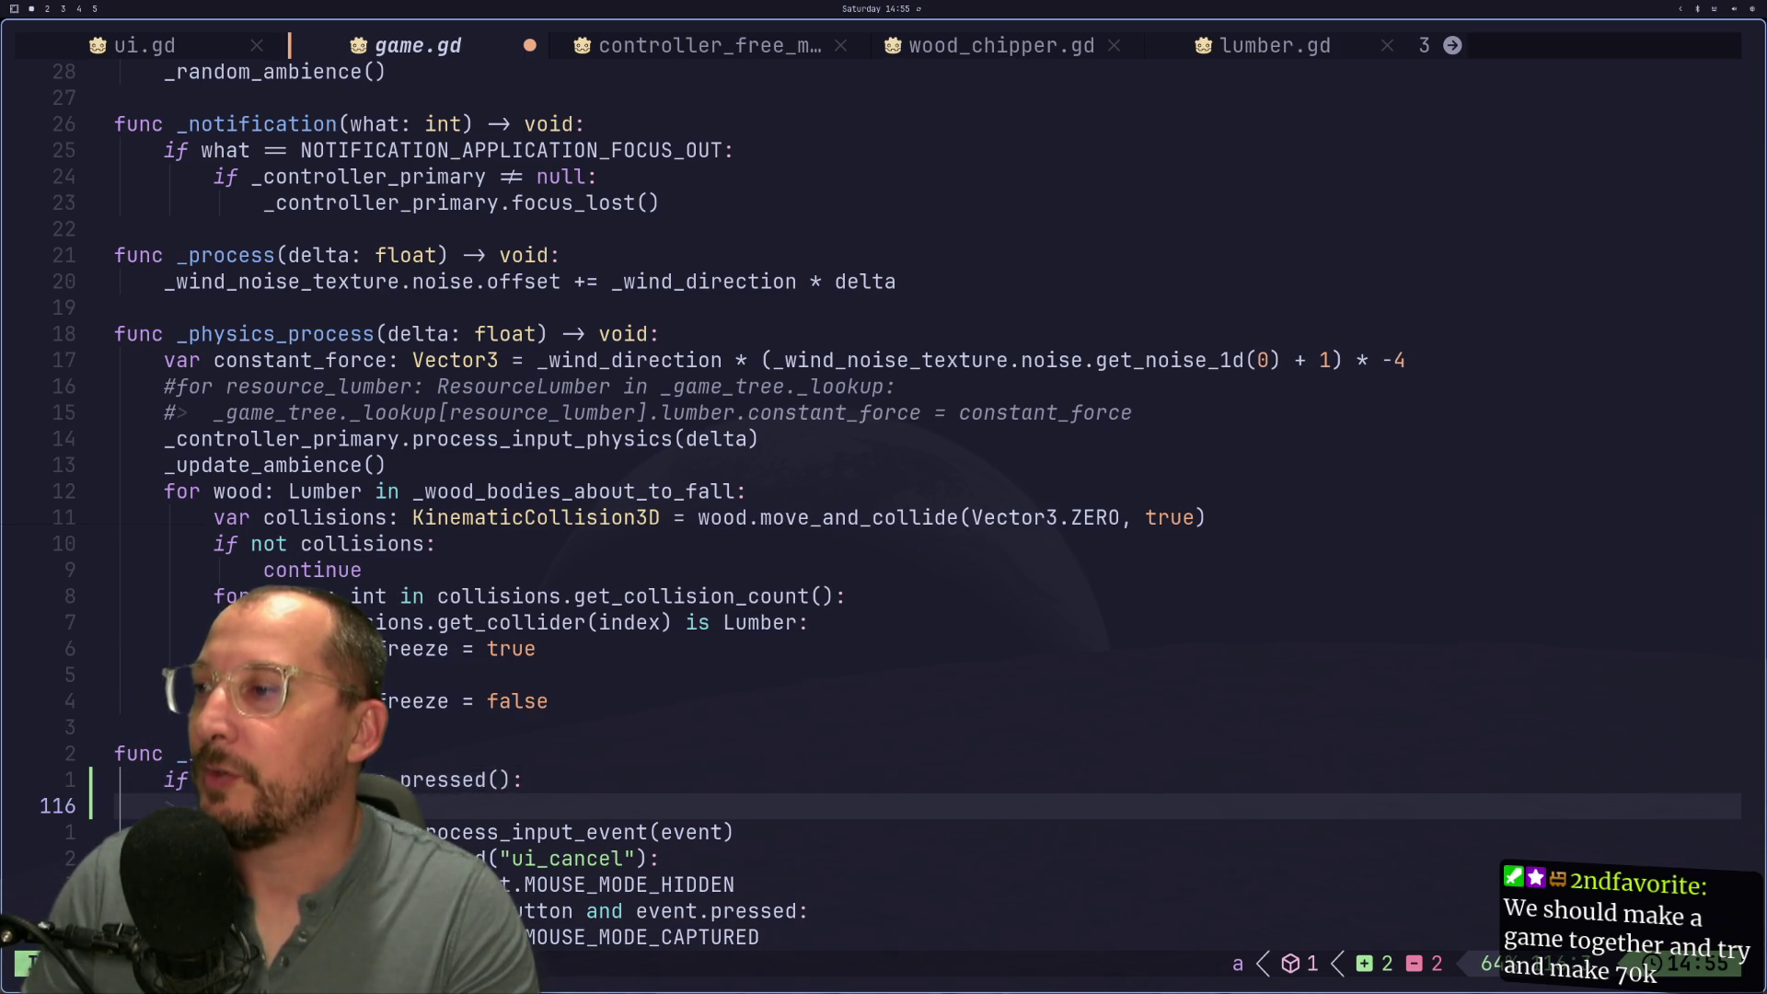
pyautogui.press('Return')
pyautogui.write('oa')
pyautogui.press('BackSpace')
pyautogui.press('BackSpace')
pyautogui.write('pas')
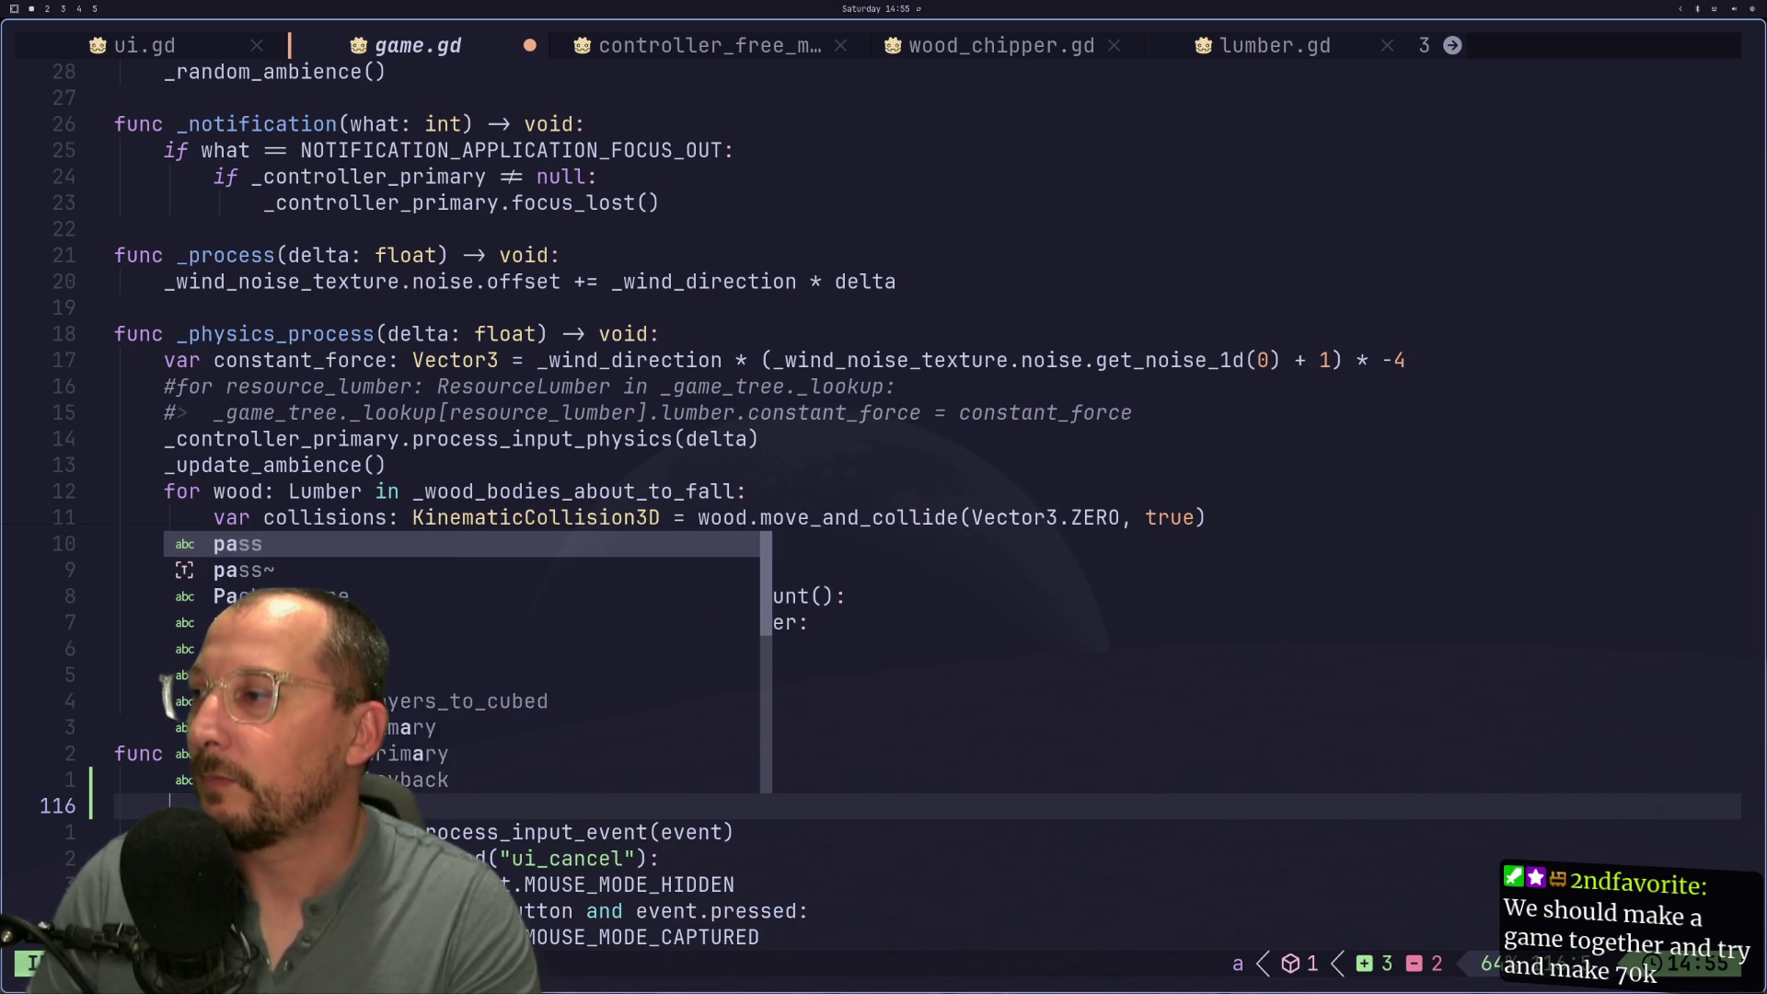
pyautogui.press('Escape')
# Step: Fill in the "debug_joints" action name in the condition and save game.gd
pyautogui.press('k')
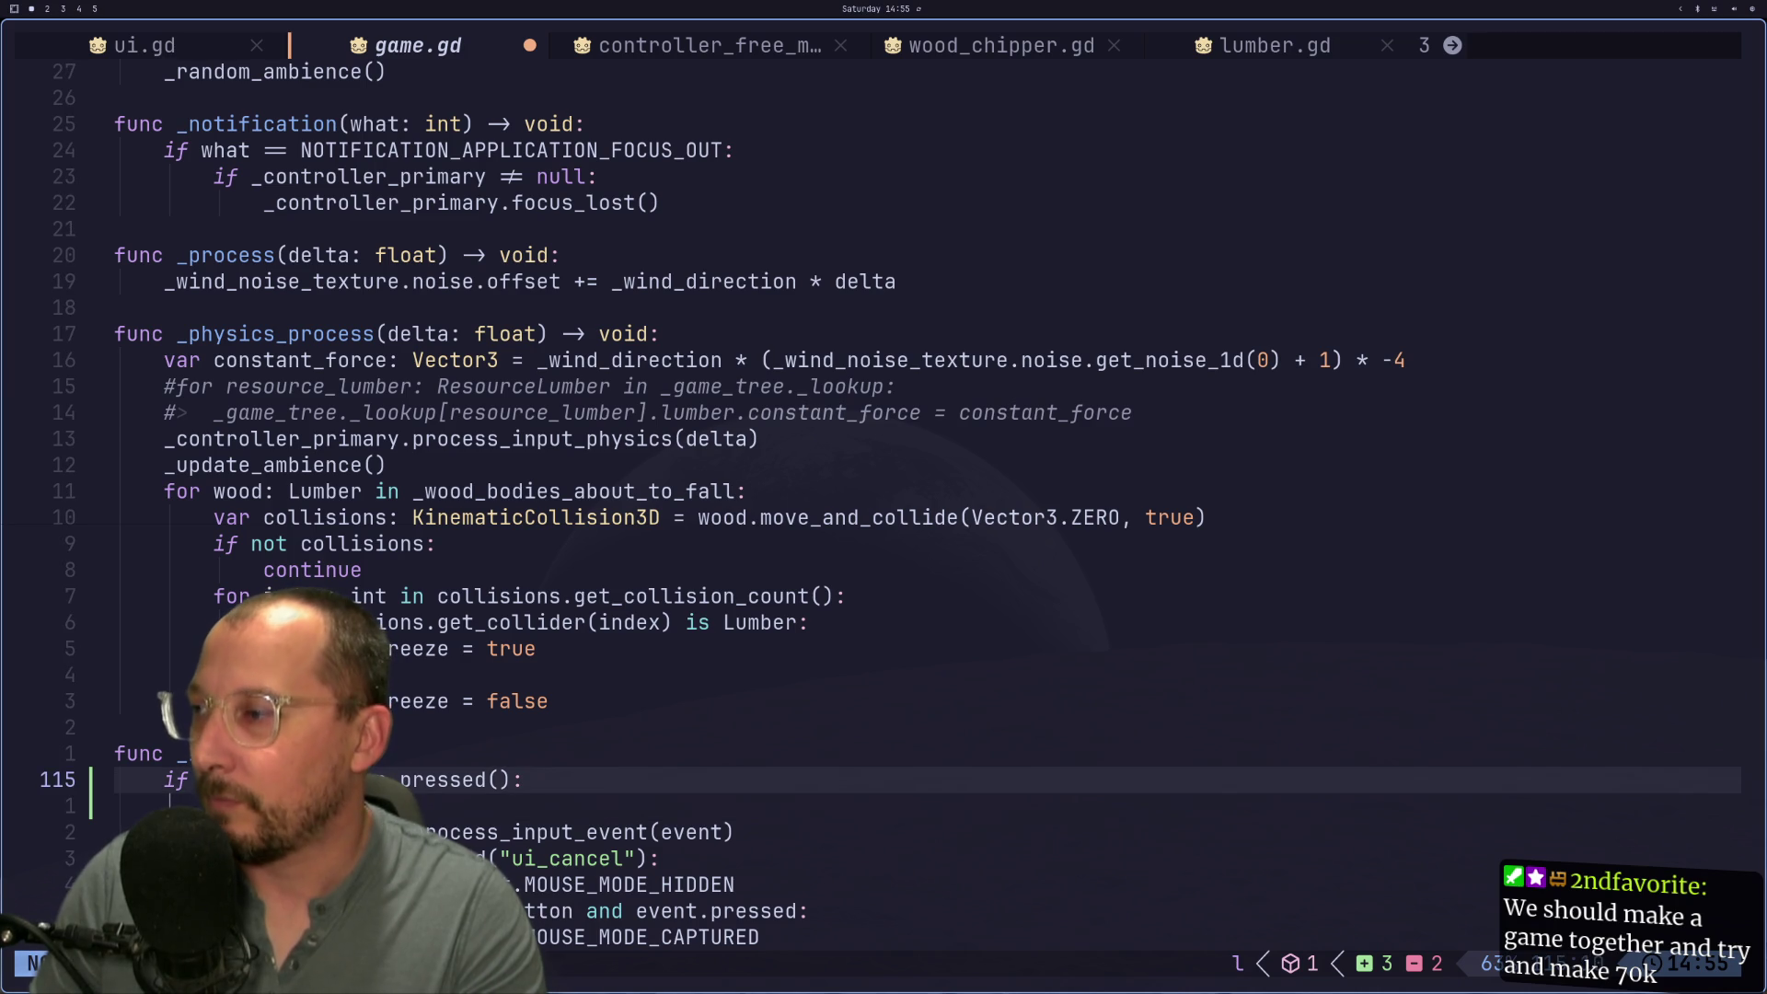
pyautogui.press('f')
pyautogui.press('(')
pyautogui.write('a')
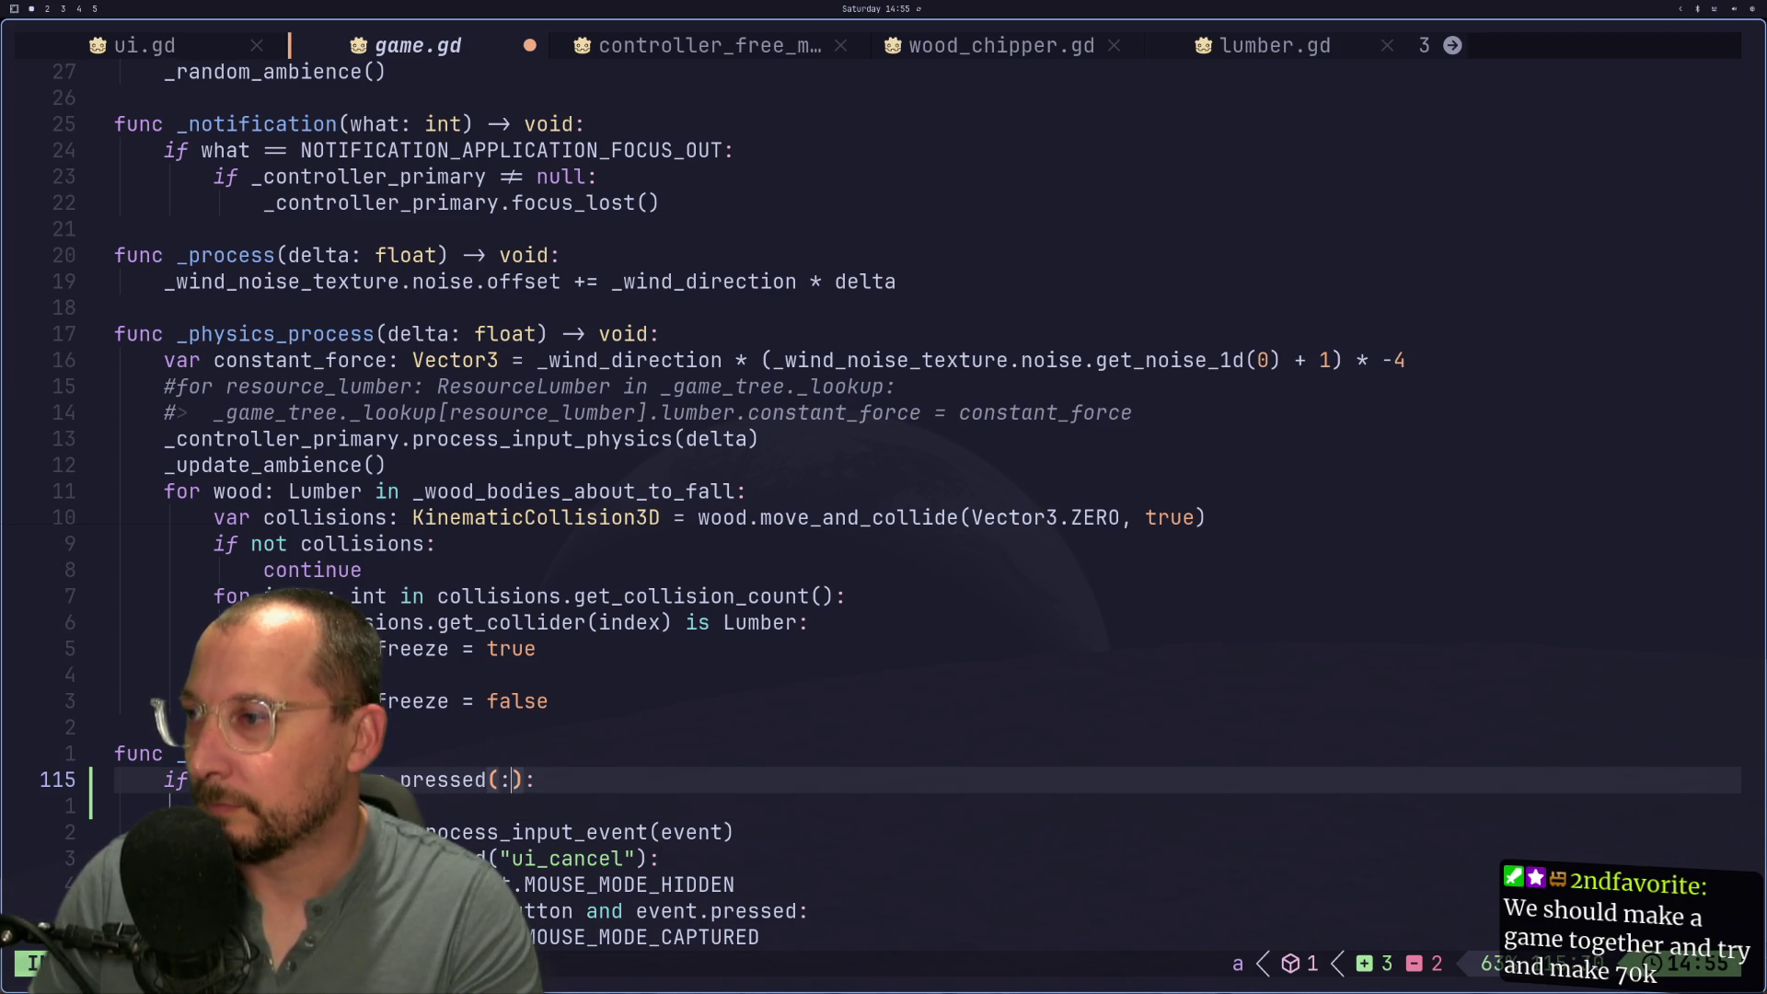
pyautogui.write('"debug')
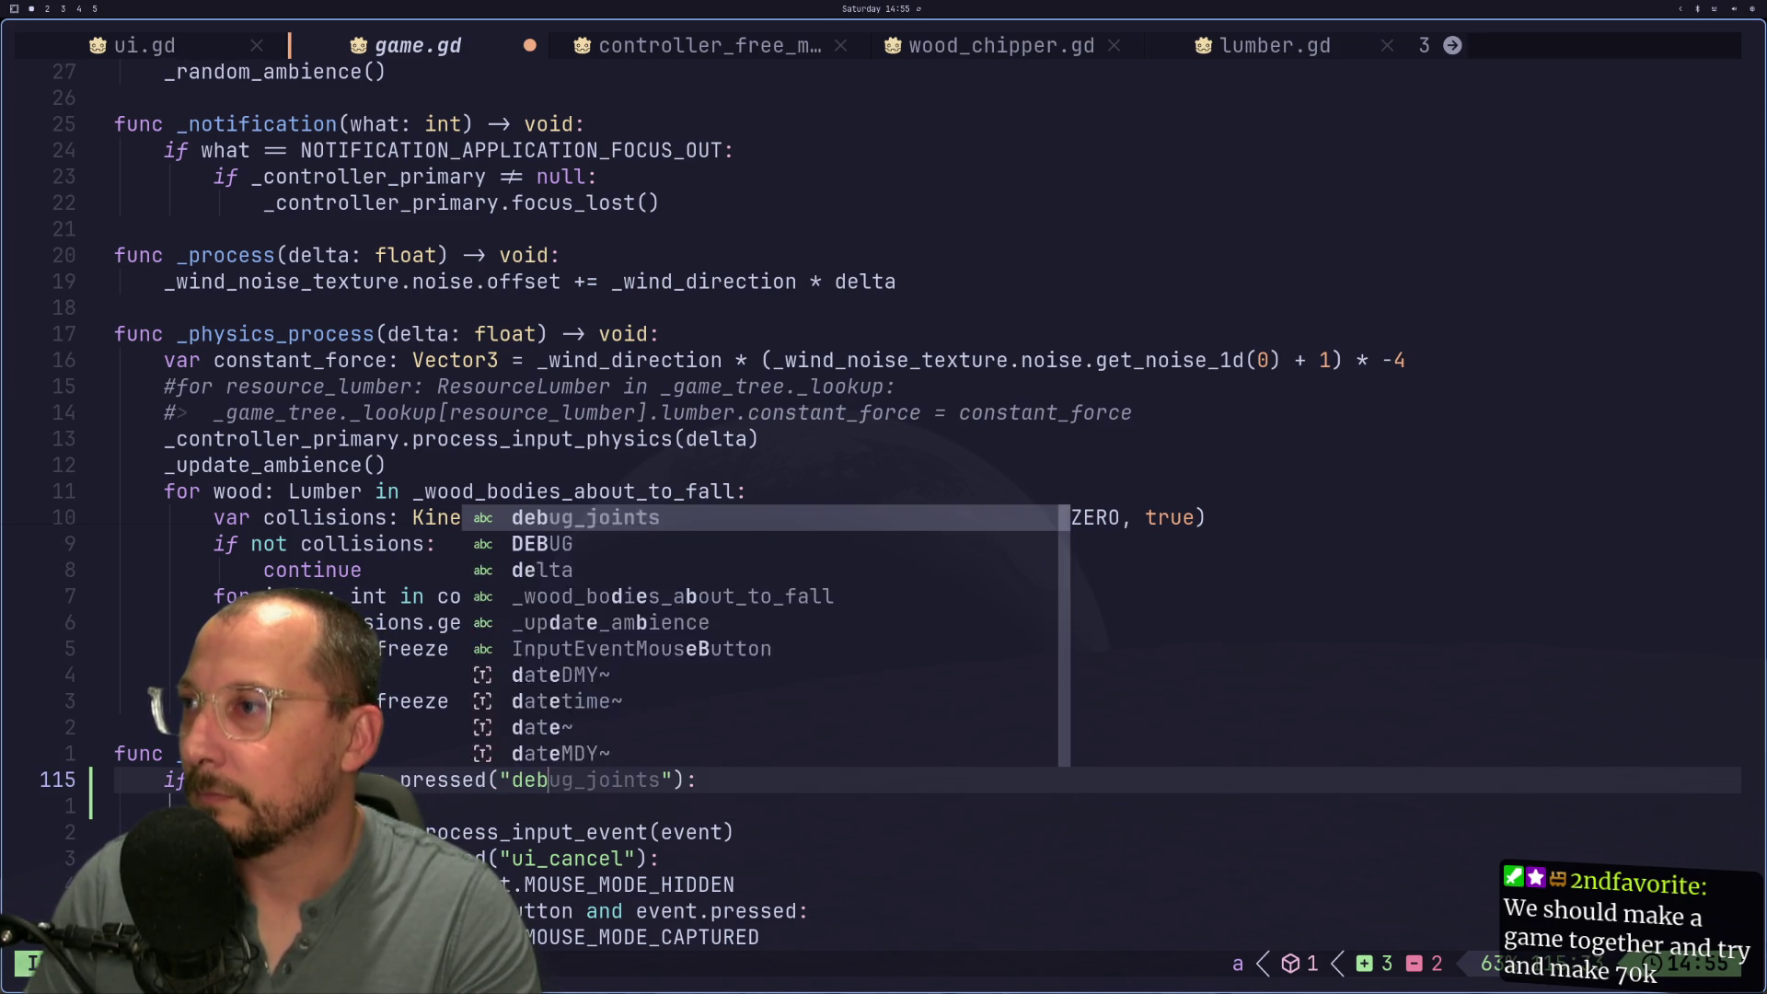
pyautogui.press('Tab')
pyautogui.press('Escape')
pyautogui.write(':w')
pyautogui.press('Return')
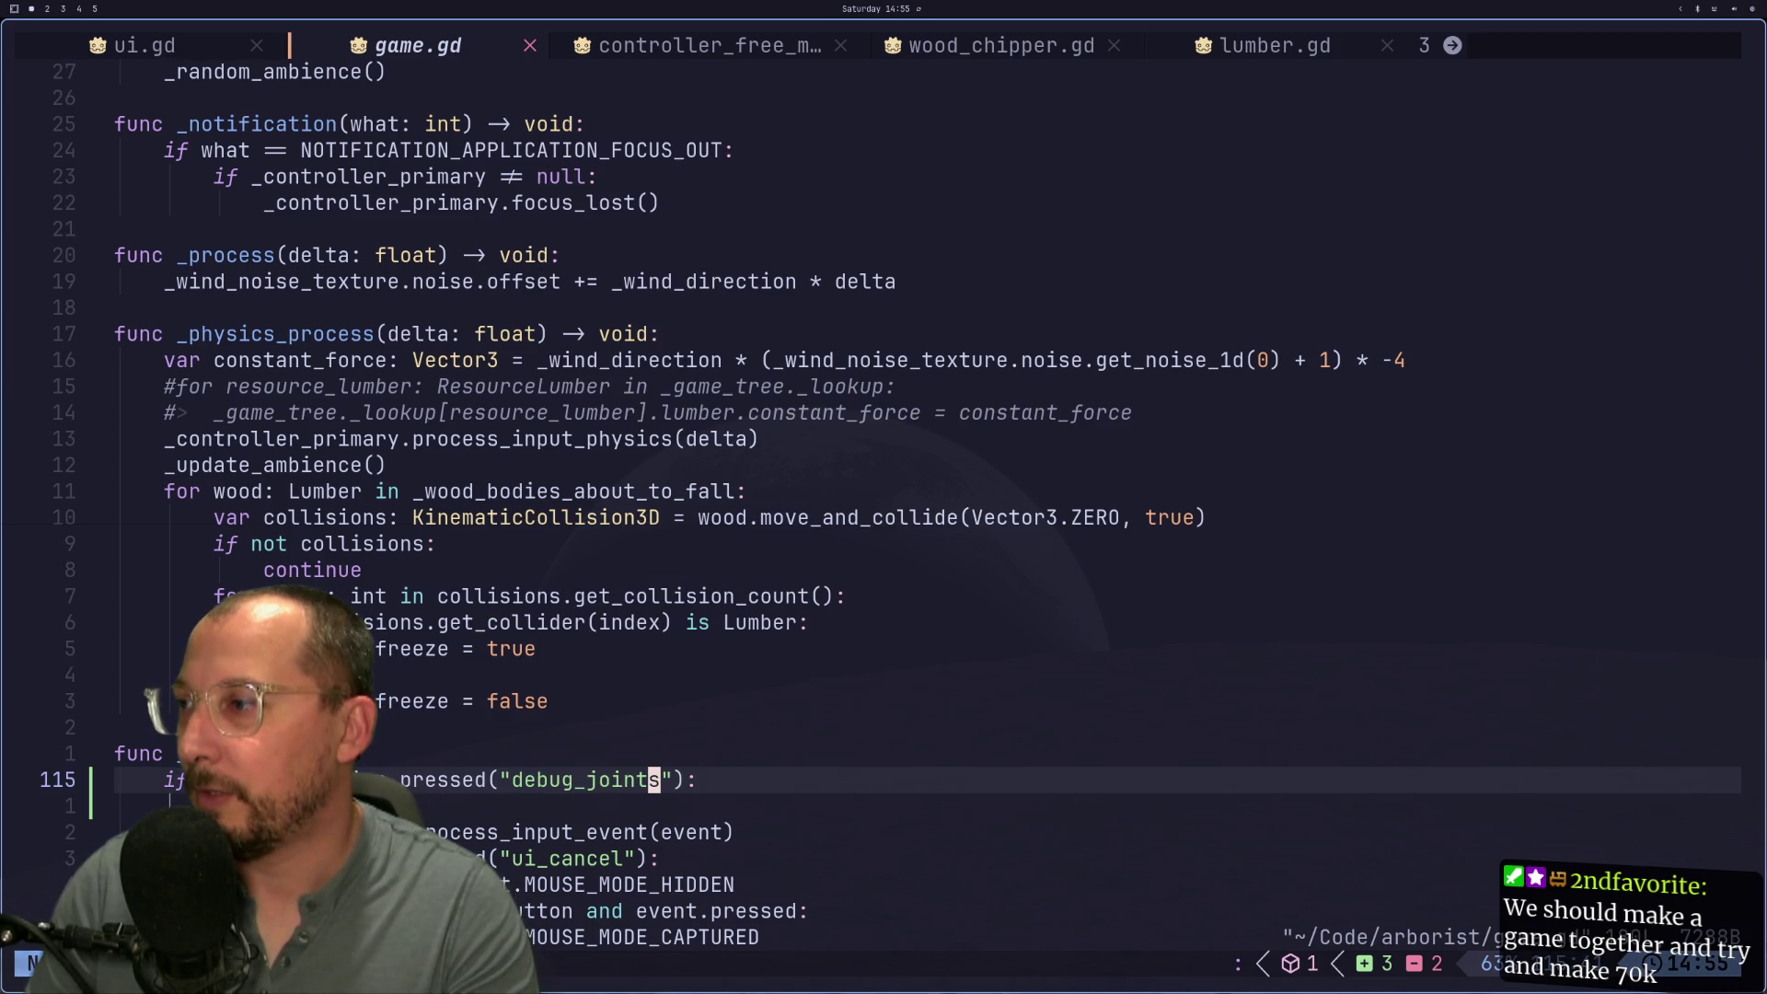
pyautogui.press('j')
# Step: Write the body 'debug_joints = !debug_joints' under the condition
pyautogui.press('a')
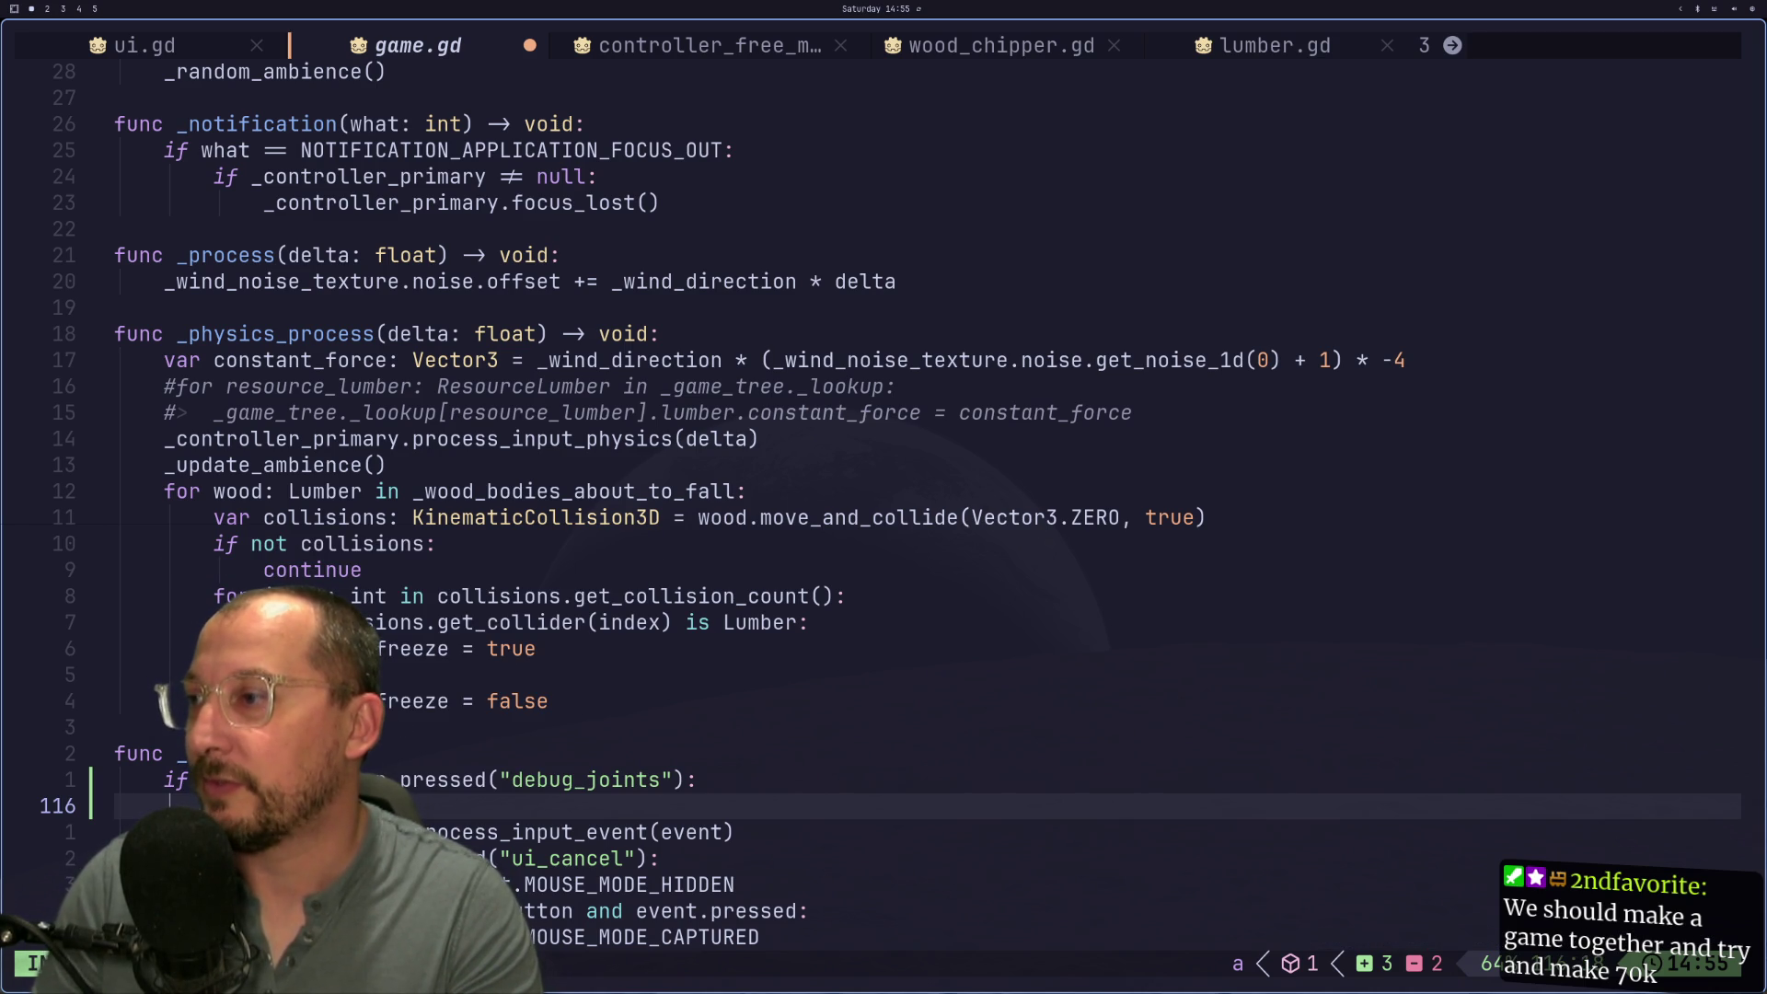
pyautogui.write('d')
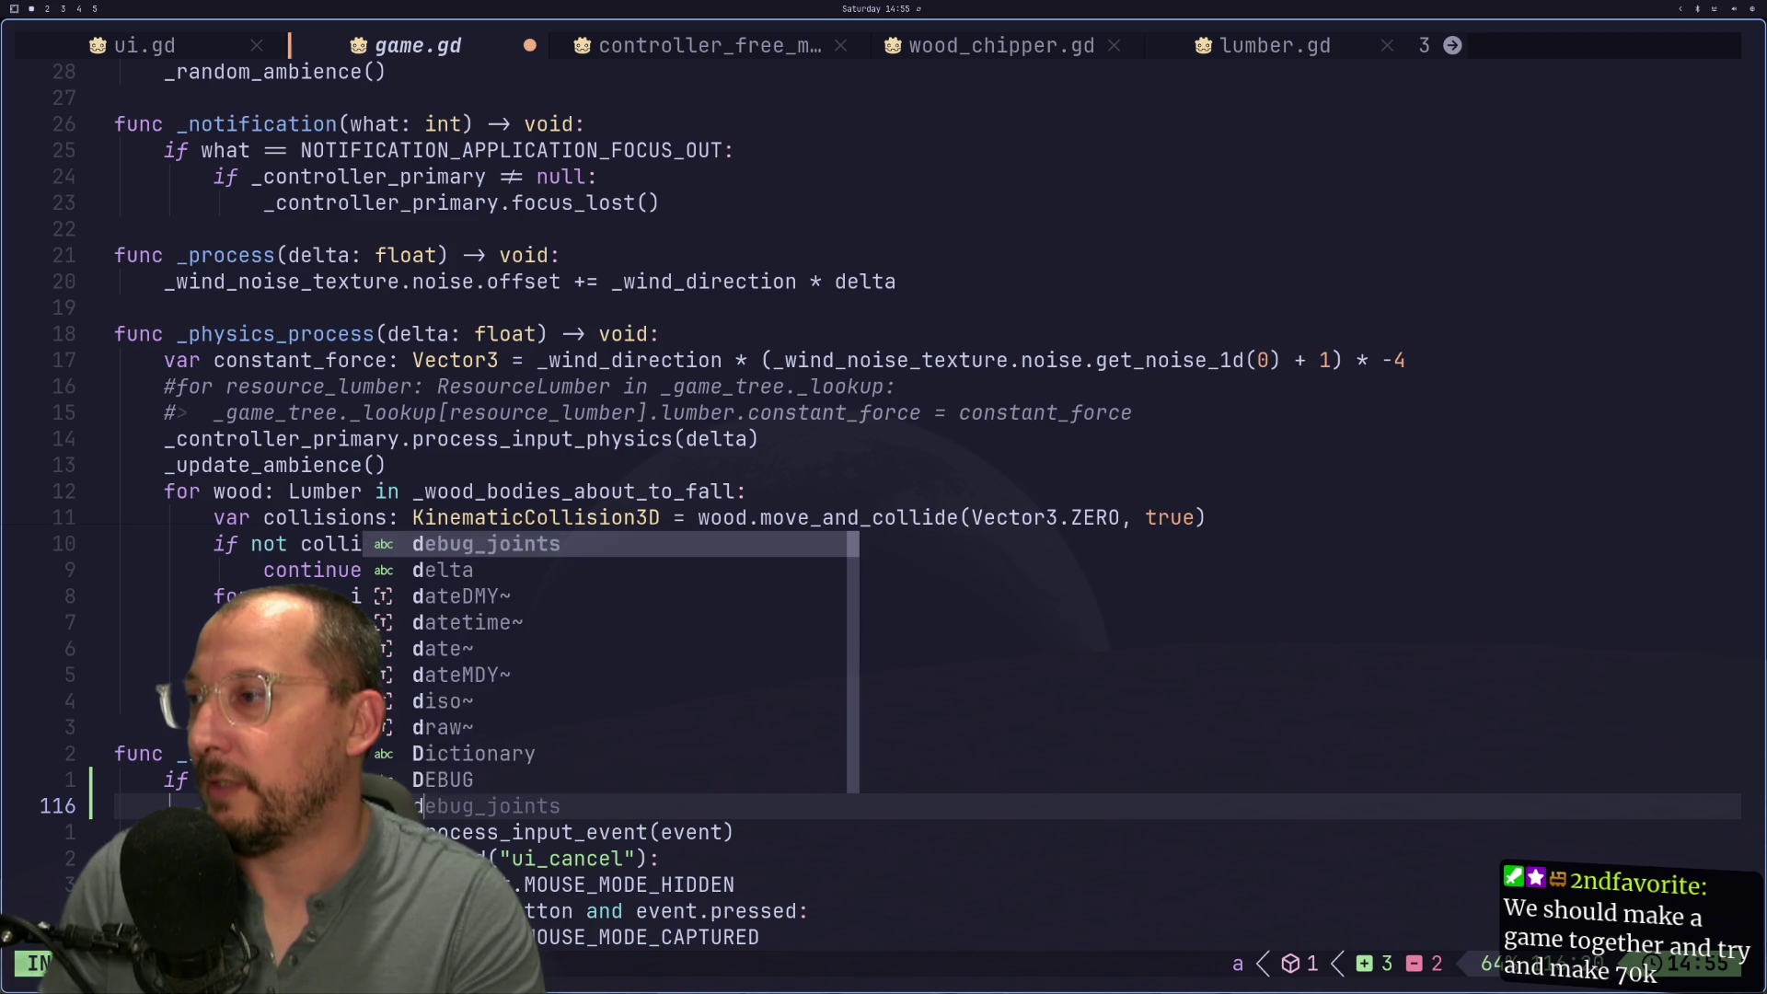
pyautogui.press('Return')
pyautogui.press('Escape')
# Step: Save game.gd with the debug_joints toggle line and switch to the Godot workspace
pyautogui.press('j')
pyautogui.press('j')
pyautogui.press('j')
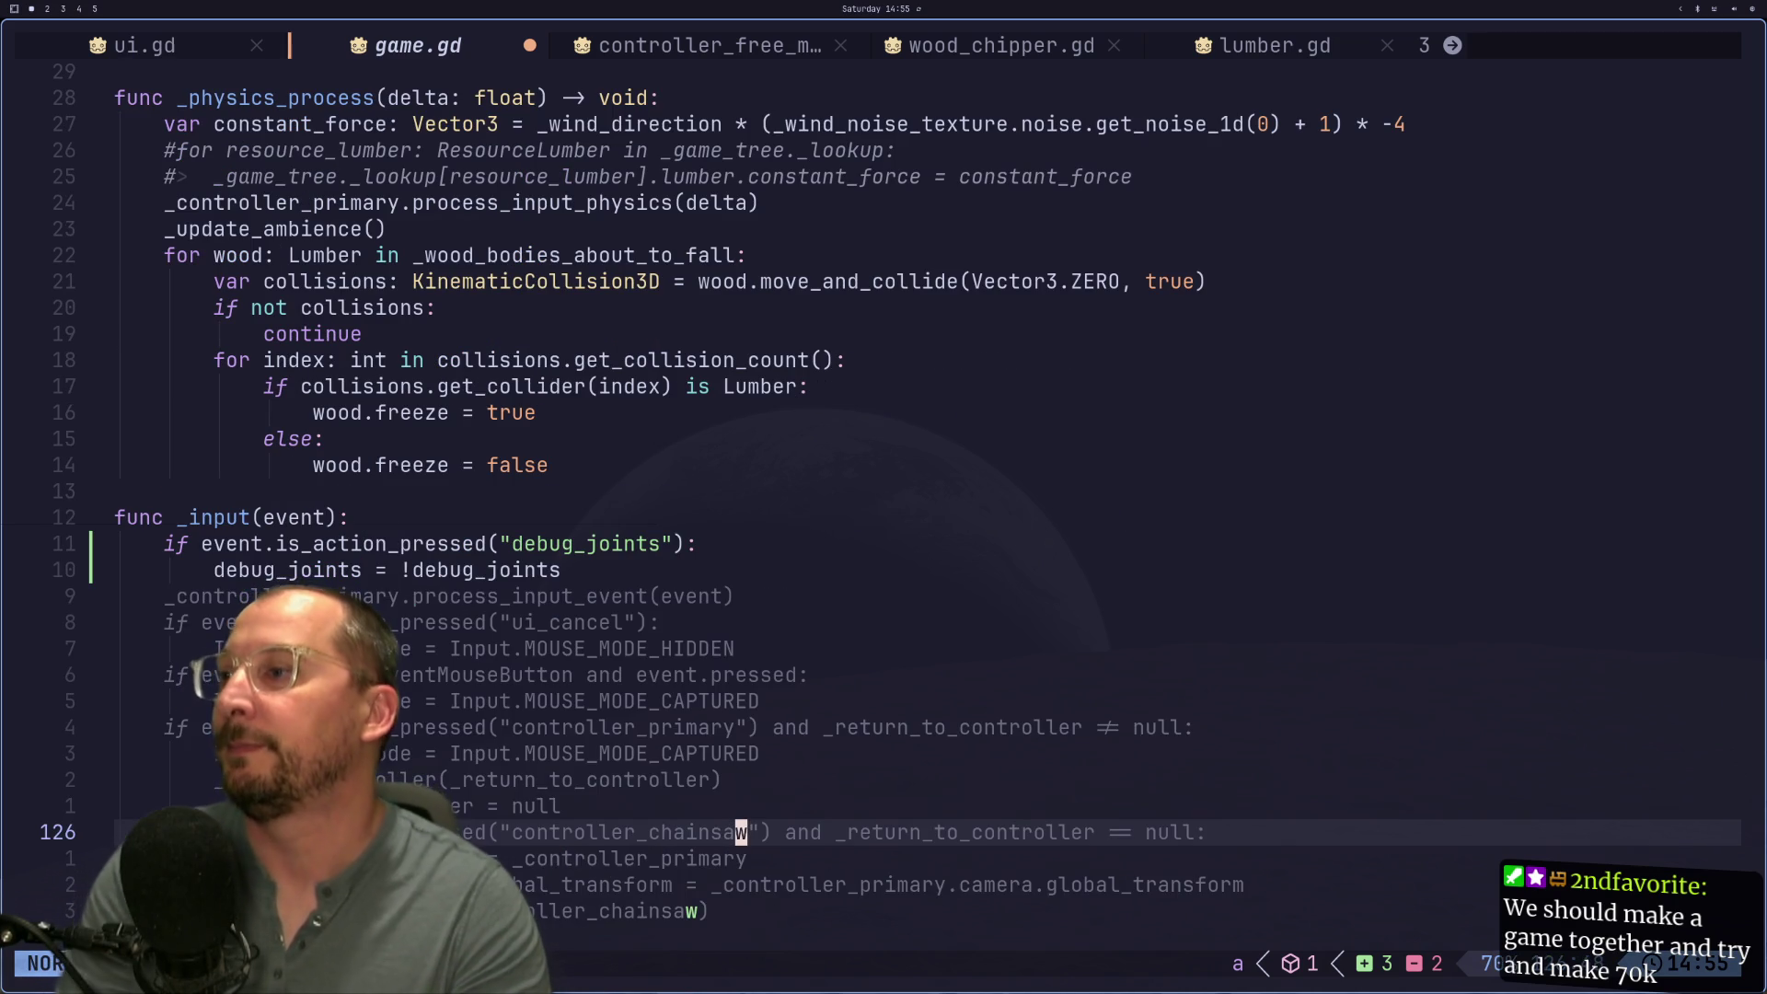
pyautogui.write('gkgk')
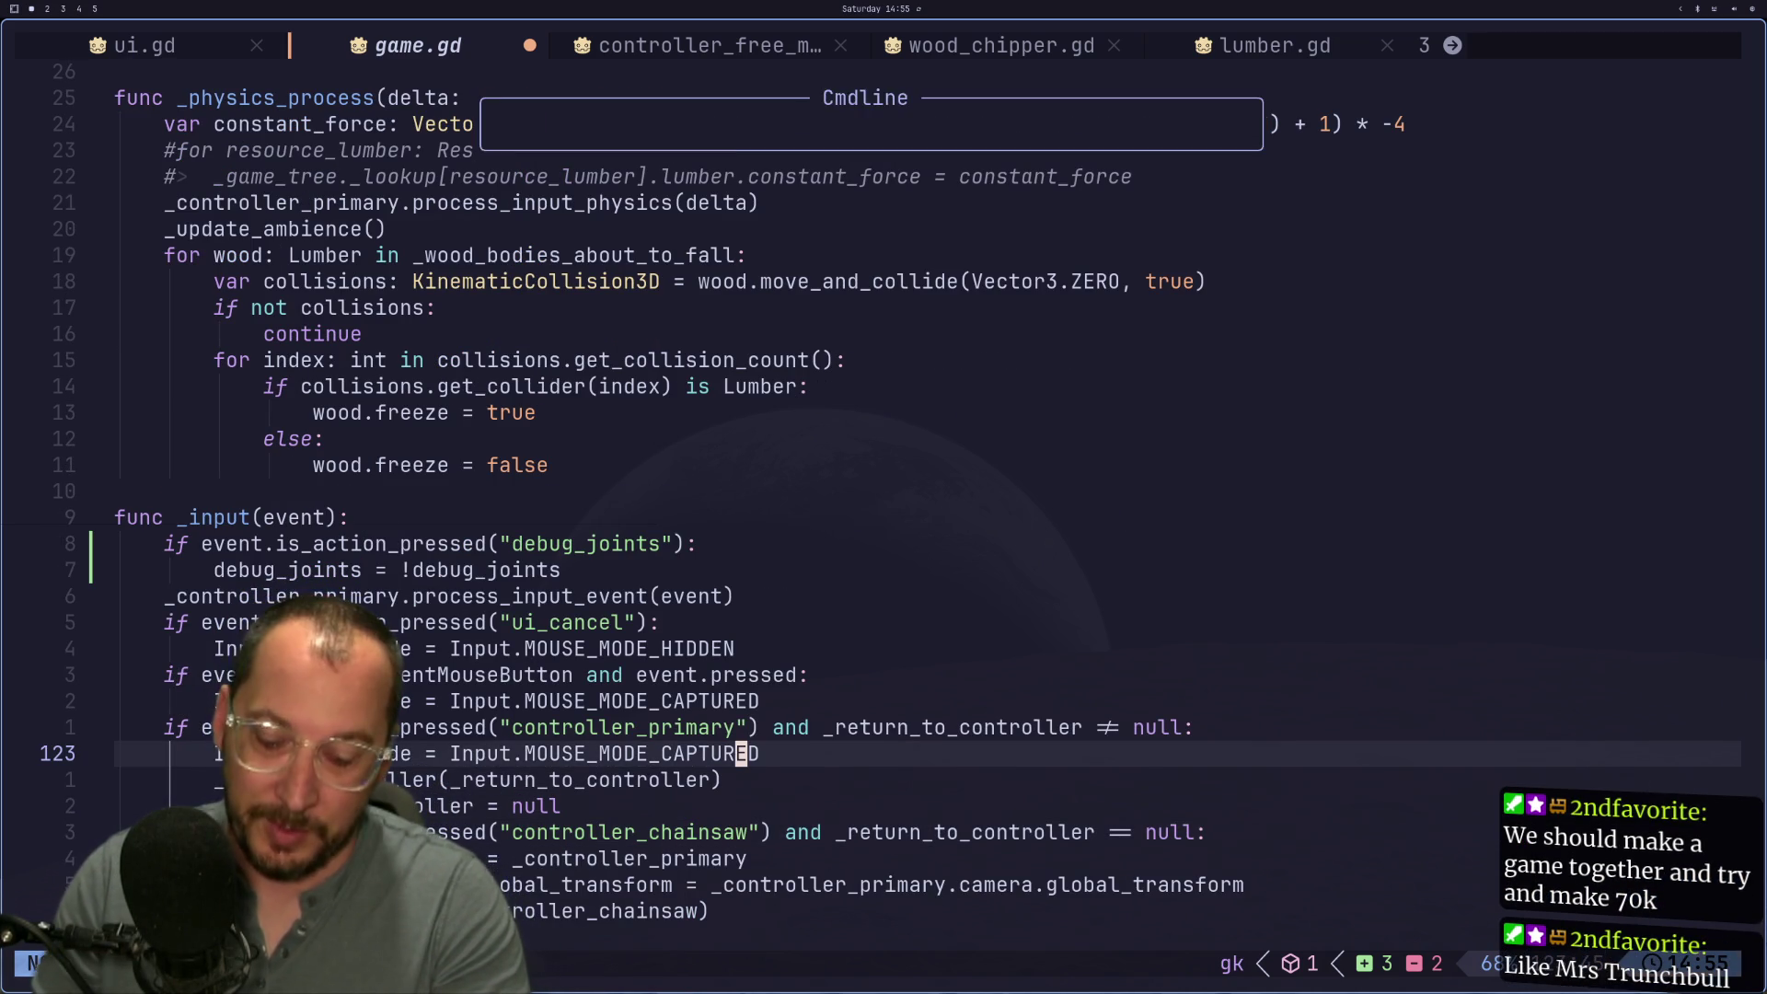
pyautogui.write(':w')
pyautogui.press('Return')
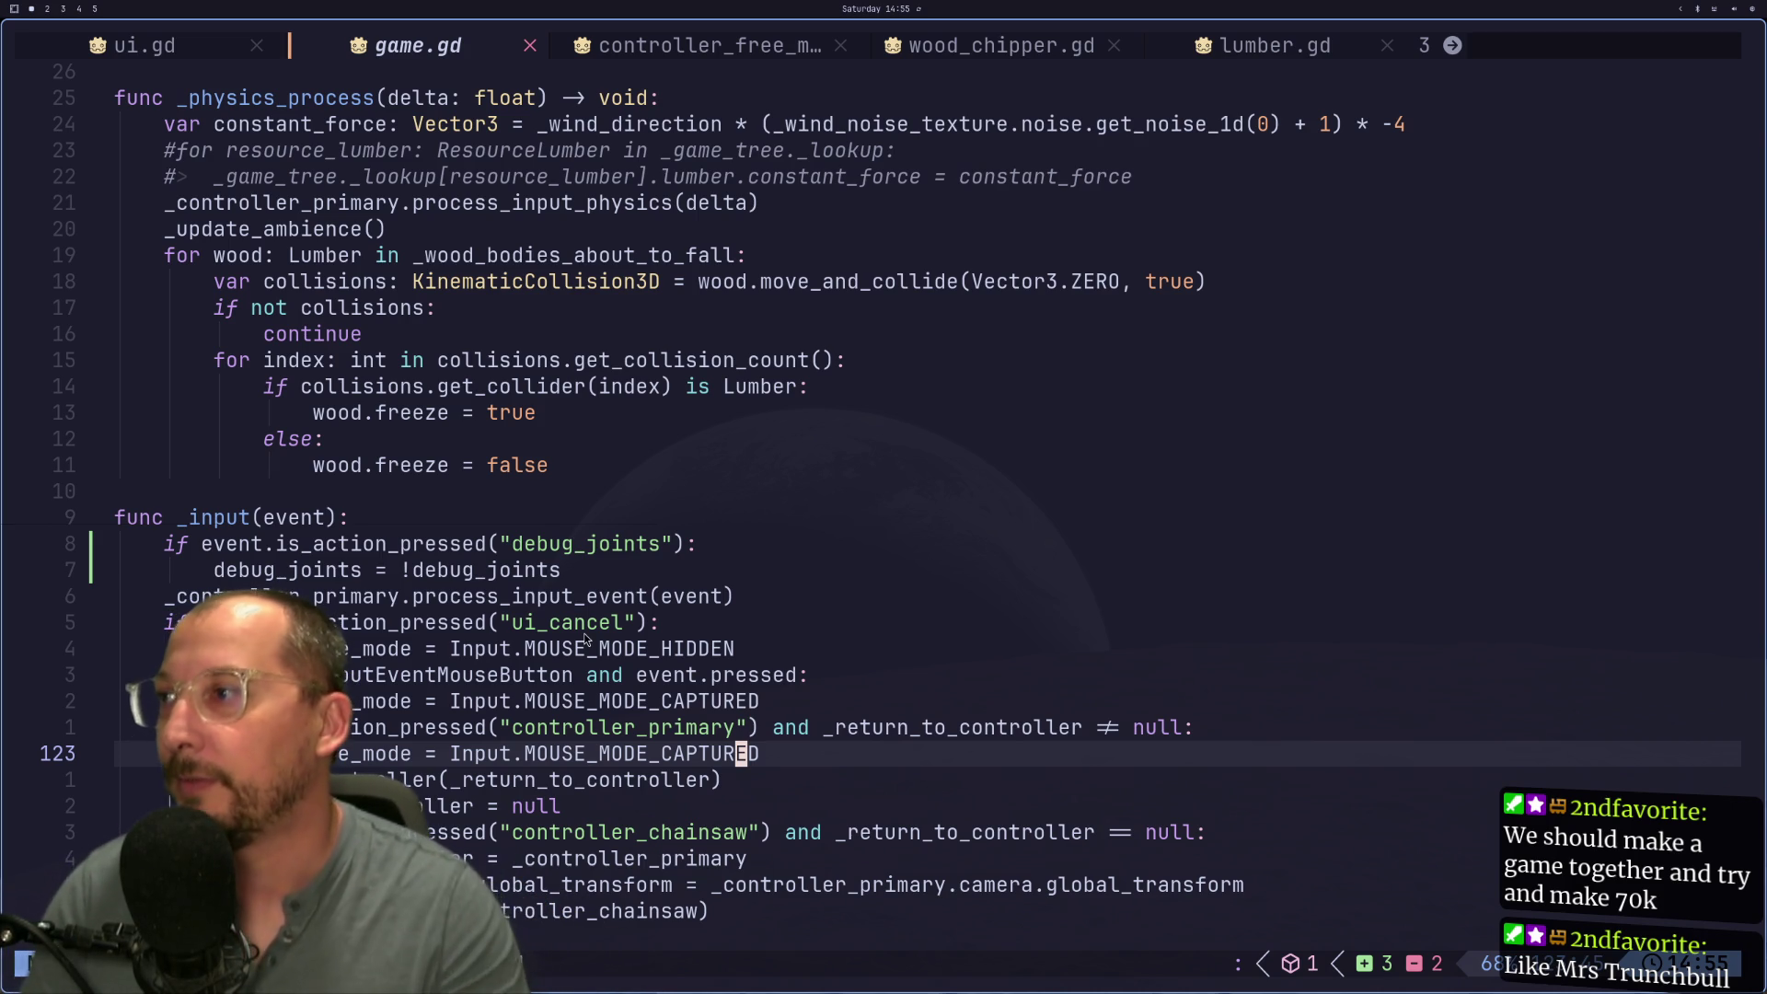
pyautogui.press('k')
pyautogui.press('k')
pyautogui.press('k')
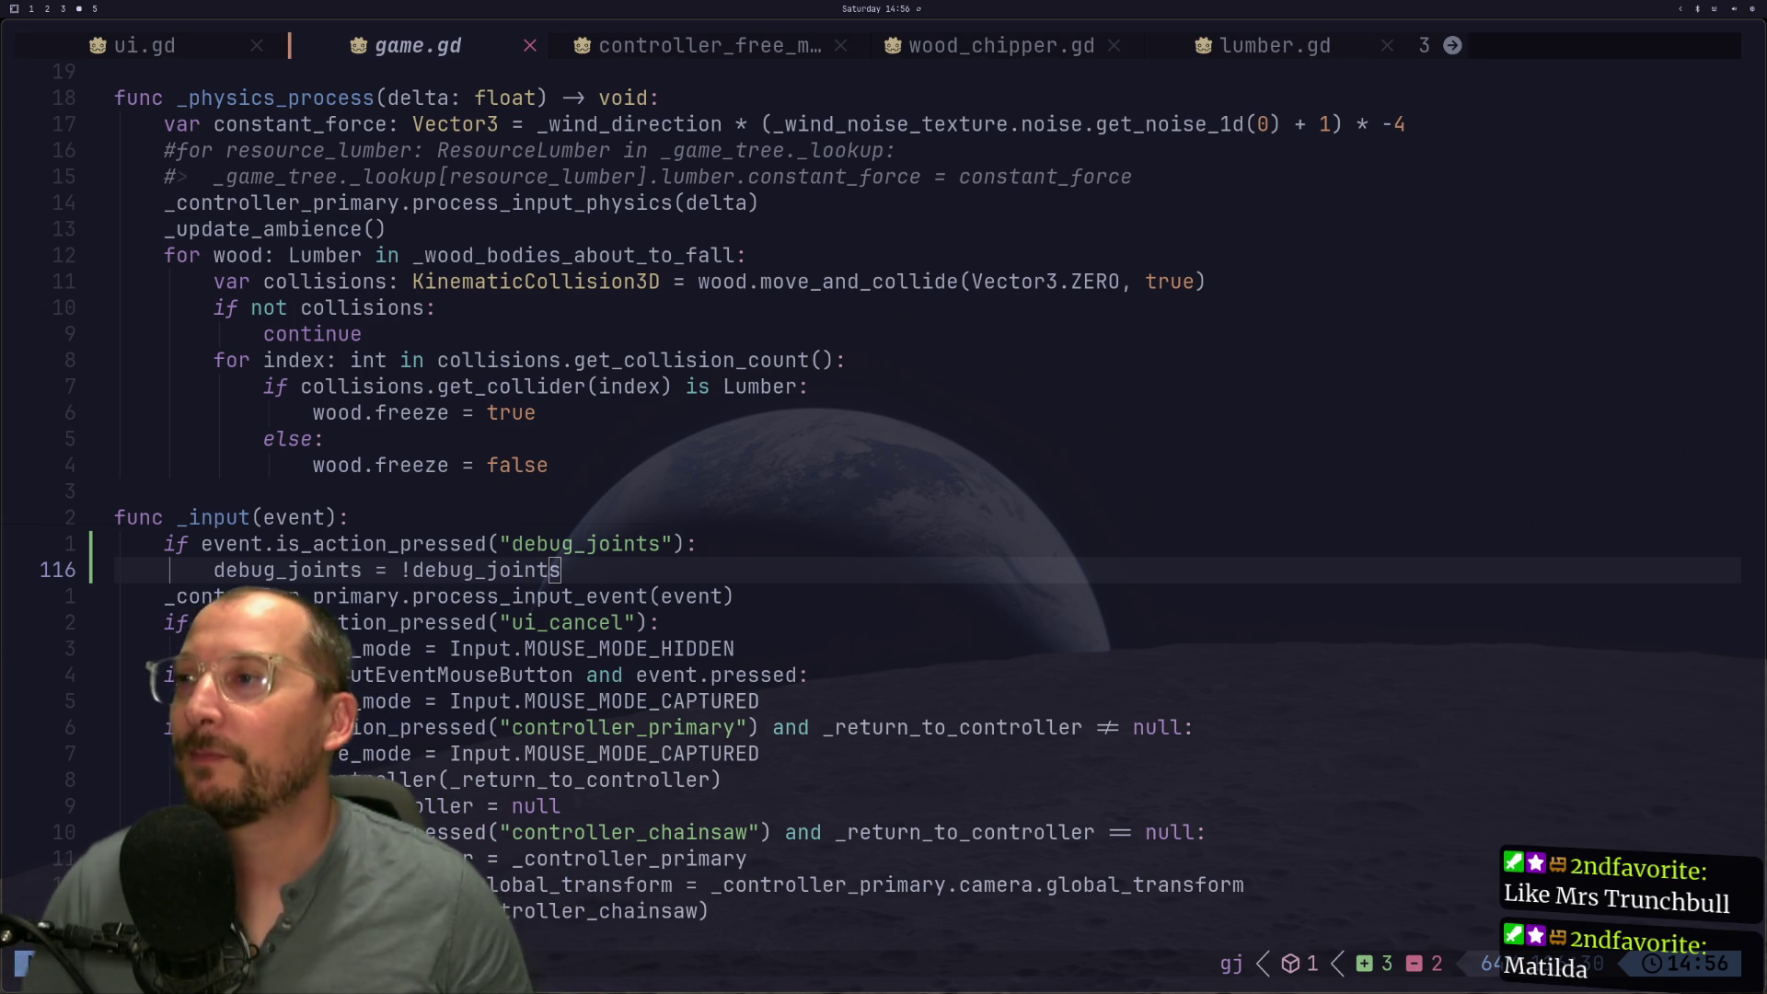
pyautogui.press('super+2')
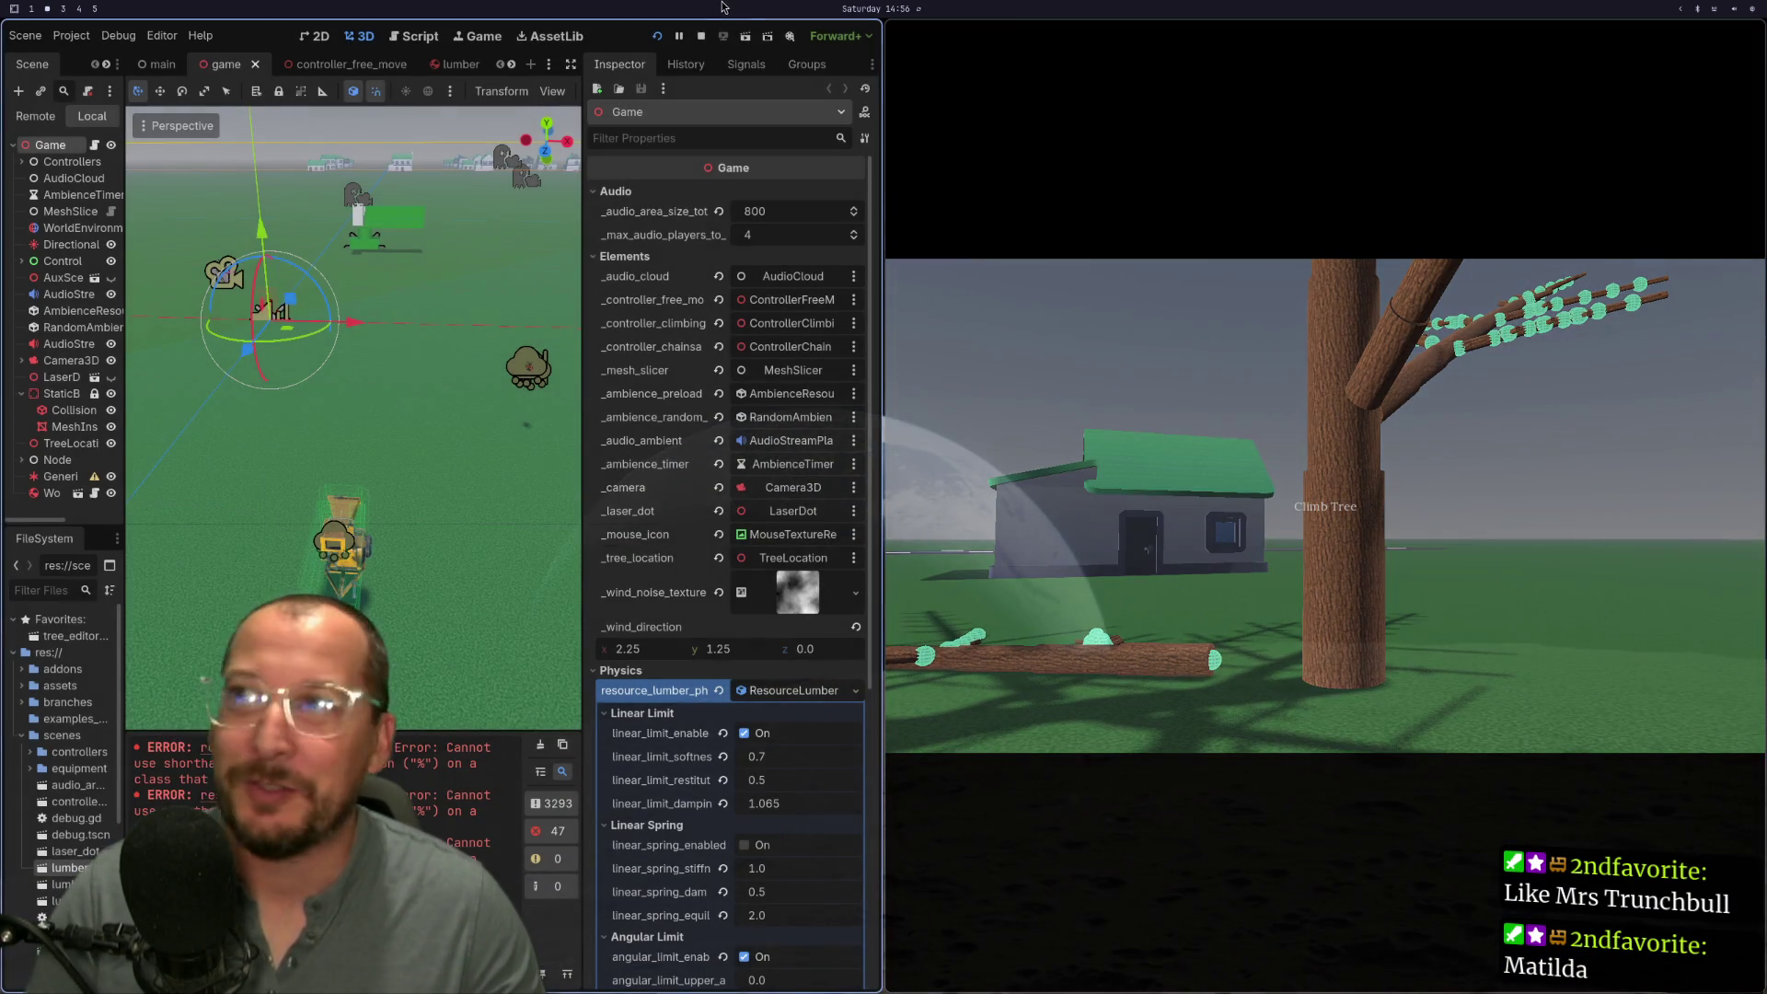
# Step: Stop and rerun the project in Godot, then return to game.gd's _physics_process in Neovim
pyautogui.click(700, 36)
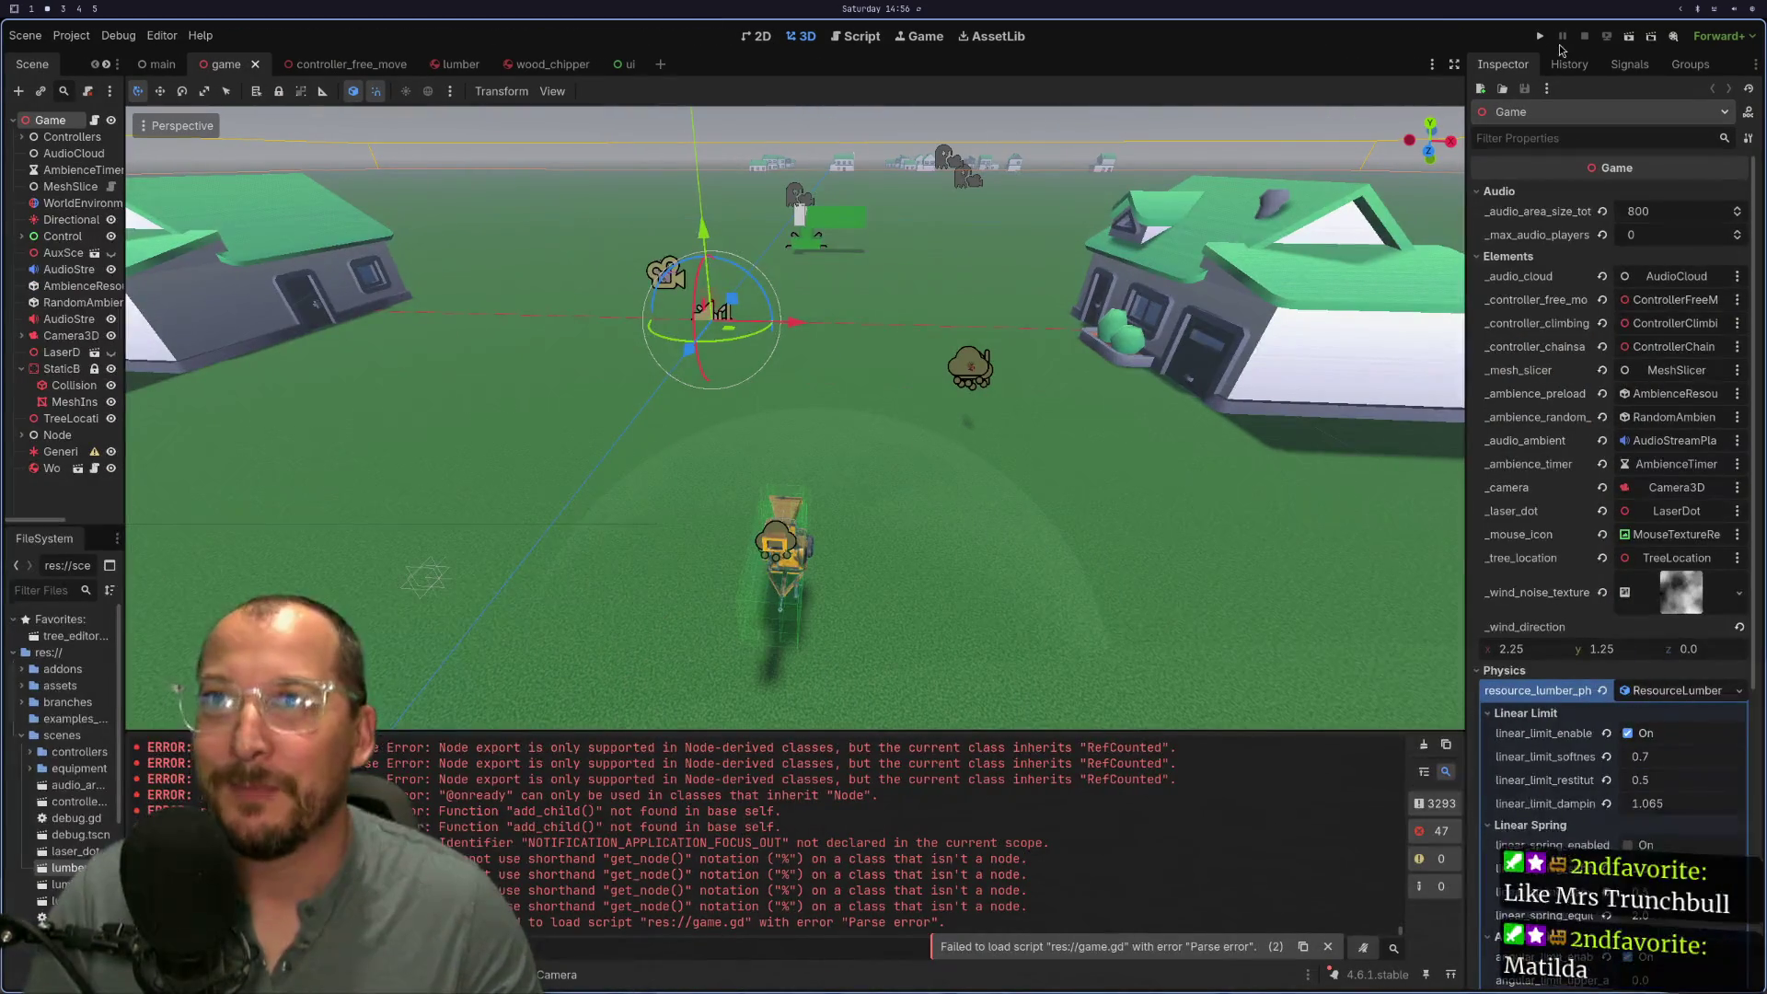
pyautogui.click(1540, 37)
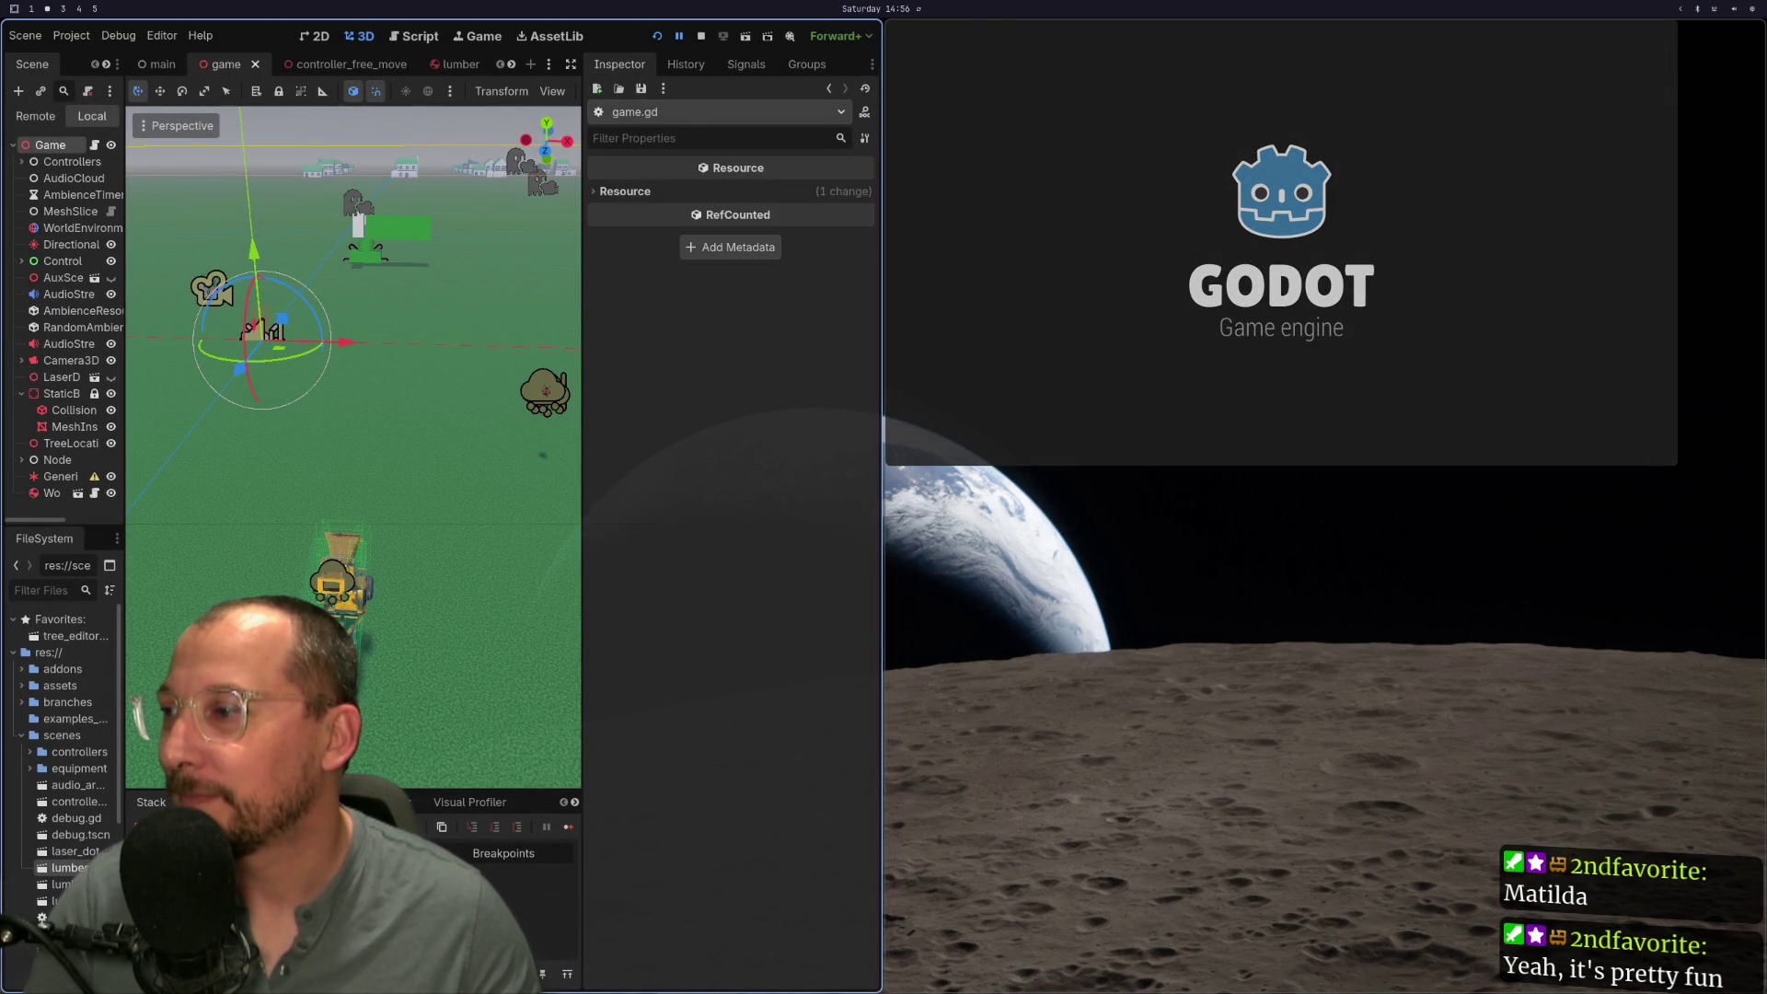
pyautogui.press('super+1')
pyautogui.click(991, 282)
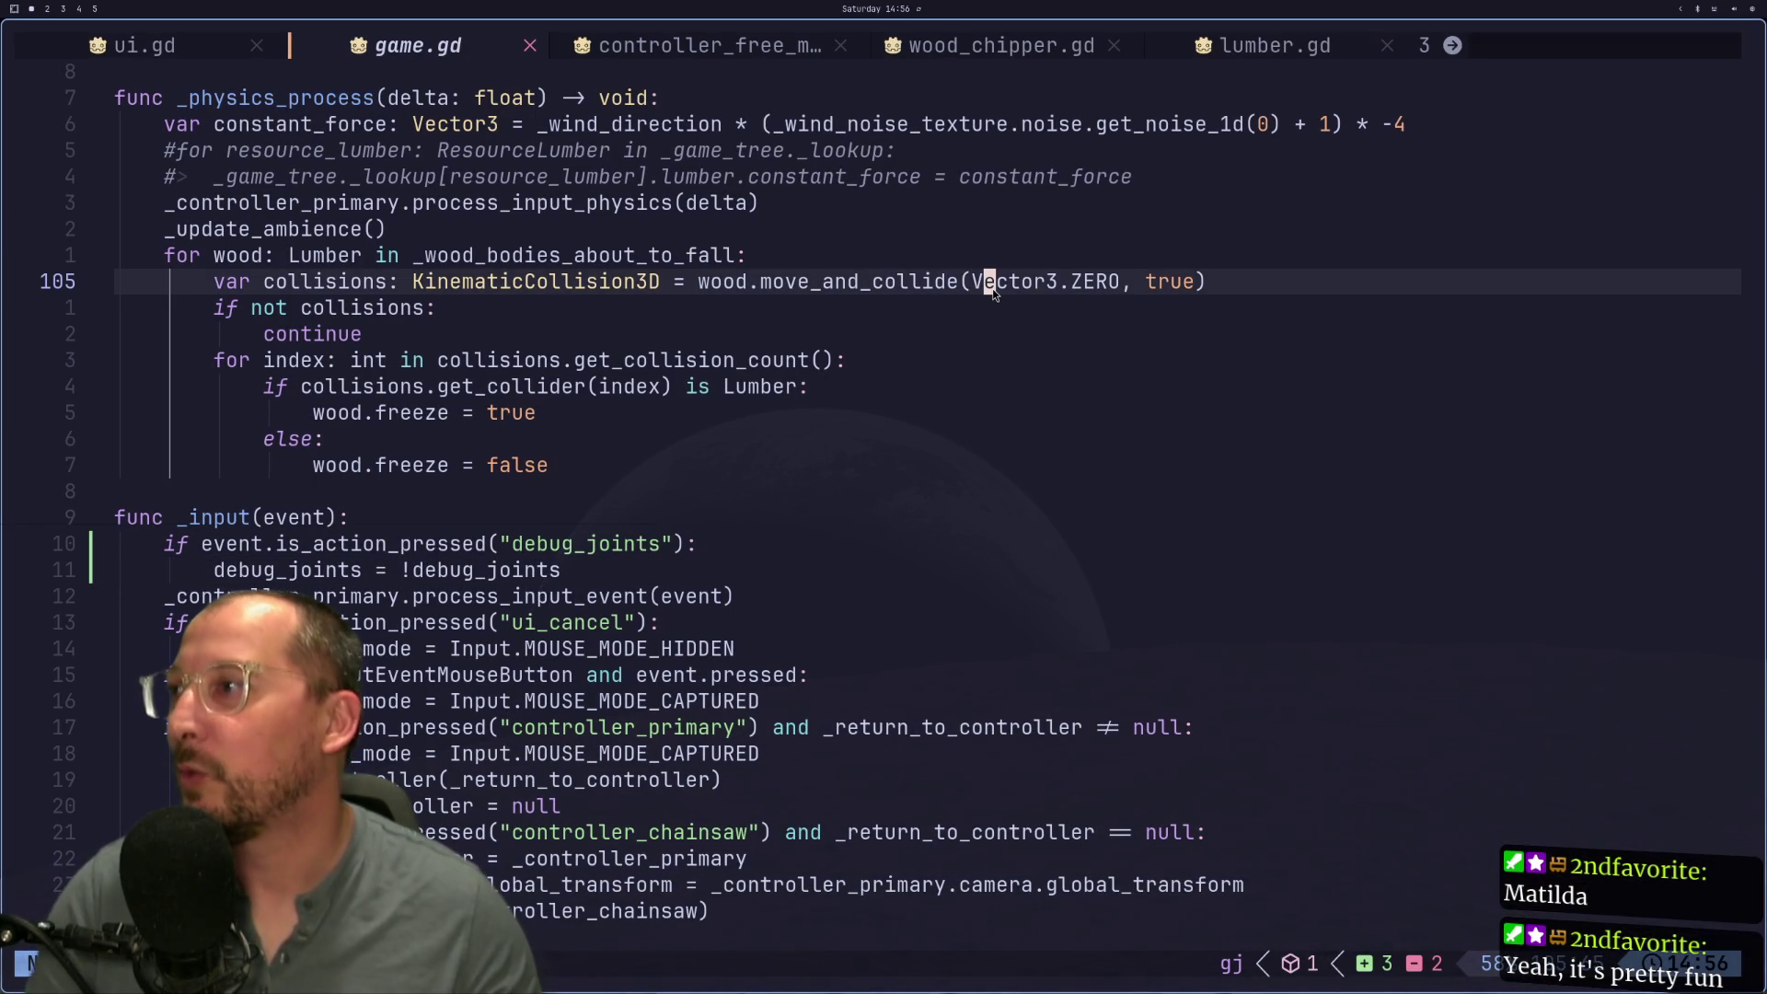
# Step: Review game.gd's declarations upward from debug_joints to _laser_dot, _controller_free_move and _audio_cloud
pyautogui.press('k')
pyautogui.press('k')
pyautogui.press('k')
pyautogui.press('k')
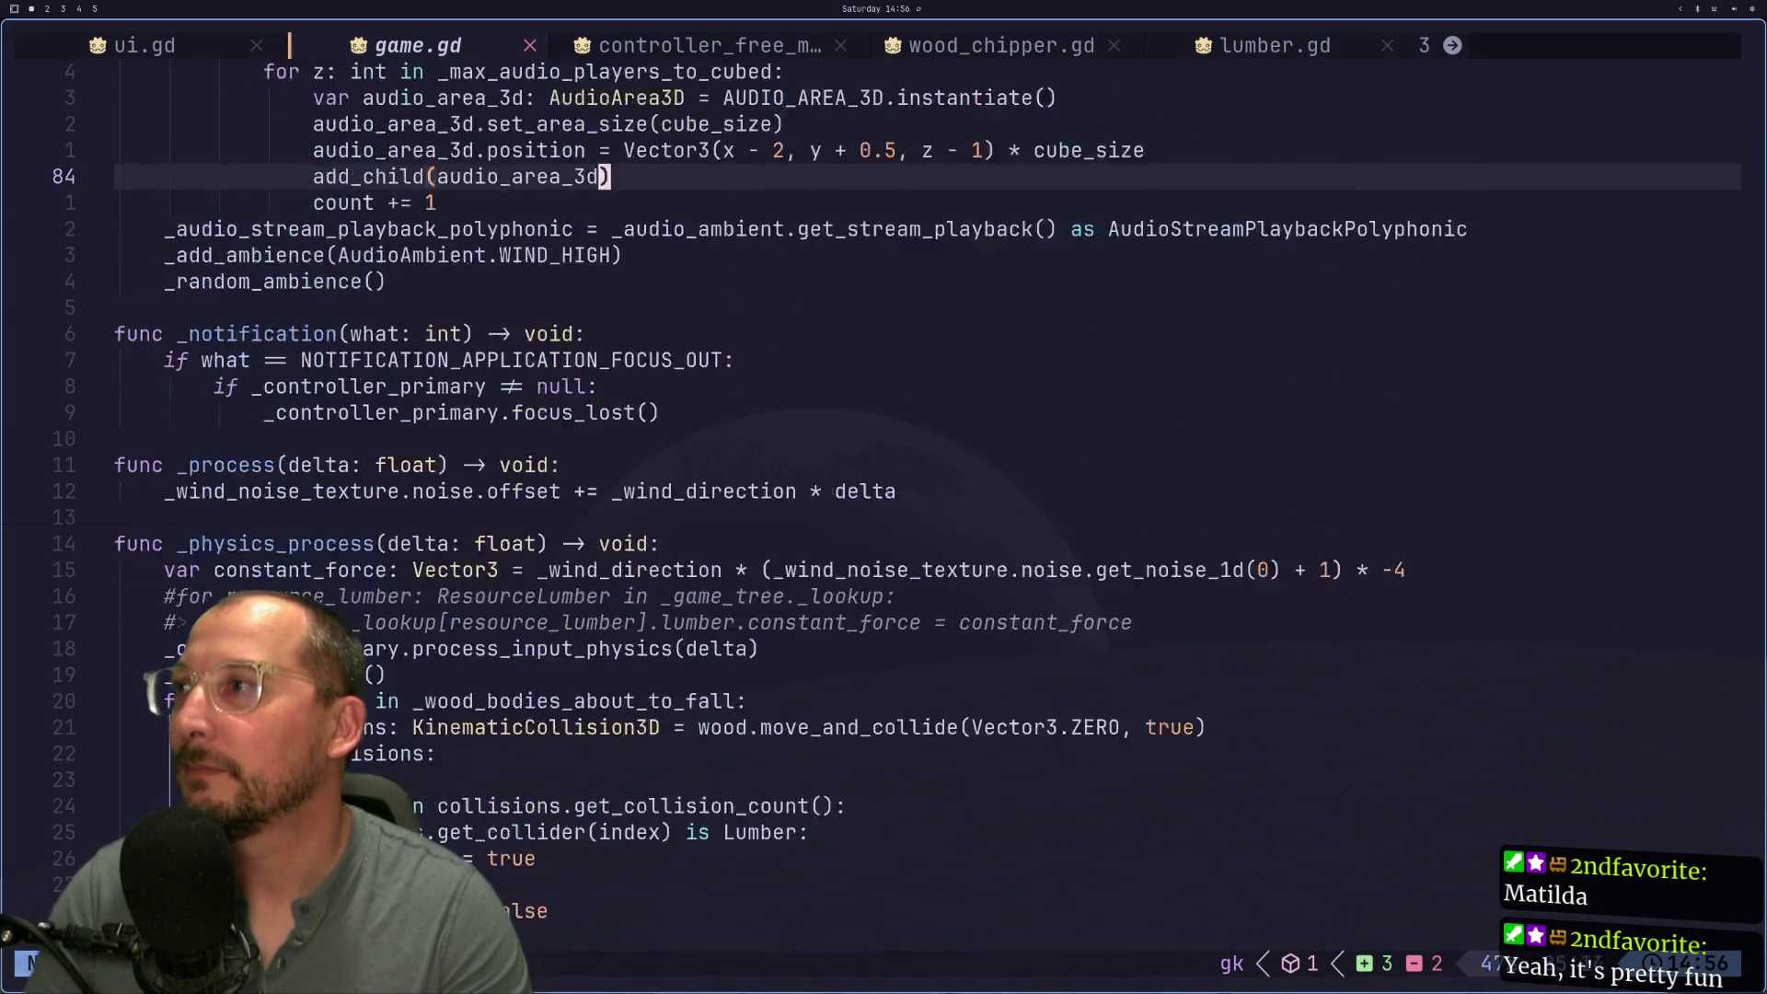
pyautogui.press('k')
pyautogui.press('k')
pyautogui.press('k')
pyautogui.press('j')
pyautogui.press('j')
pyautogui.press('j')
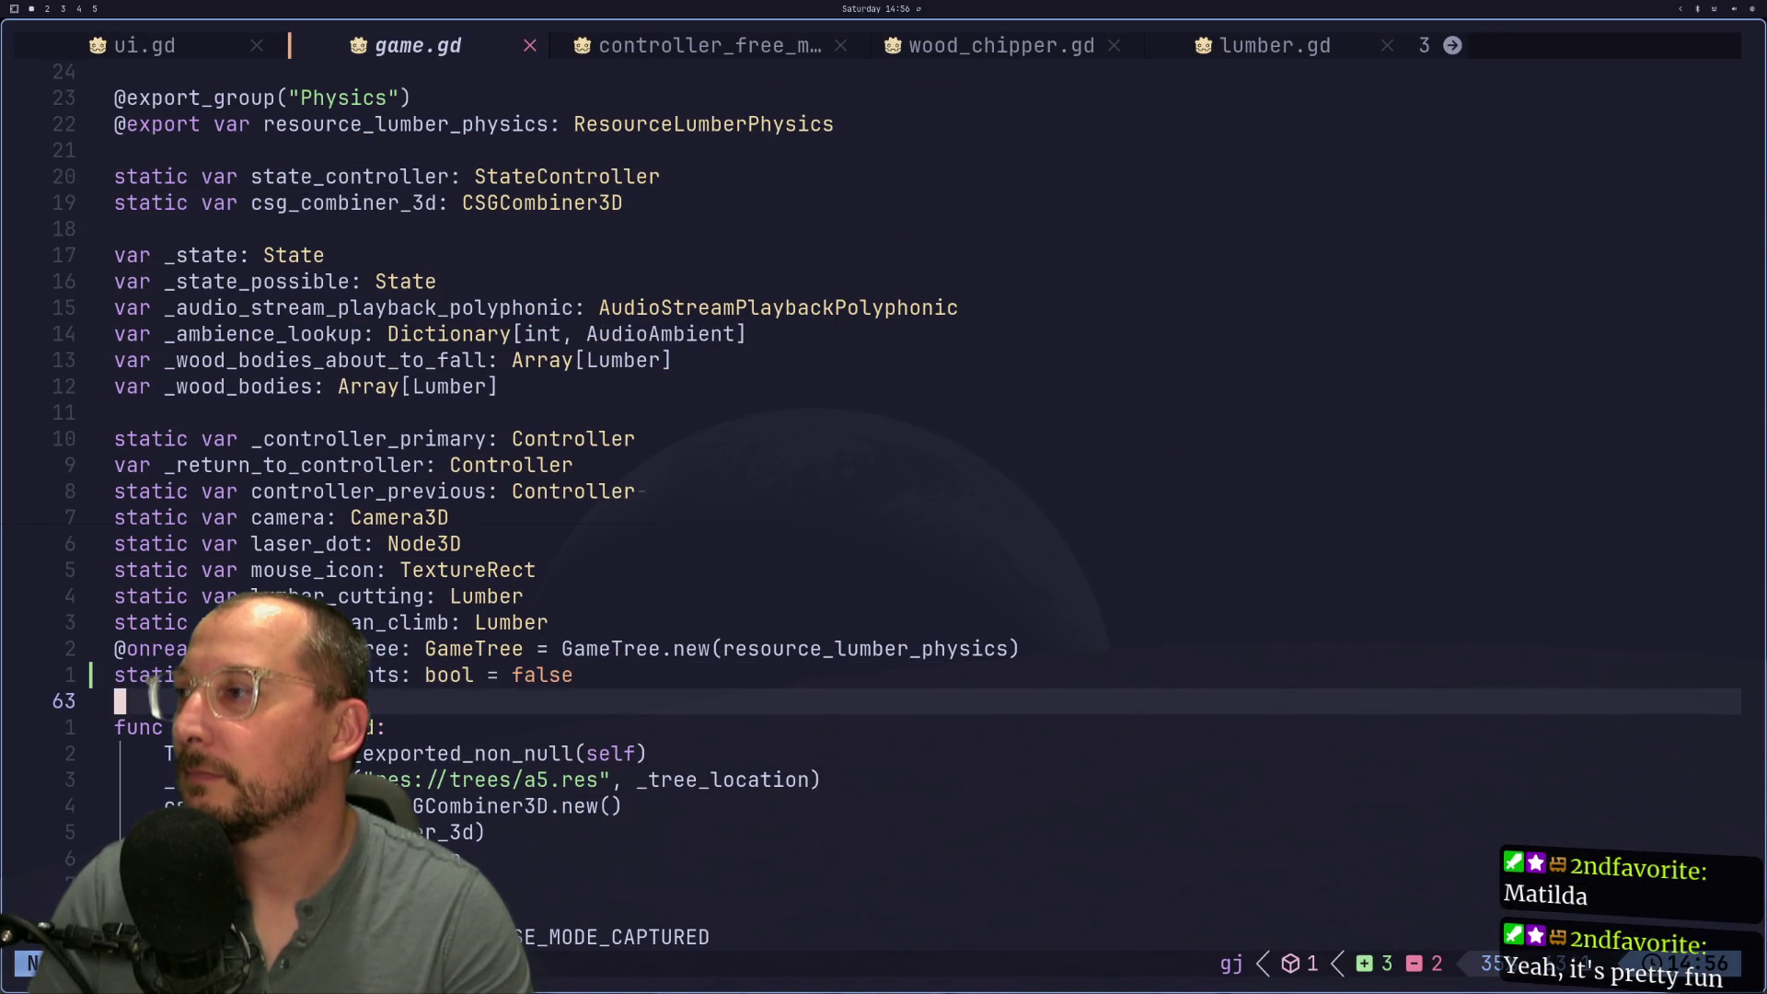
pyautogui.press('k')
pyautogui.press('k')
pyautogui.press('k')
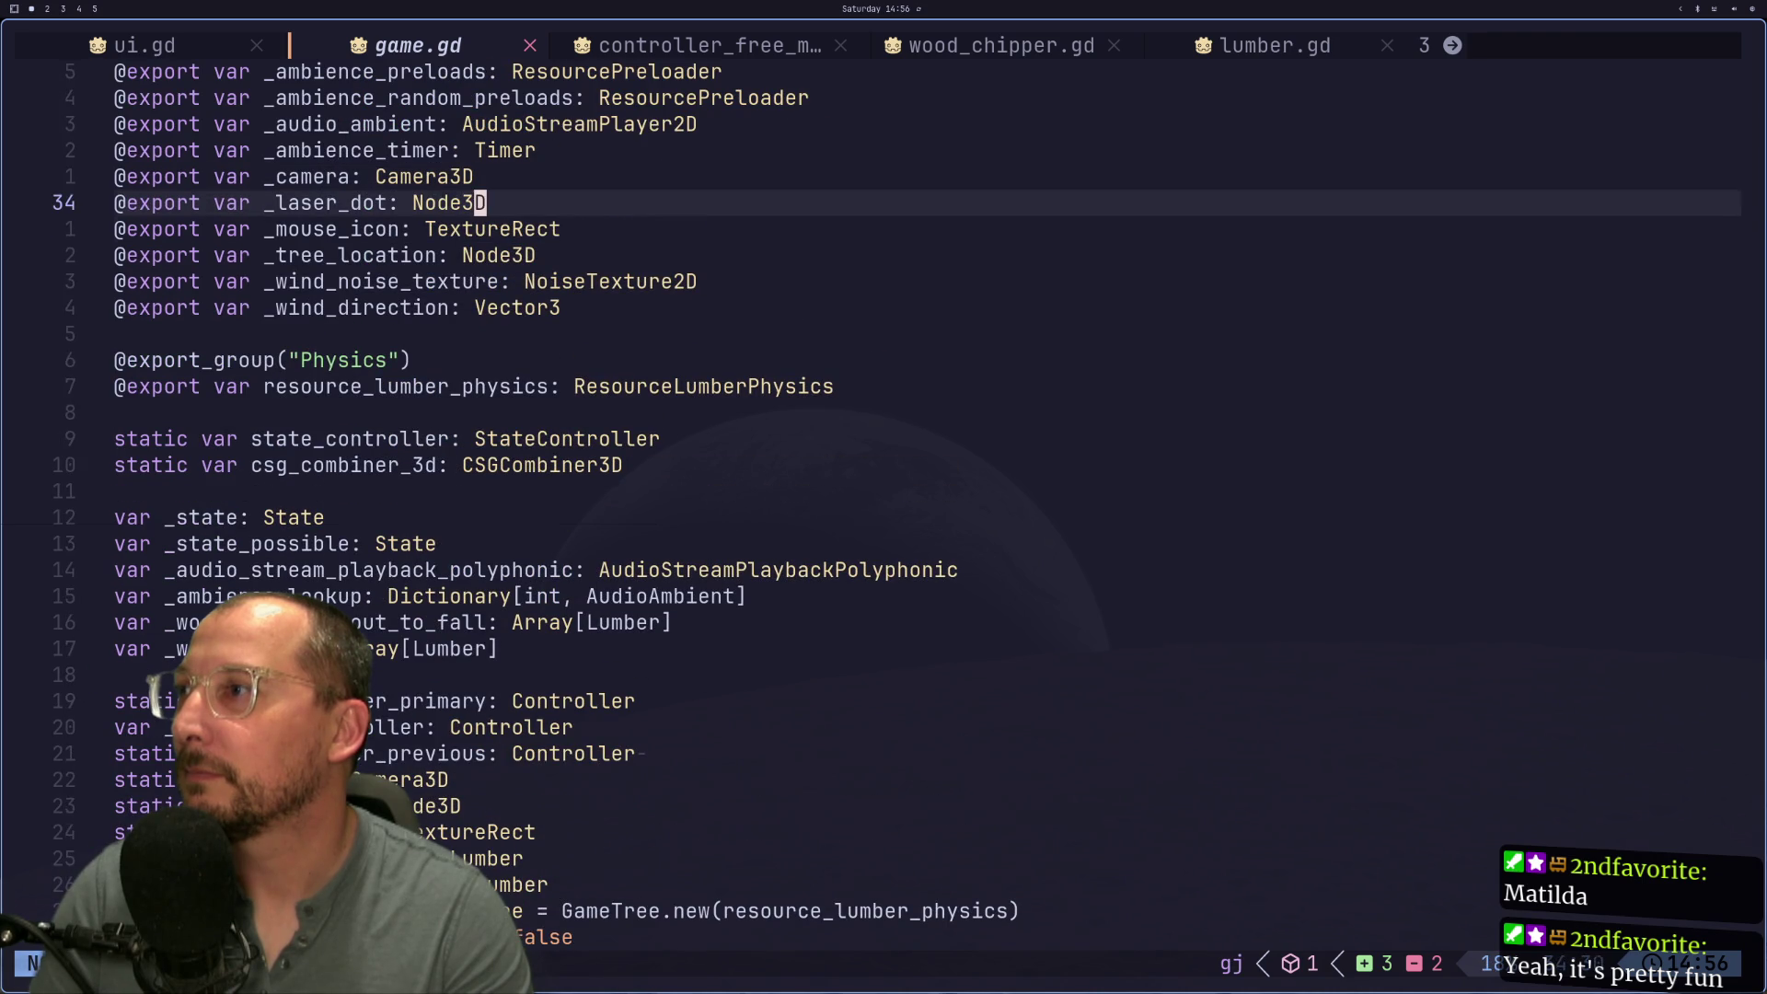
pyautogui.press('j')
pyautogui.press('j')
pyautogui.press('j')
pyautogui.press('k')
pyautogui.press('k')
pyautogui.press('k')
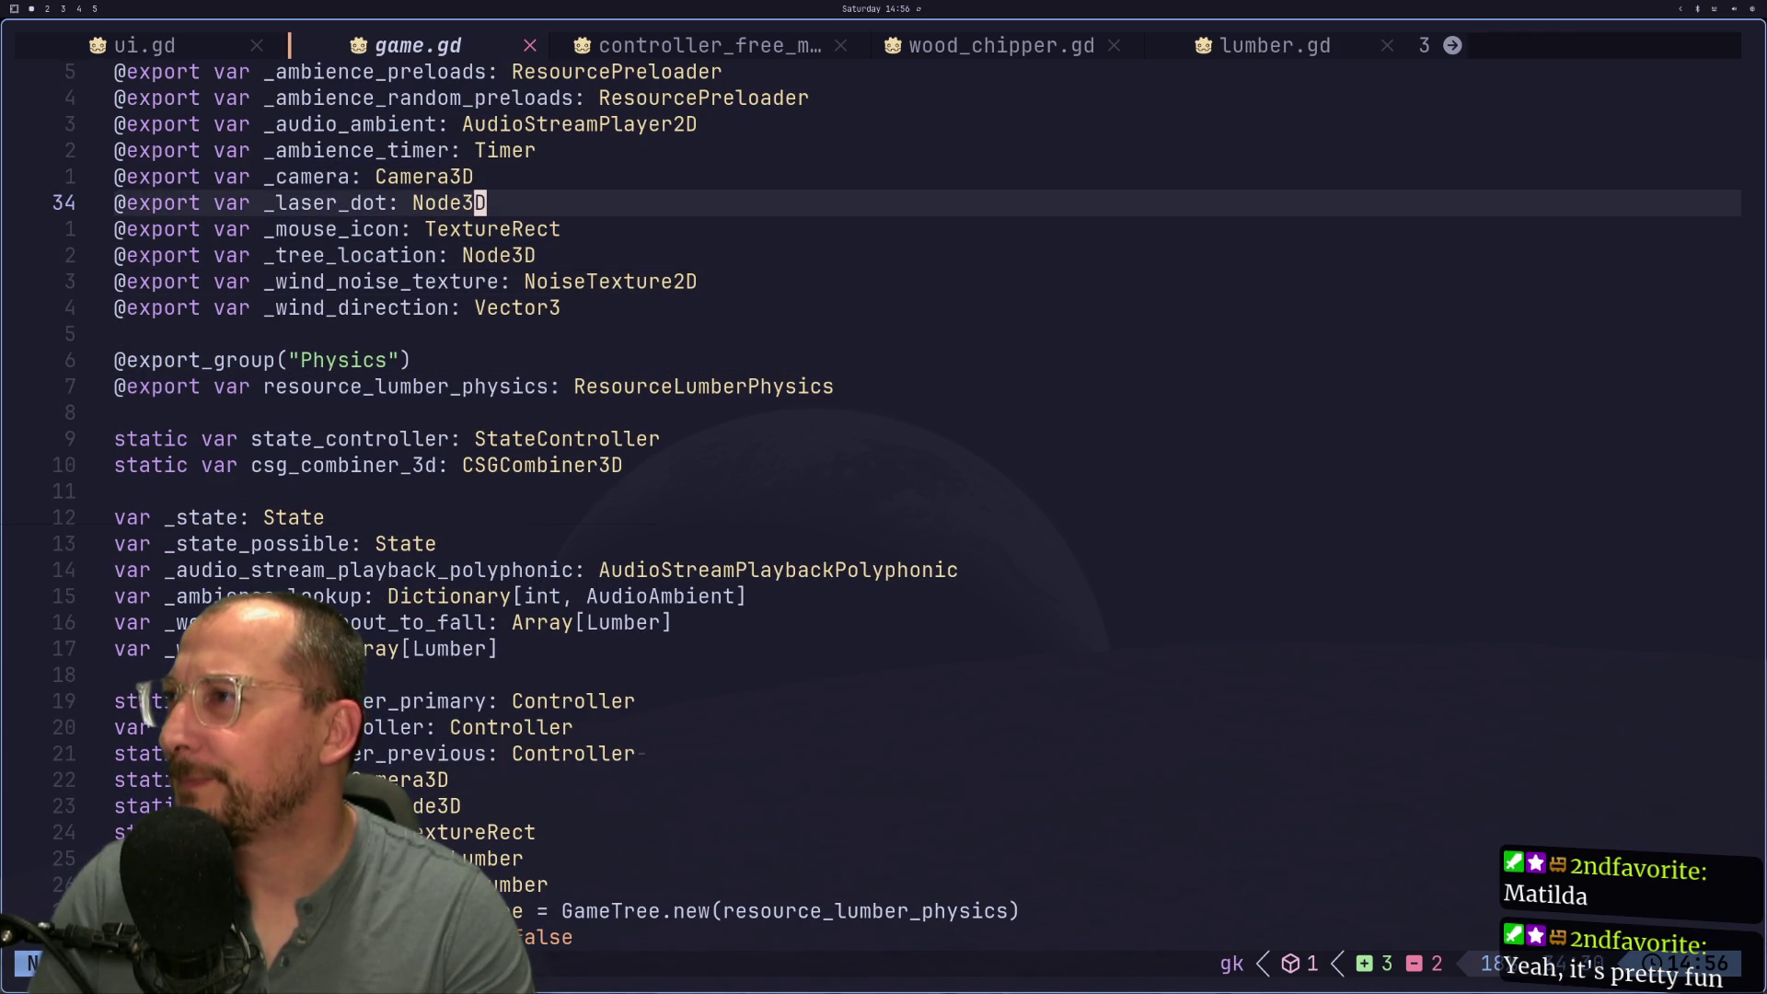
pyautogui.press('k')
pyautogui.press('k')
pyautogui.press('k')
pyautogui.press('j')
pyautogui.press('j')
pyautogui.press('j')
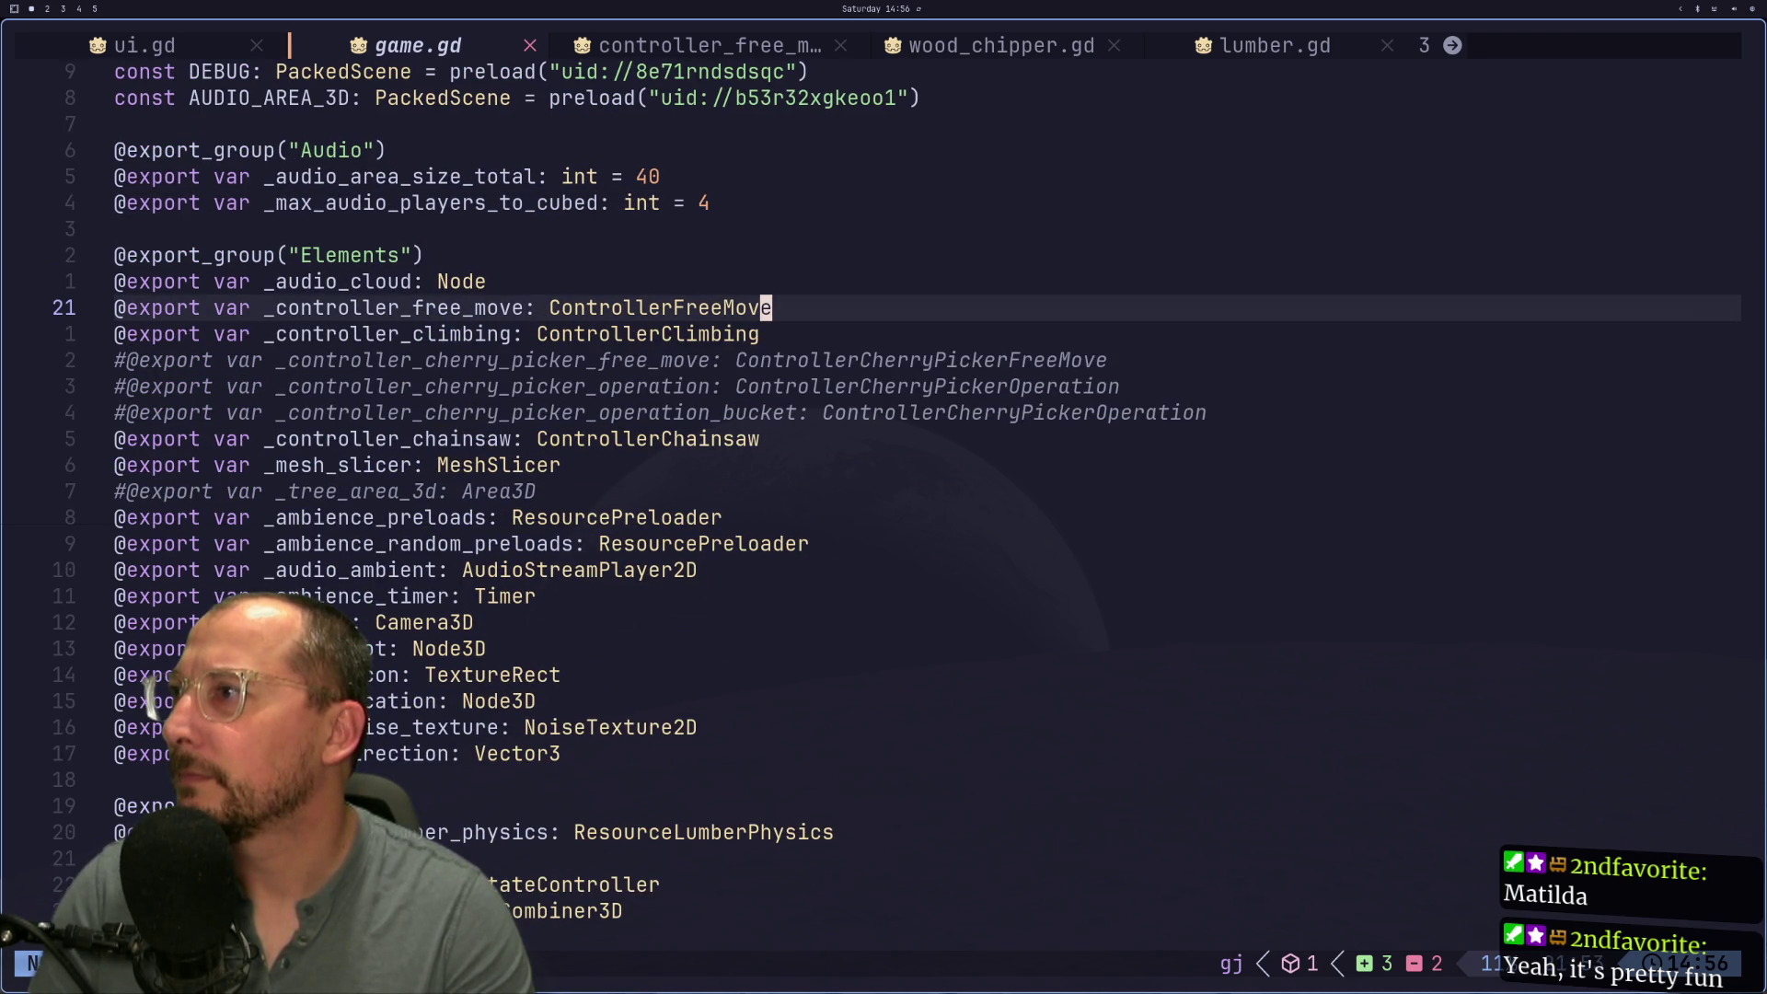
pyautogui.press('k')
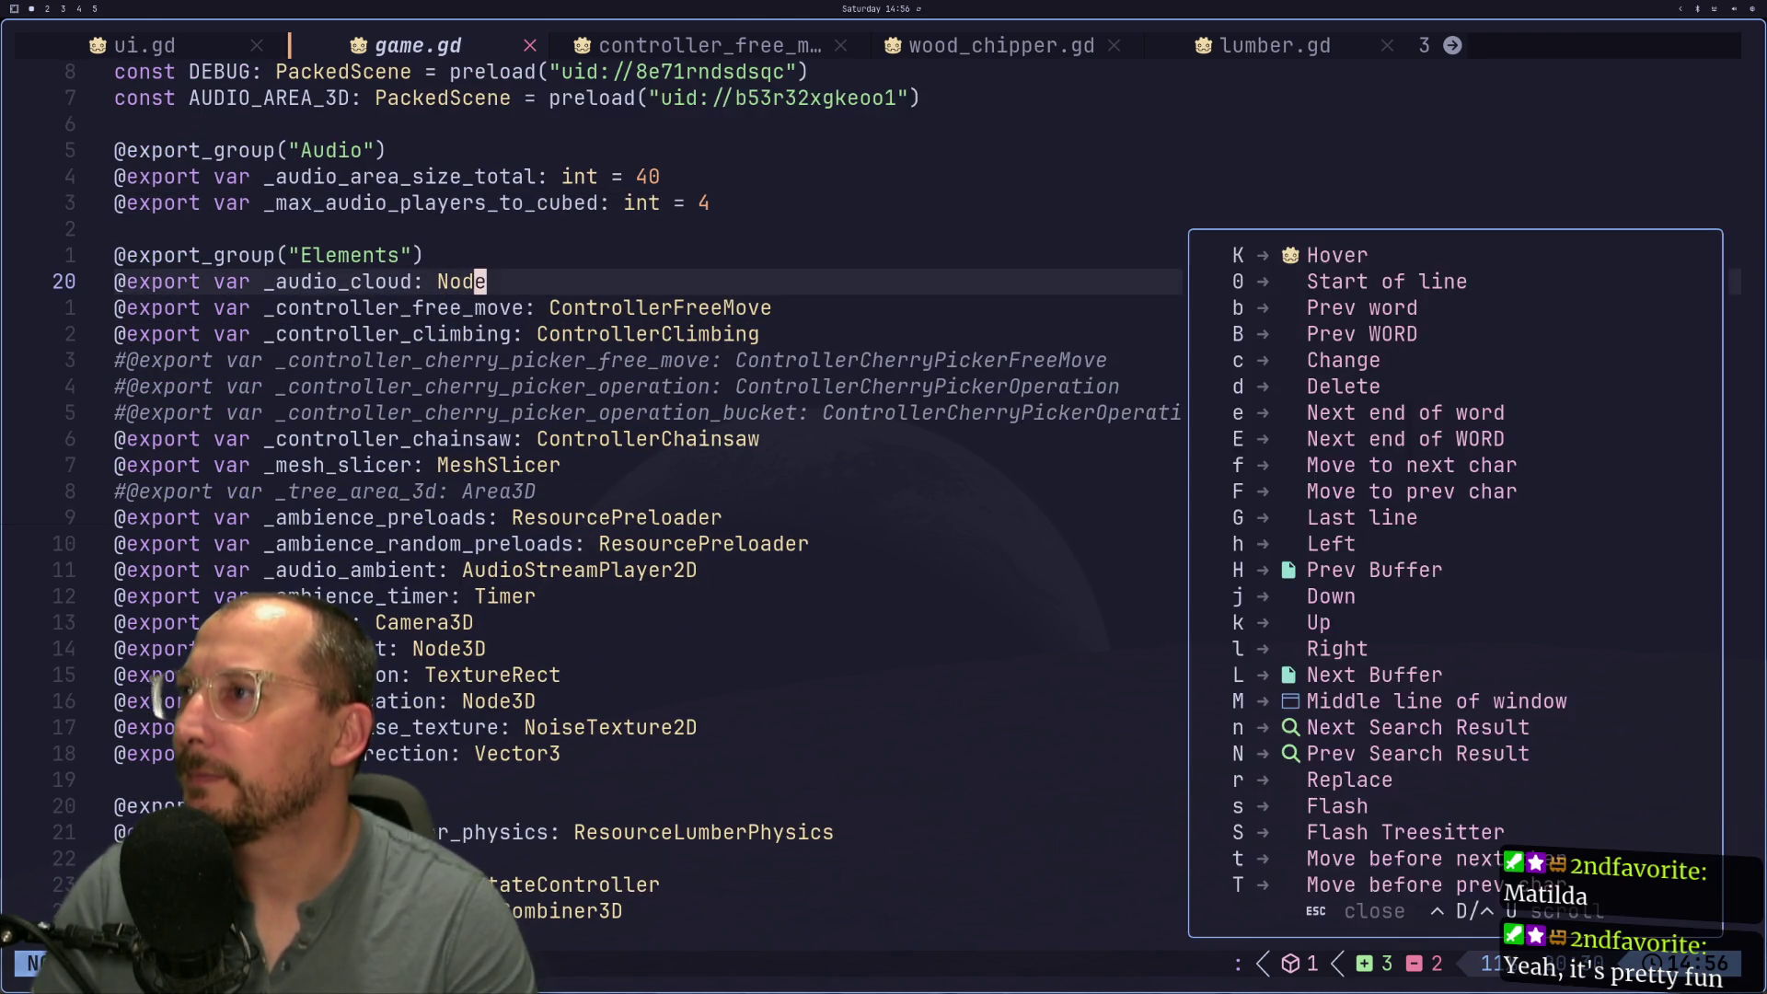
# Step: Check Godot, dismiss Neovim's key hints, then stop the running game in Godot
pyautogui.press('super+2')
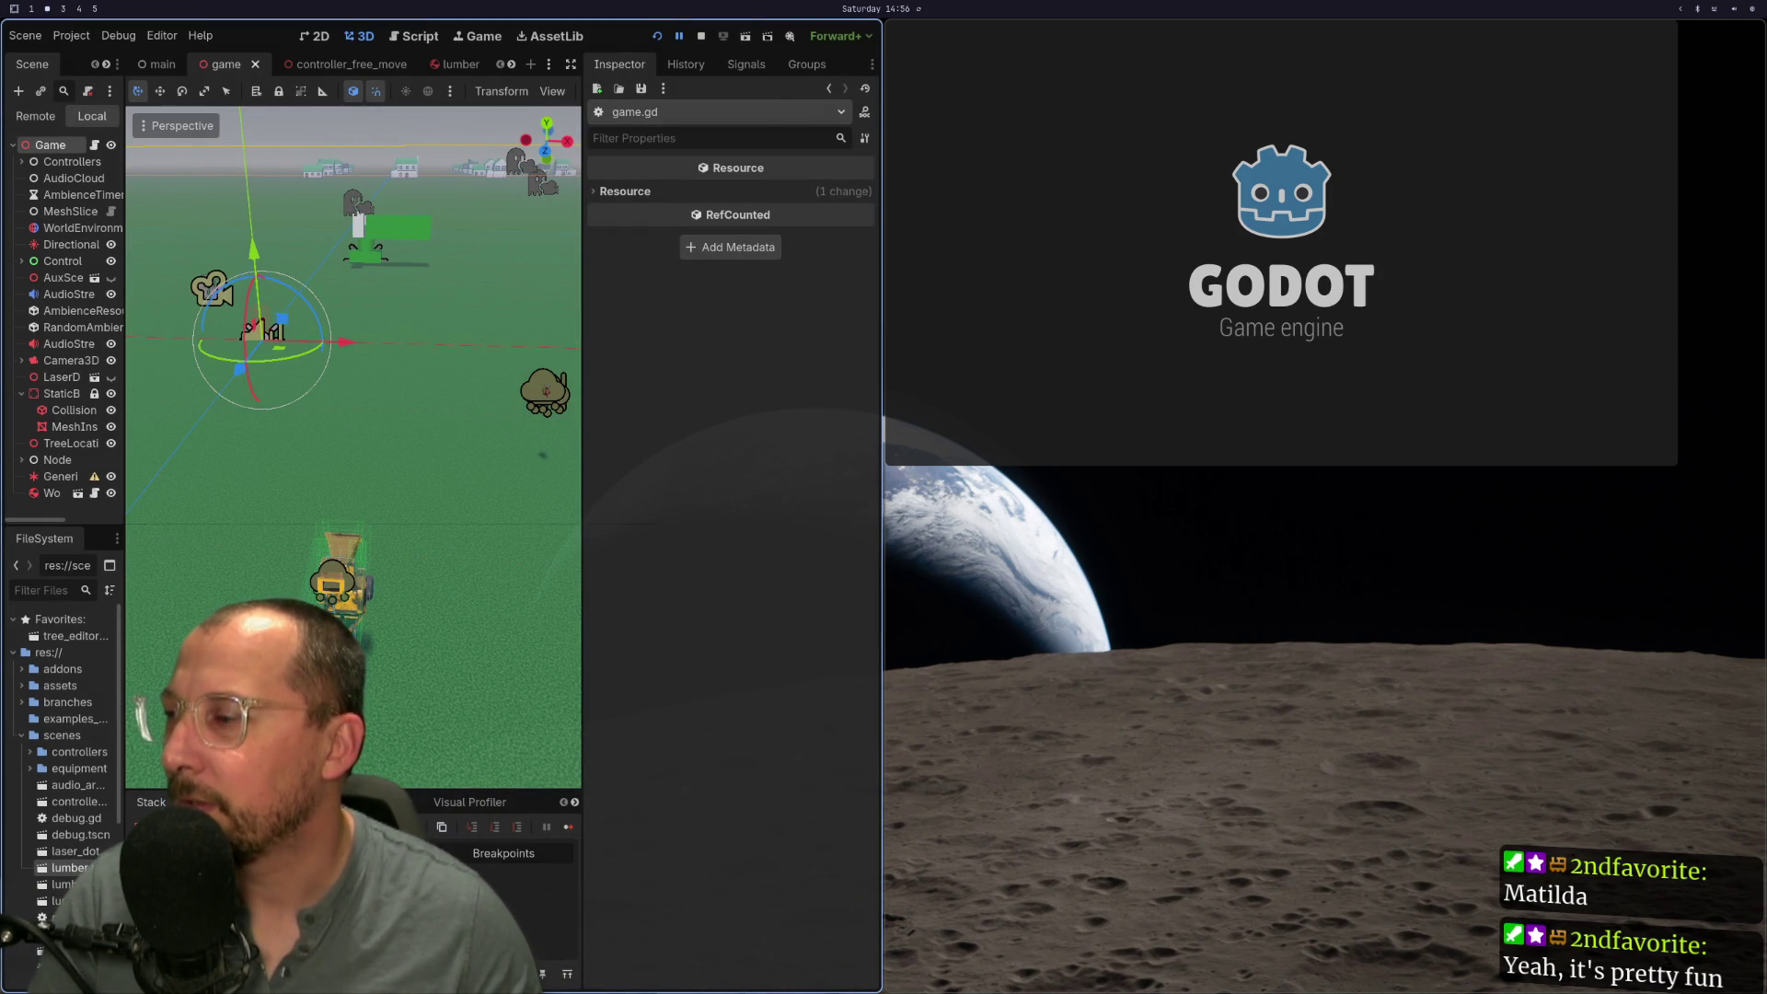
pyautogui.press('super+1')
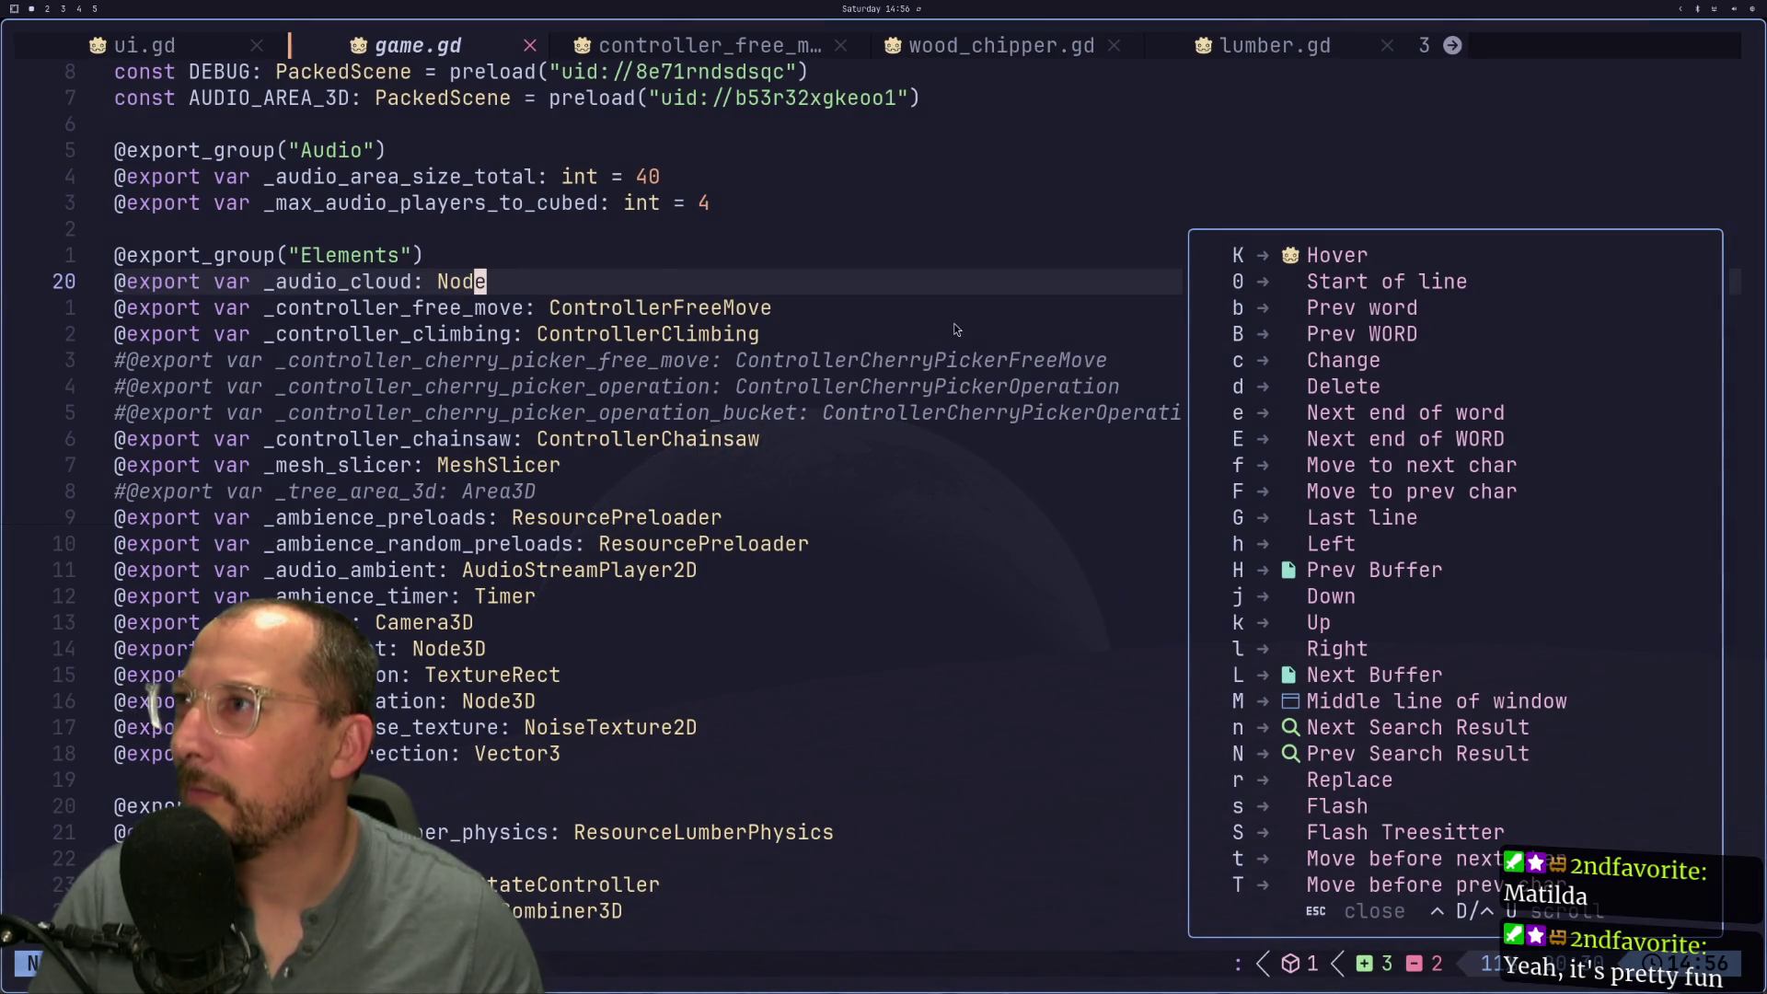
pyautogui.press('Escape')
pyautogui.press('super+2')
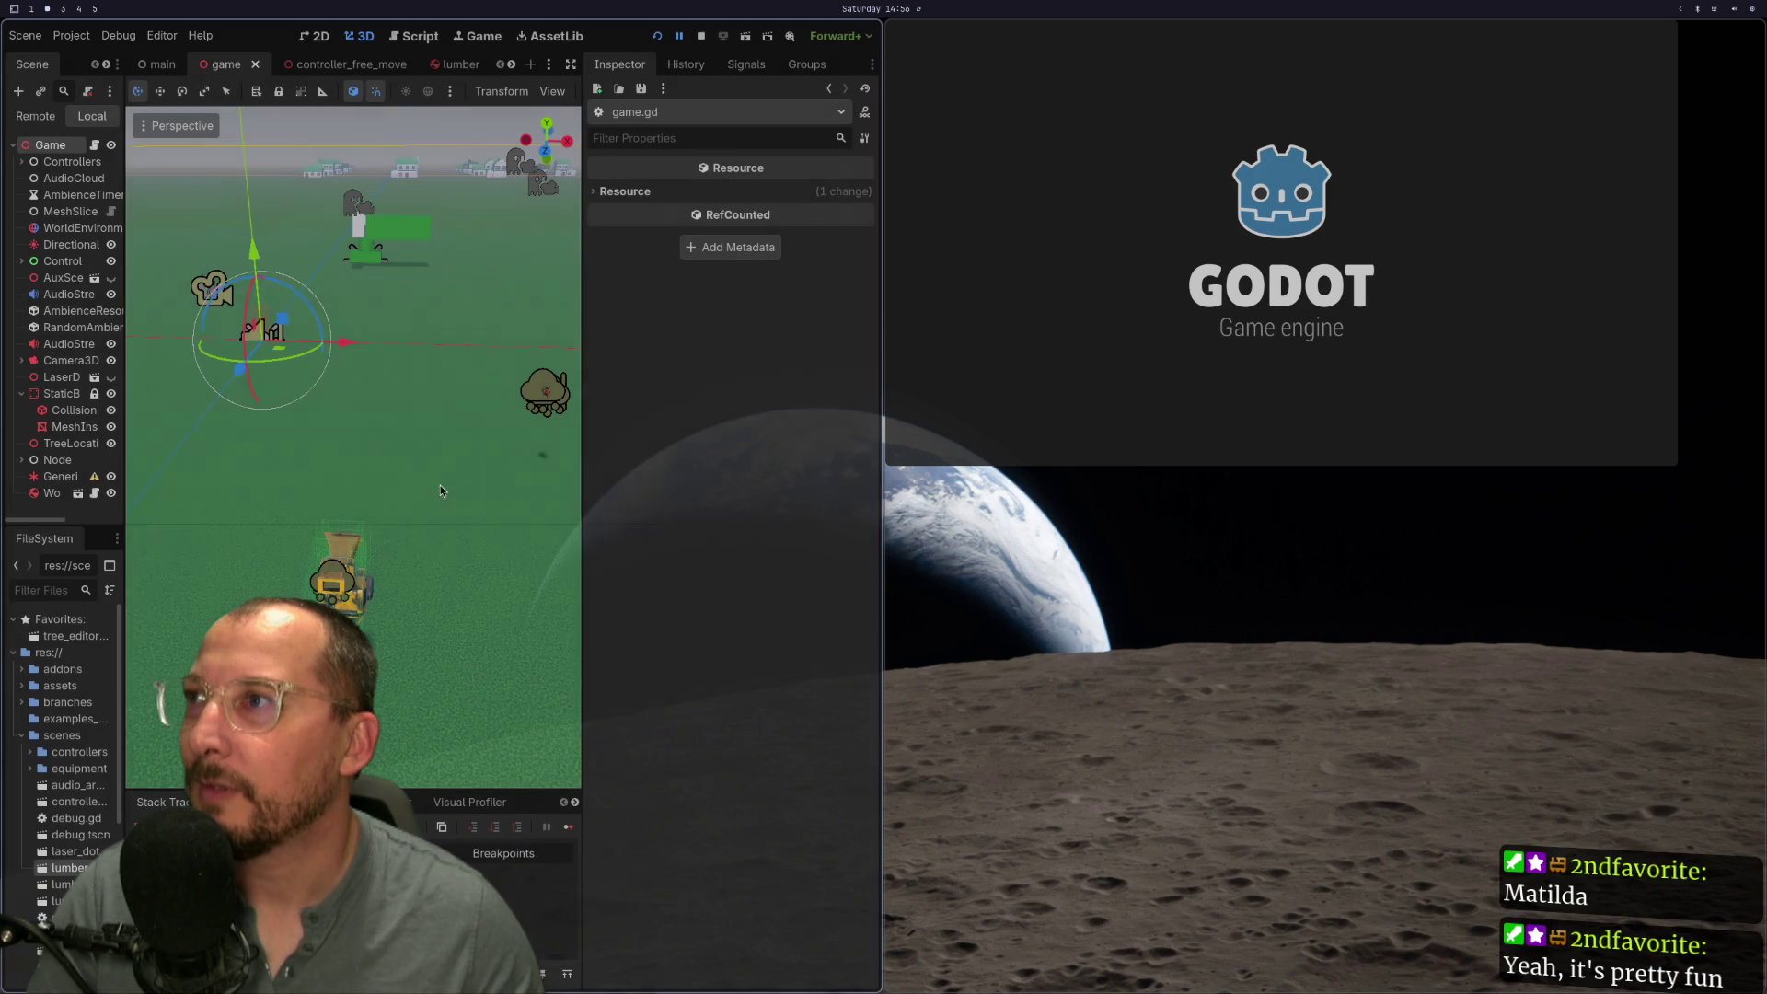
pyautogui.click(701, 36)
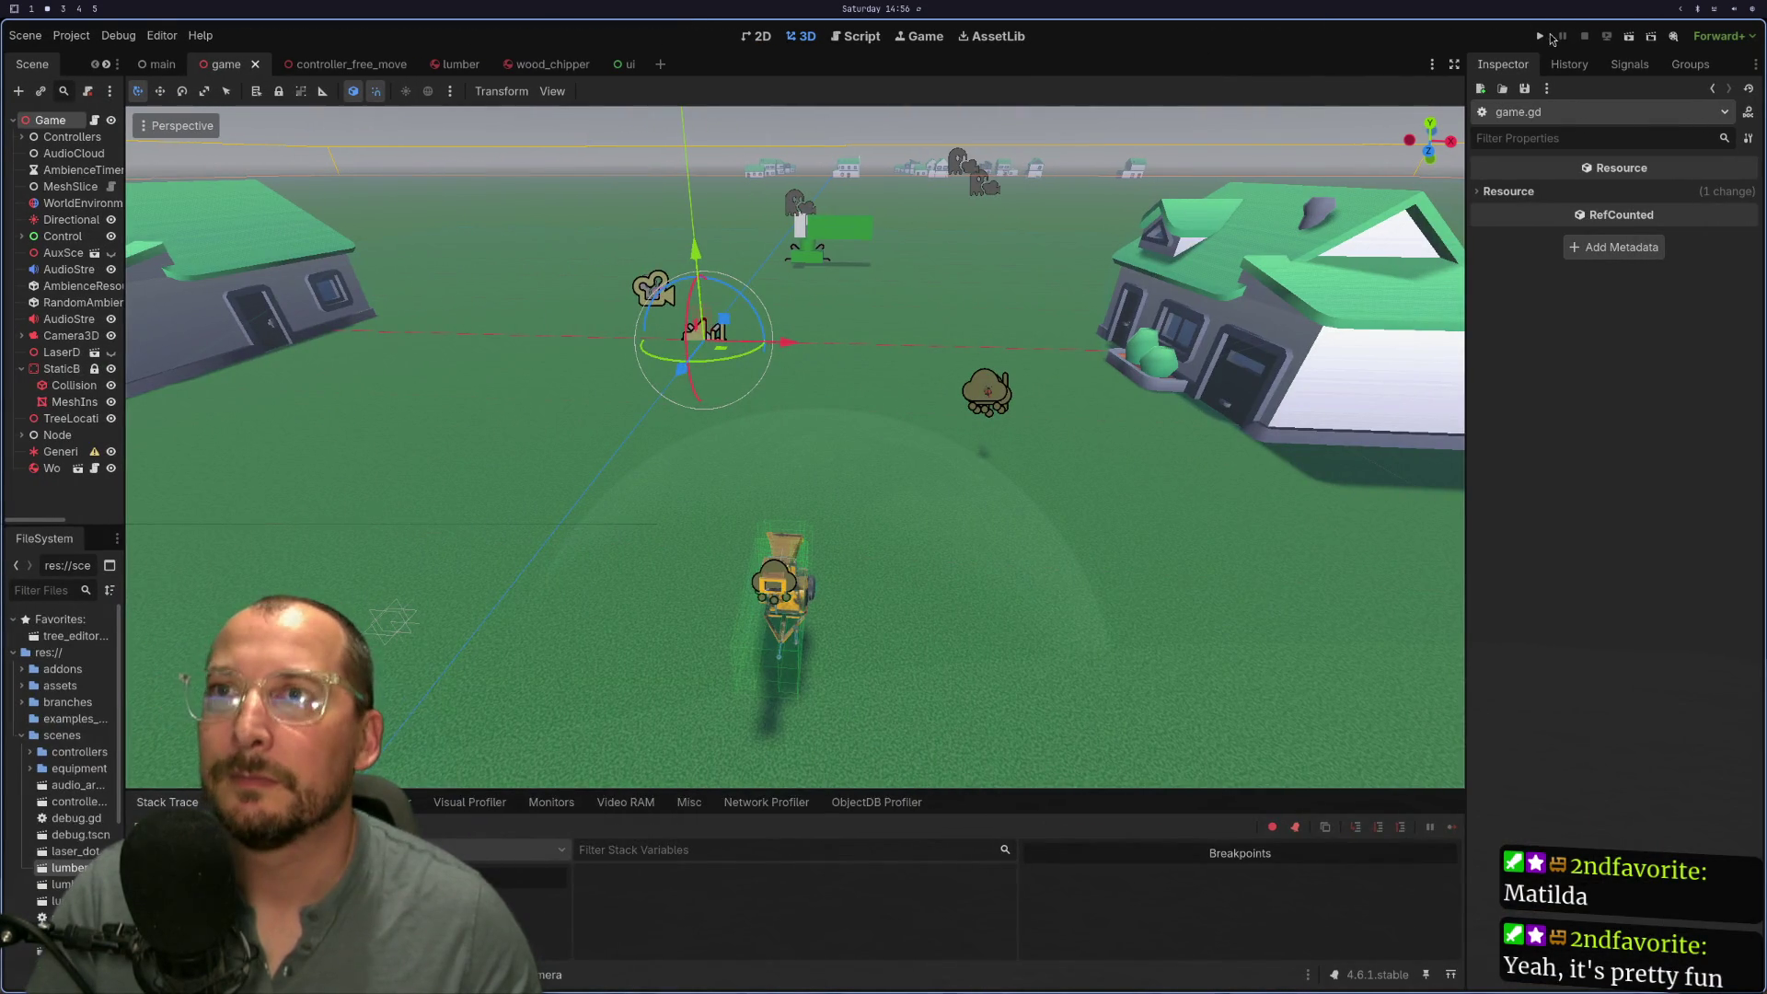
# Step: Rerun the project, then restore the line to 'debug_joints = !debug_joints' and save game.gd
pyautogui.click(1540, 36)
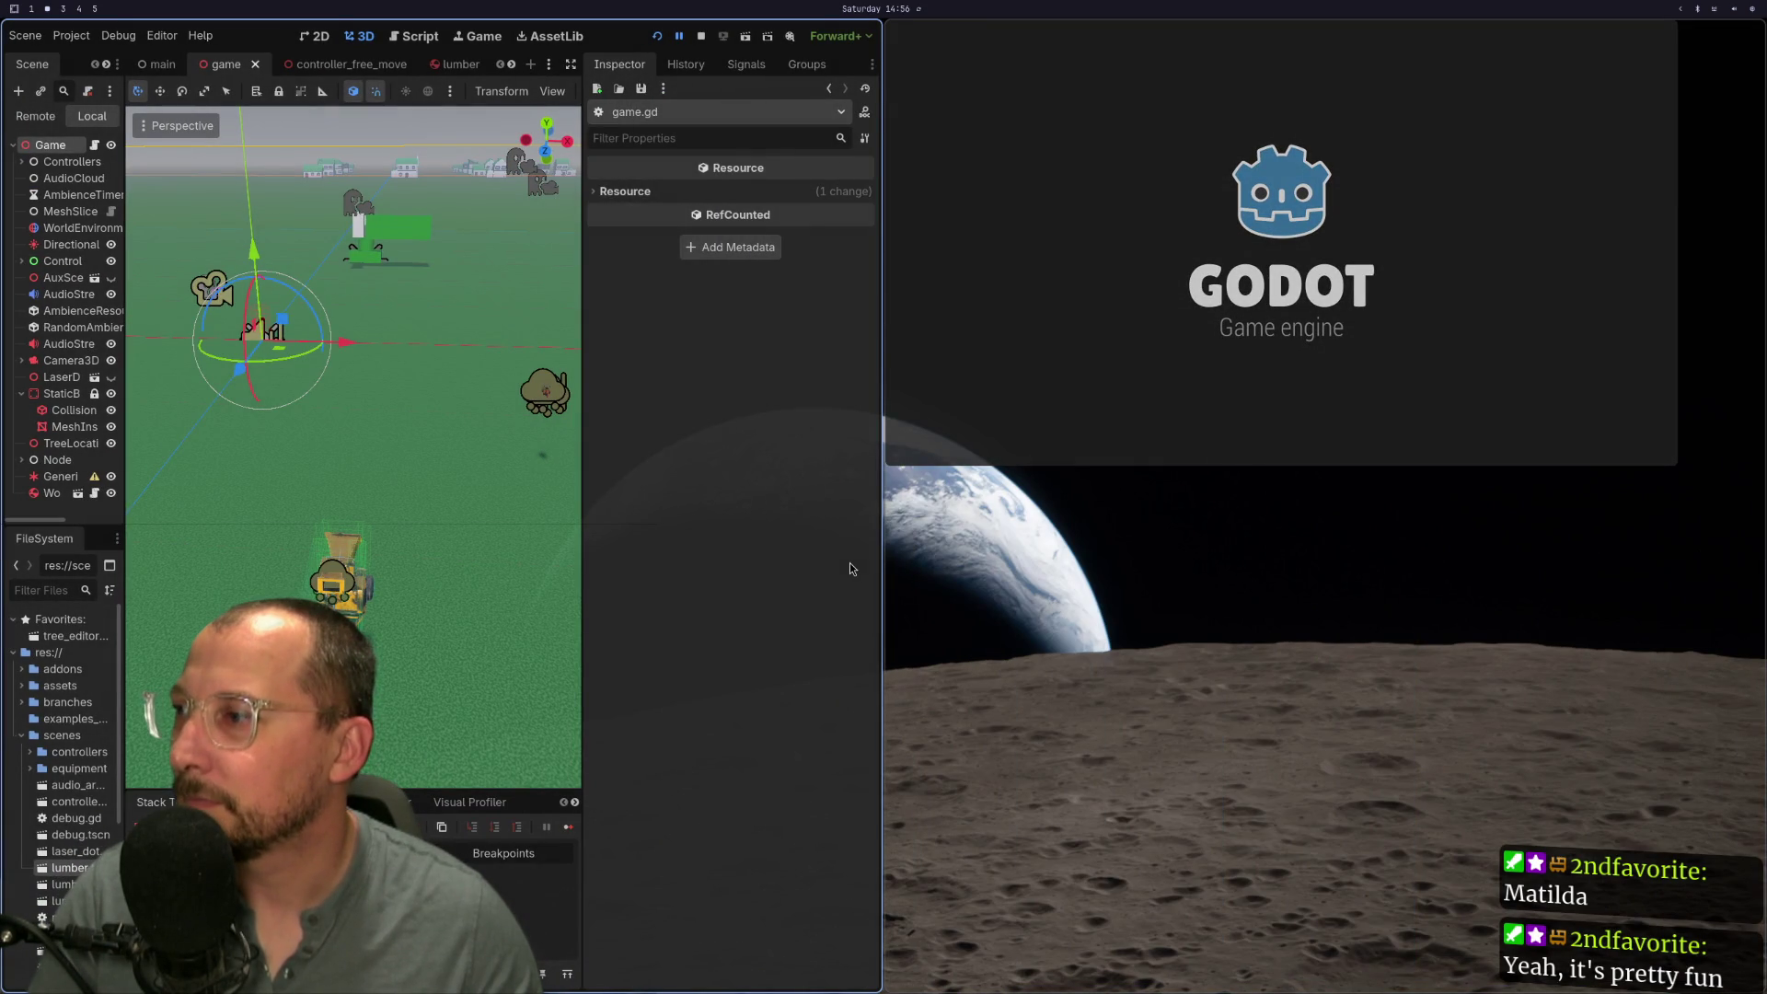
pyautogui.press('super+1')
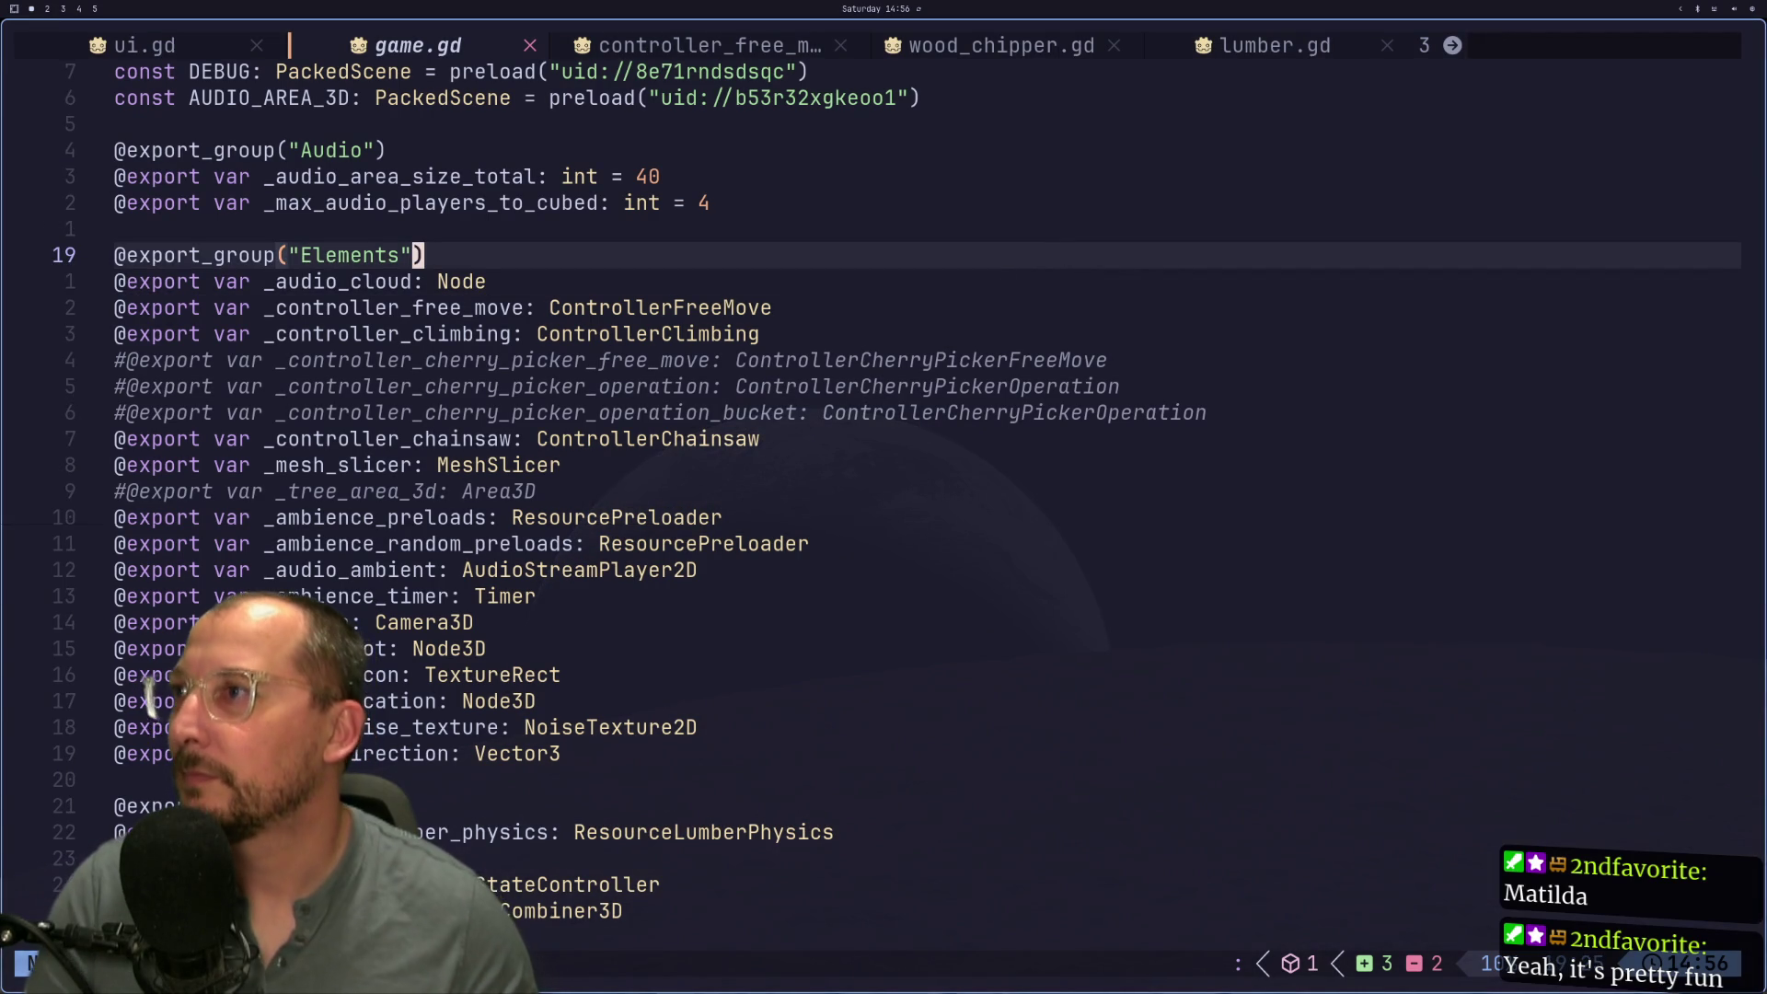
pyautogui.press('u')
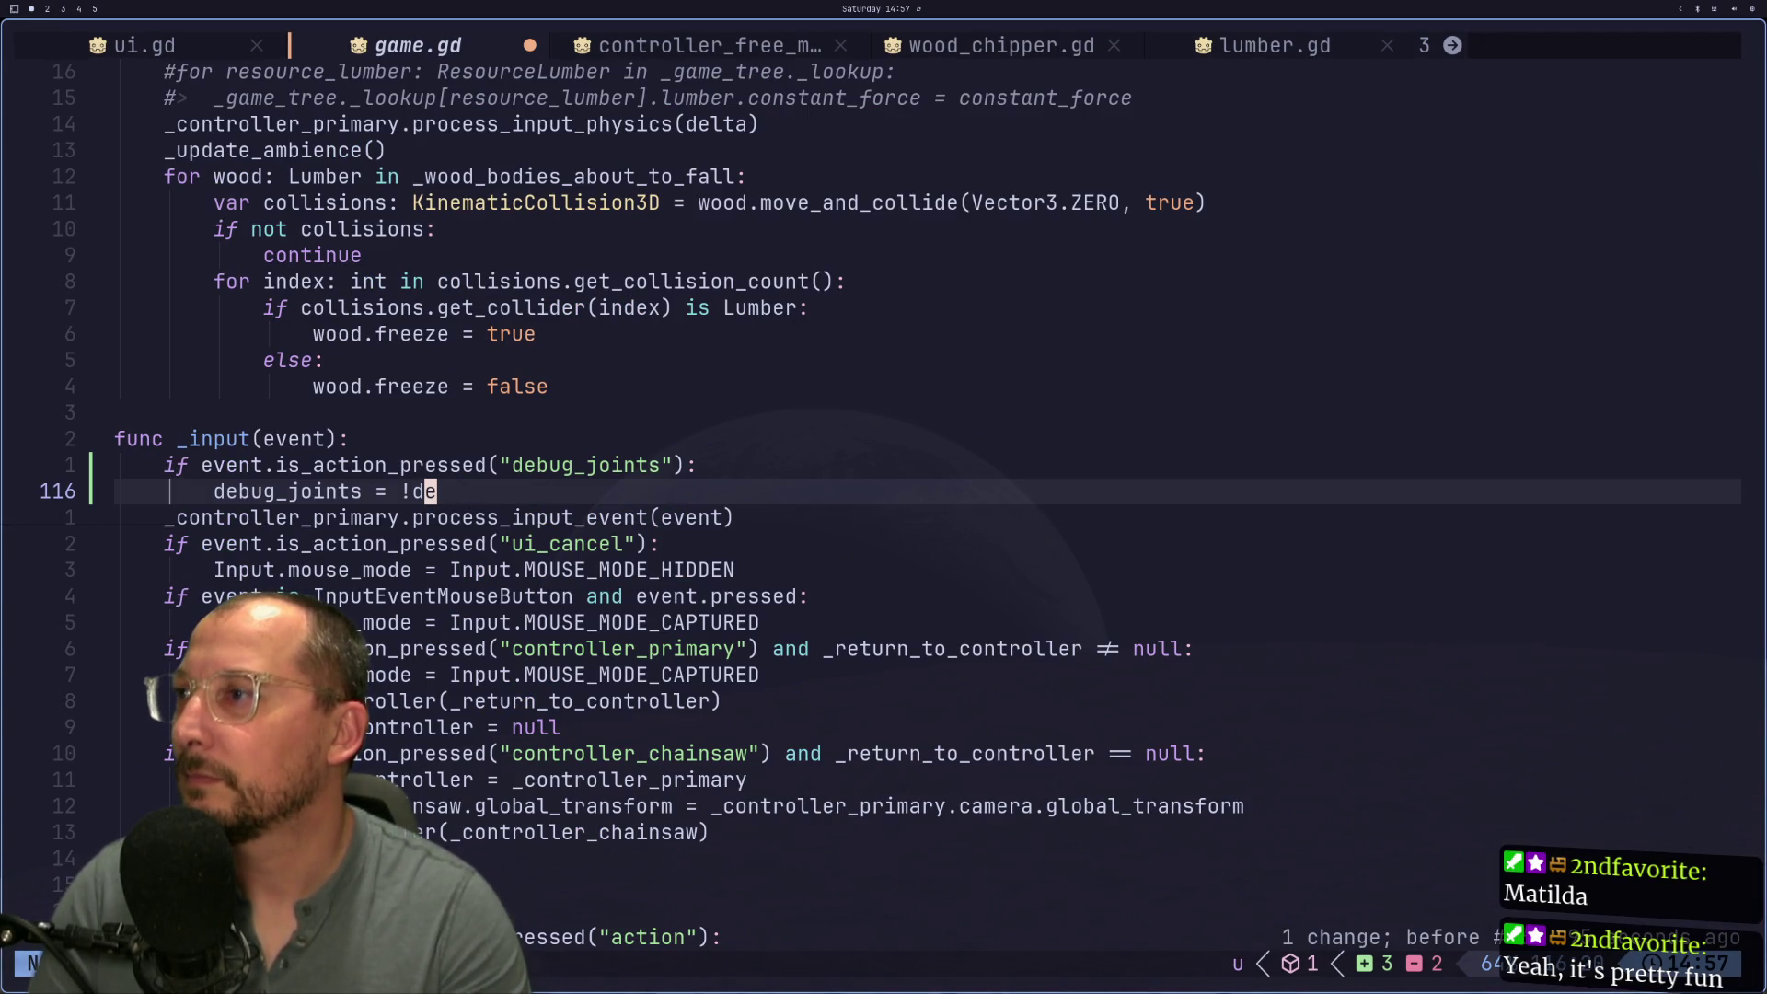
pyautogui.write('ab')
pyautogui.press('Tab')
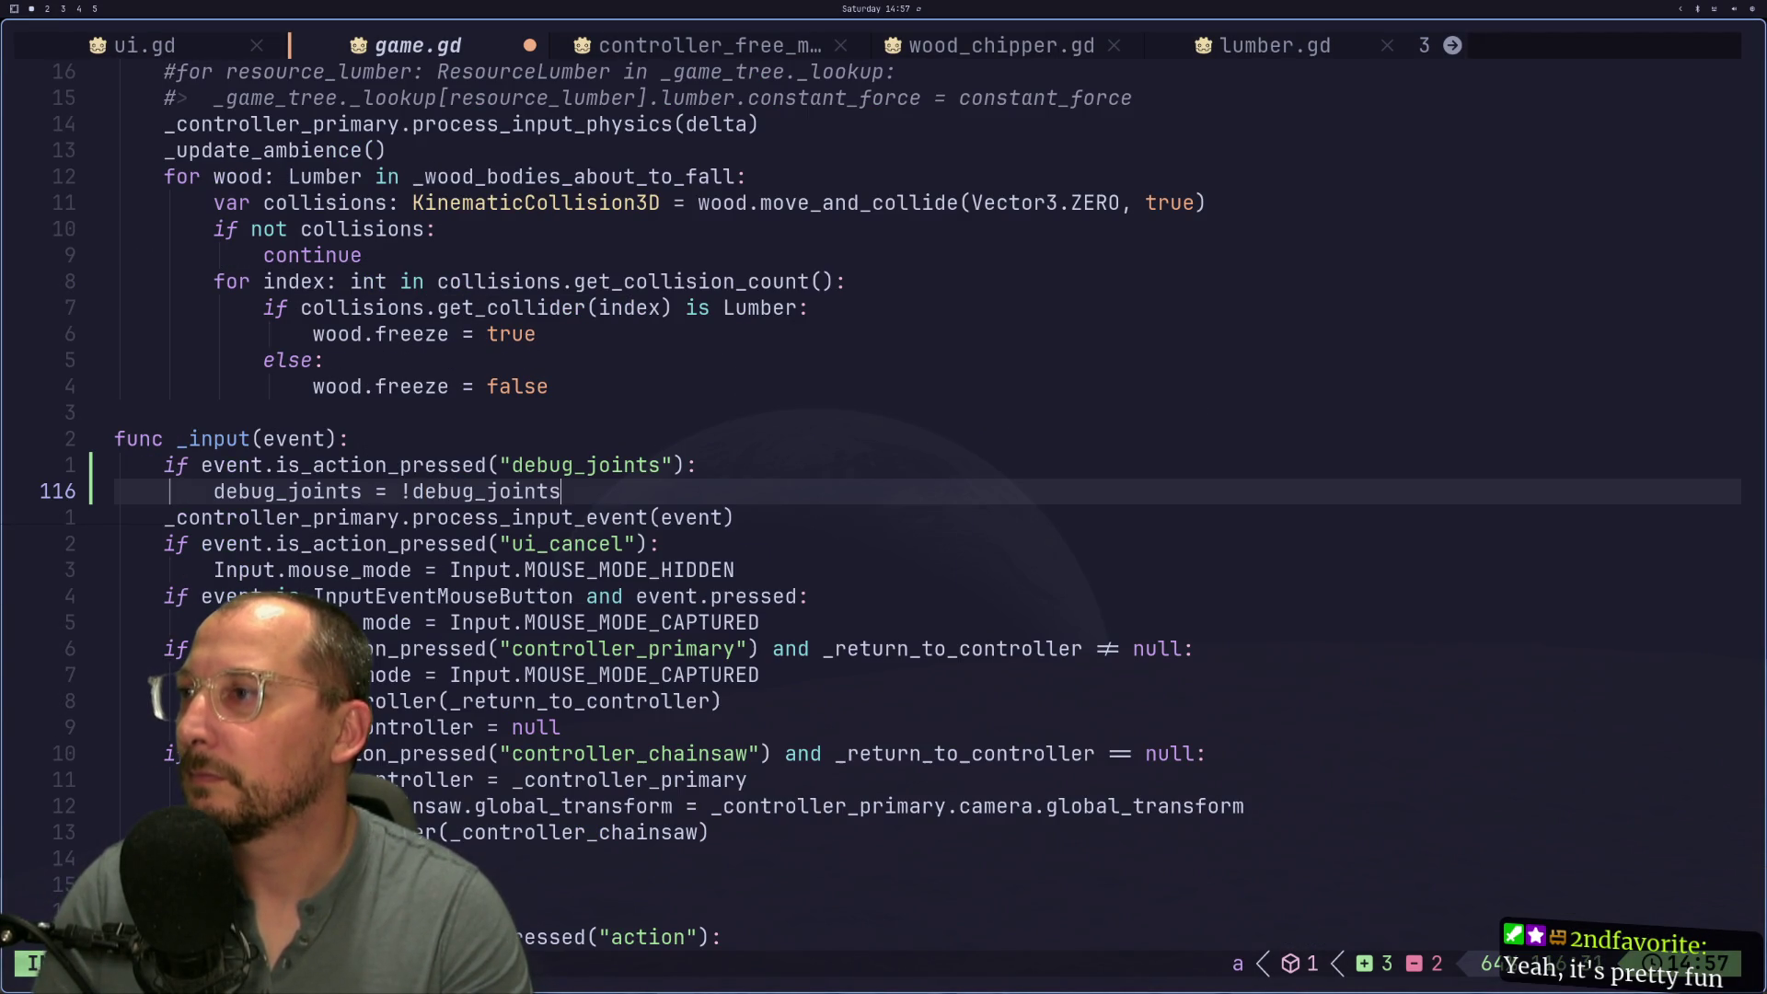
pyautogui.press('Escape')
pyautogui.write(':w')
pyautogui.press('Return')
# Step: Check Godot again, then return to Neovim and jump to line 20 of game.gd
pyautogui.press('super+2')
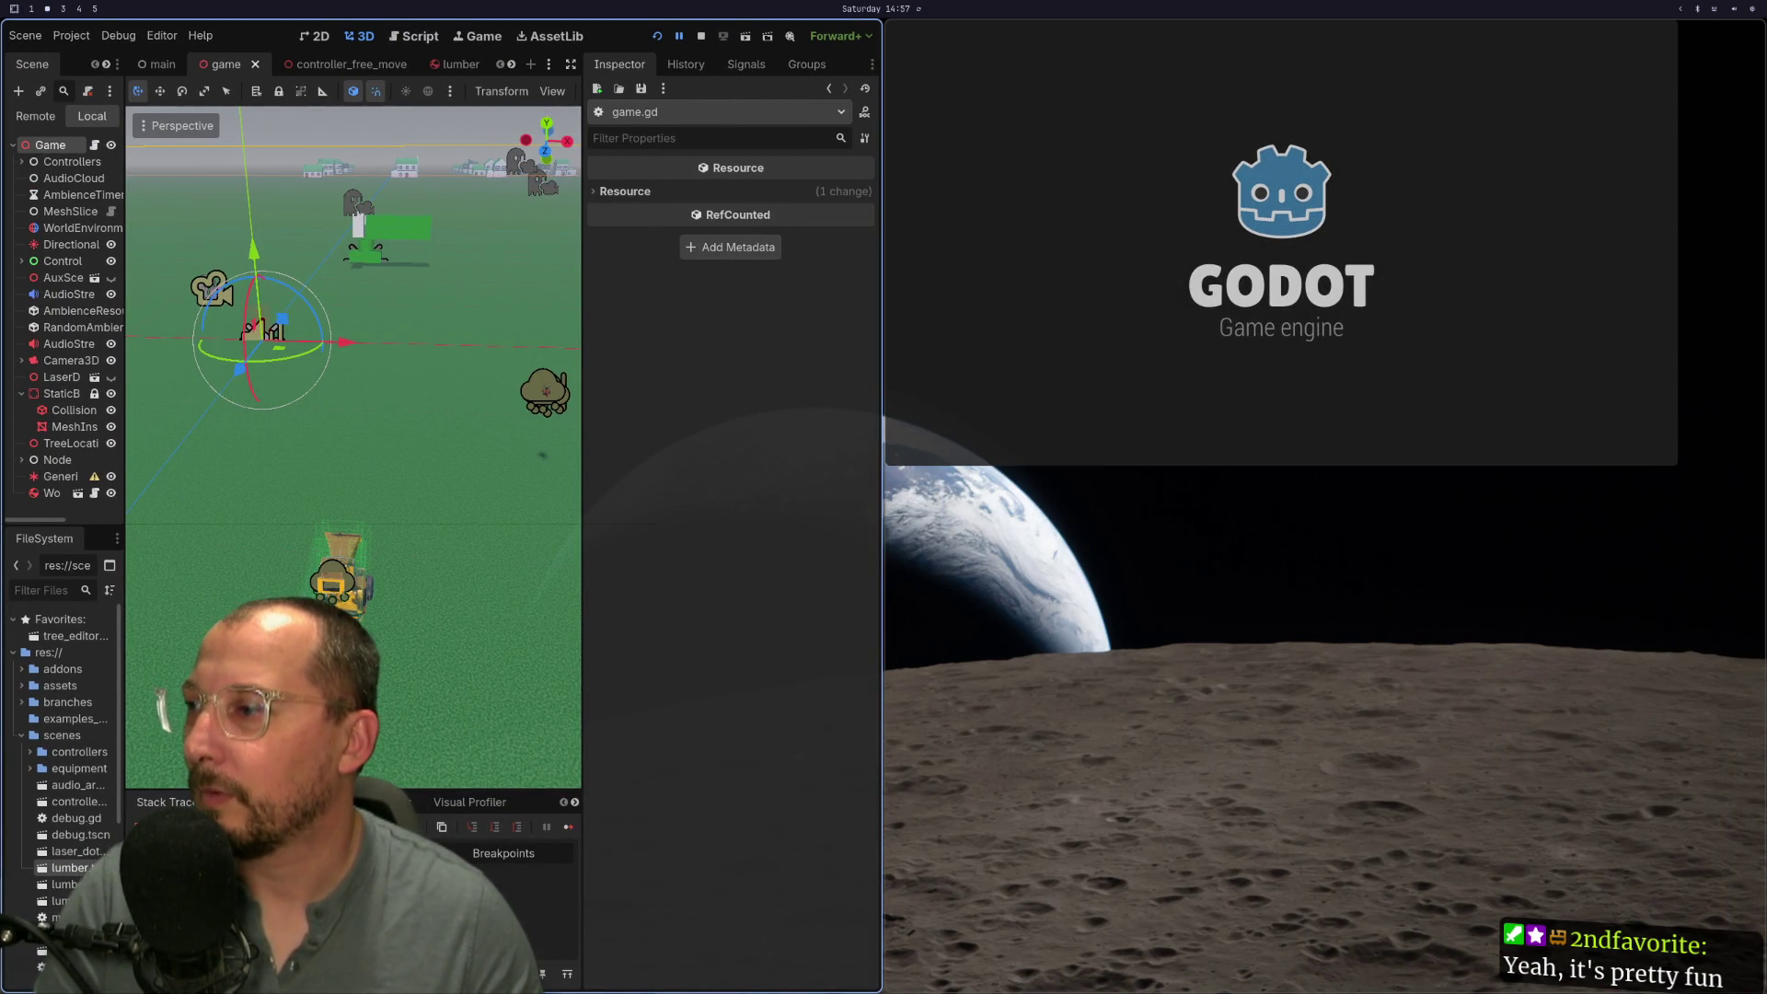
pyautogui.press('super+1')
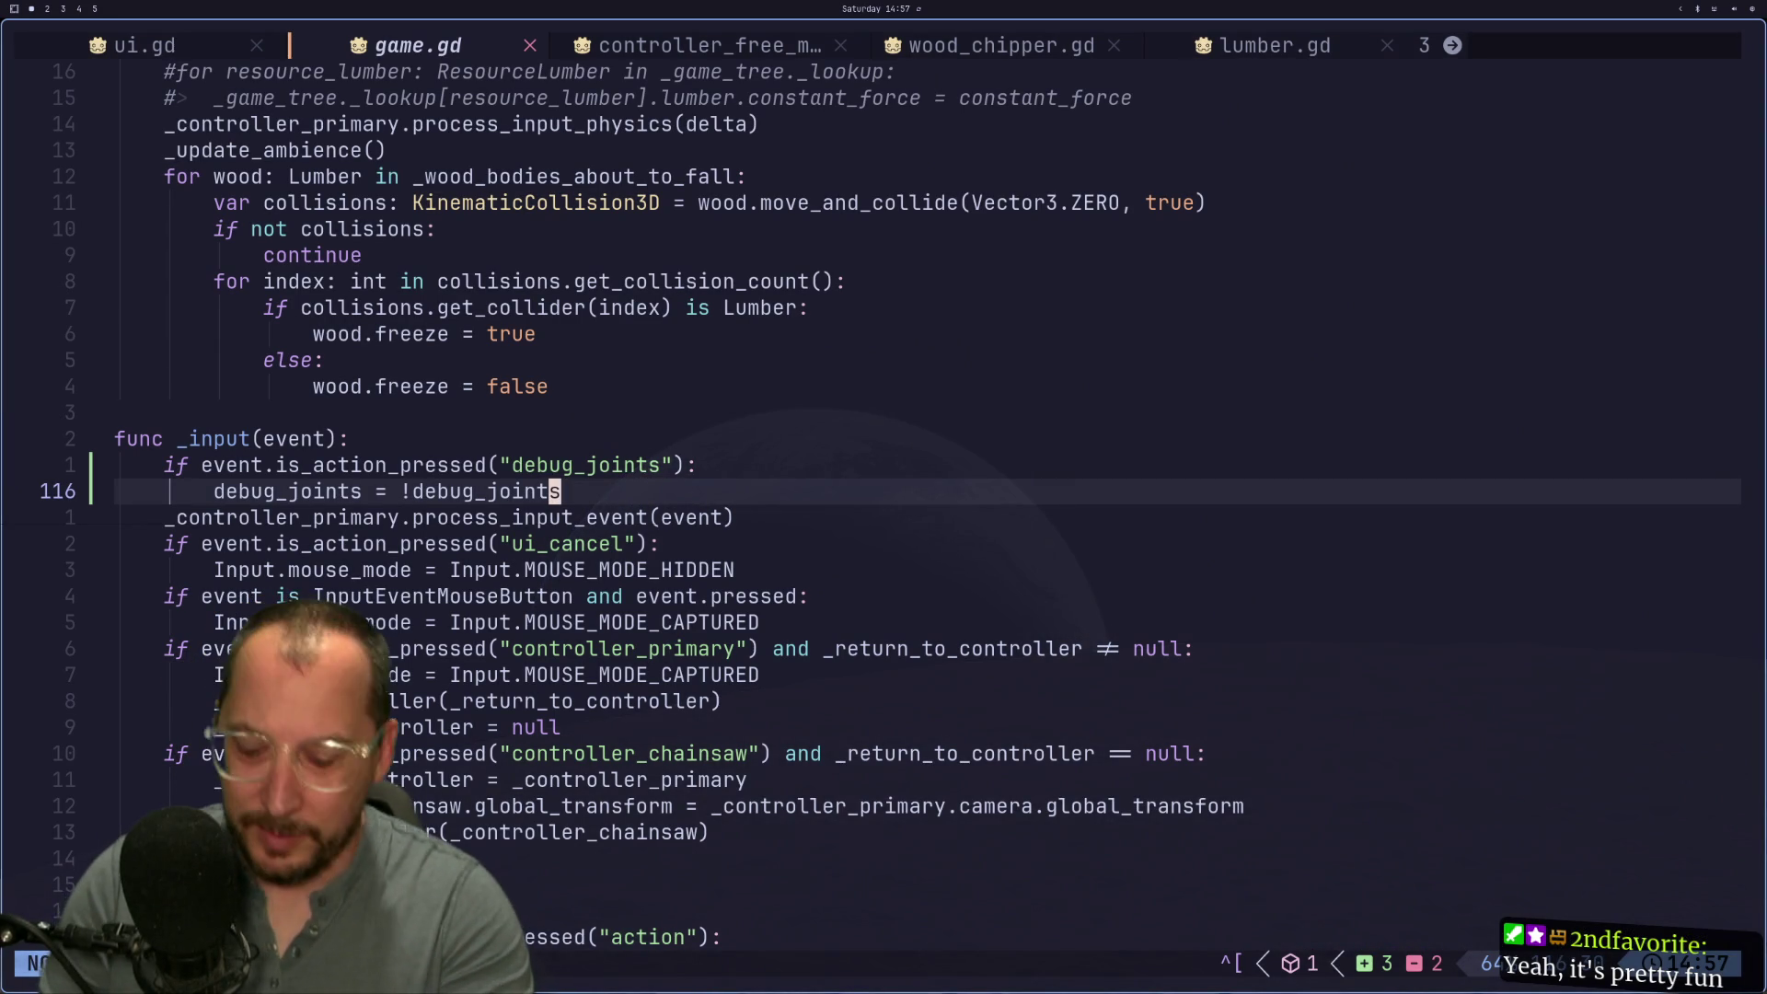
pyautogui.press('2')
pyautogui.press('0')
pyautogui.press('g')
pyautogui.press('g')
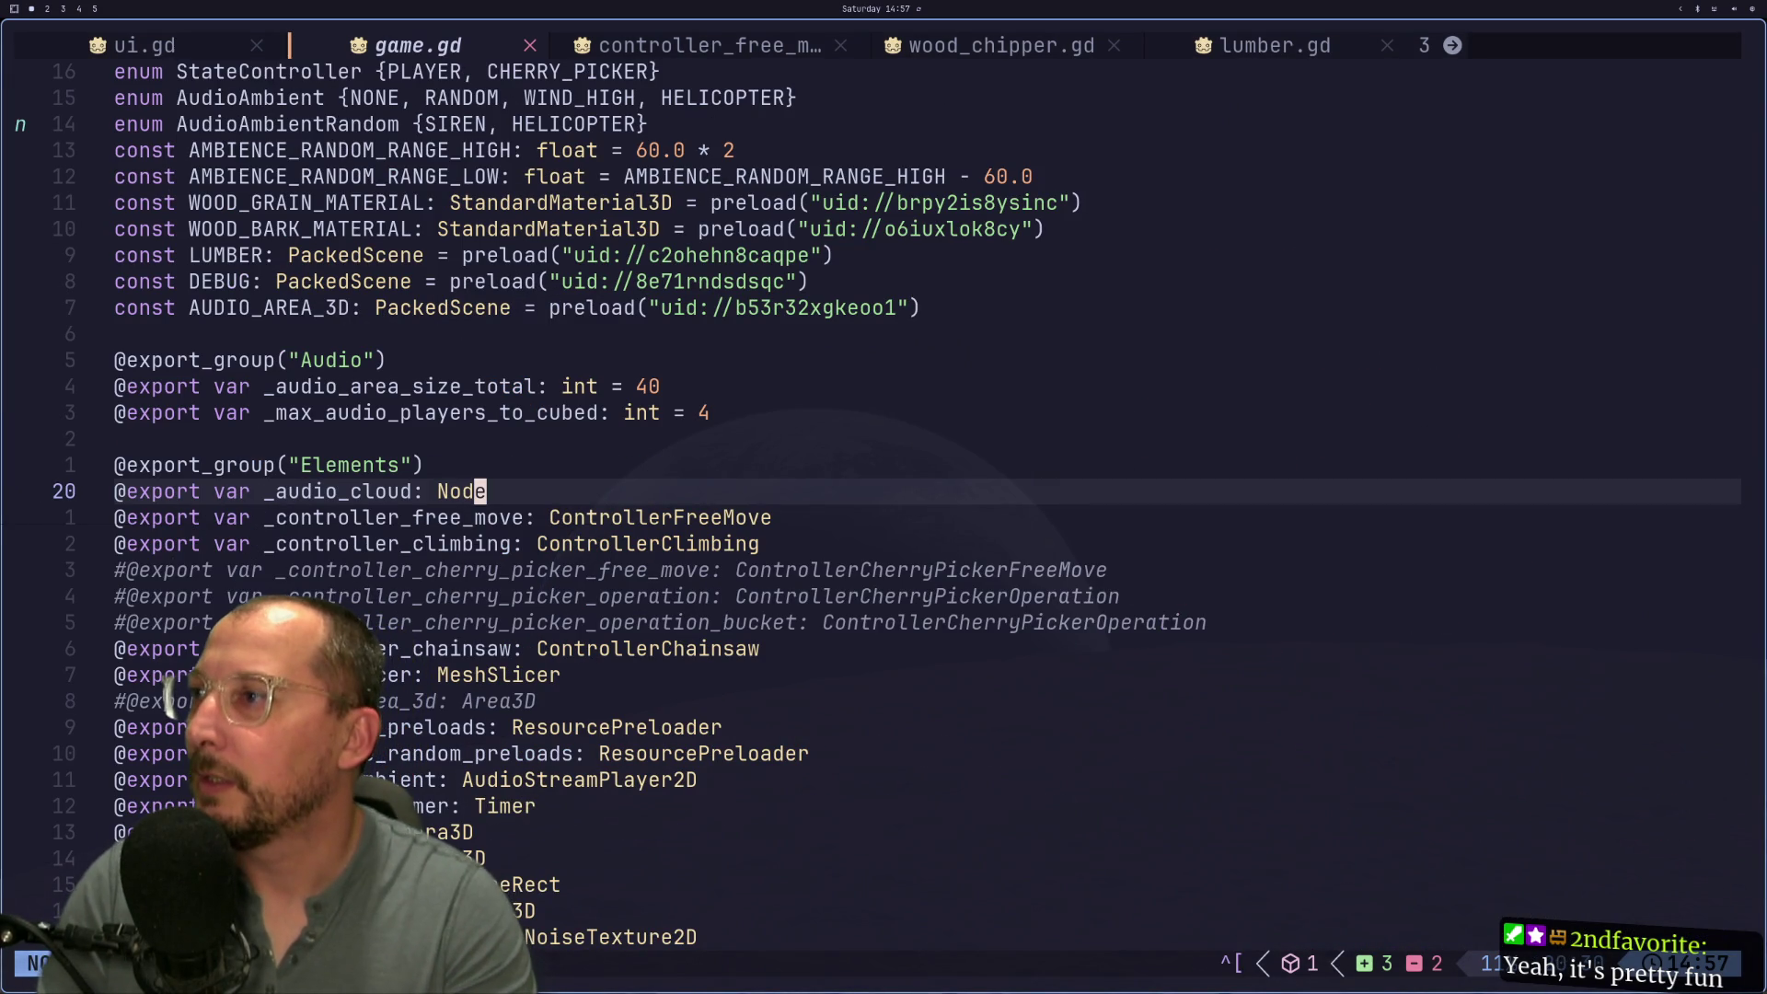